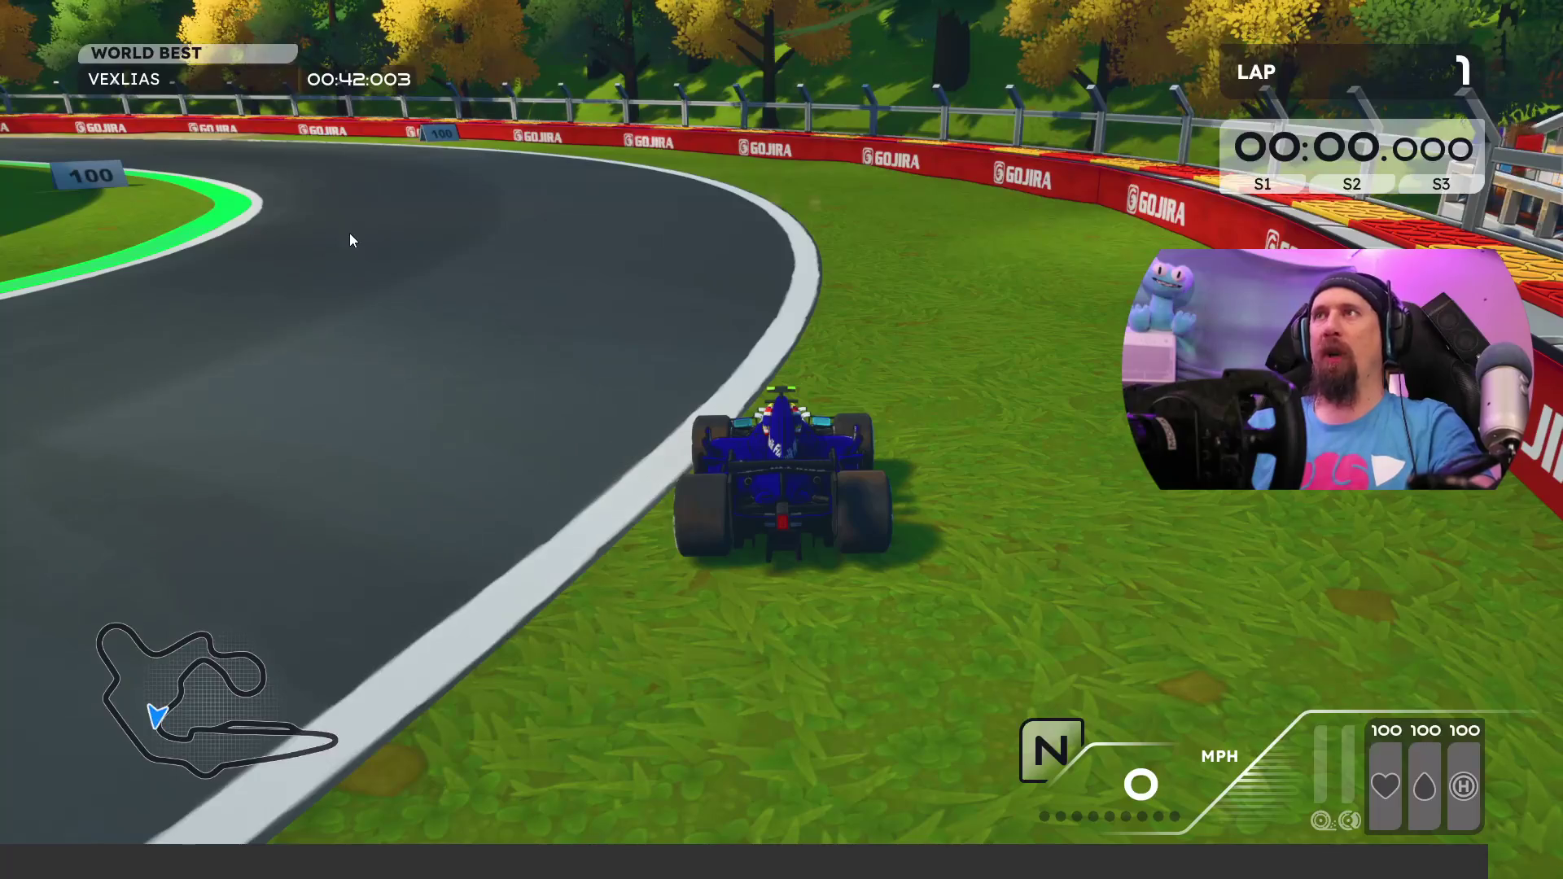
Step: Pause the race, check the Race Assists page, and enter Settings from the pause menu
key(Escape)
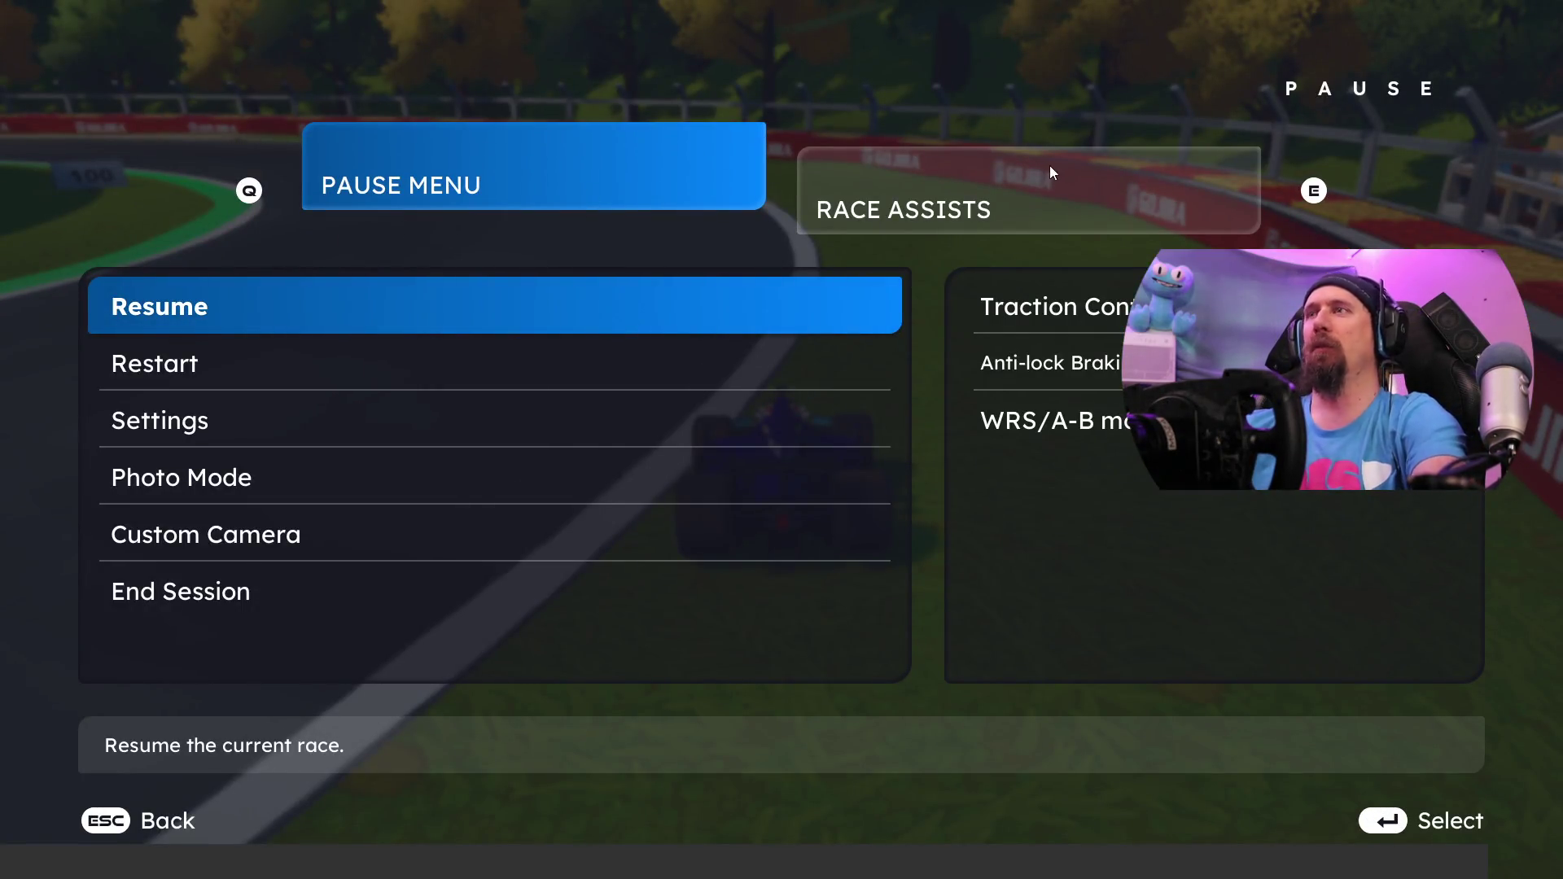
key(e)
key(q)
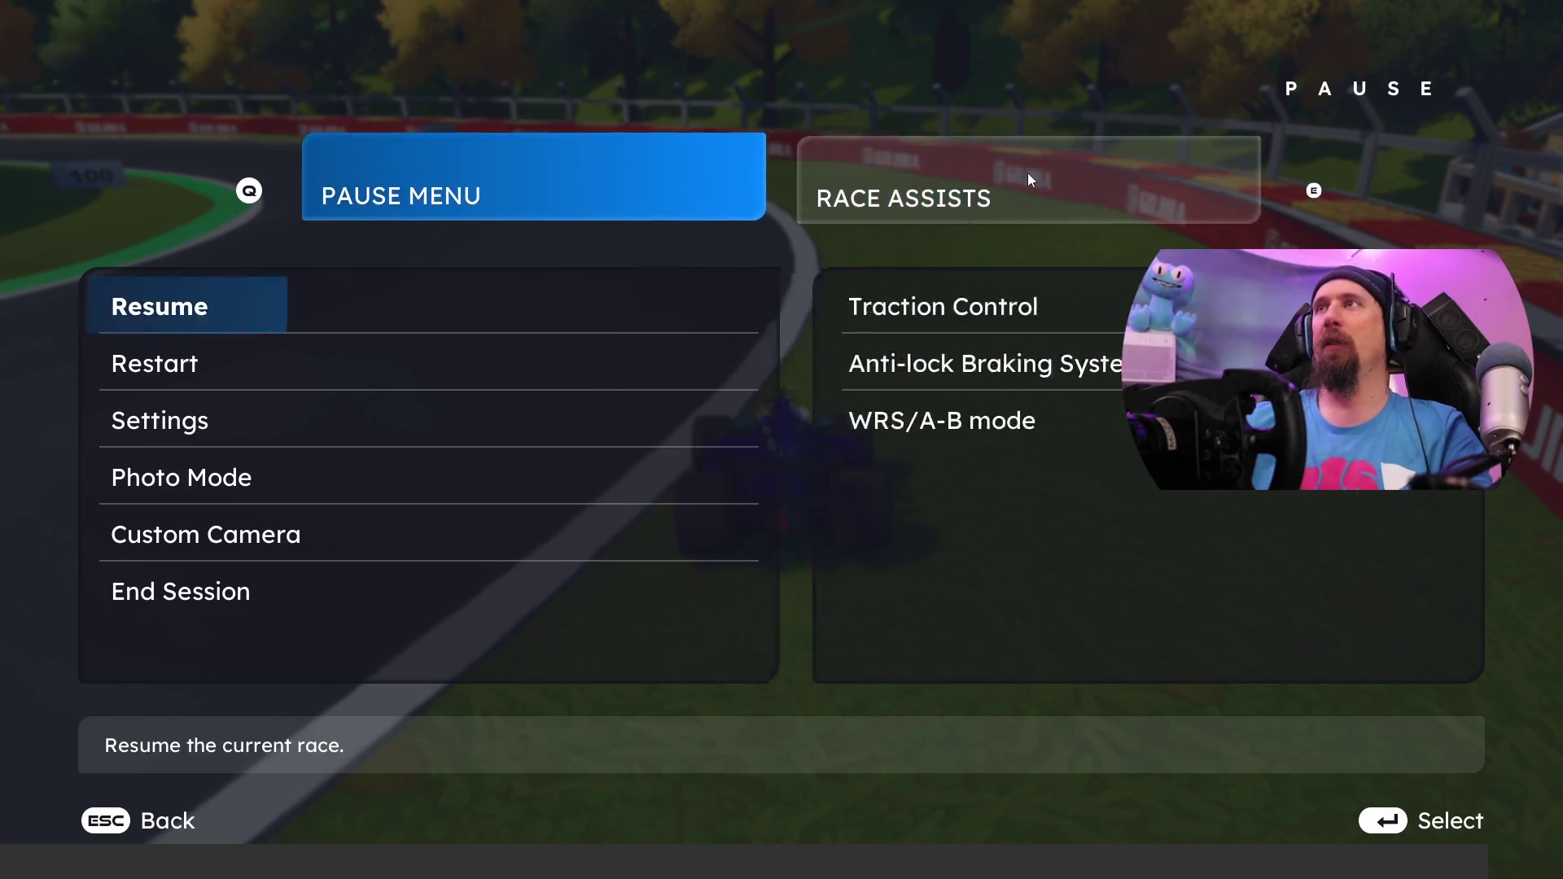
key(e)
key(q)
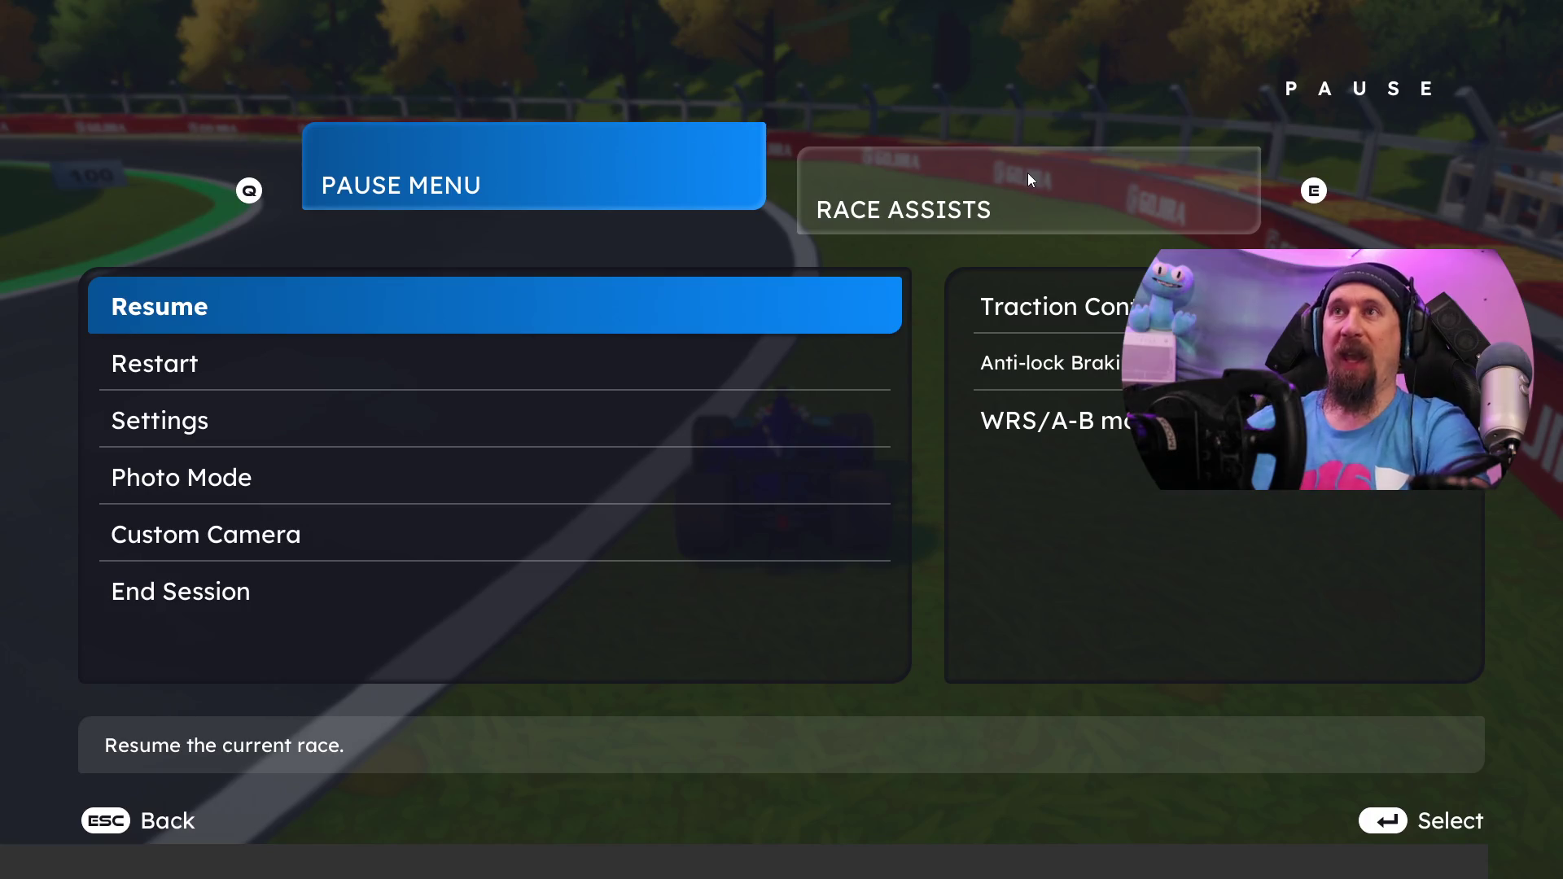
key(Down)
key(Down)
key(Return)
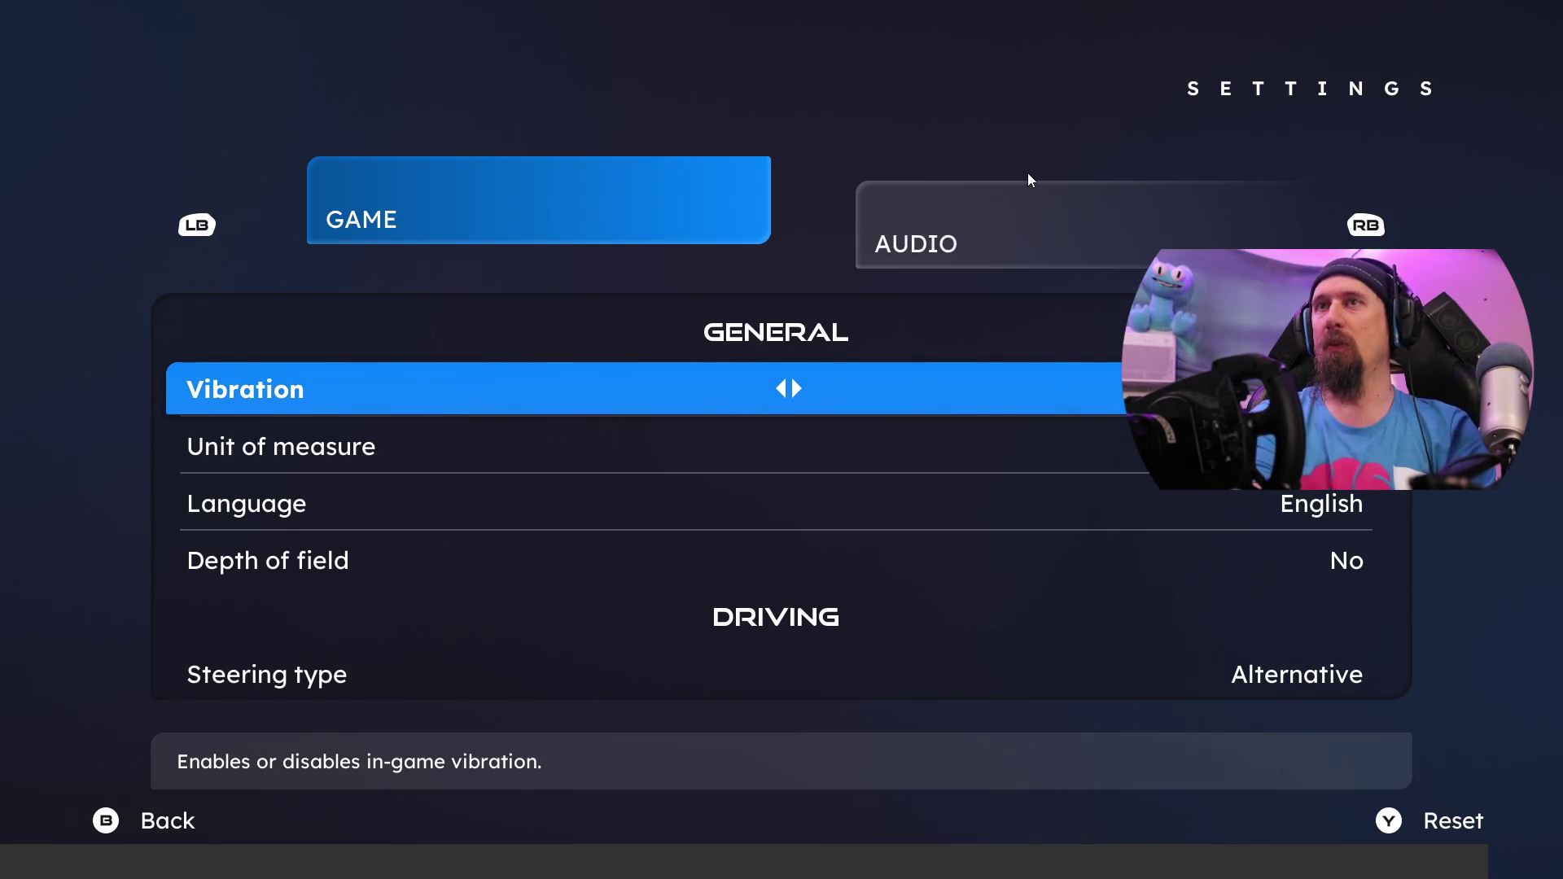
Step: Lower the wheel force feedback two notches on the WHEELOPTION page, then resume the race
key(w)
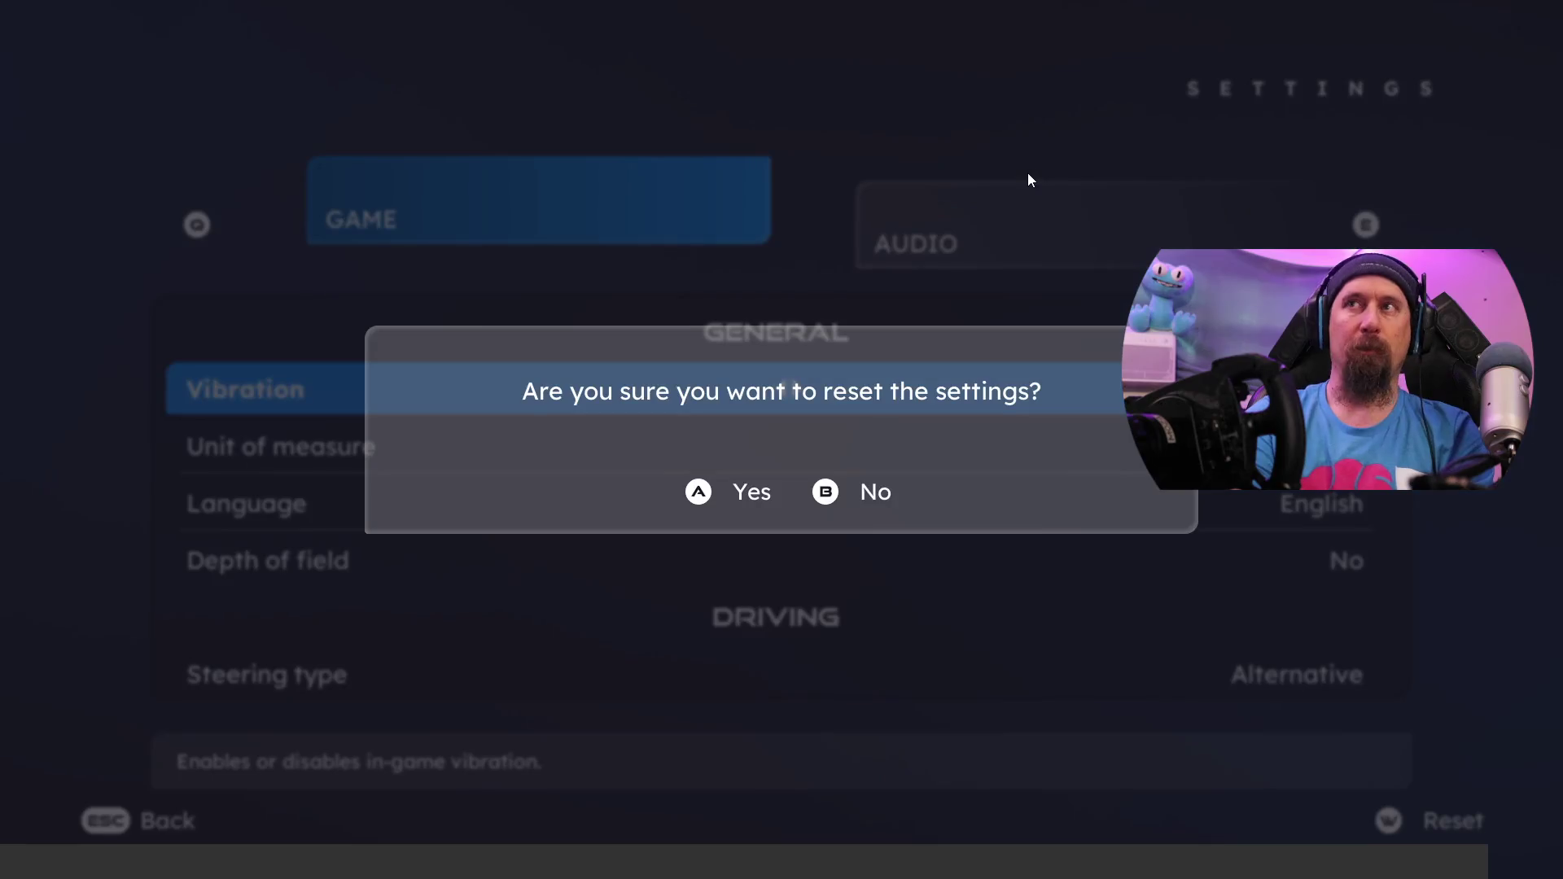
key(a)
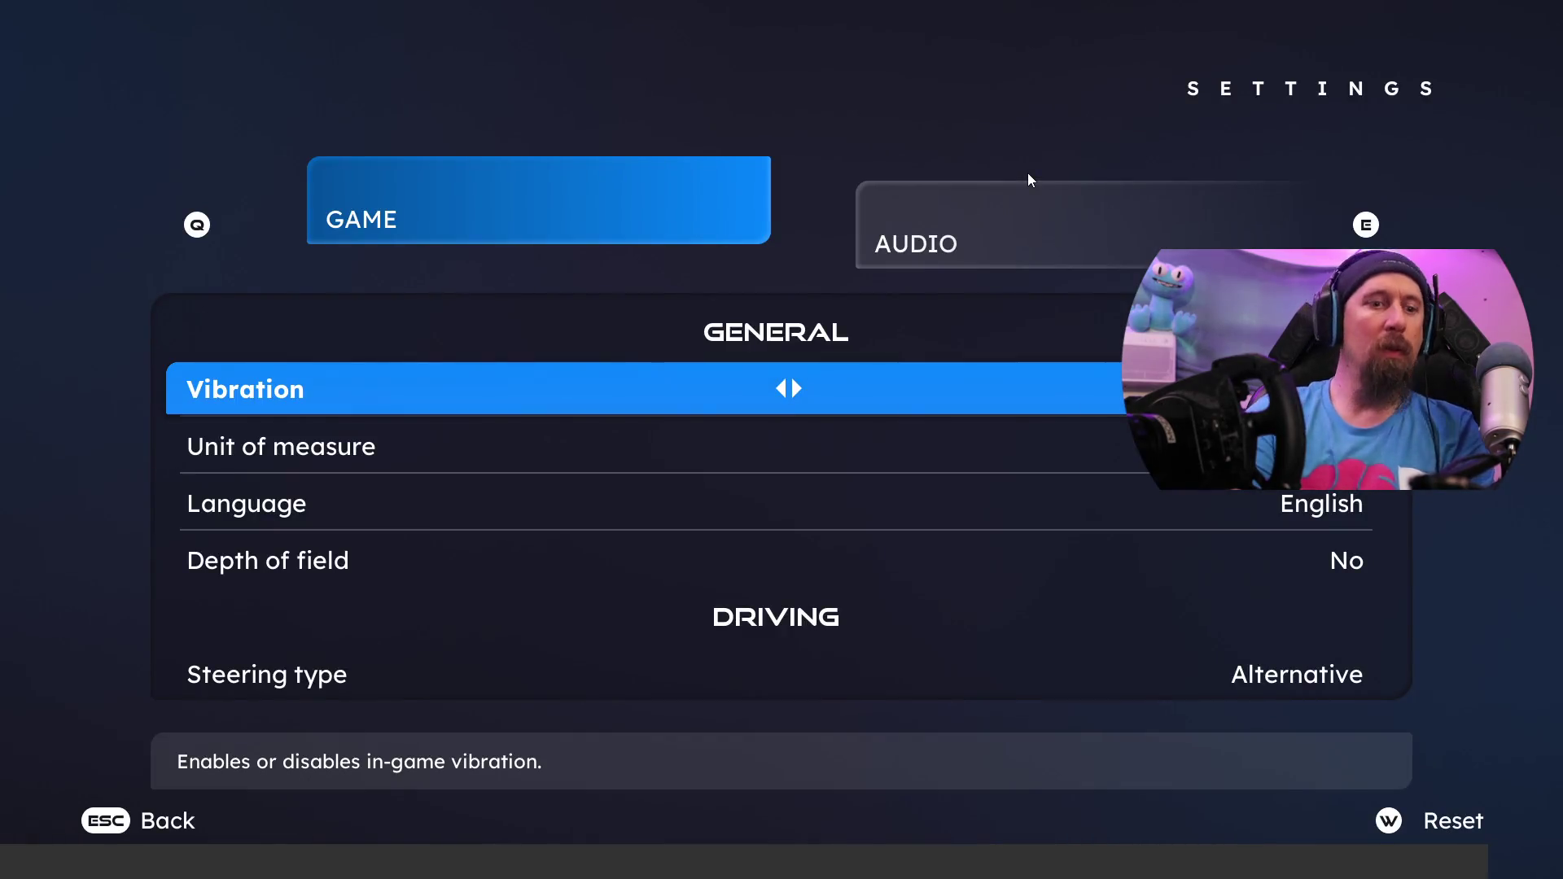
key(e)
key(e)
key(e)
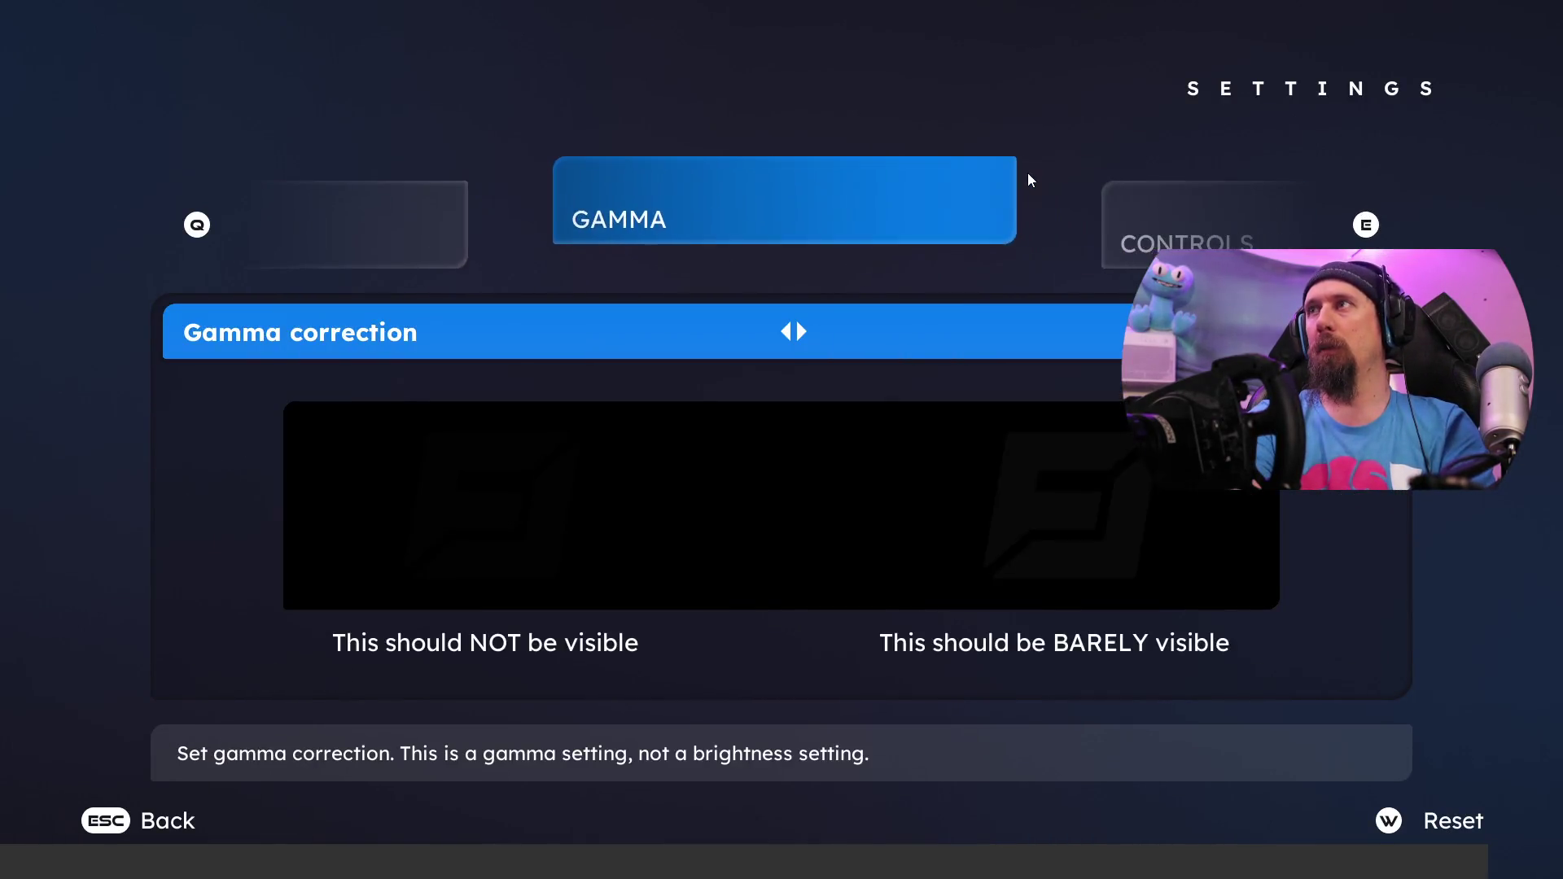
key(e)
key(e)
key(e)
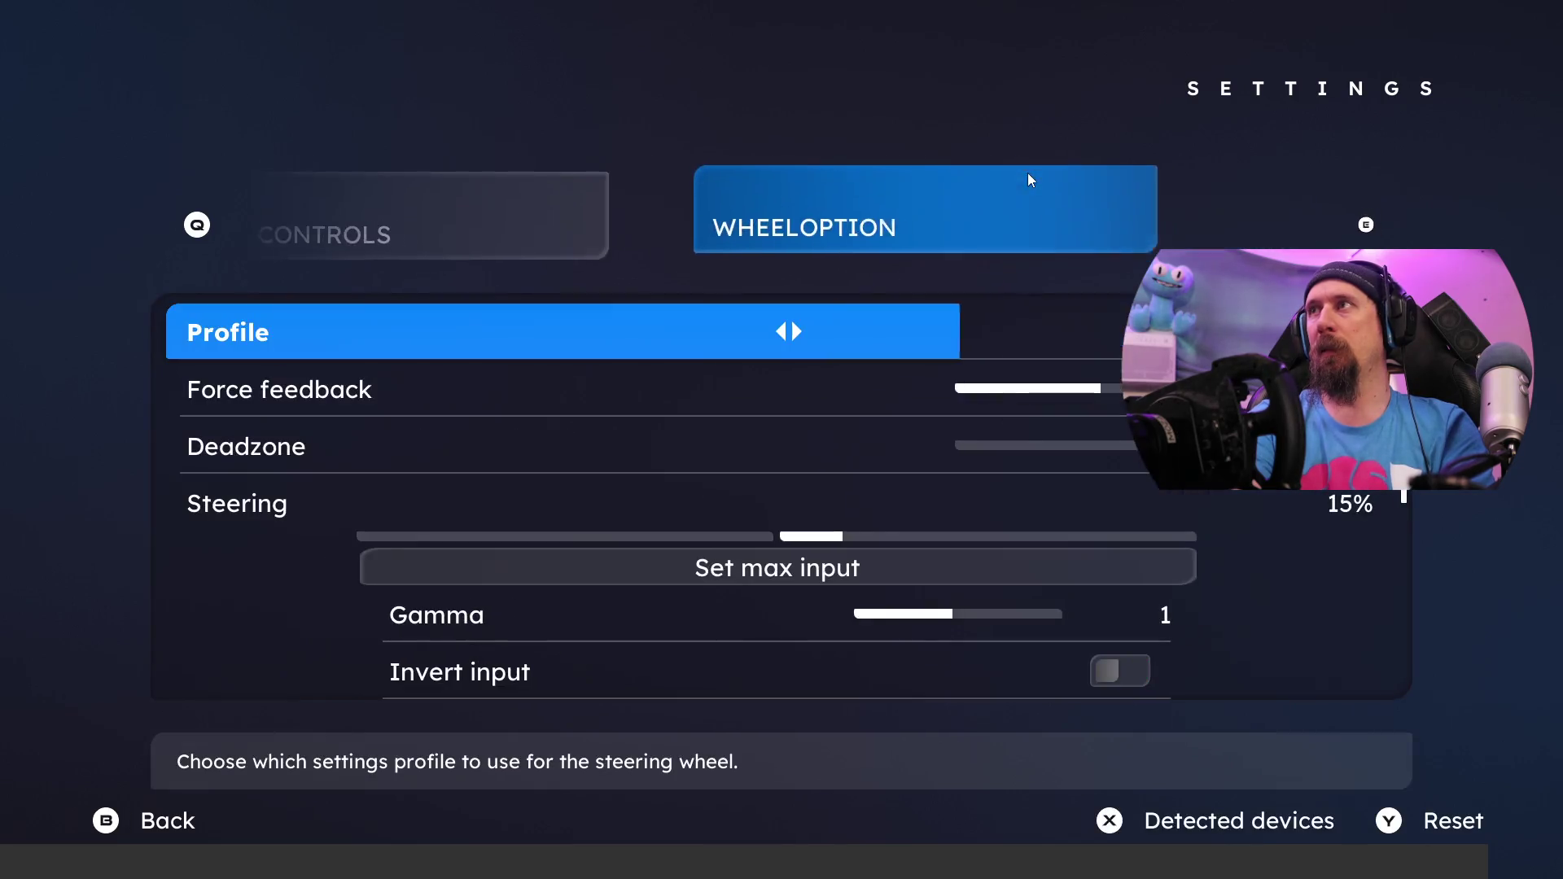
key(Down)
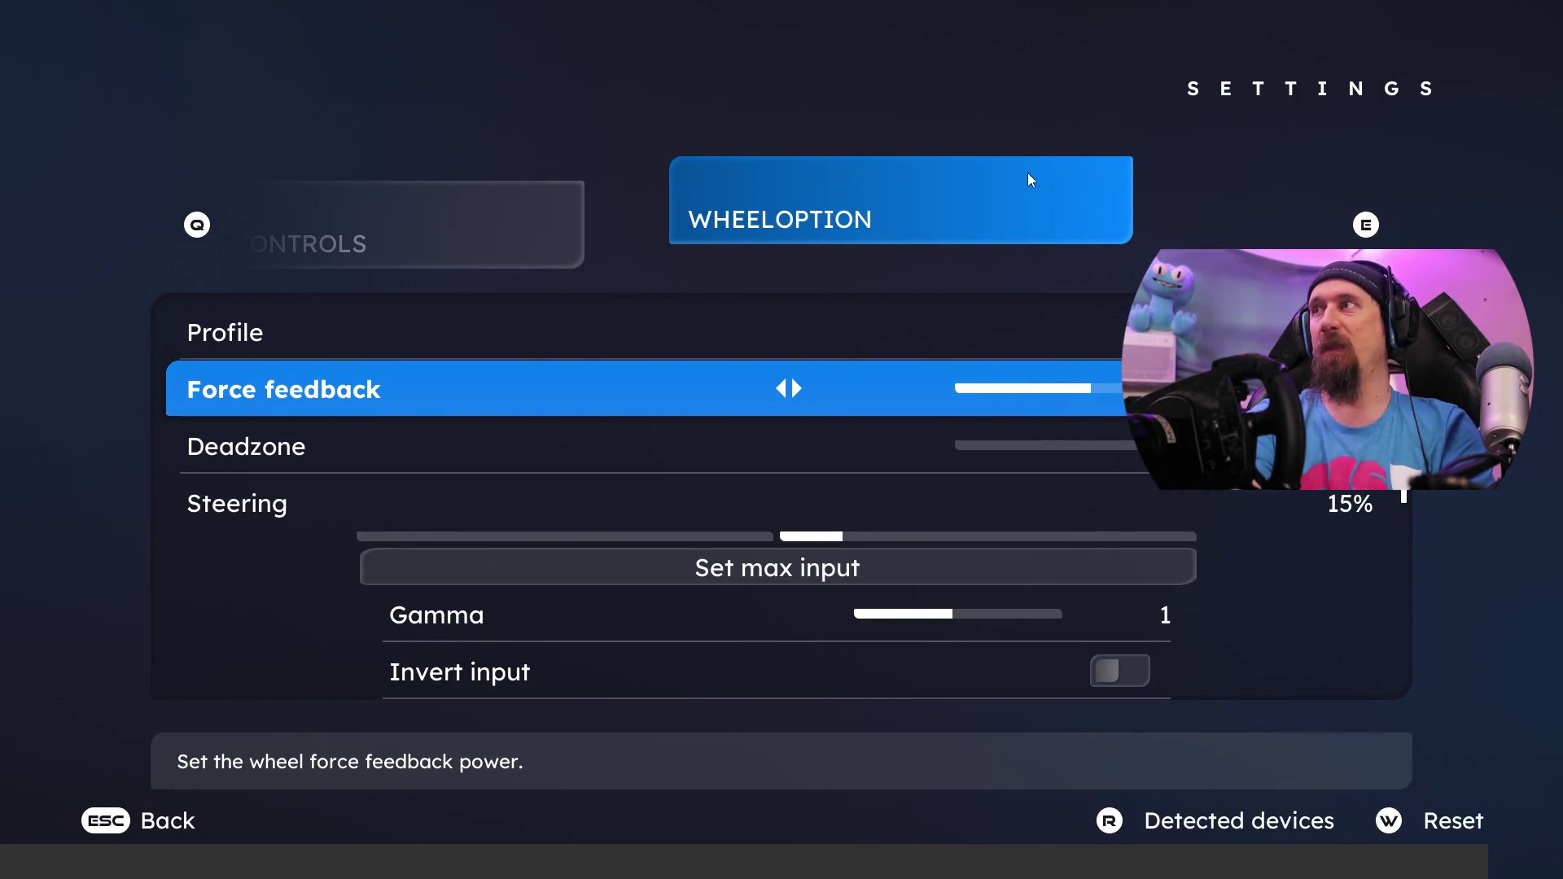
key(Left)
key(Left)
key(Left)
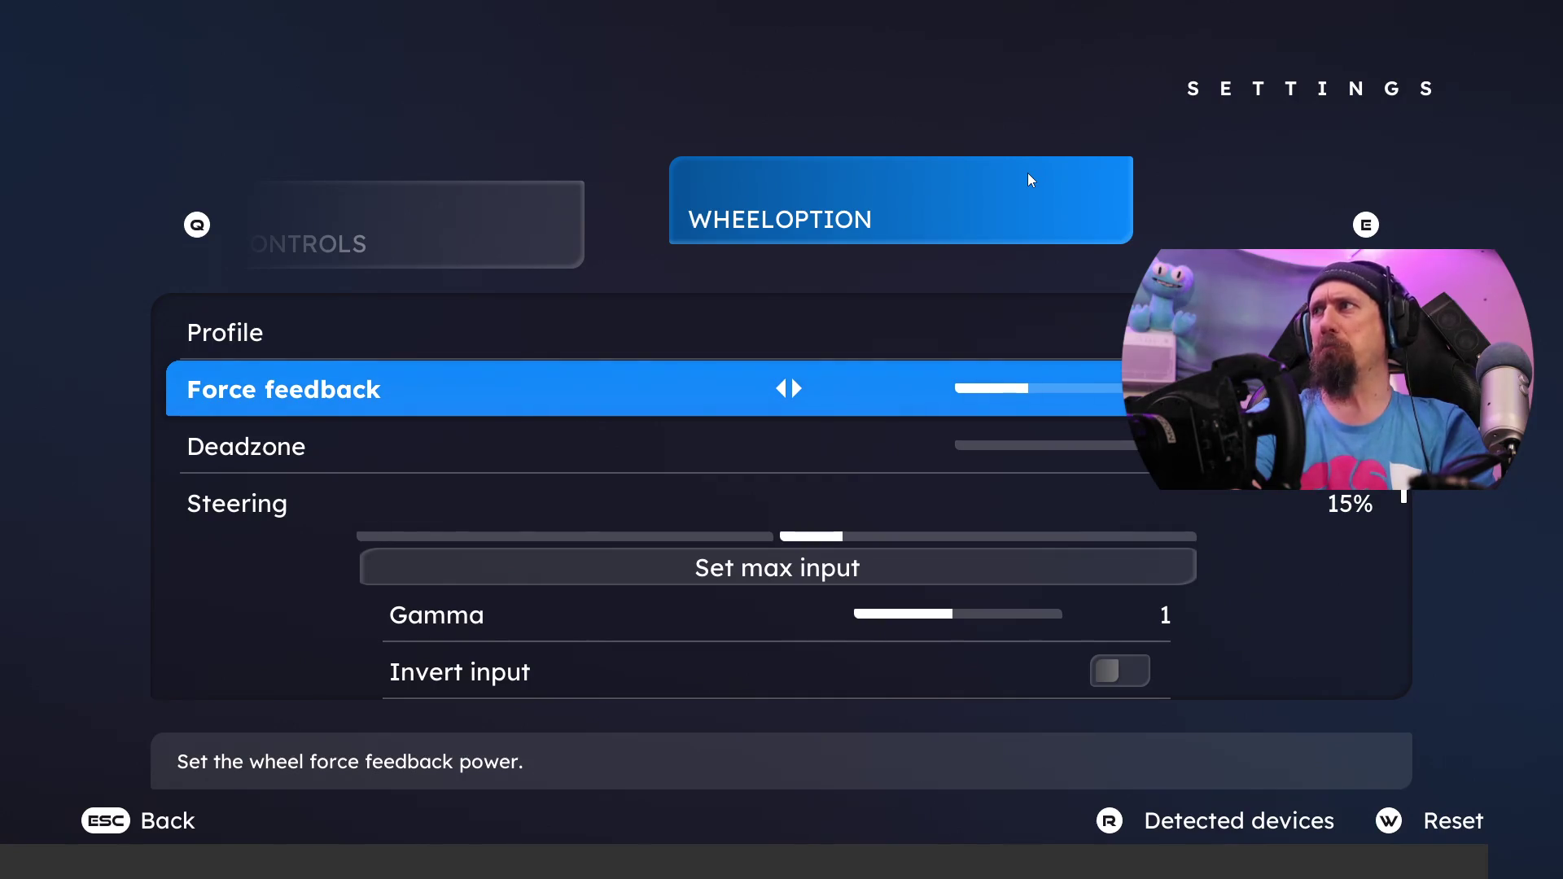
key(Left)
key(Left)
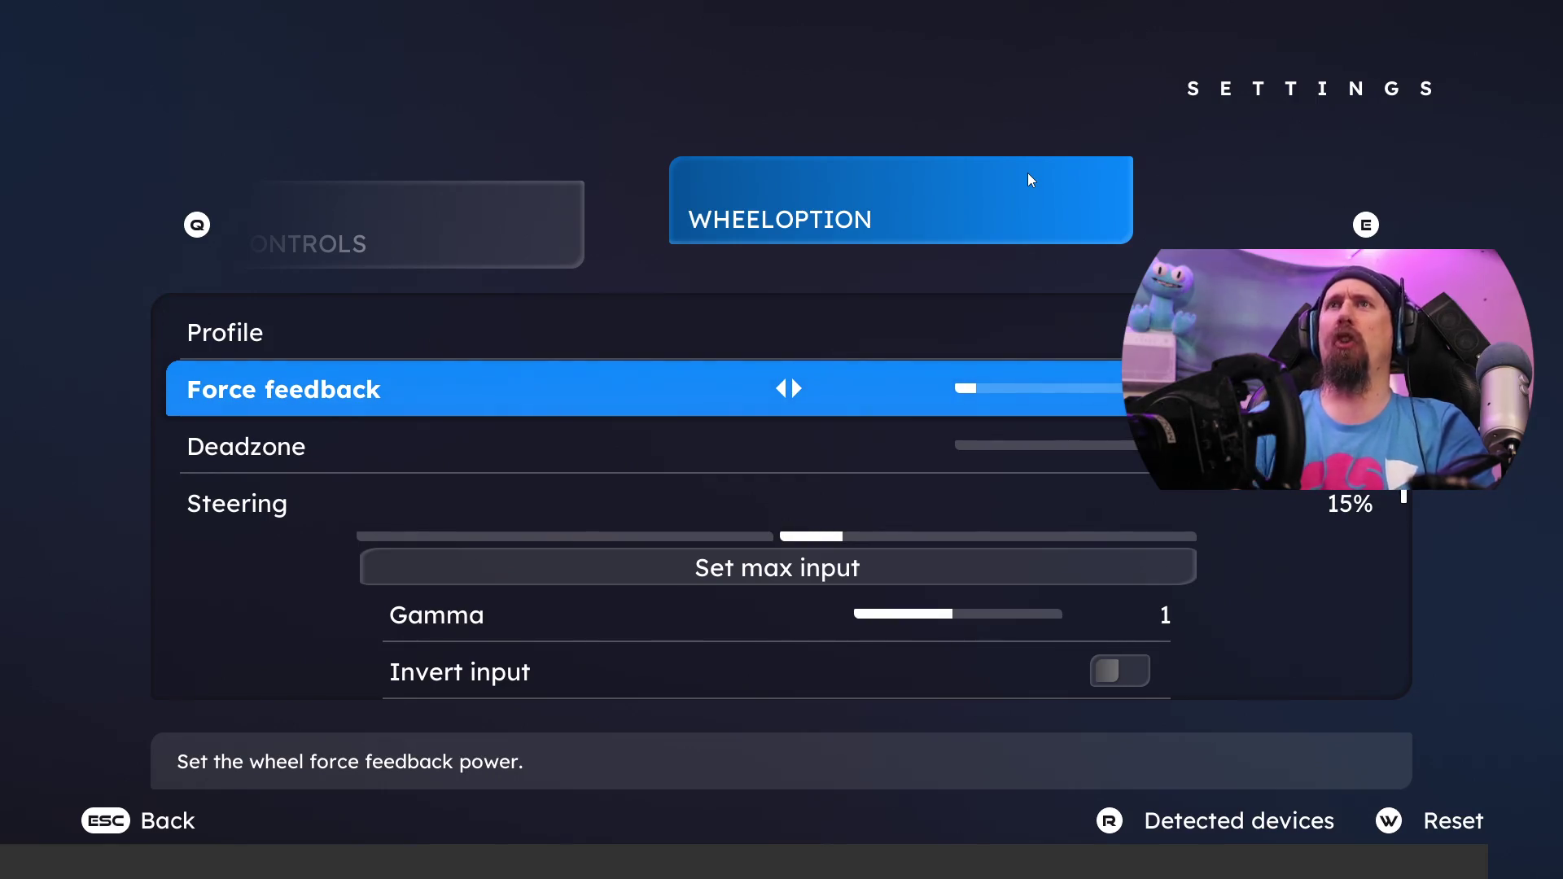
key(Escape)
key(Return)
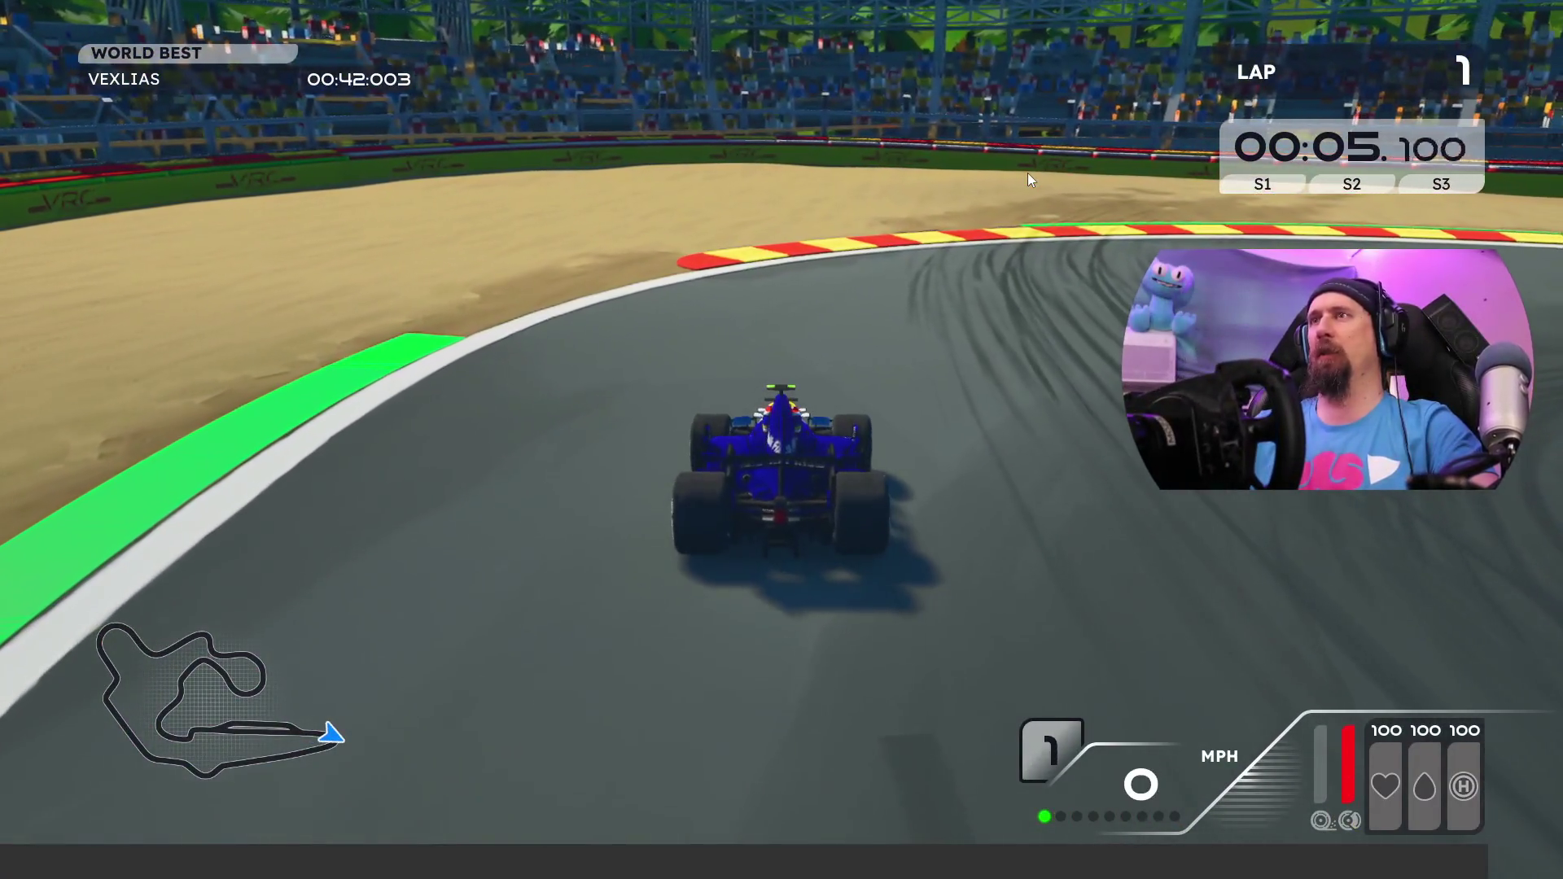
Step: Pause the race after driving the opening corners of lap 1
key(Escape)
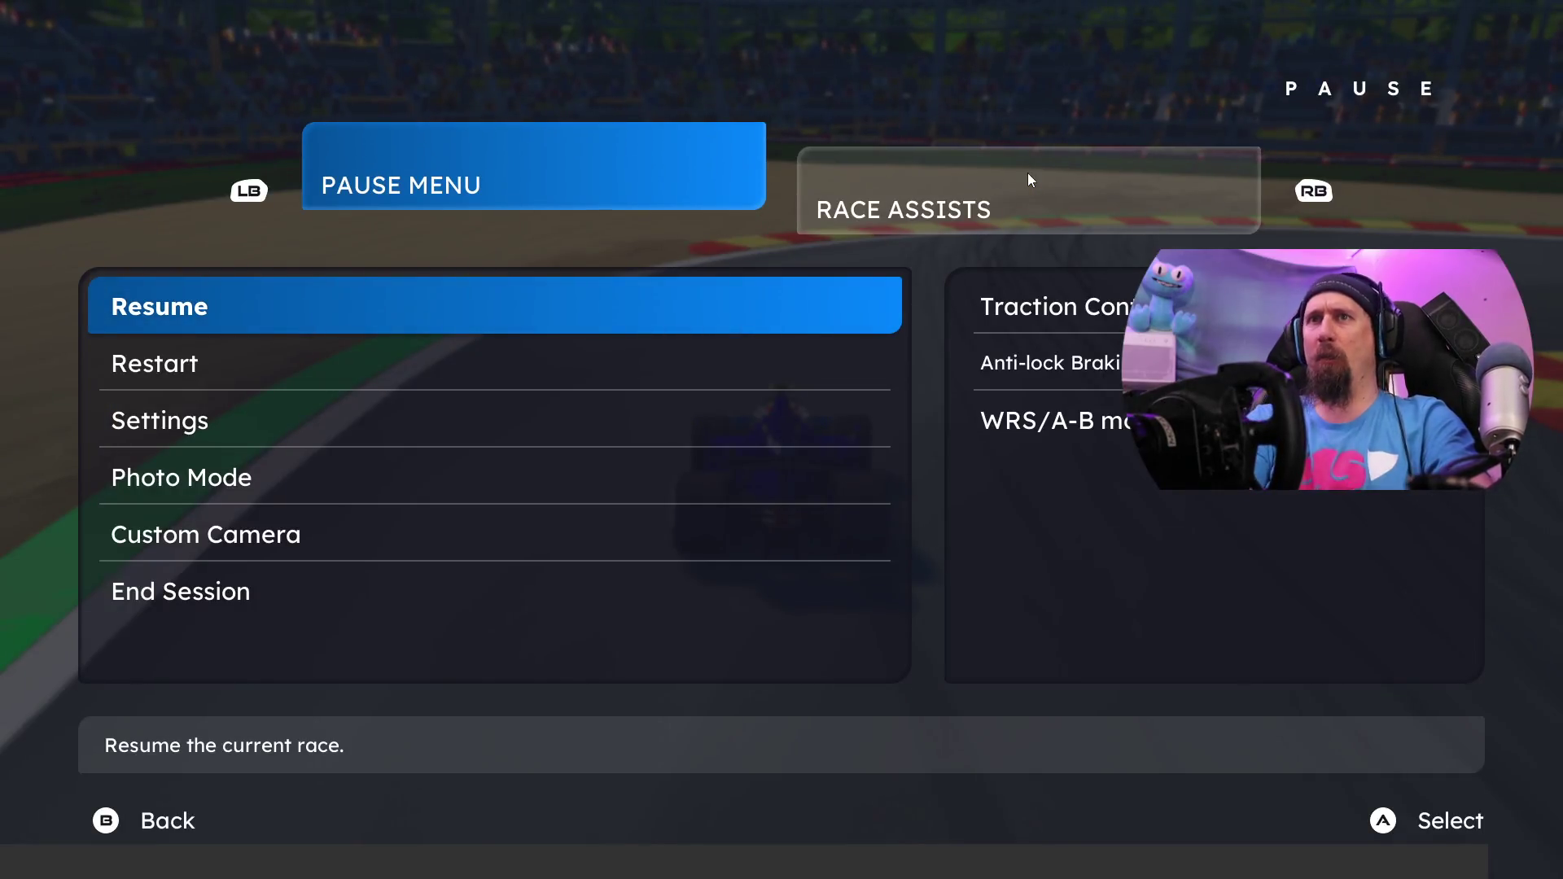
Step: Raise Steering Gamma from 1 to 1.6 in the wheel options, returning to the pause menu
key(Down)
key(Down)
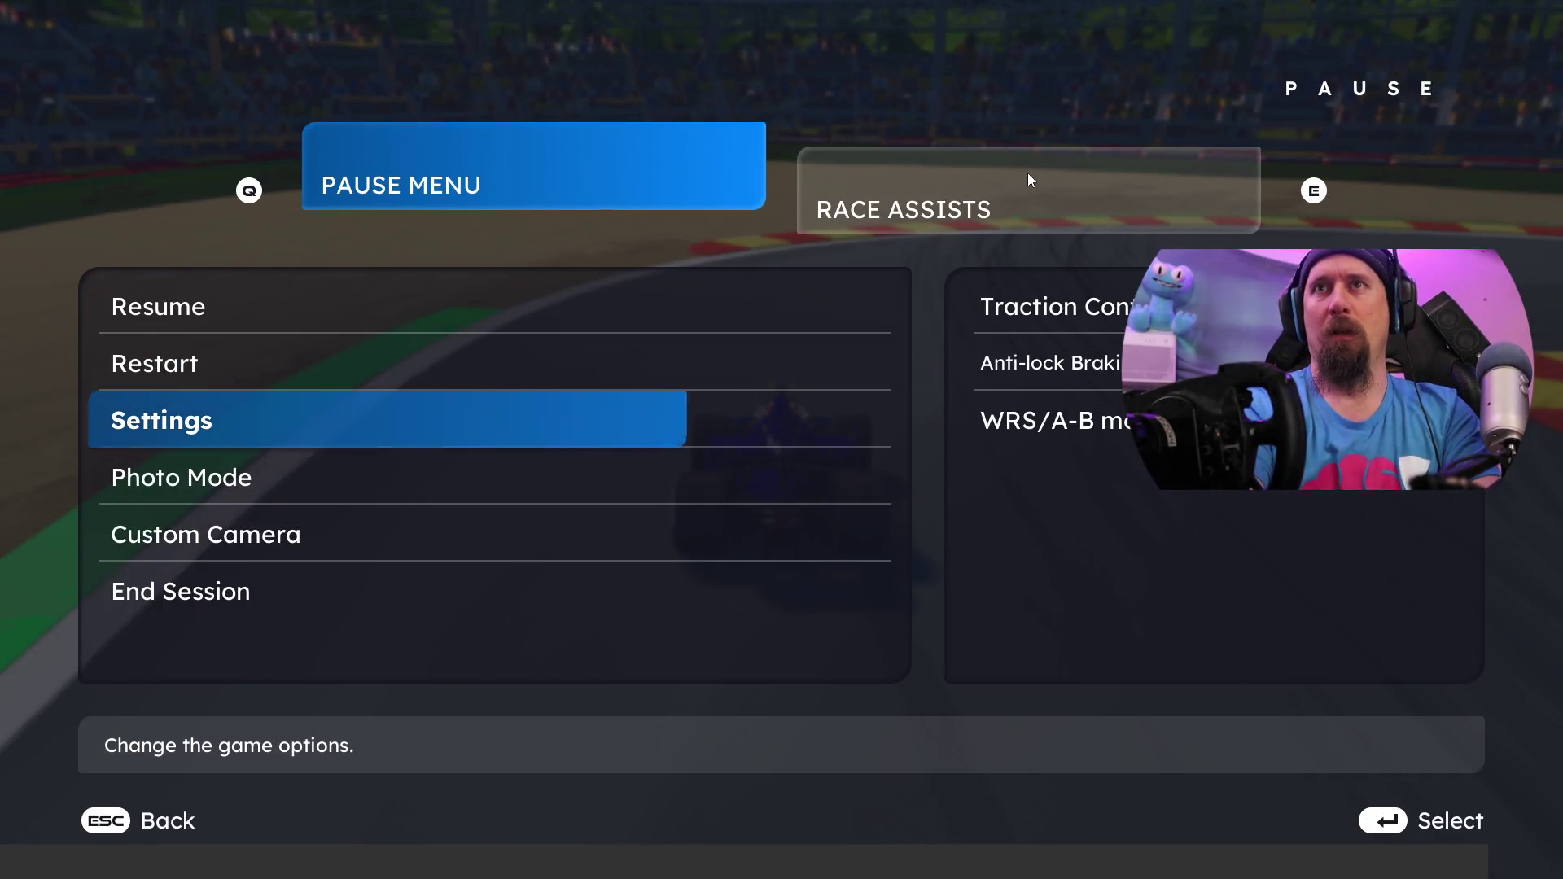
key(Return)
key(e)
key(e)
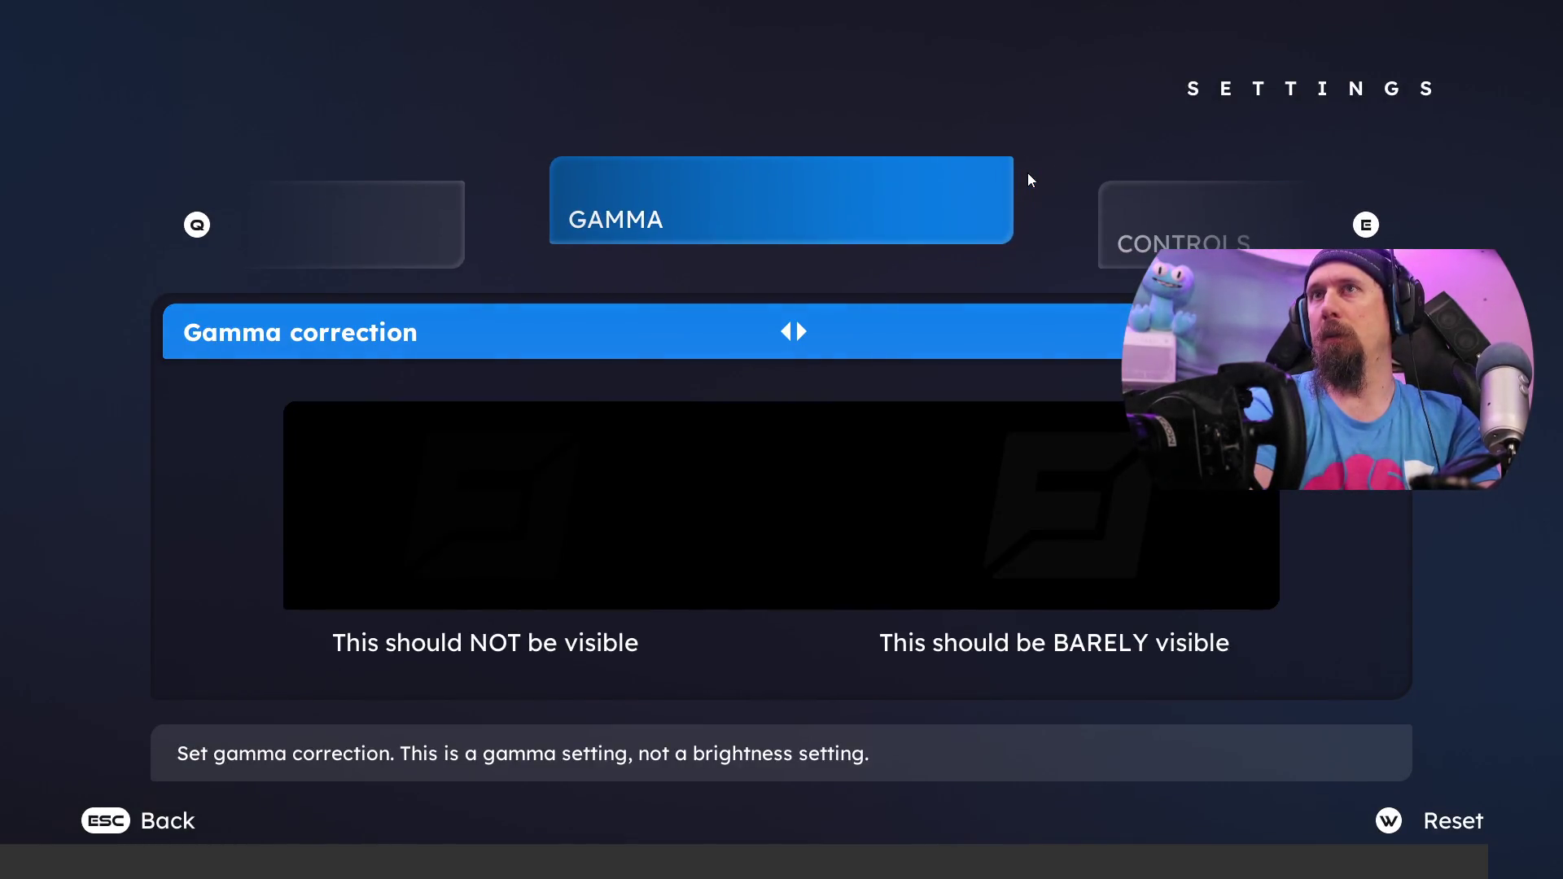
key(e)
key(e)
key(e)
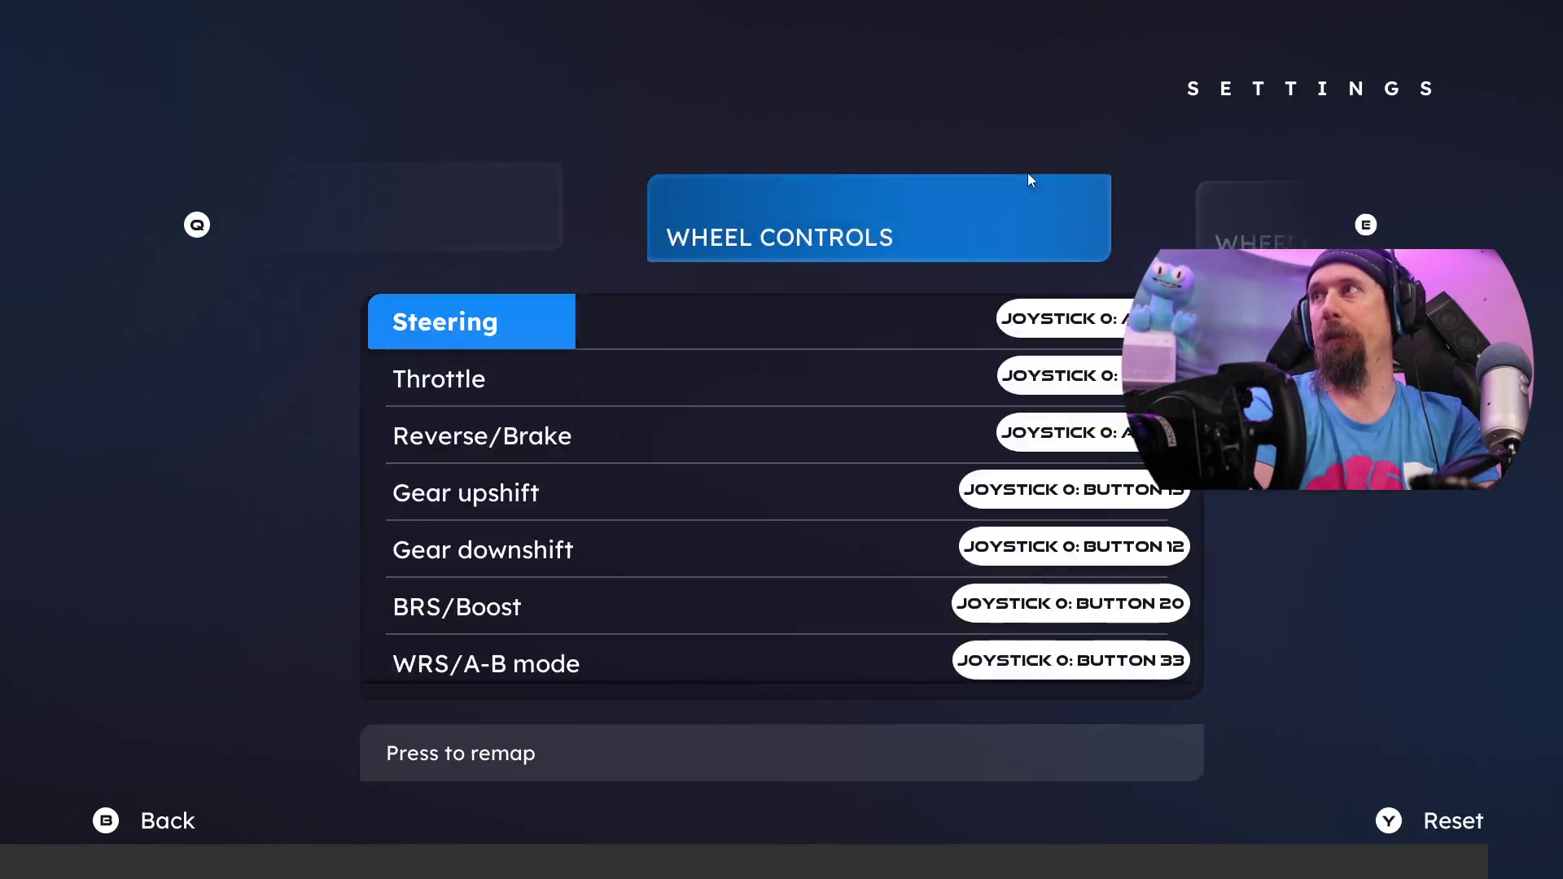
key(e)
key(Down)
key(Down)
key(Down)
key(Down)
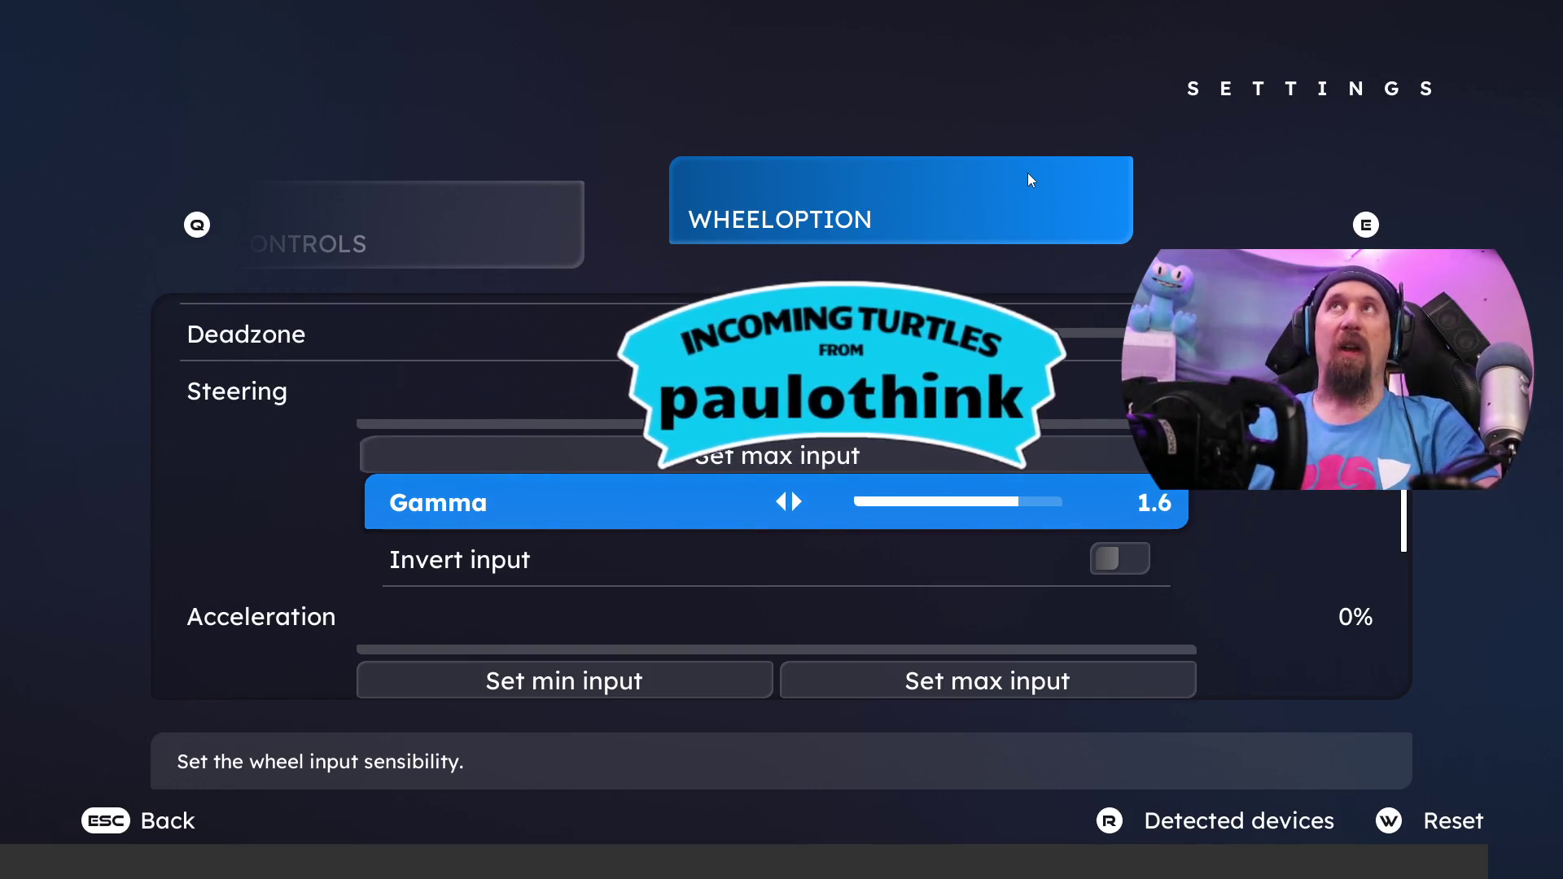
key(Escape)
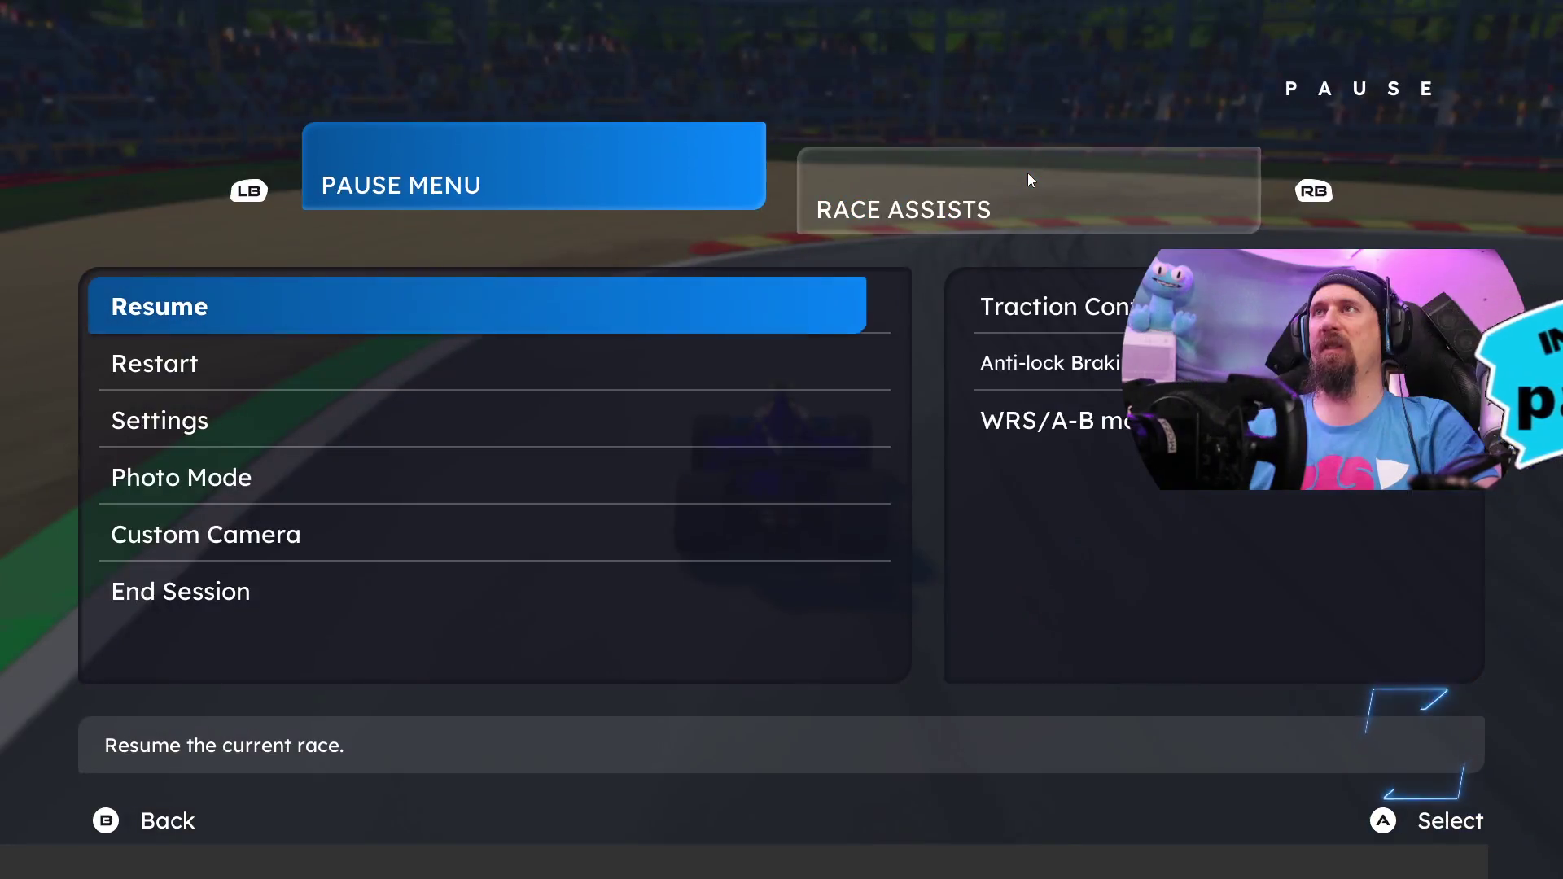
Step: Resume the race and keep driving with steering gamma at 1.6
key(Escape)
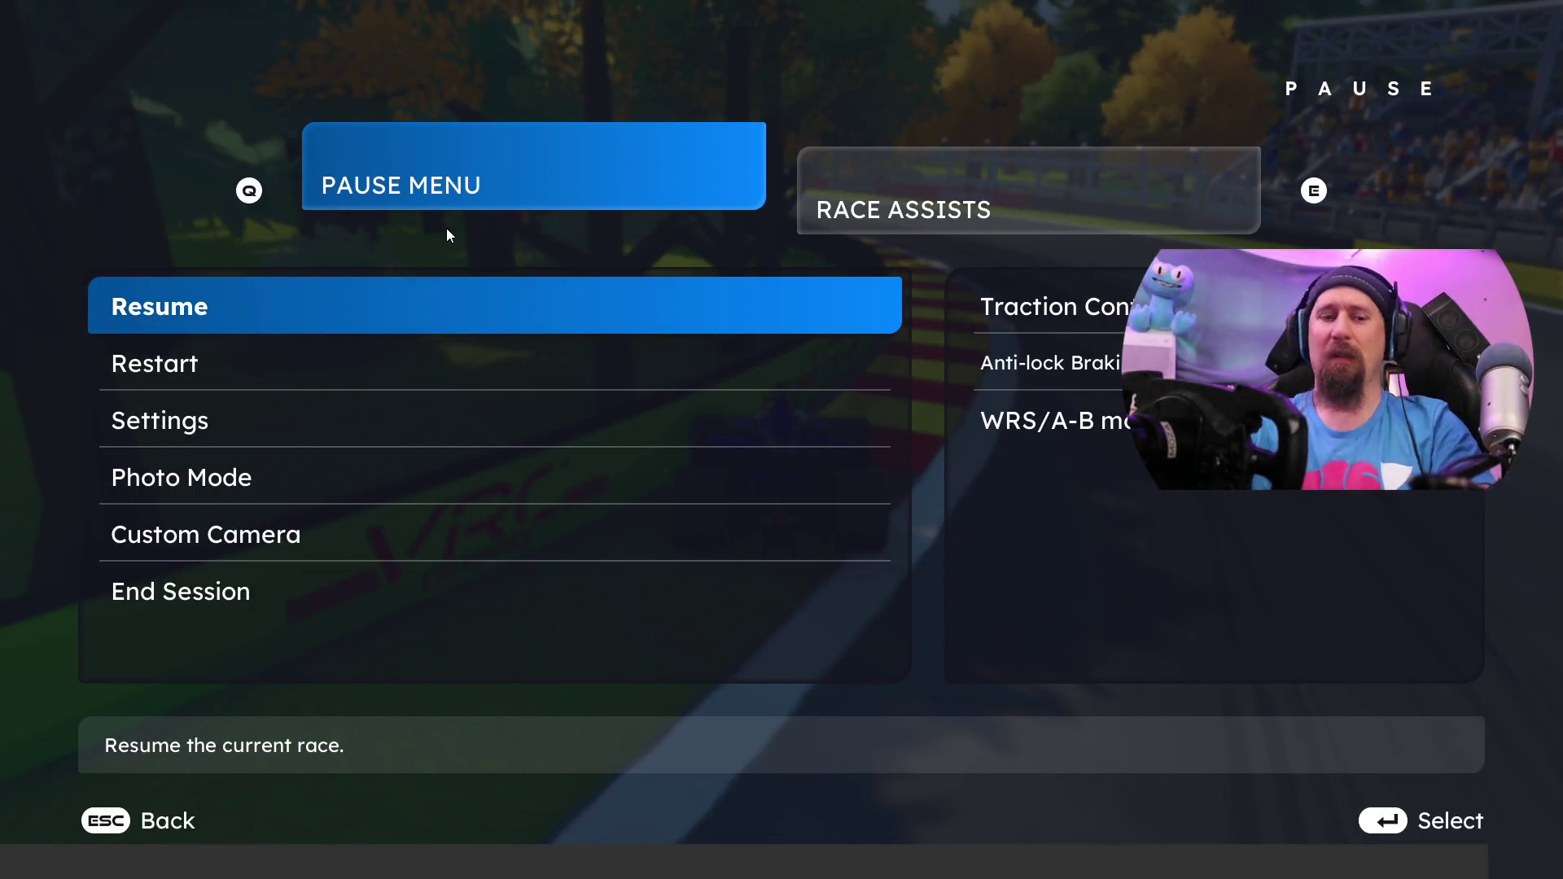
Step: Go from the pause menu into Settings' WHEELOPTION page and select the Deadzone setting
key(e)
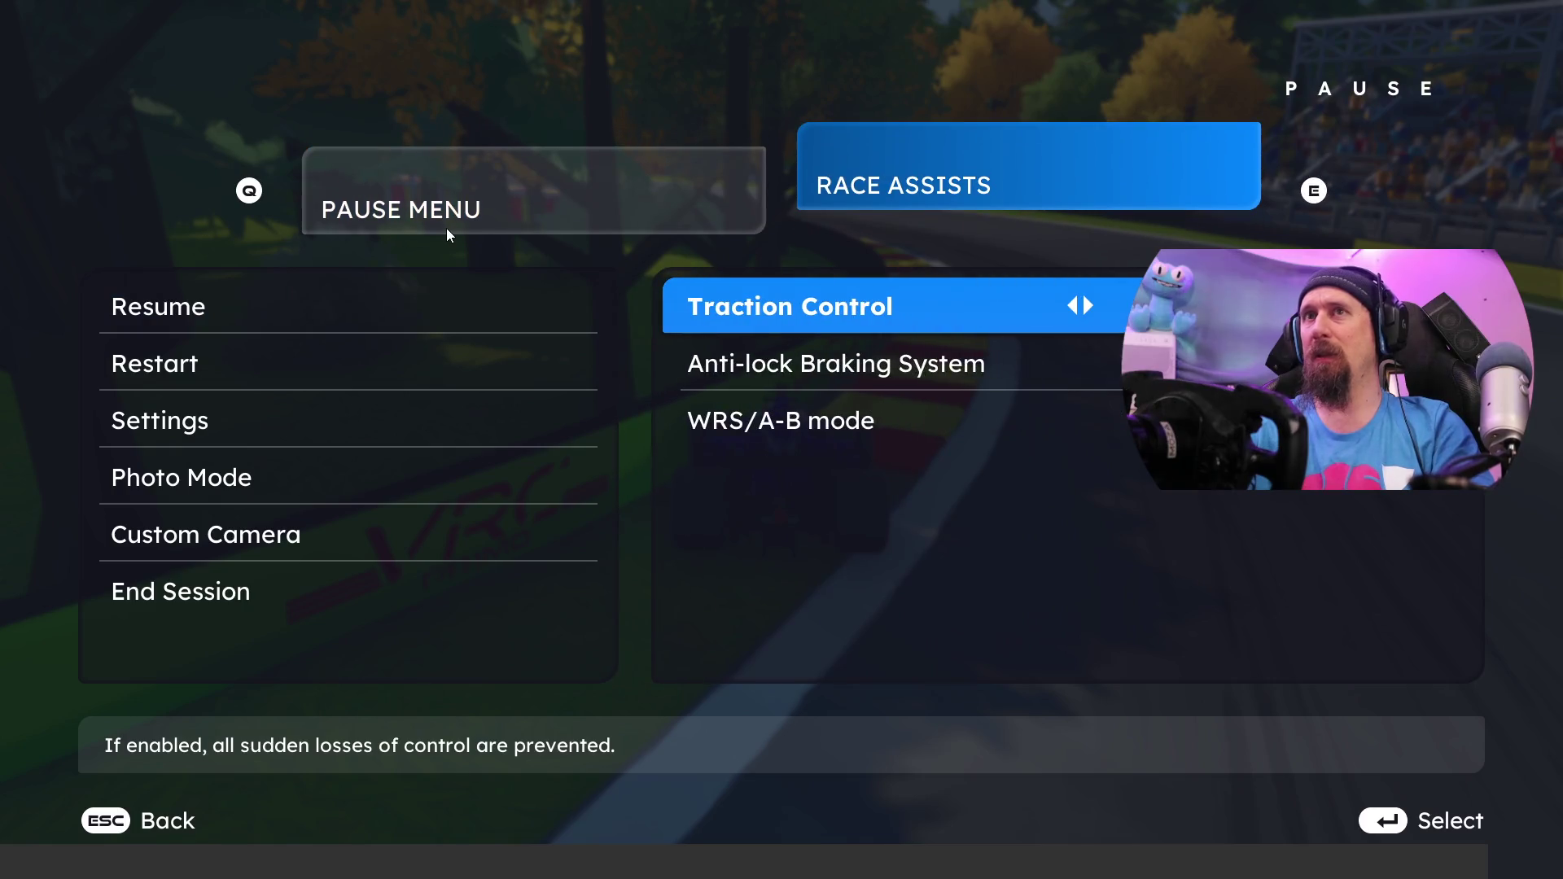
key(q)
key(Down)
key(Down)
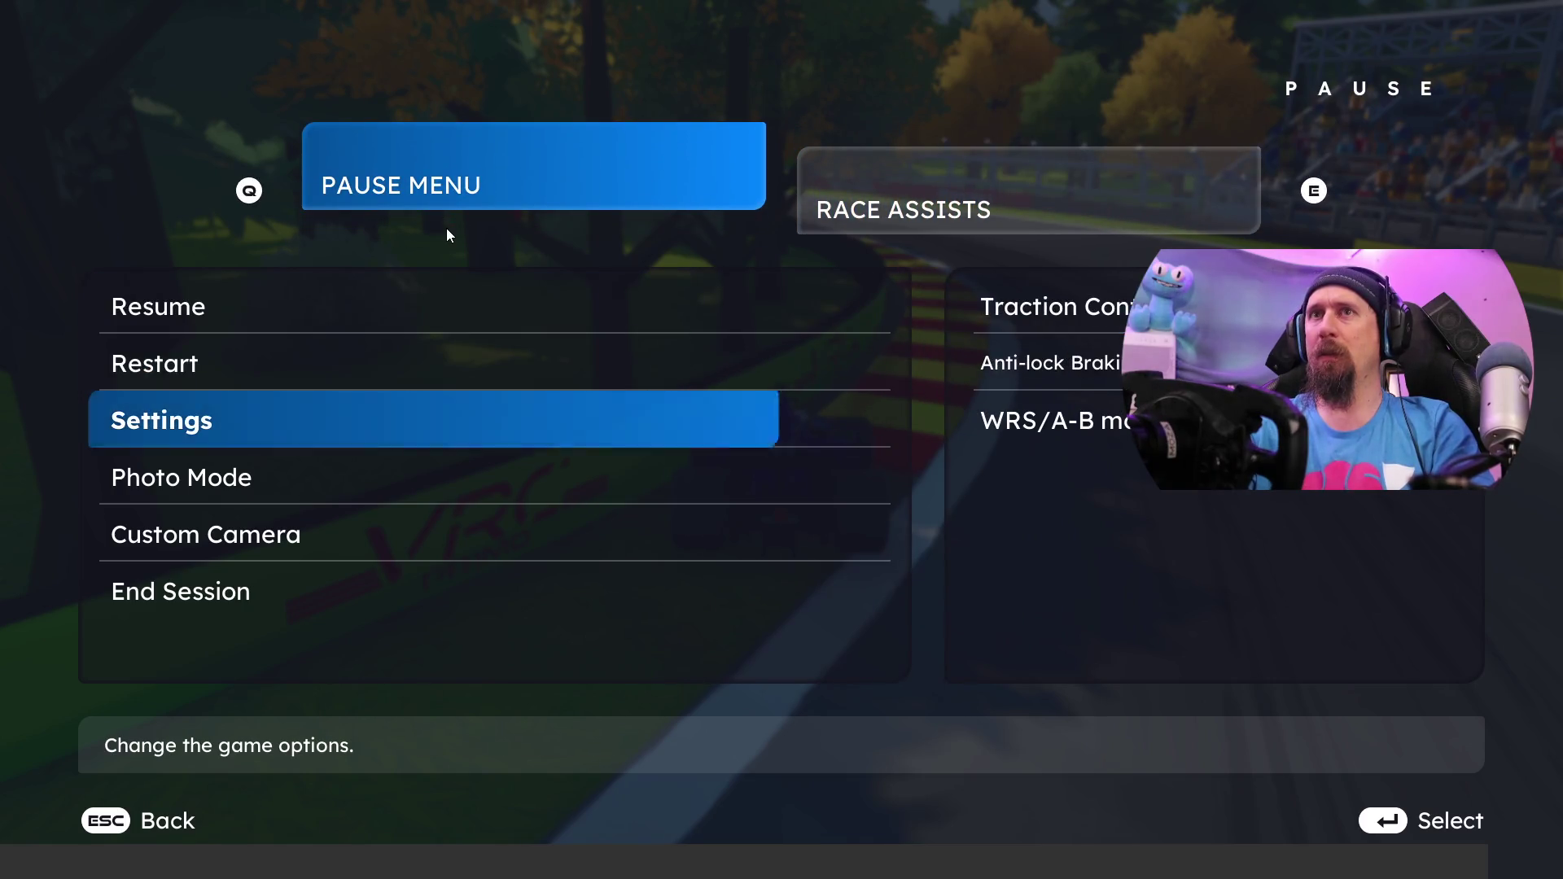
key(Return)
key(e)
key(e)
key(e)
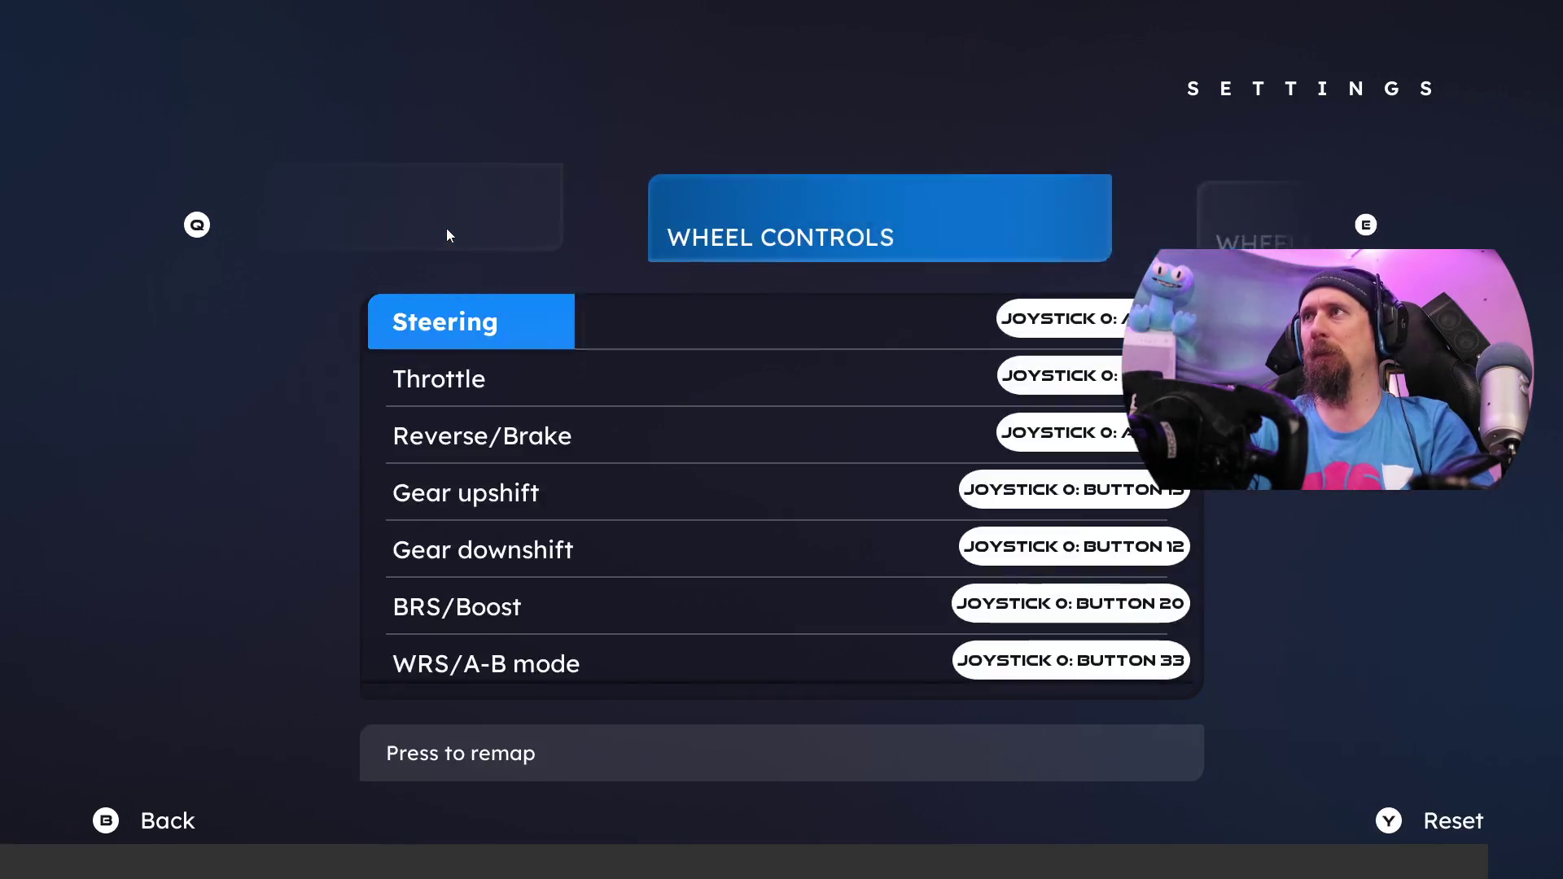
key(Down)
key(Down)
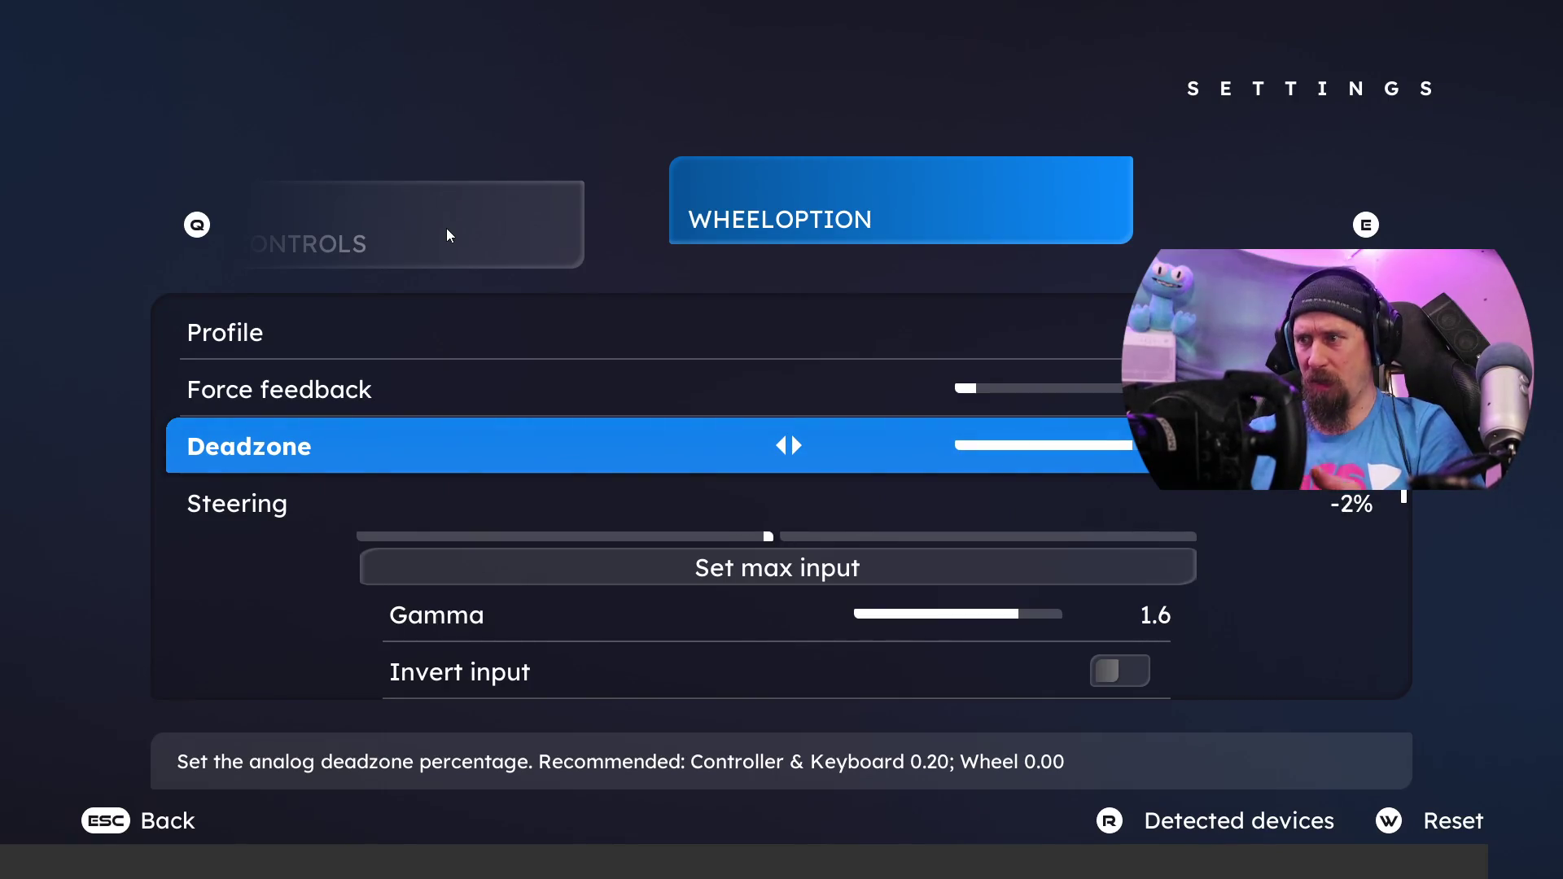
Step: Move through the wheel options past Set max input and Deadzone down to Invert input
key(Down)
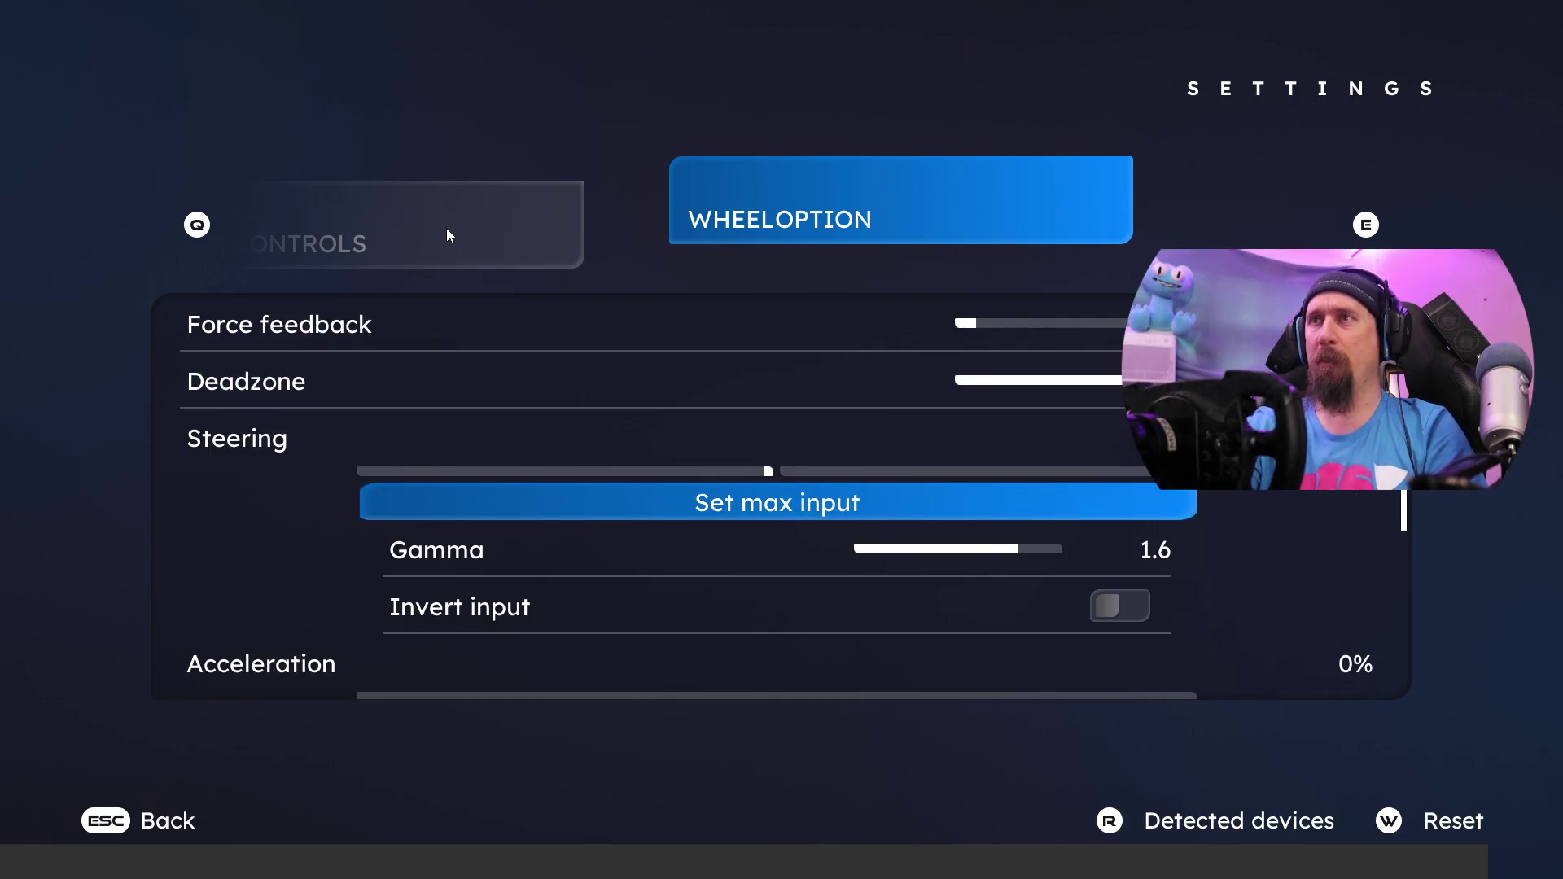
key(Up)
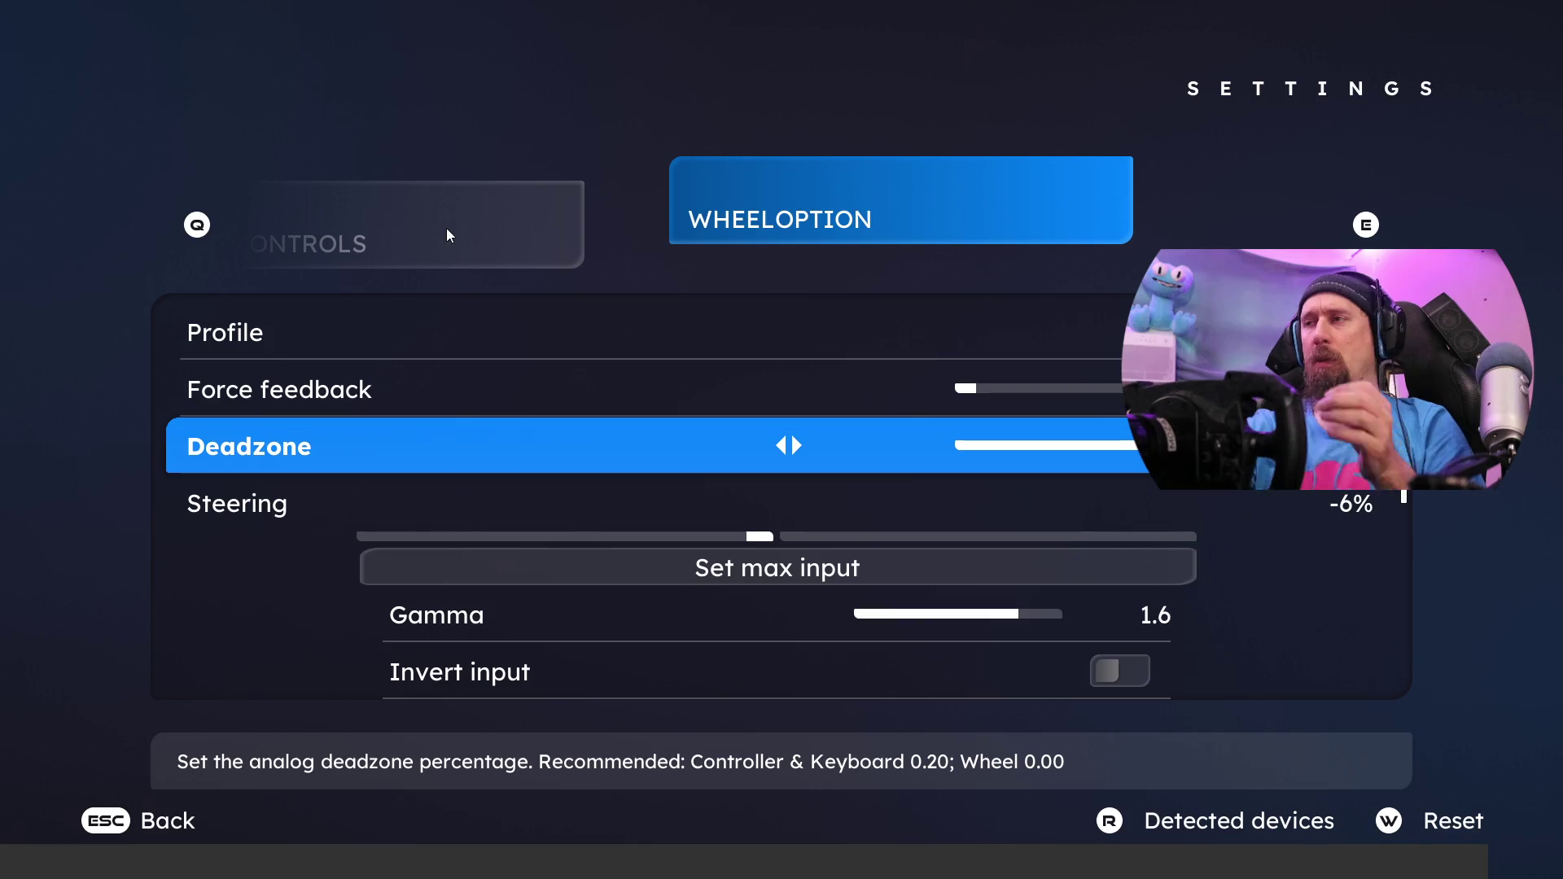
key(Down)
key(Down)
key(Down)
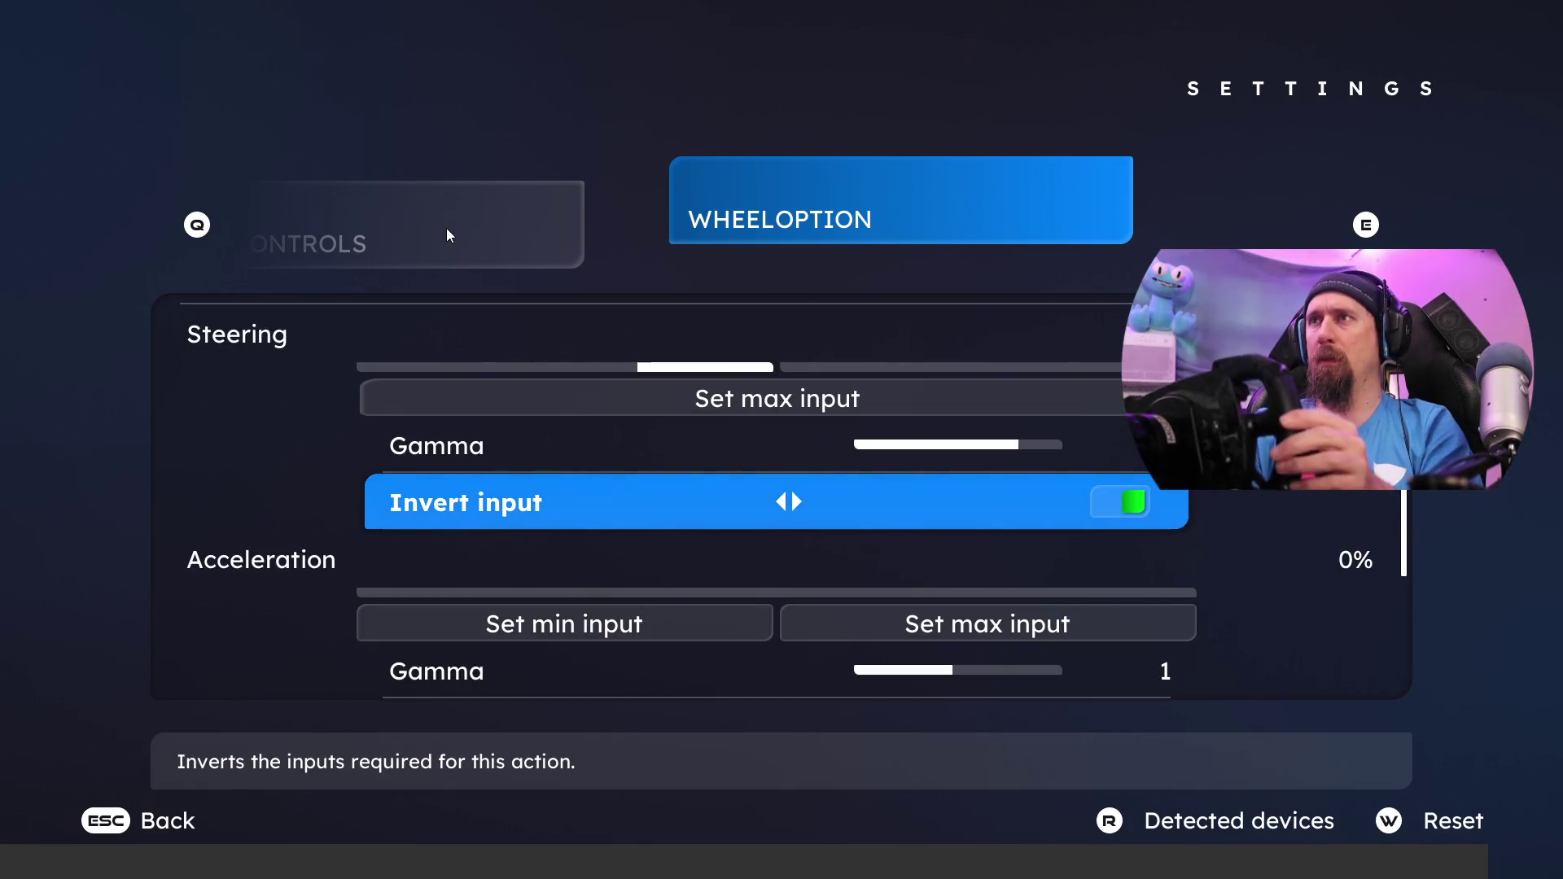
Step: Switch Invert input off and move up to Gamma to set it to 0.7
key(Left)
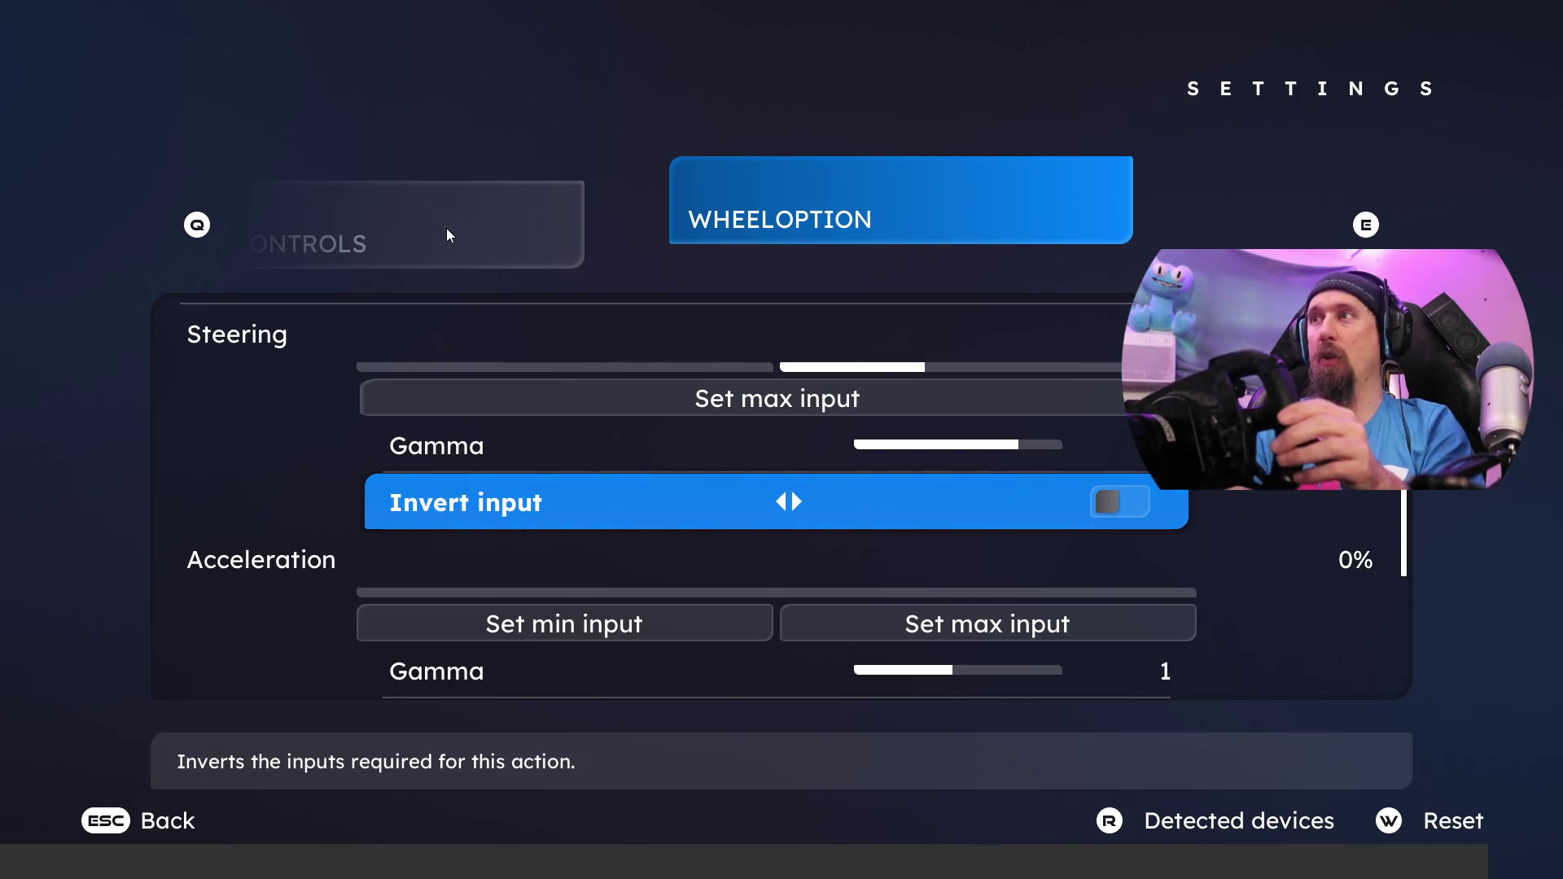
key(Up)
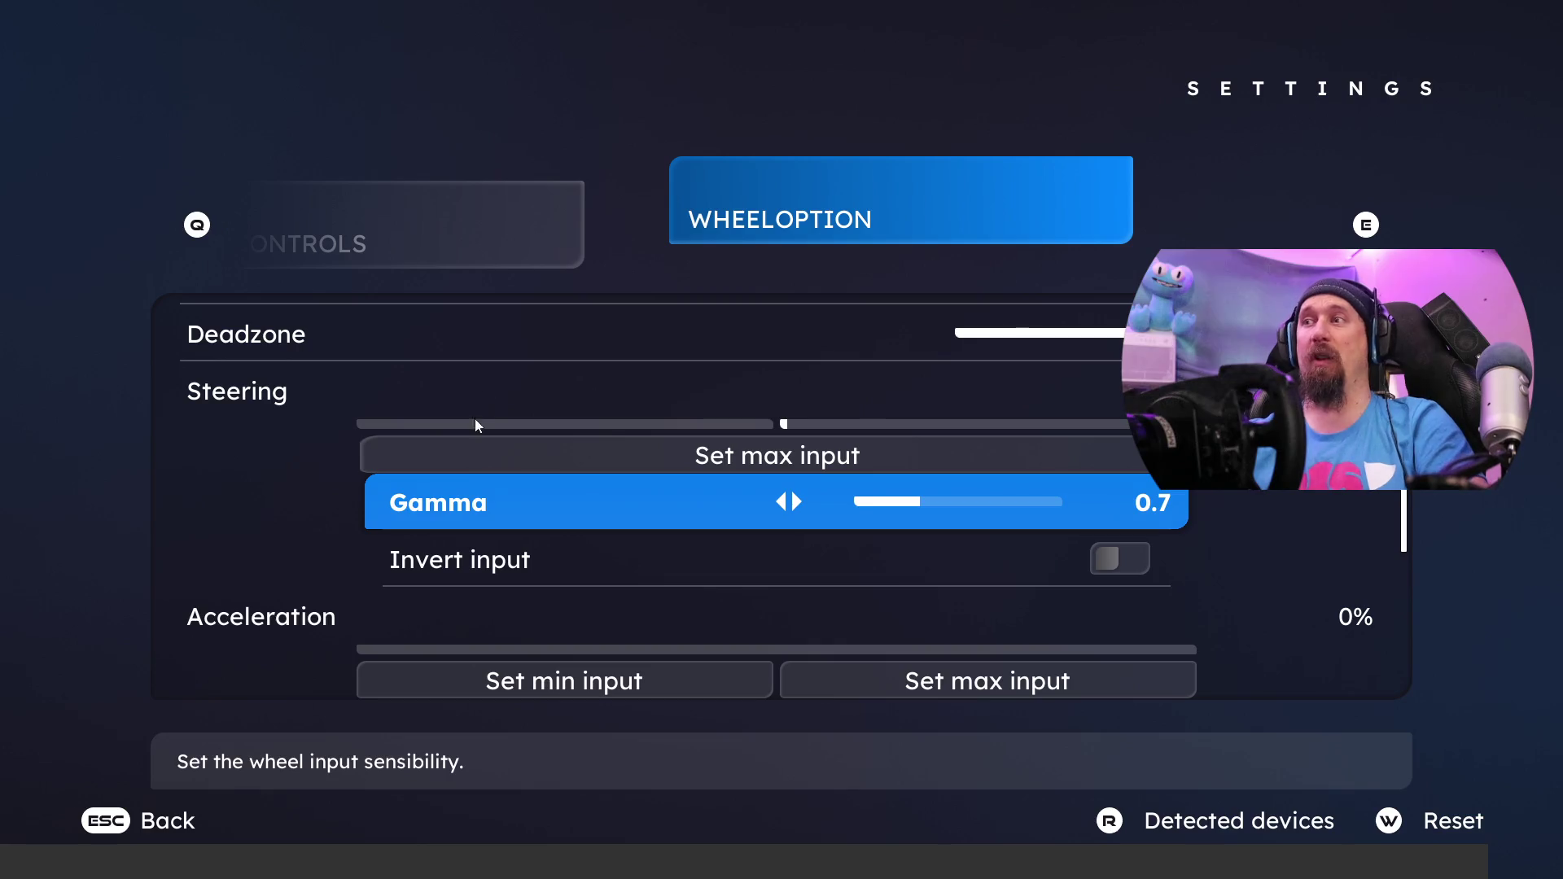
Step: Close Settings and the pause menu, then race on through lap 3 into lap 4
key(Escape)
key(Escape)
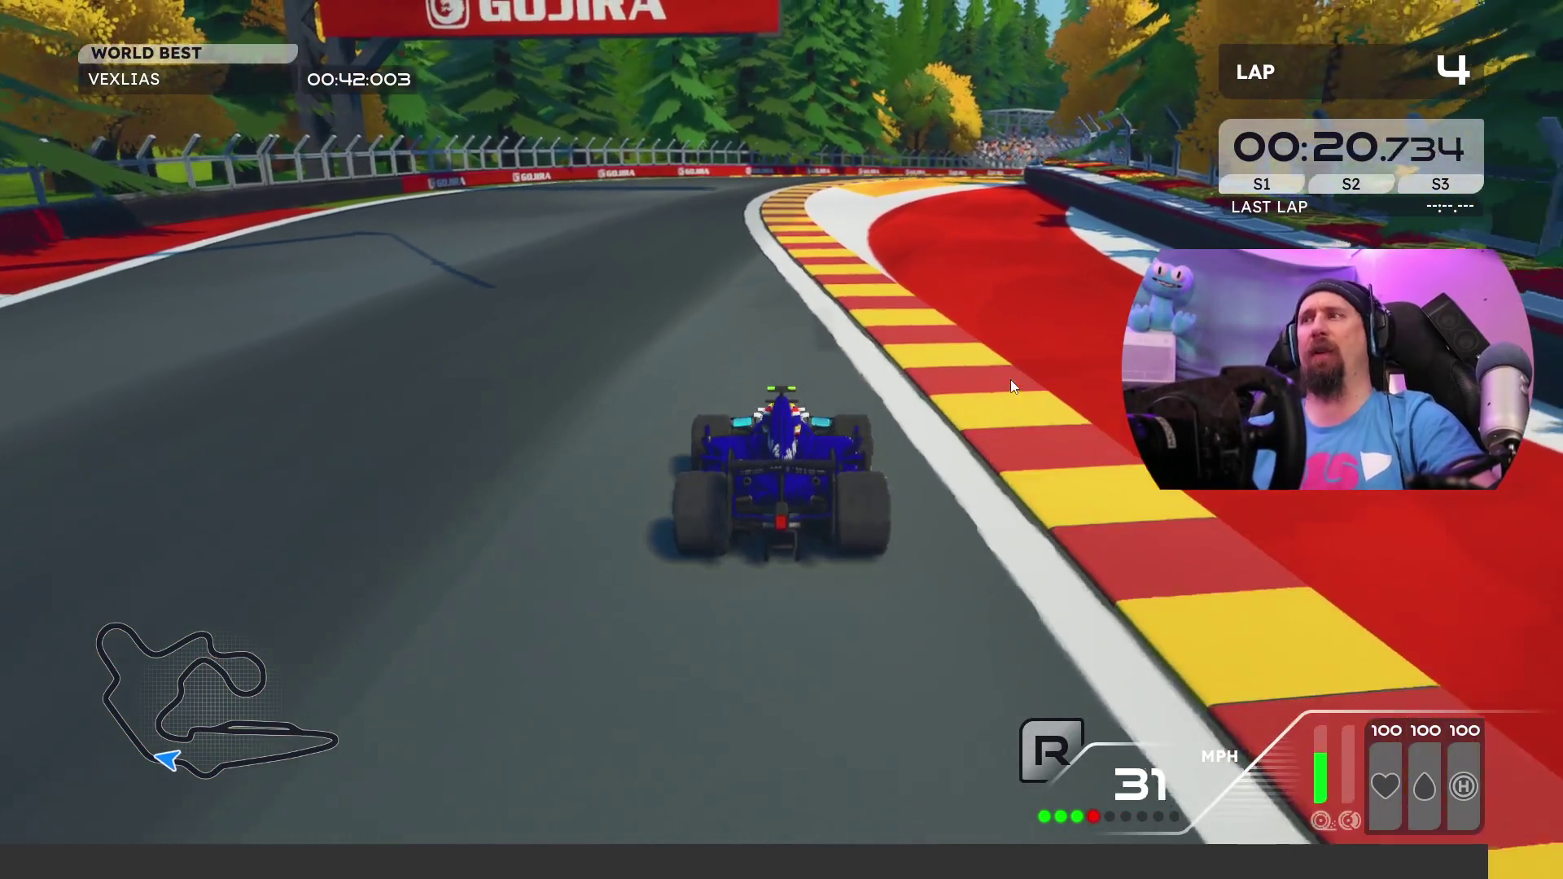
Step: Pause the race partway through lap 4
key(Escape)
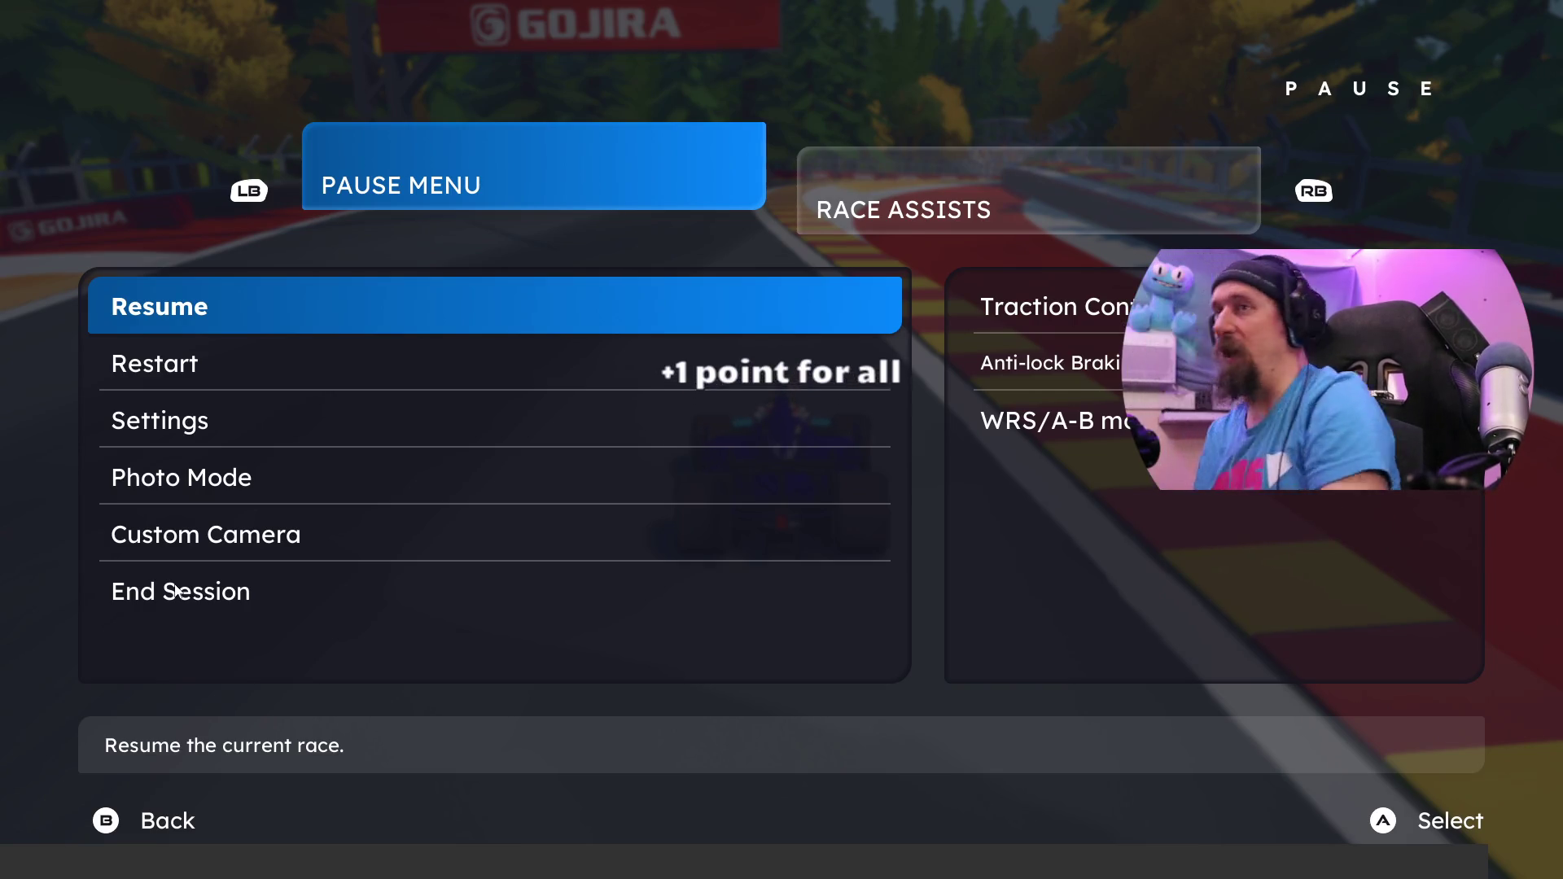
Step: Resume the race and drive briefly, braking to a stop in the right-hand corner, then pull away
key(Escape)
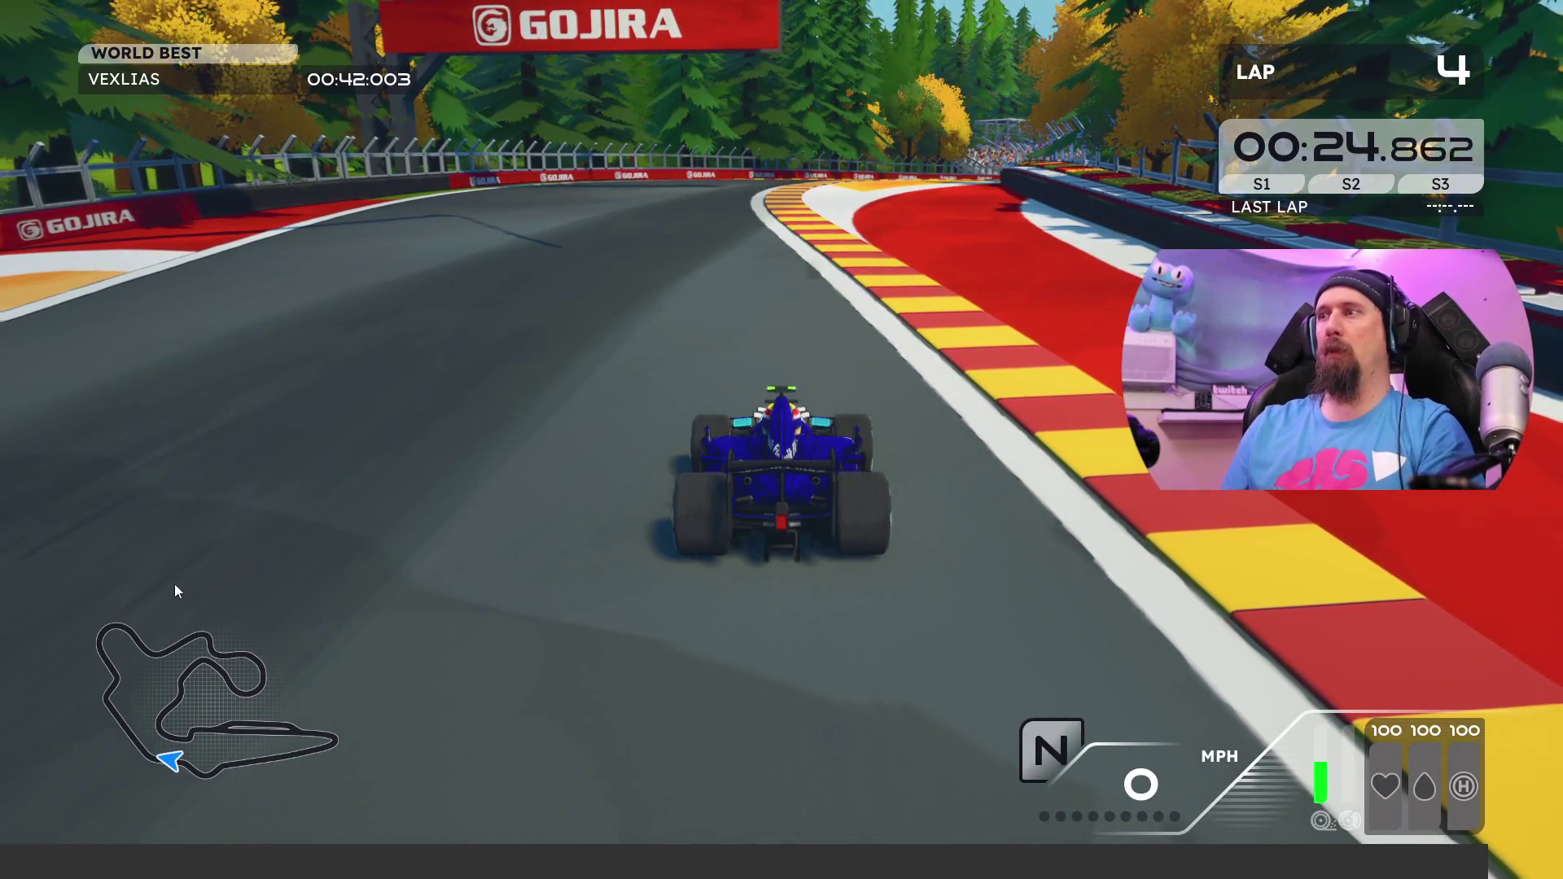
key(w)
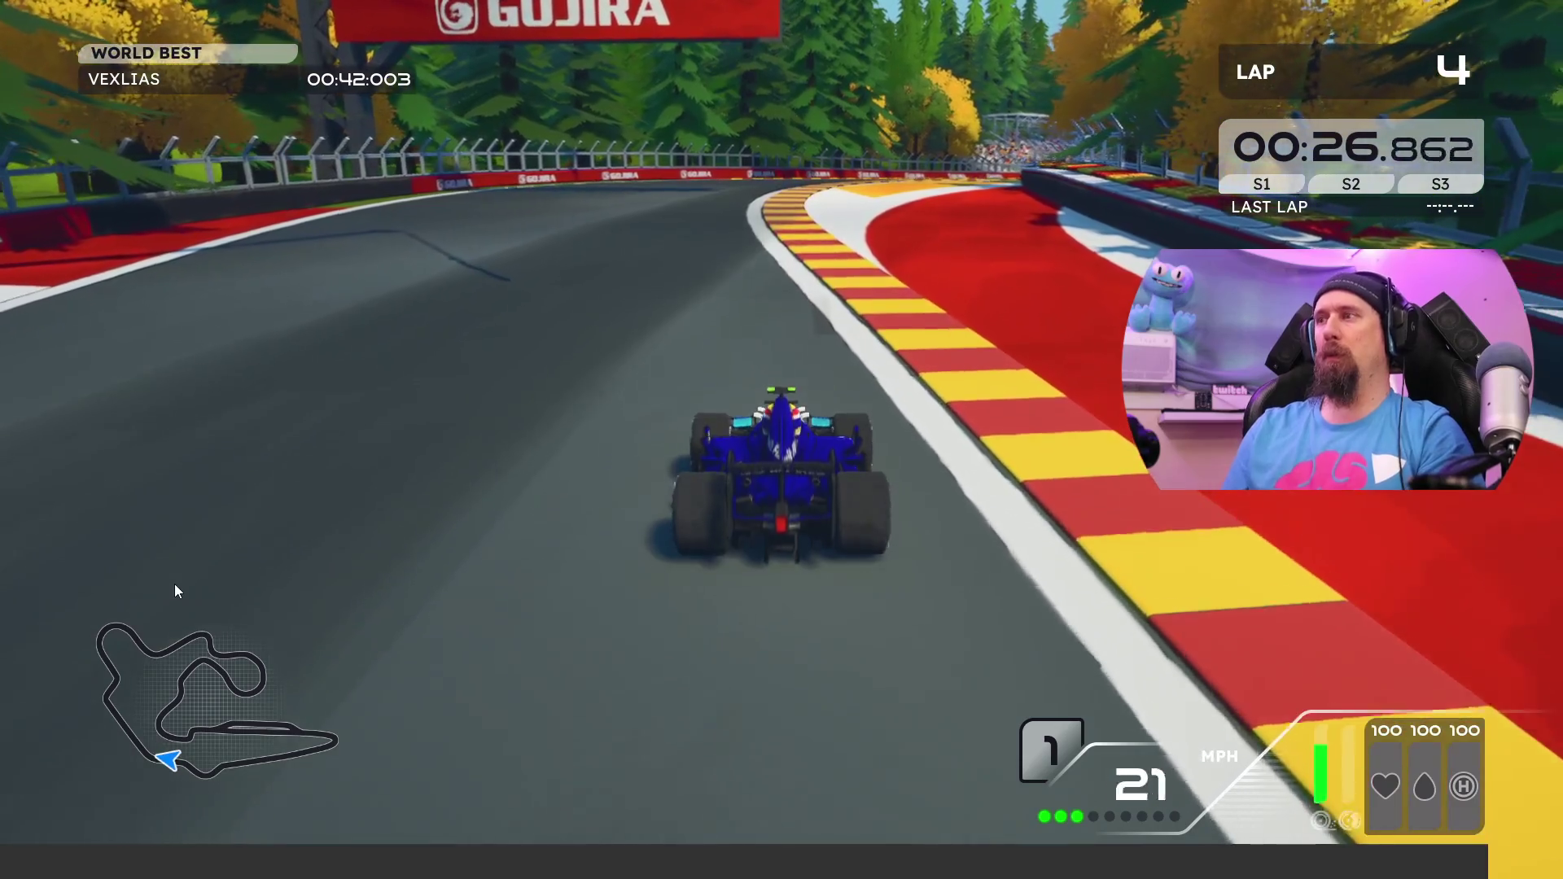
key(s)
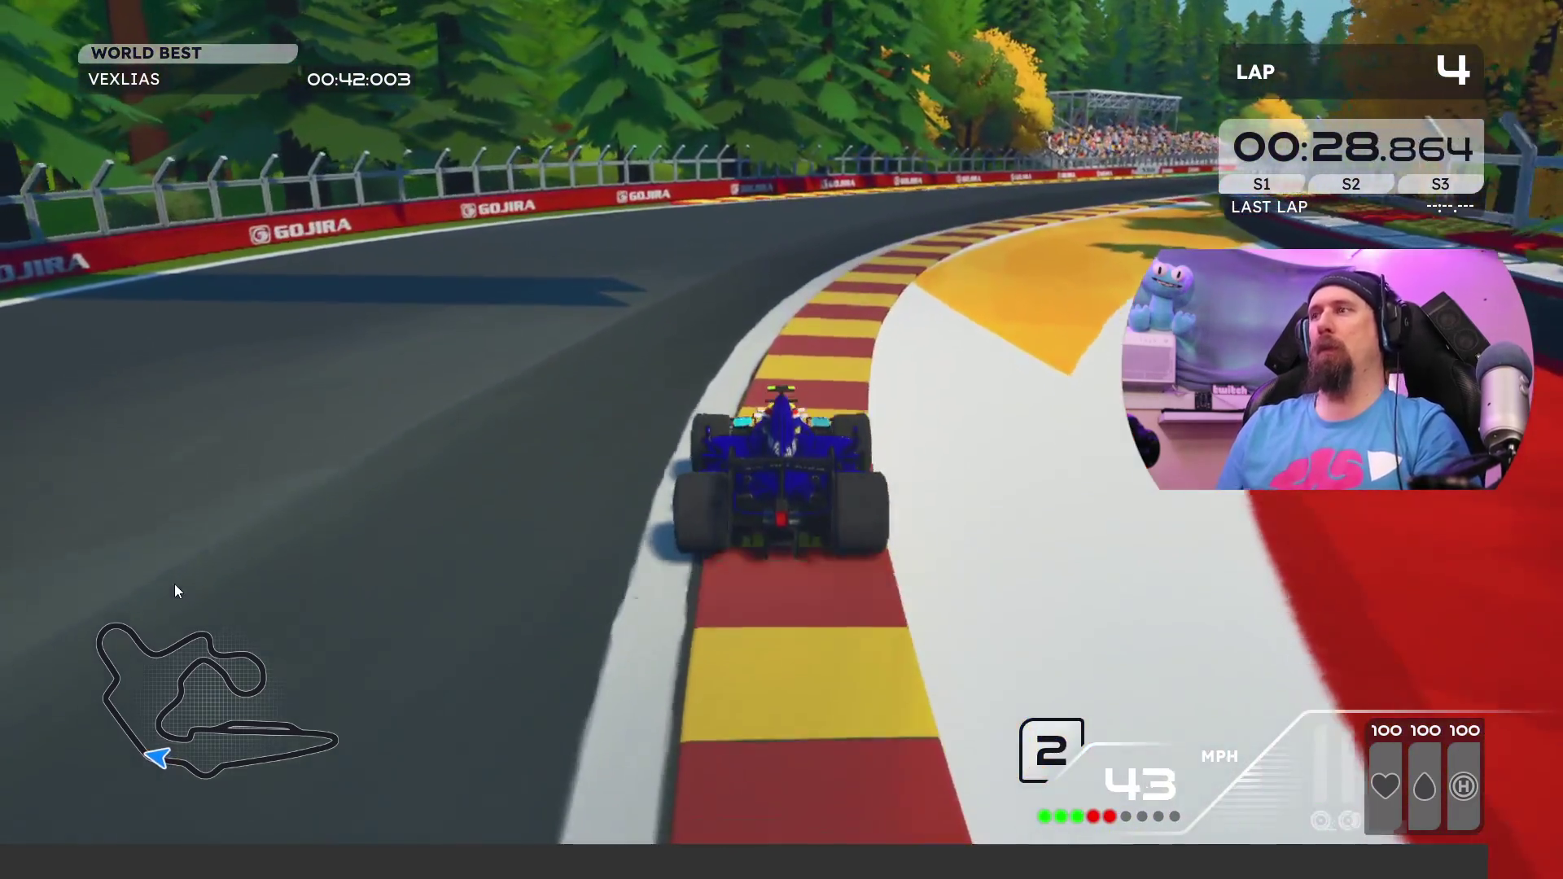
key(s)
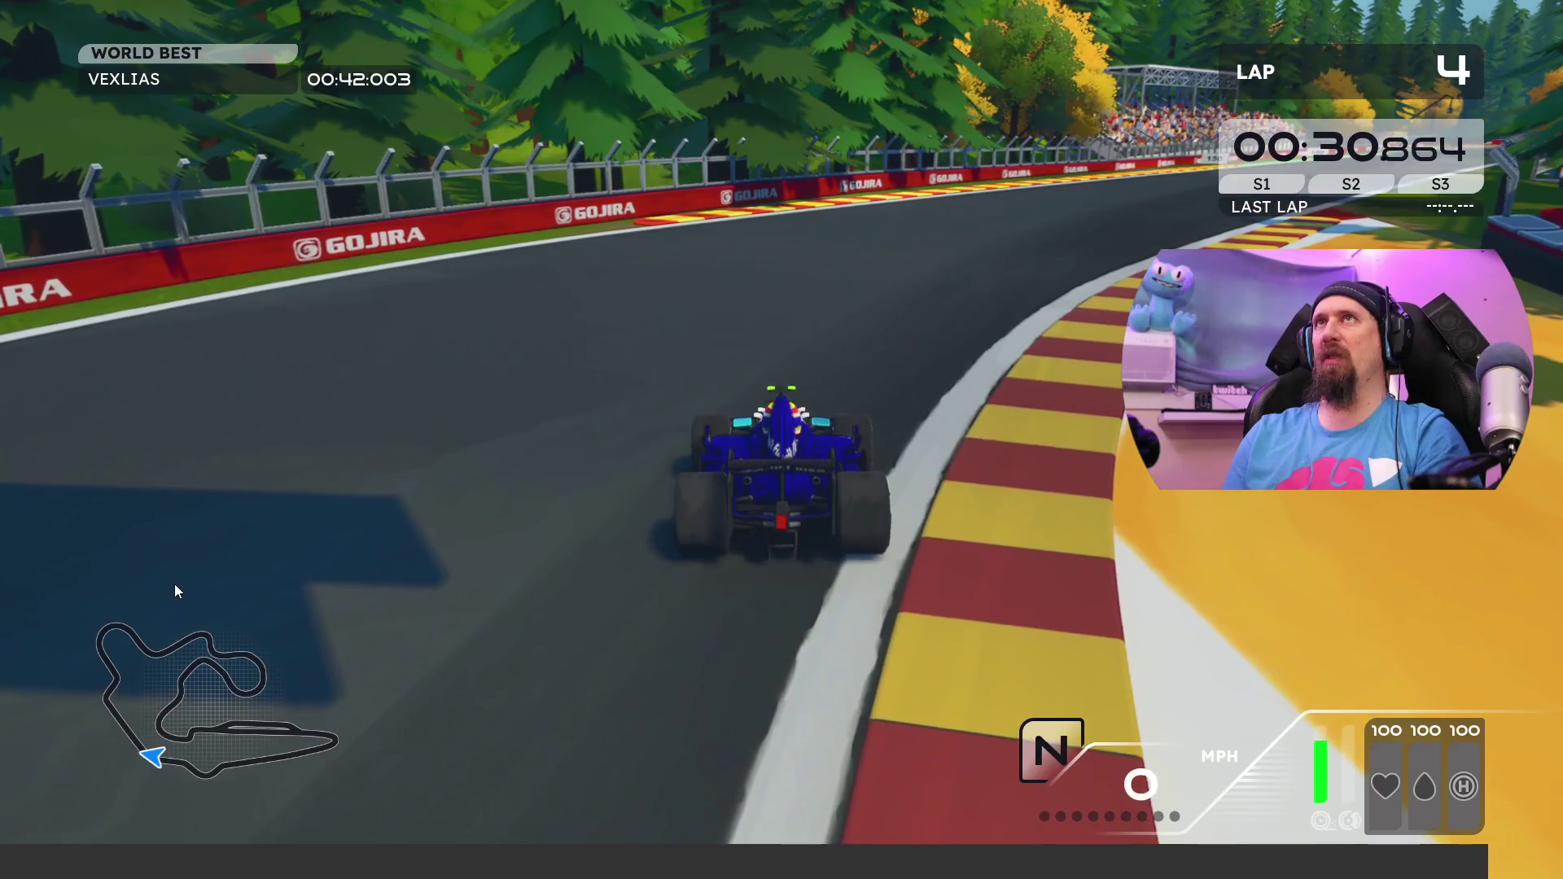
key(w)
Step: Pause again, glance at the Race Assists options, and move down toward End Session
key(Escape)
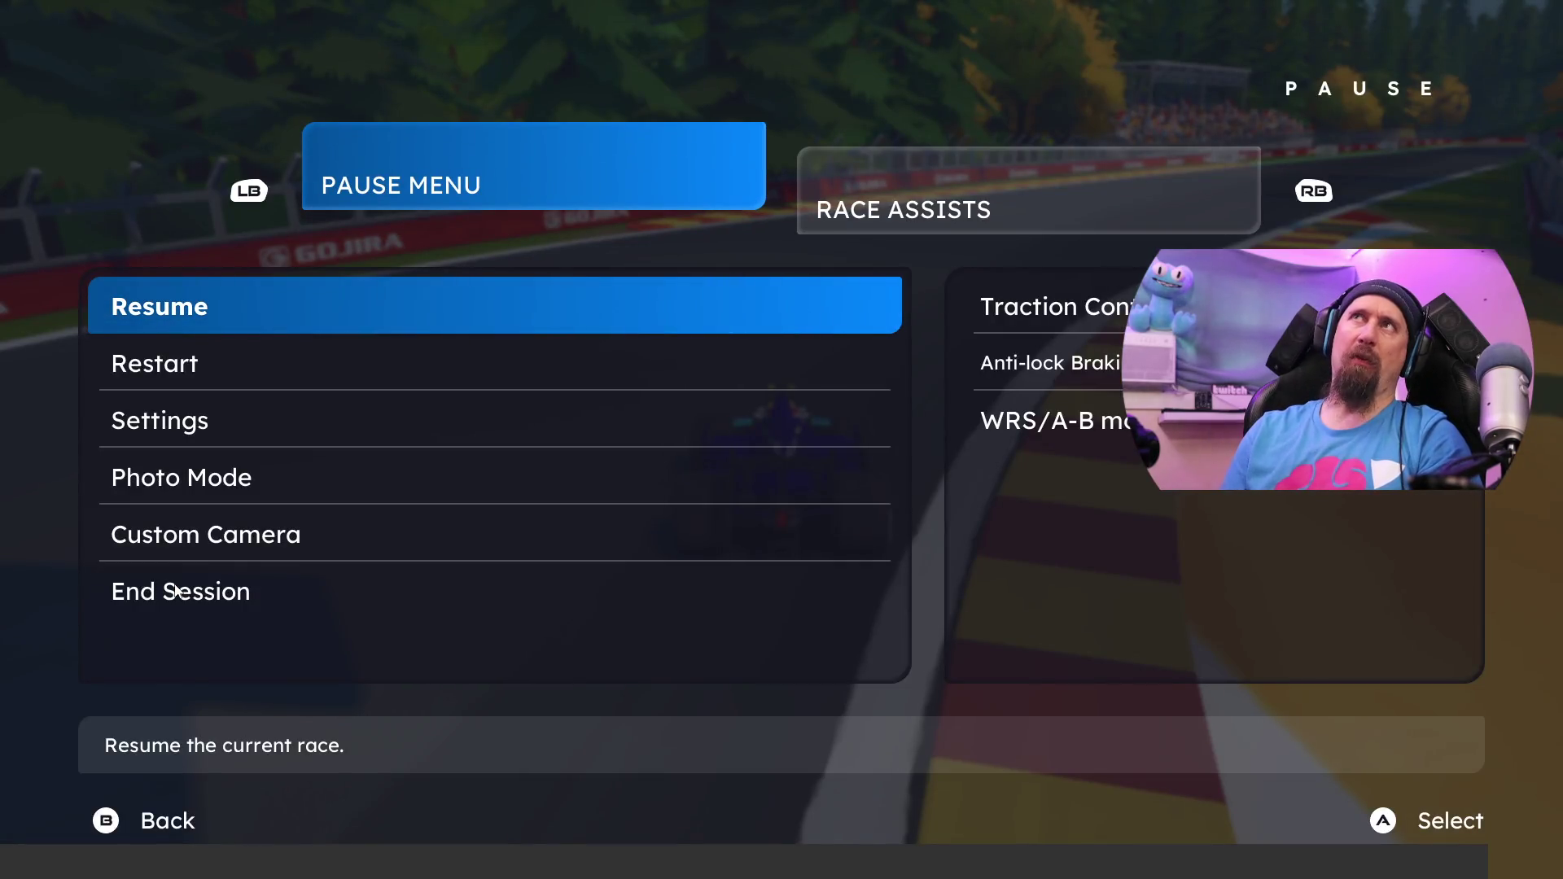
key(e)
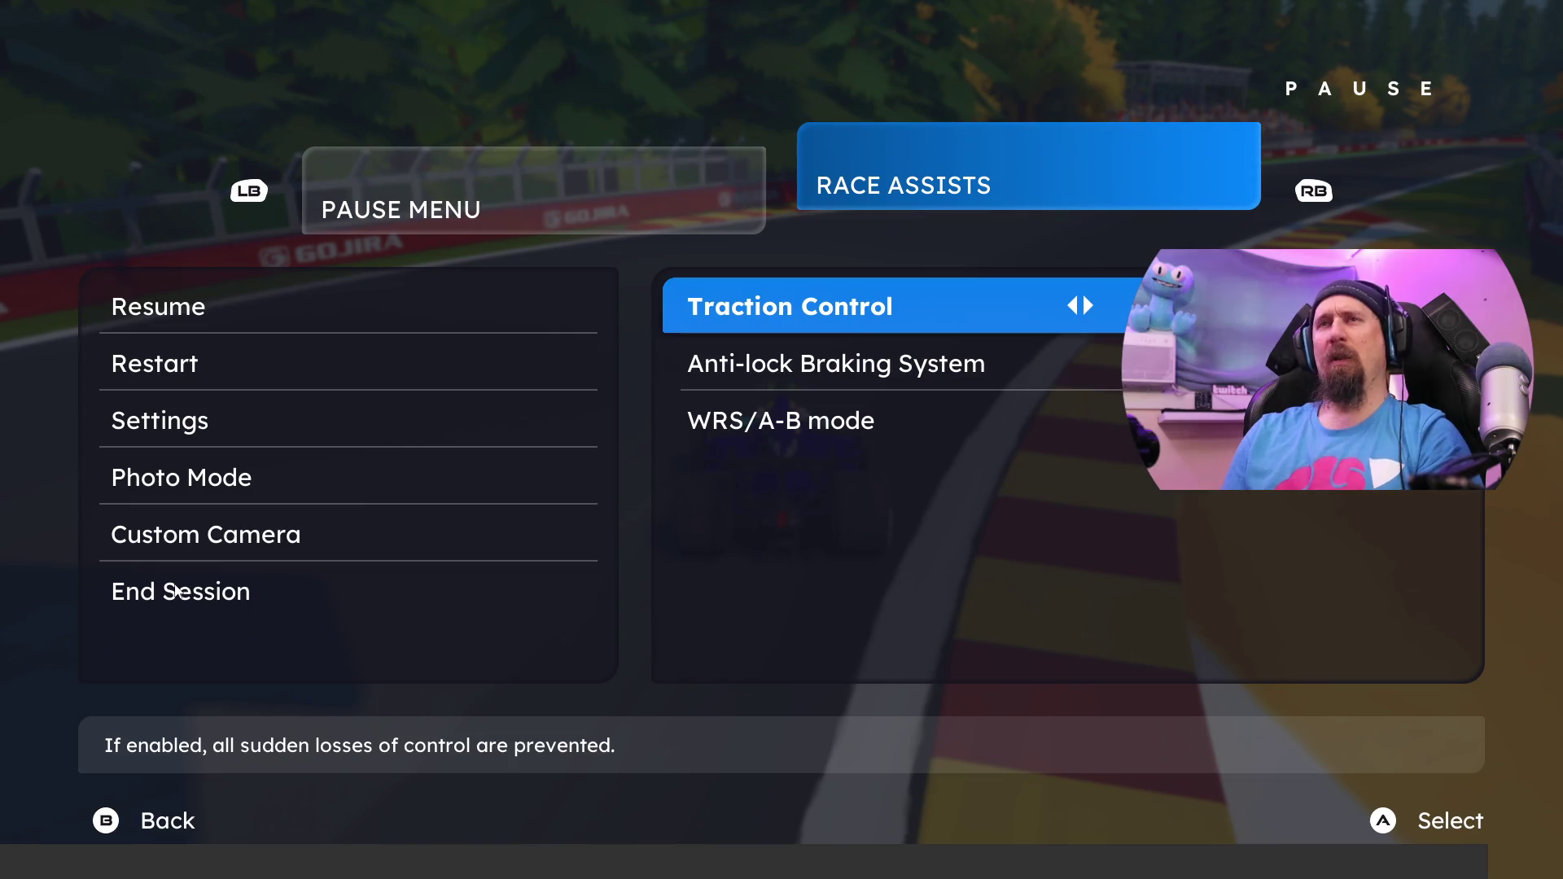
key(q)
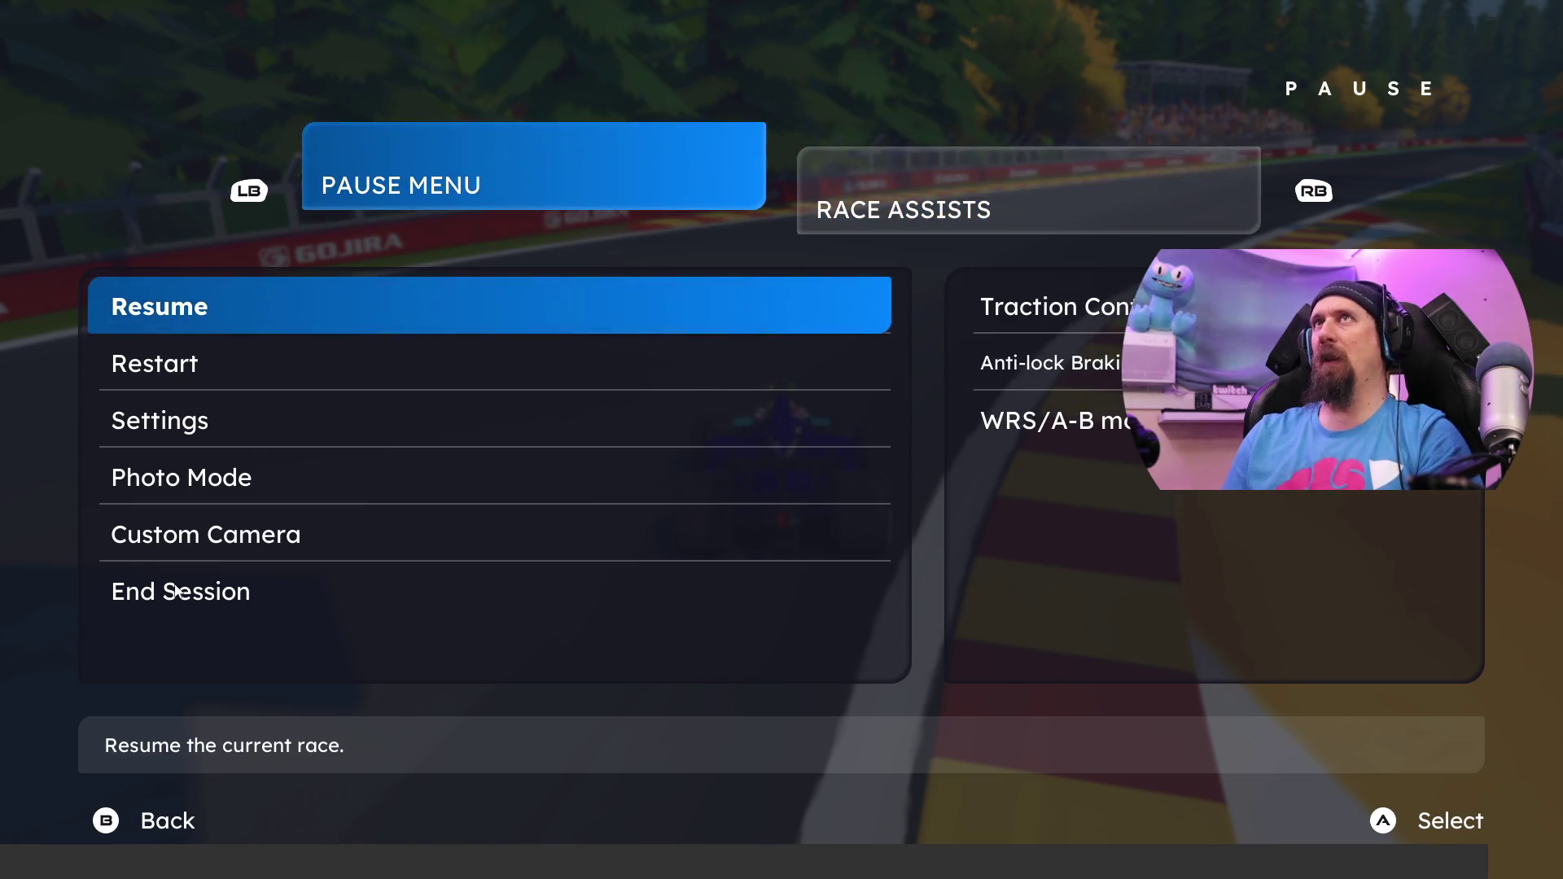
key(Down)
key(Down)
key(Down)
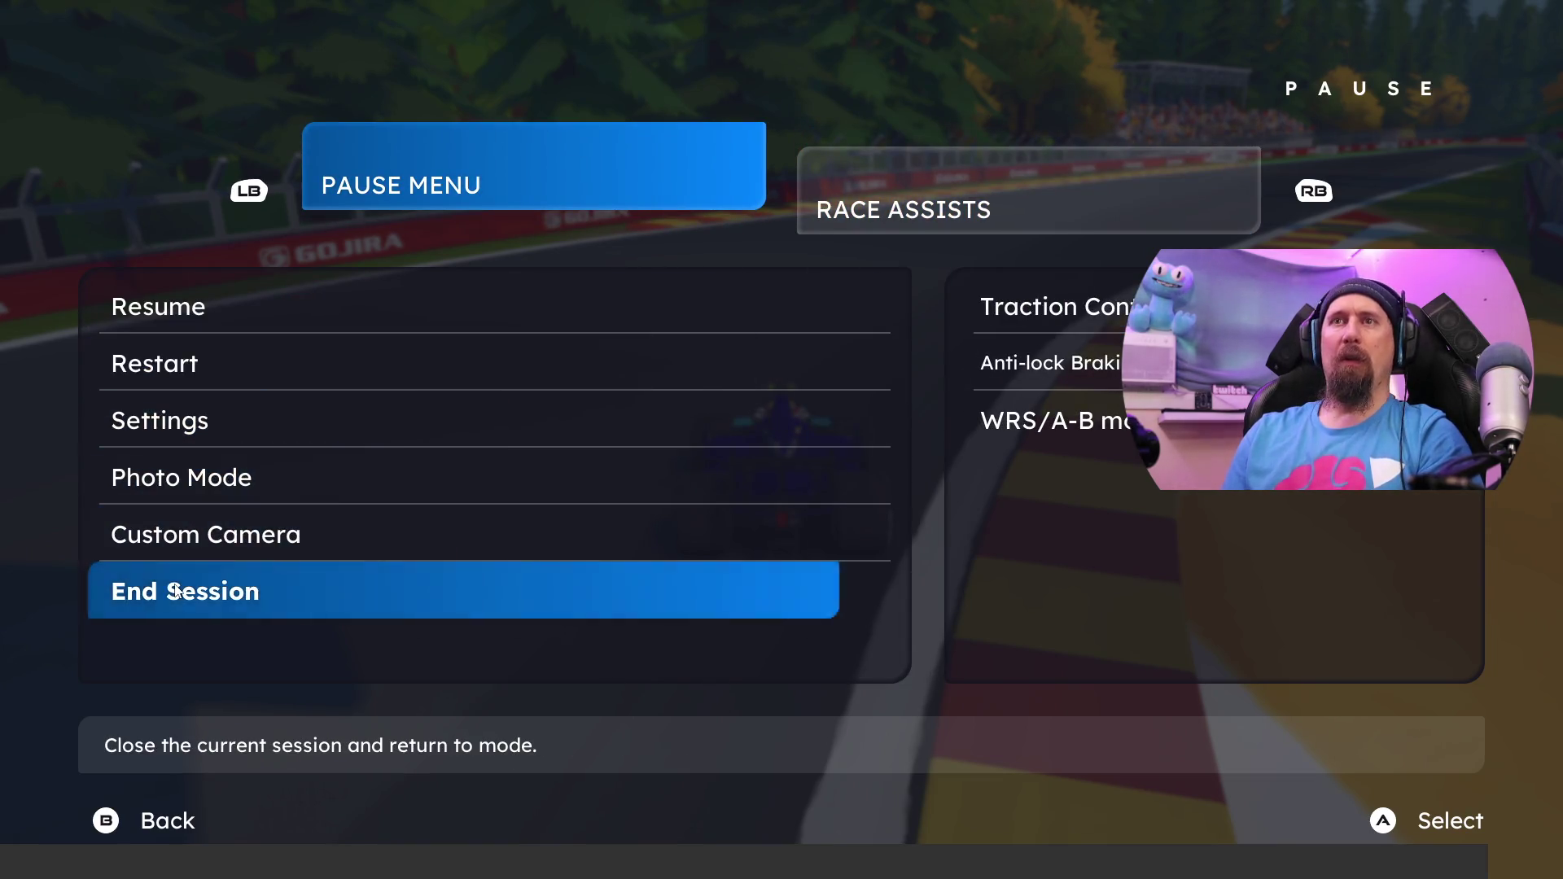
Step: Confirm End Session, skip the Session Result and Leaderboard screens, and go Back to Main Menu
key(Return)
key(Return)
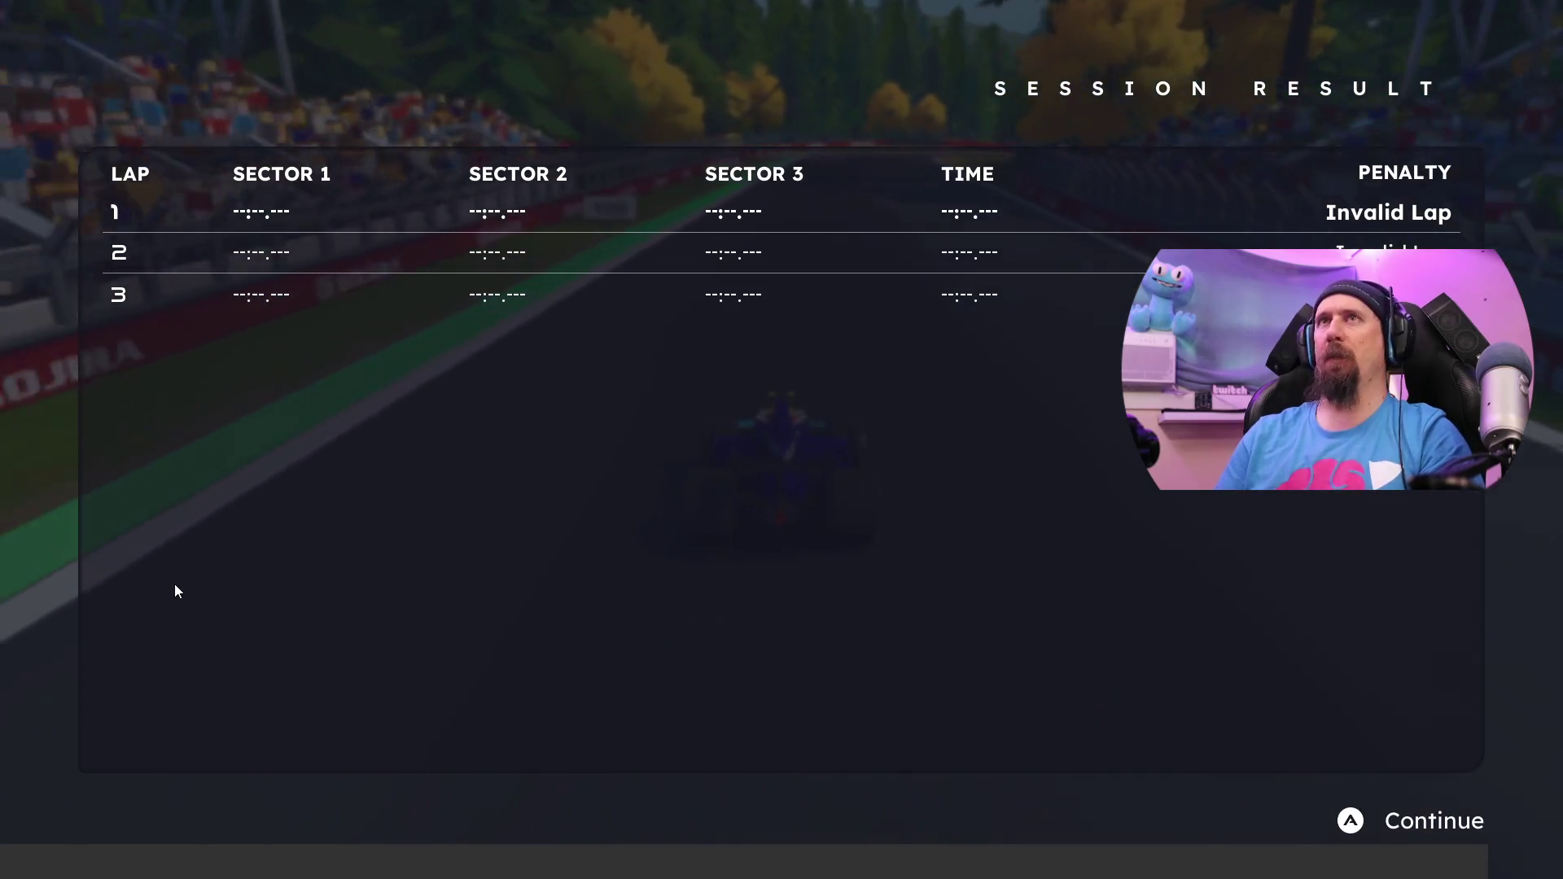
key(Return)
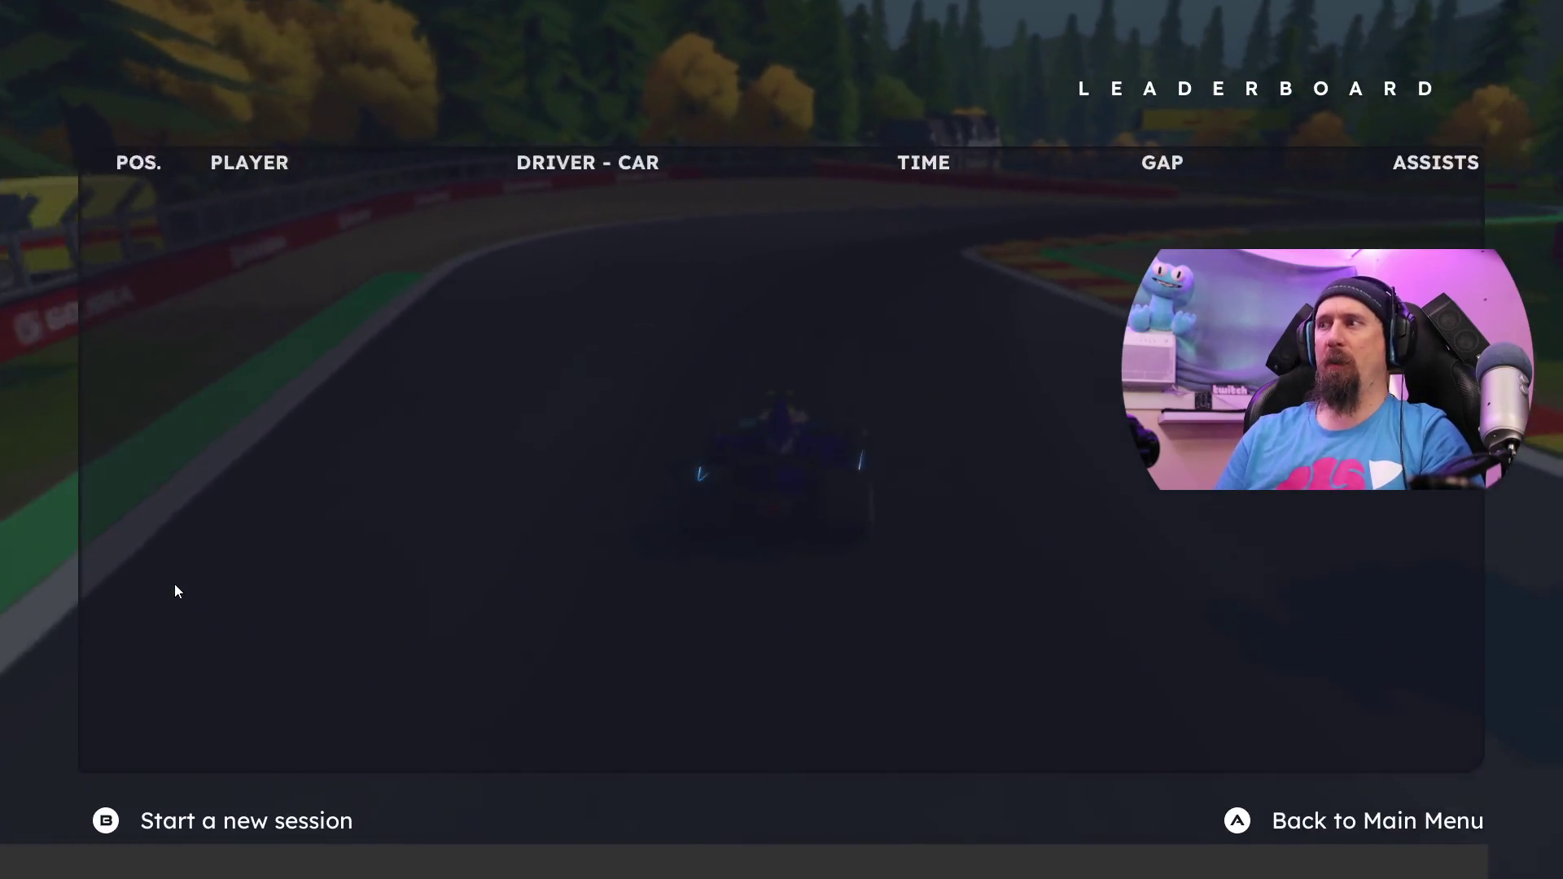
key(Return)
key(Return)
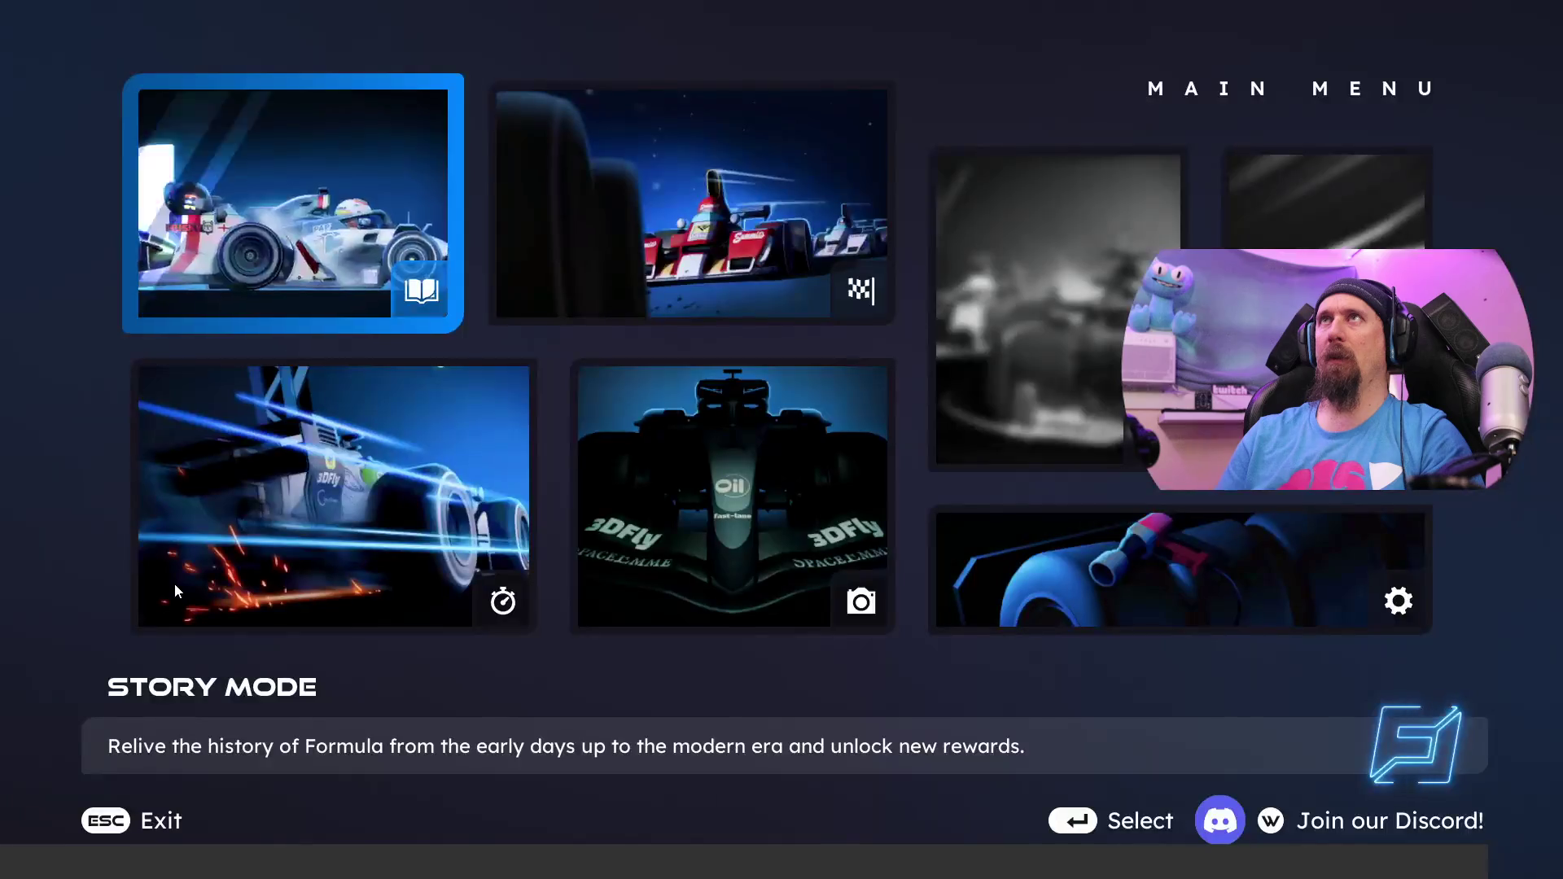
key(Escape)
key(Escape)
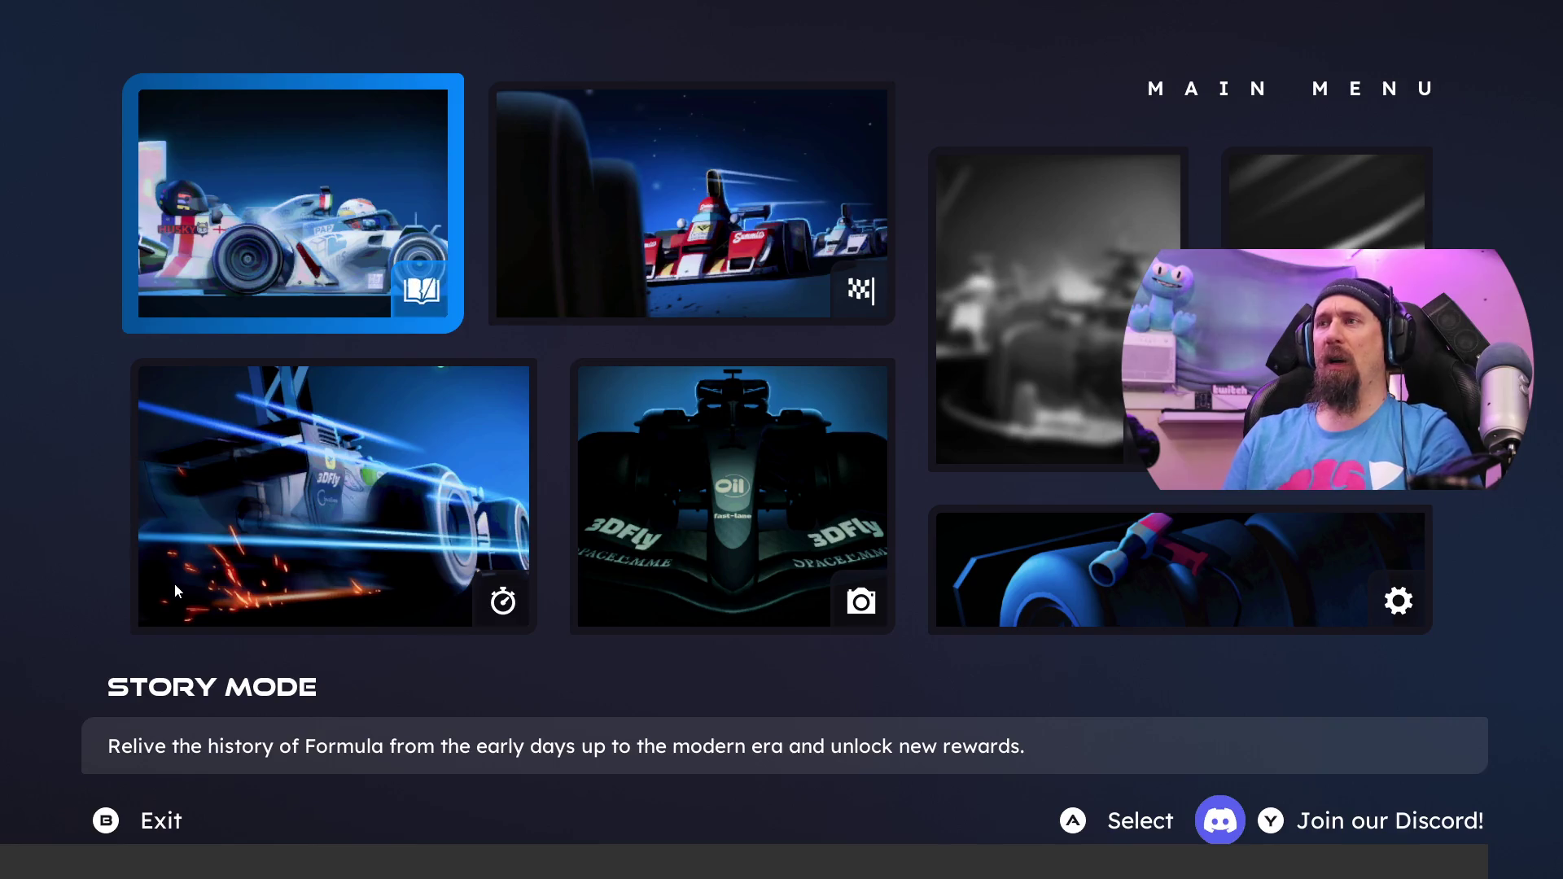
key(Down)
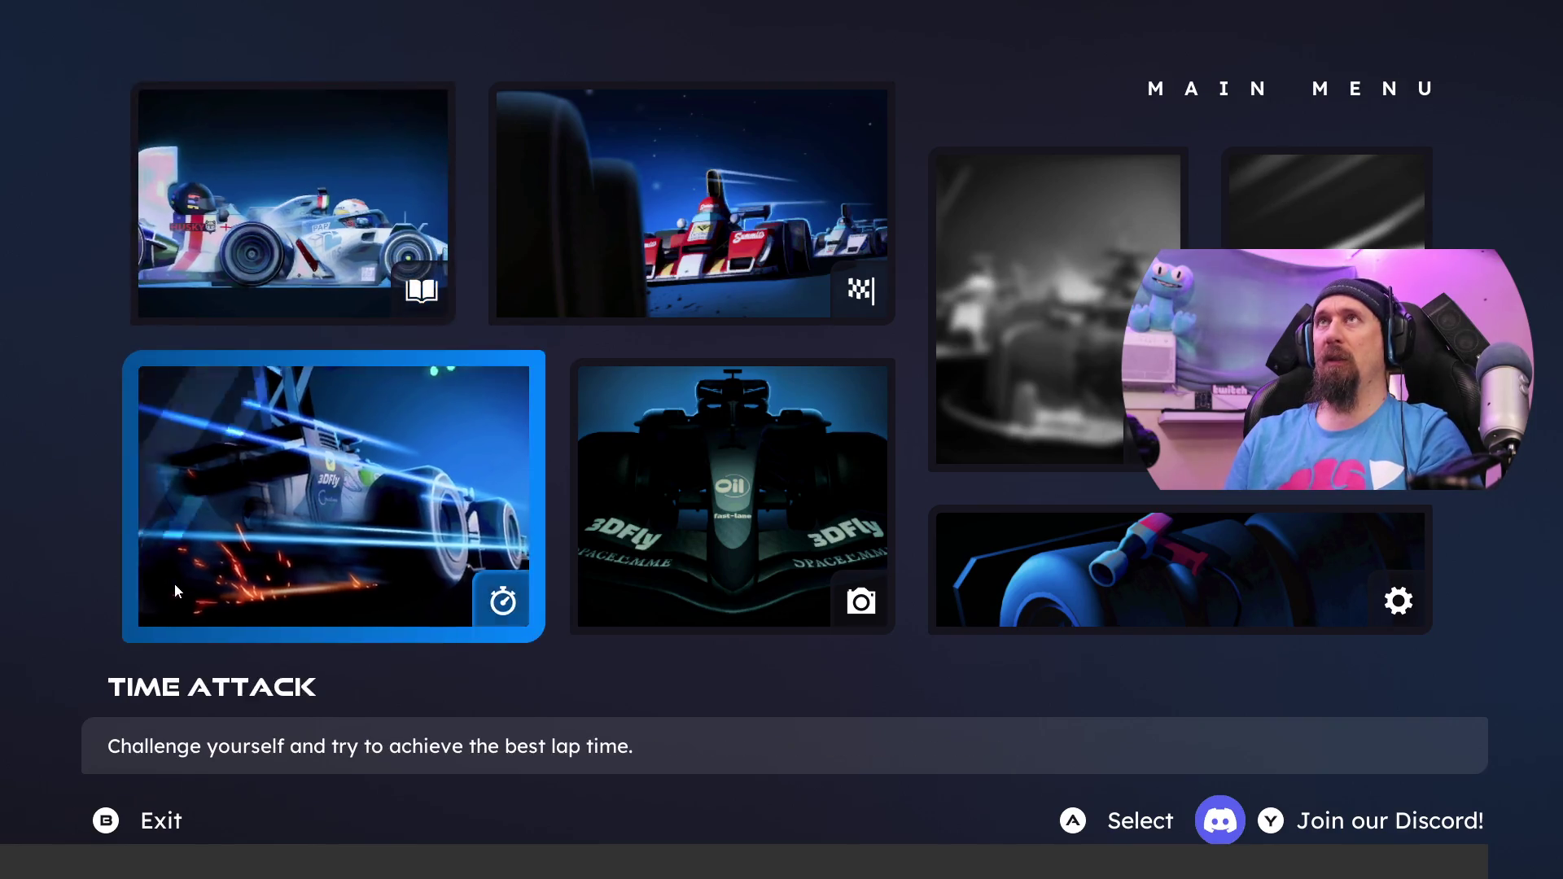
Step: In Settings, switch the Game-tab Steering type from Alternative to Original and return to the main menu
key(Right)
key(Right)
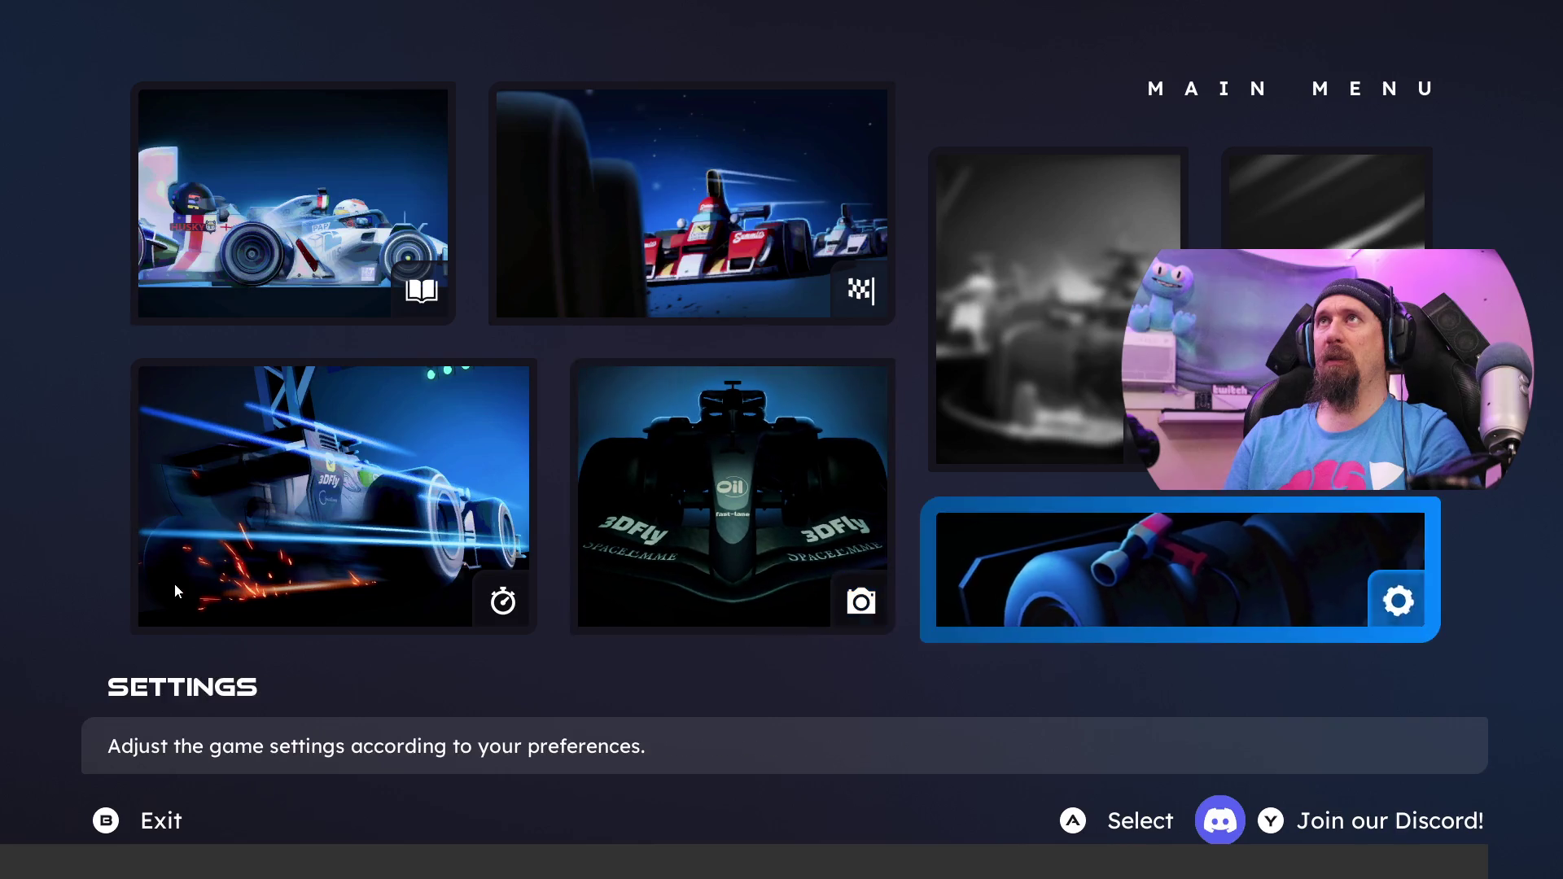
key(Return)
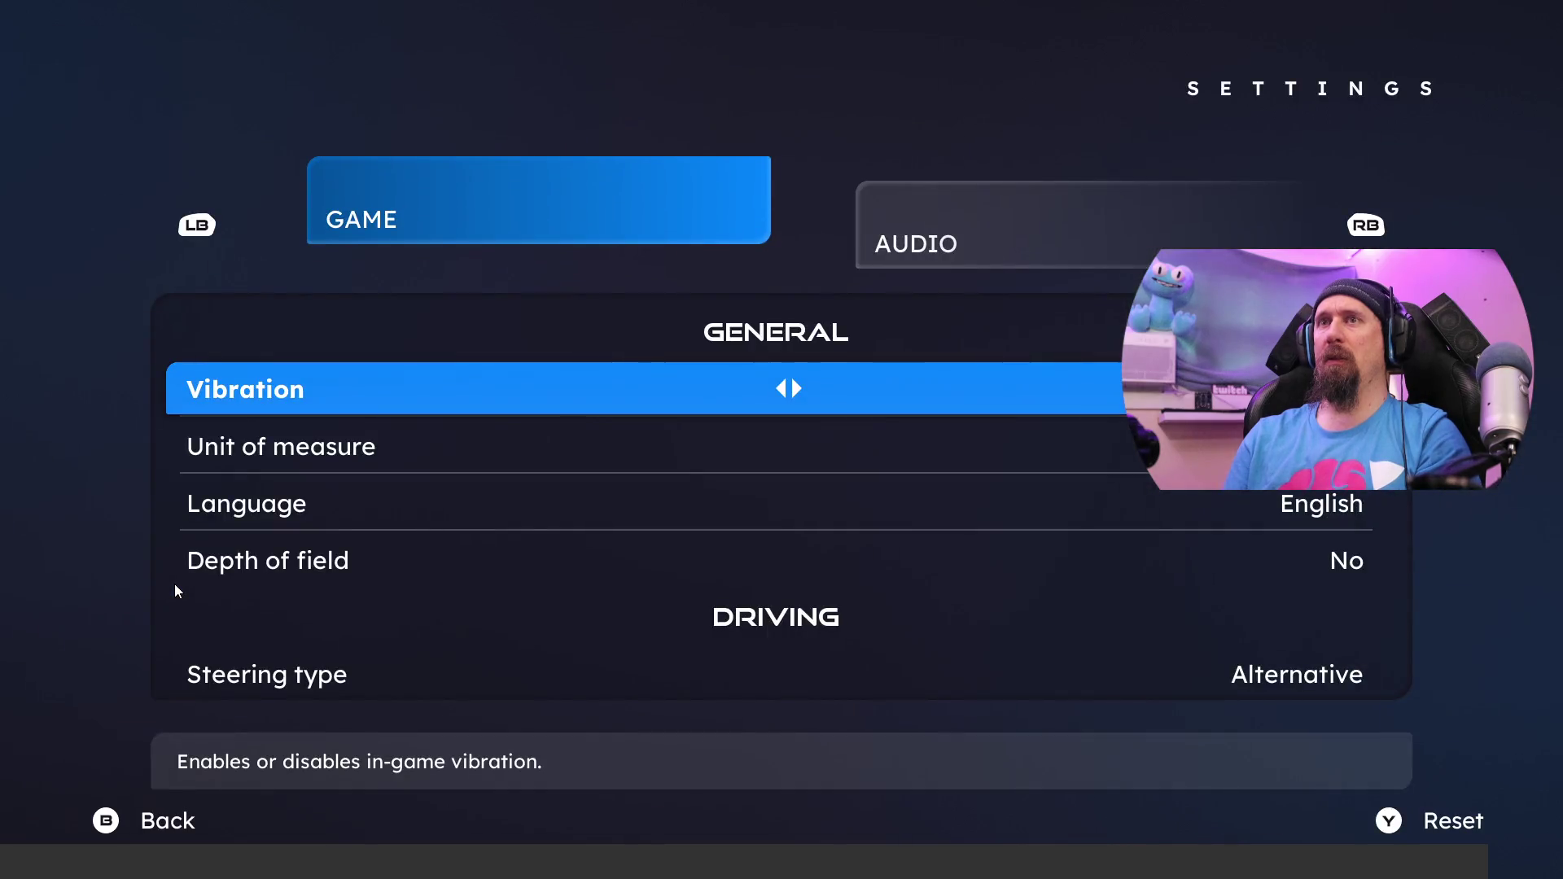
key(e)
key(q)
key(Down)
key(Down)
key(Down)
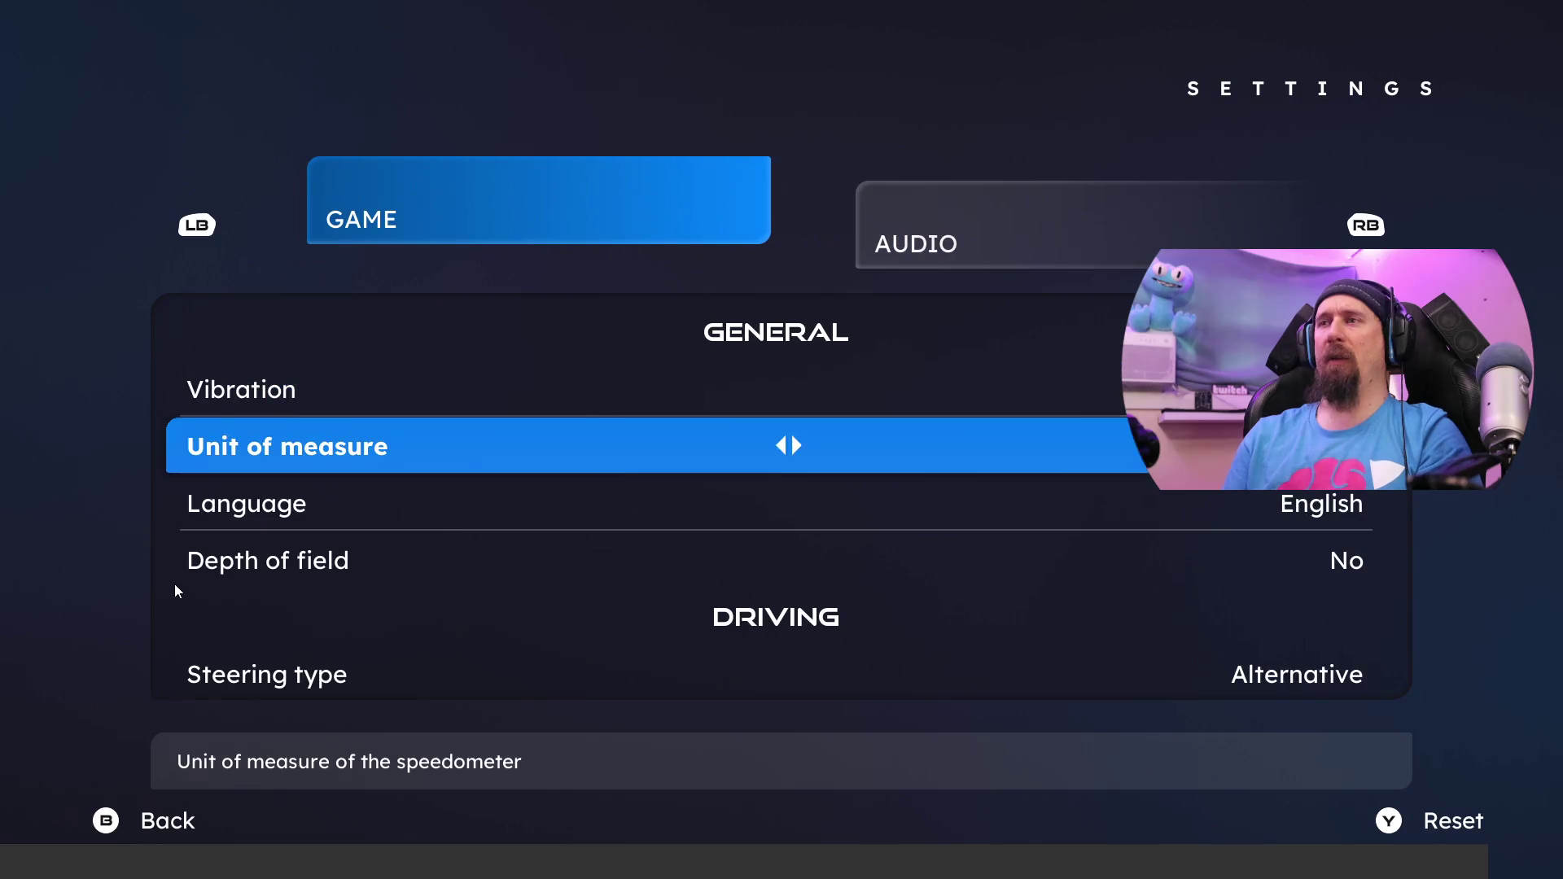
key(Up)
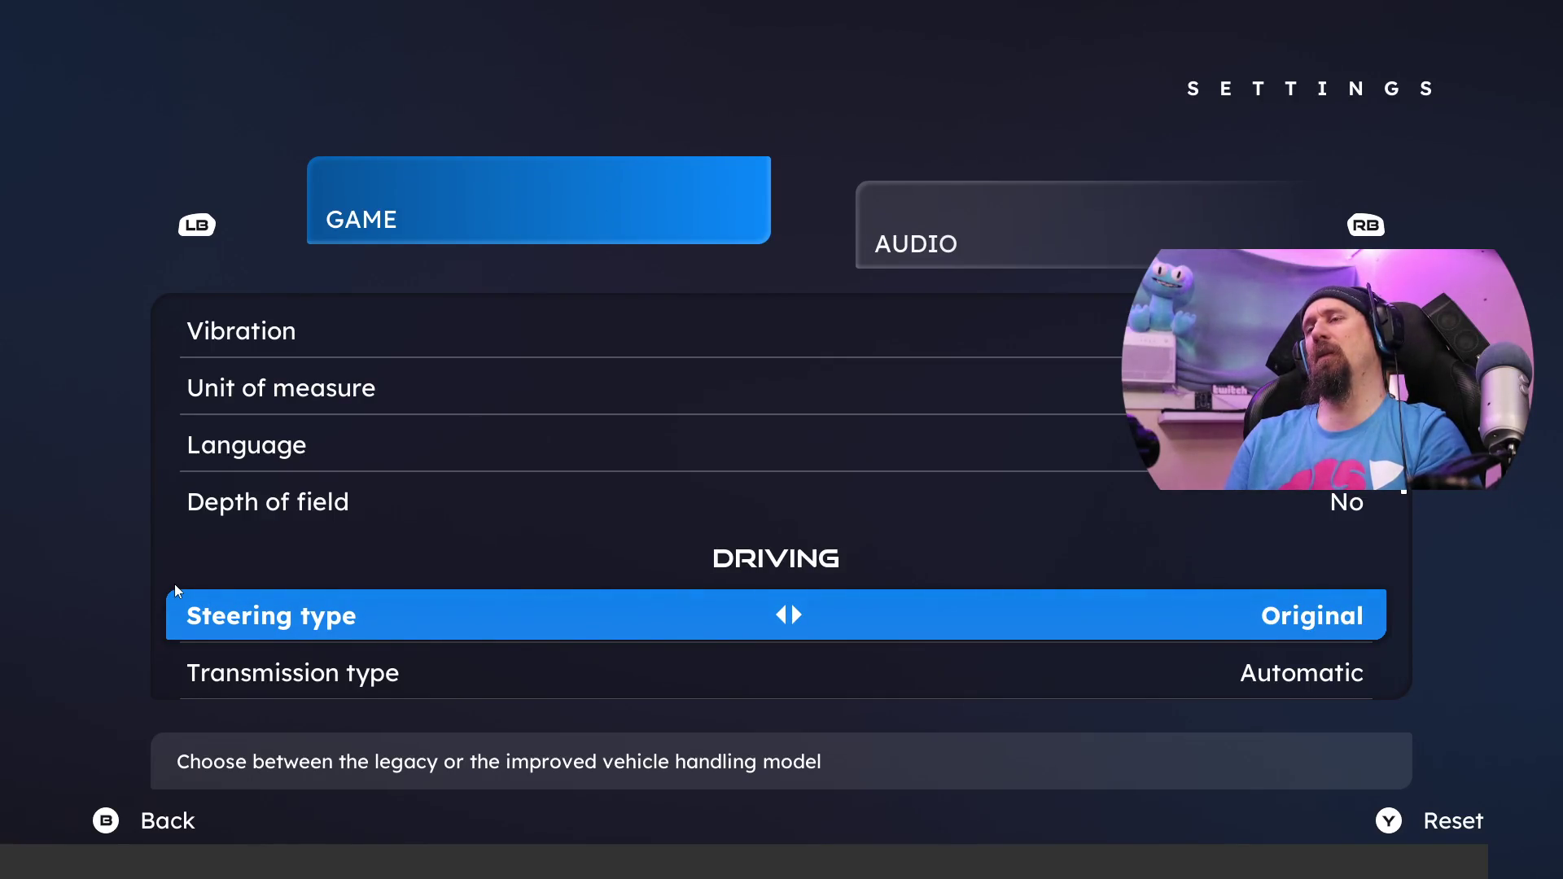
key(Escape)
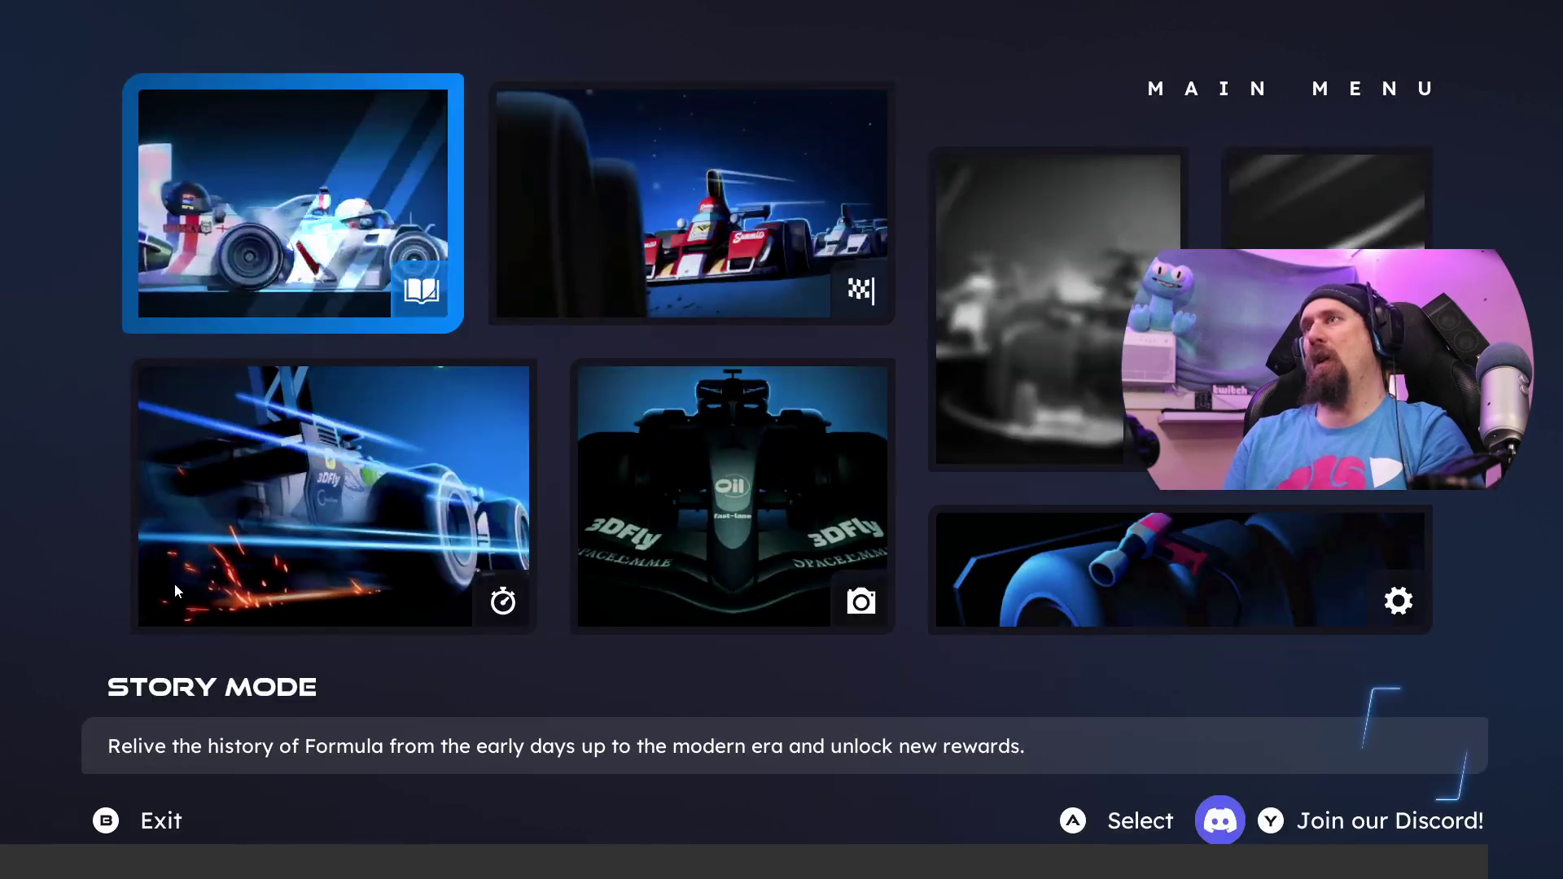
Step: Start a Time Attack on the Belgian Ardennes GP track with the Will Win car
click(175, 591)
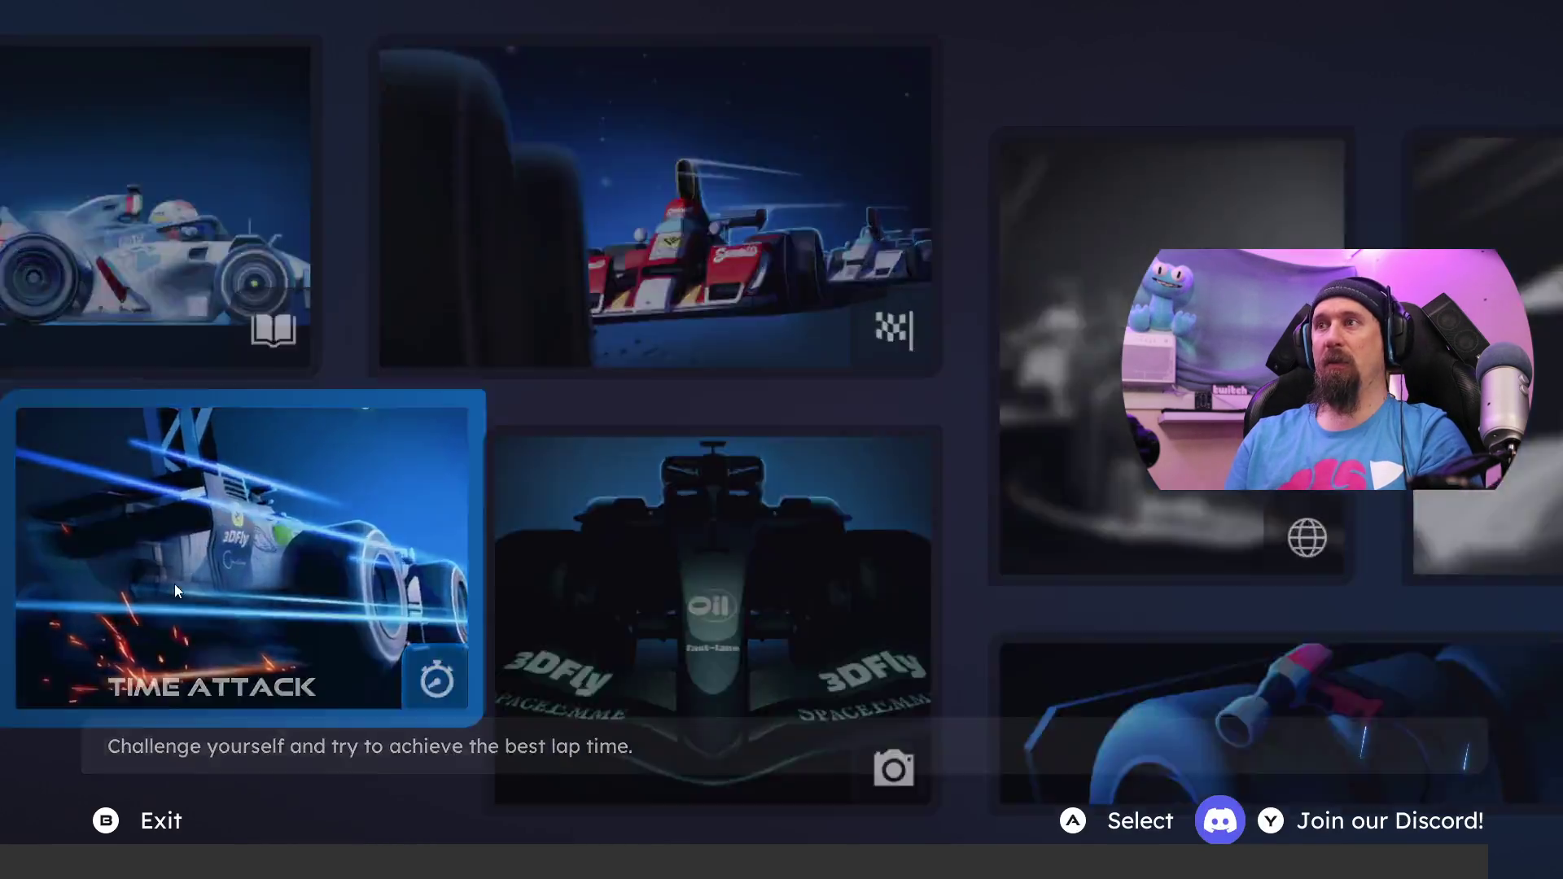
key(Return)
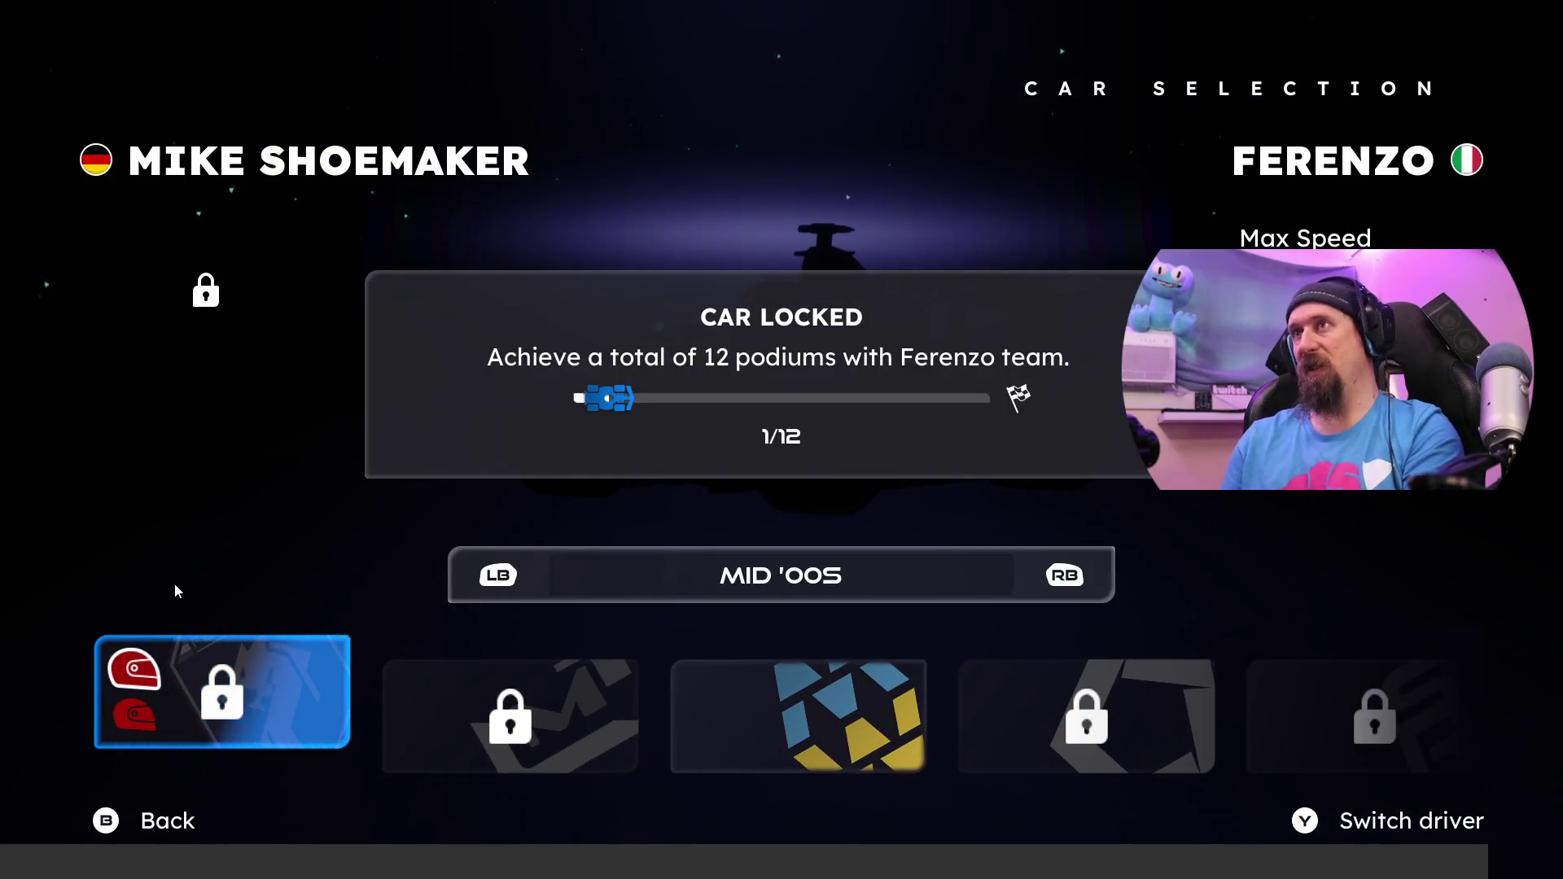
key(Right)
key(Left)
key(Right)
key(Right)
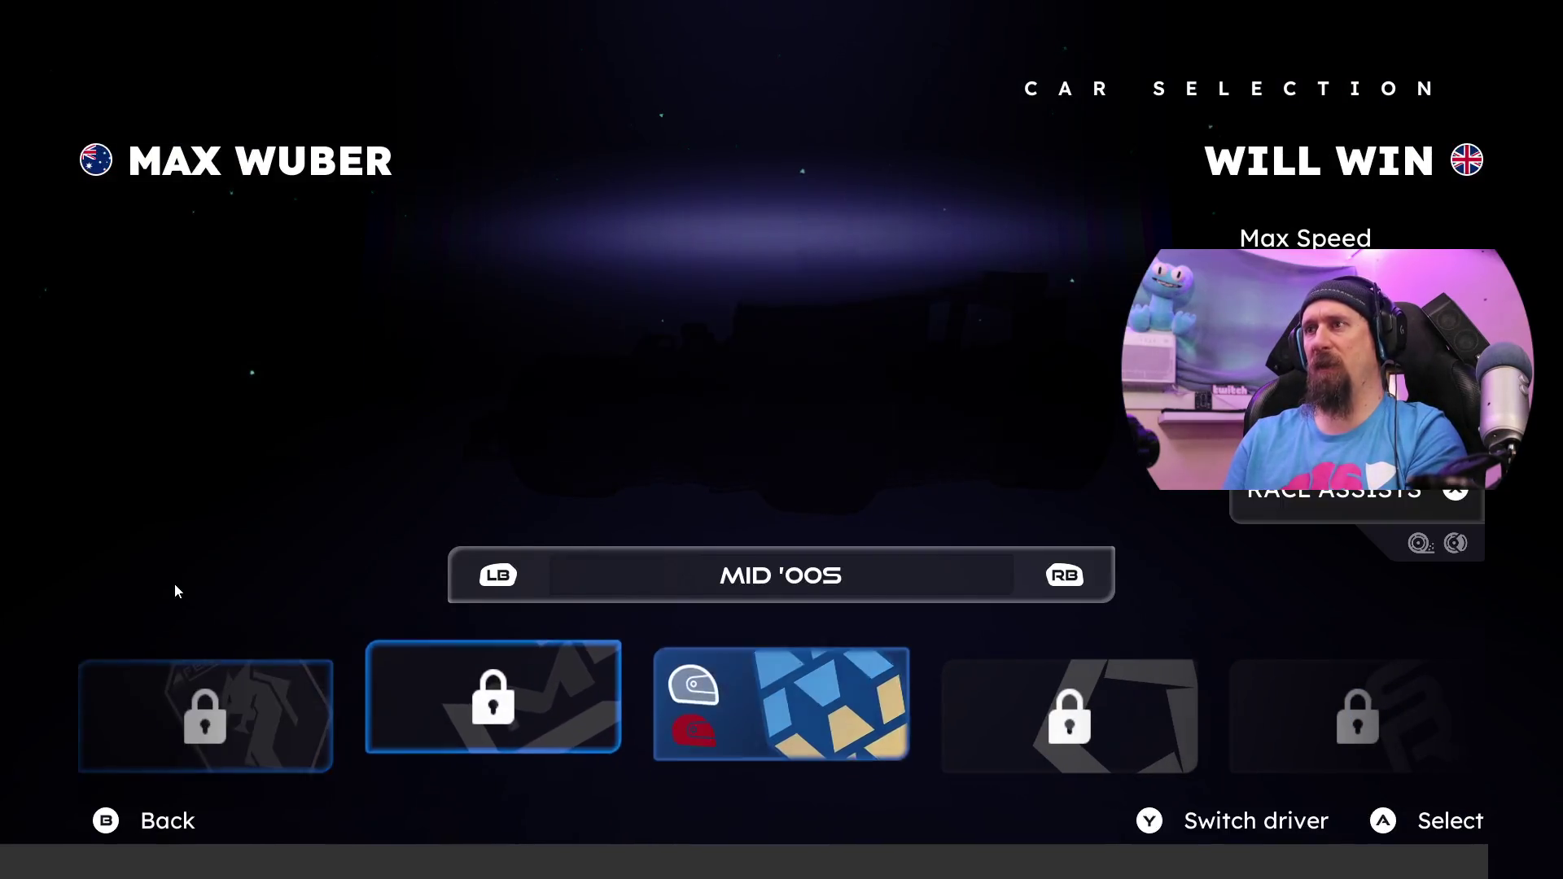
key(Right)
key(Left)
key(Right)
key(Left)
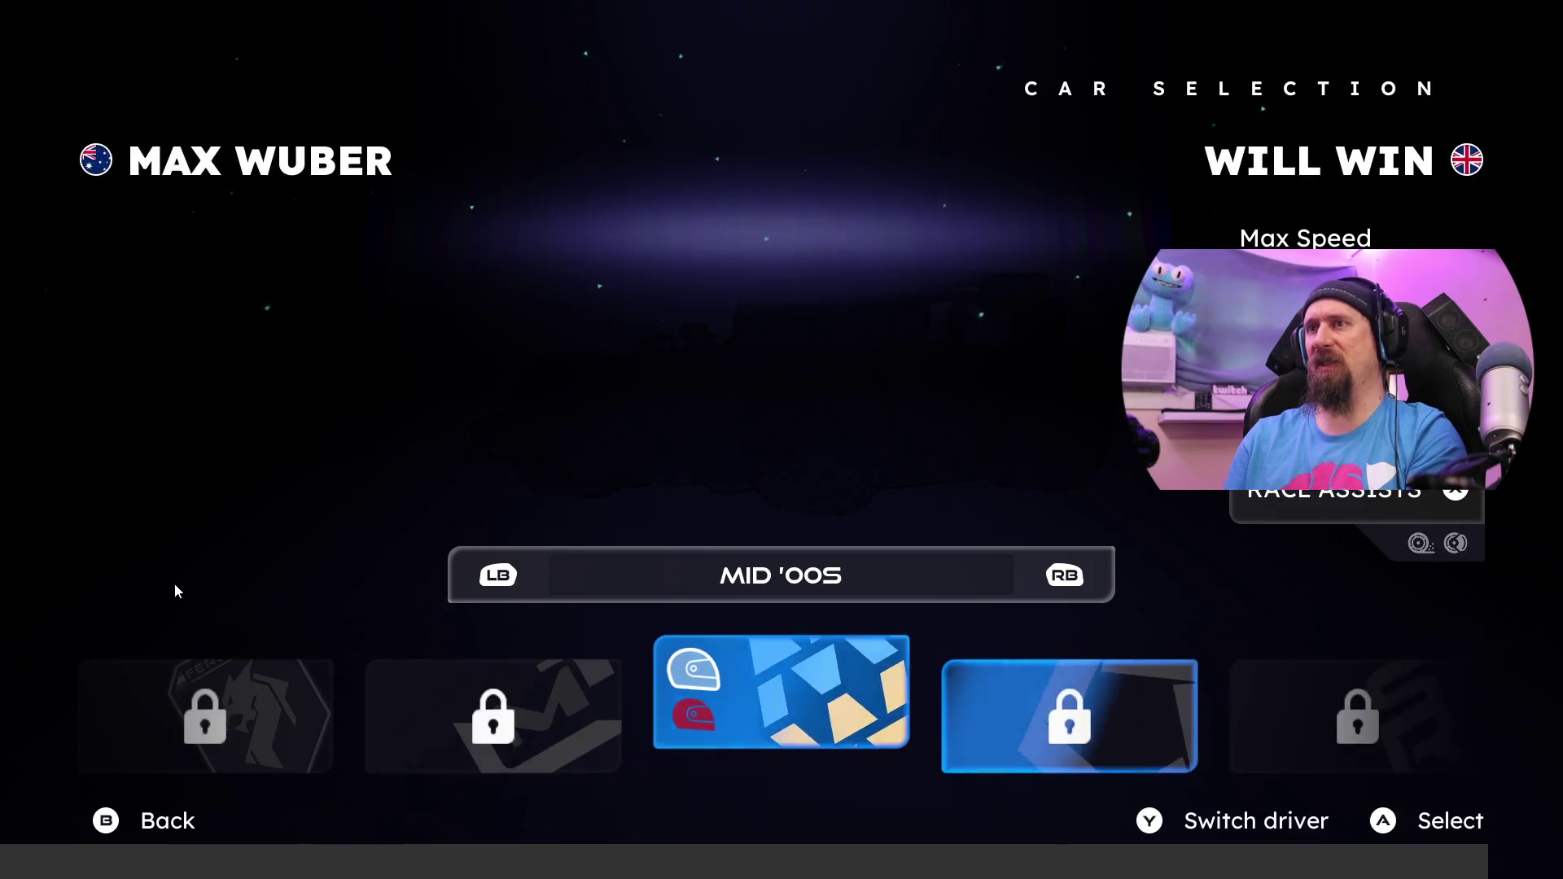
key(Return)
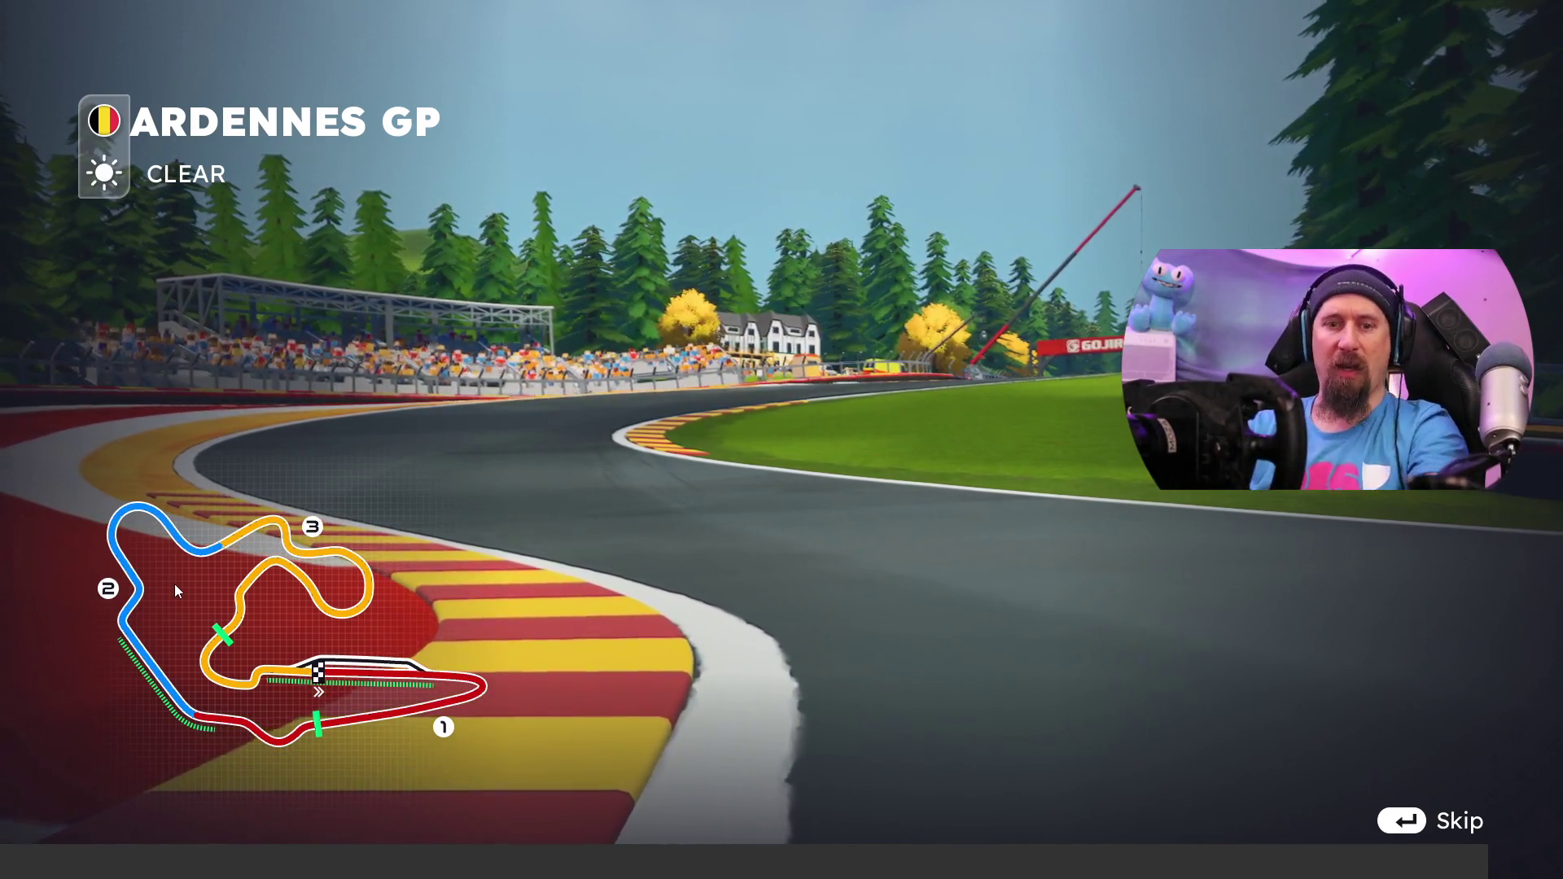
Step: Skip the Ardennes GP track intro to begin the Time Attack run
key(Return)
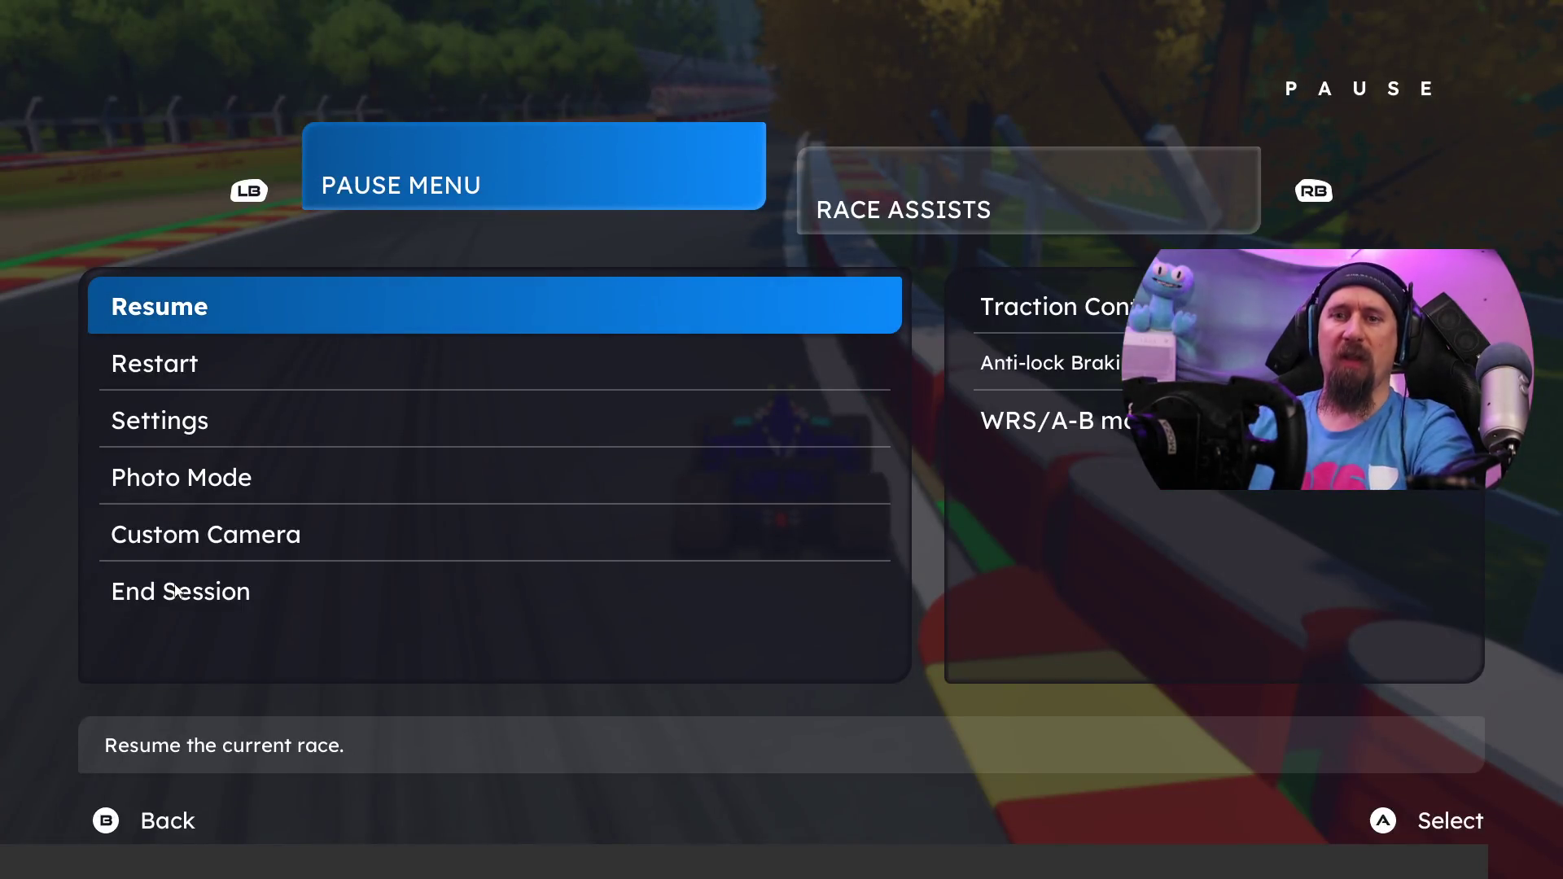
Step: From the pause menu settings, set Steering type back to Alternative and resume racing
key(Down)
key(Down)
key(Return)
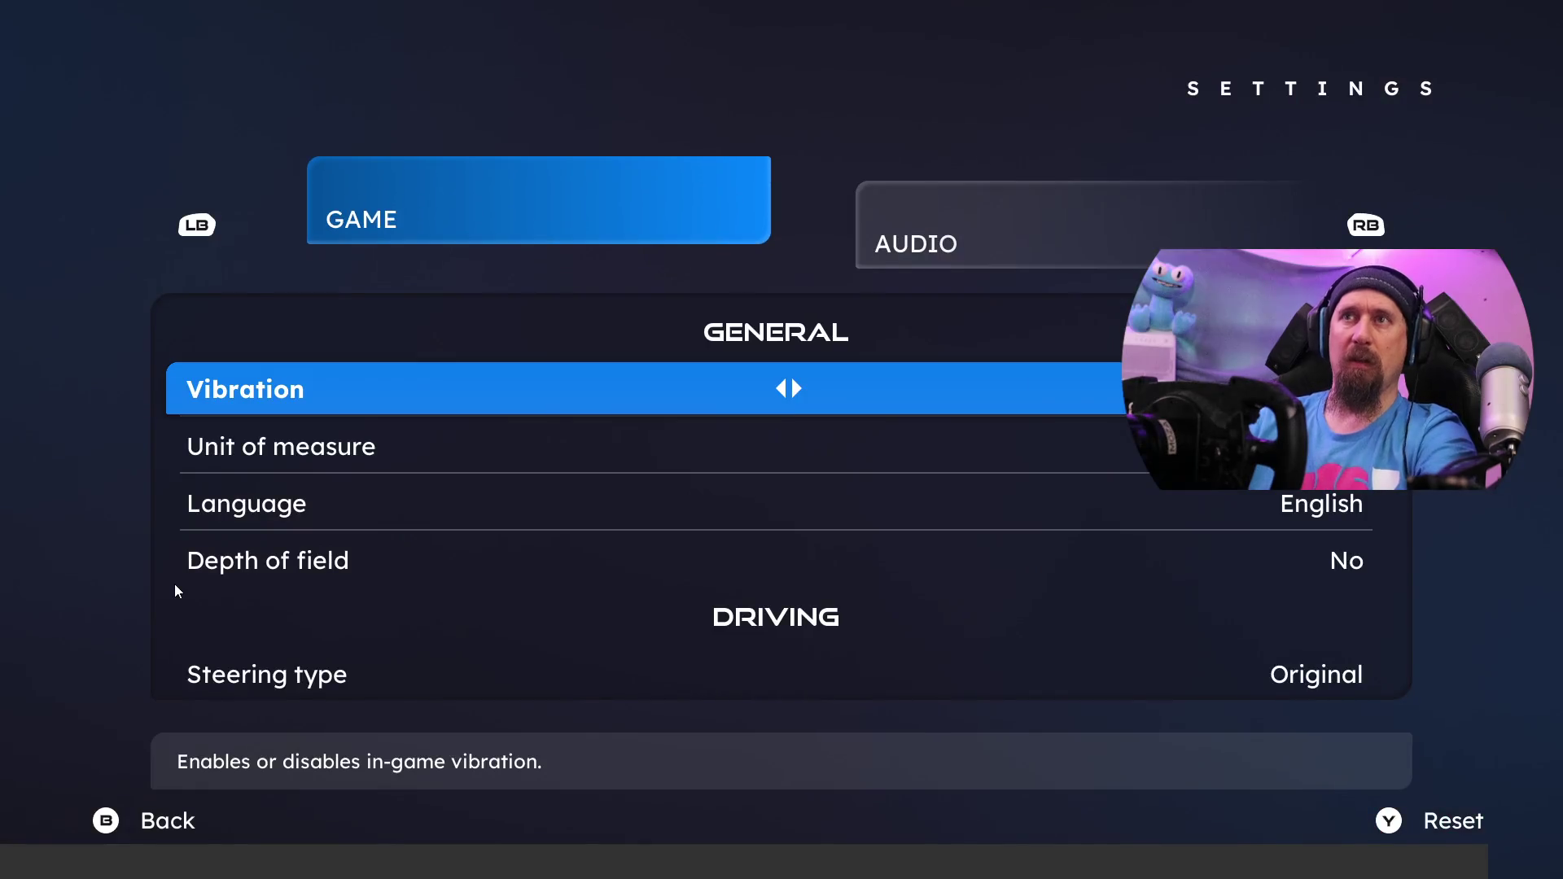
key(Down)
key(Down)
key(Down)
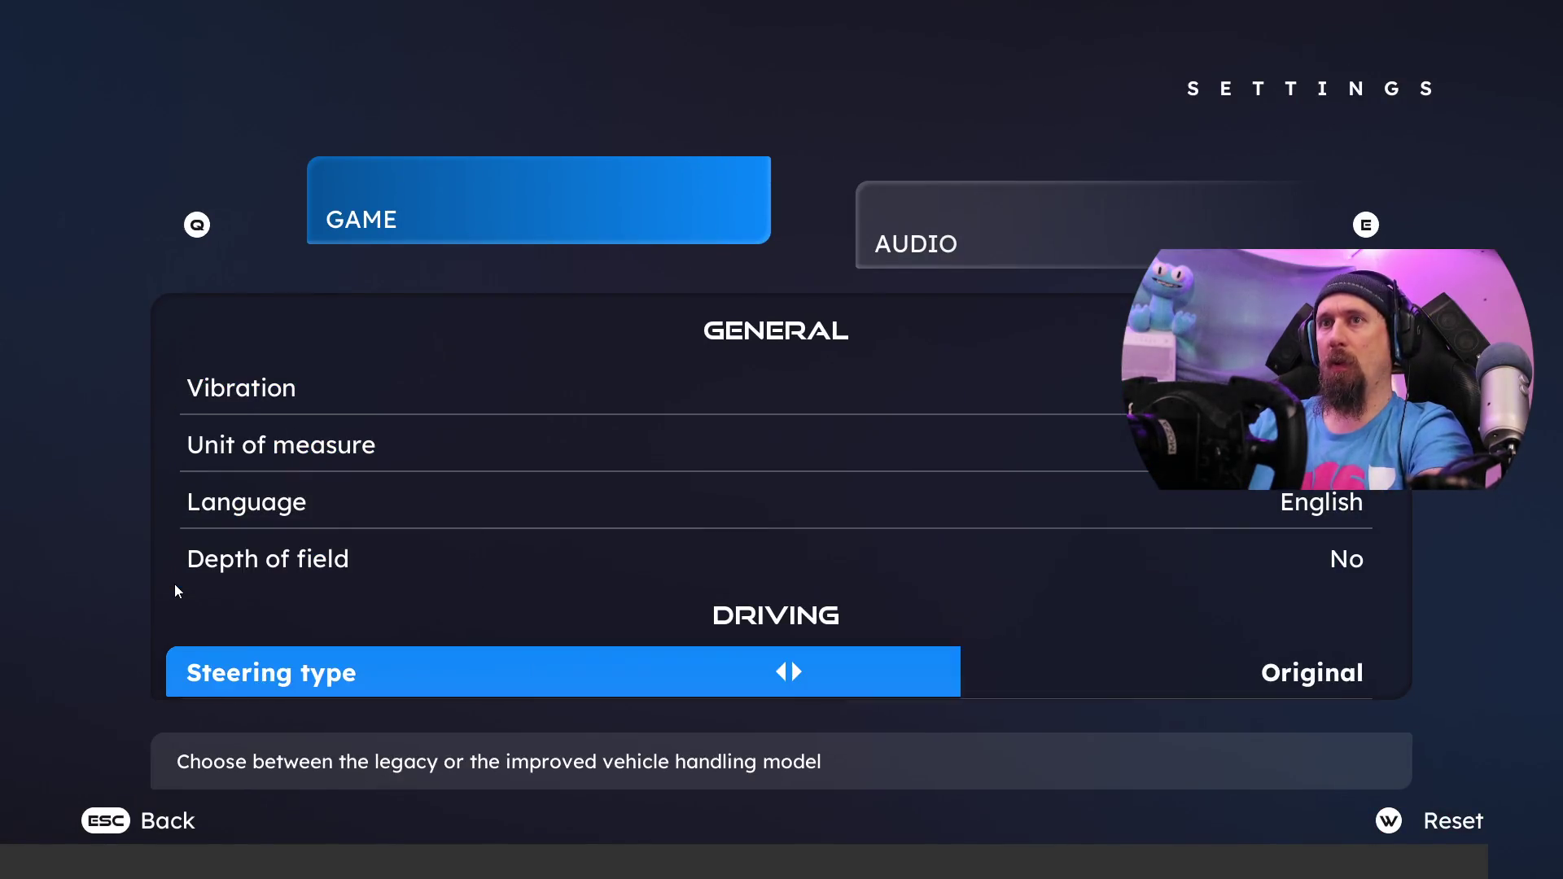
key(Right)
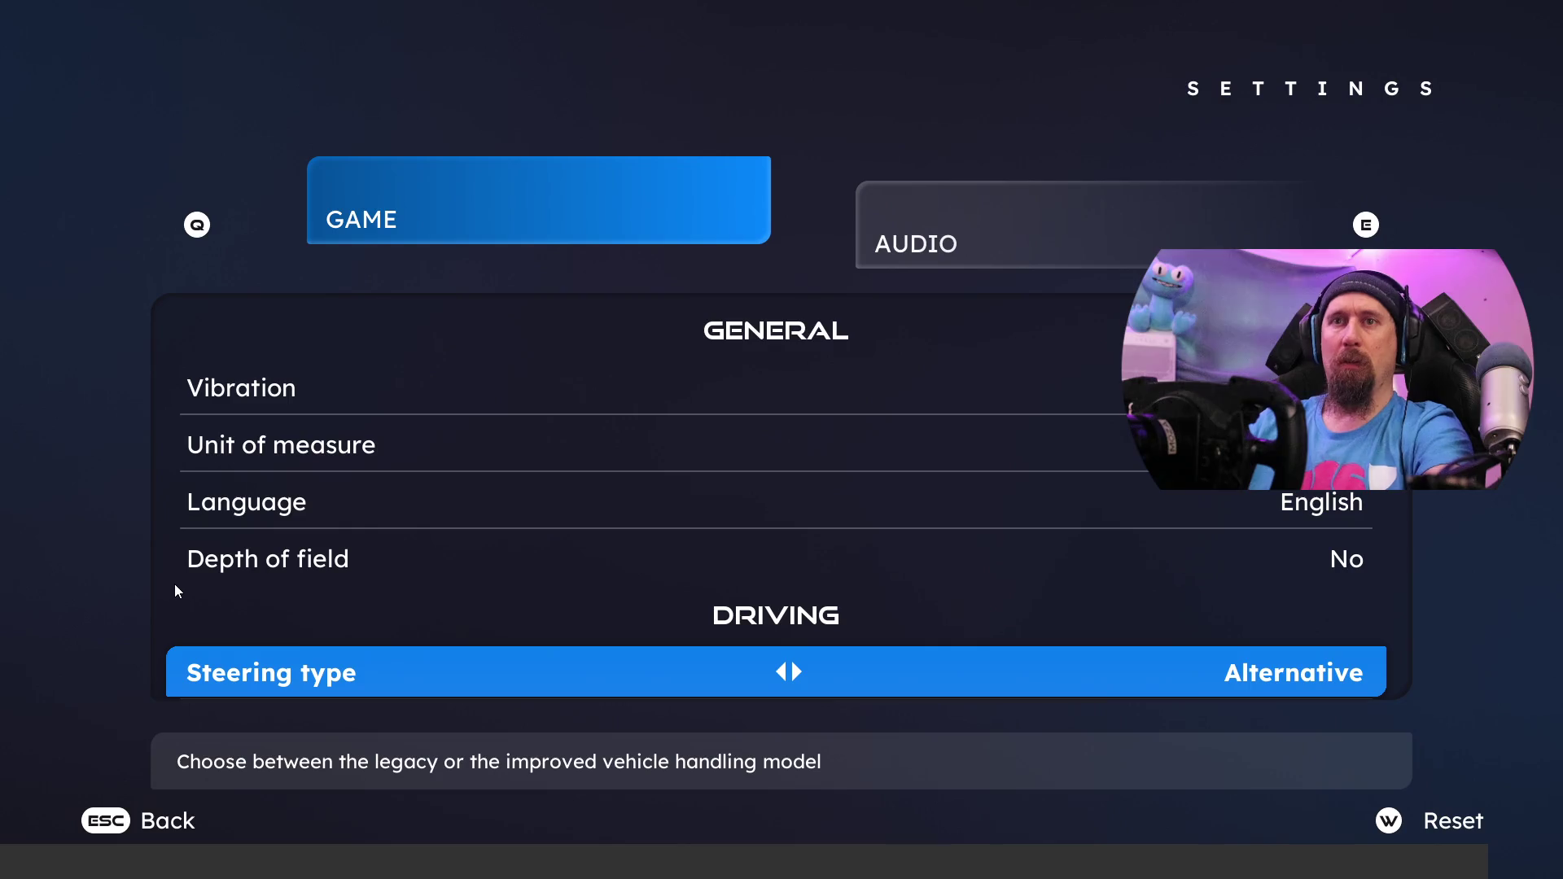
key(Escape)
key(Escape)
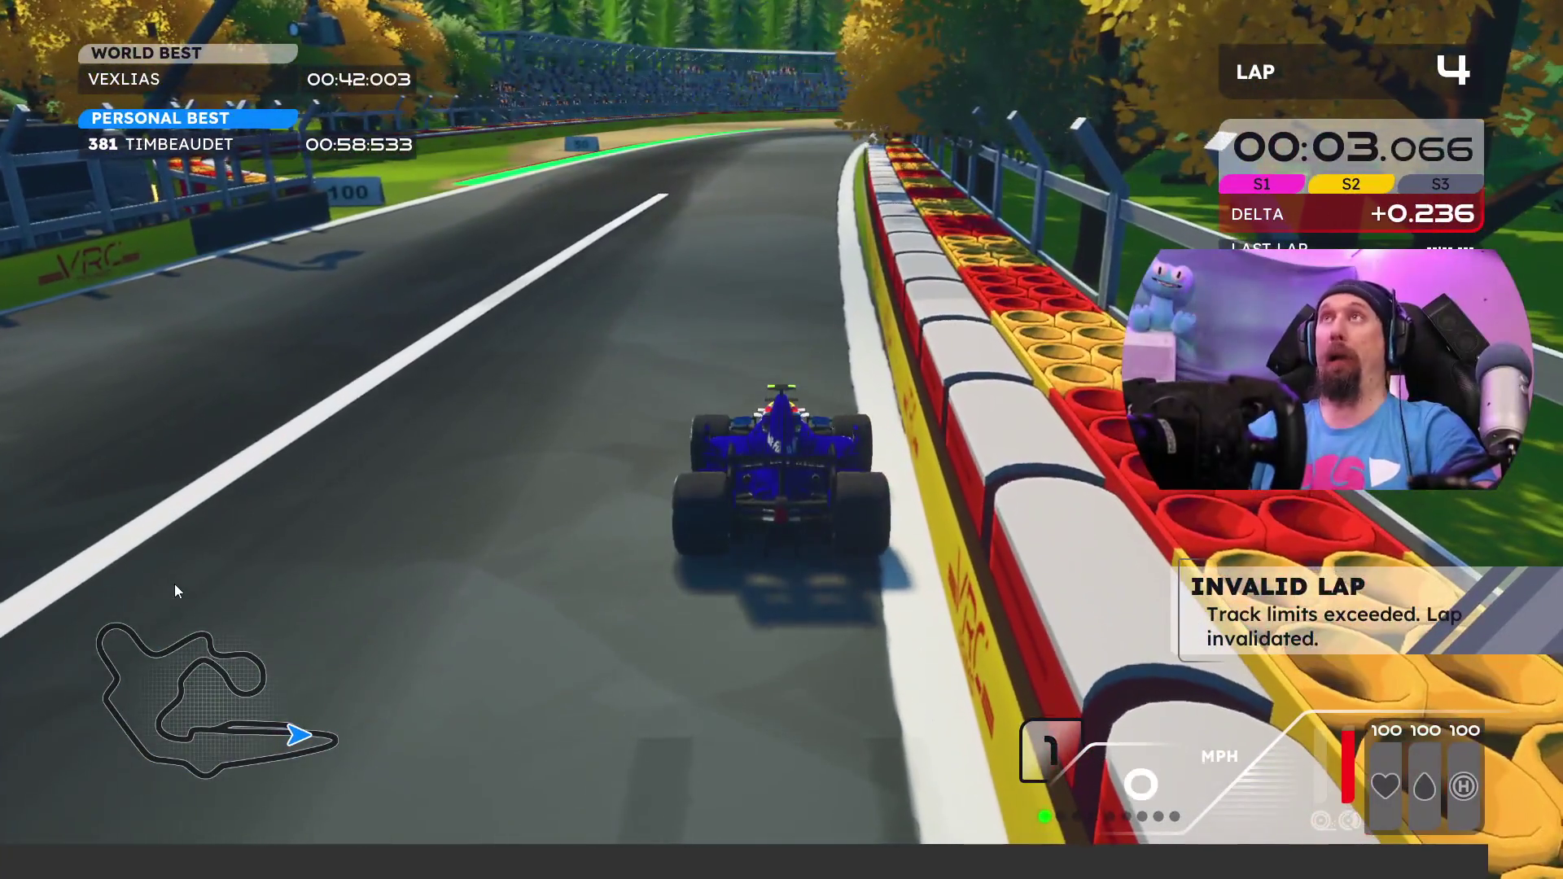
Step: Pause the Time Attack and confirm End Session
key(Escape)
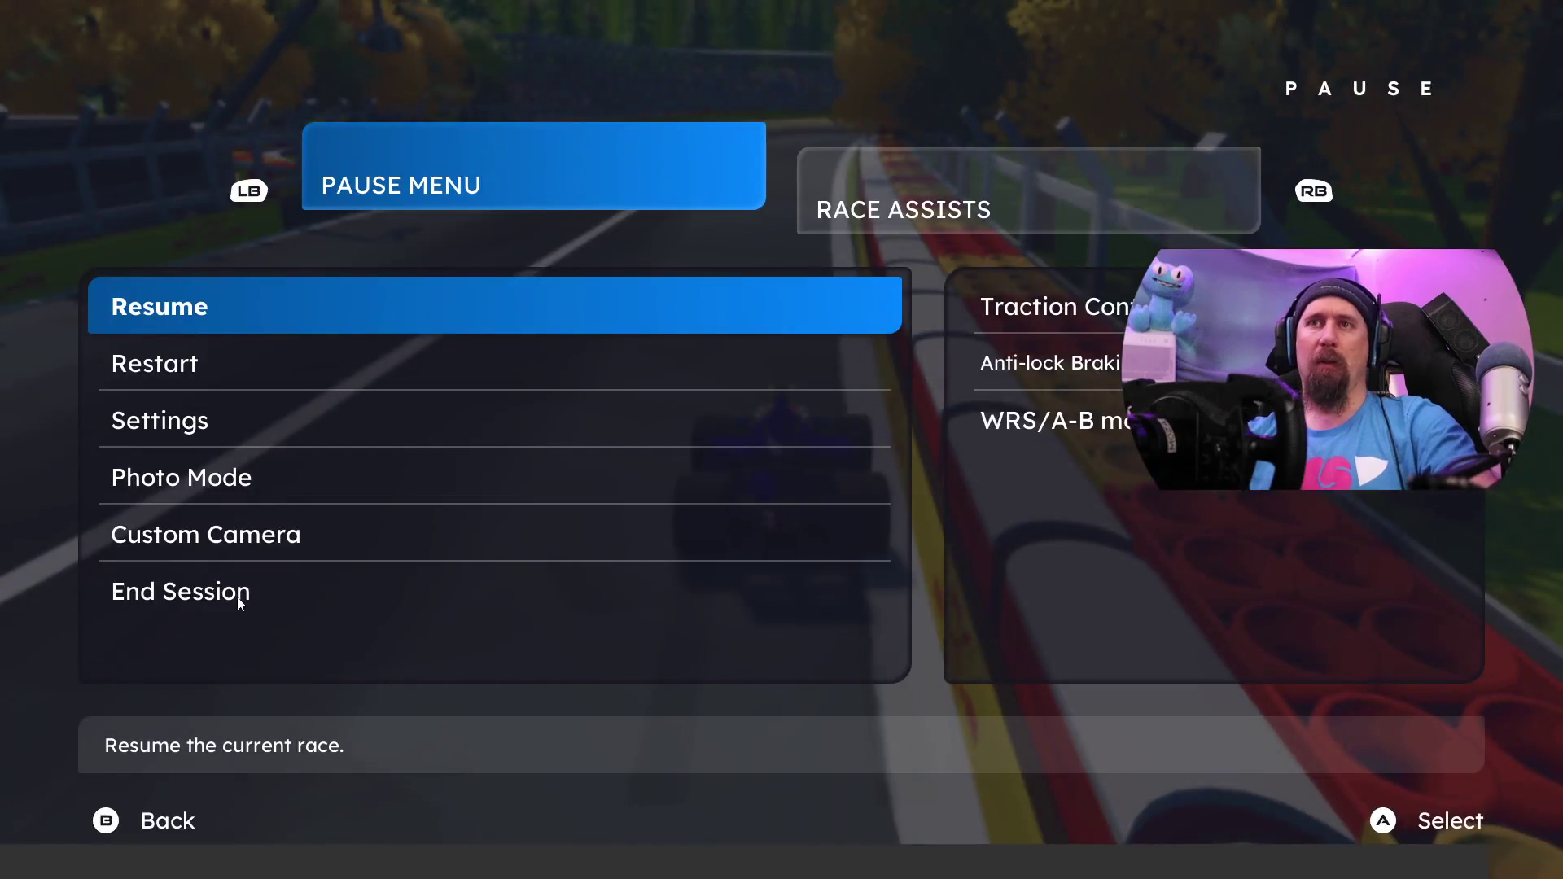
key(Down)
key(Down)
key(Down)
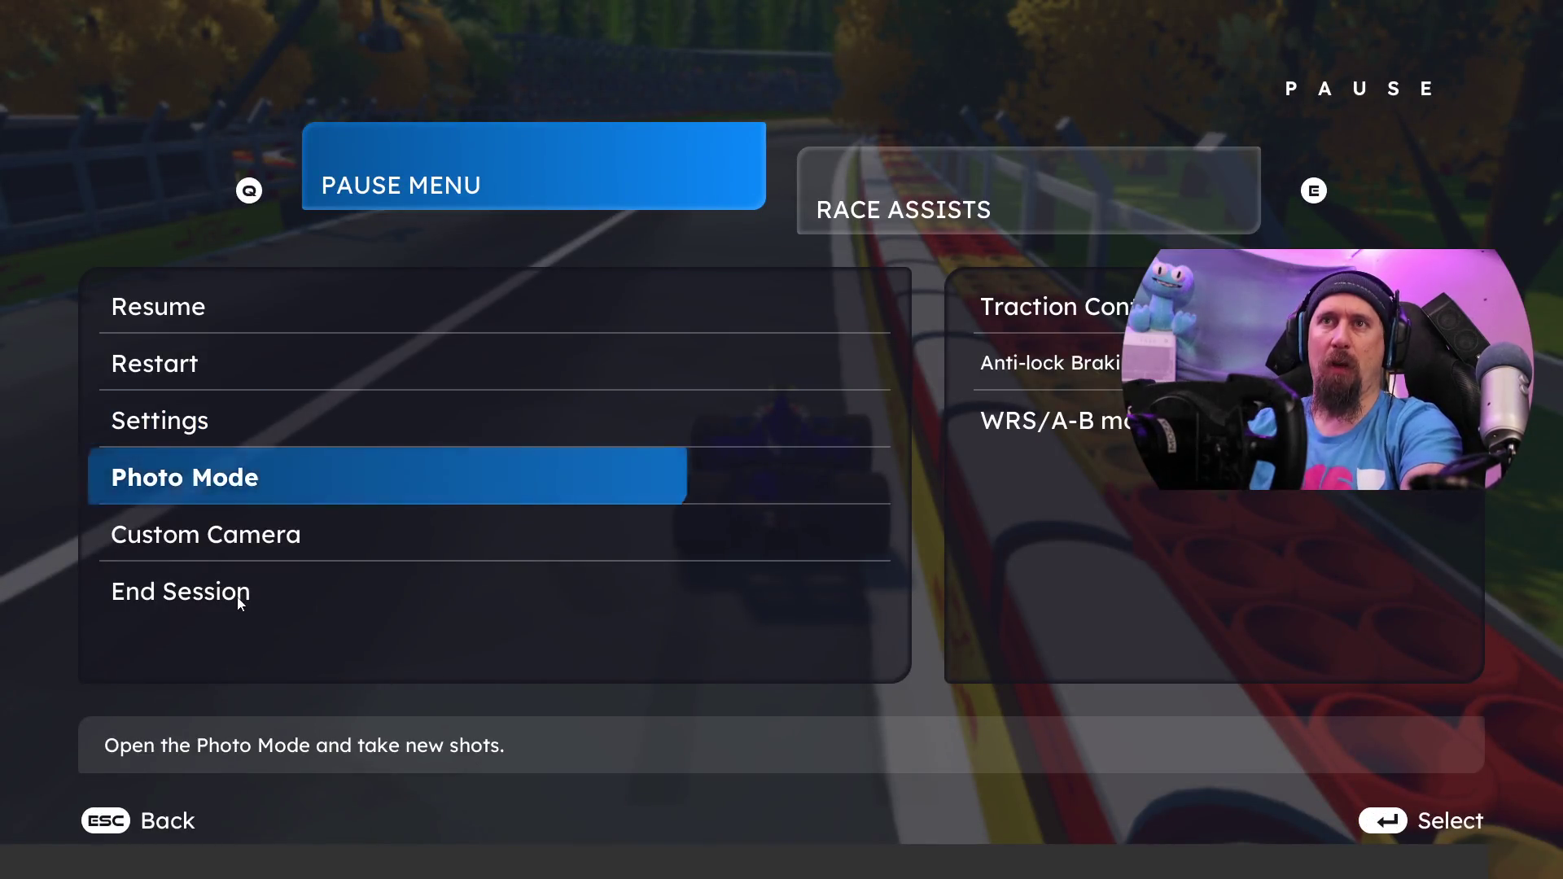
click(238, 598)
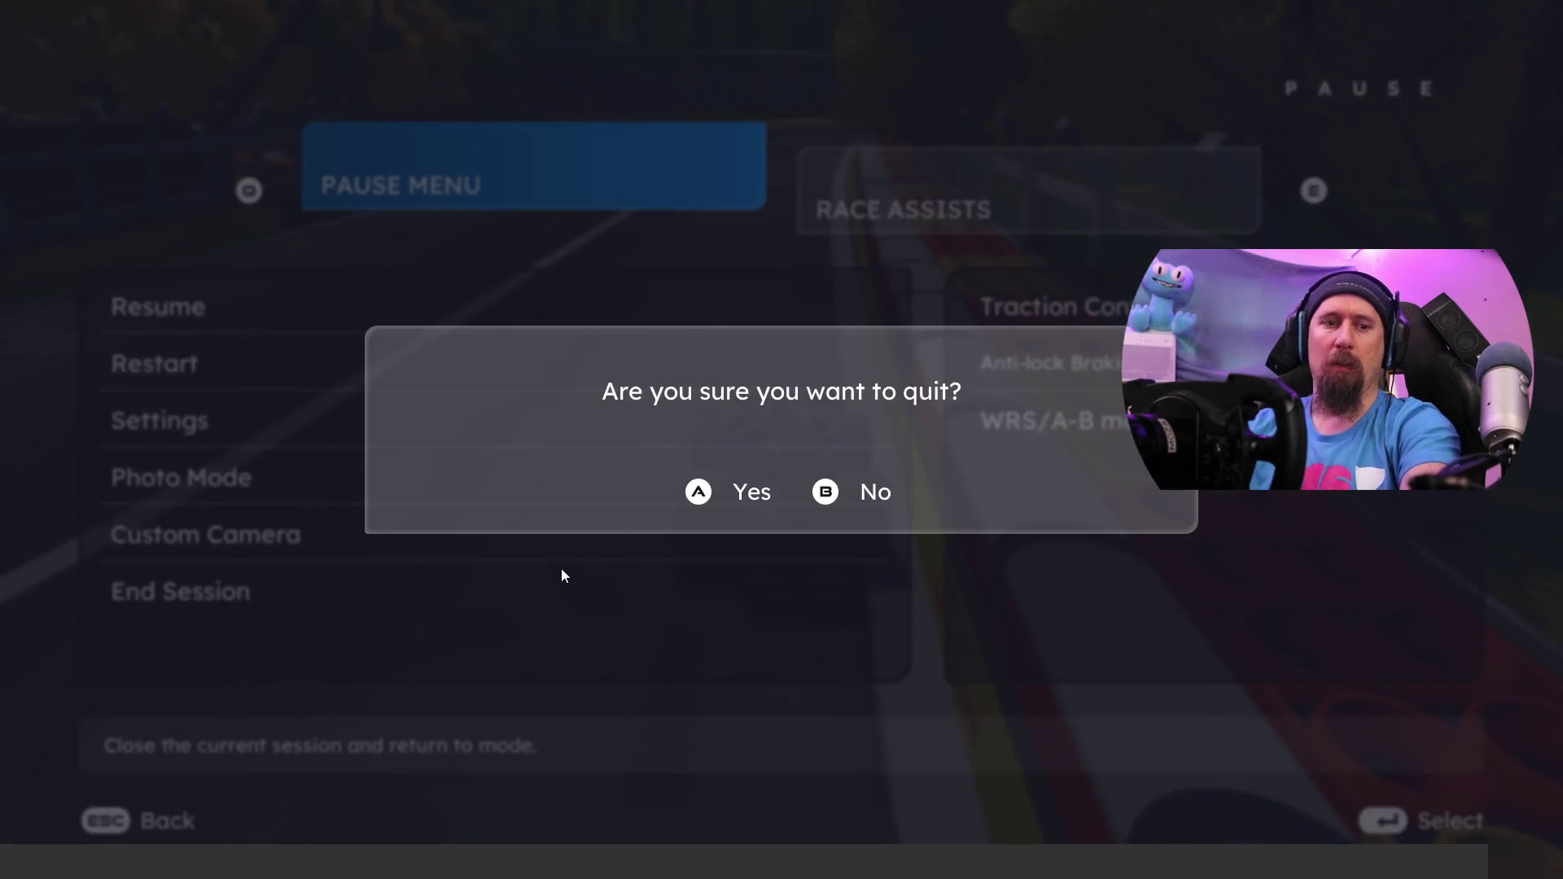
key(Return)
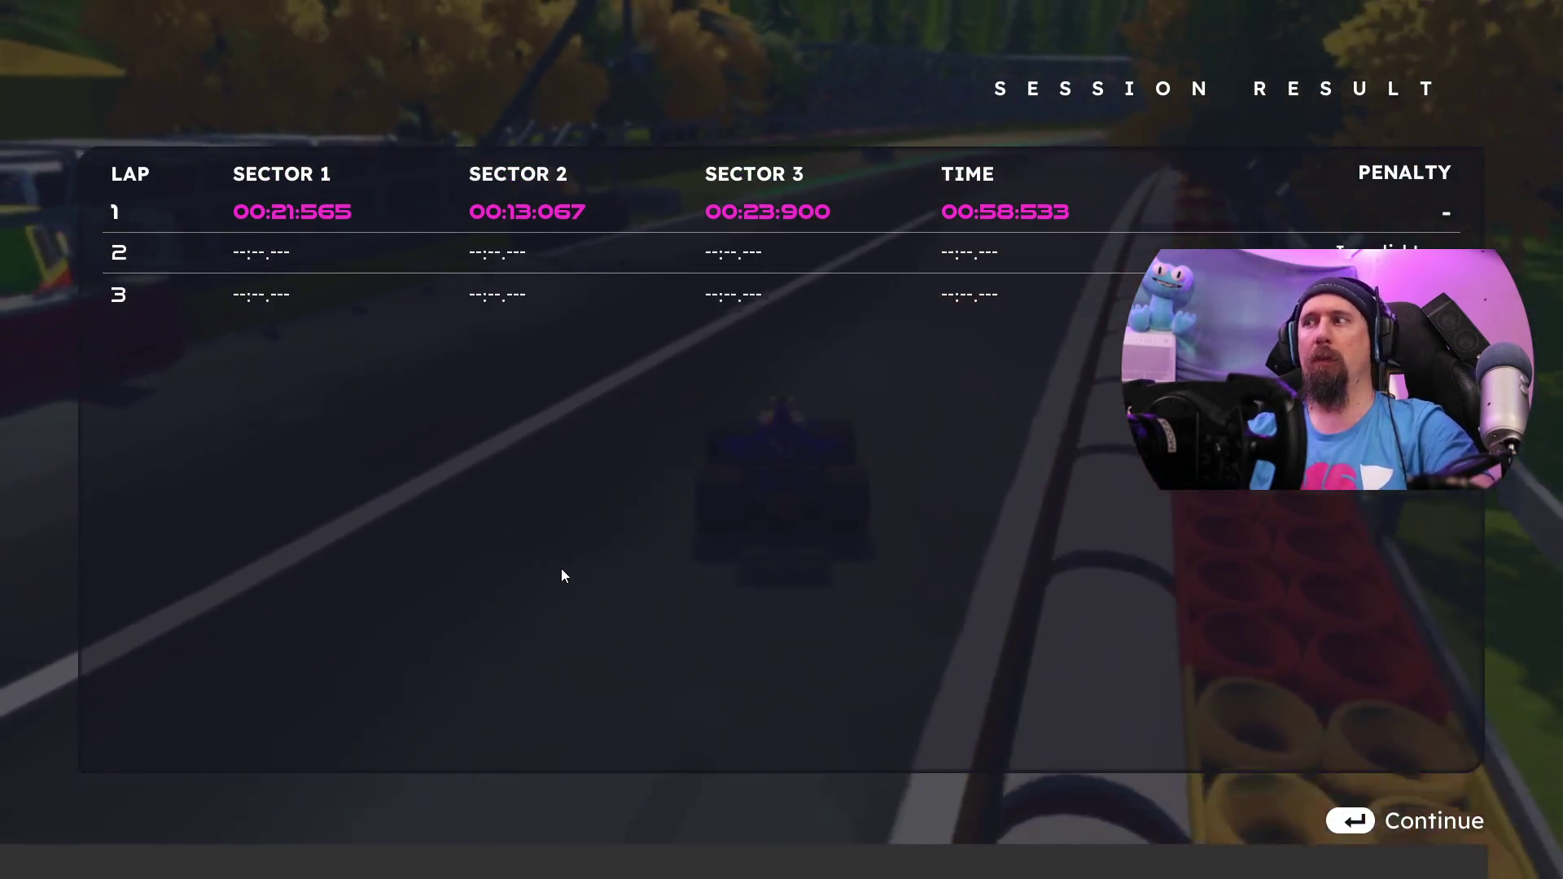
Step: Continue past Session Result, Leaderboard and Next to Unlock, then request quitting the game
key(Return)
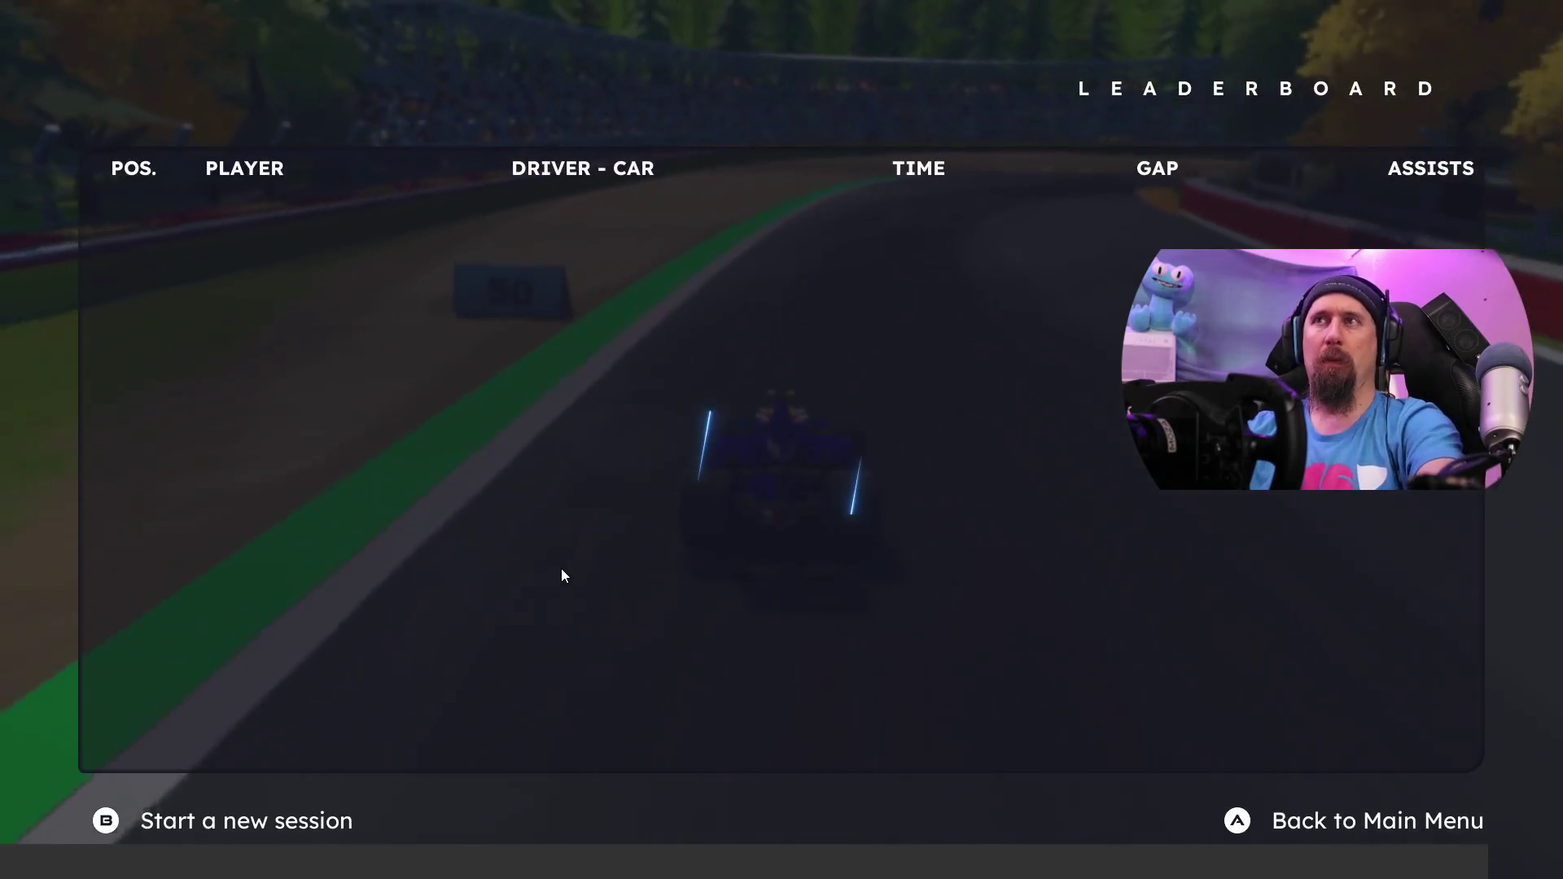
key(Return)
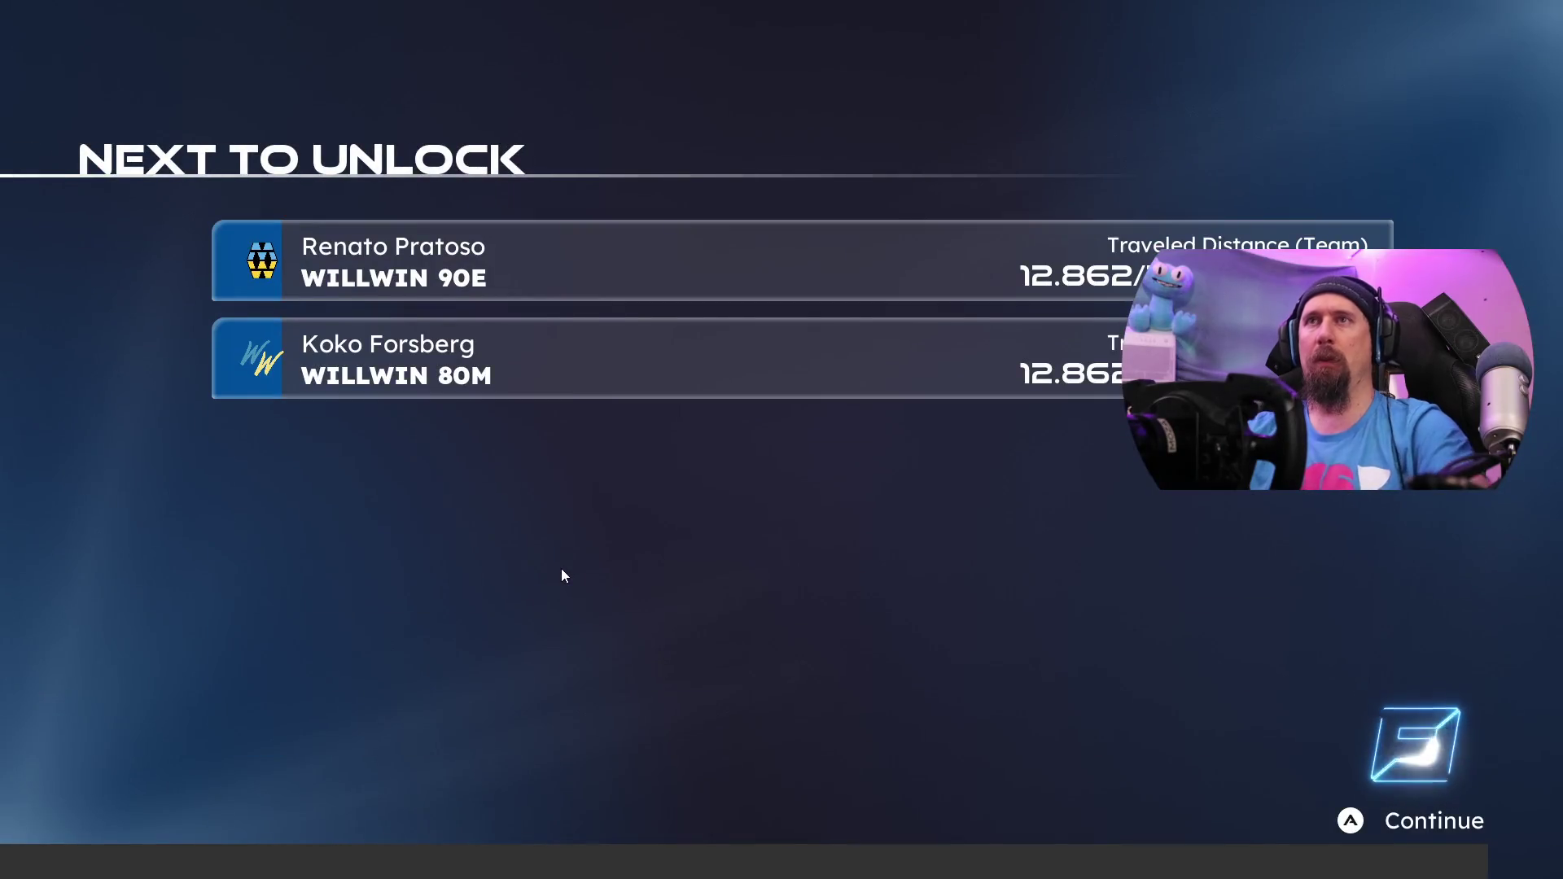
key(Return)
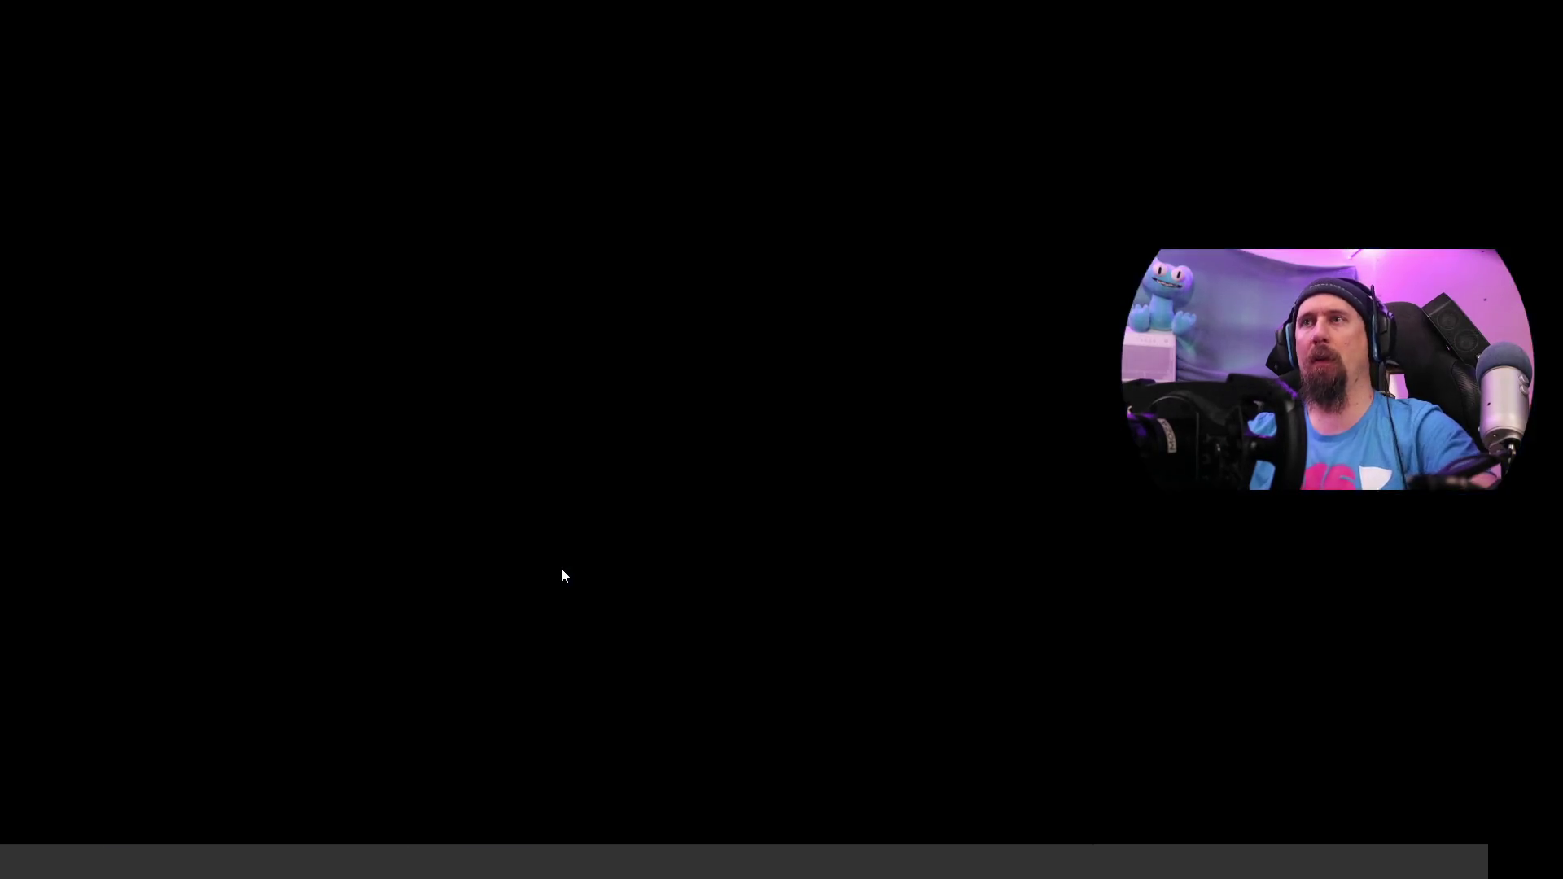
key(Escape)
Step: Confirm quitting Formula Legends and switch virtual desktops to the one holding the tracker spreadsheet
key(Return)
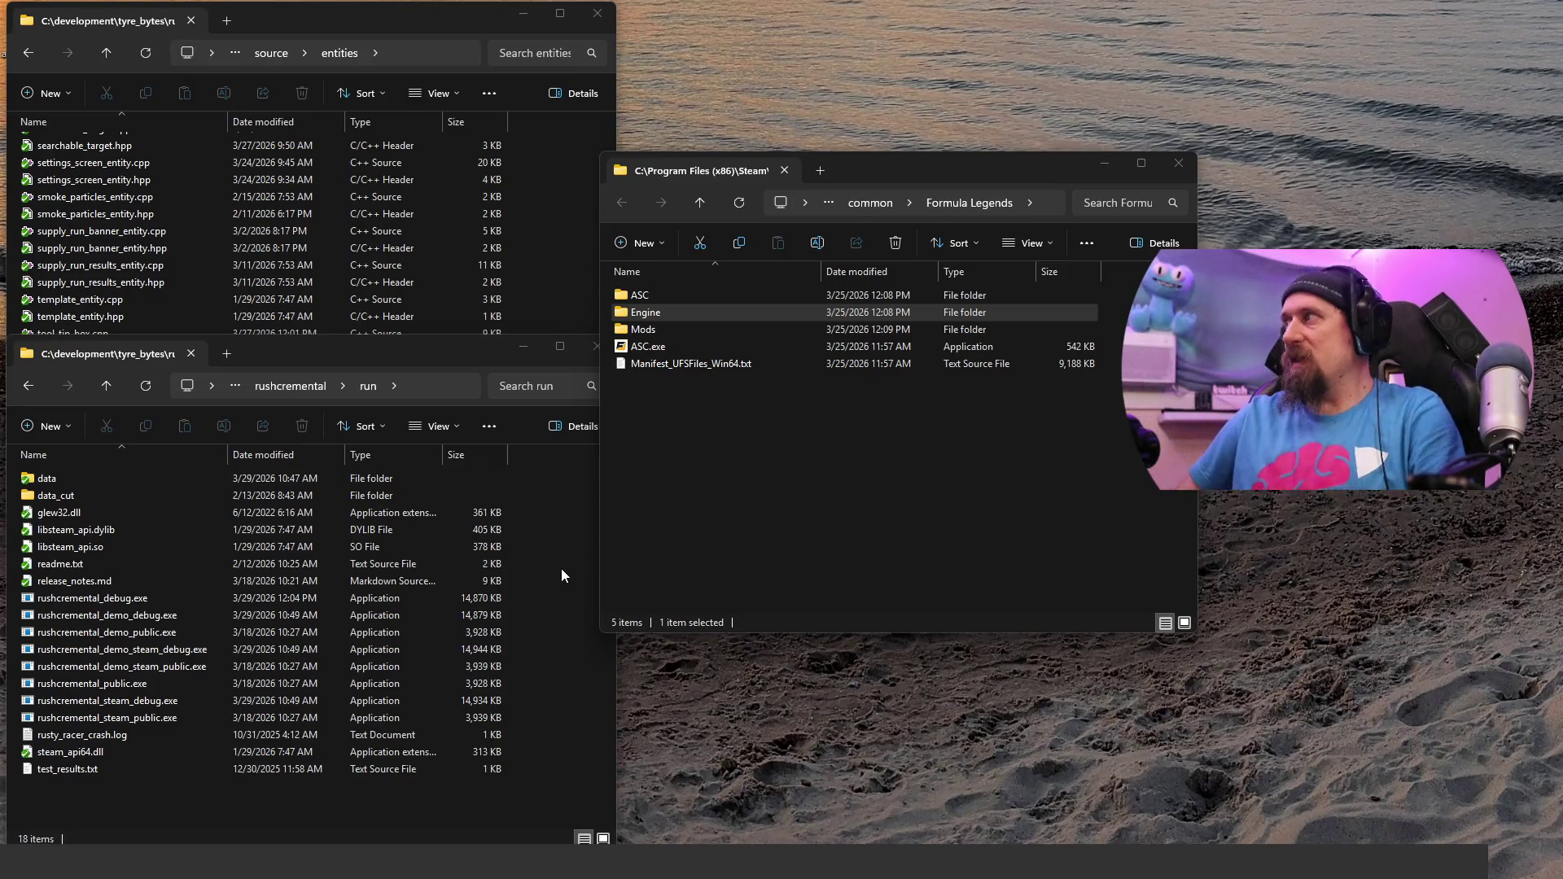
key(ctrl+super+Left)
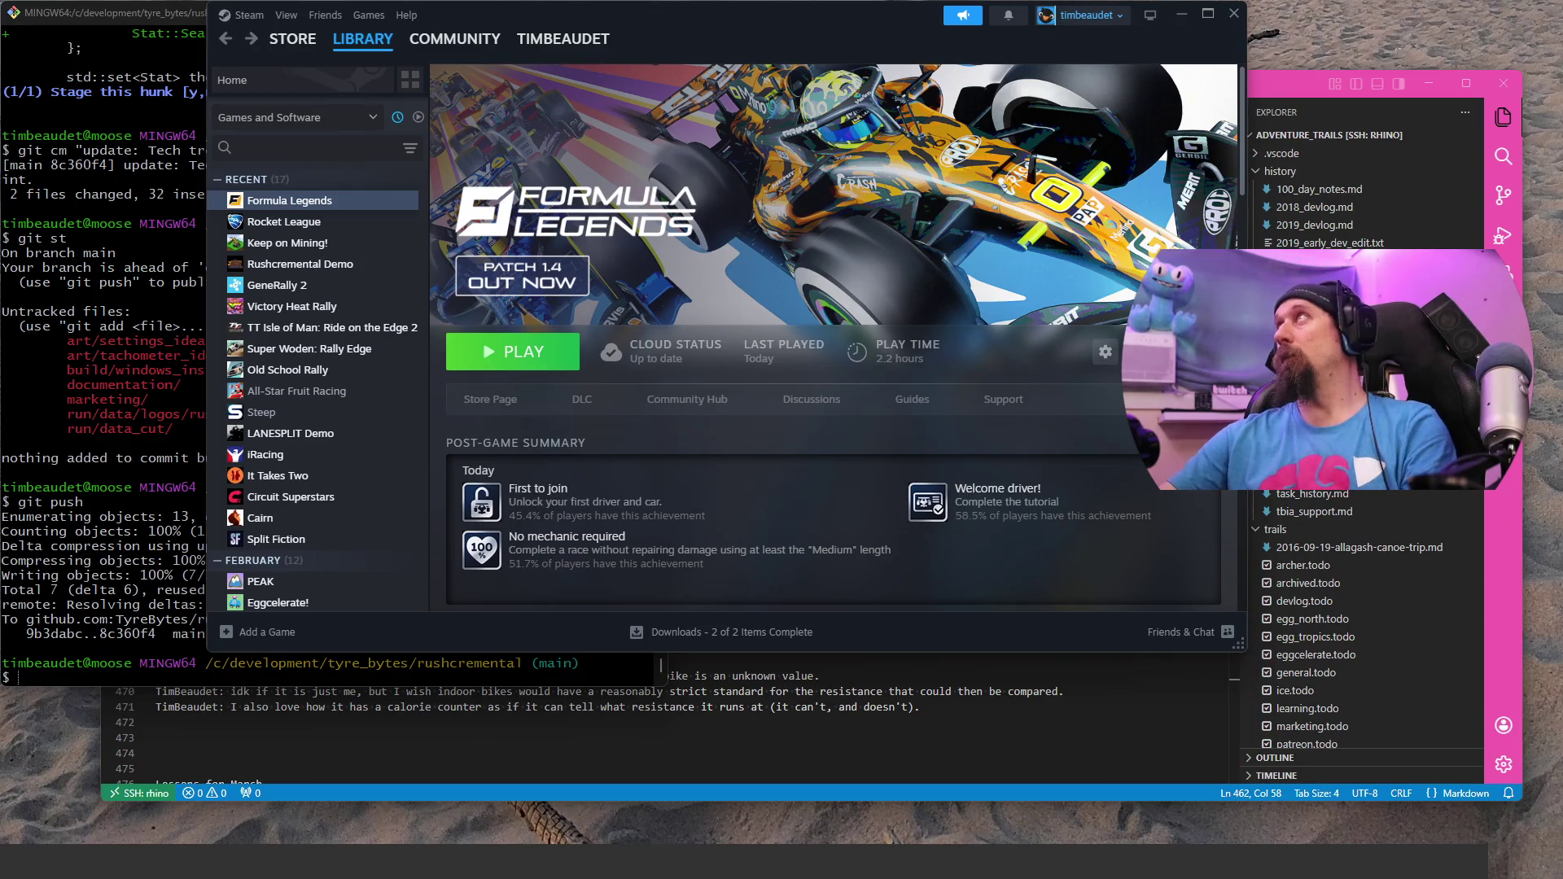
key(ctrl+super+Right)
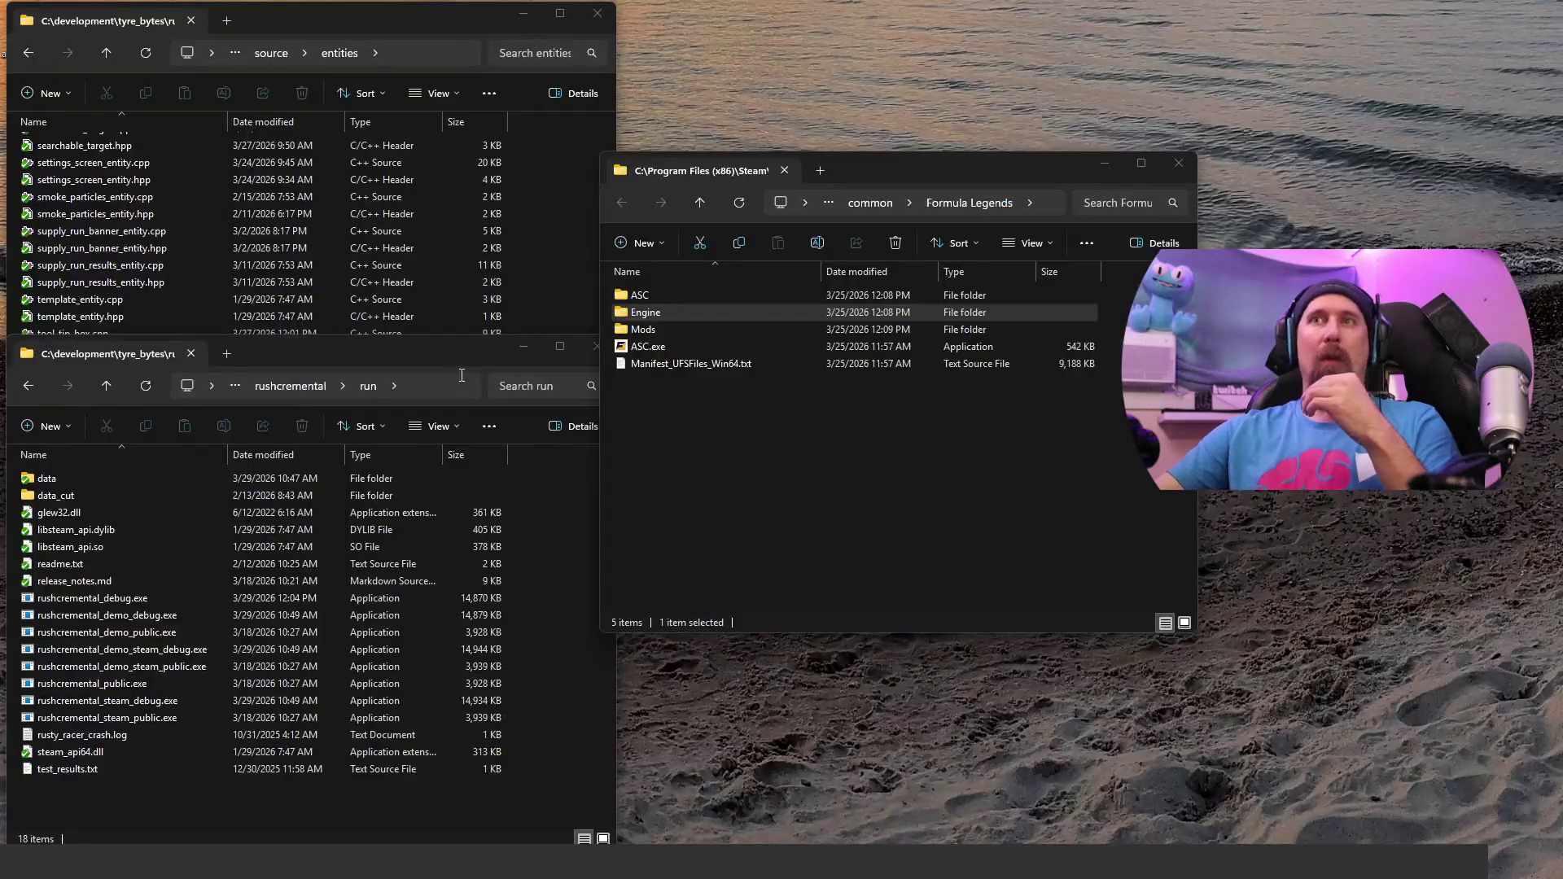
key(ctrl+super+Right)
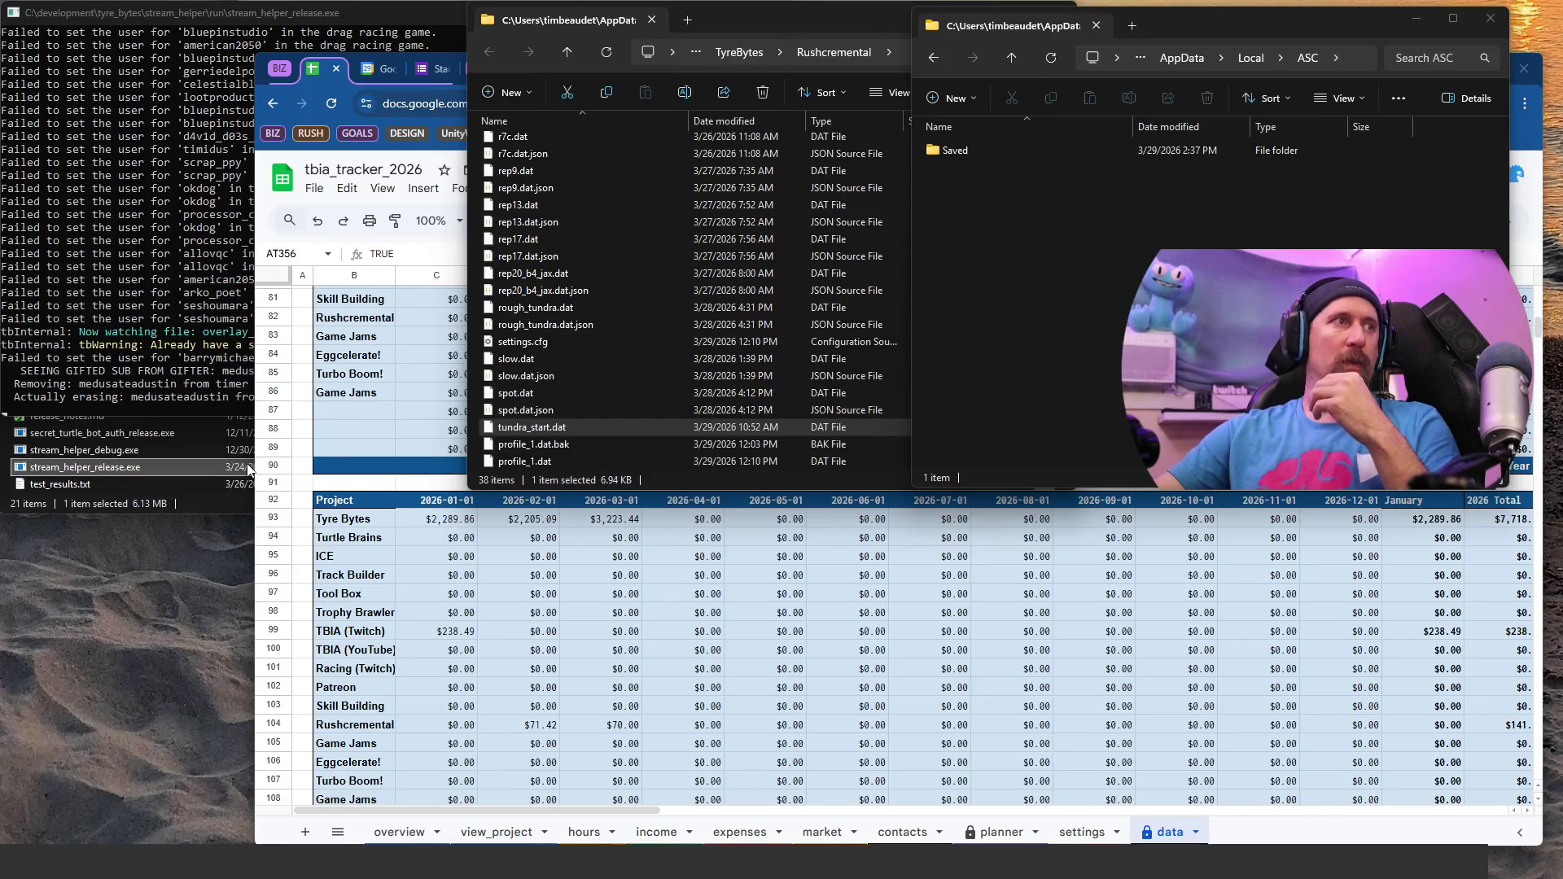
Step: Bring the tbia_tracker_2026 Sheets window forward and show its overview sheet
click(251, 465)
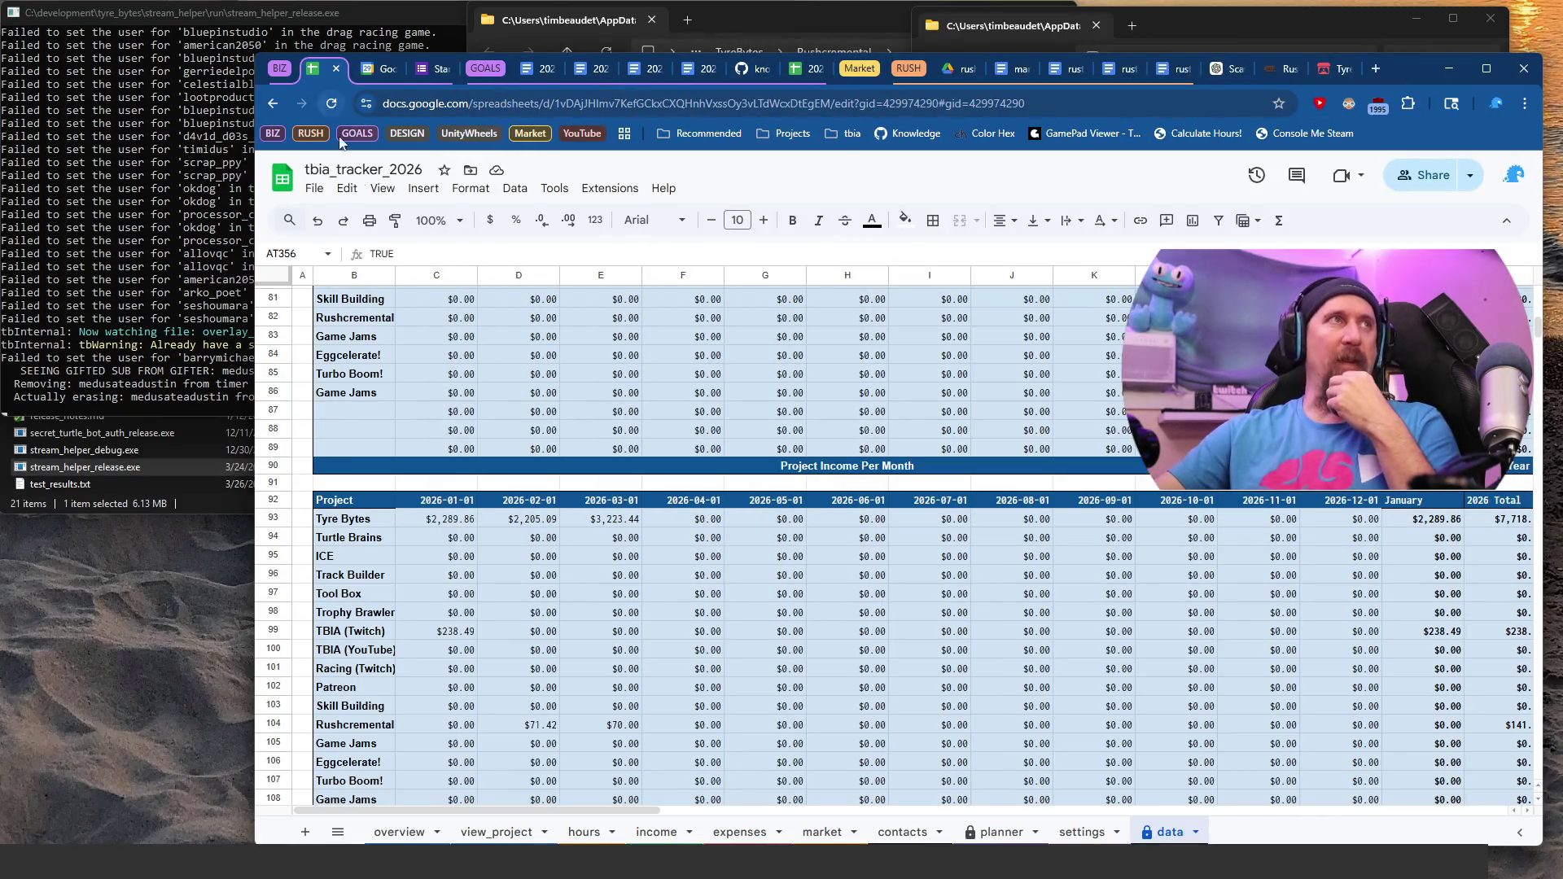
click(392, 831)
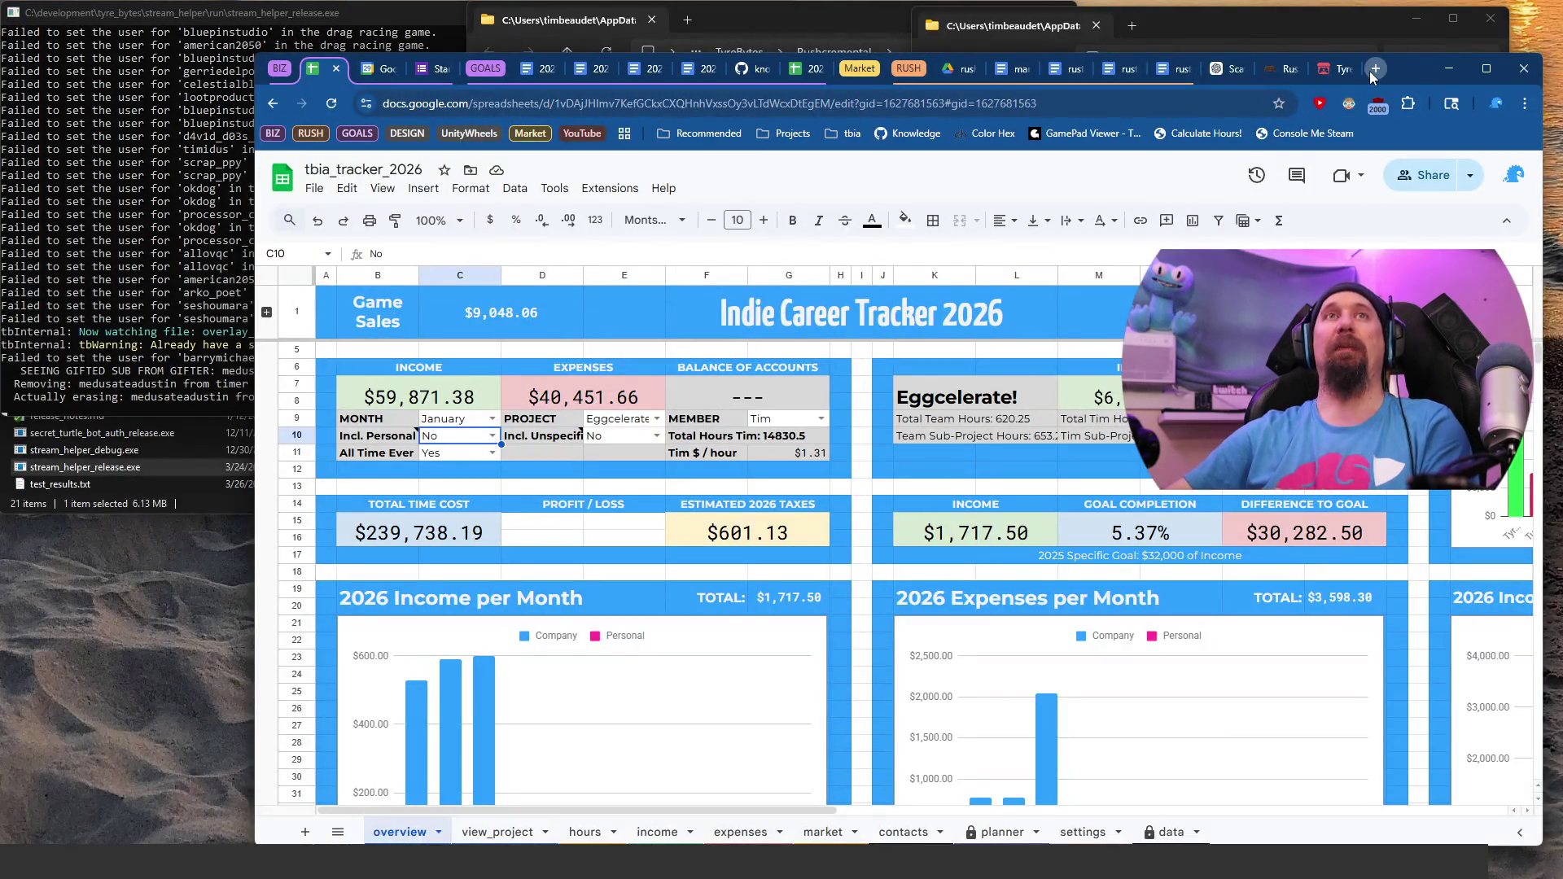
Step: Open a new Chrome tab, restore the browser window, and raise the Formula Legends folder window
click(1370, 71)
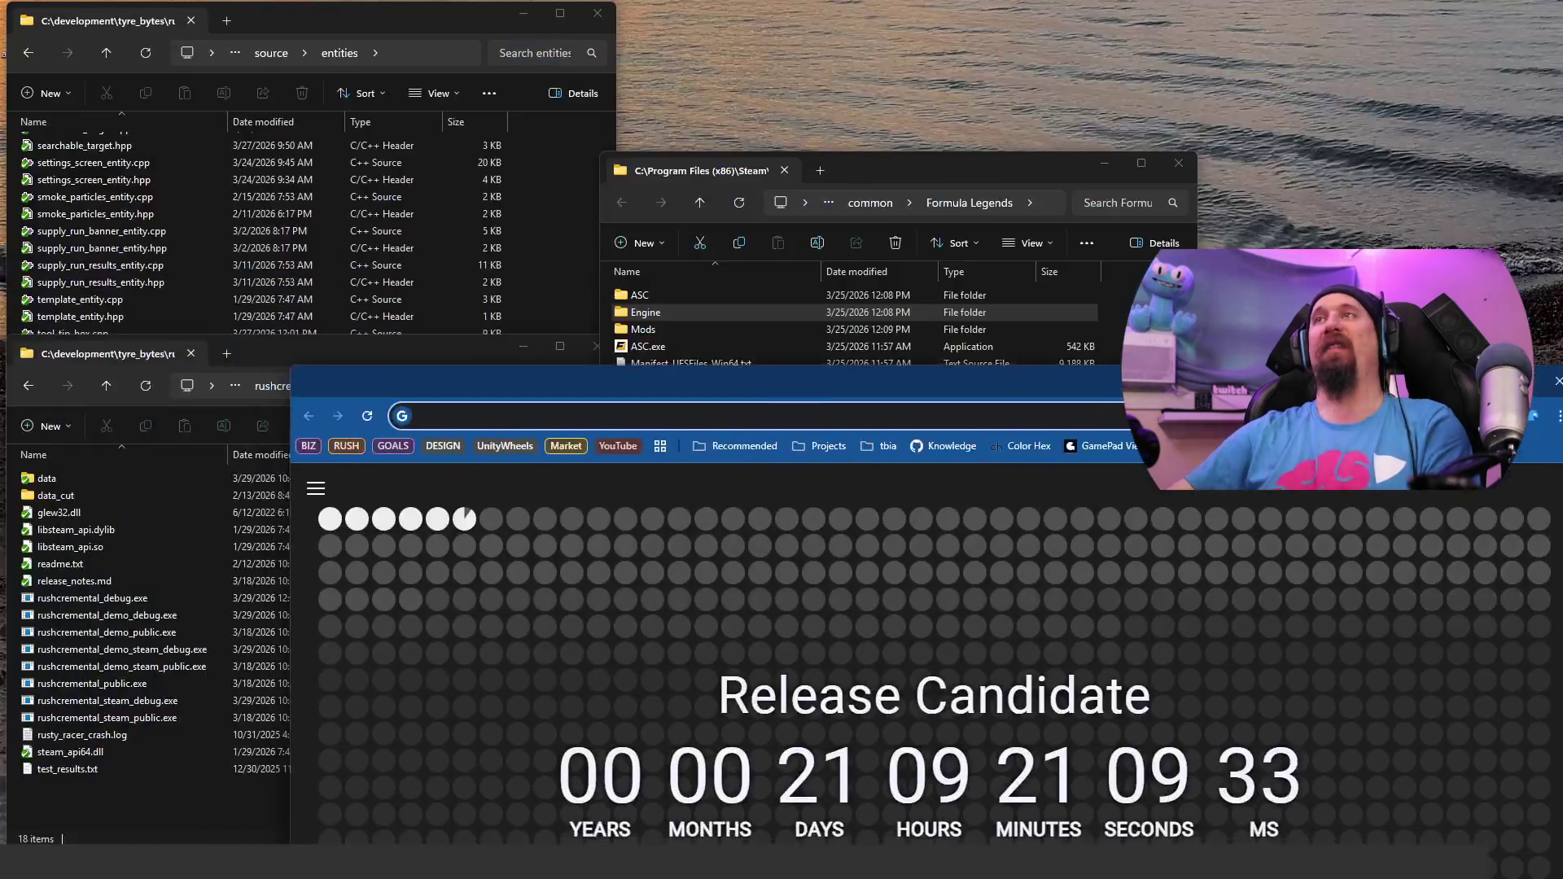
click(1014, 177)
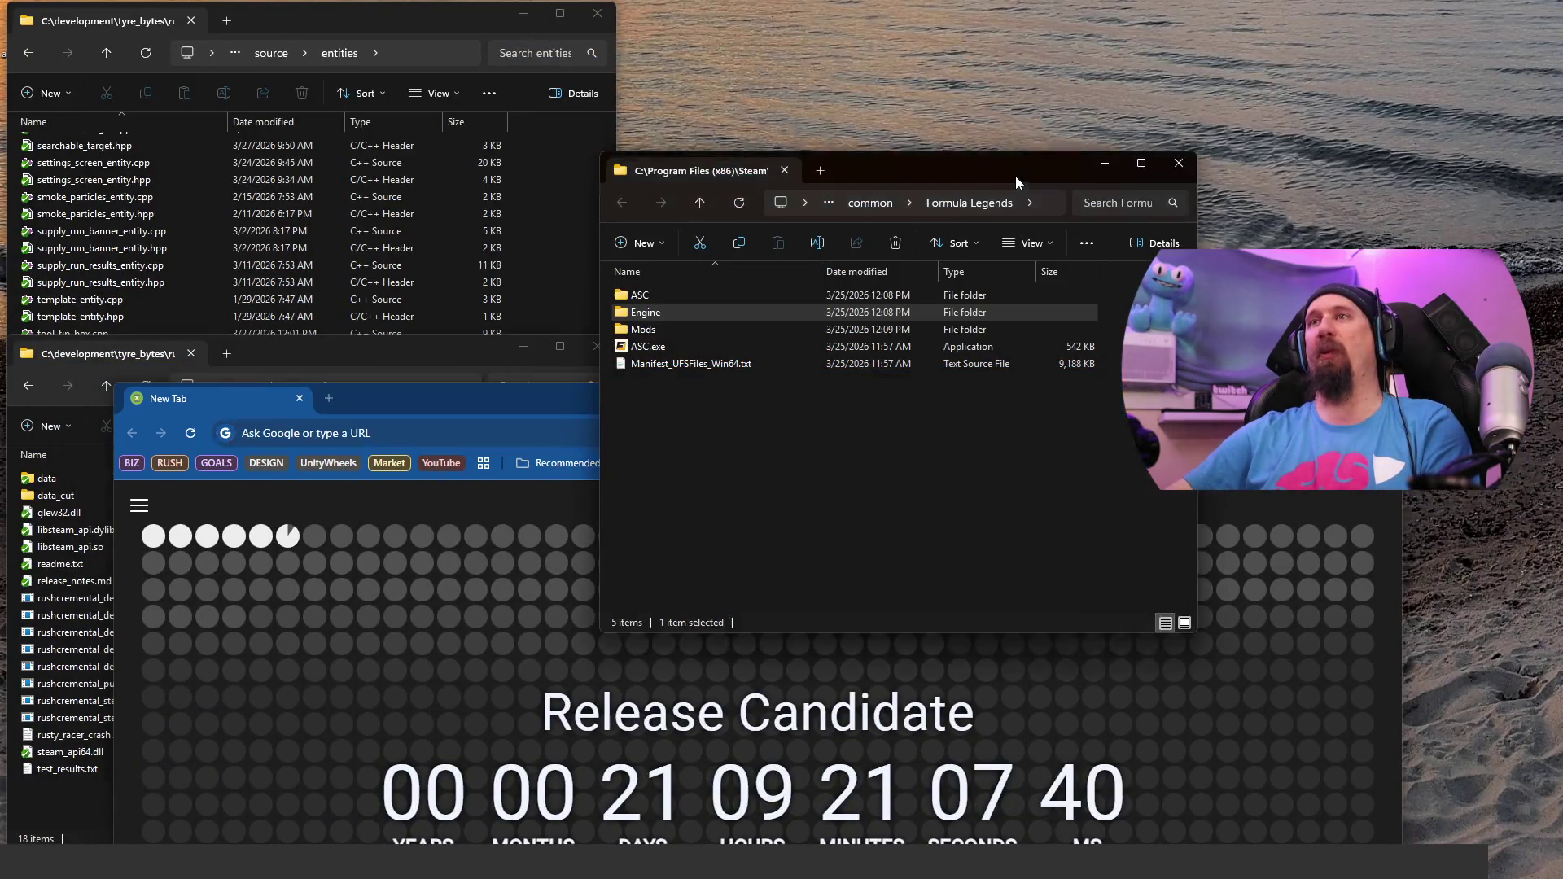
drag(1015, 176, 1029, 100)
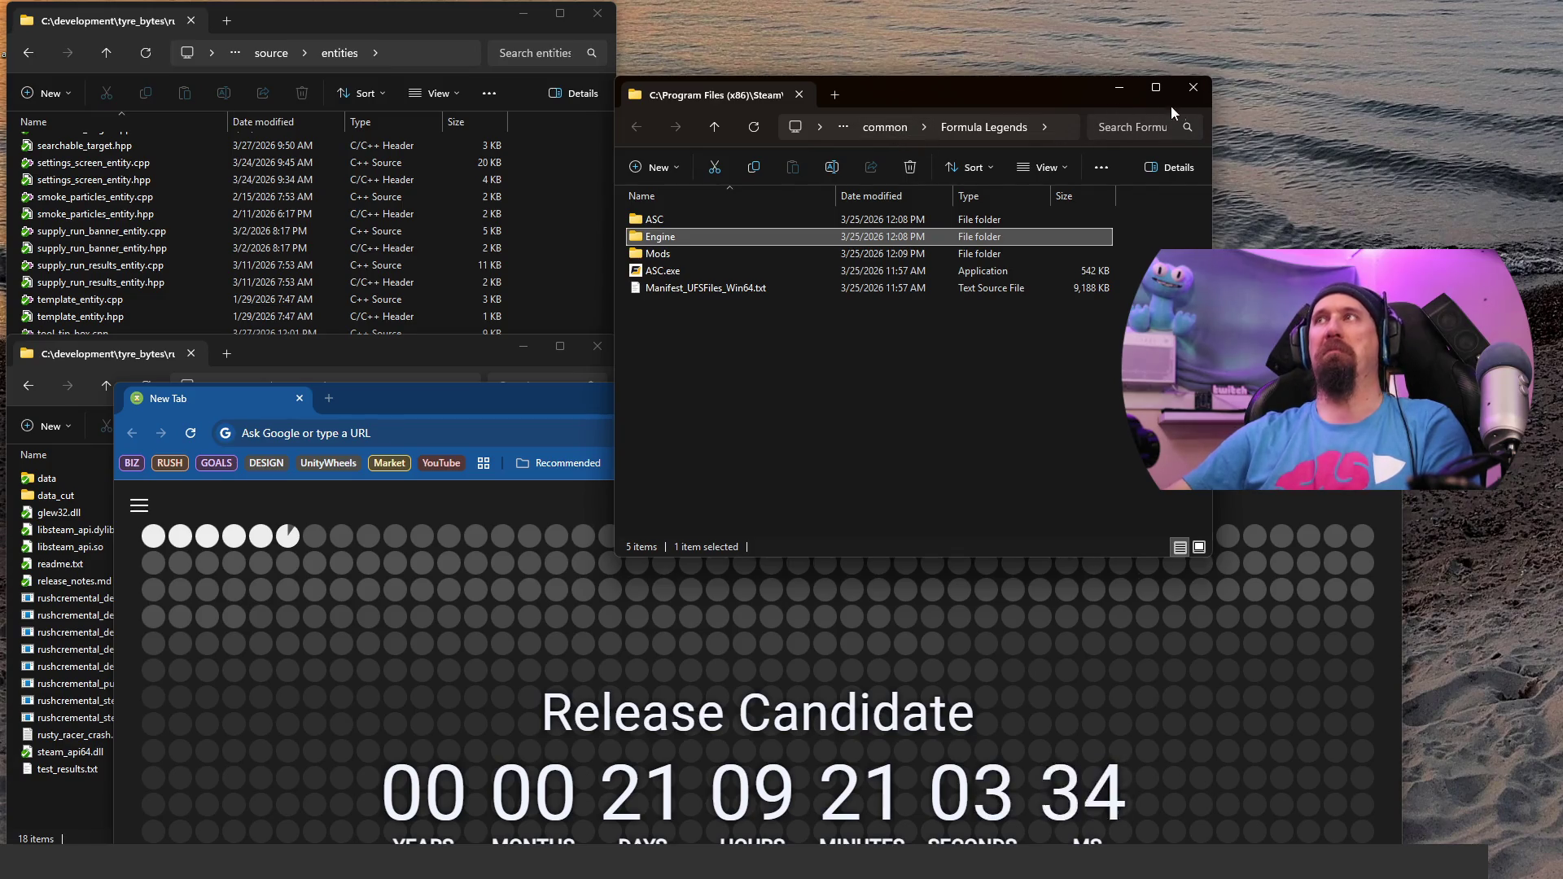
Step: Close the Formula Legends folder window and reposition the Chrome window near the top
click(1194, 87)
drag(1139, 396, 1174, 28)
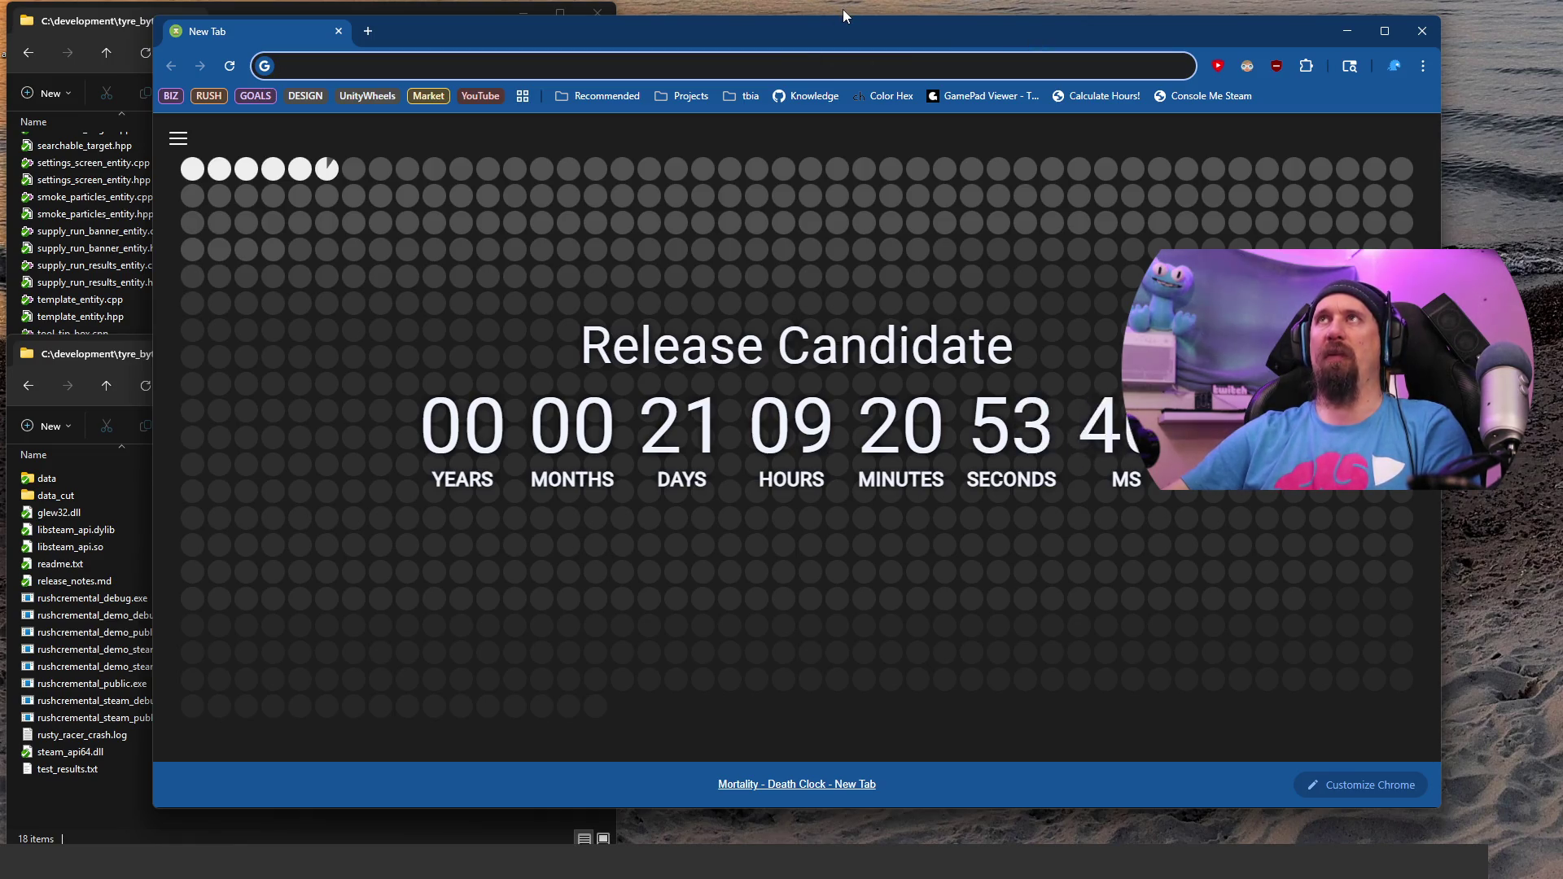
drag(845, 24, 881, 42)
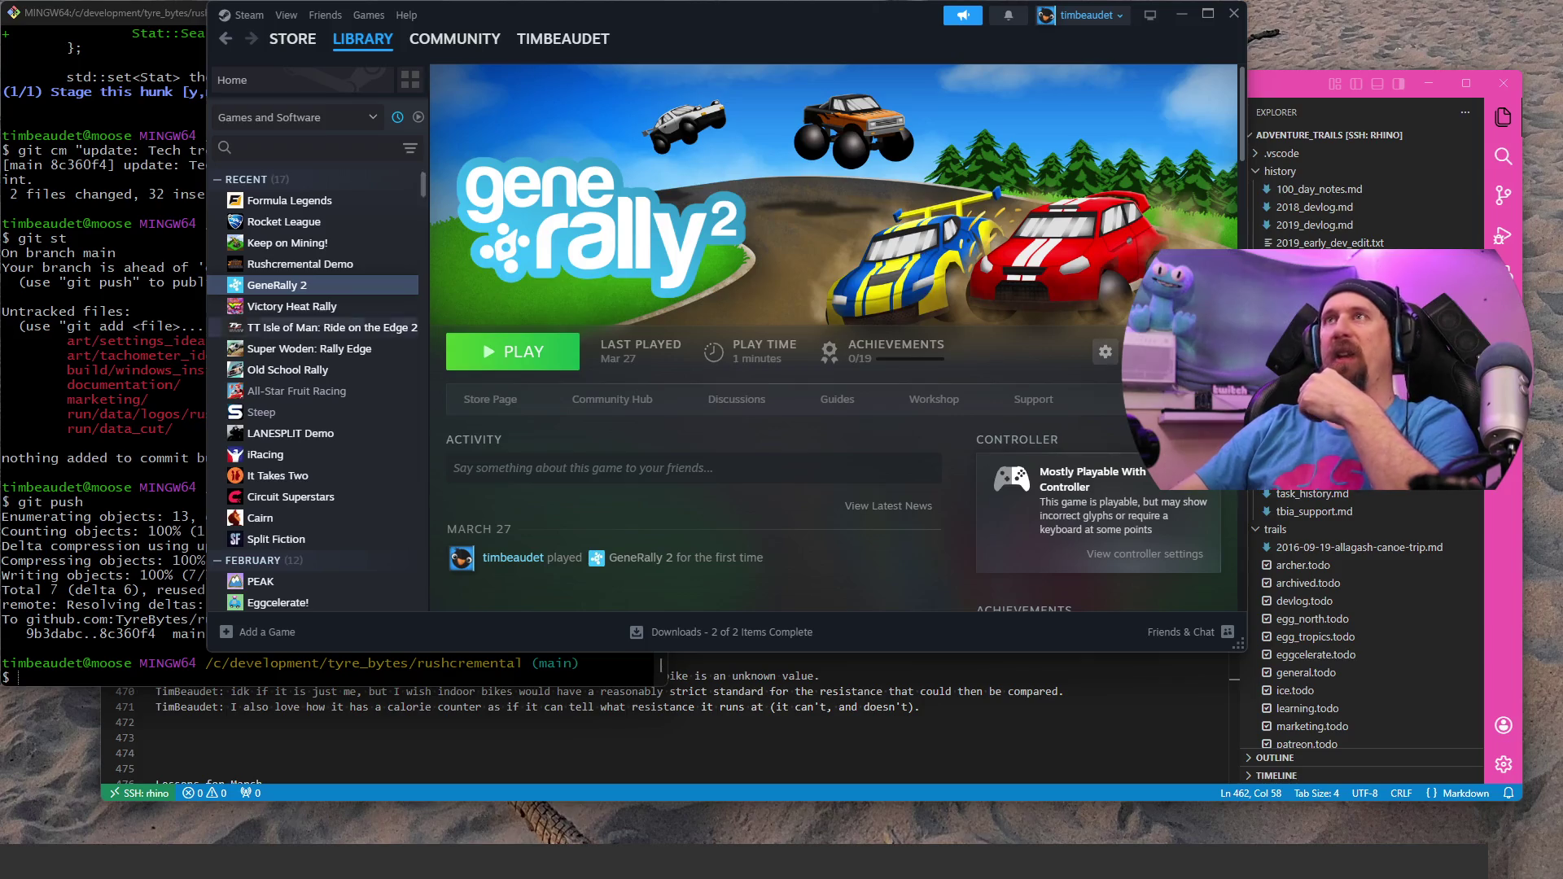
Step: Load Google Drive in the browser and open the tyre_bytes folder
key(ctrl+super+Right)
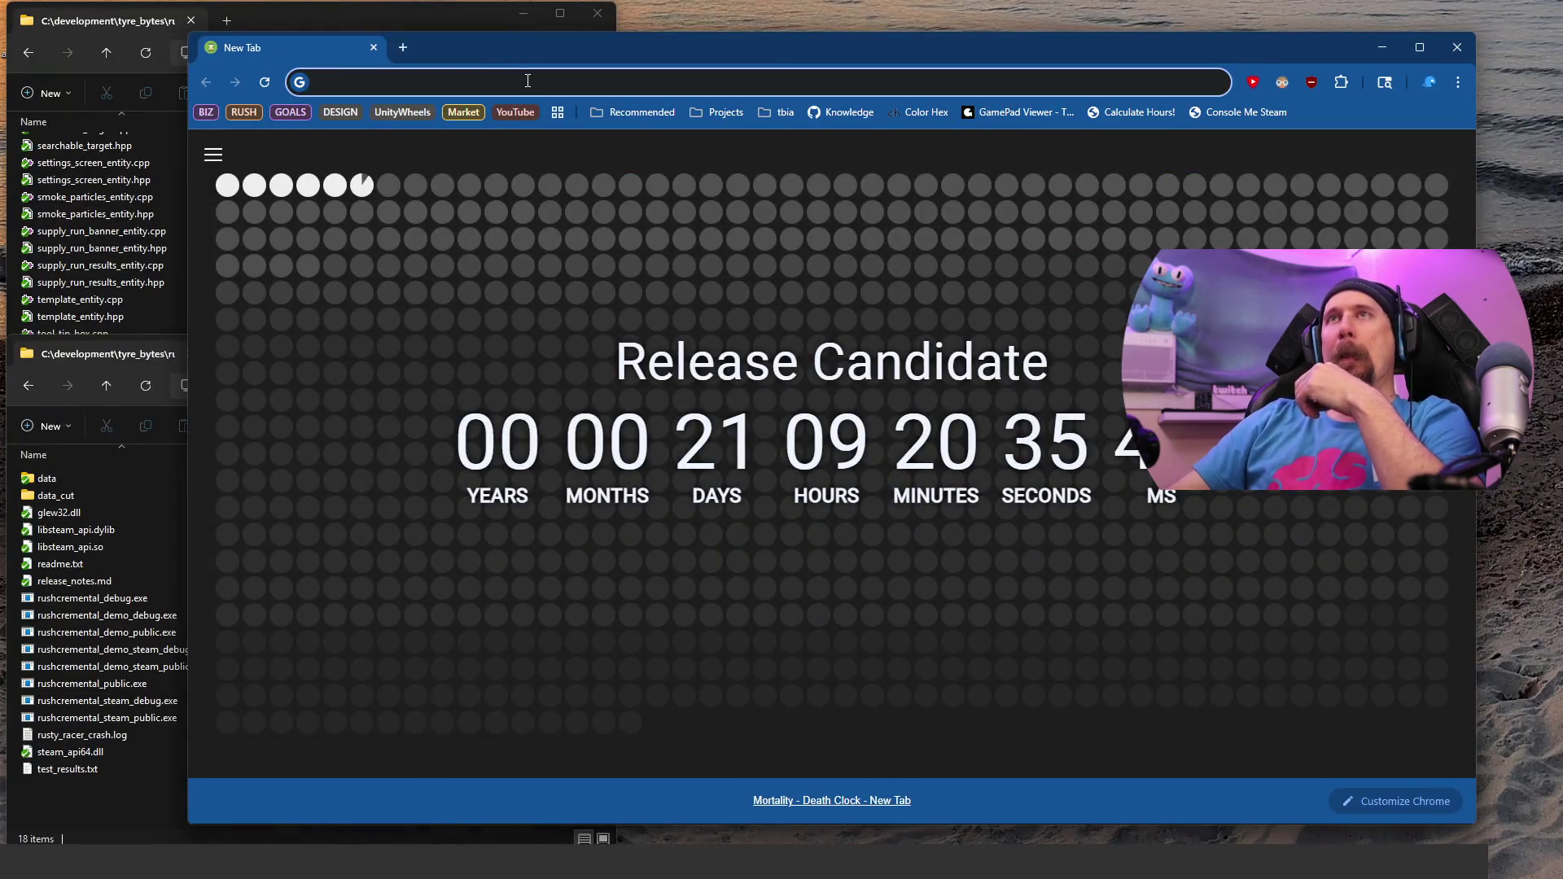
click(528, 81)
text(drive)
key(Return)
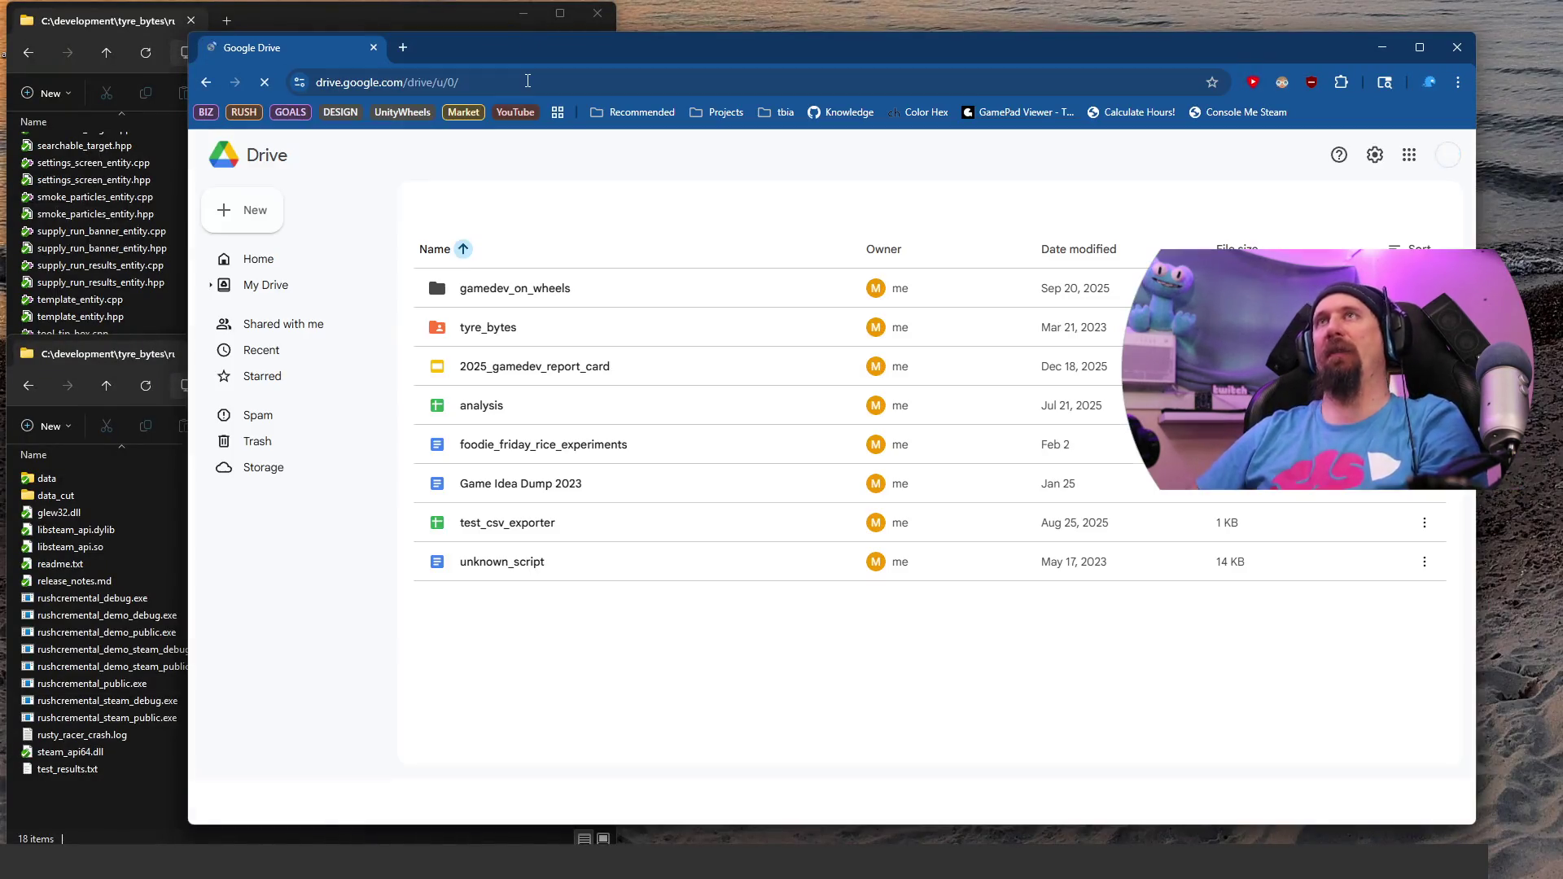
click(559, 382)
double_click(559, 384)
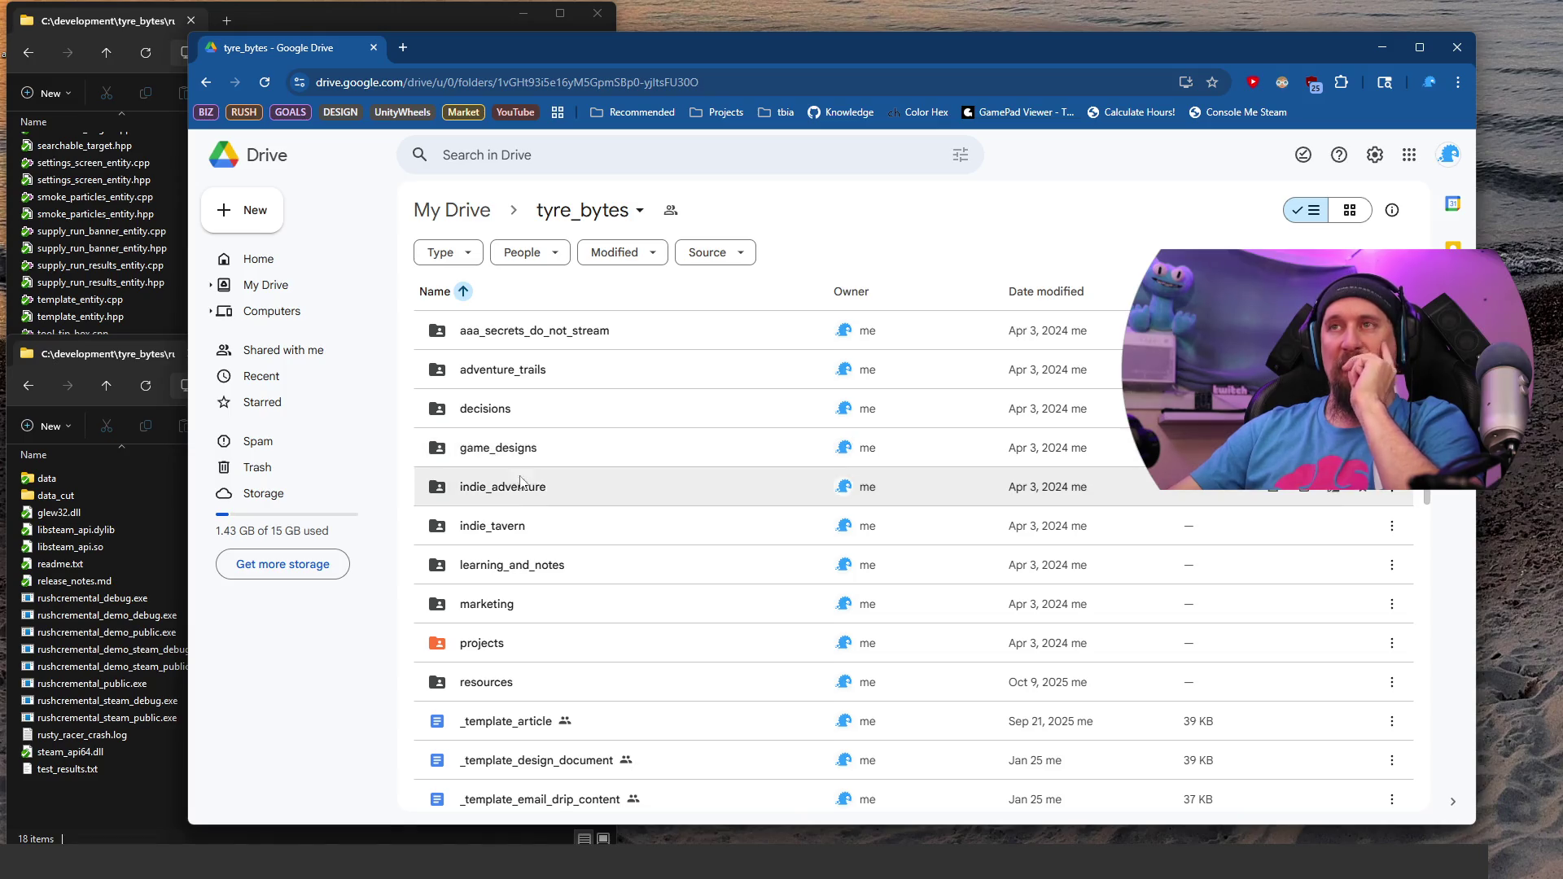
Step: Go into game_designs › playtests and make a copy of 000_template_quick_game_playtest
click(529, 417)
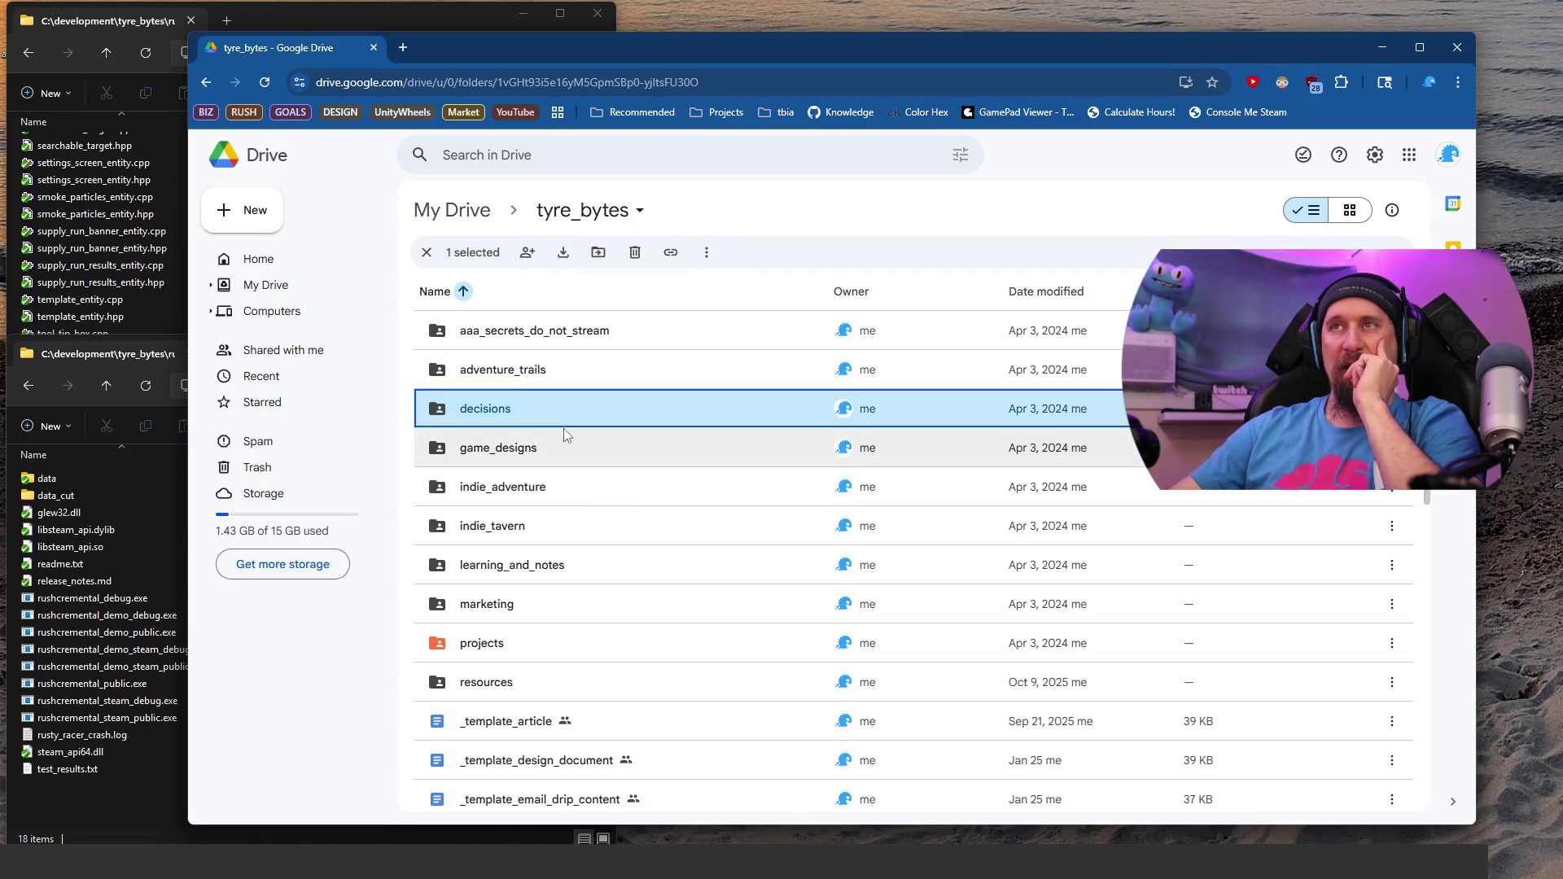
click(506, 456)
double_click(506, 456)
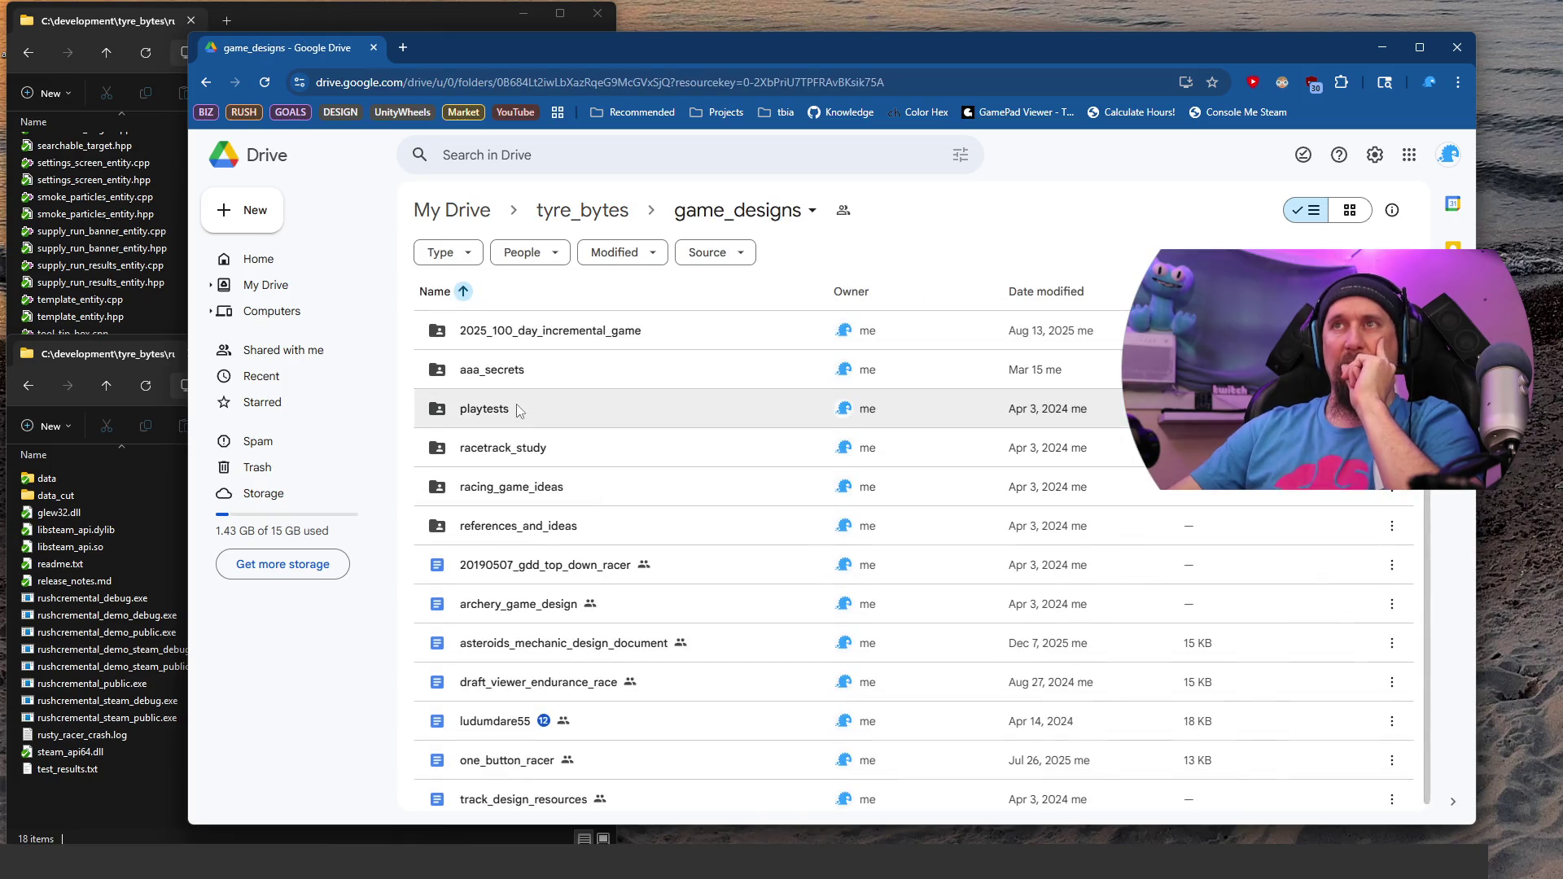
double_click(516, 407)
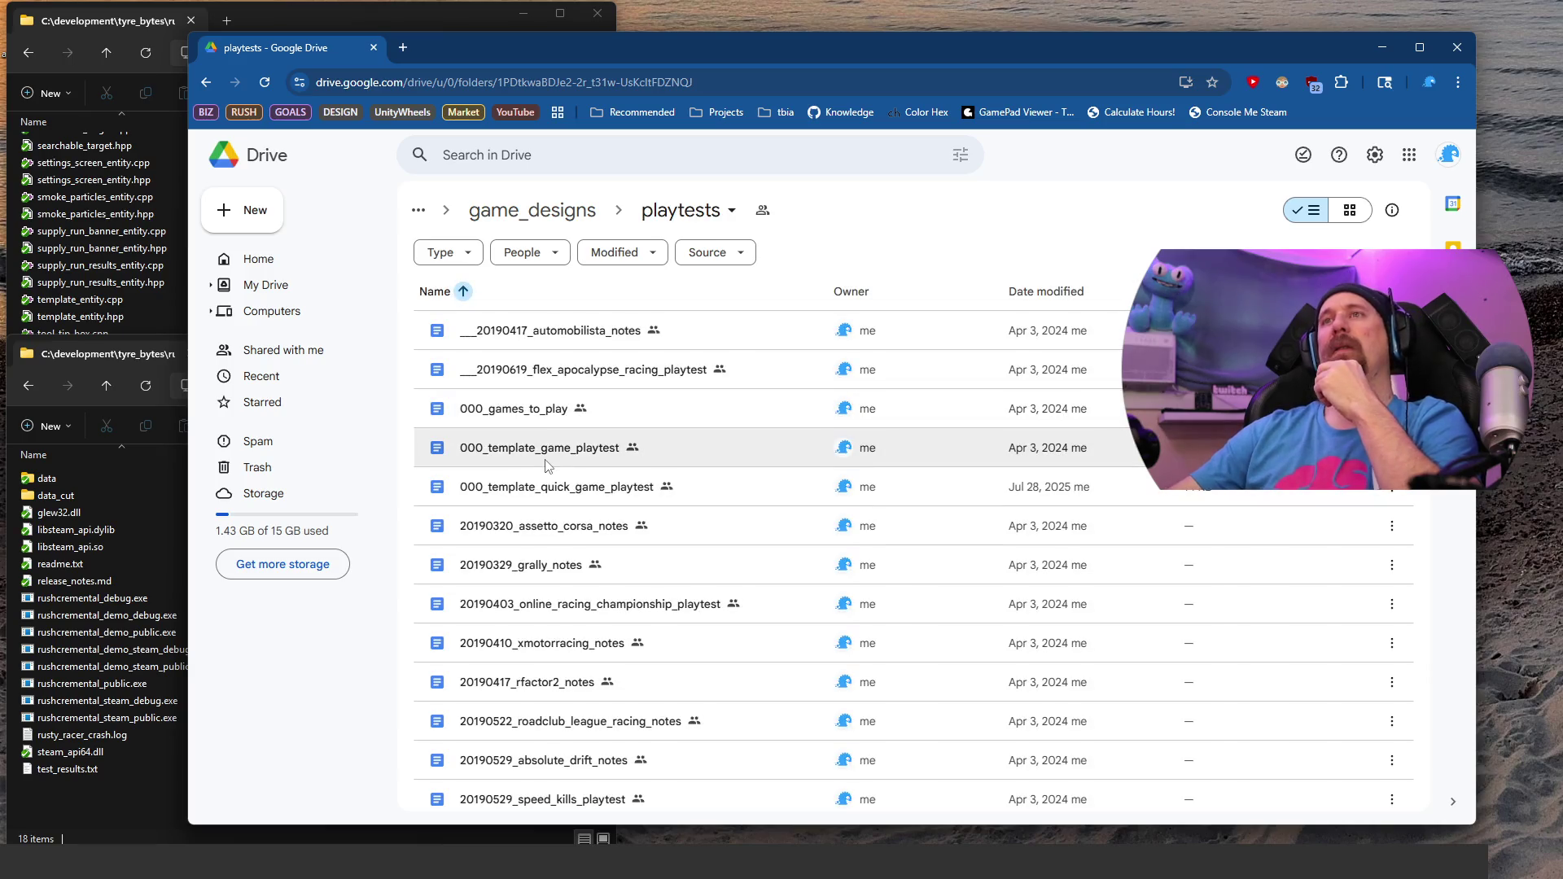
right_click(539, 495)
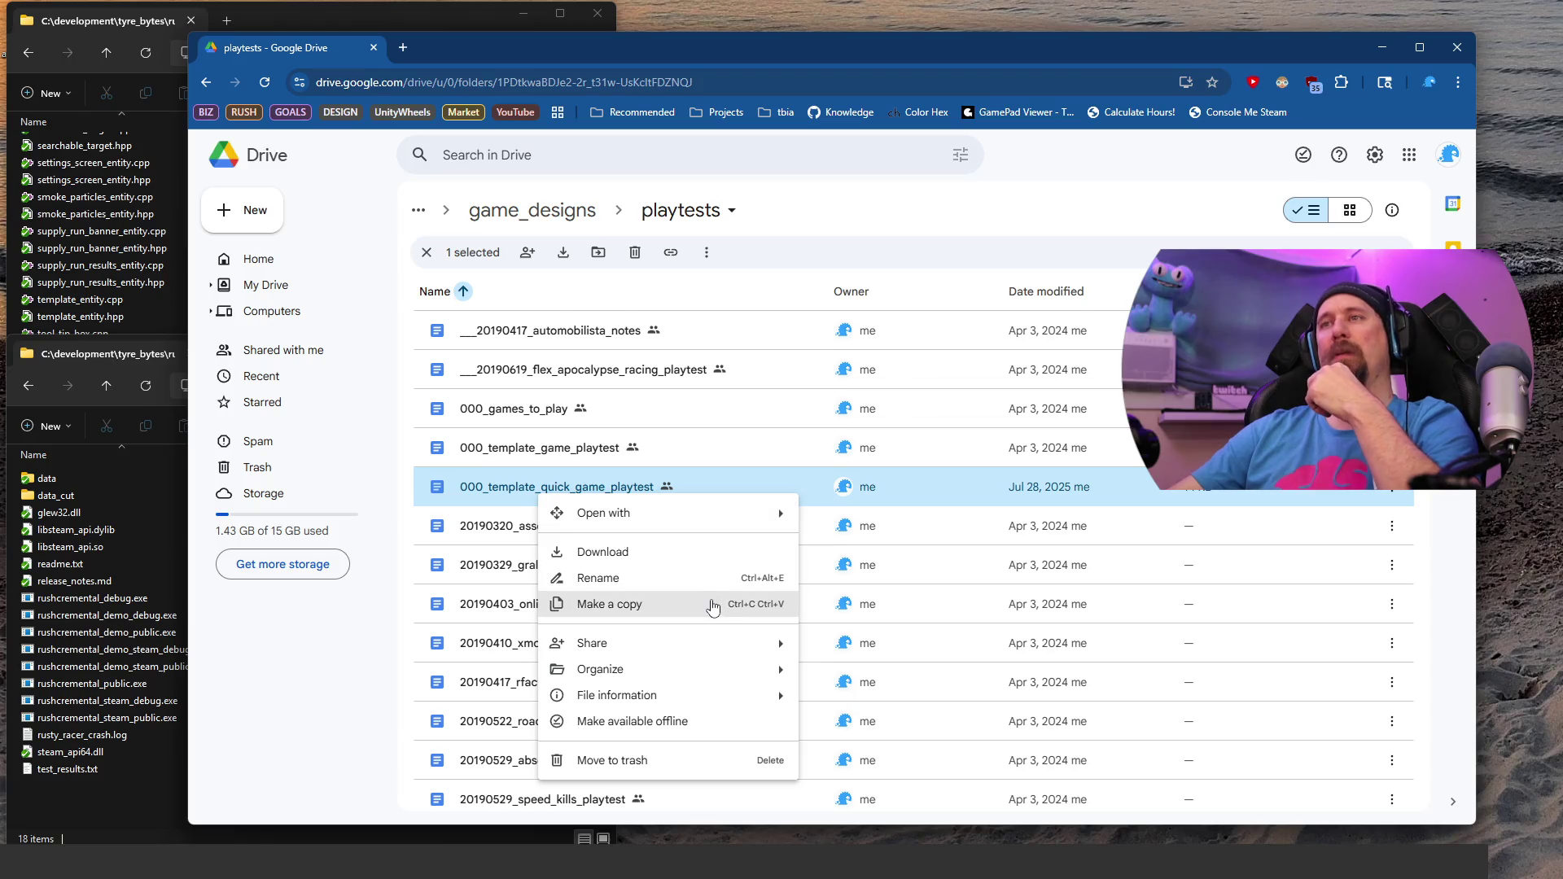
click(713, 609)
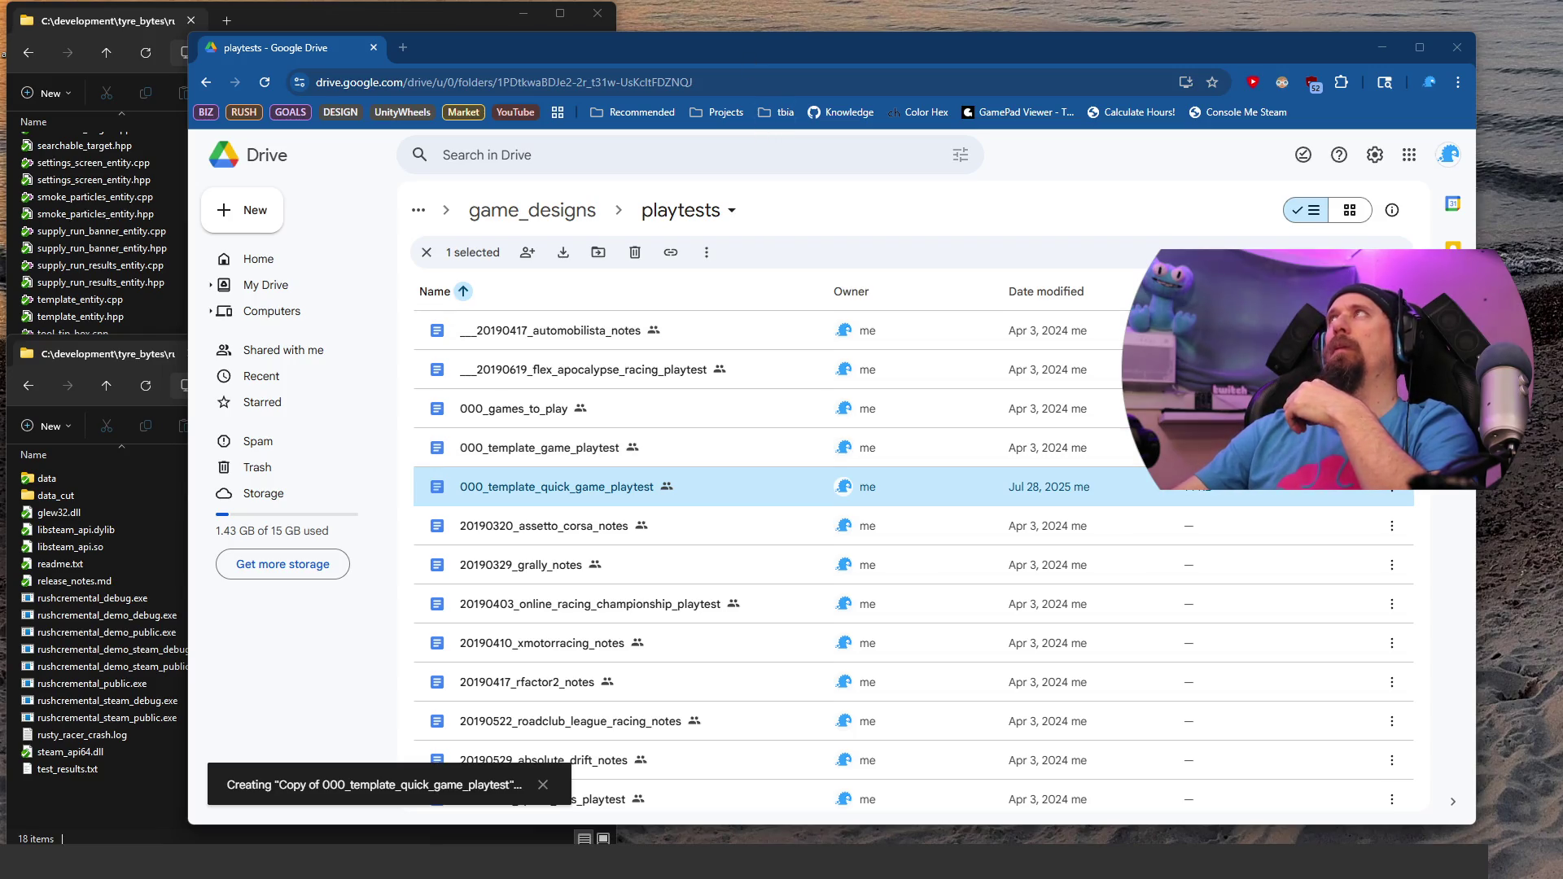
key(alt+Tab)
scroll(469, 189, up, 3)
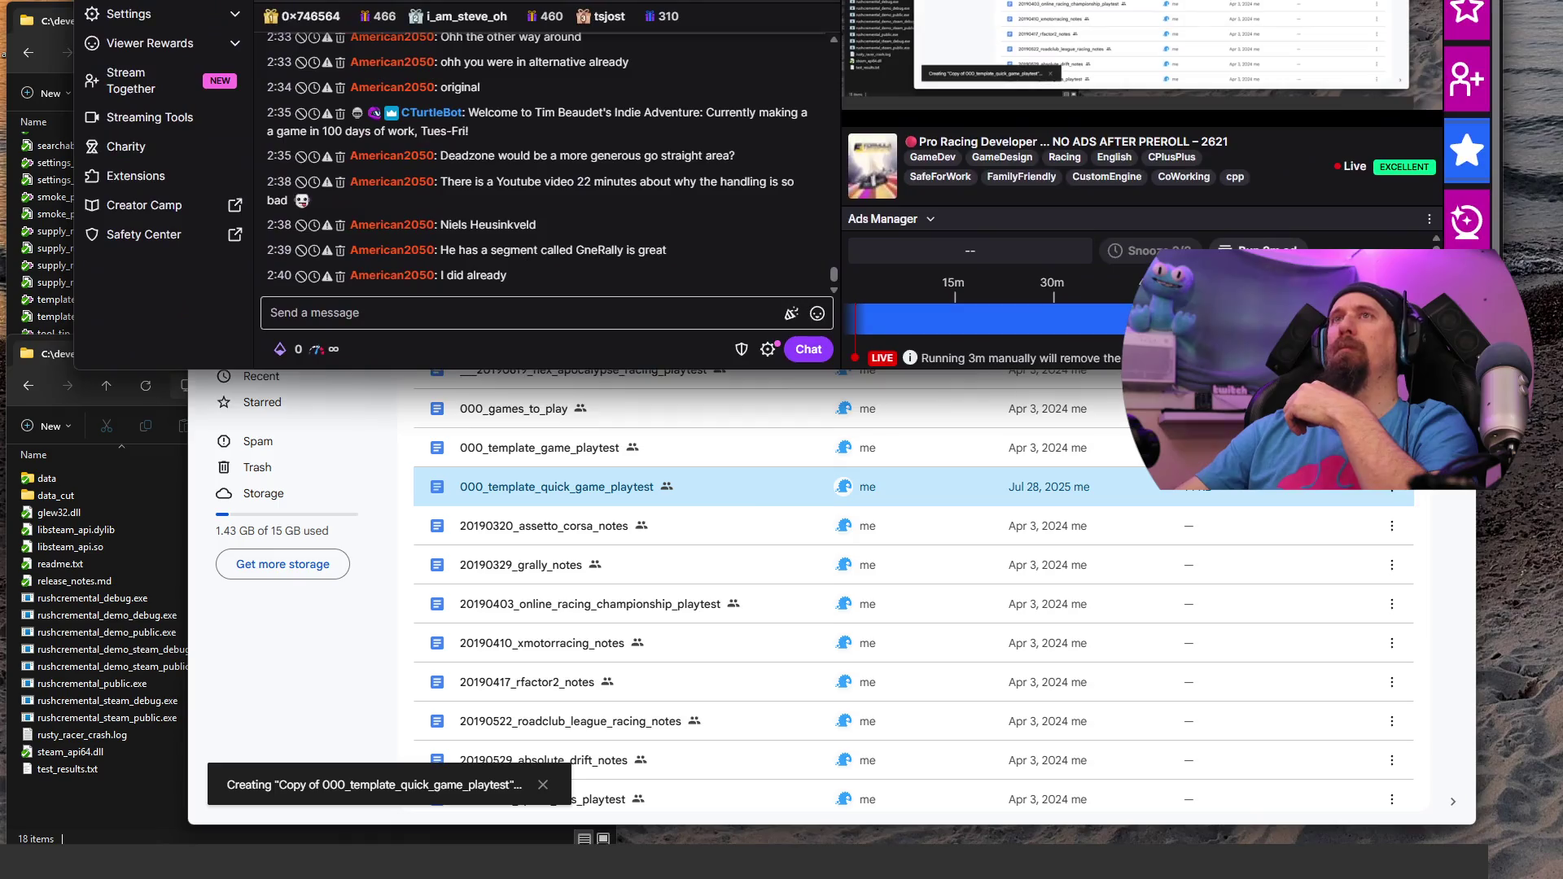
scroll(488, 199, down, 5)
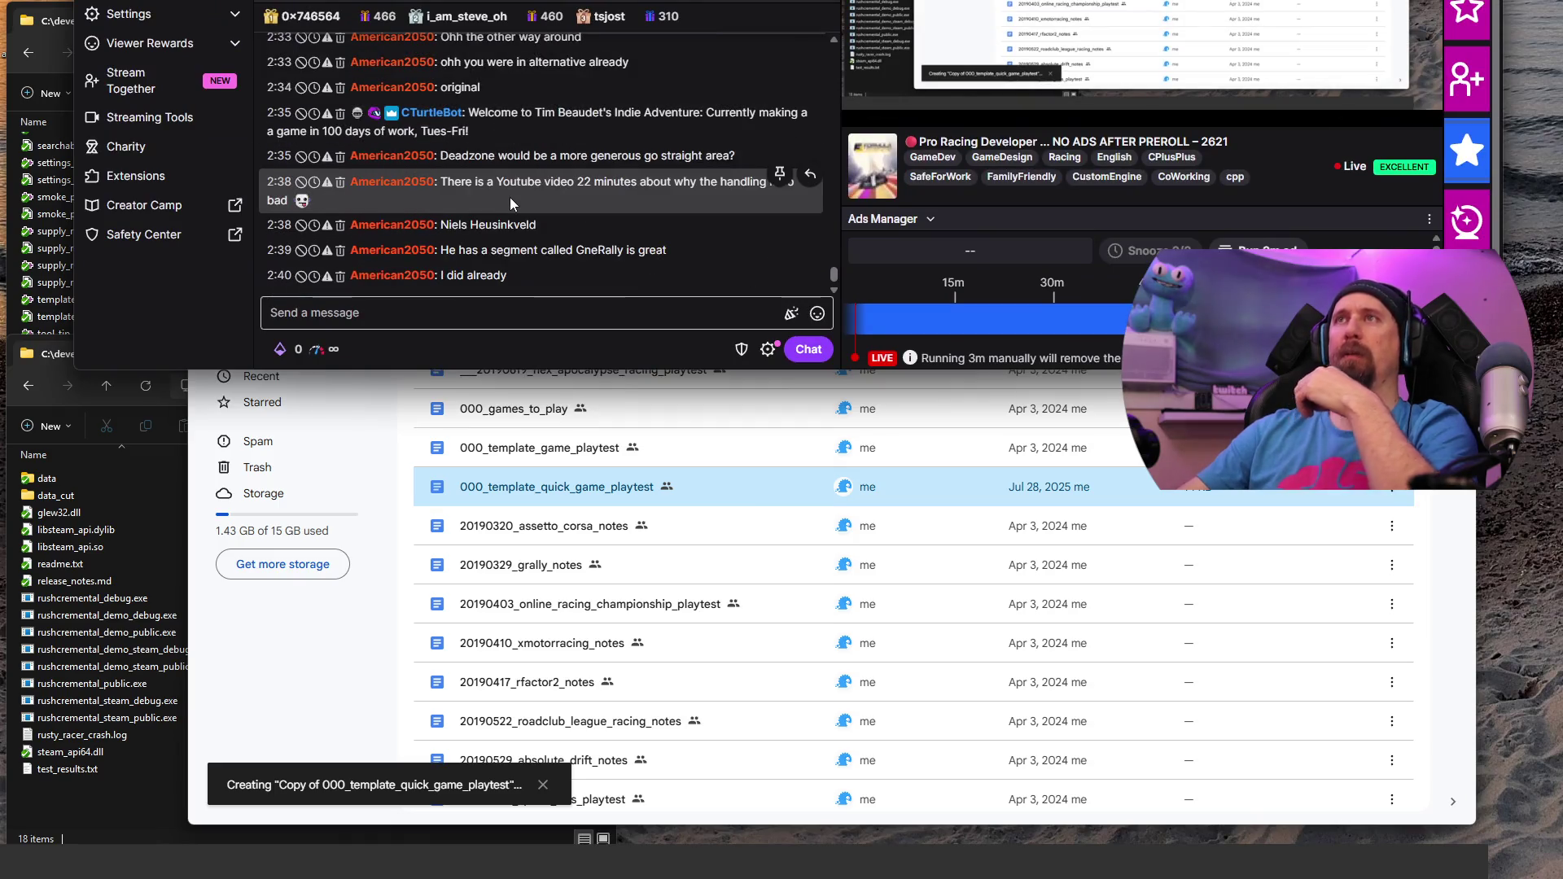
scroll(510, 207, up, 2)
scroll(510, 206, down, 3)
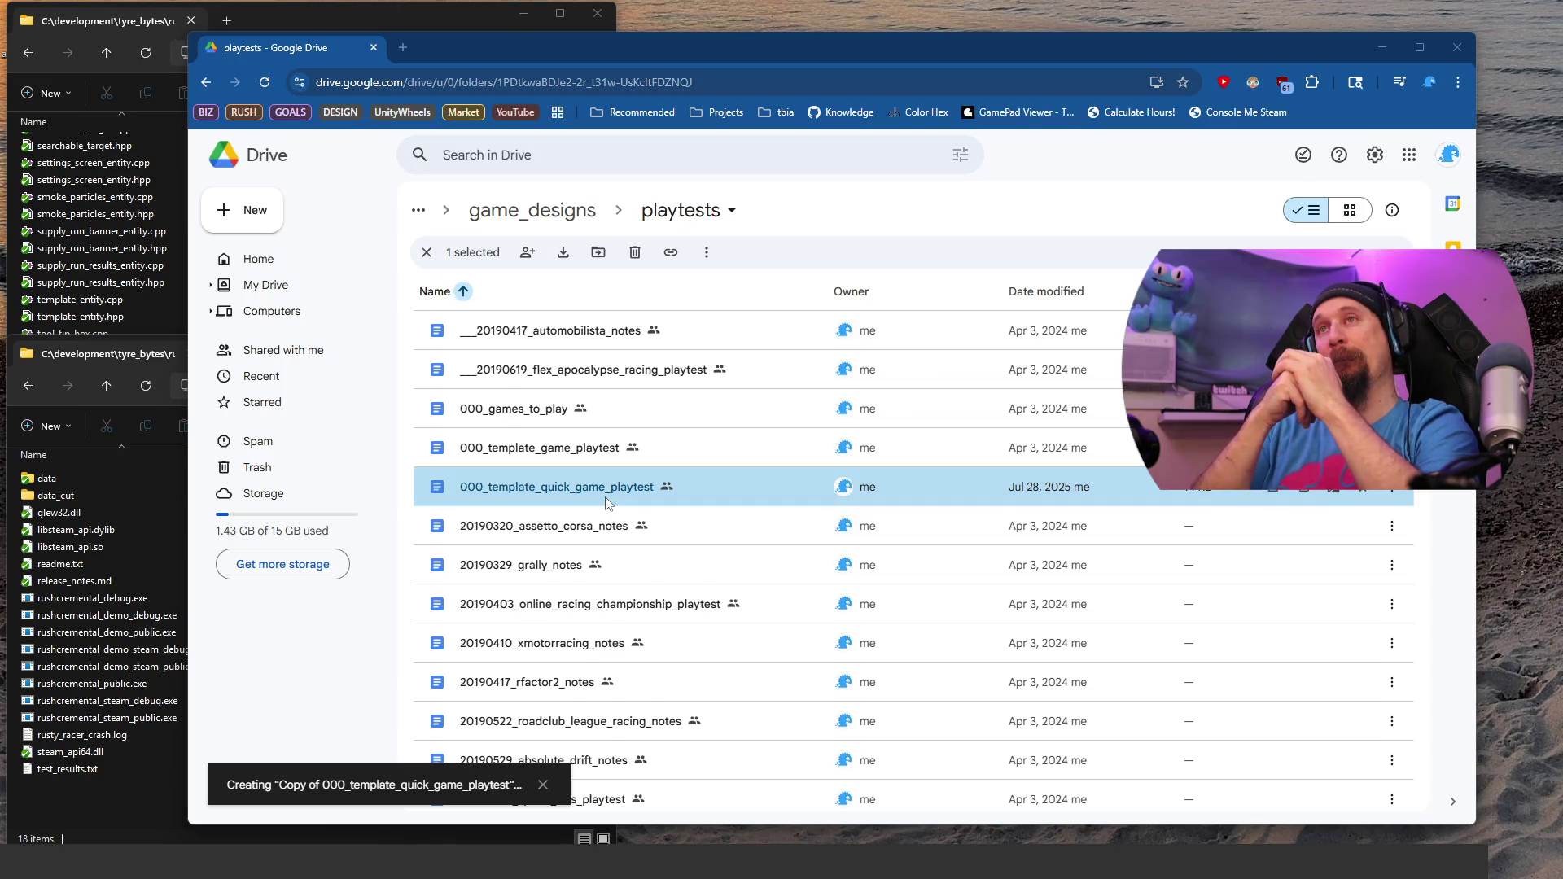
Step: Scroll to Copy of 000_template_quick_game_playtest and open it in Google Docs
scroll(643, 480, down, 10)
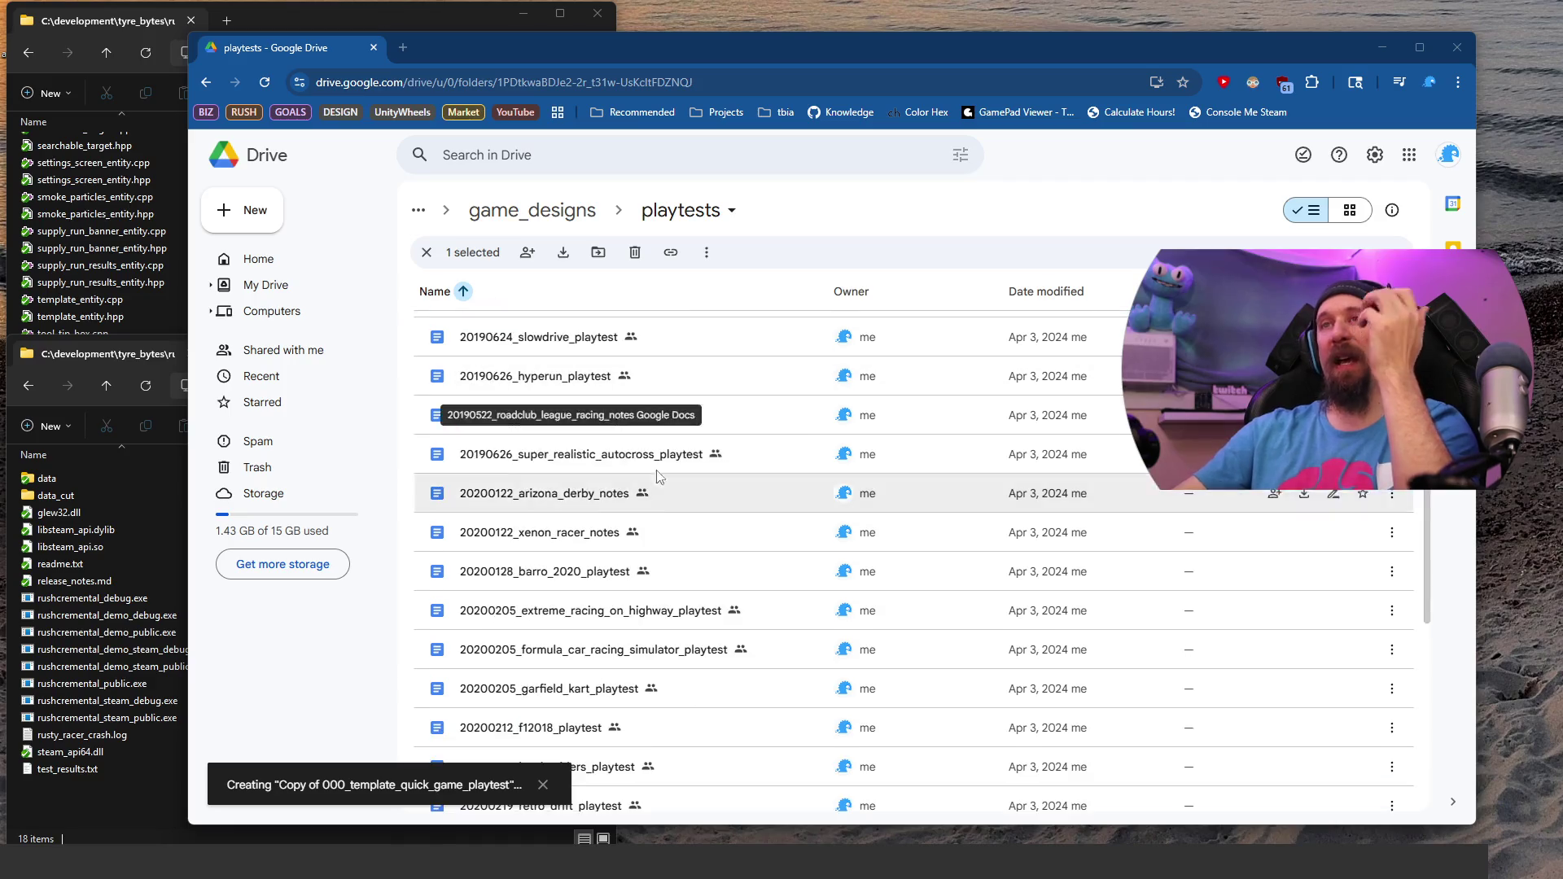
scroll(659, 476, down, 10)
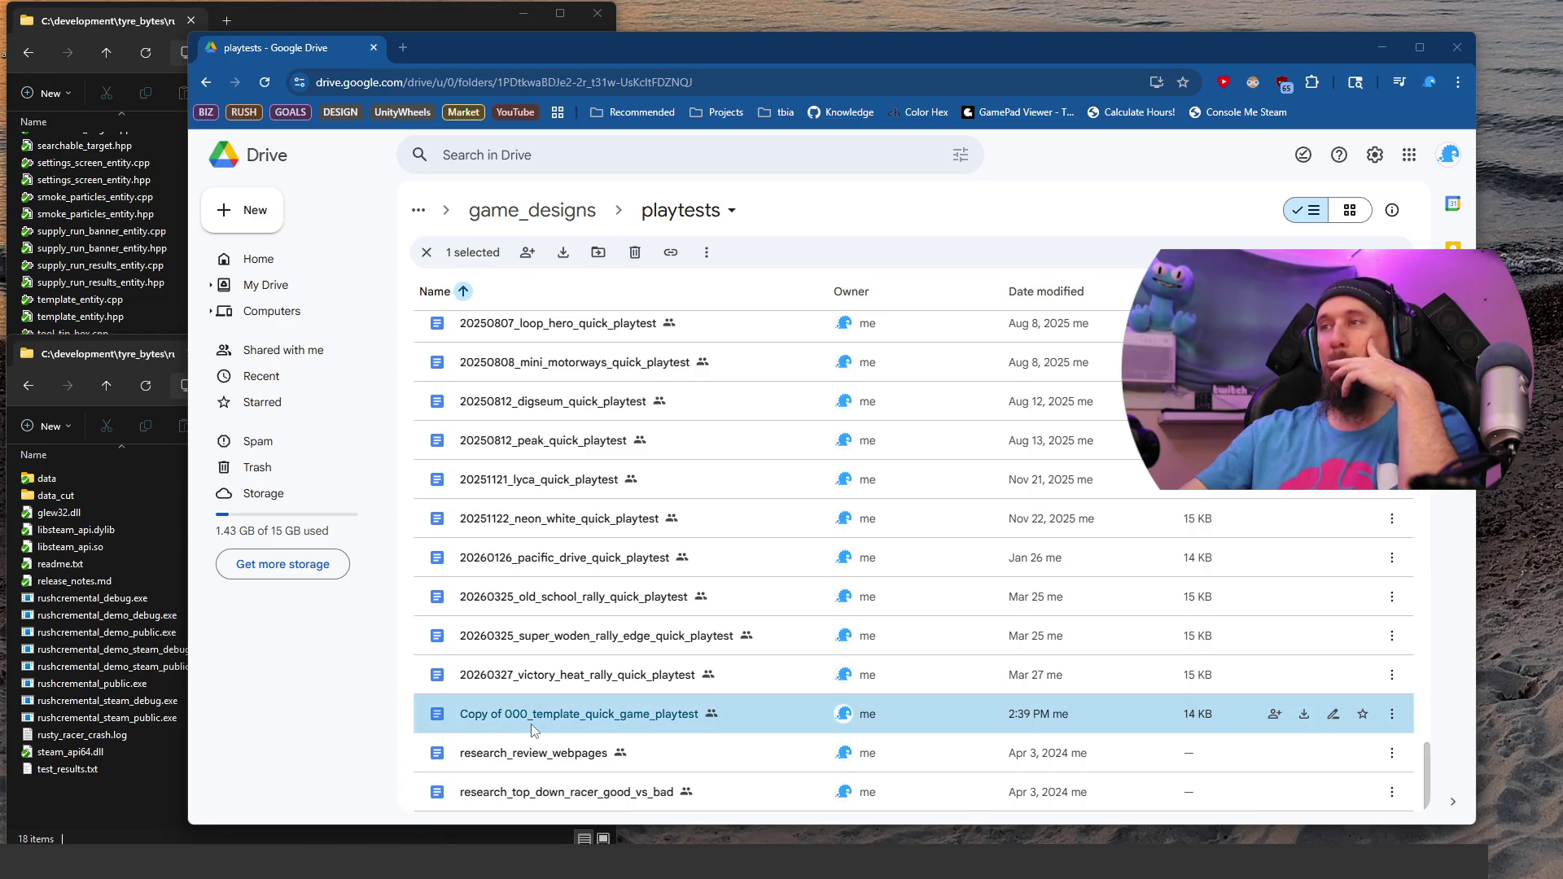
double_click(594, 721)
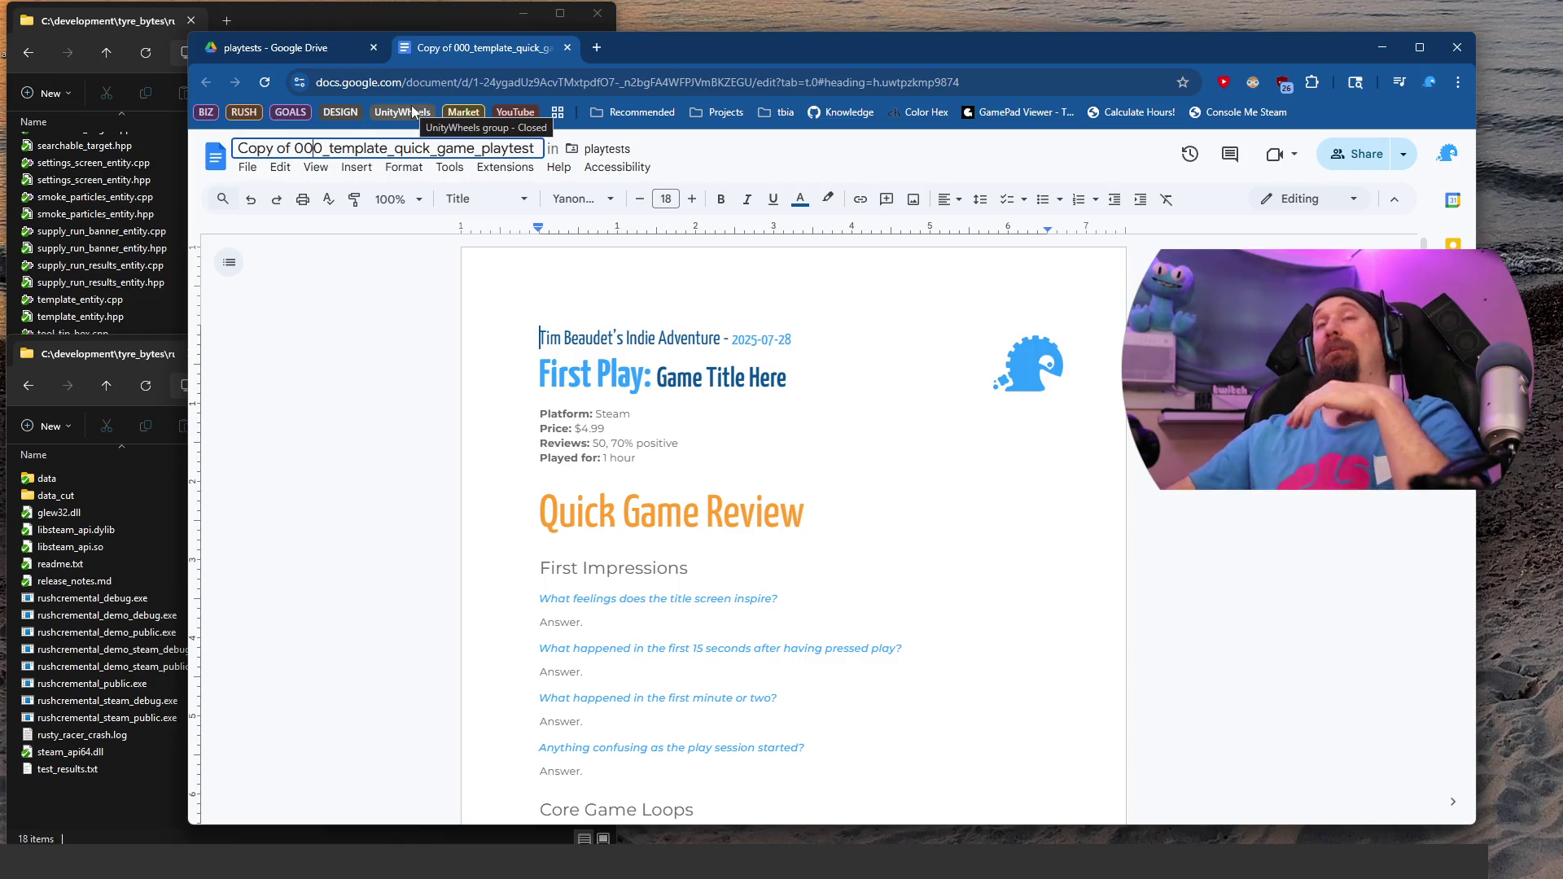
Step: Change the title 'Copy of 000_template_quick_game_playtest' to 20260329_formula_legends_quick_playtest
key(shift+Right)
key(shift+Right)
key(shift+Right)
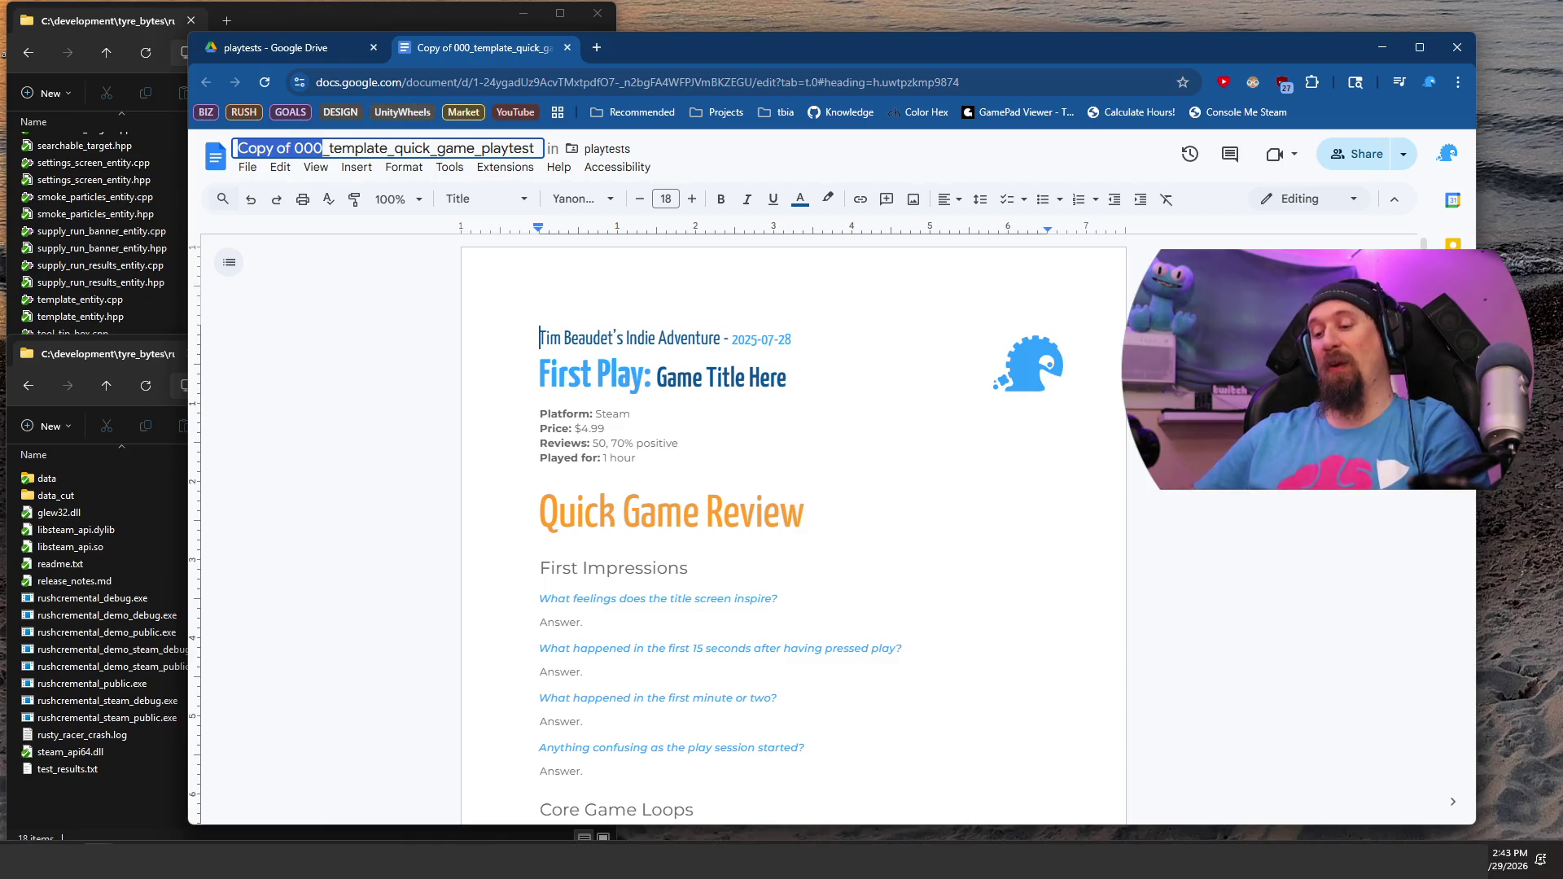
text(20260329)
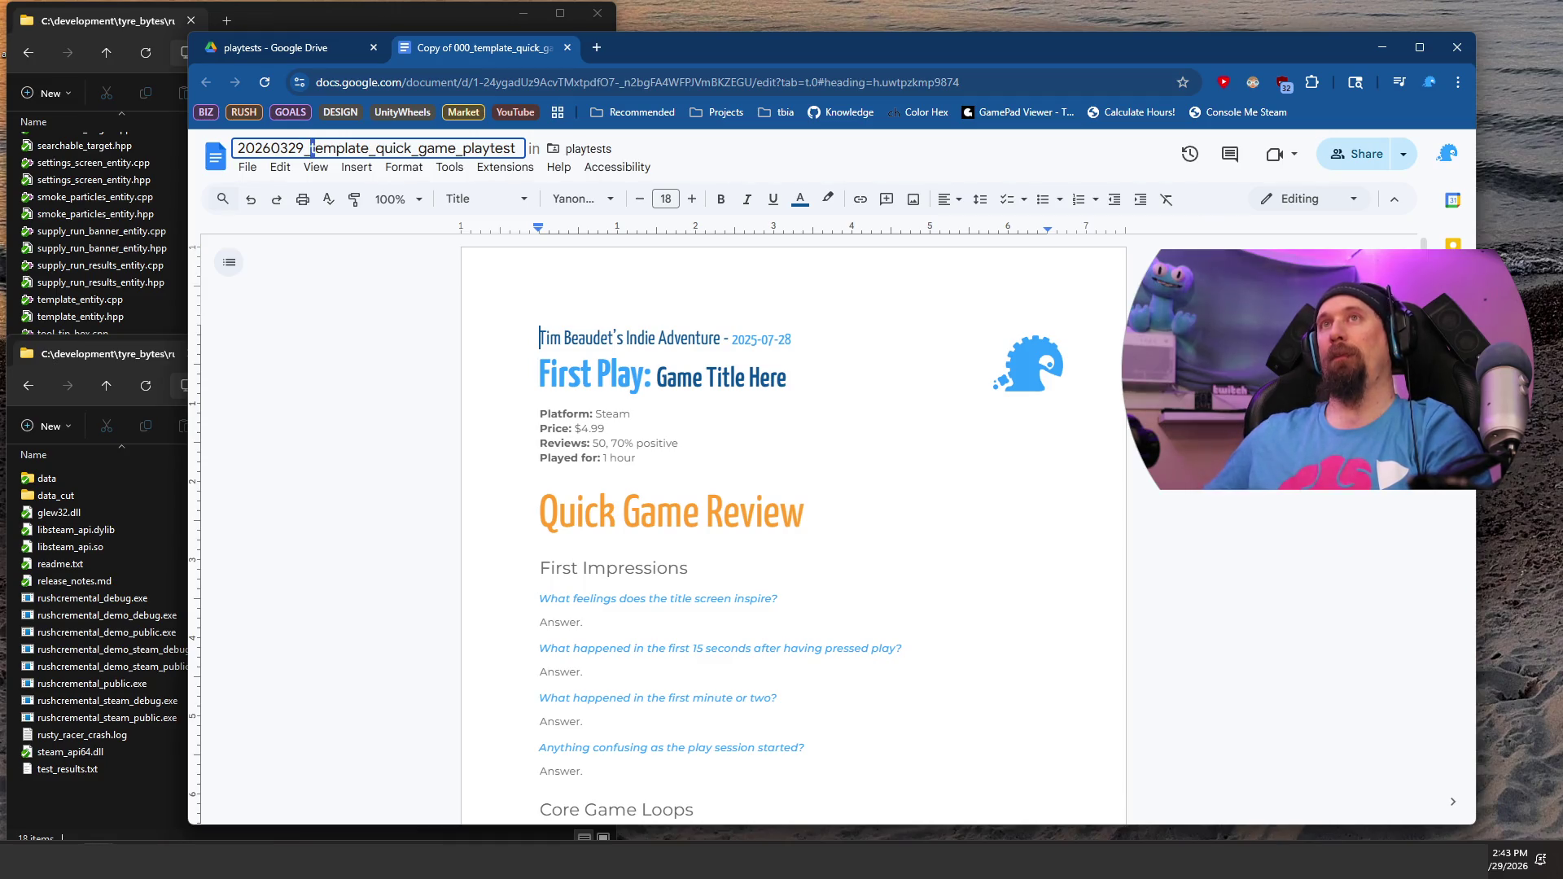
key(shift+Right)
key(shift+Right)
key(shift+Right)
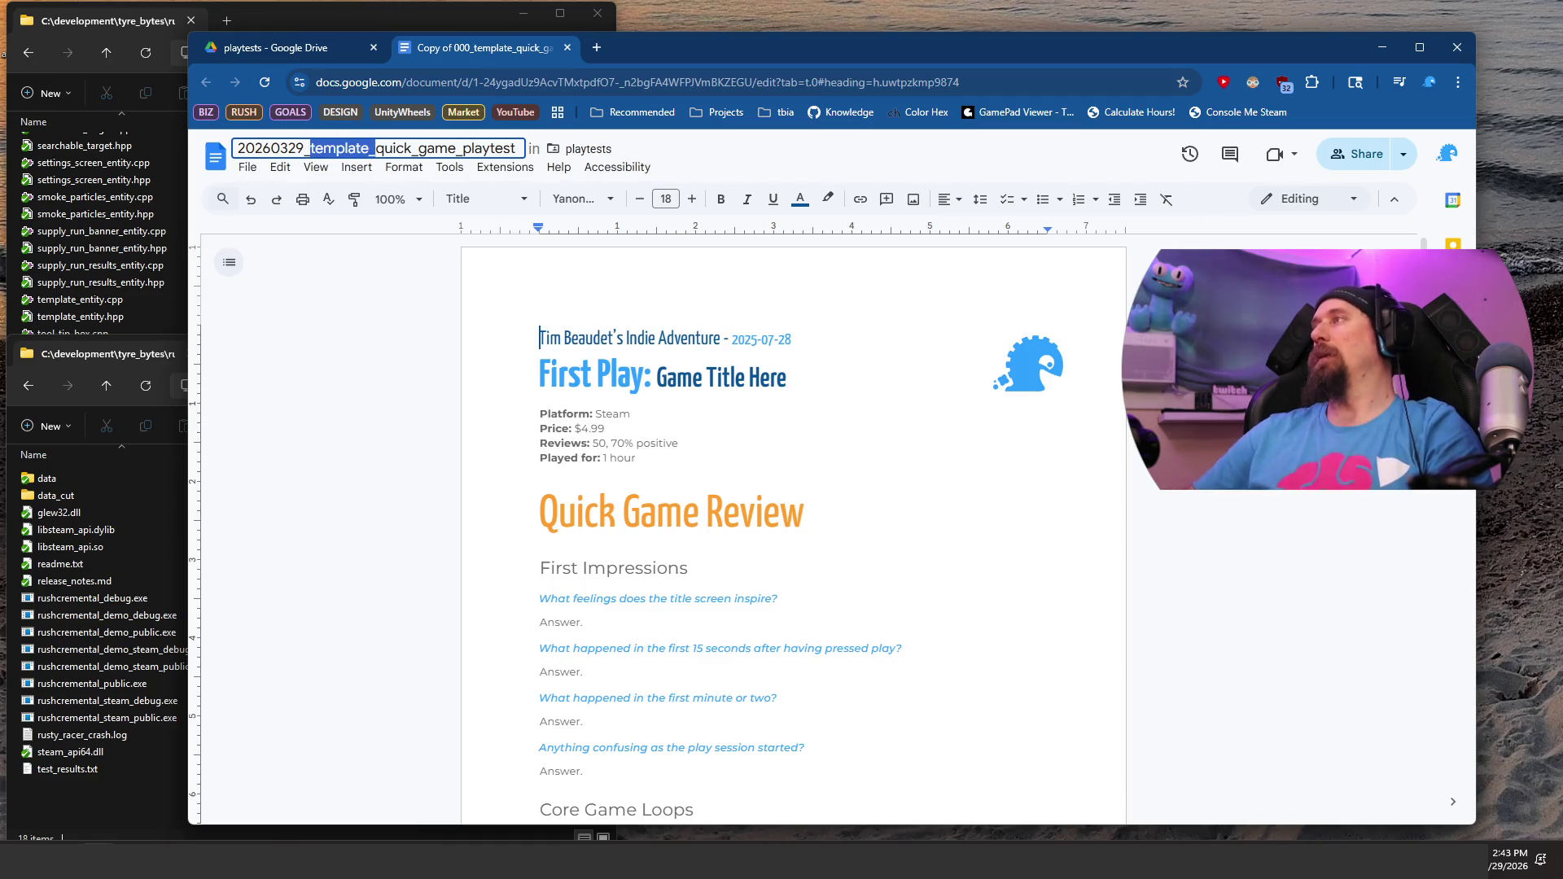
text(formula_)
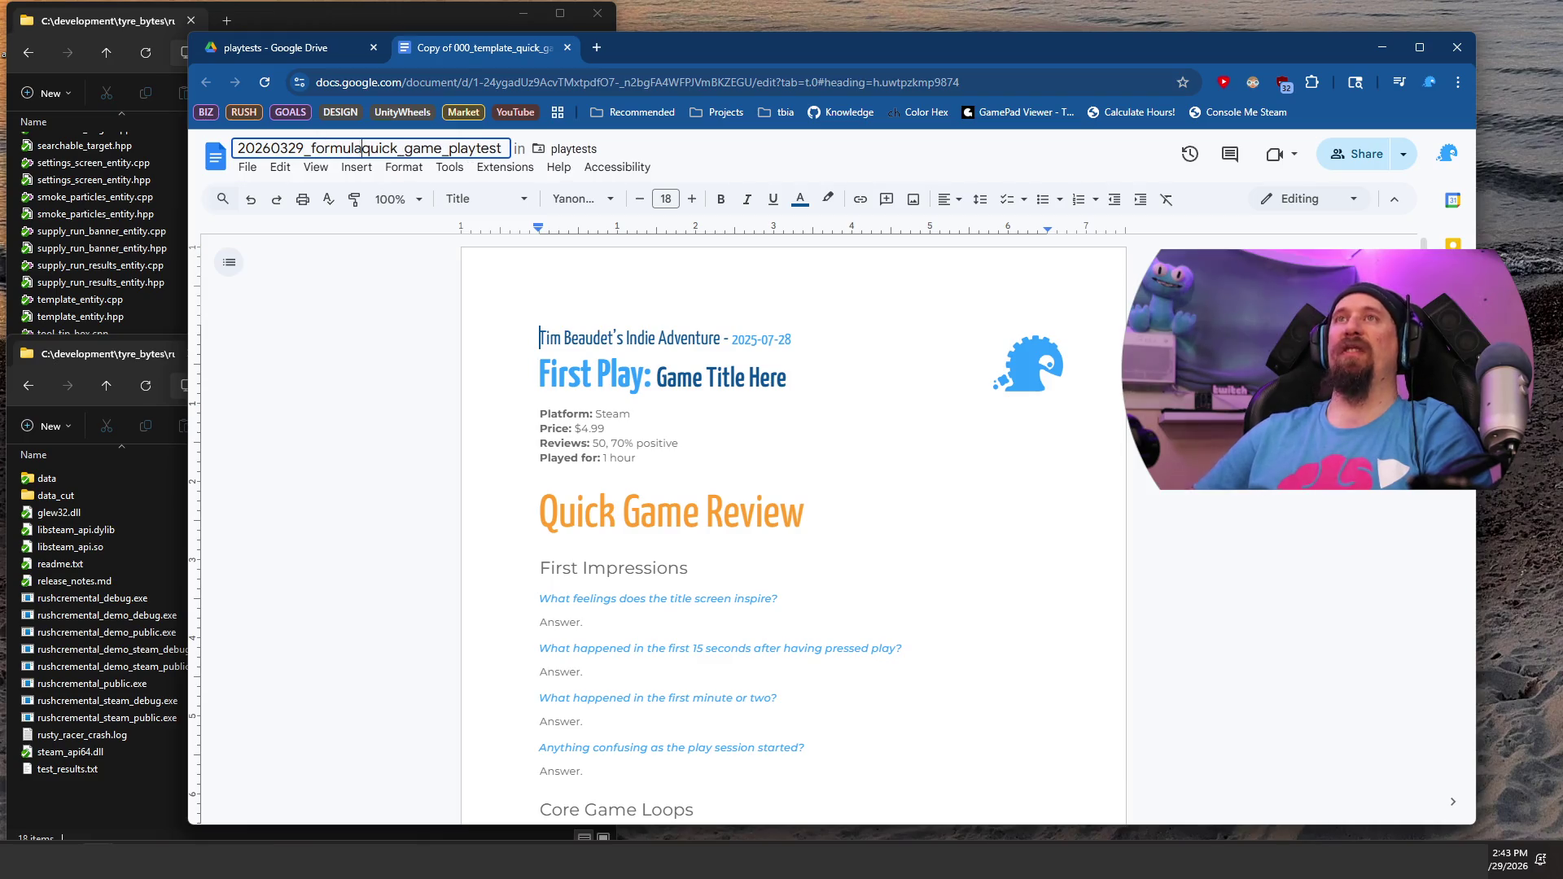
text(legends_)
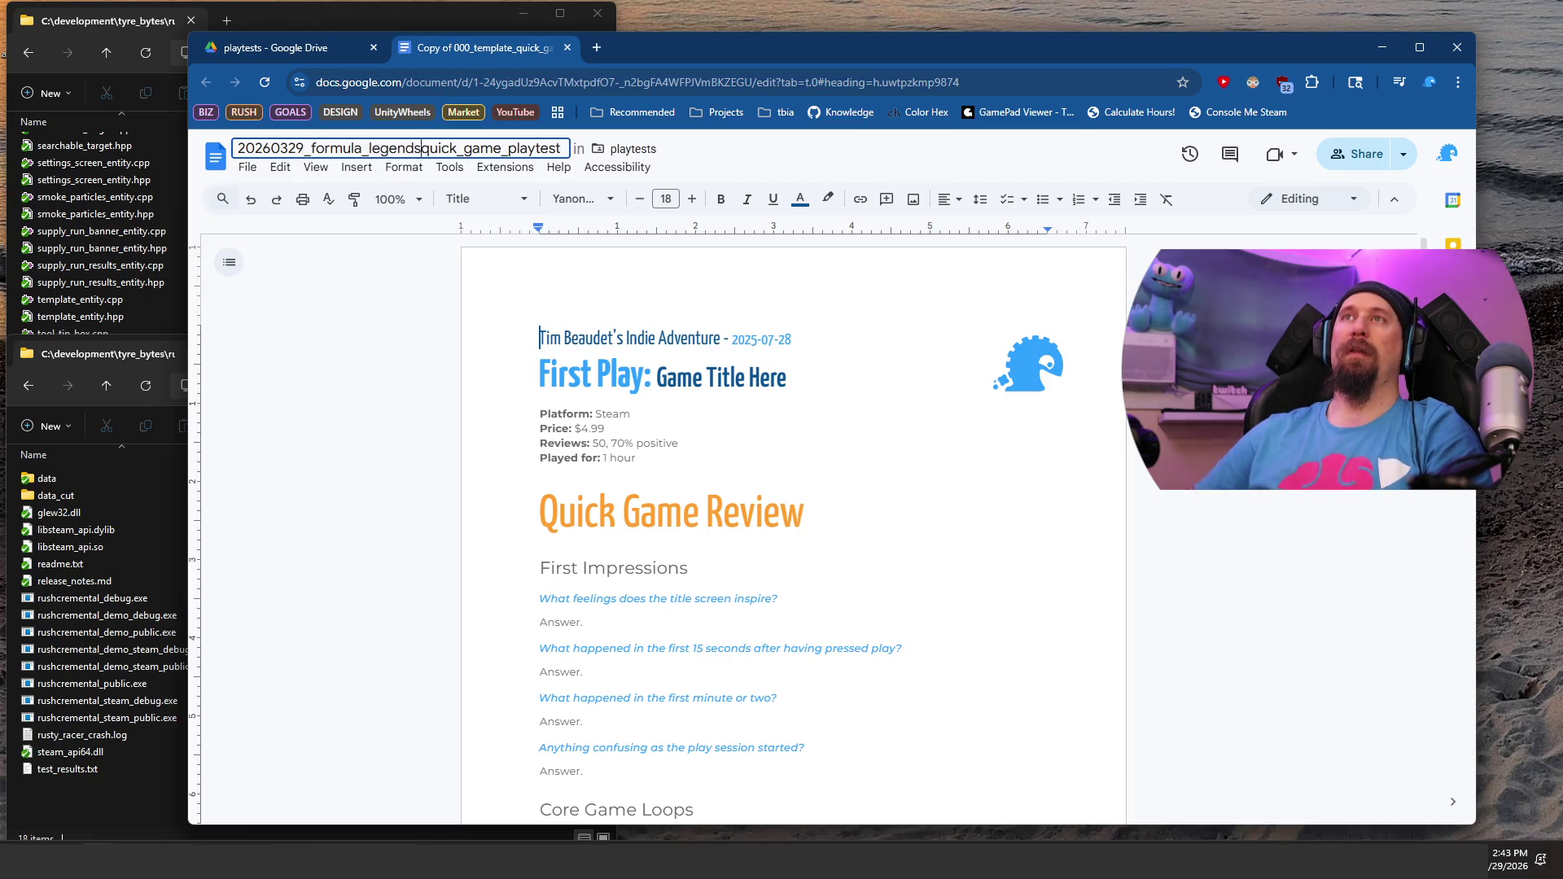
click(464, 148)
key(shift+Right)
key(shift+Right)
key(shift+Right)
key(BackSpace)
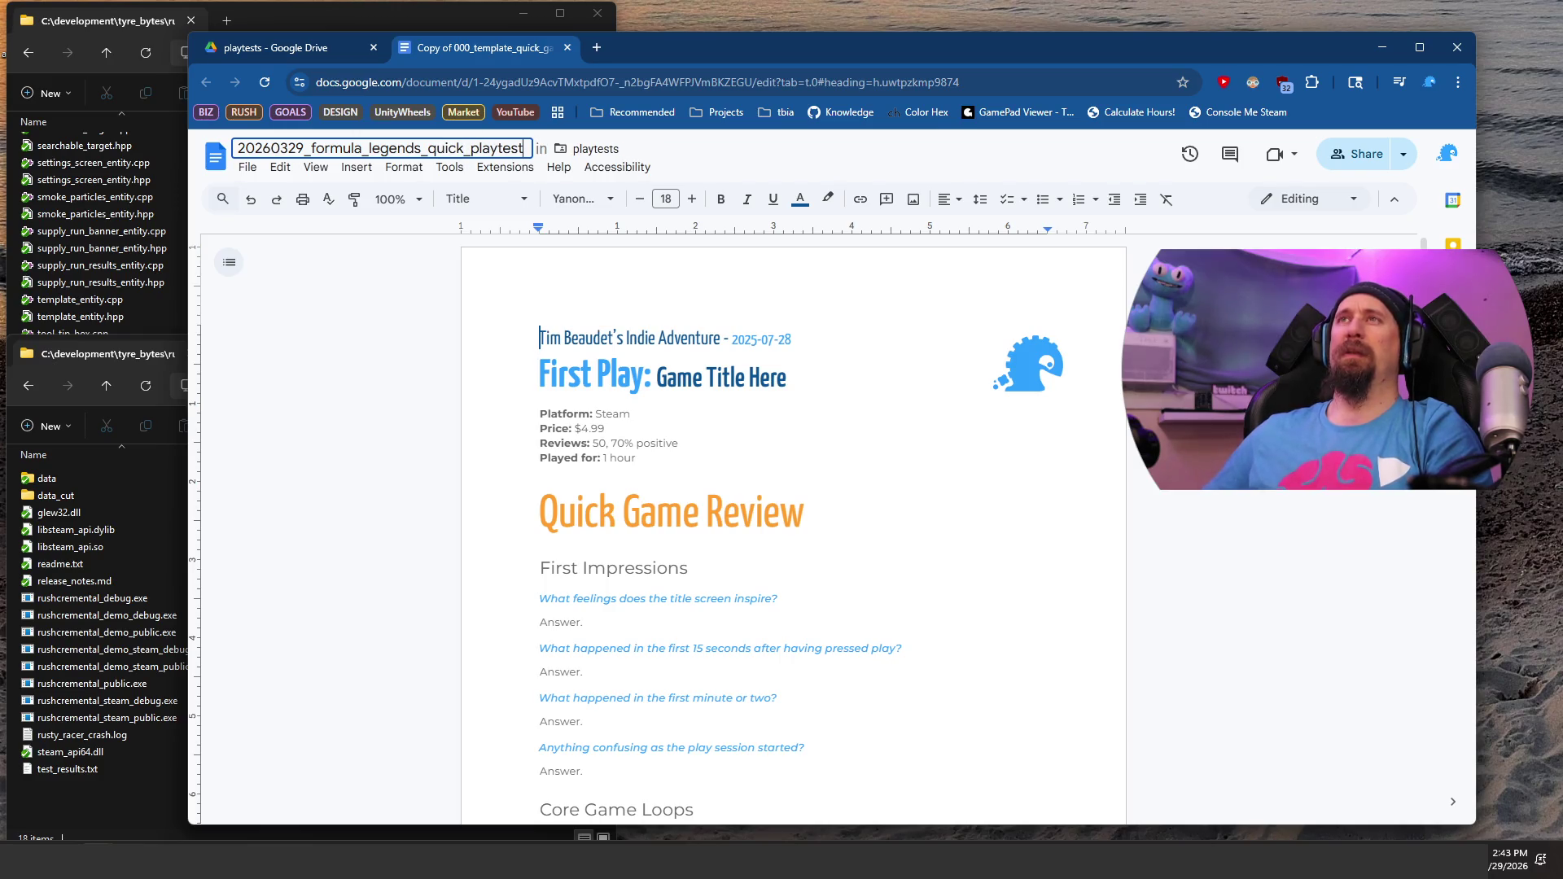
key(Return)
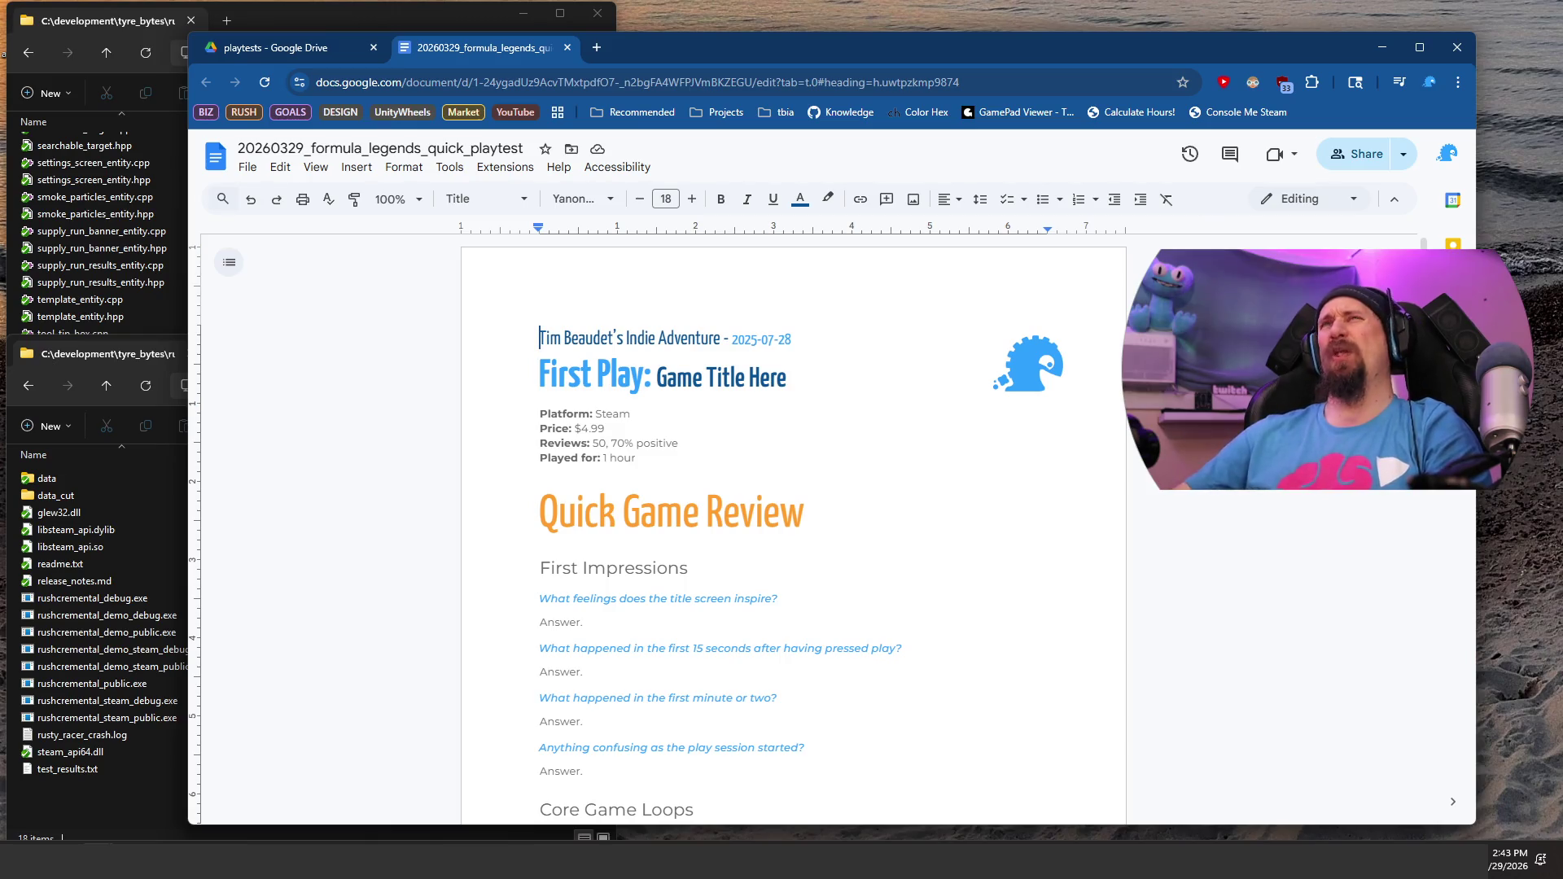
click(390, 201)
Step: Zoom the page to 135% and change the header date to 2026-03-29
text(135)
key(Return)
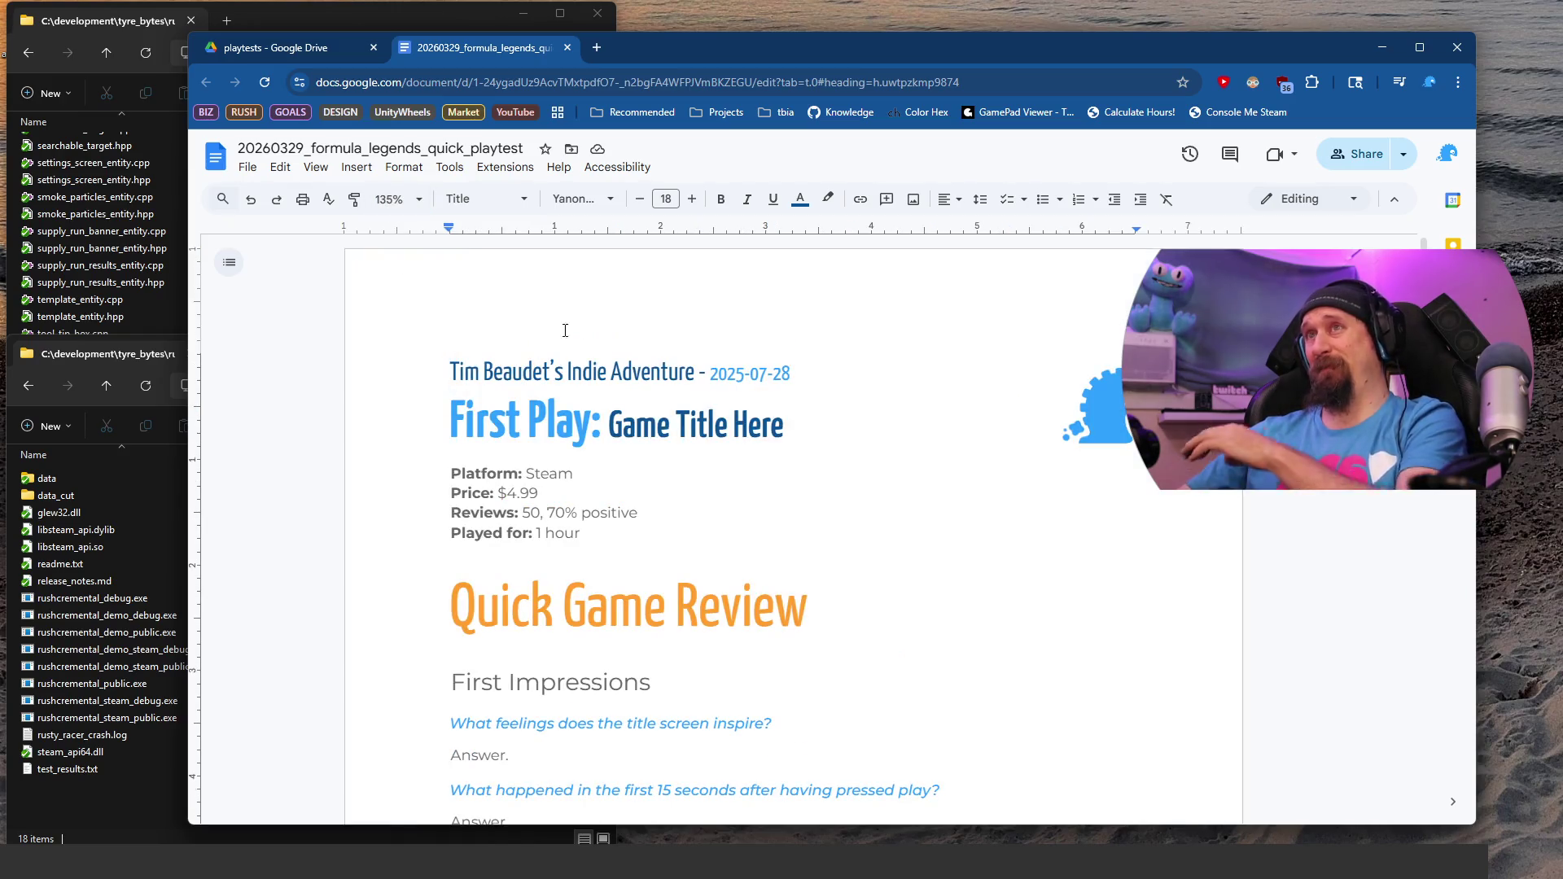
click(769, 375)
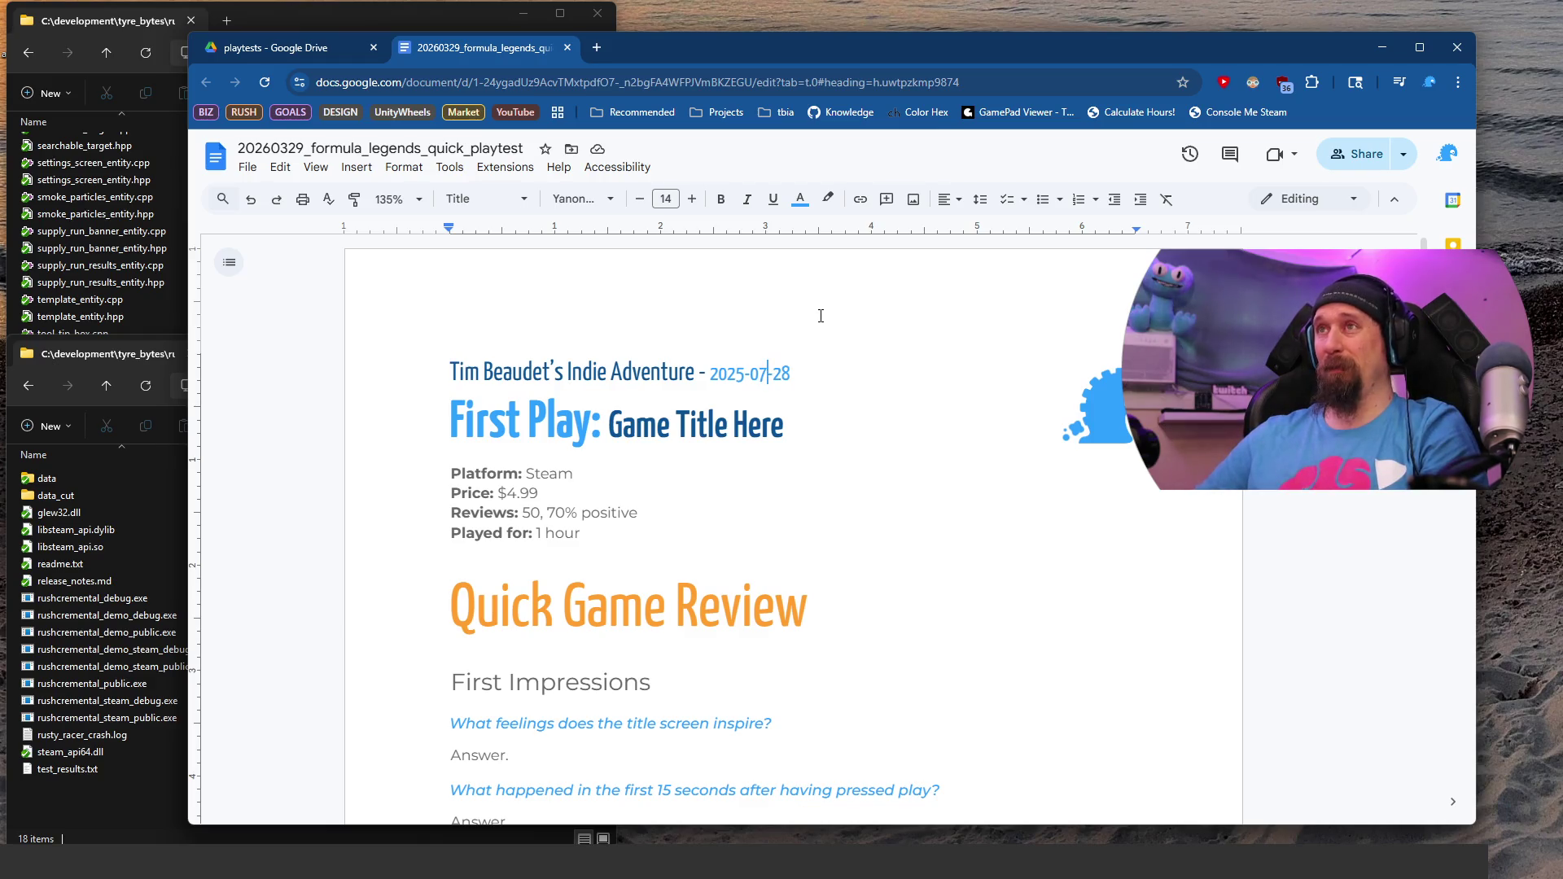
key(Left)
key(BackSpace)
text(6)
key(Right)
key(Delete)
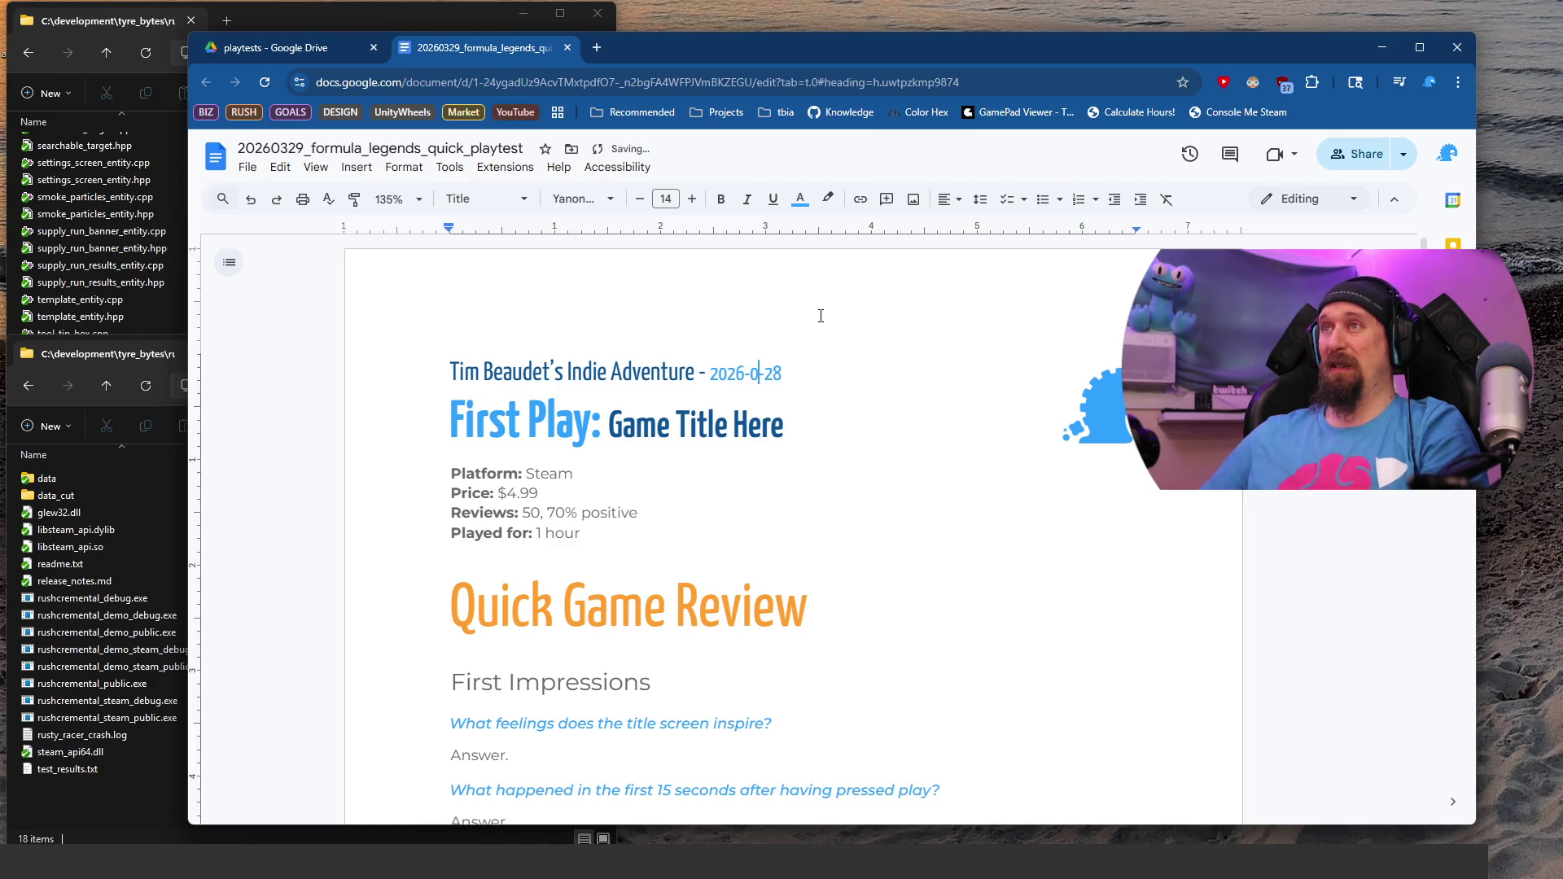
text(3)
key(BackSpace)
text(9)
Step: Replace 'Game Title Here' with Formula Legends and set the price to $19.99
key(Down)
key(ctrl+shift+Left)
key(ctrl+shift+Left)
key(ctrl+shift+Left)
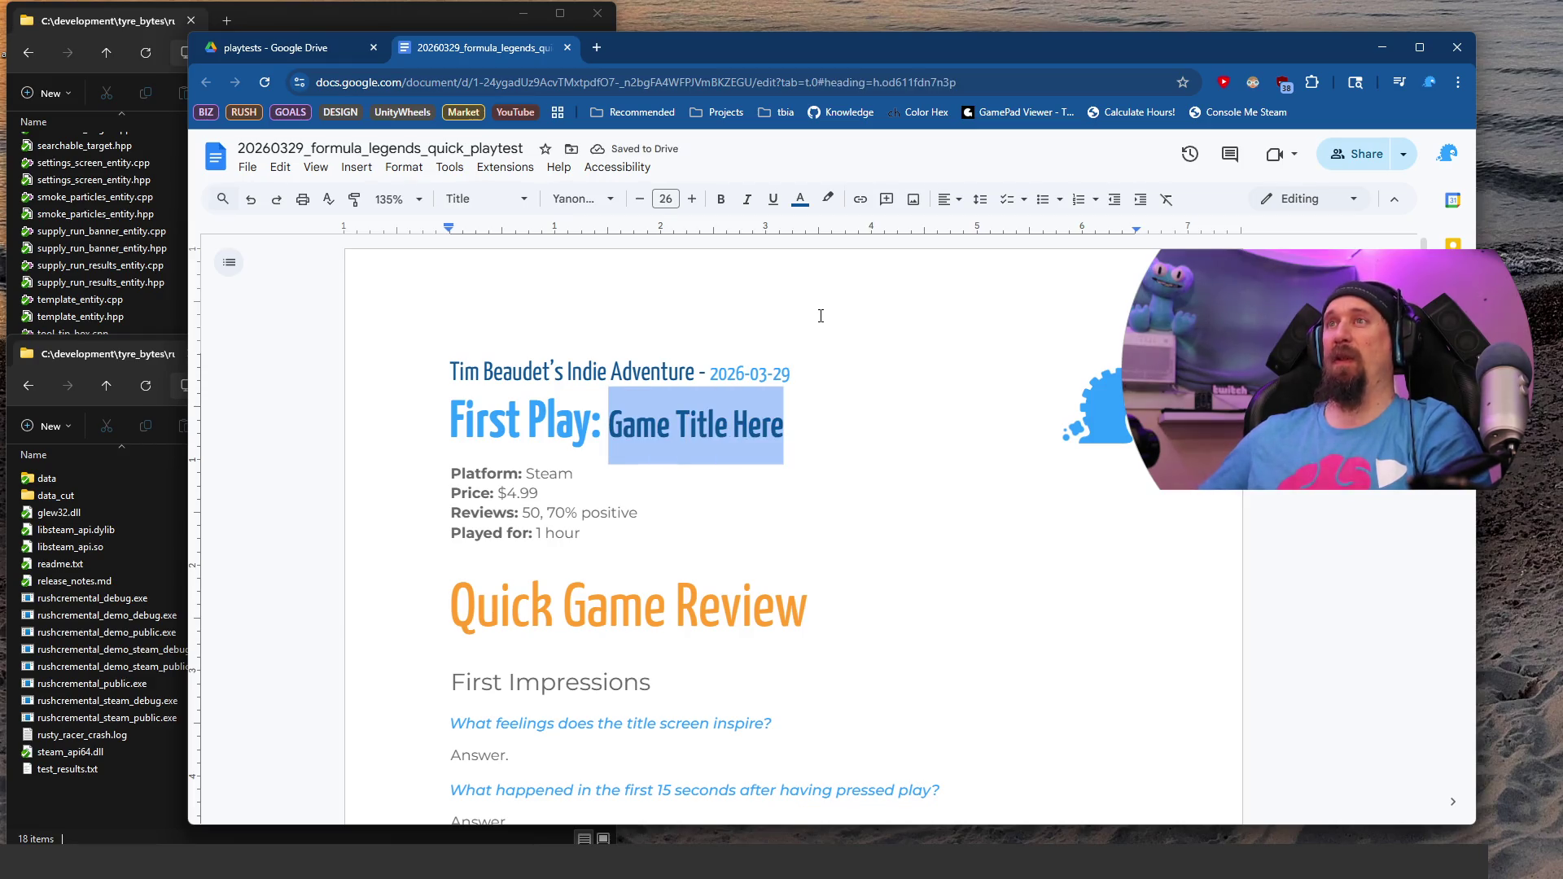
text(Formula Legends)
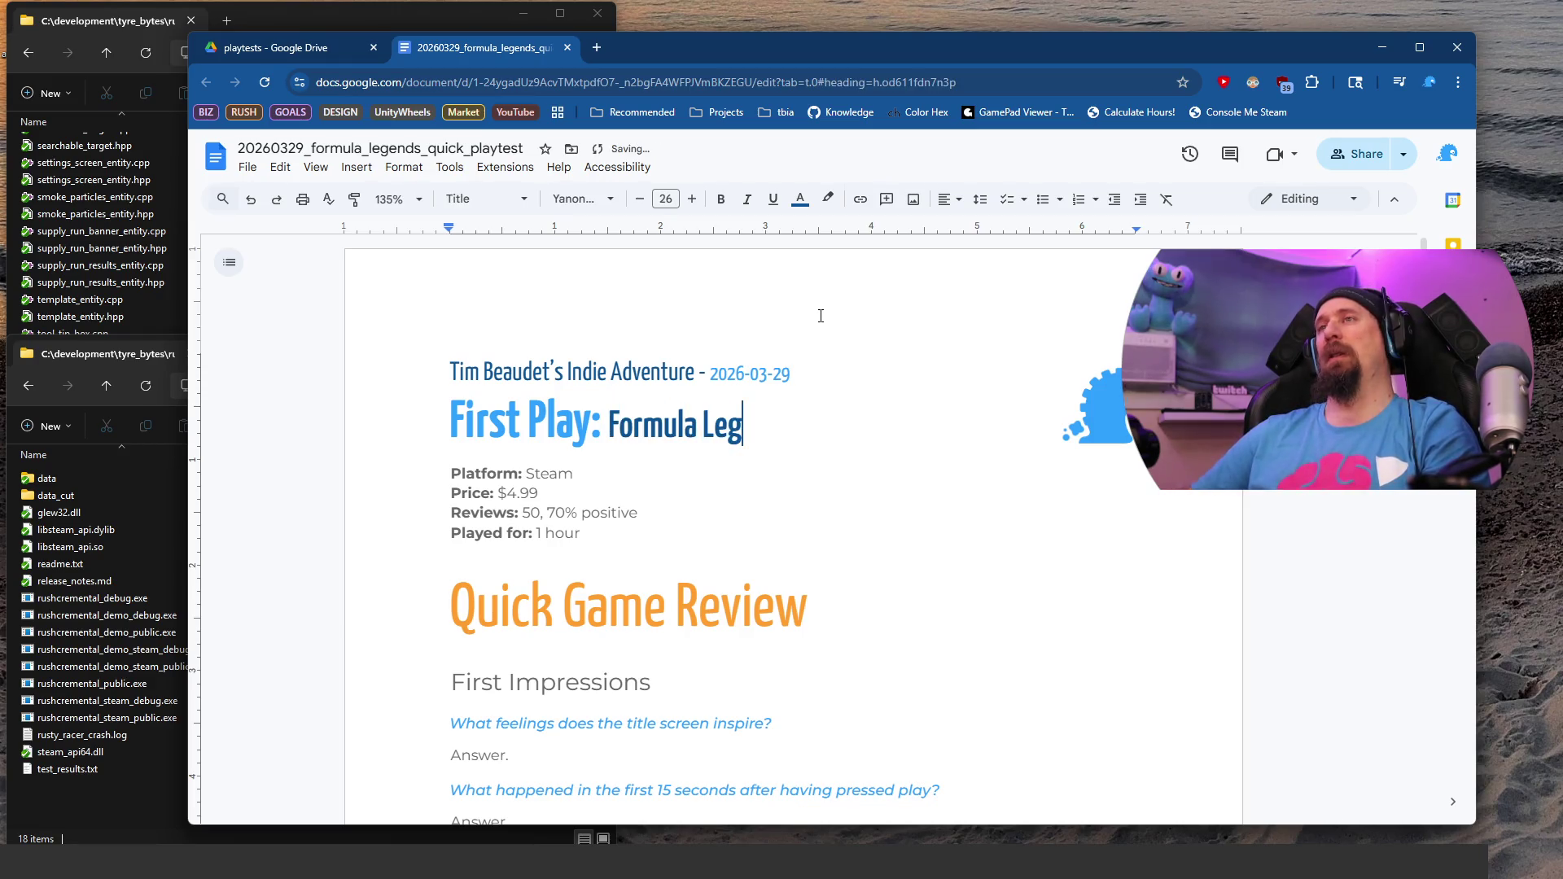
key(Down)
key(Down)
key(BackSpace)
text(19)
key(Down)
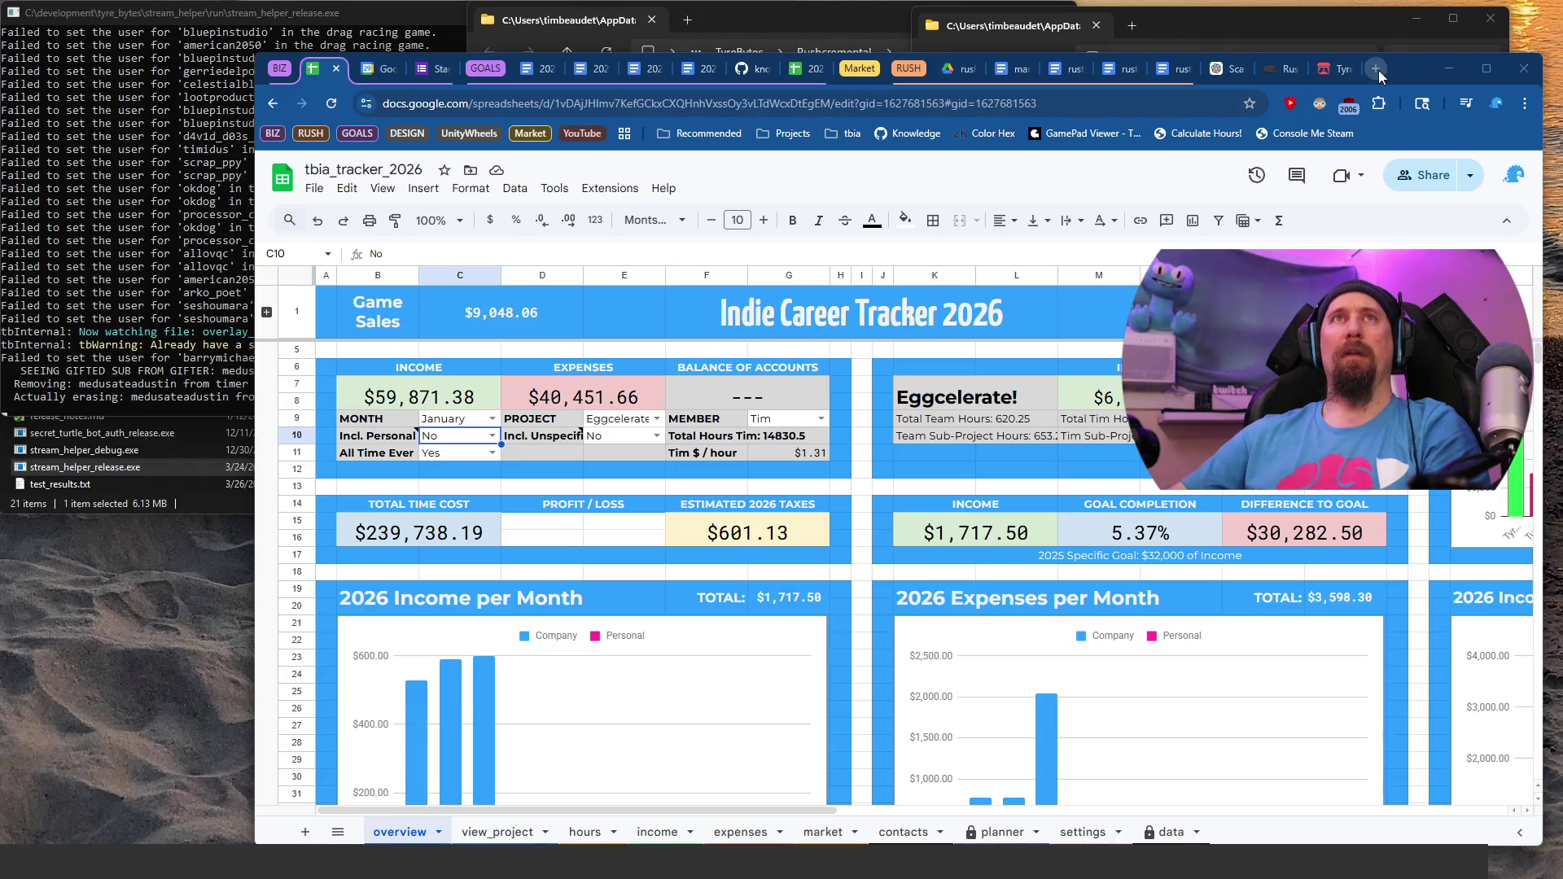
click(1376, 68)
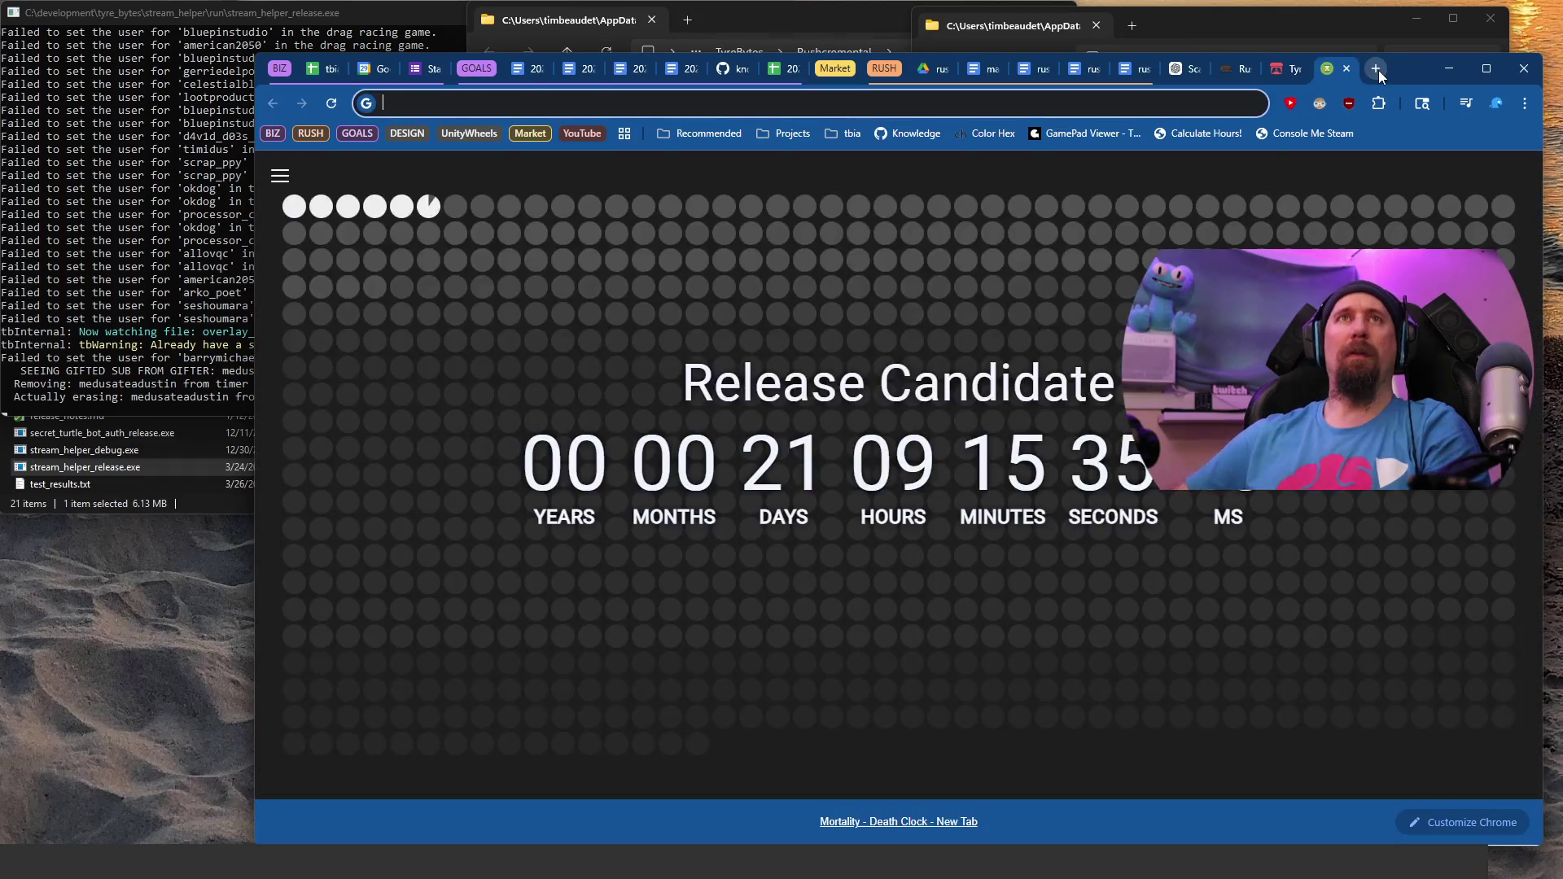
Step: Search 'formula legends' and check its Steam store page, which shows 694 reviews
text(formula legends)
key(Return)
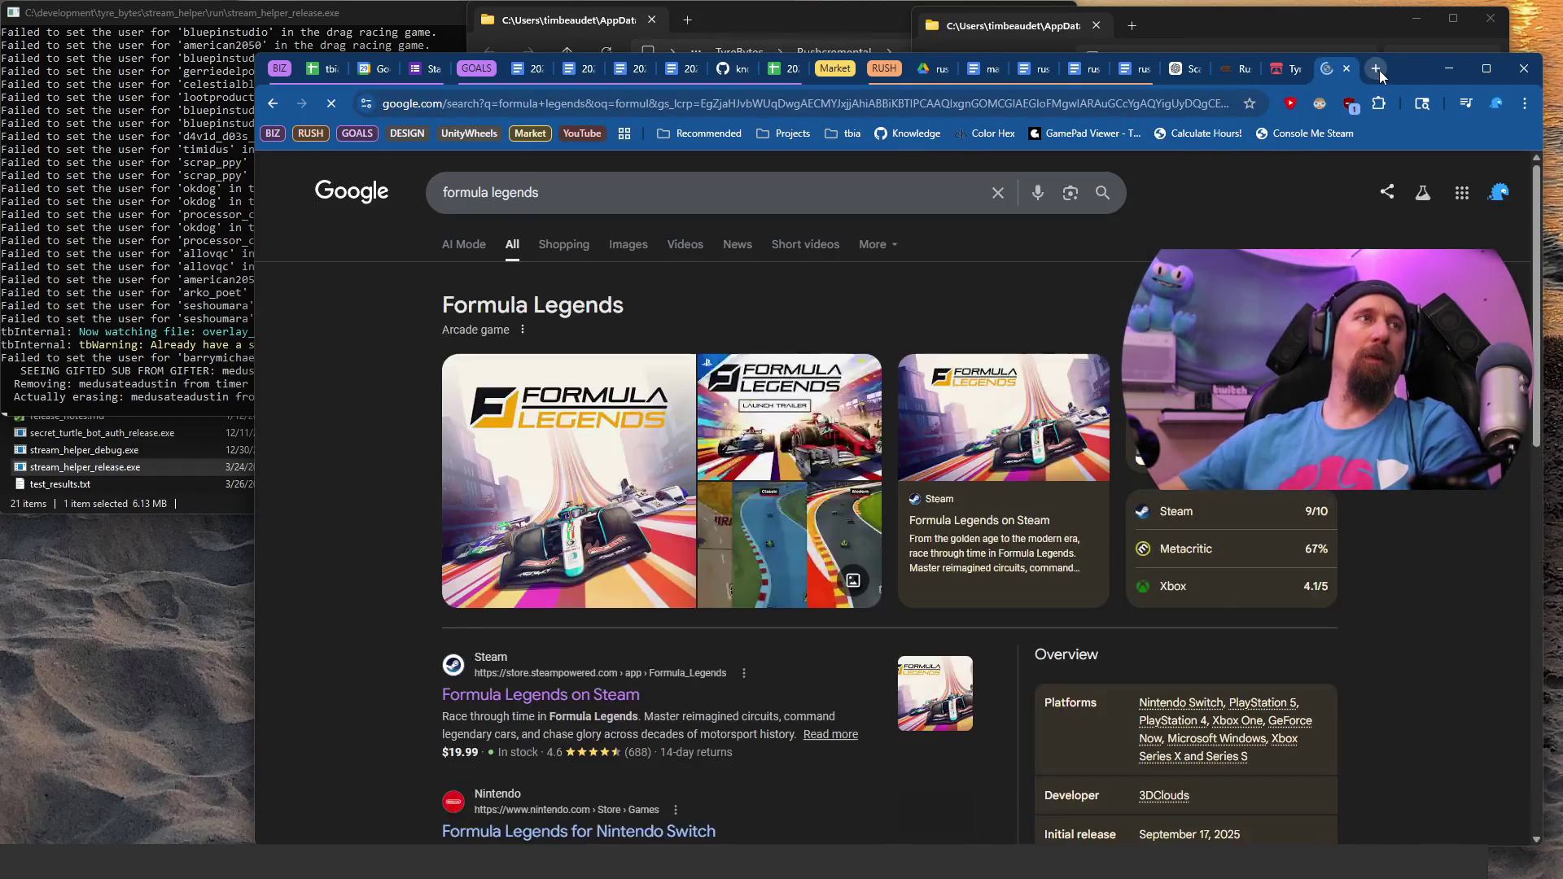
click(562, 599)
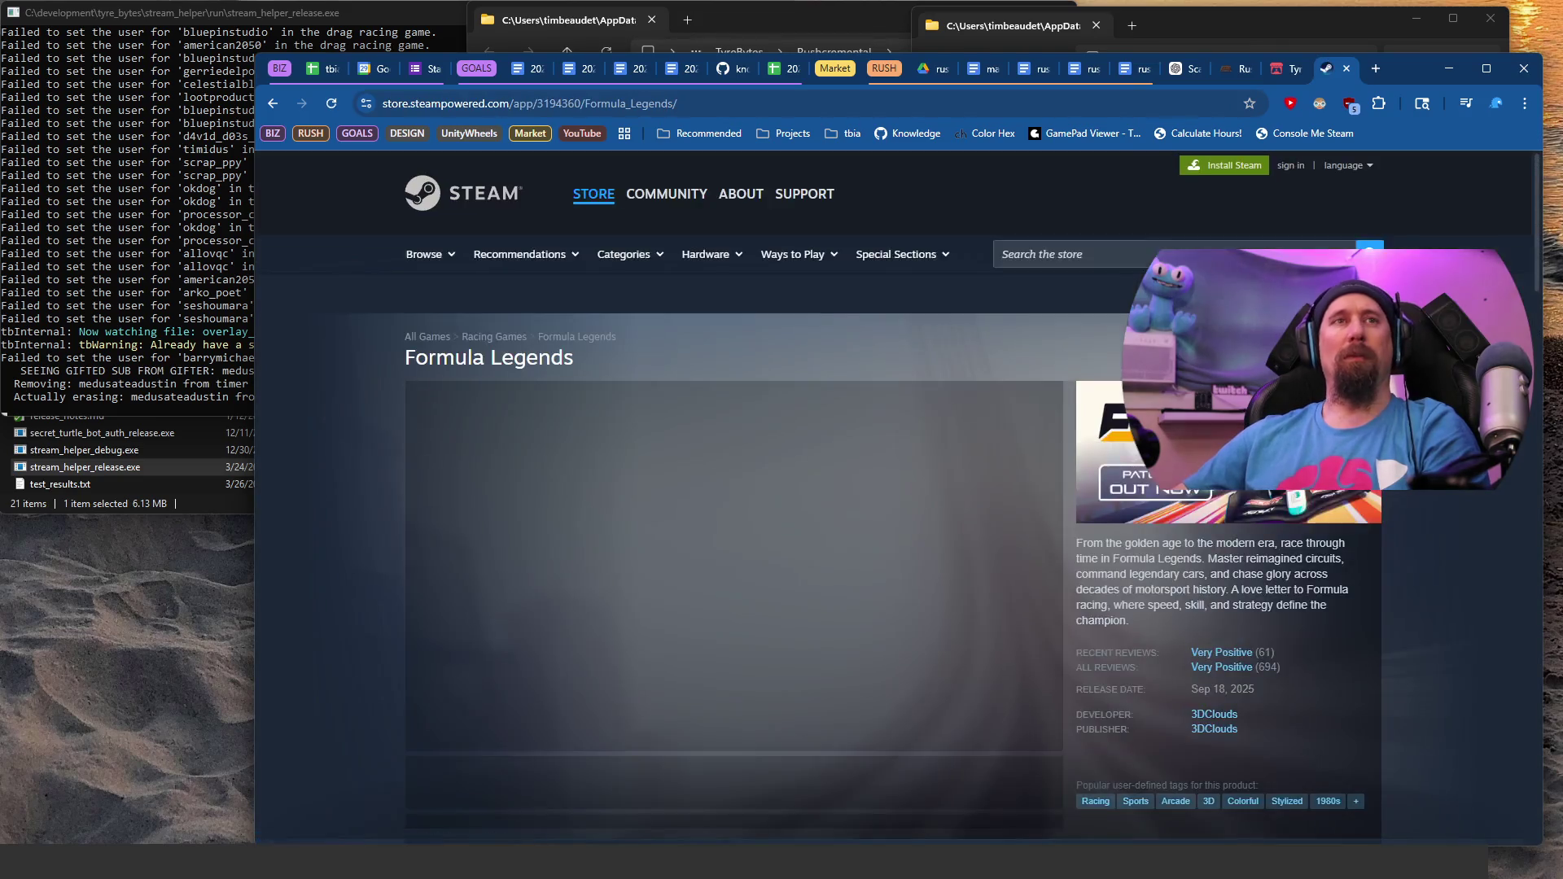
scroll(916, 501, down, 3)
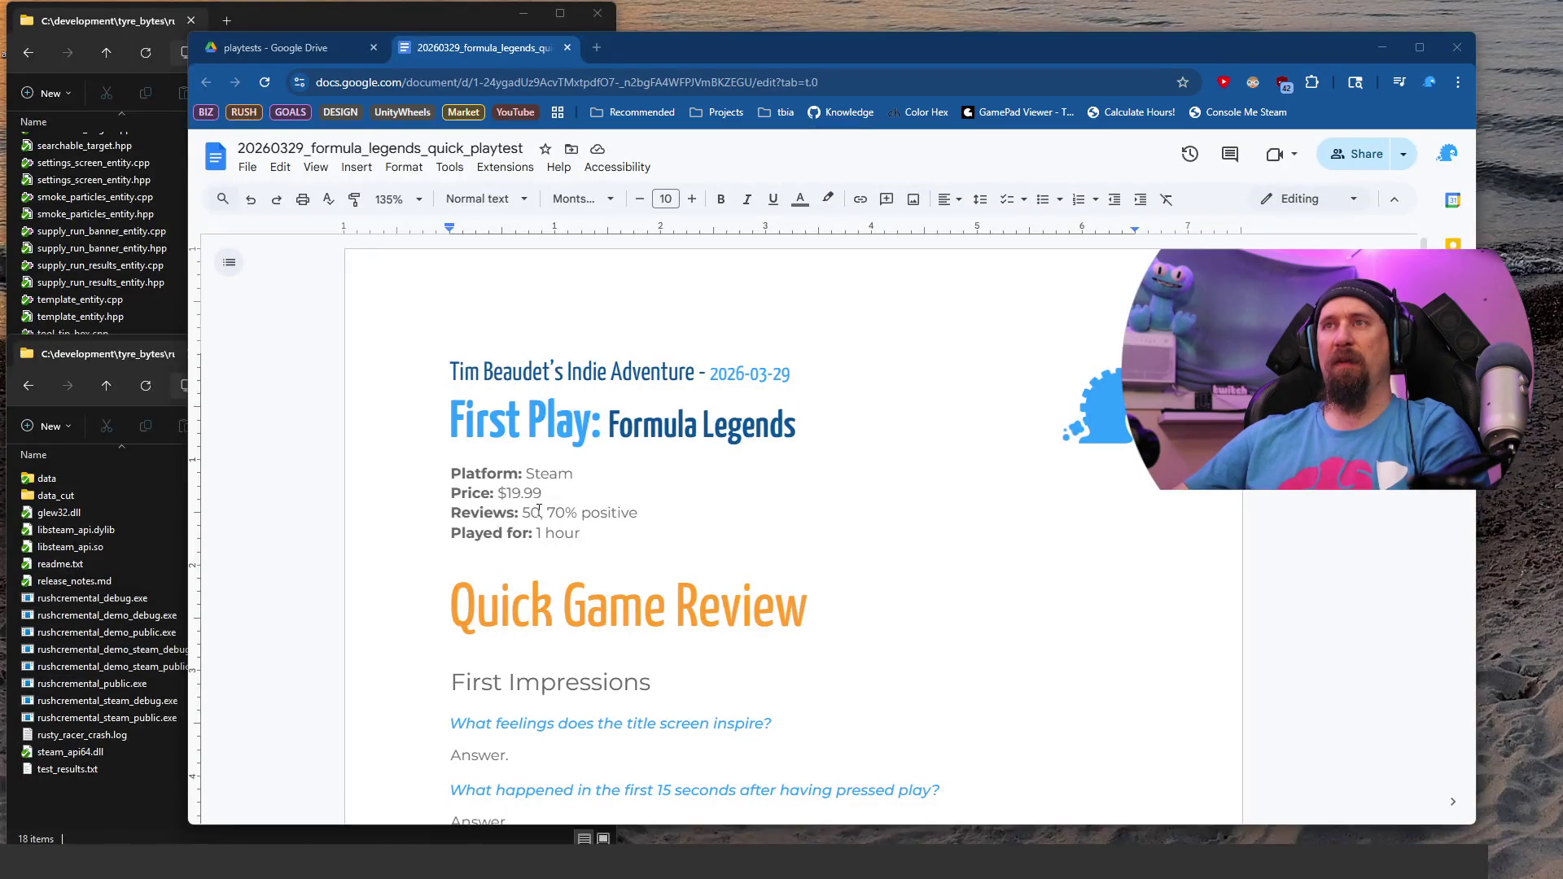
click(539, 510)
key(BackSpace)
key(BackSpace)
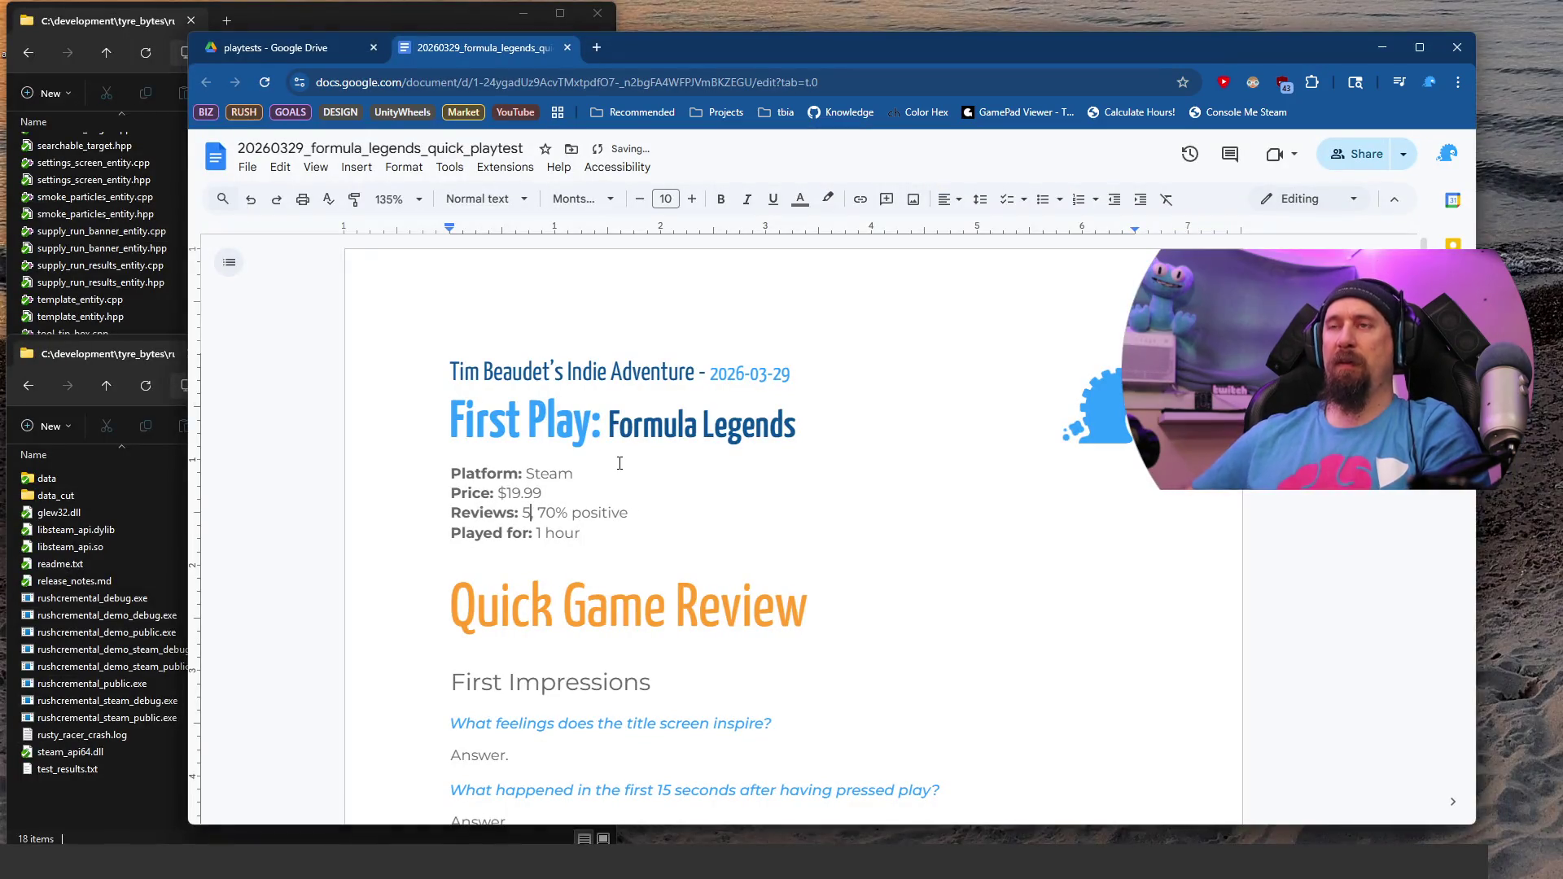
Step: Change the header to Reviews: 700, 82% positive and Played for: 2 hours
text(700)
key(BackSpace)
key(BackSpace)
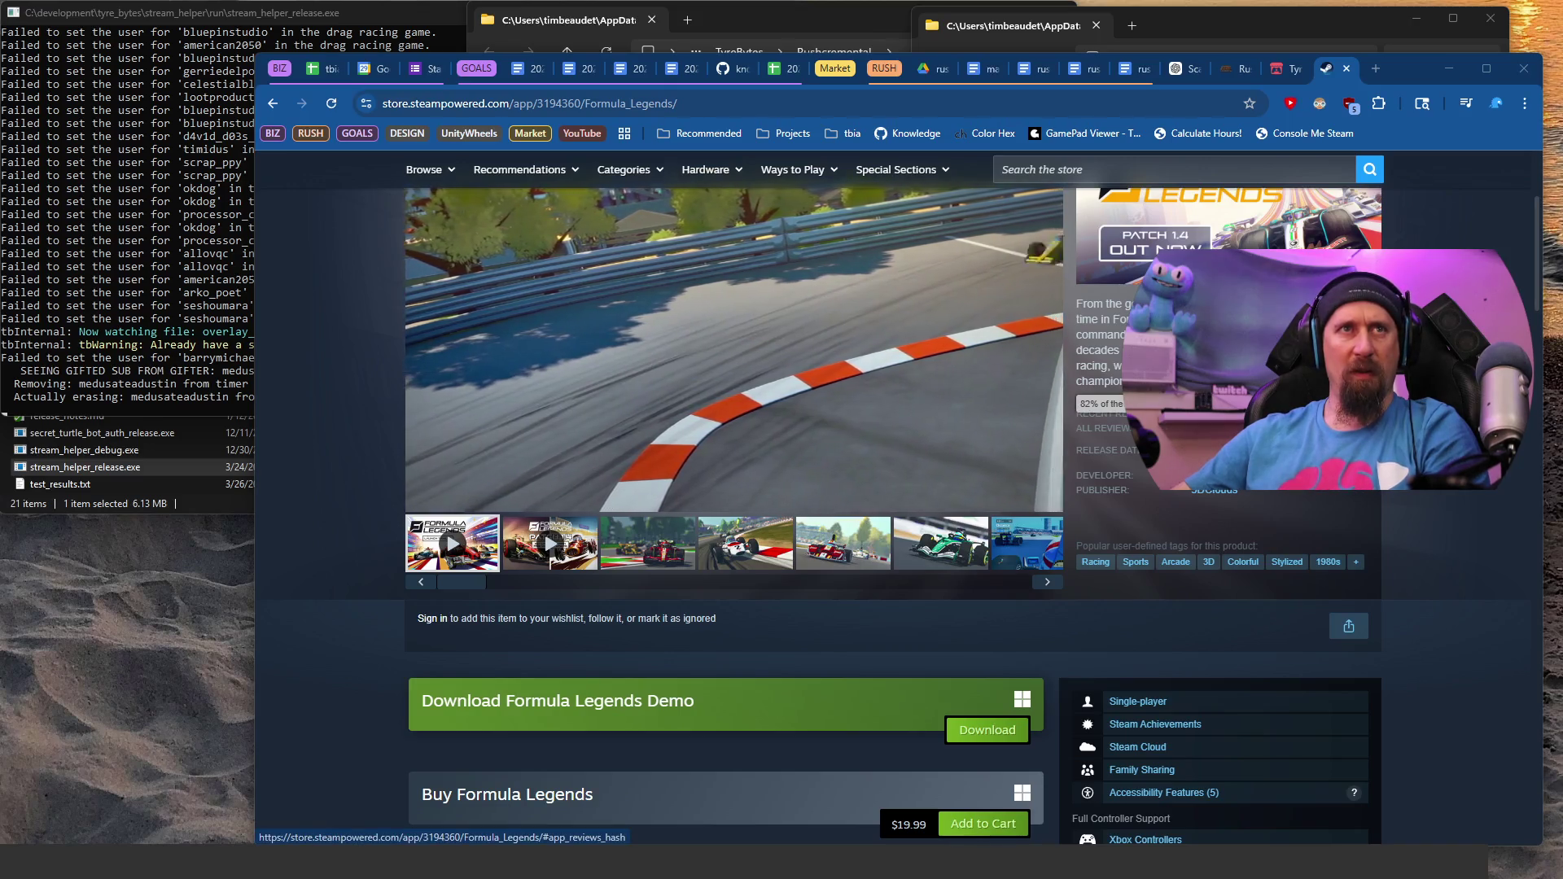
text(82% positive)
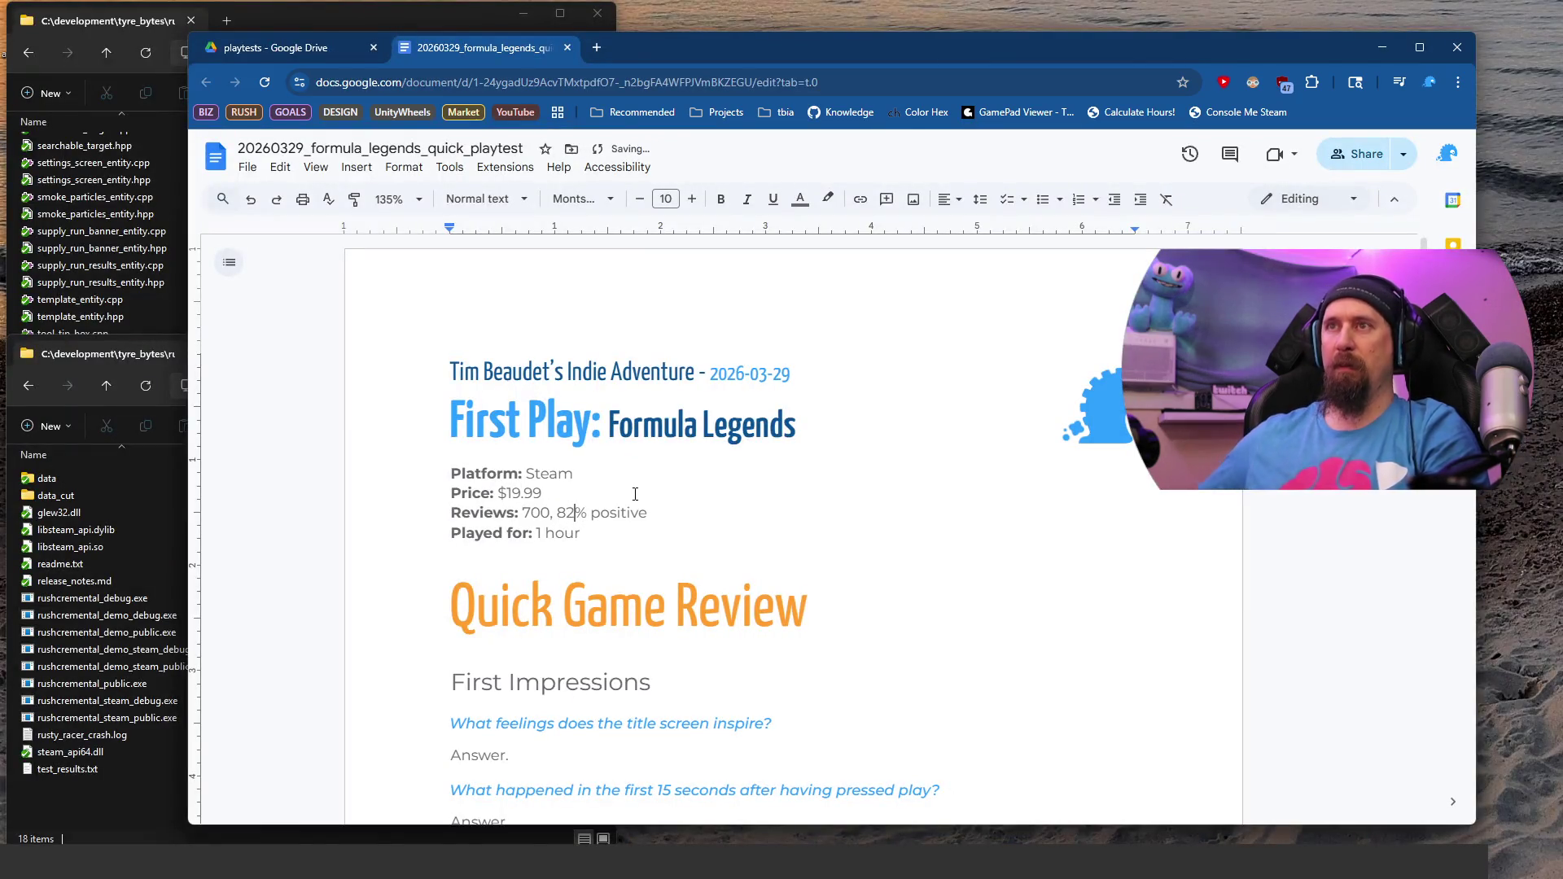
key(BackSpace)
key(BackSpace)
text(2)
key(End)
text(sa)
key(BackSpace)
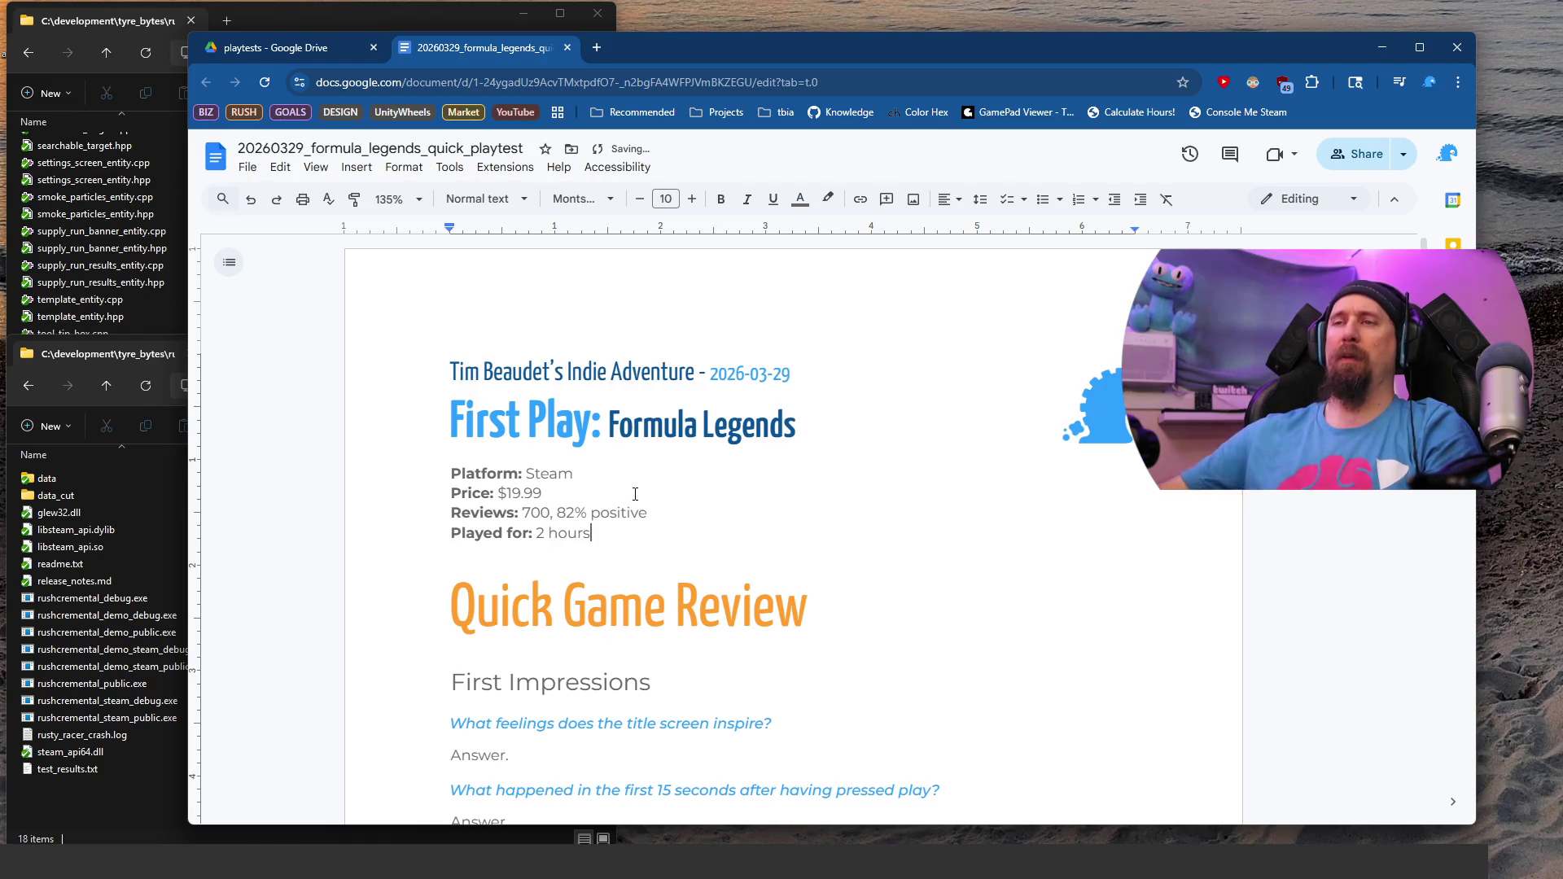
scroll(639, 508, down, 4)
click(649, 412)
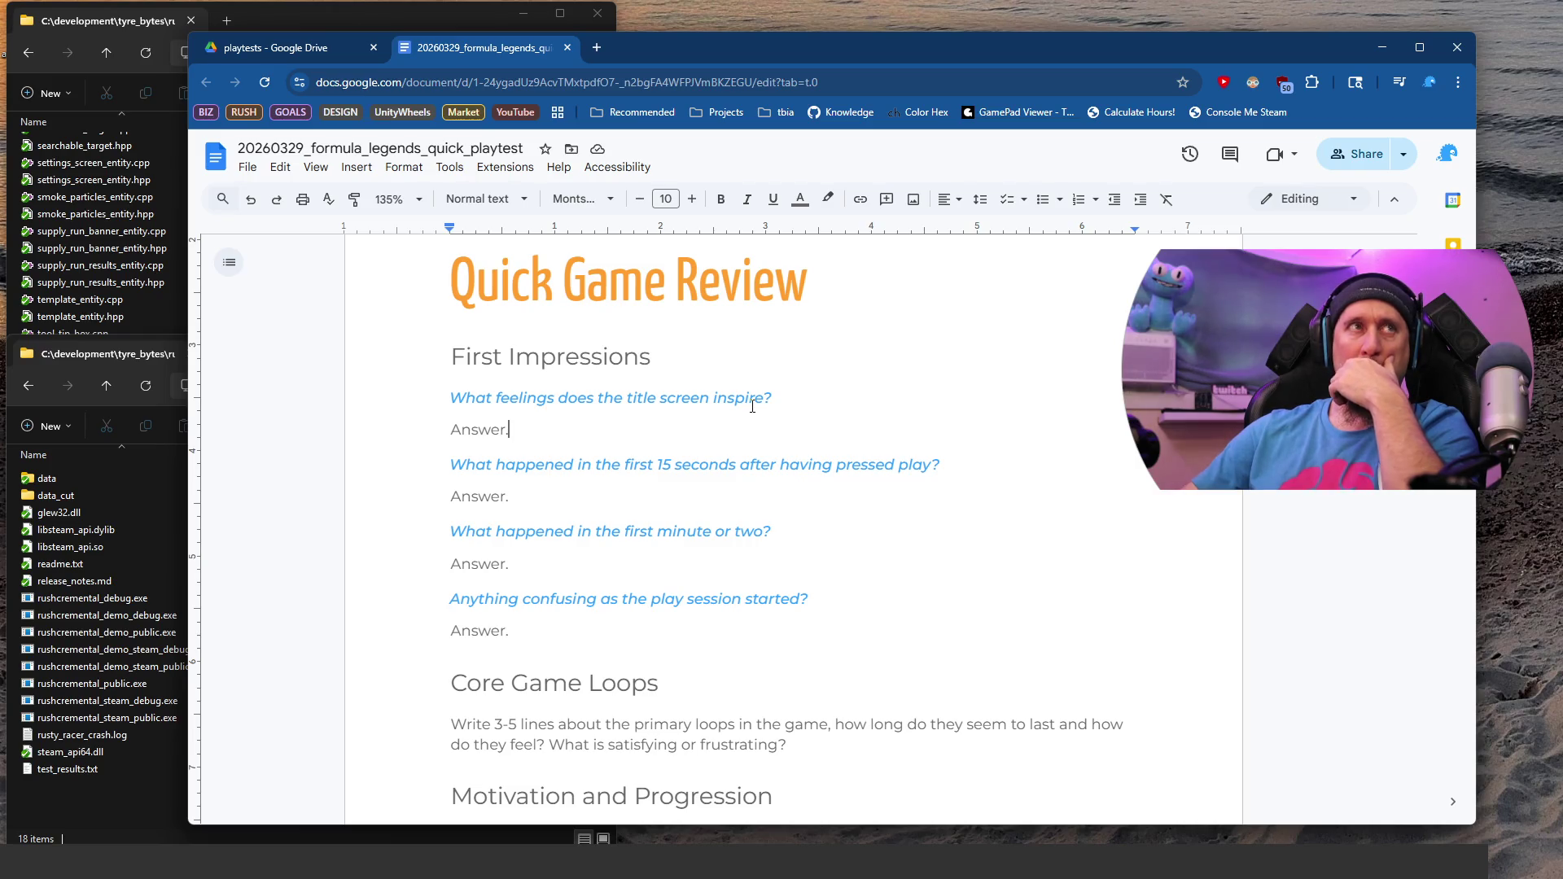
Step: Begin the title-screen answer: annoyance at being forced through 8 different "DLC / Coming Soon / Content" ads
key(shift+Home)
text(Annoyance)
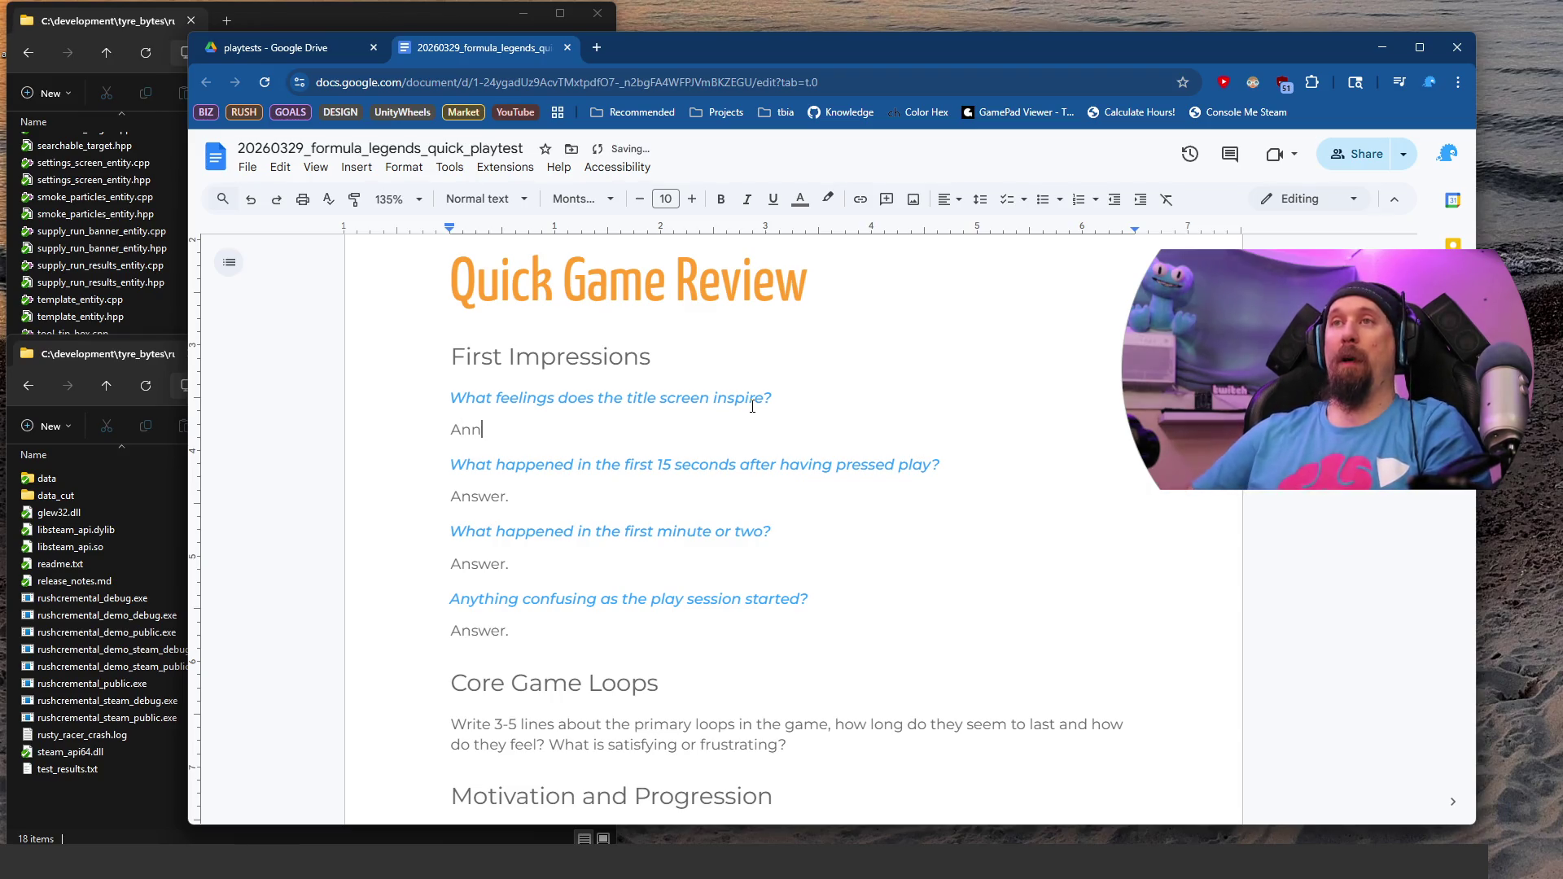
text( ba)
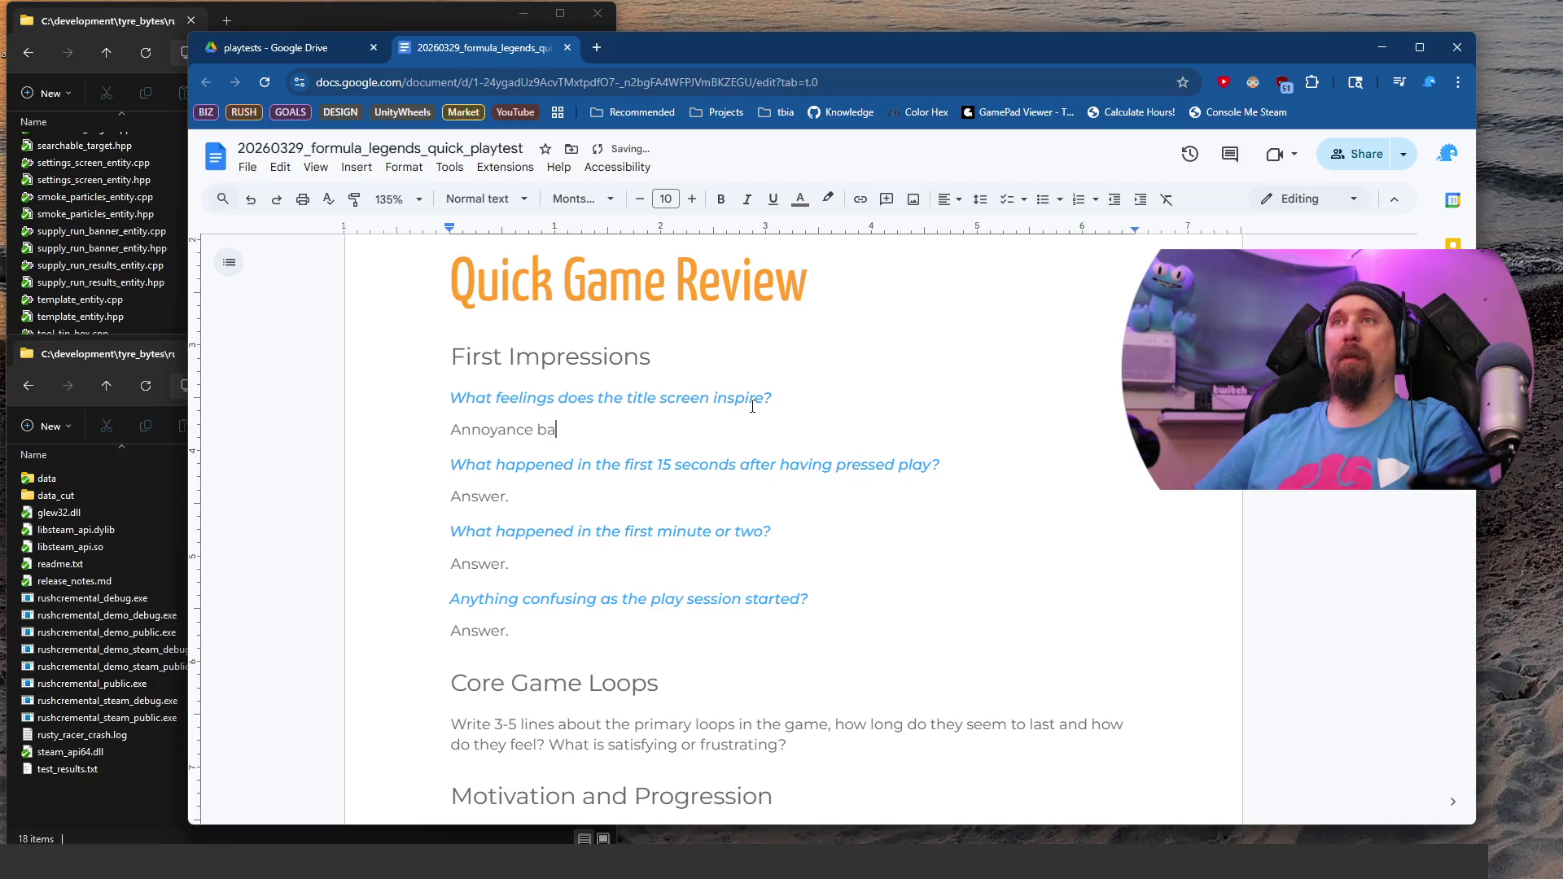
text(sed on how it op)
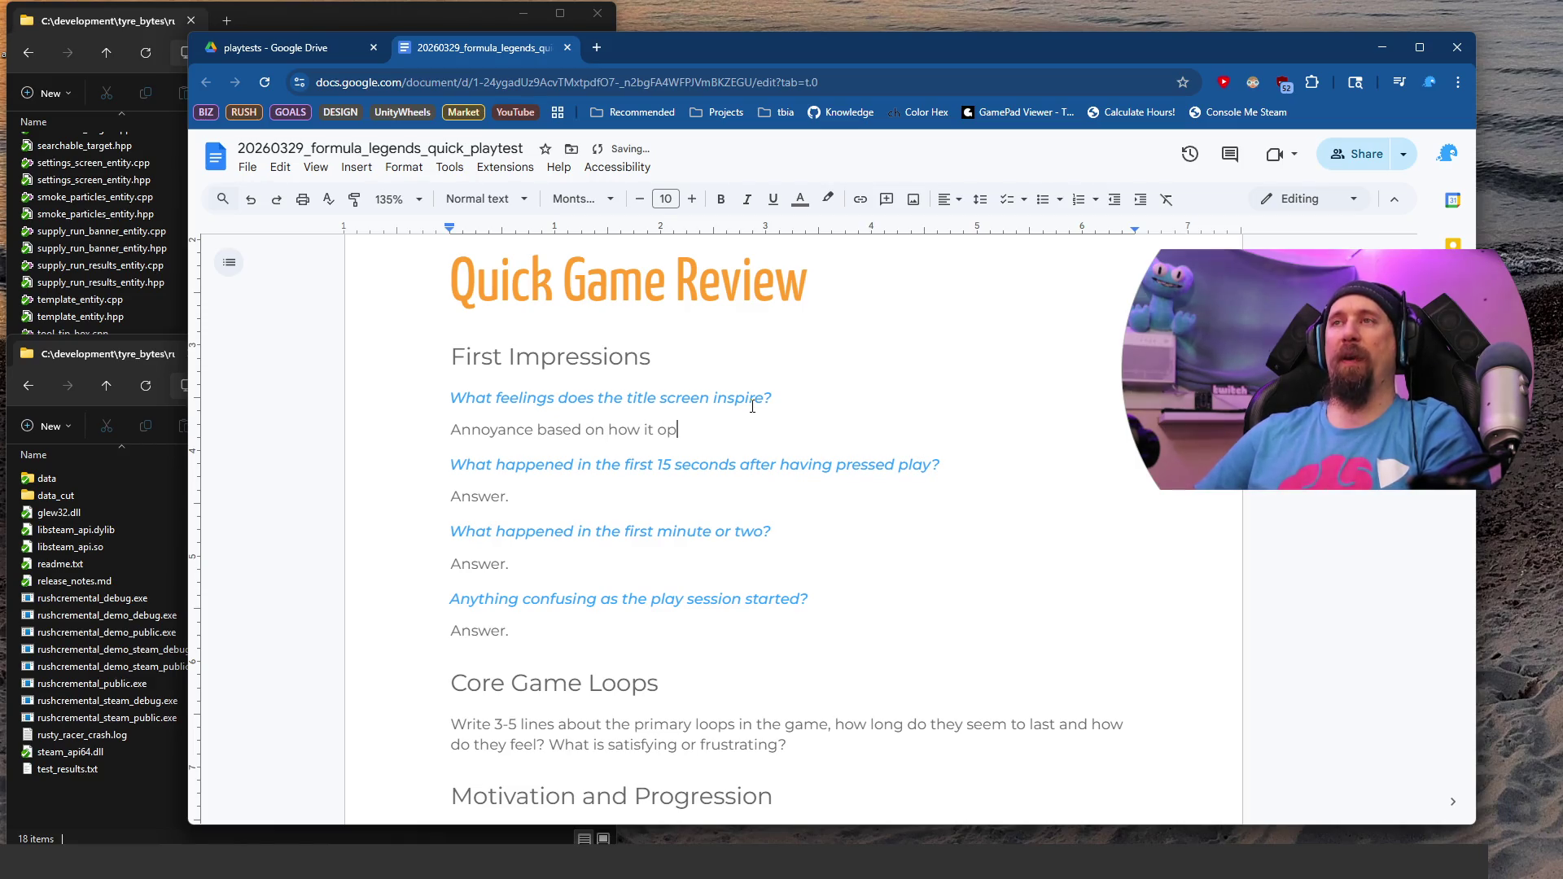
text(ened up and )
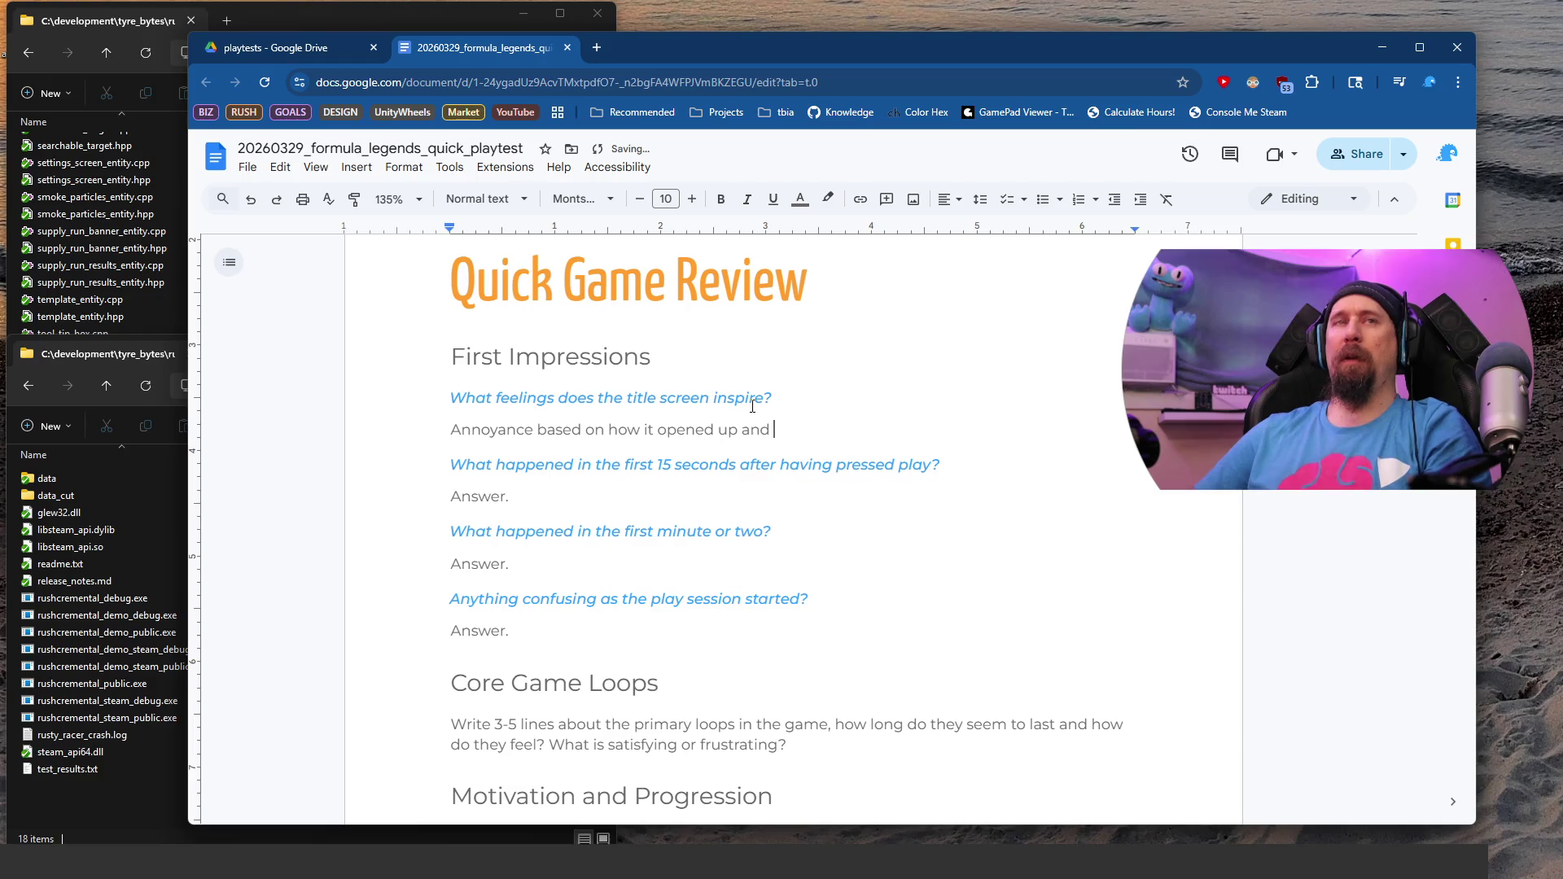
text(forced me to )
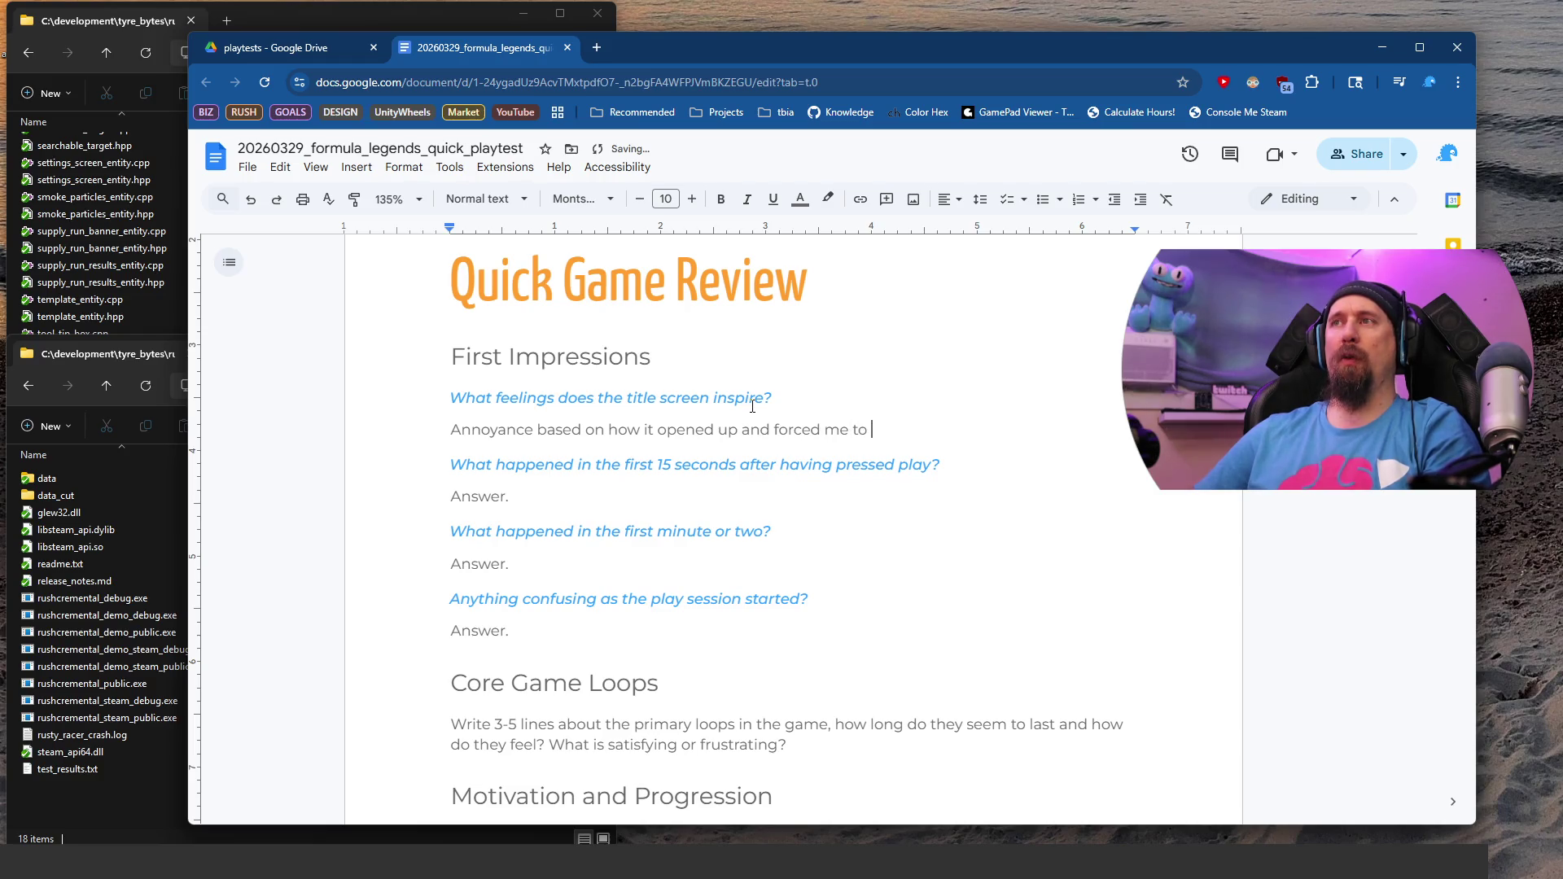
text(watch/wait through )
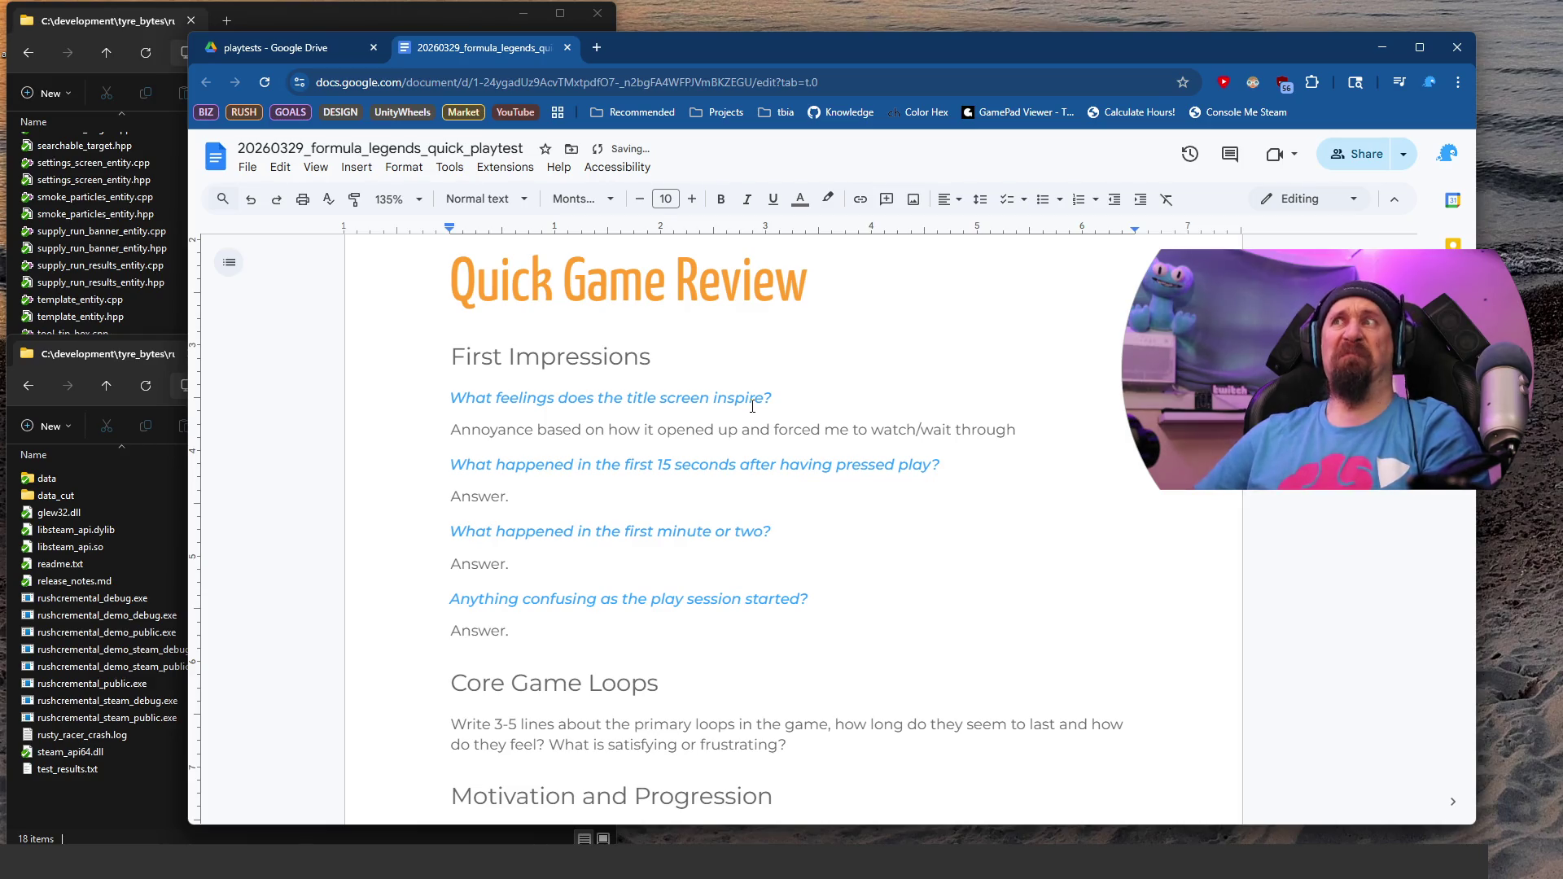
text(8? )
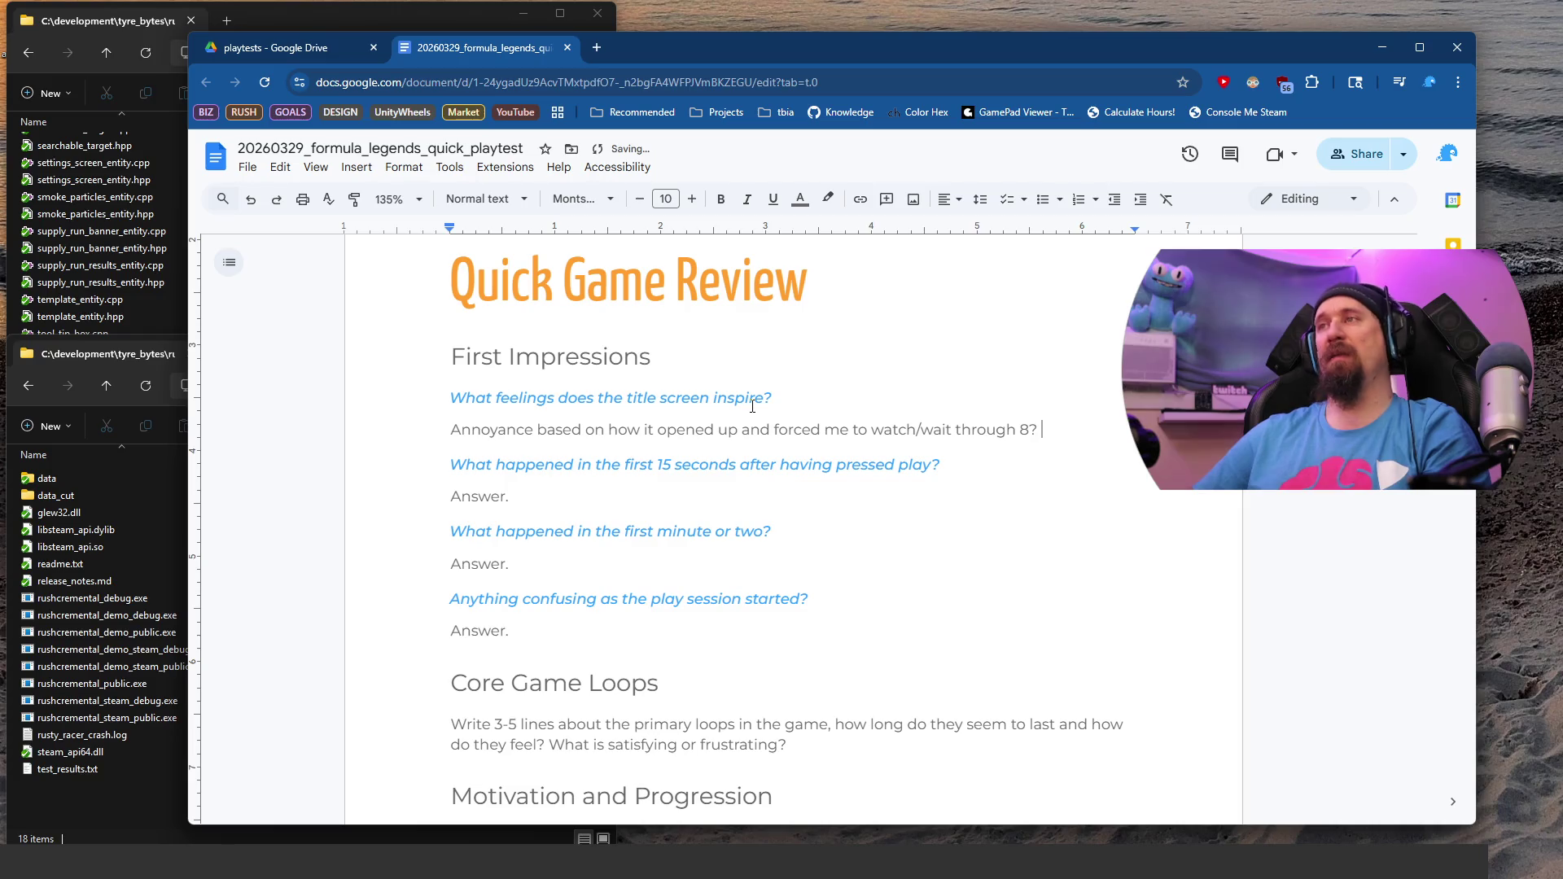
text(Different)
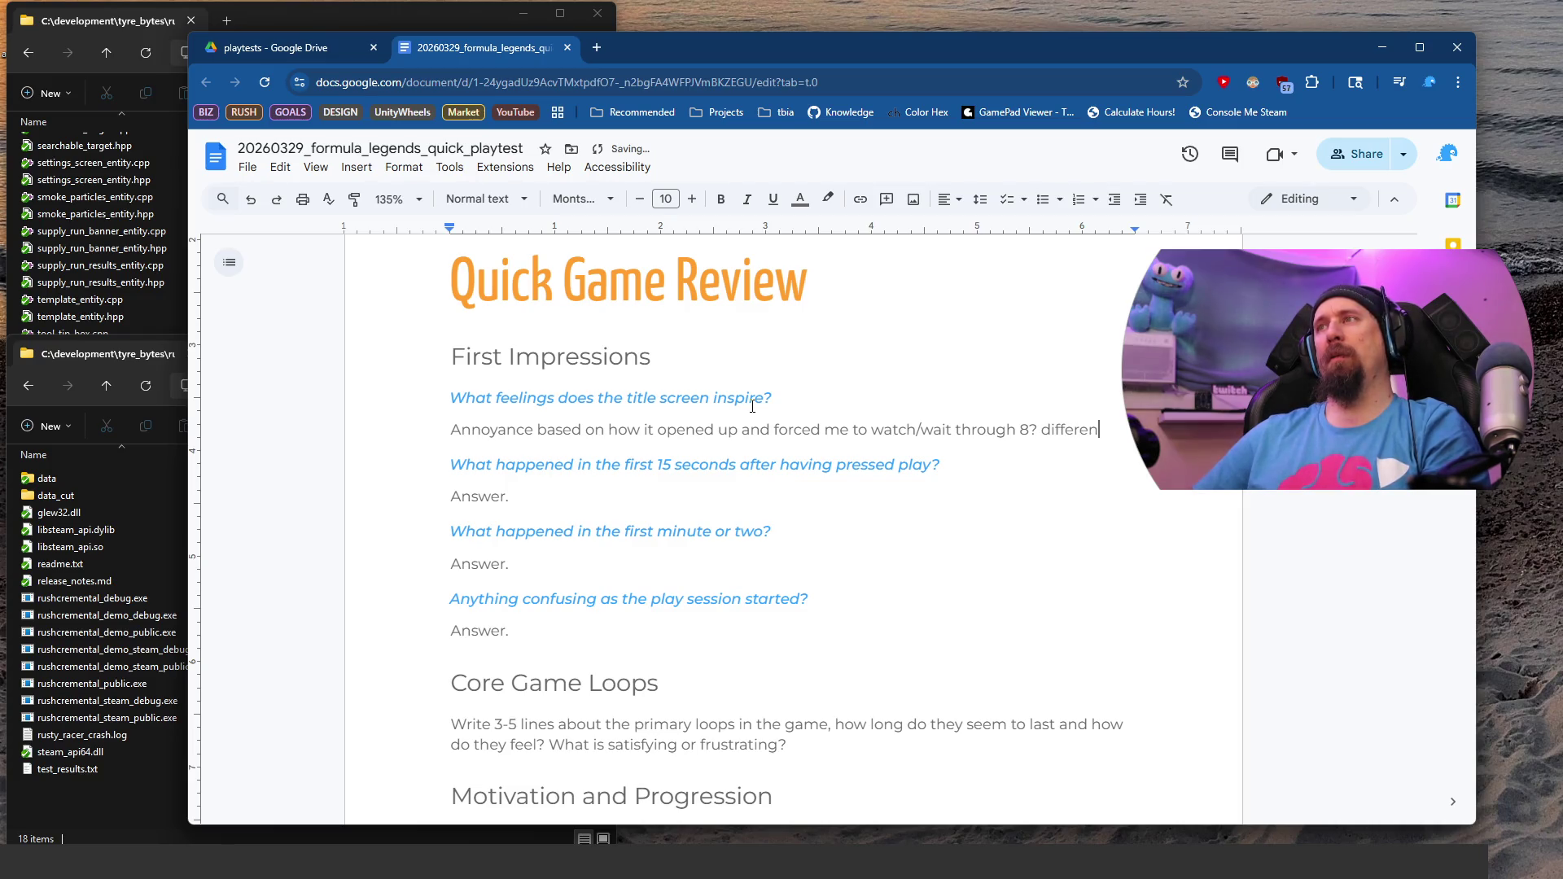
key(ctrl+z)
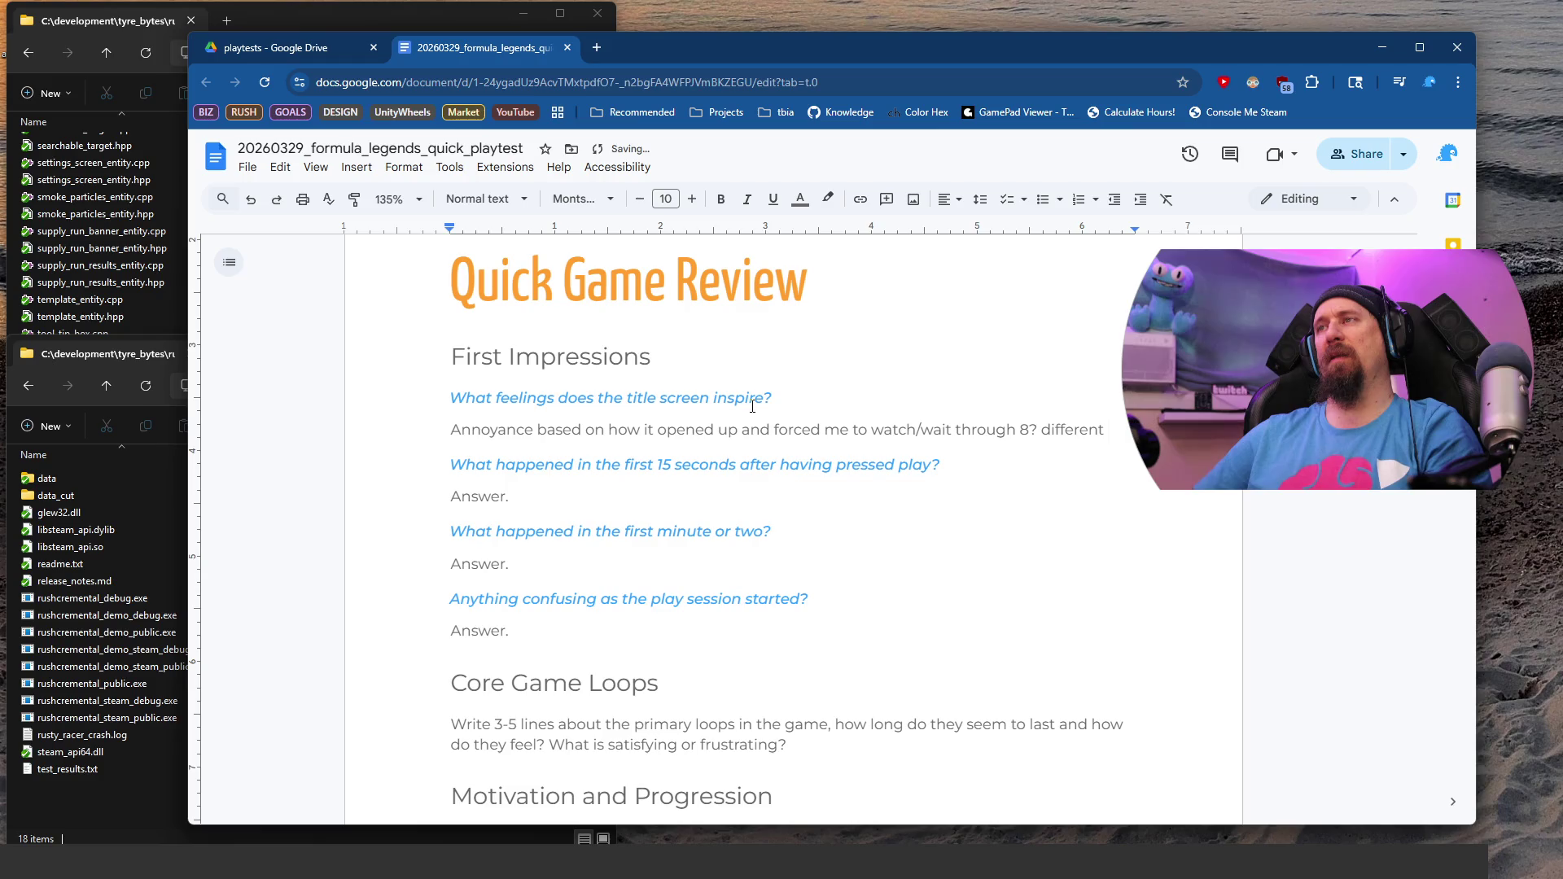
text("DLS)
text(ads")
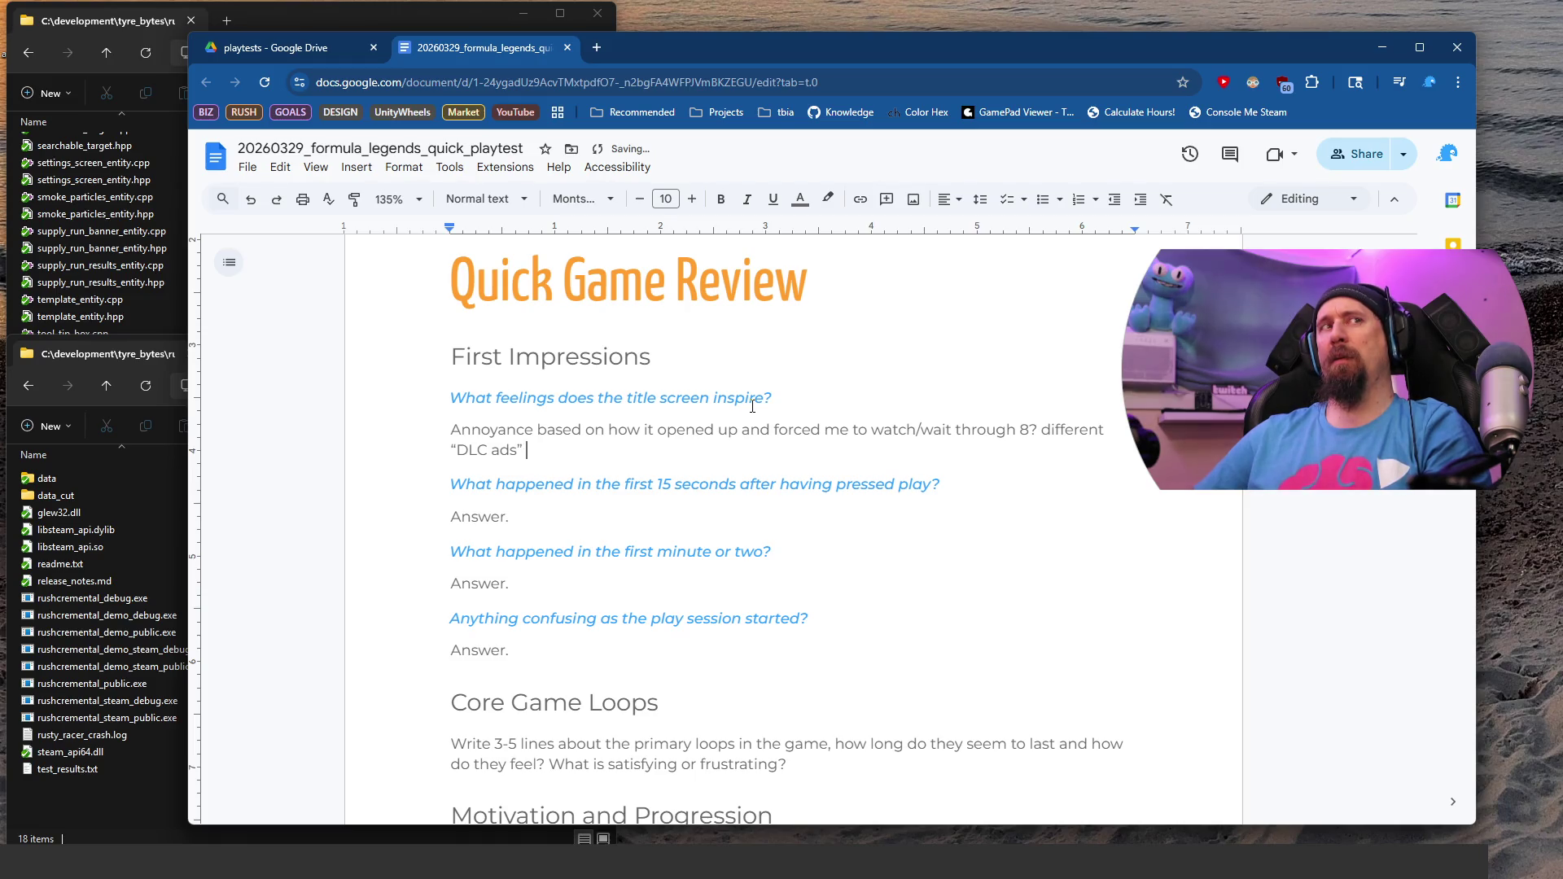
key(Left)
key(Left)
key(Left)
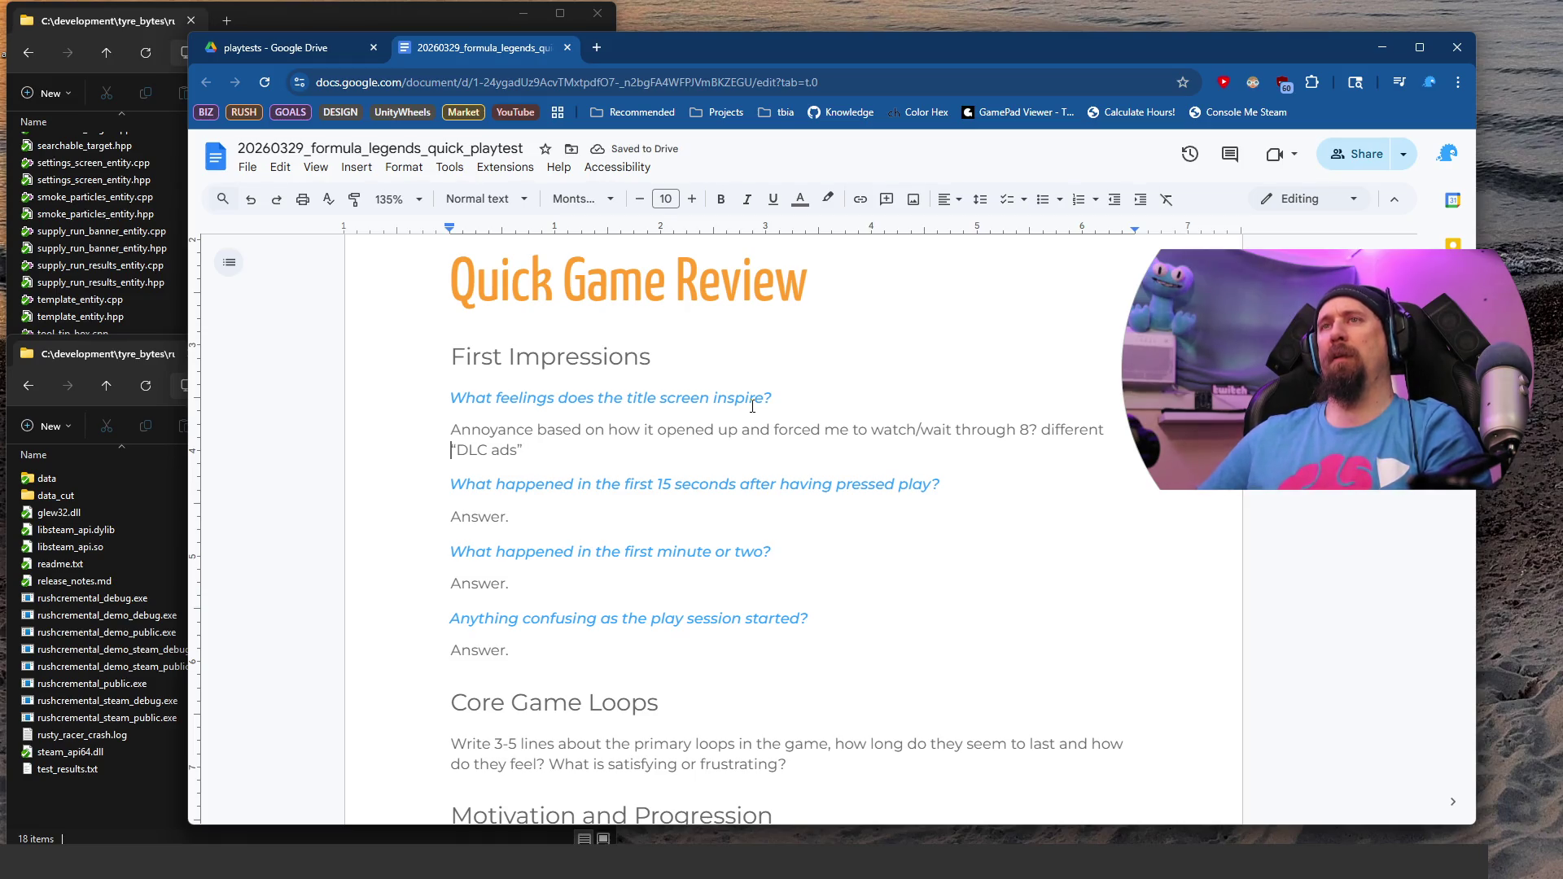
text(/ Com)
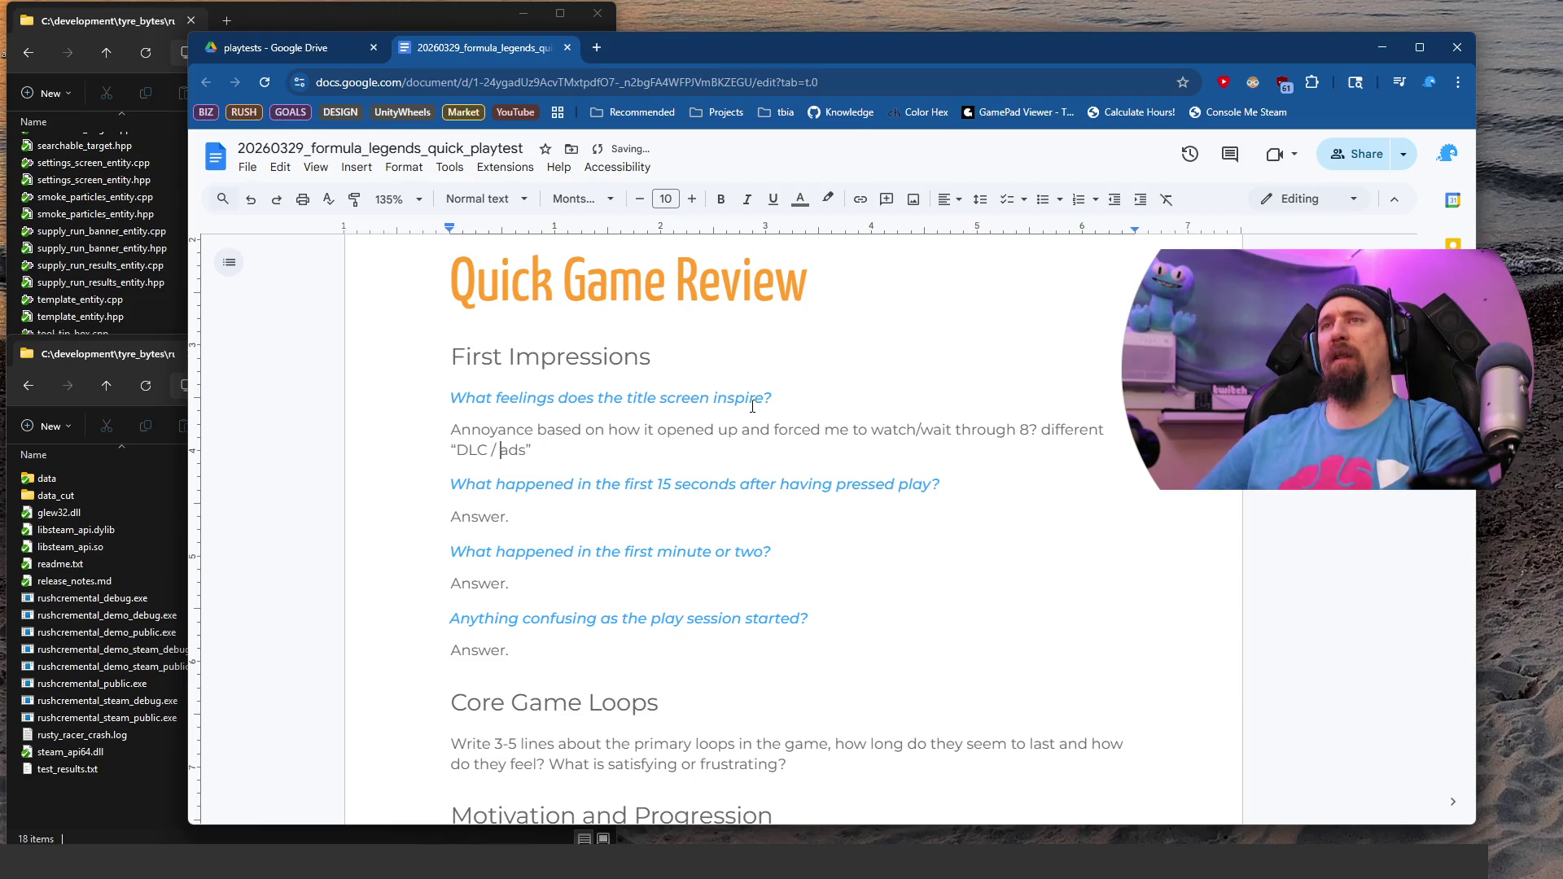
text(ing Soon/)
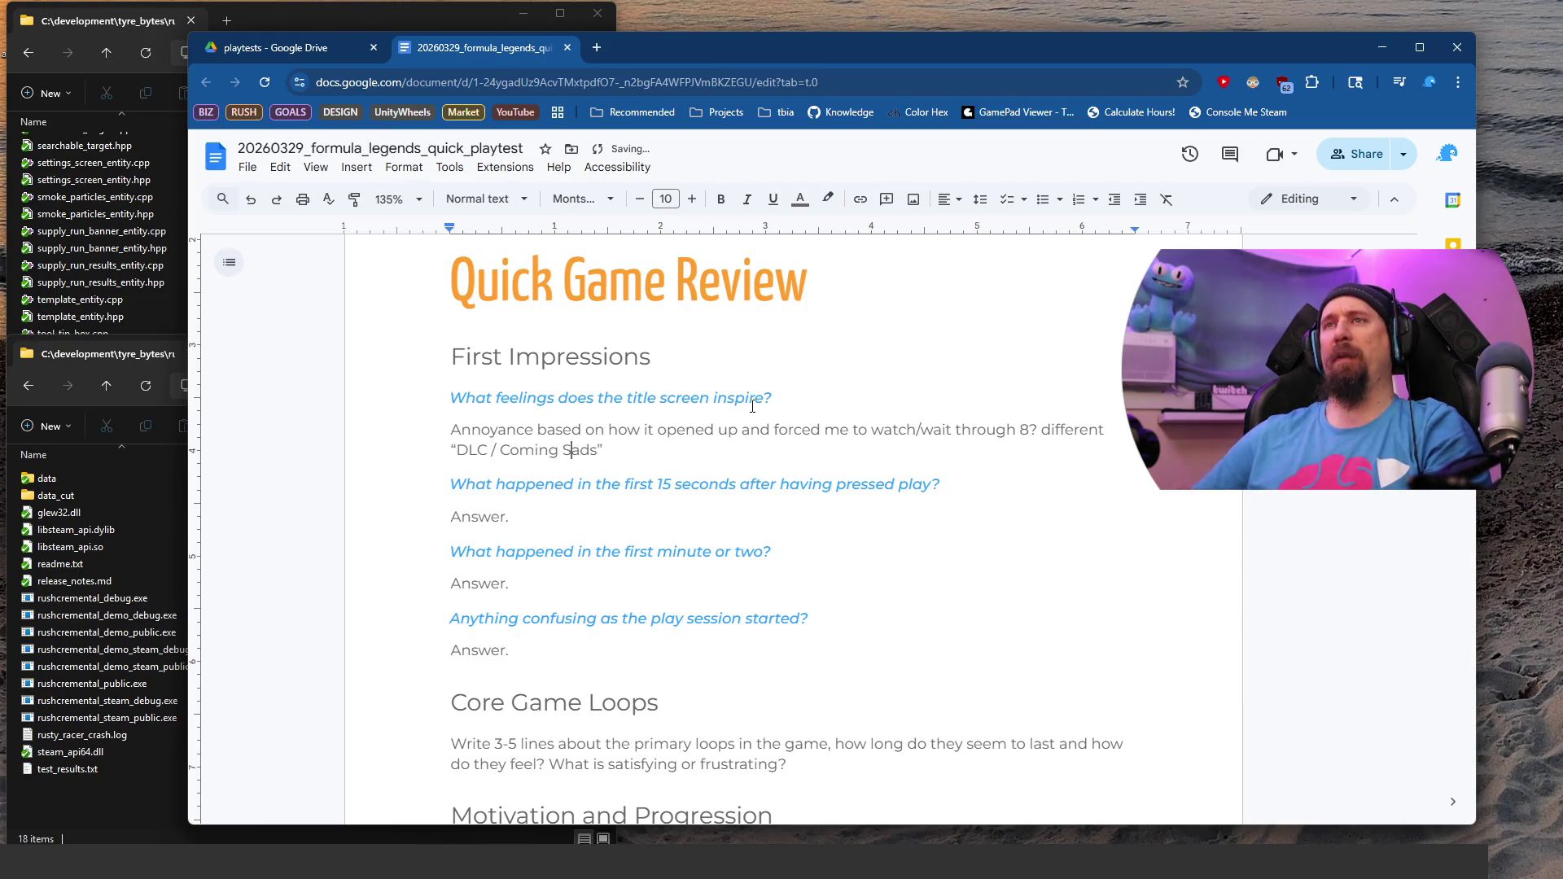
key(BackSpace)
text(/ Up)
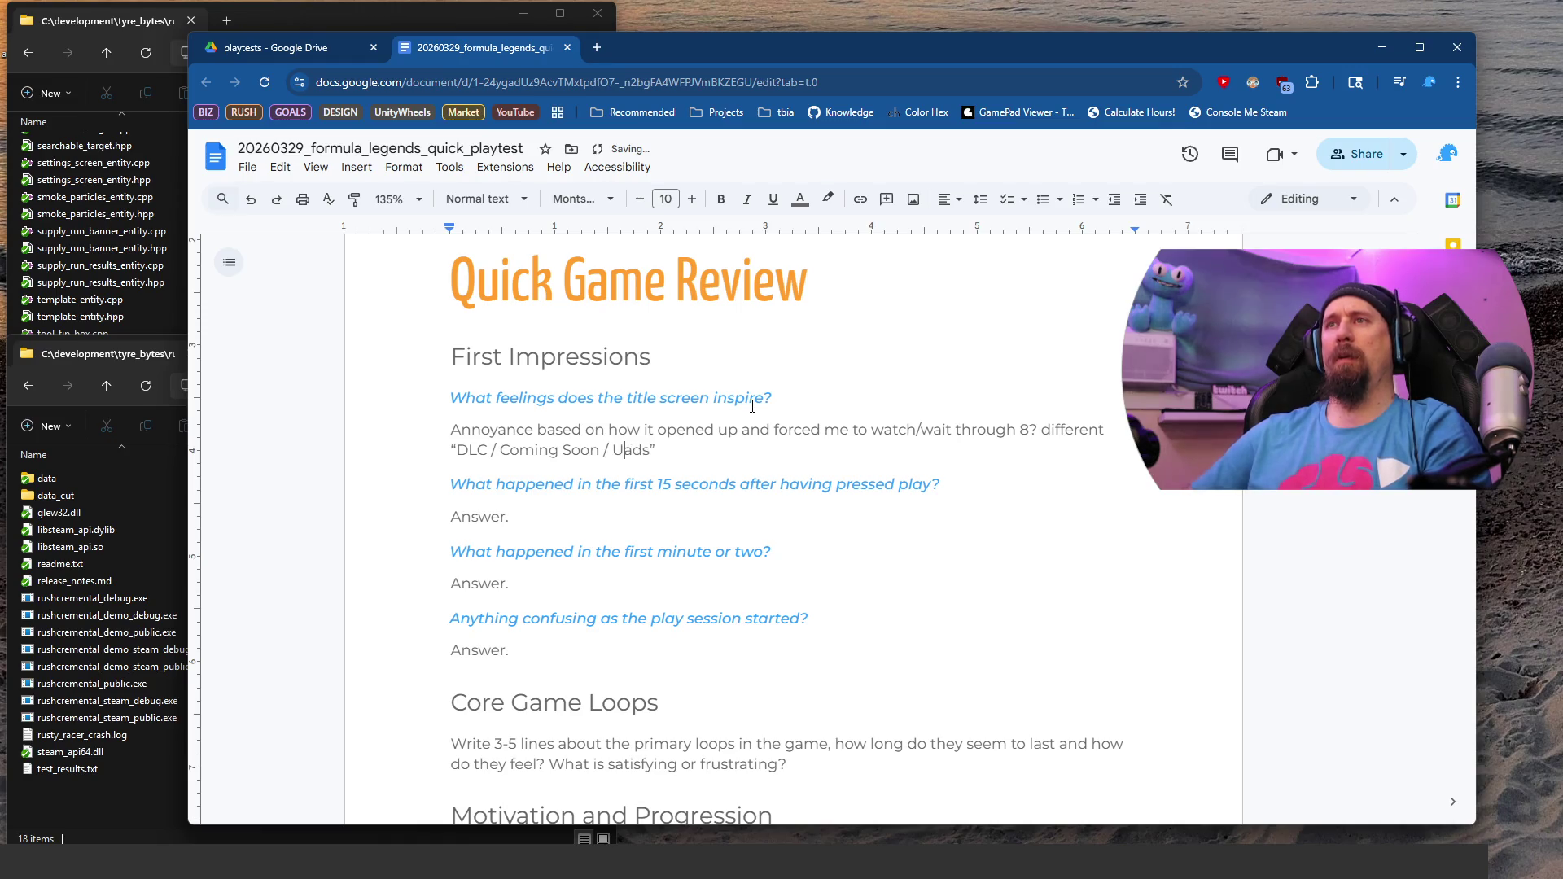
text(gd)
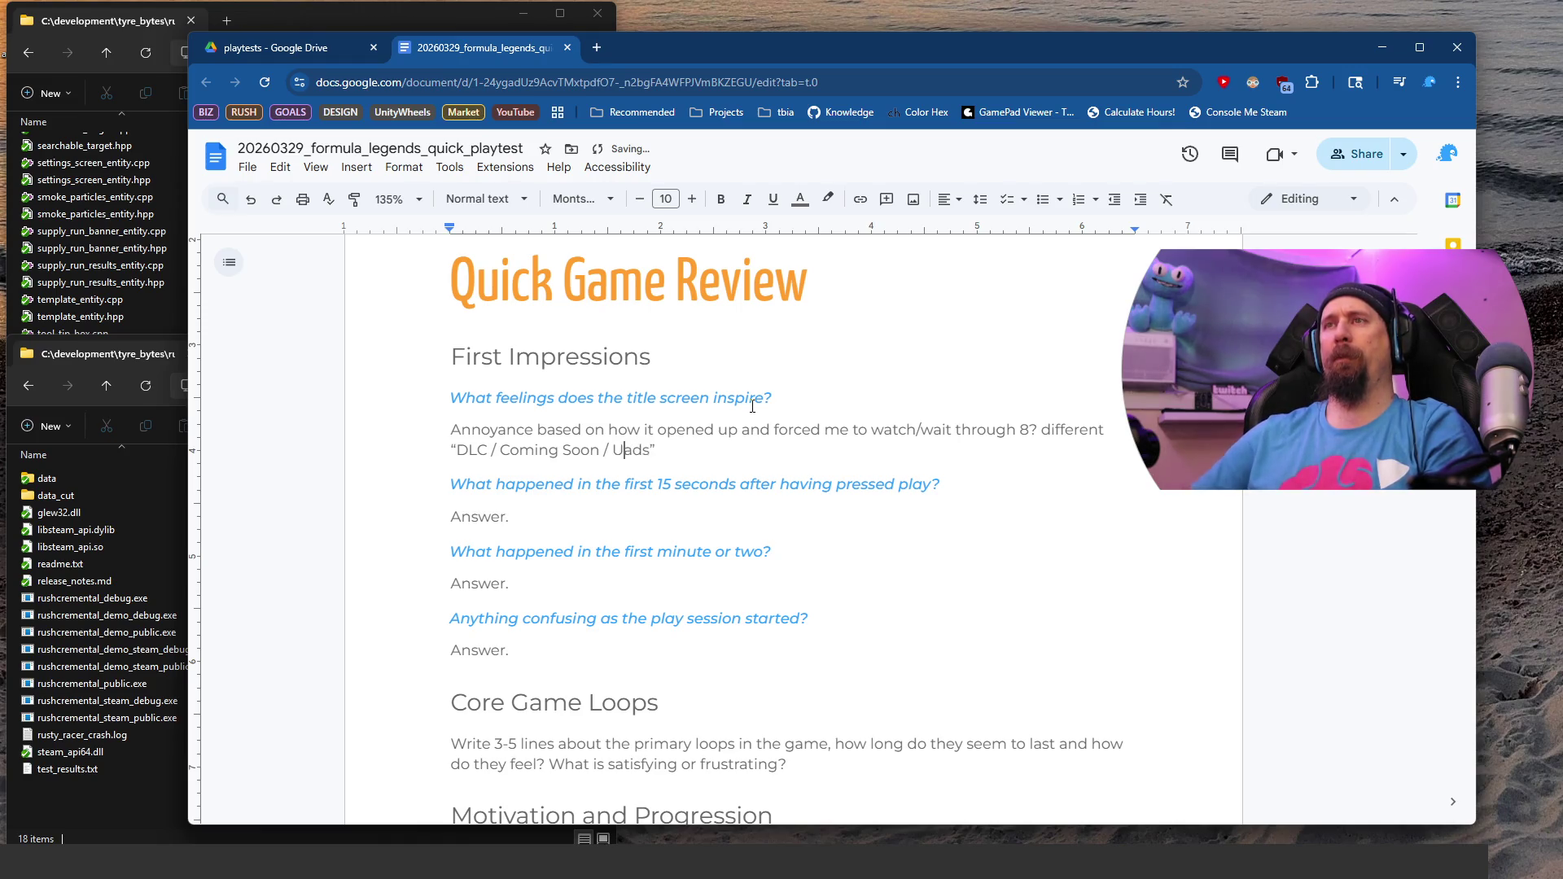
text(ate)
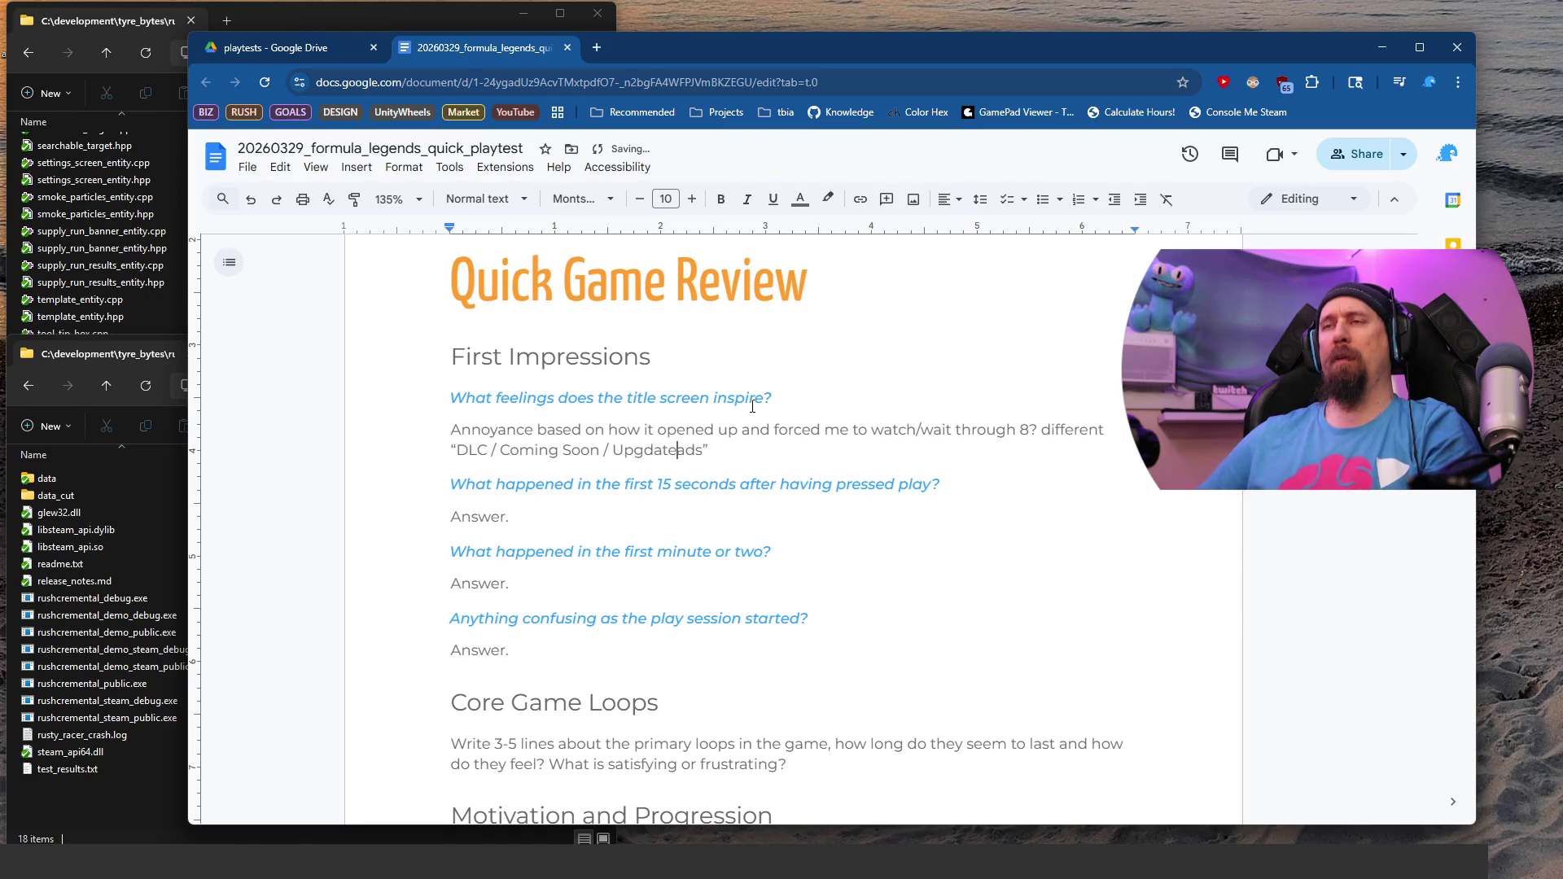
key(BackSpace)
key(BackSpace)
key(BackSpace)
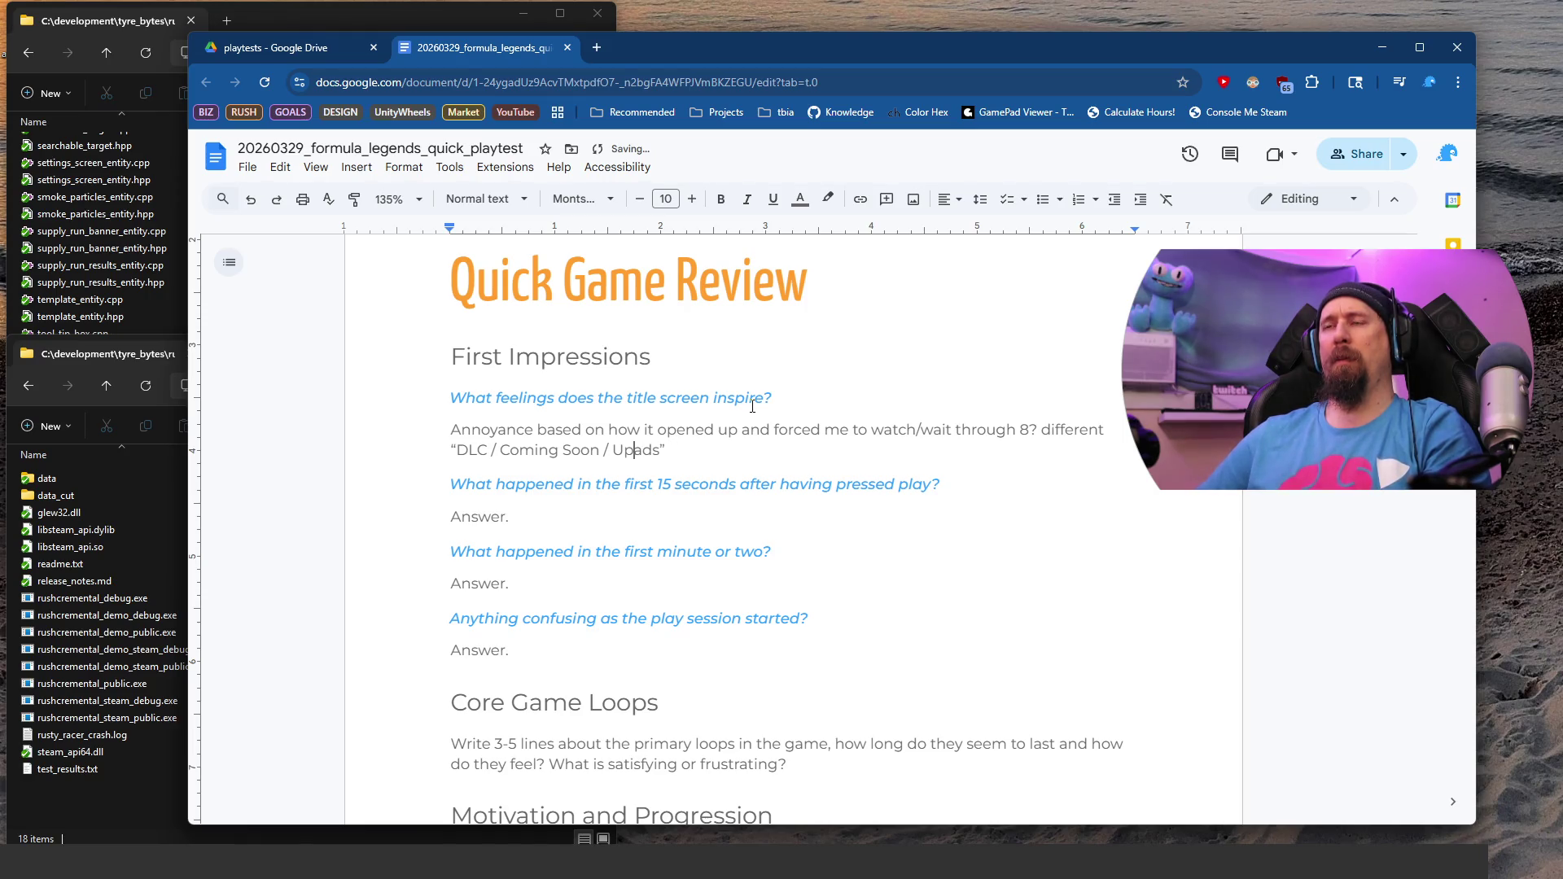
key(BackSpace)
key(BackSpace)
text(Content)
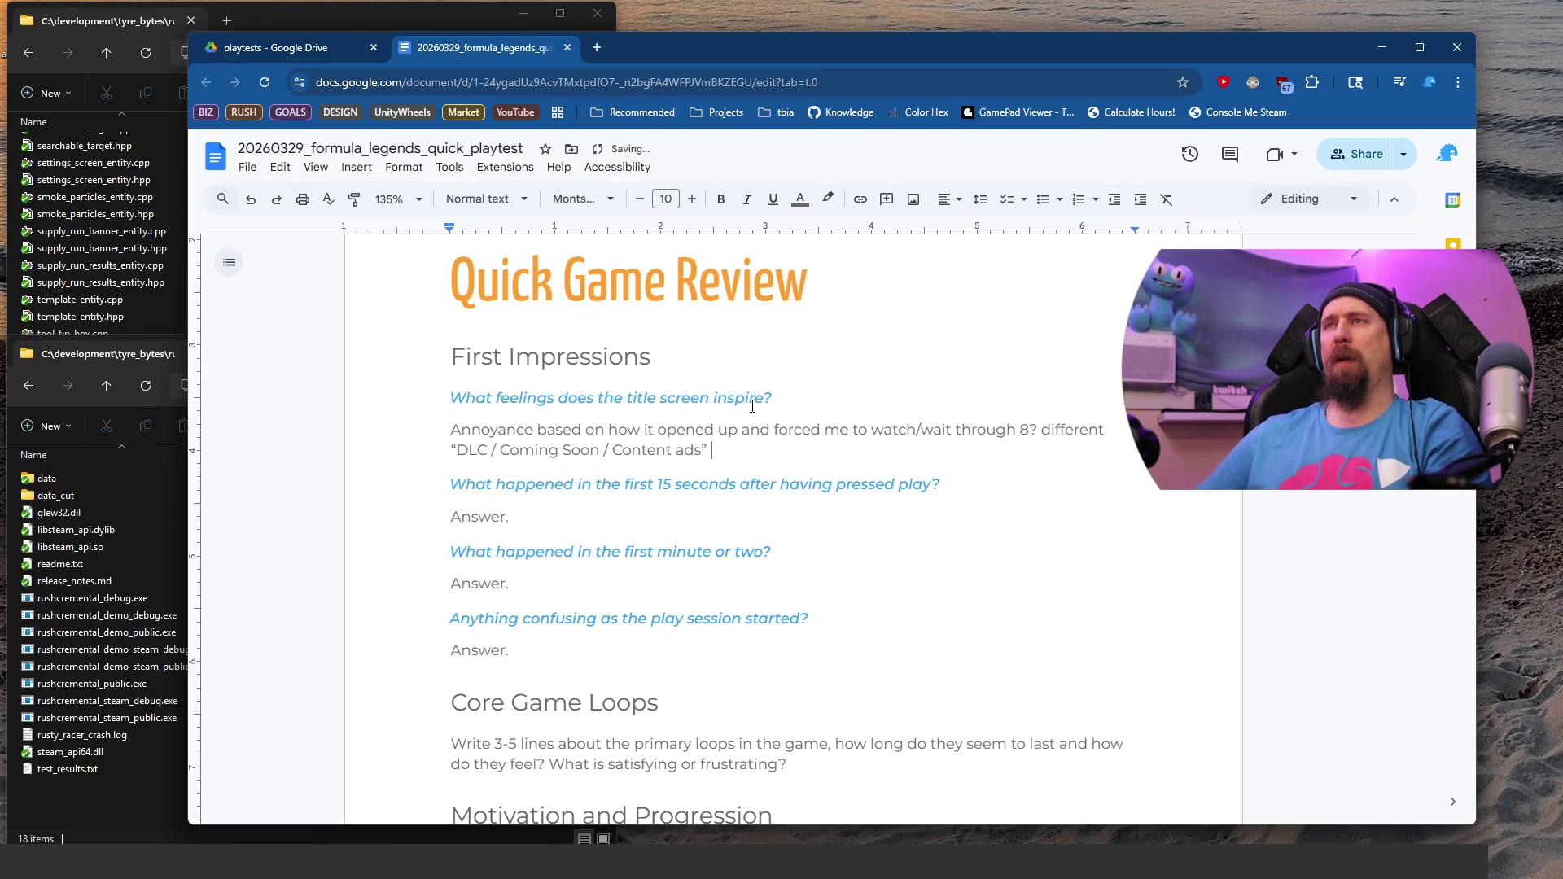
key(Left)
key(BackSpace)
key(BackSpace)
key(BackSpace)
key(BackSpace)
key(Right)
text(ads)
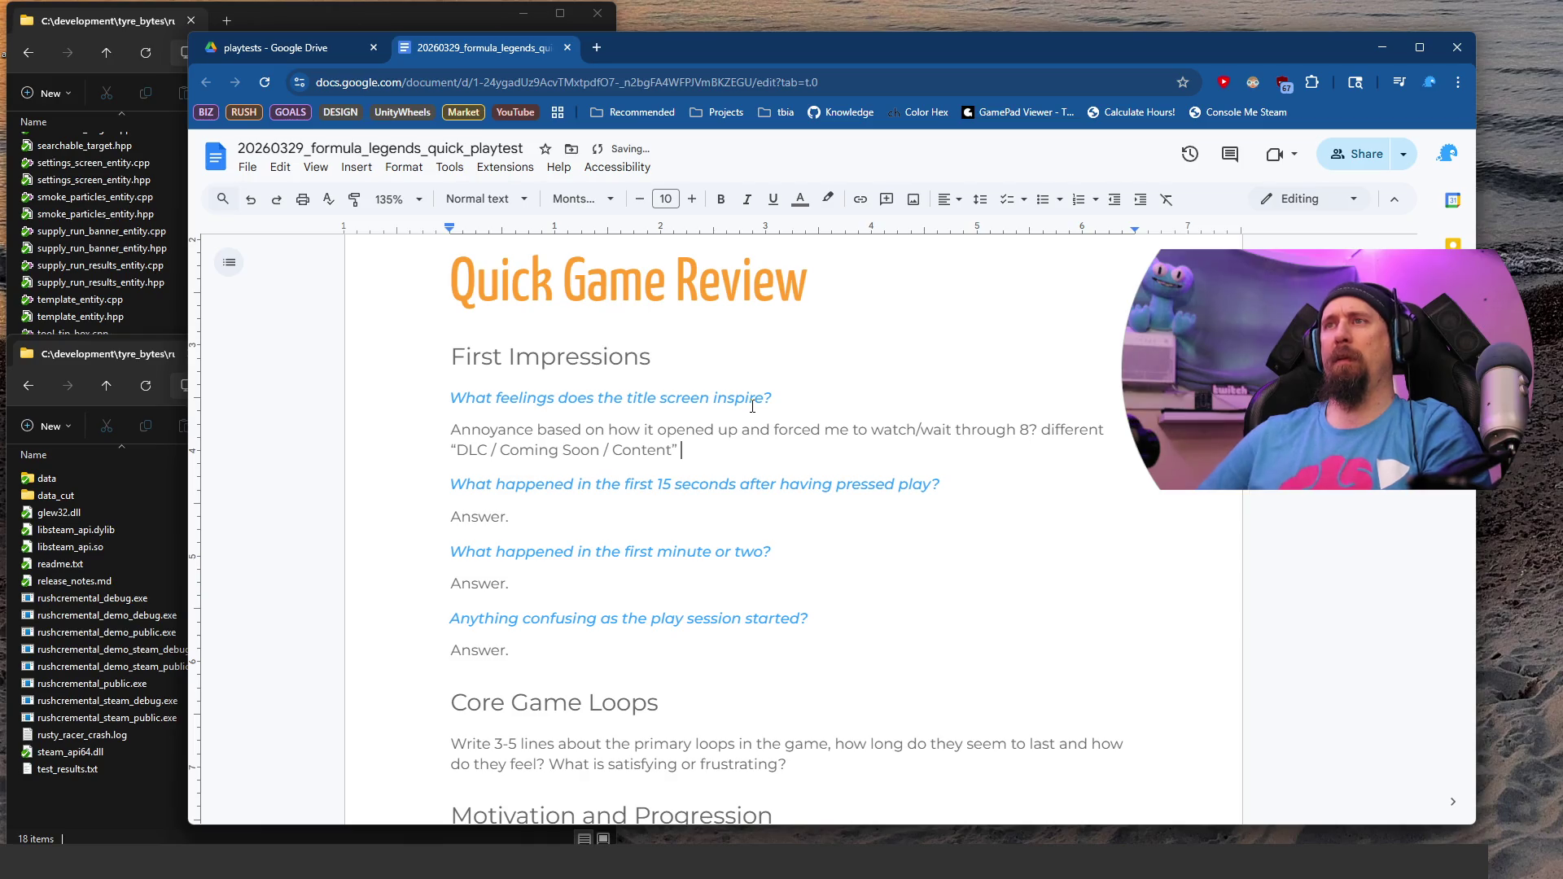
Step: Add that one would be fine but it got annoying for a first-time player, then clear the next placeholder
text(orts.)
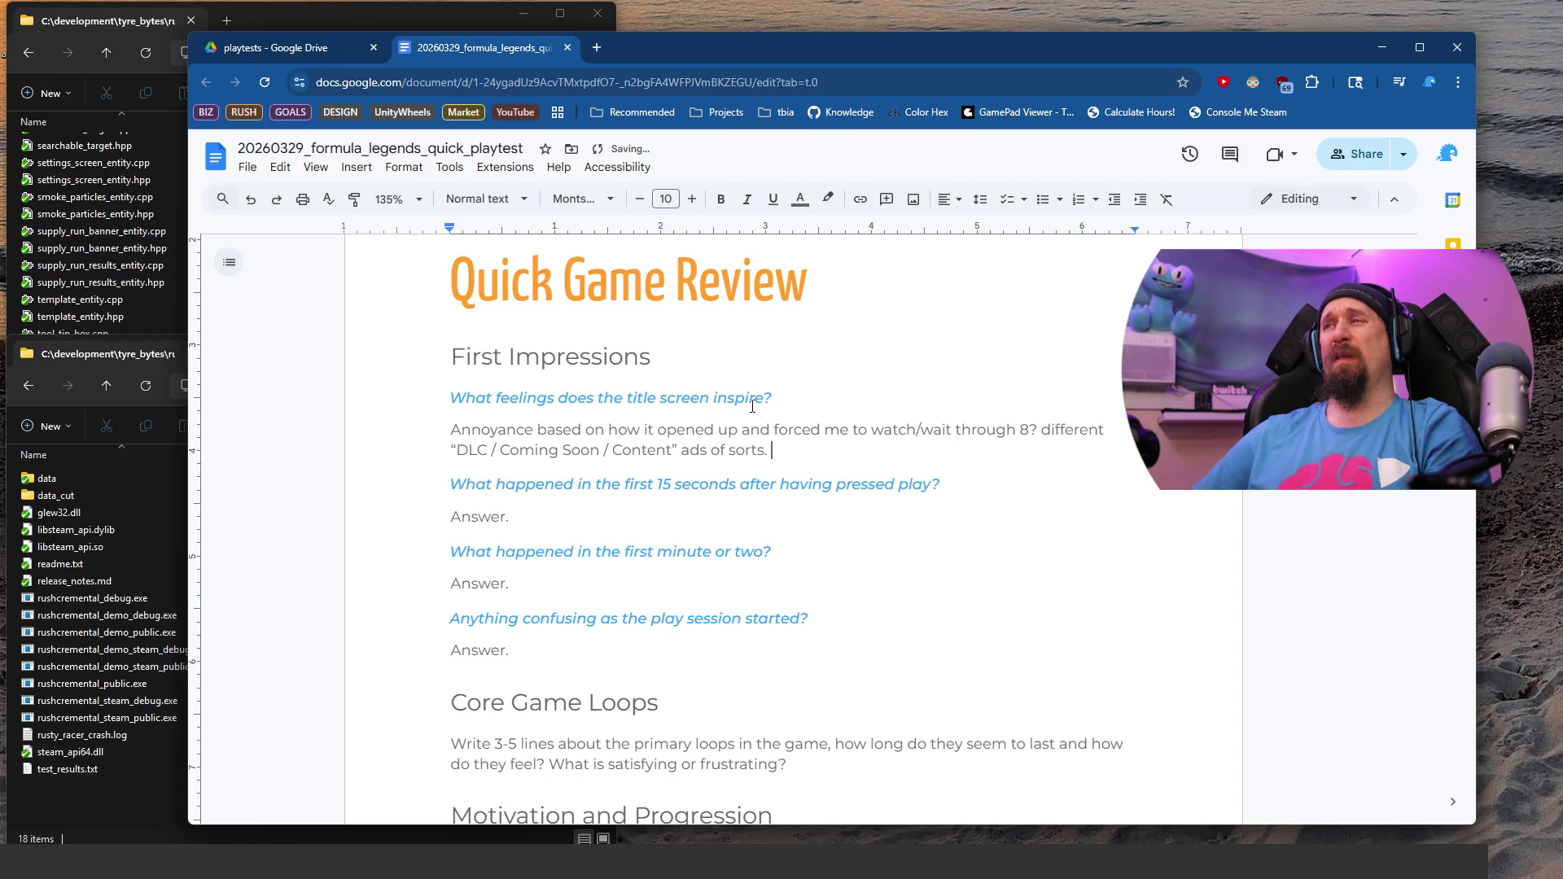
text( Maybeon)
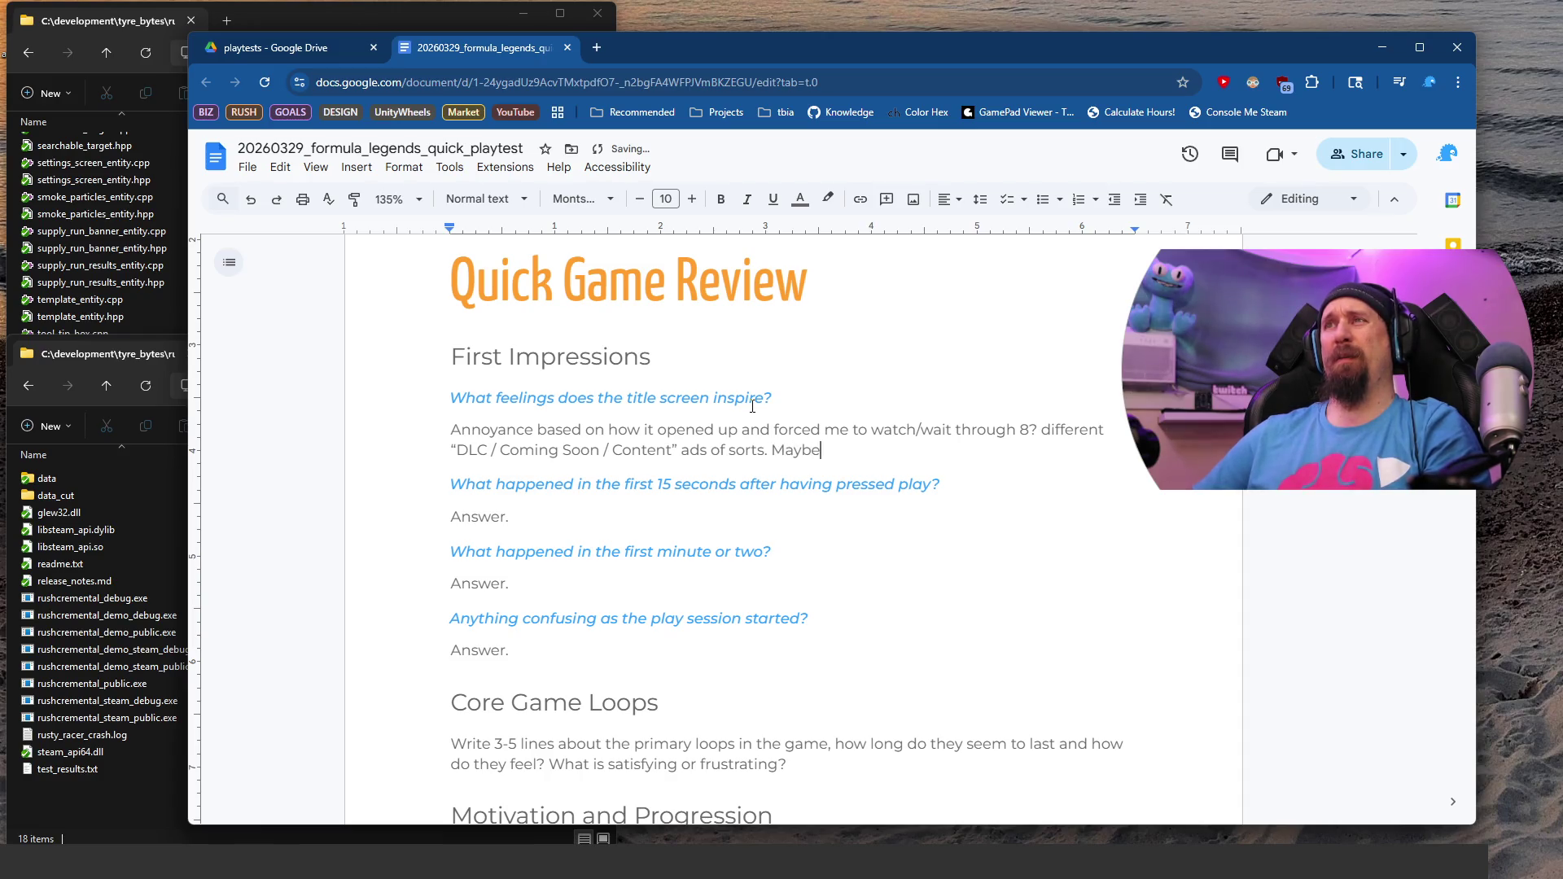
key(BackSpace)
key(BackSpace)
text(1 would )
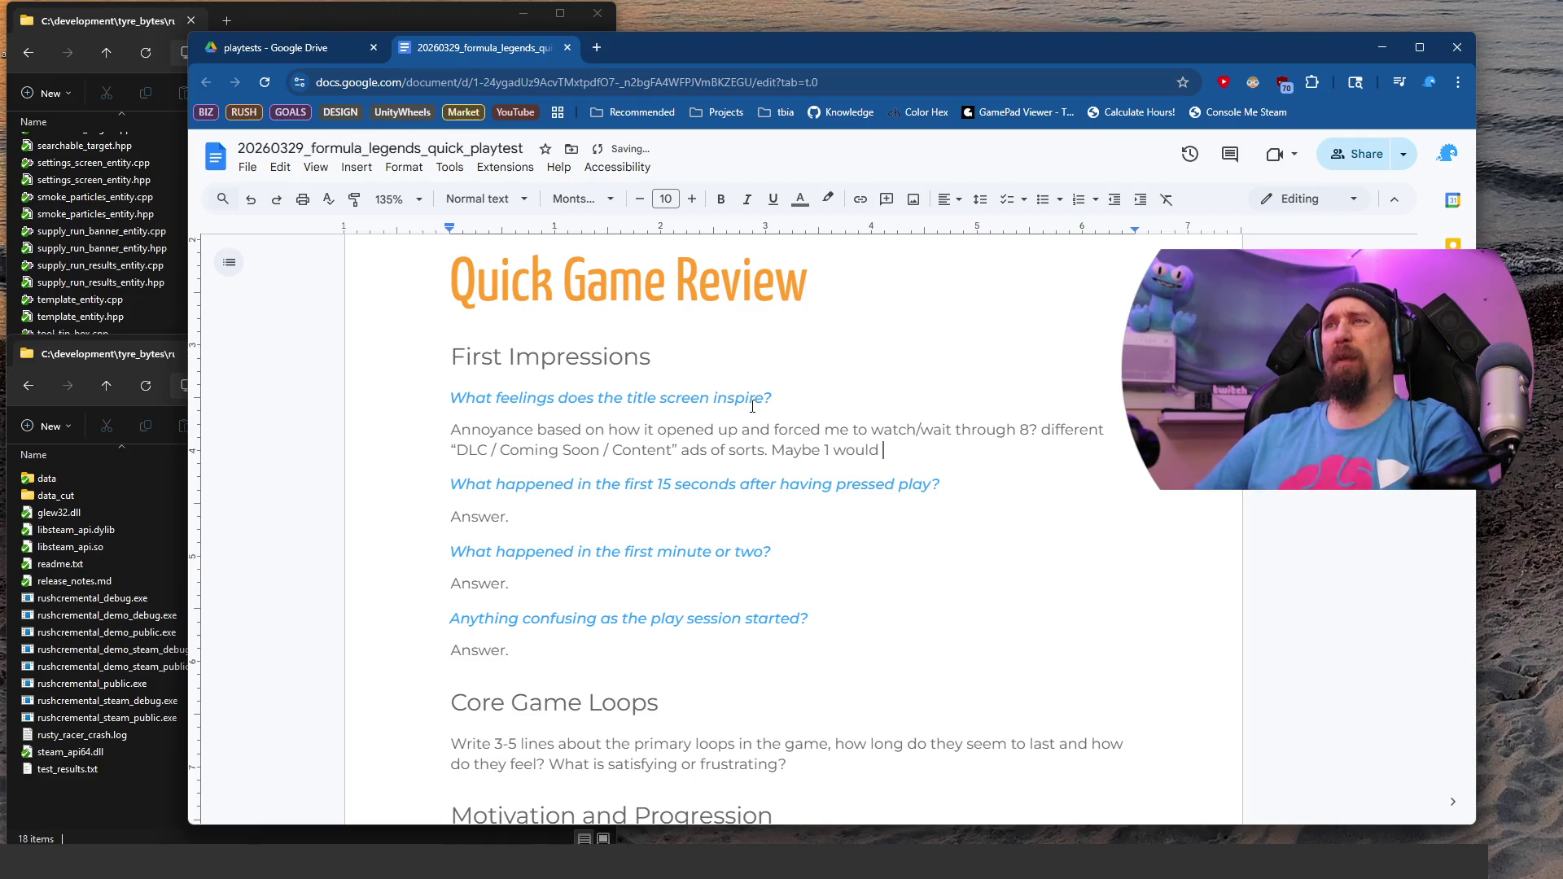
text(be fine, but)
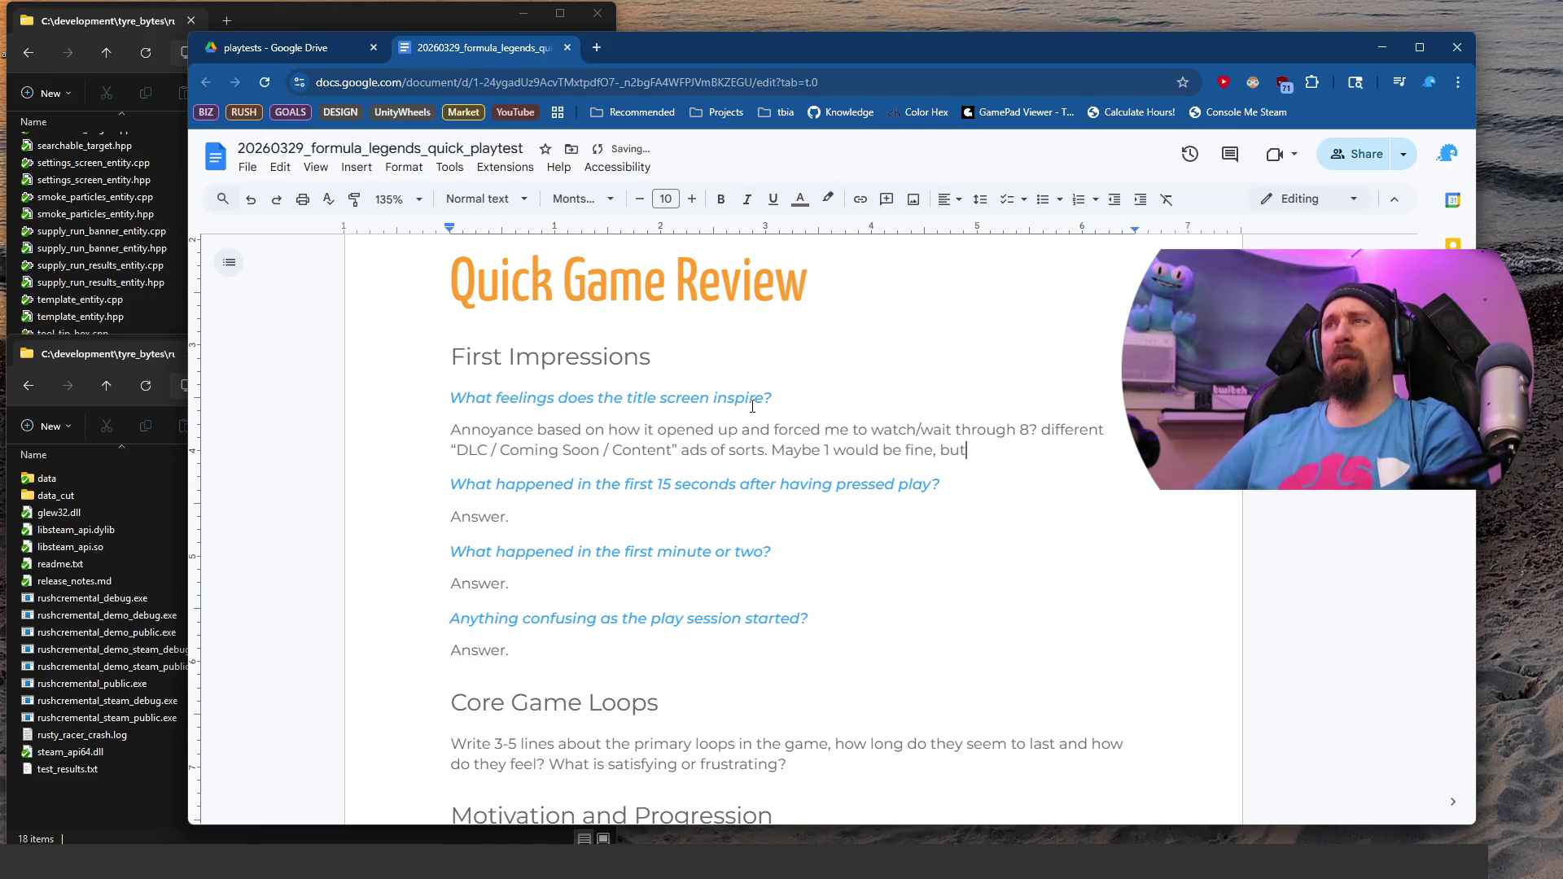
text( it really to g)
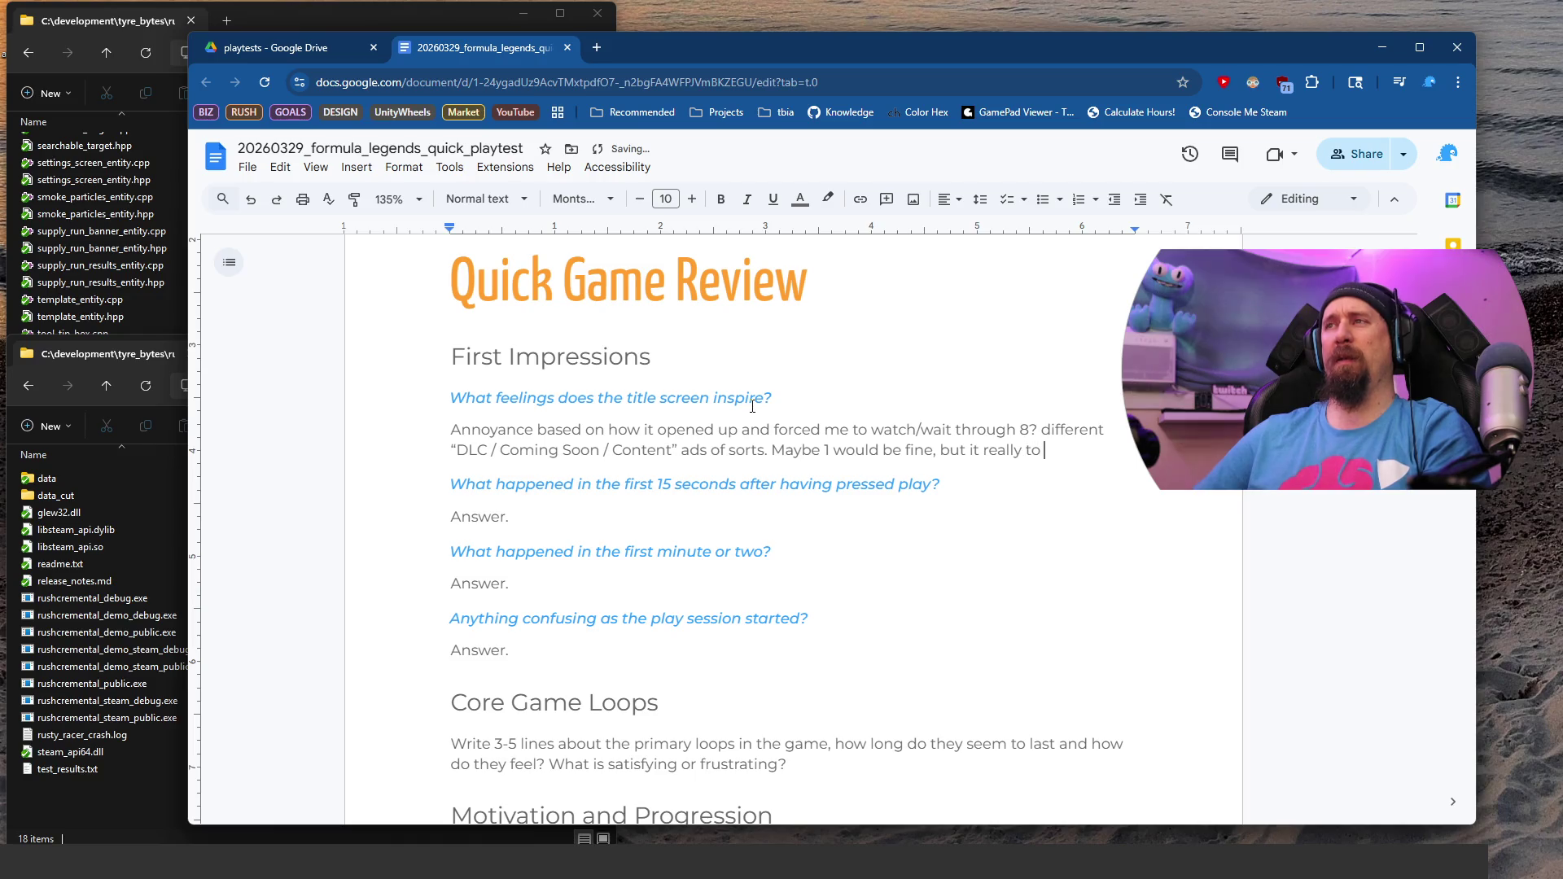
key(BackSpace)
key(BackSpace)
key(BackSpace)
text(got th)
text(o the poin)
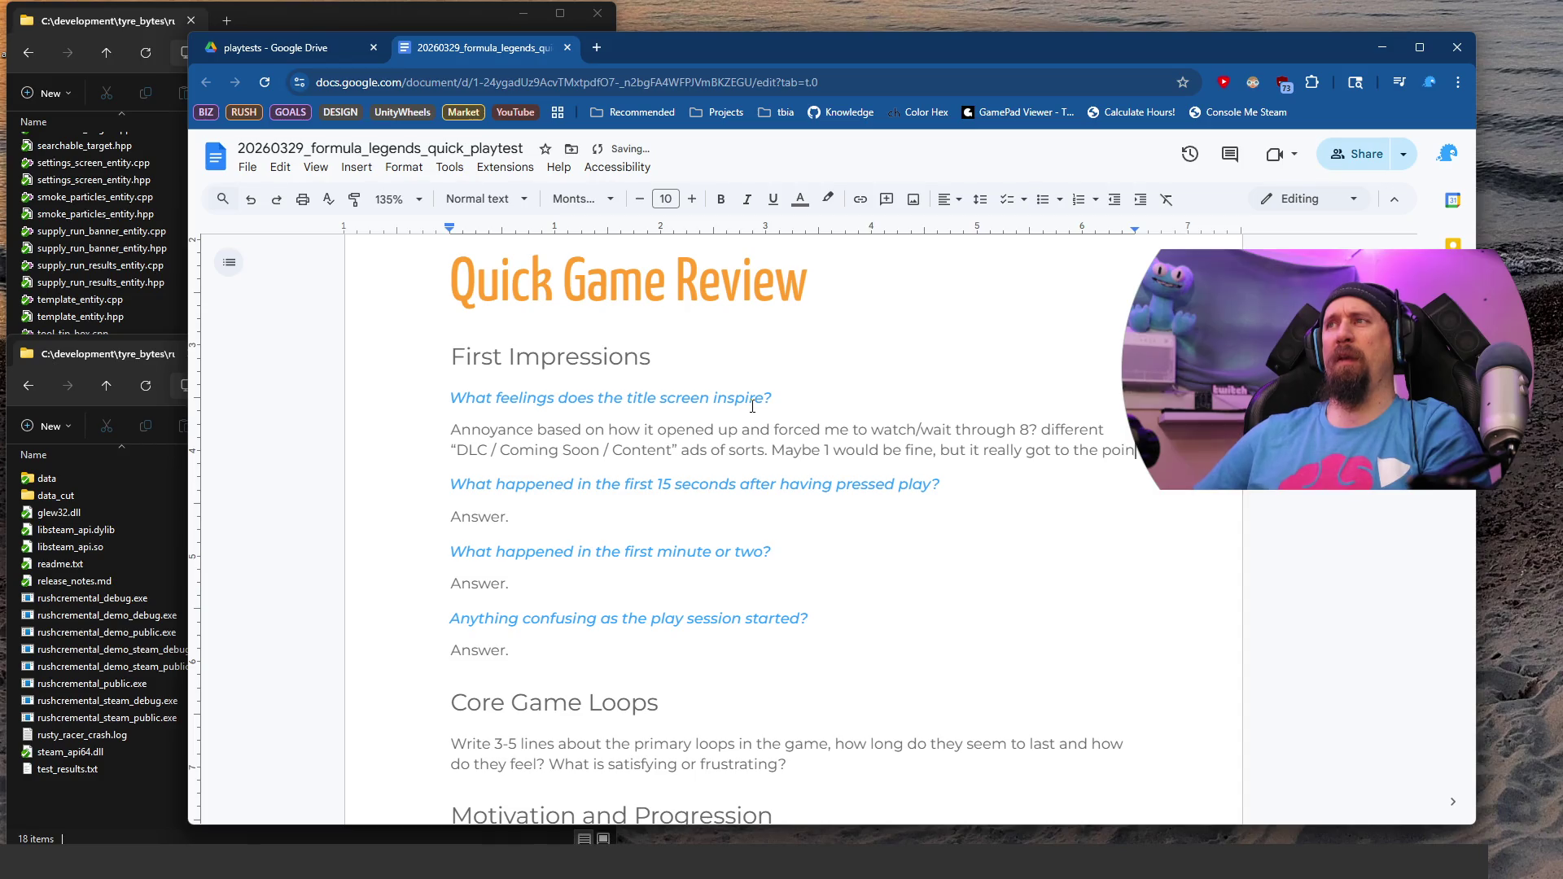
text(t oanony)
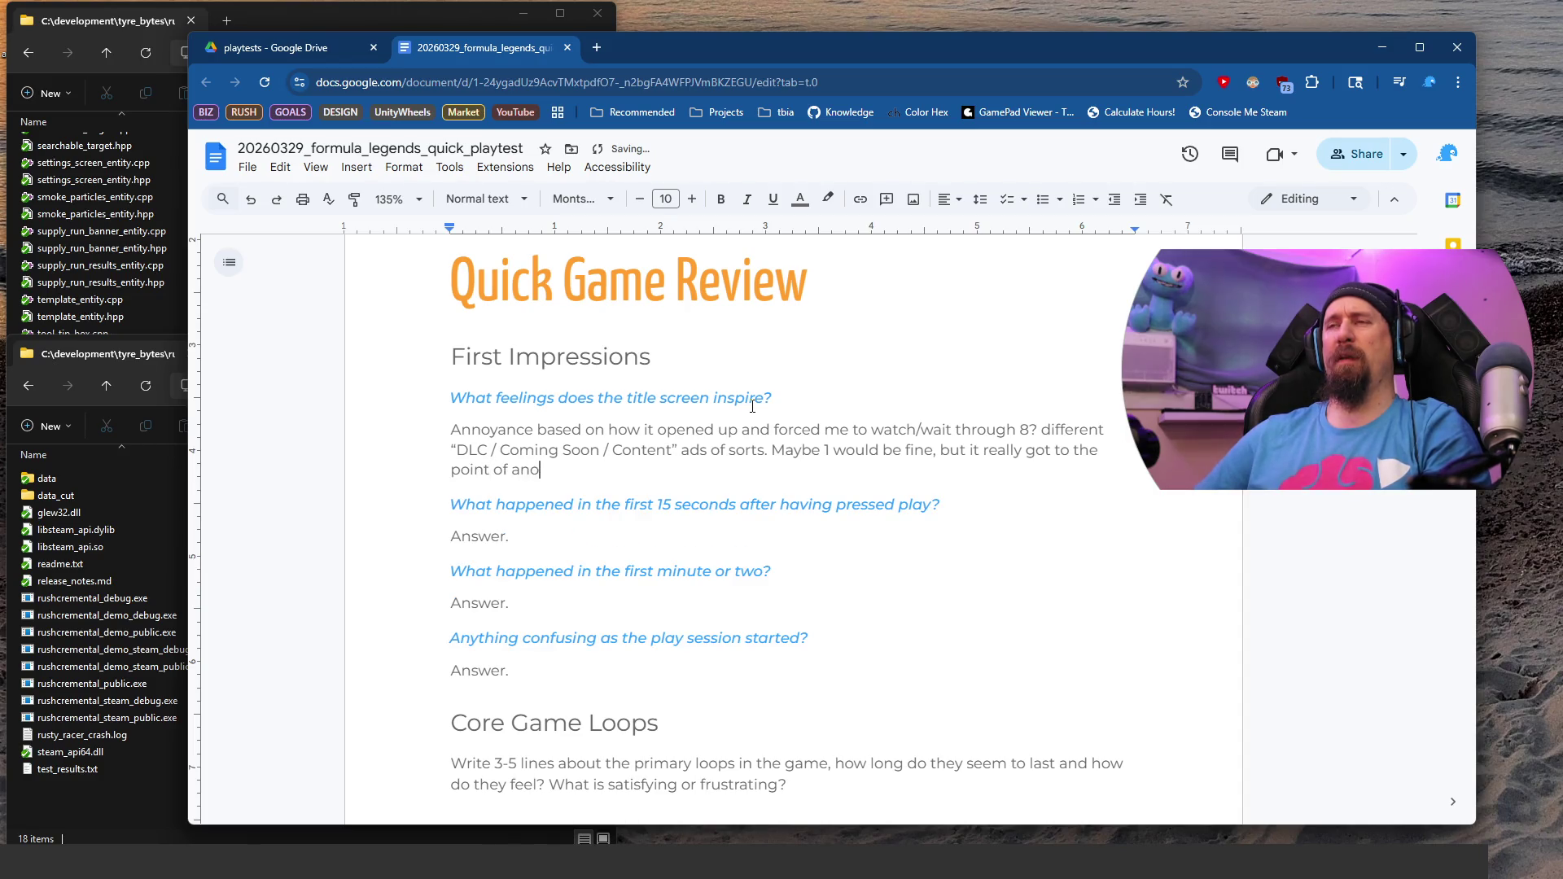
key(BackSpace)
key(BackSpace)
key(BackSpace)
text(noying )
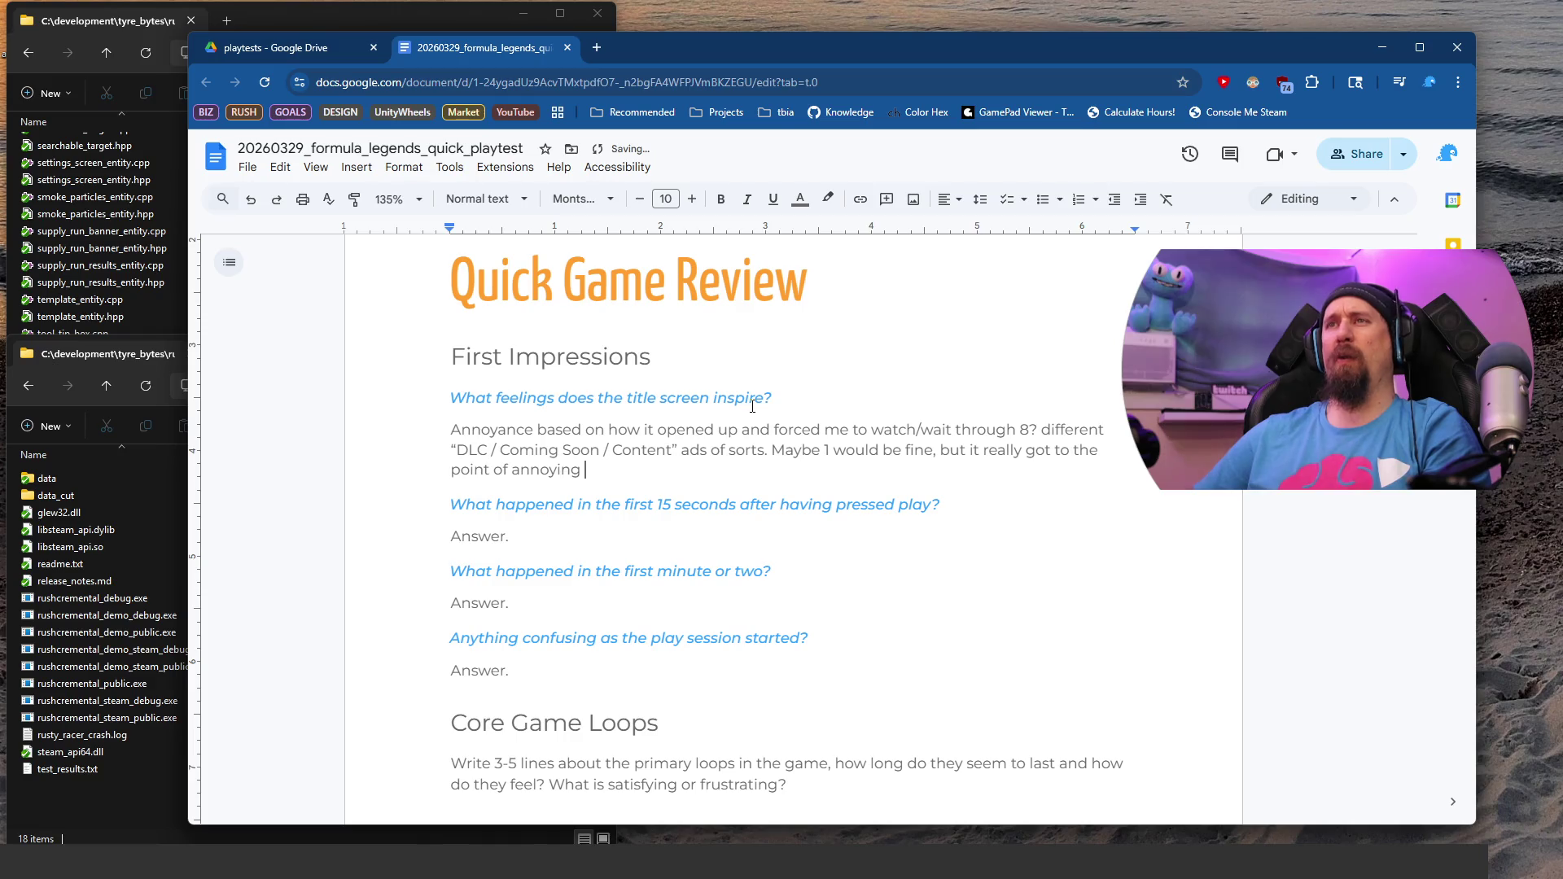
text(as a first time)
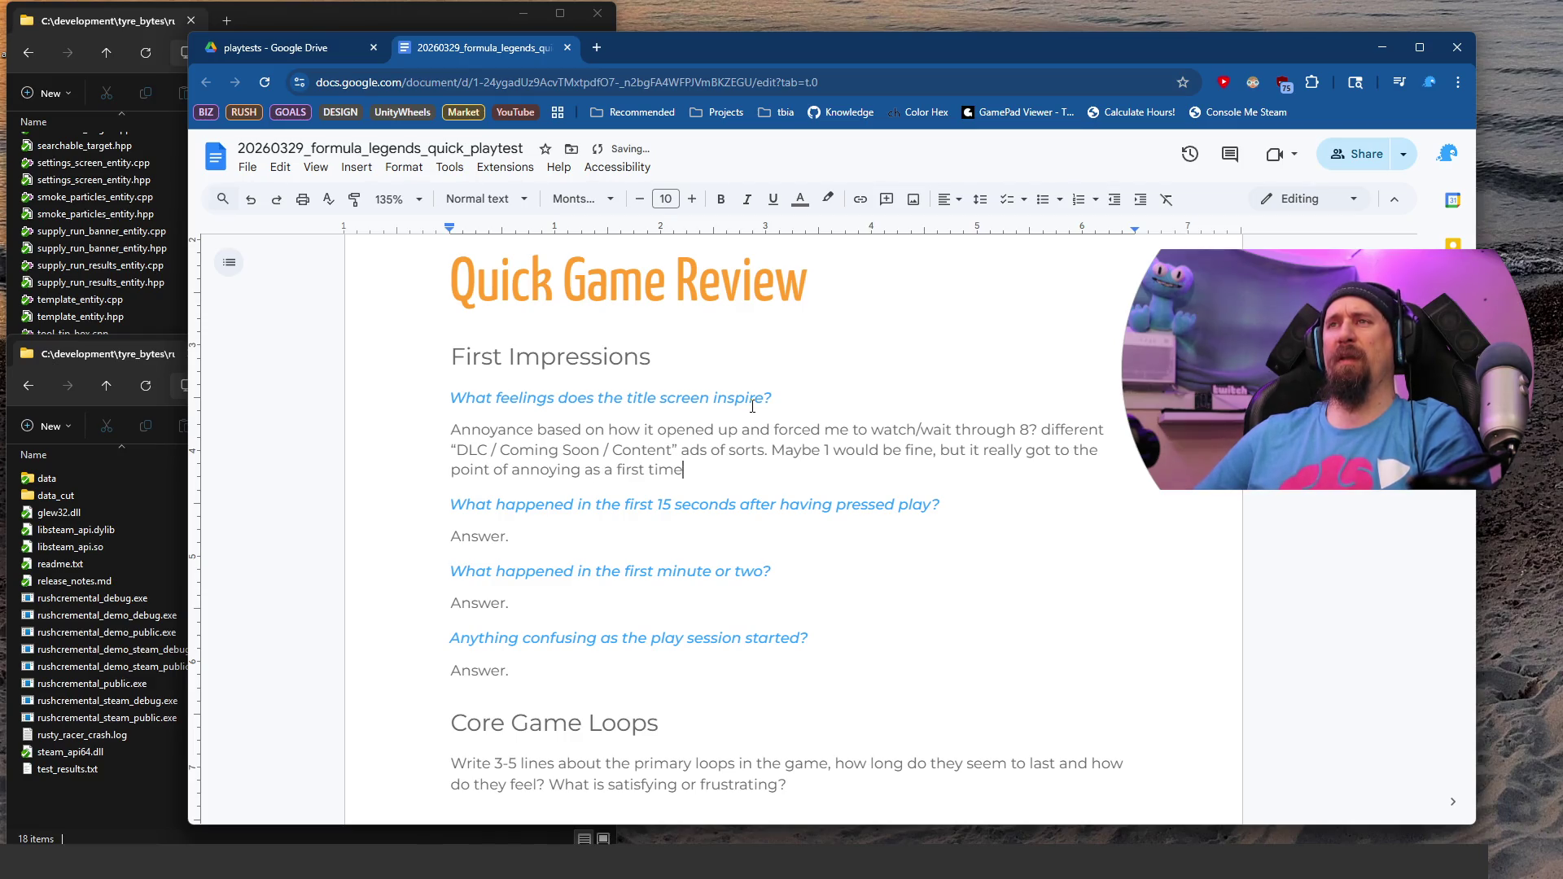
text( player.)
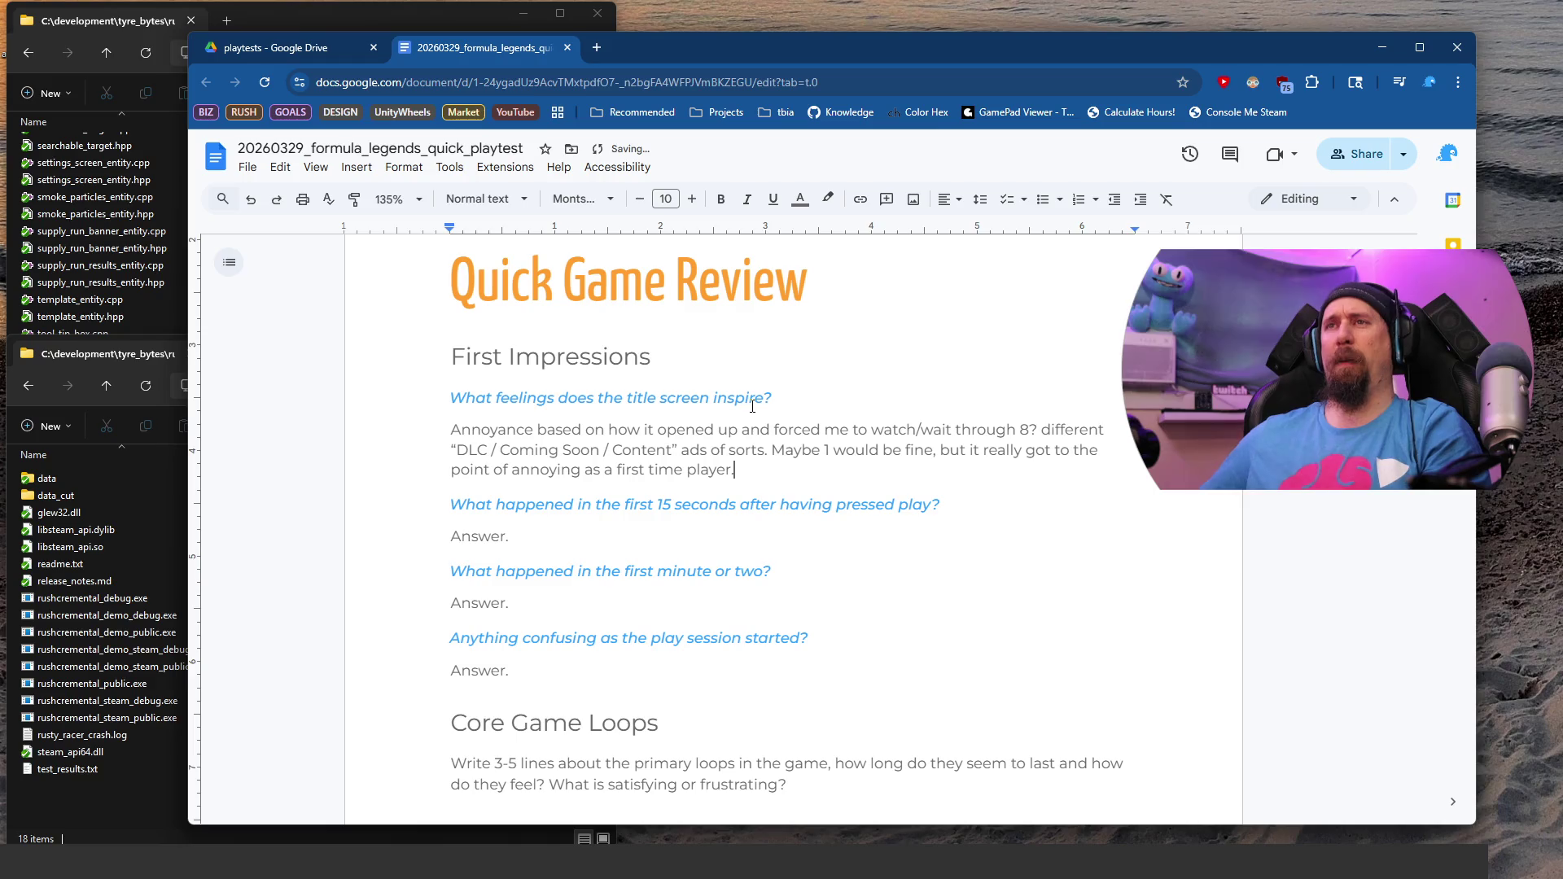
key(Down)
key(Down)
key(shift+Home)
key(BackSpace)
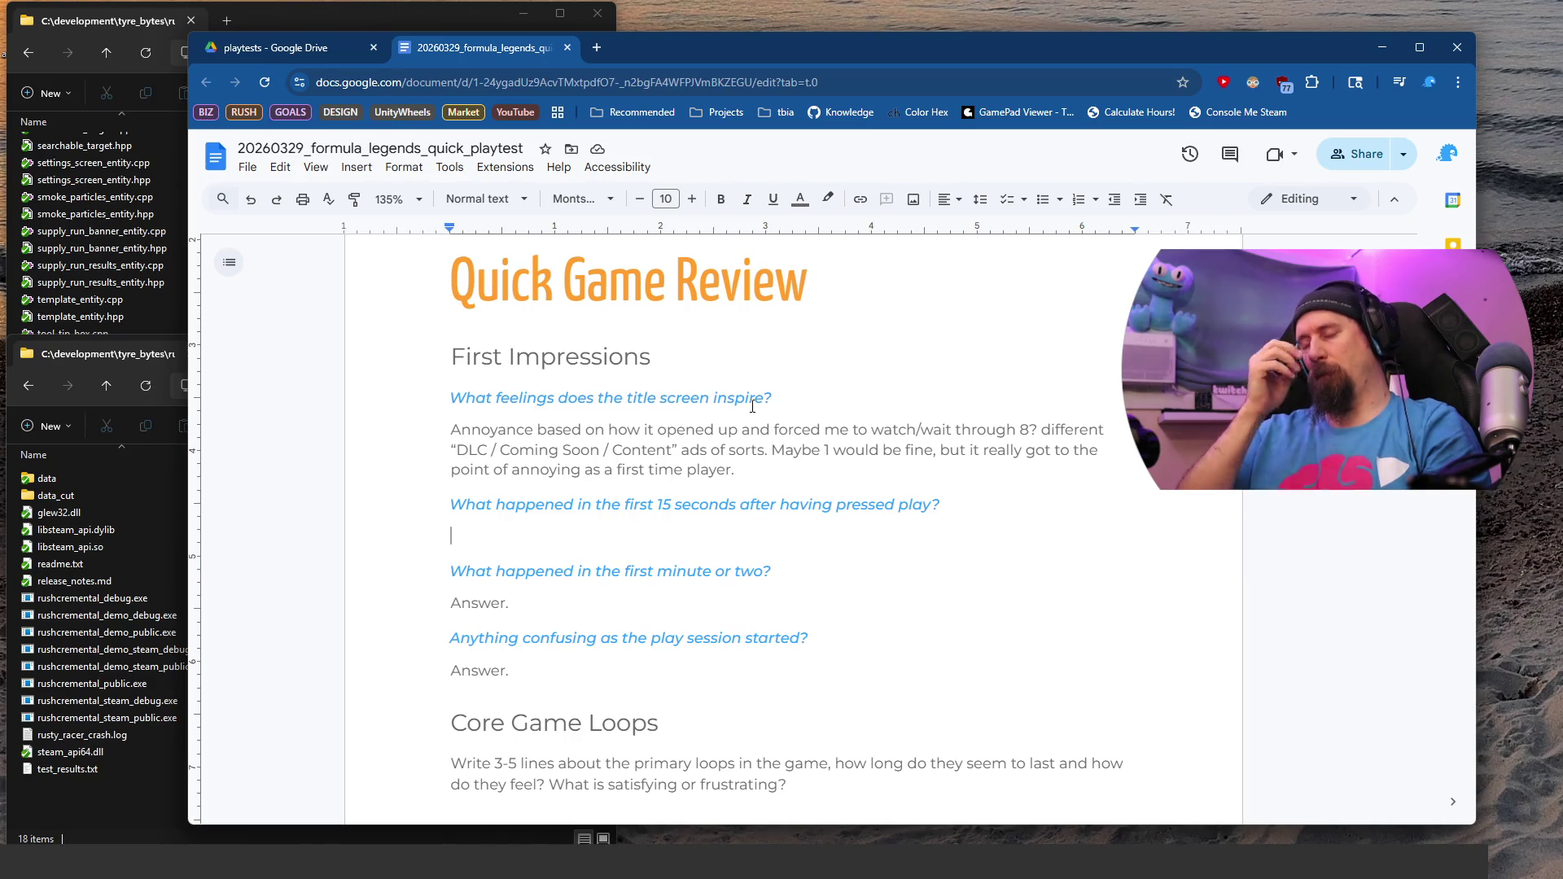
Step: Describe the game offering a skippable tutorial that matched the demo and could pause
text(I ne)
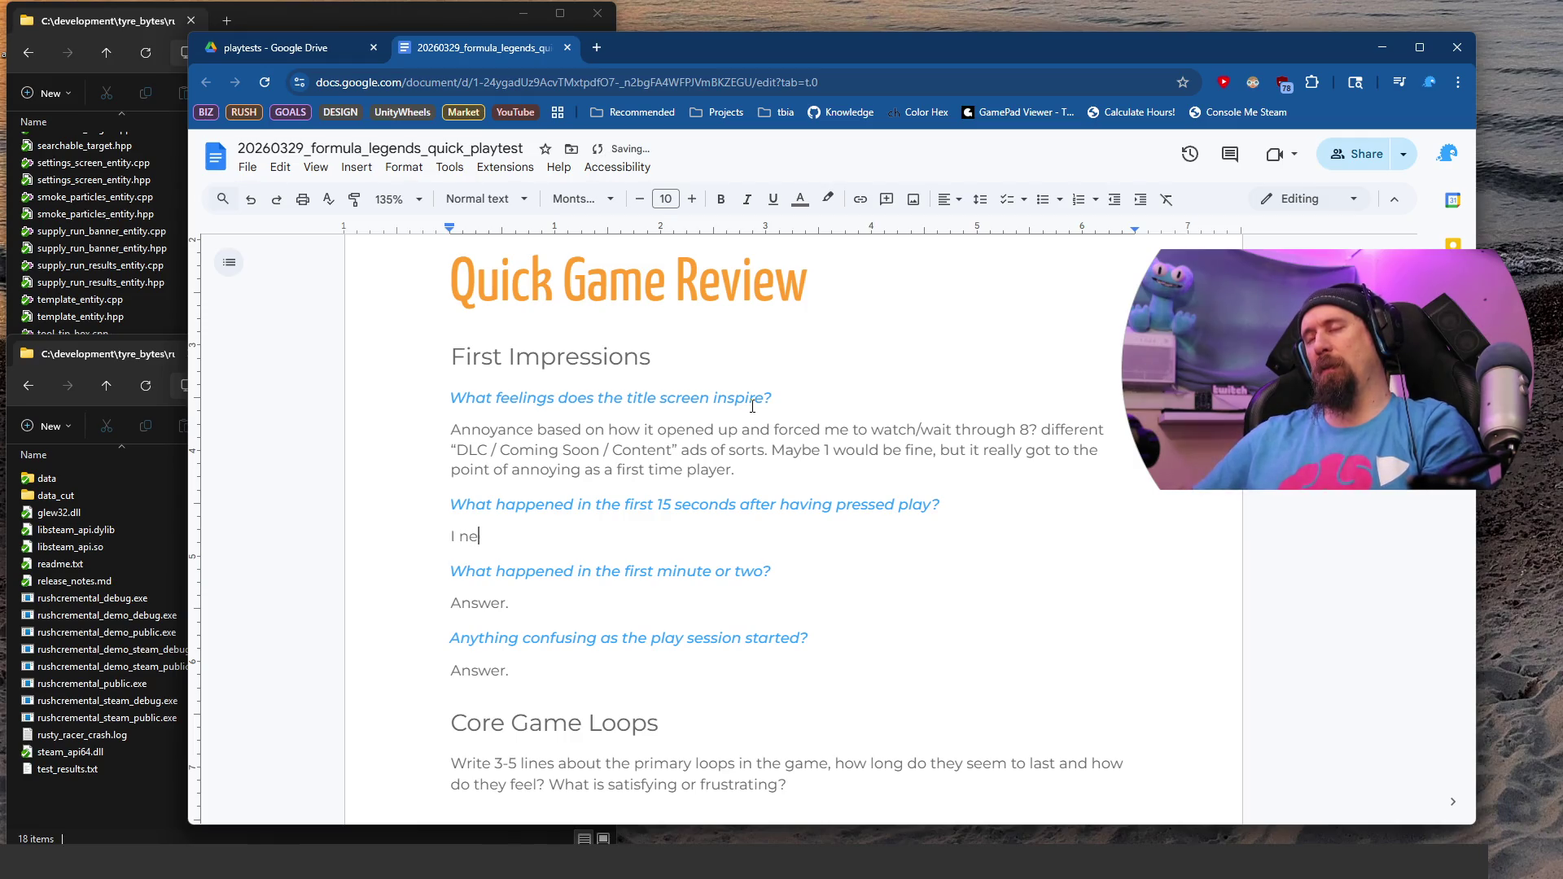
key(BackSpace)
key(BackSpace)
key(BackSpace)
text(Ga)
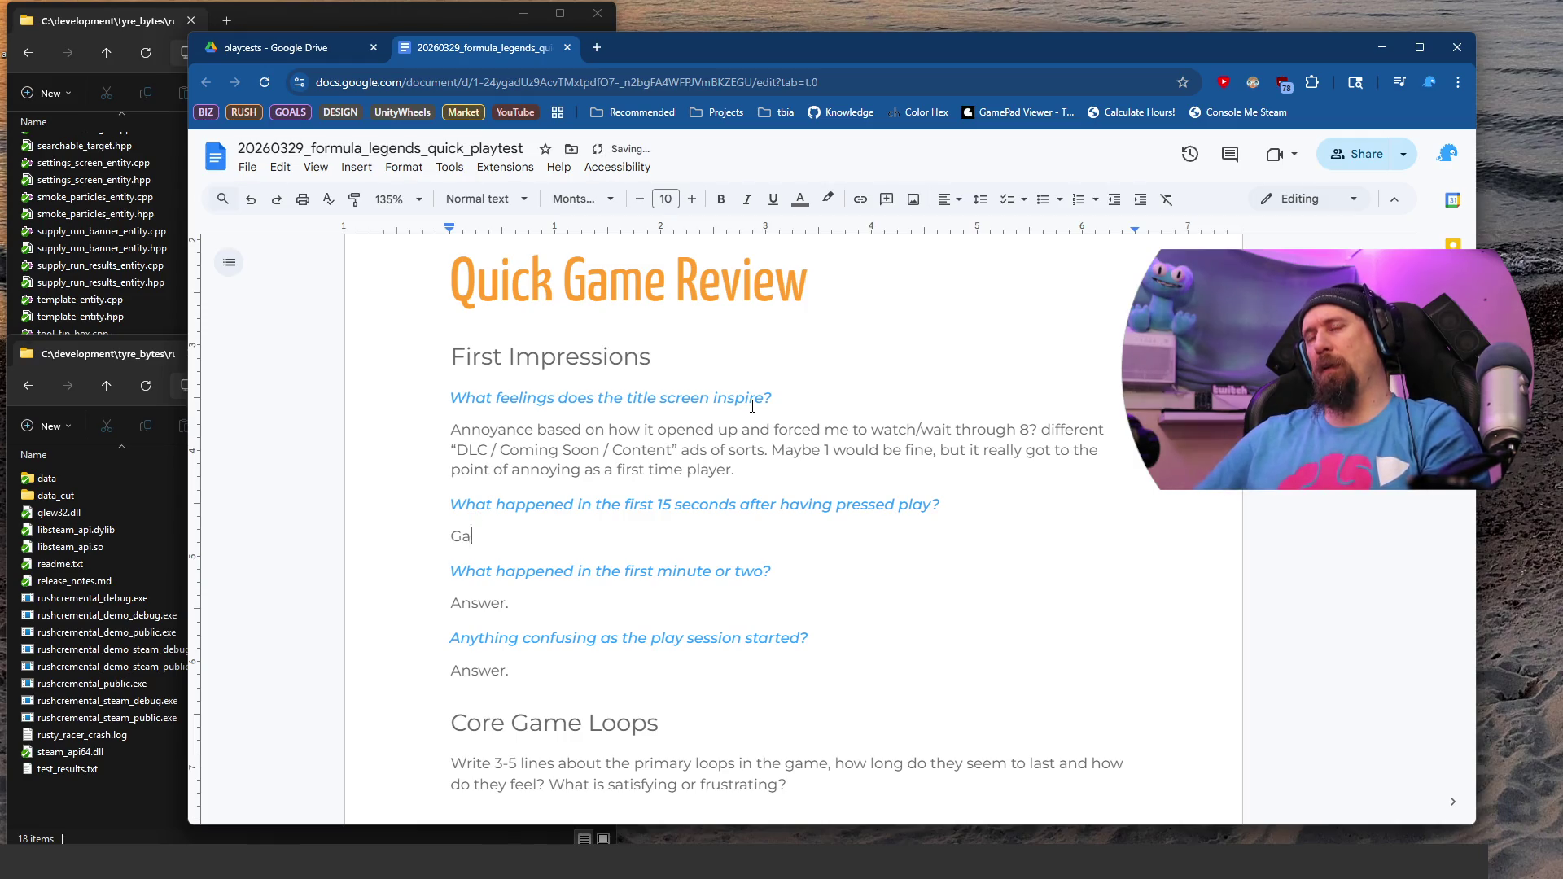
text(me askedf I wanted a tutorial, Iallowed it to take me into tur)
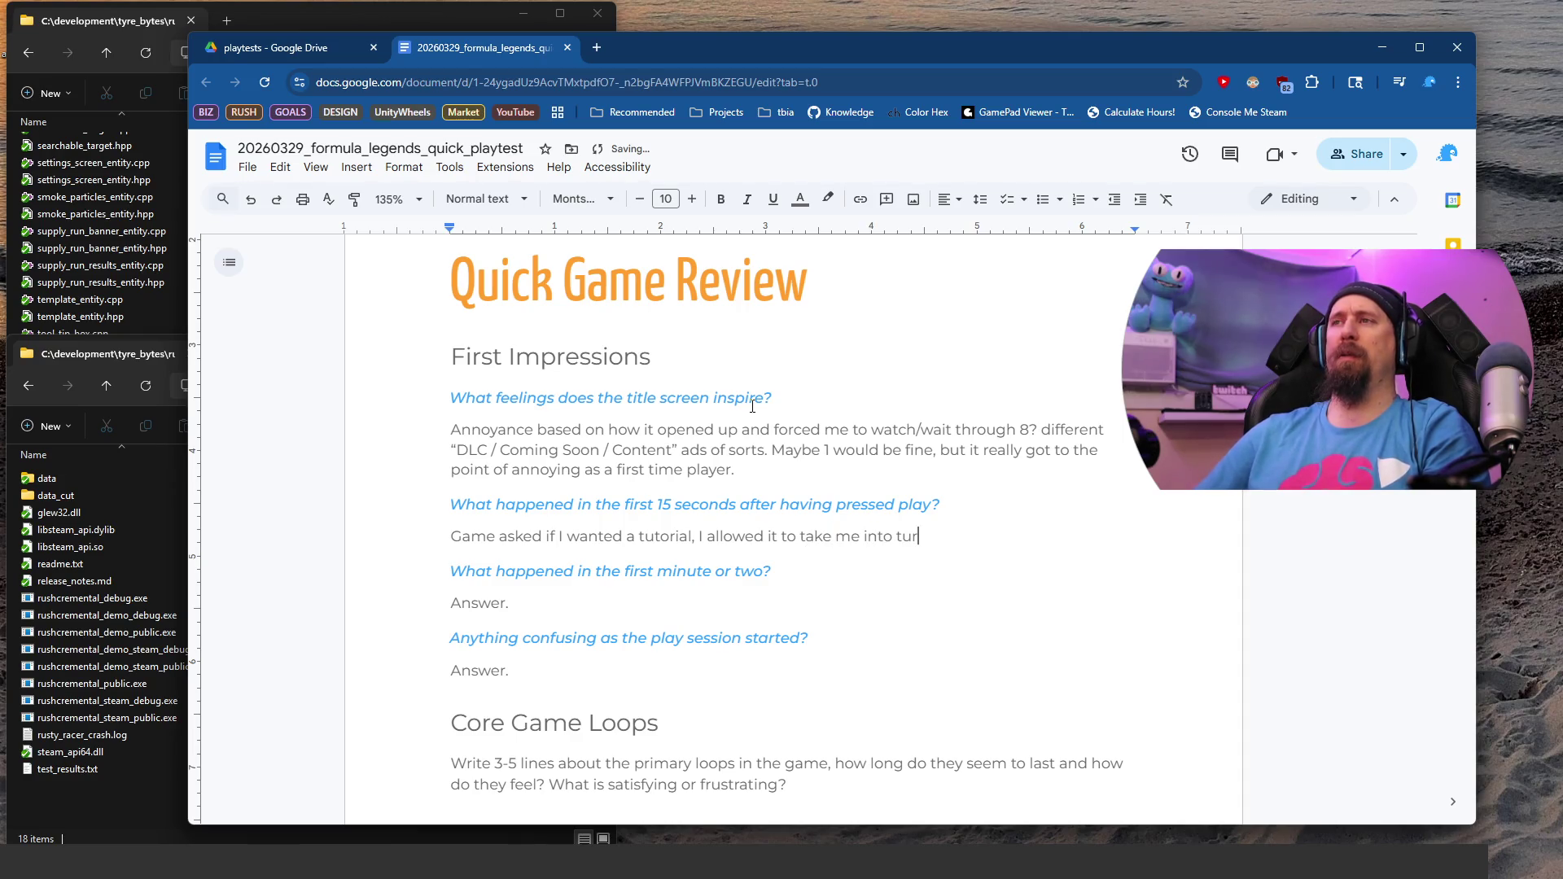
text(orial but could have sk)
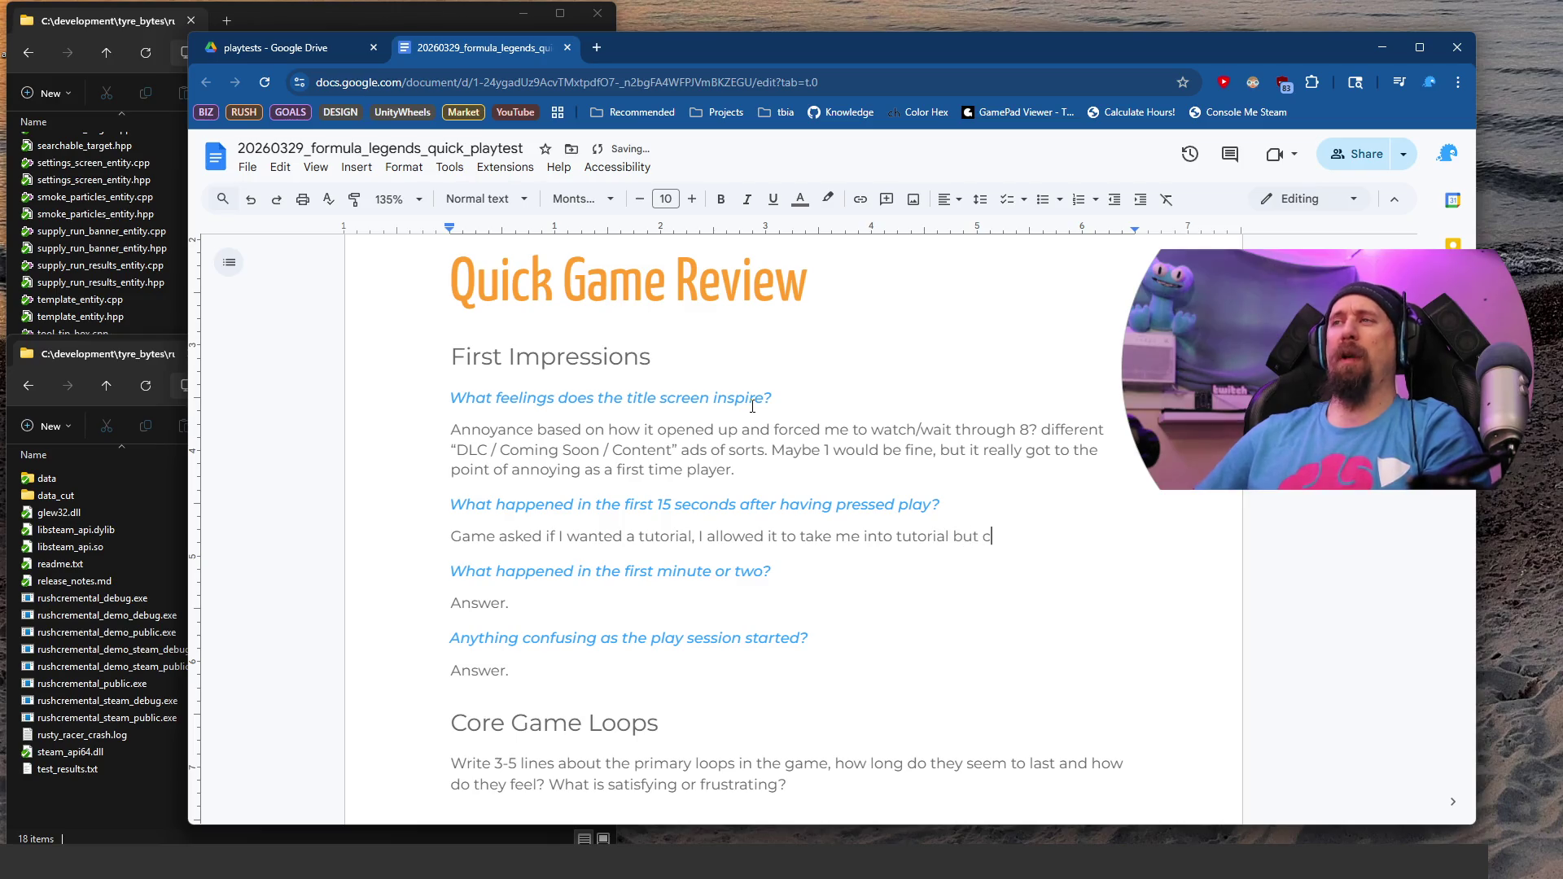
text(ipped it. The)
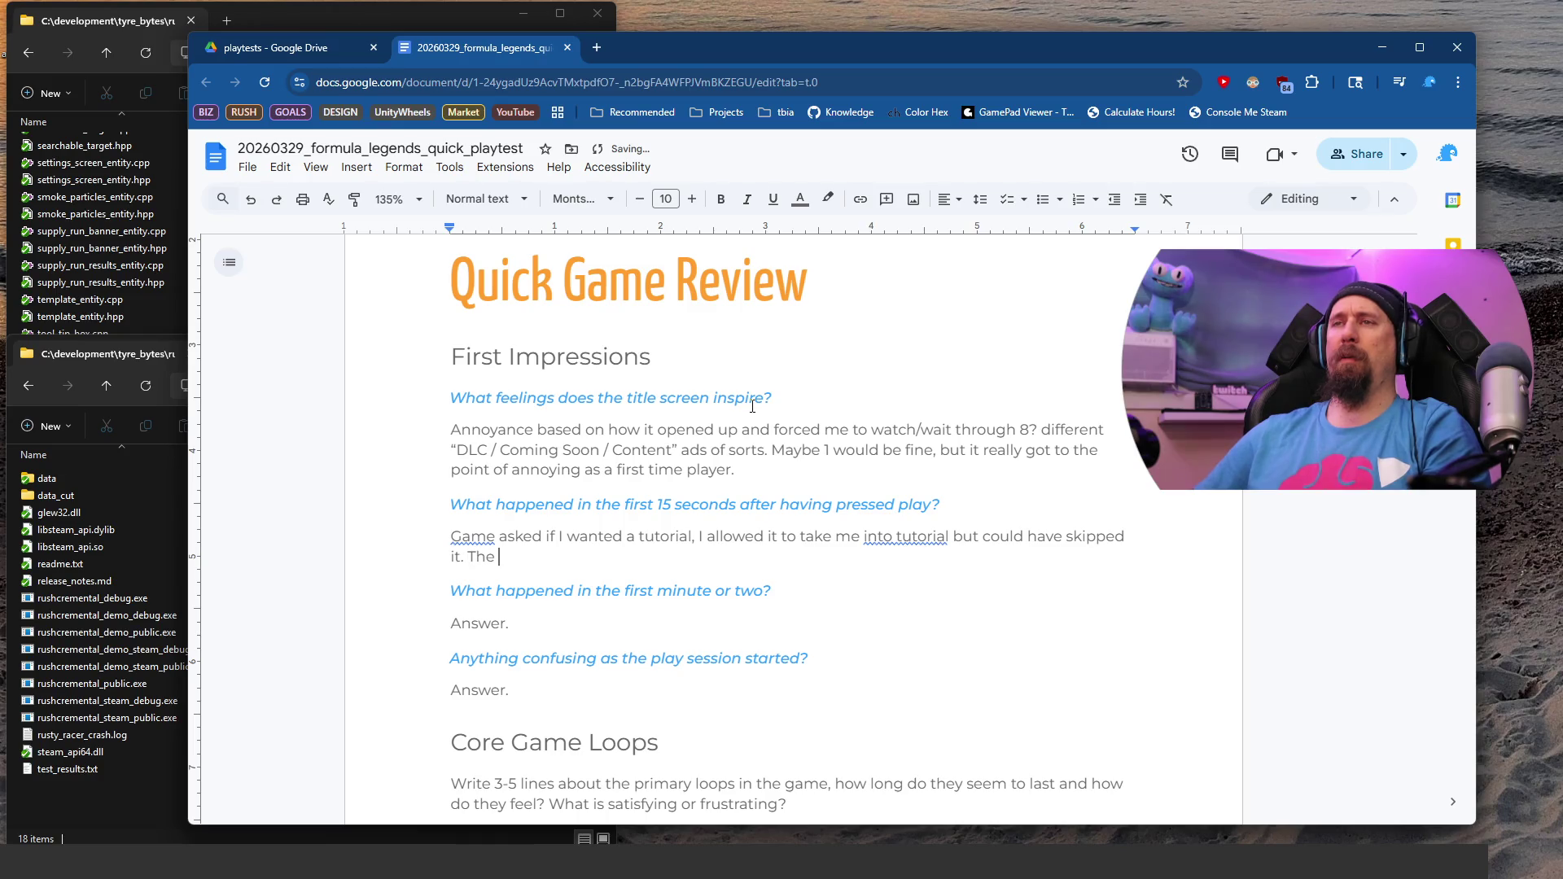
text(tutorial mat)
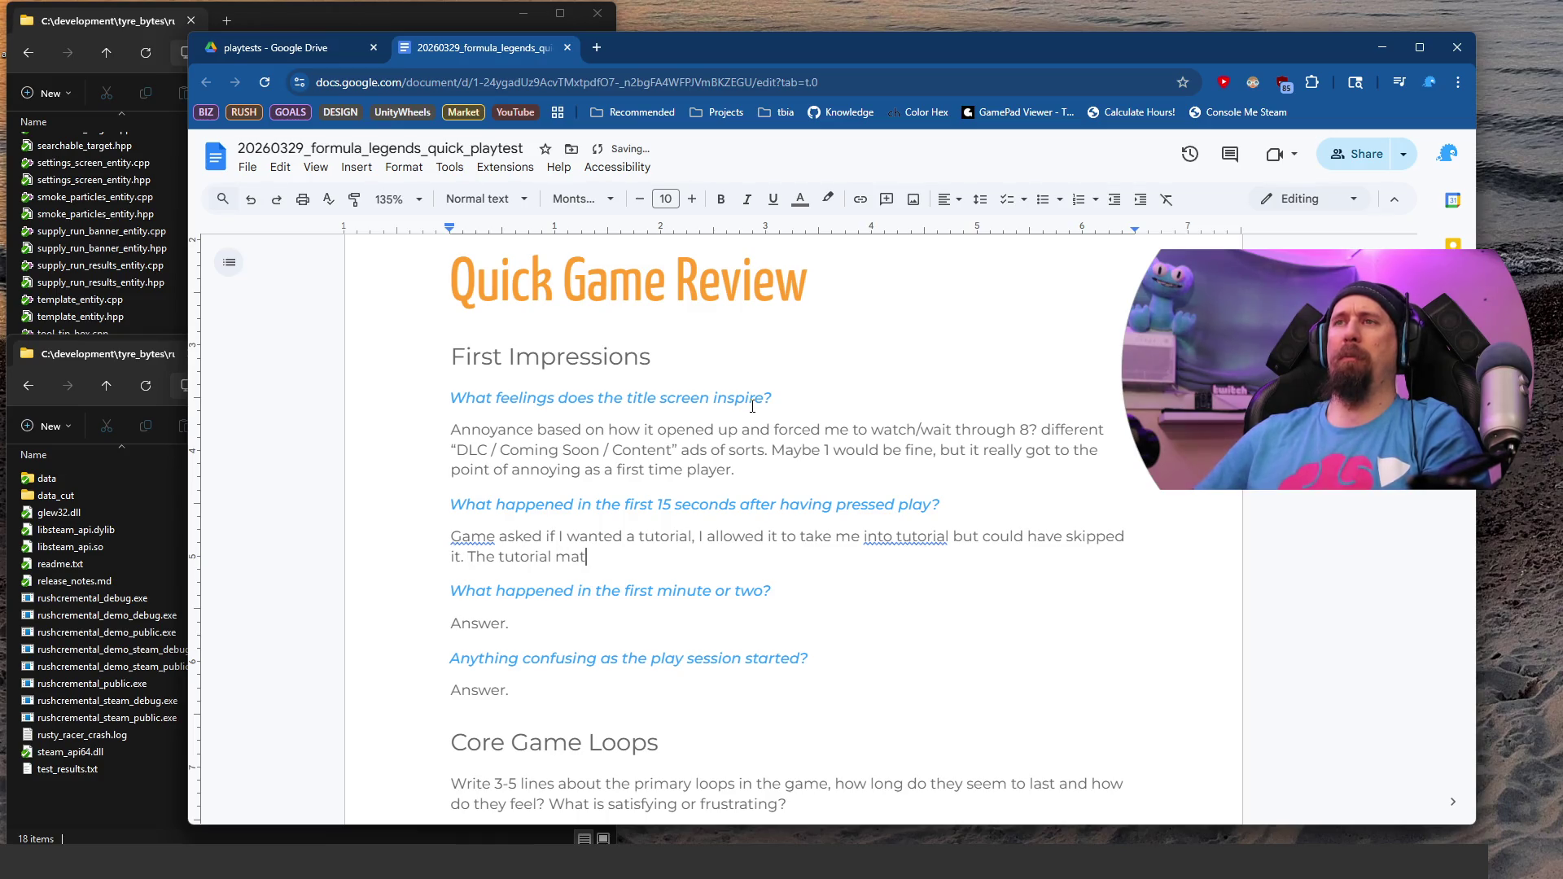
text(ched what they )
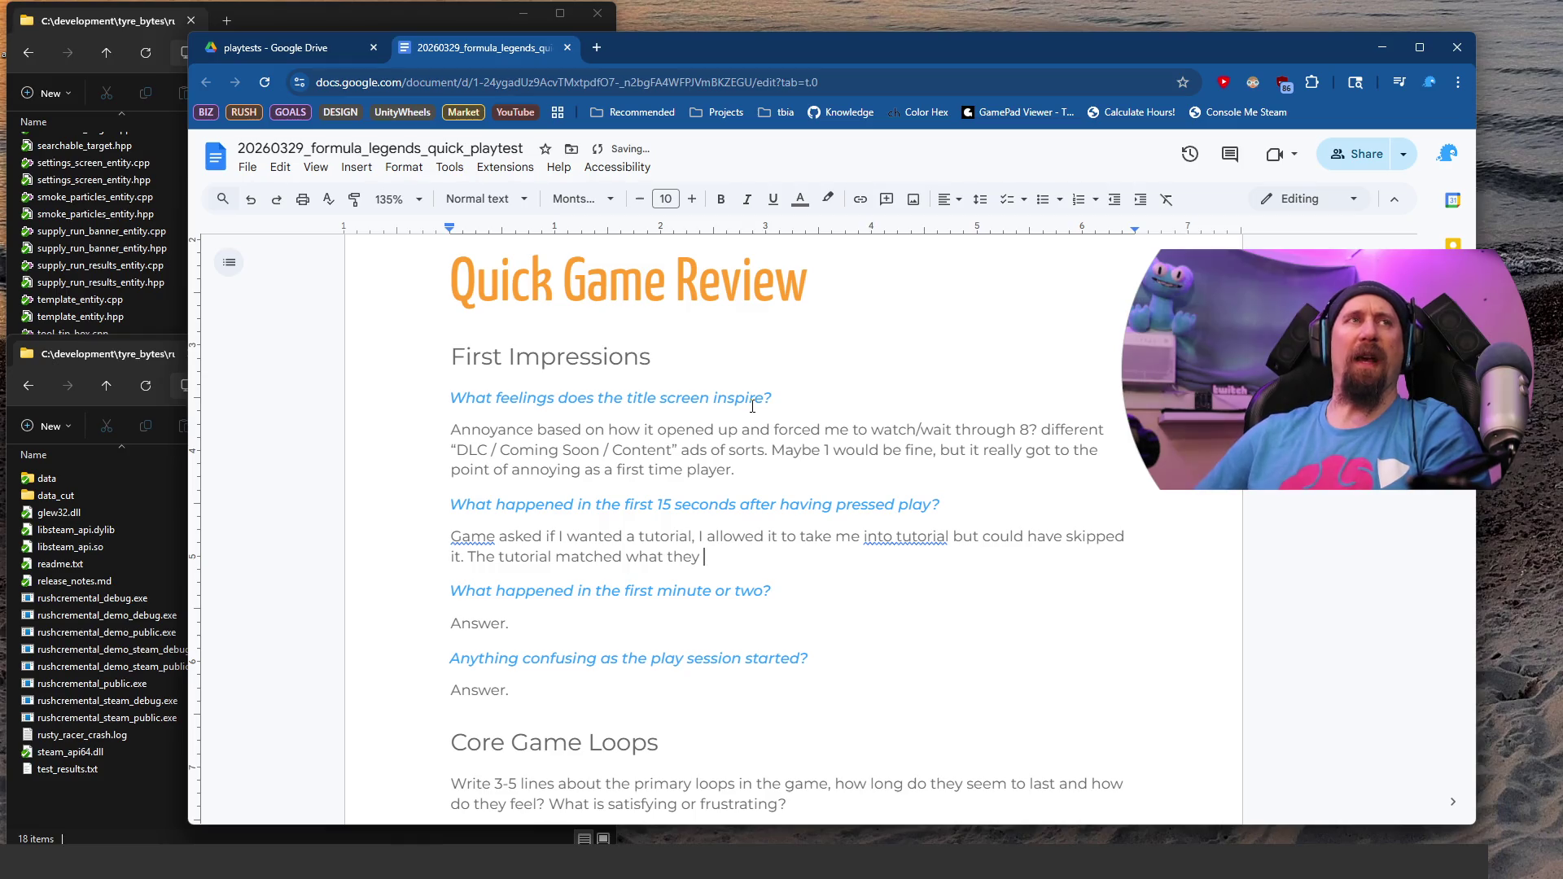
text(had in the demo.)
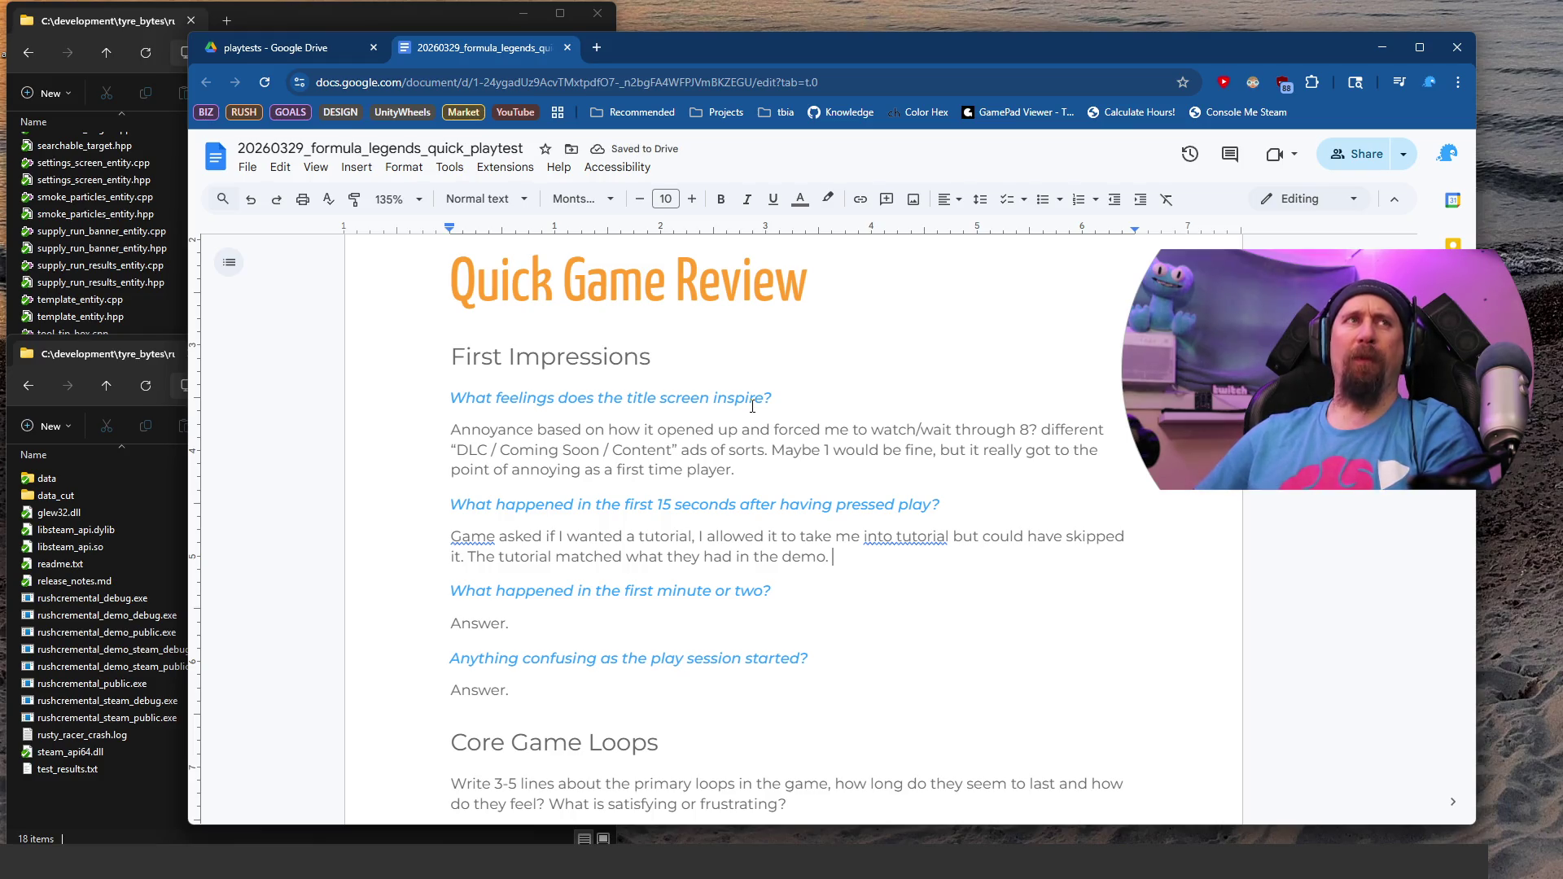
text(They w)
key(BackSpace)
text(could )
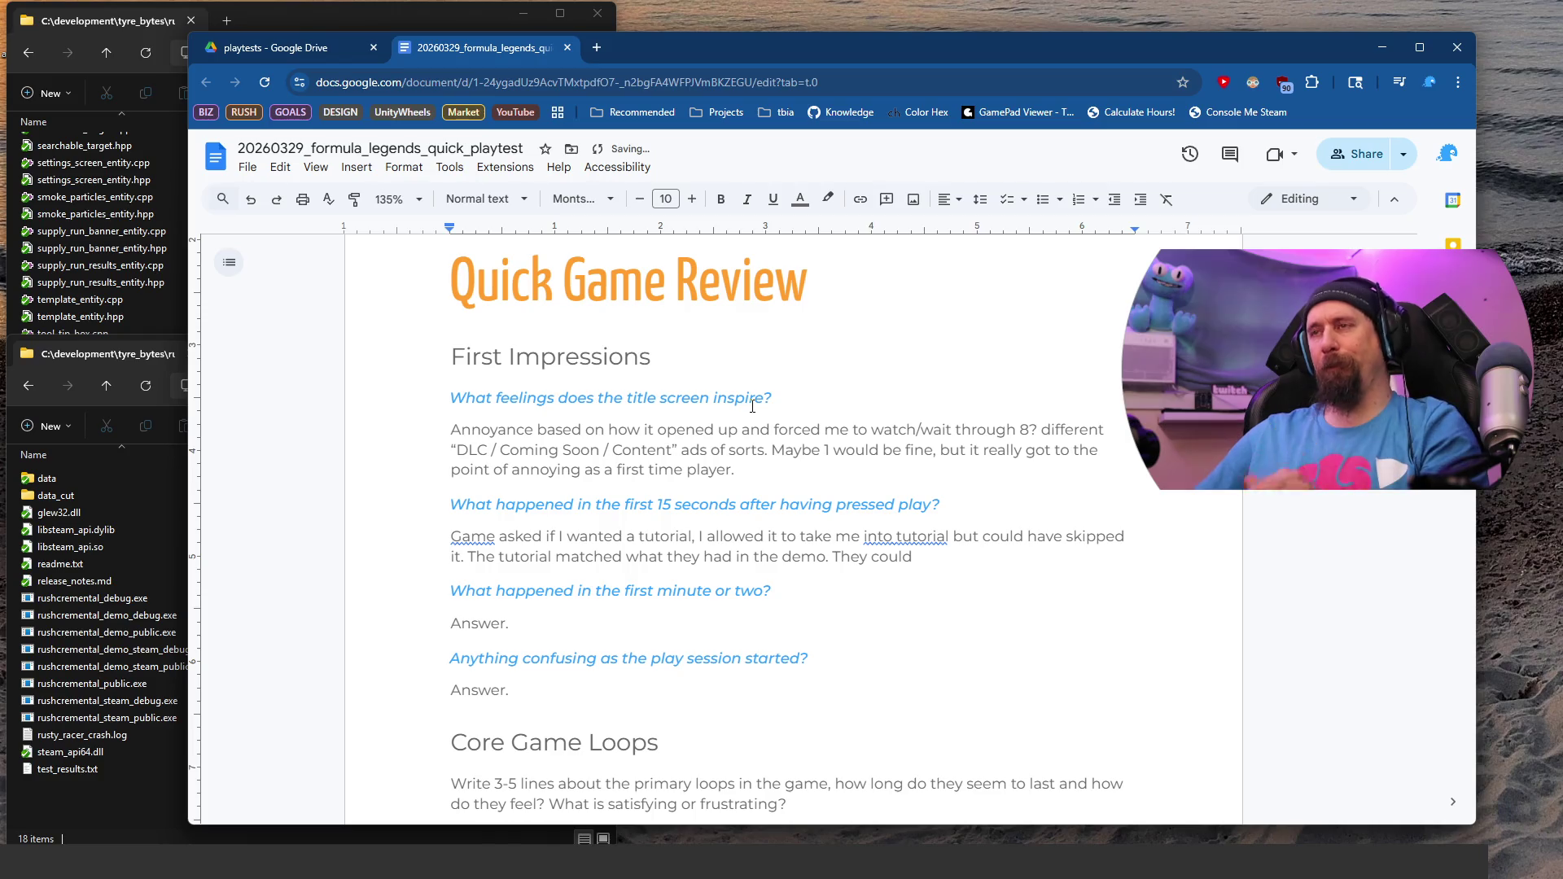
text(pause)
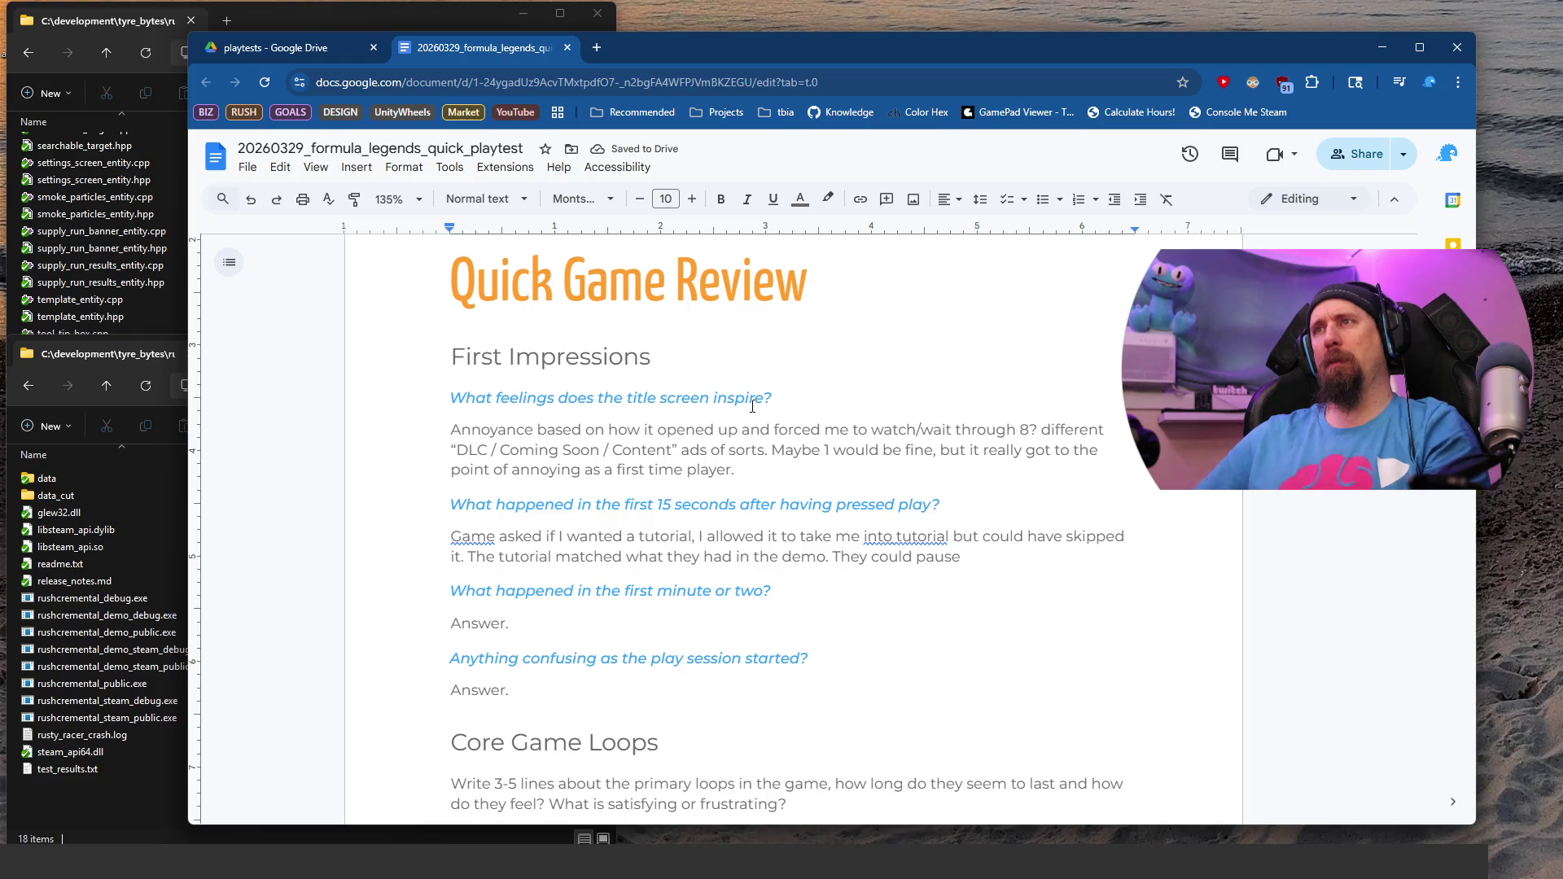
key(ctrl+Left)
key(ctrl+Left)
Step: Insert 'the' before tutorial and start the answer with 'The game'
text(the)
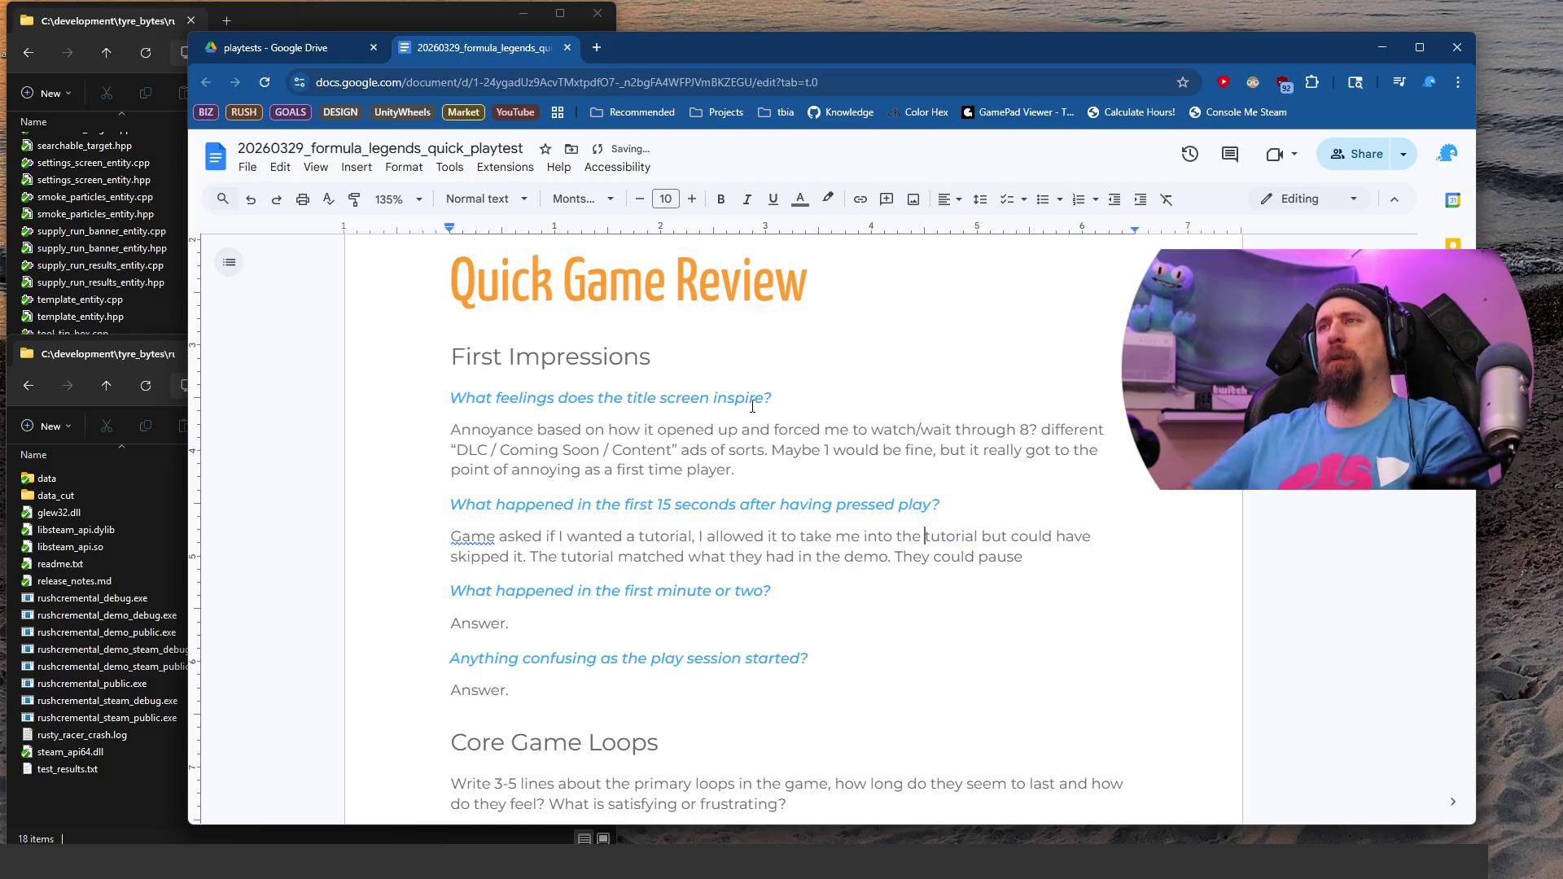
key(Home)
text(The)
key(Delete)
text(g)
key(Down)
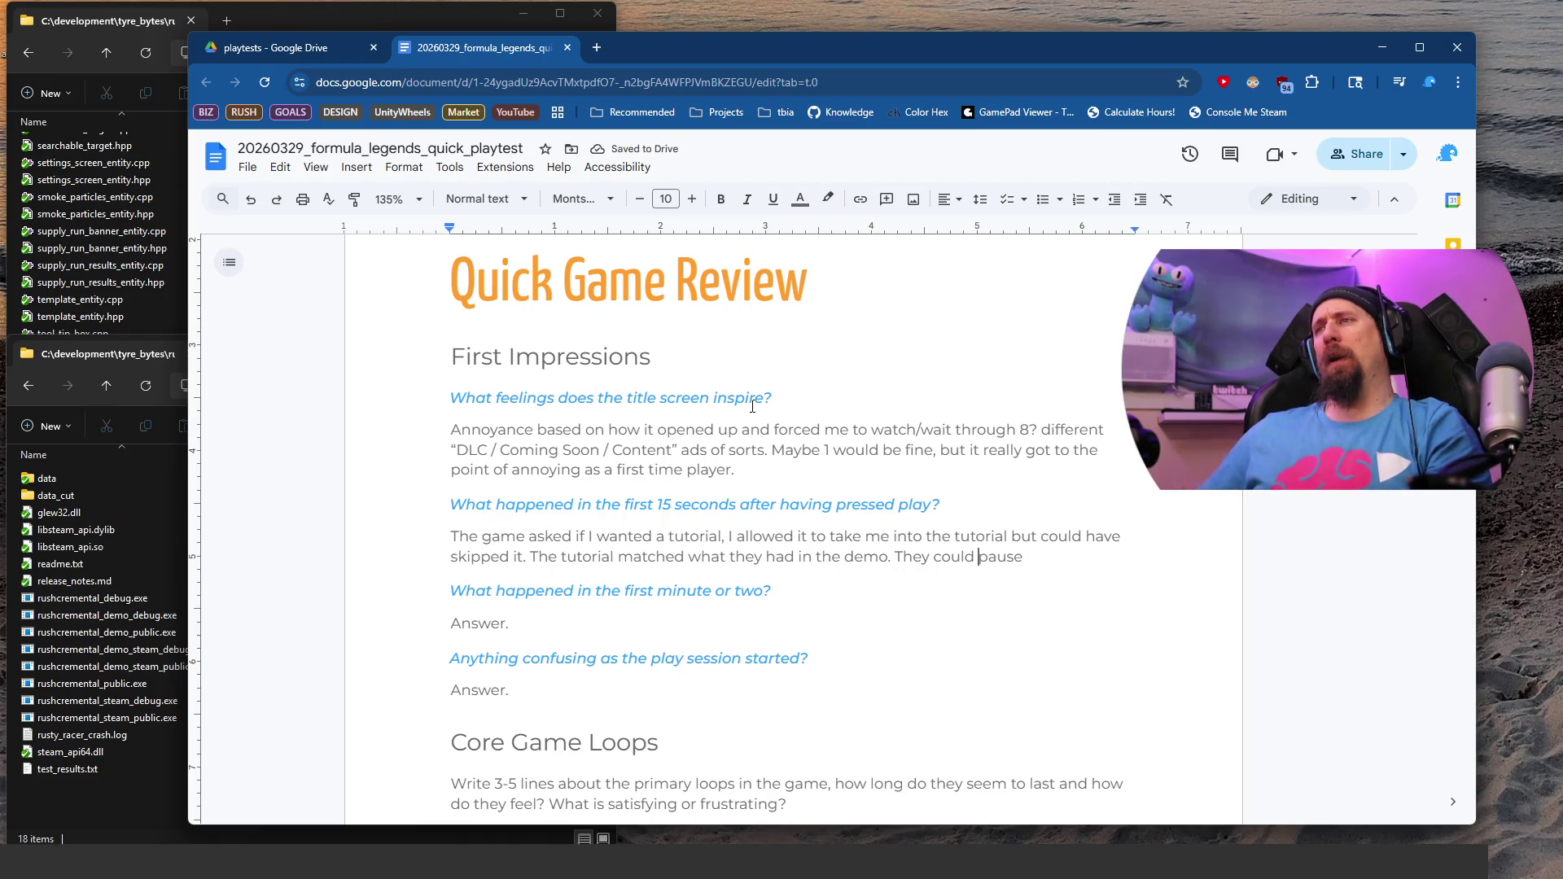
Step: Reword 'They could' as 'The tutorial would pause before certain points, but it also gave some reading…'
key(ctrl+shift+Left)
key(ctrl+shift+Left)
text(Turto)
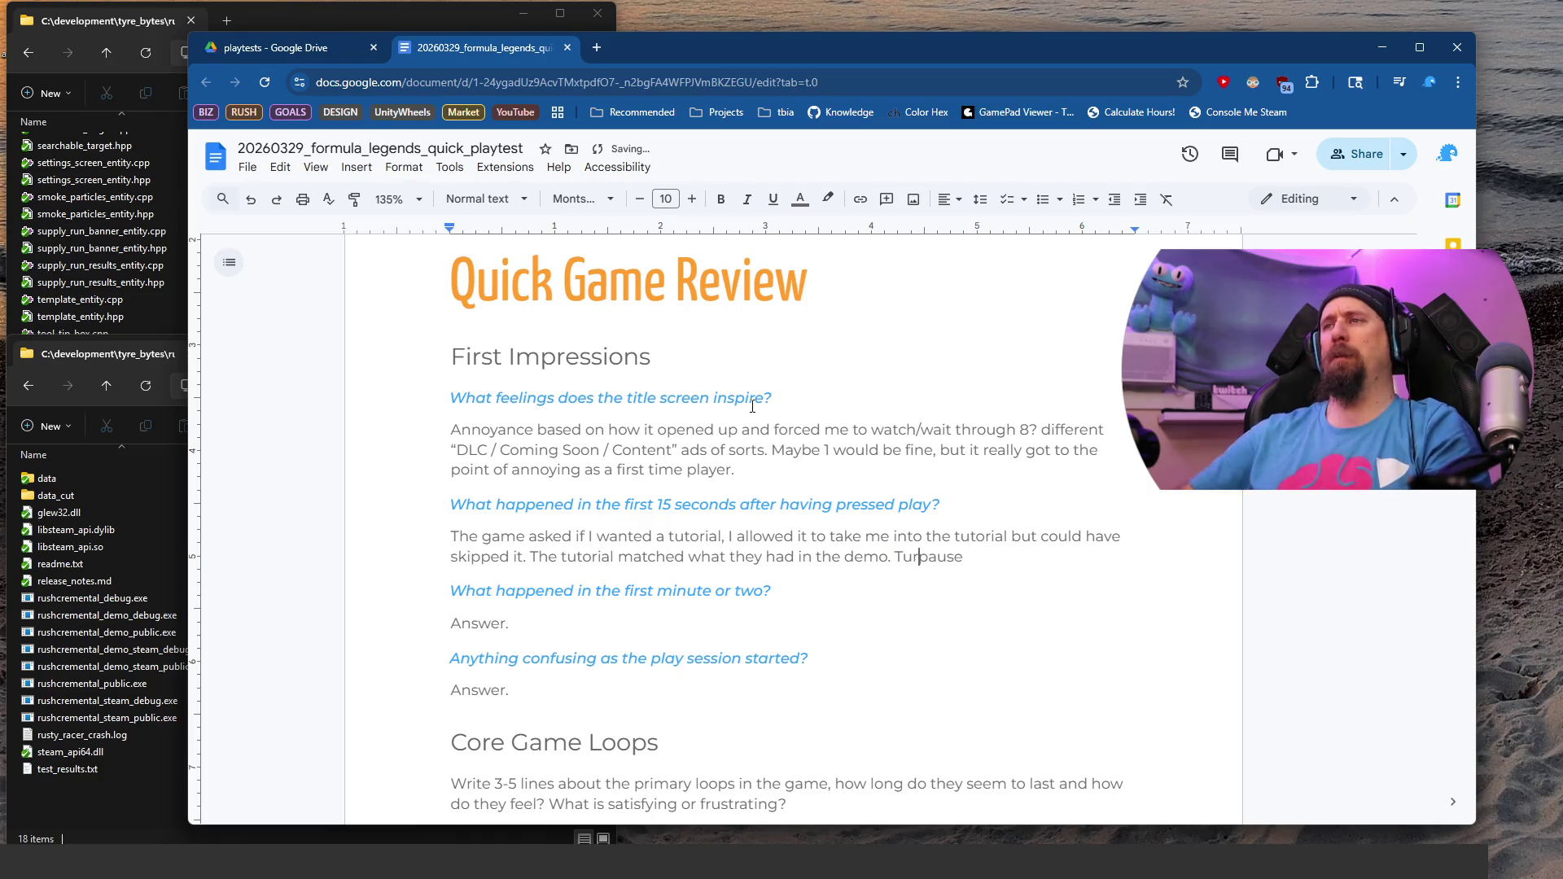
key(ctrl+BackSpace)
text(The tu)
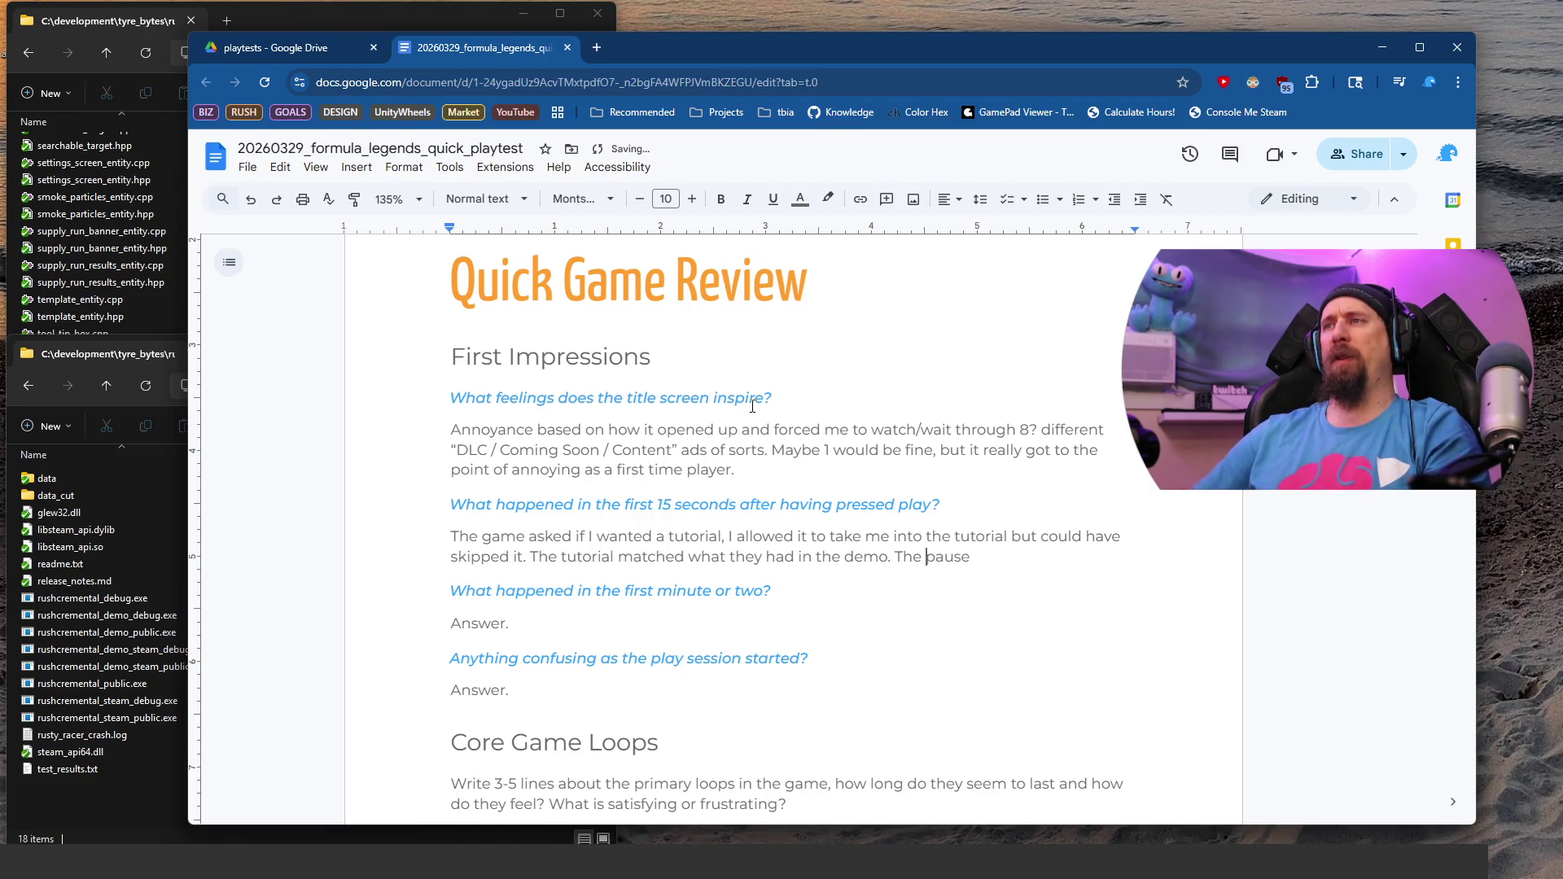
text(torial would pause )
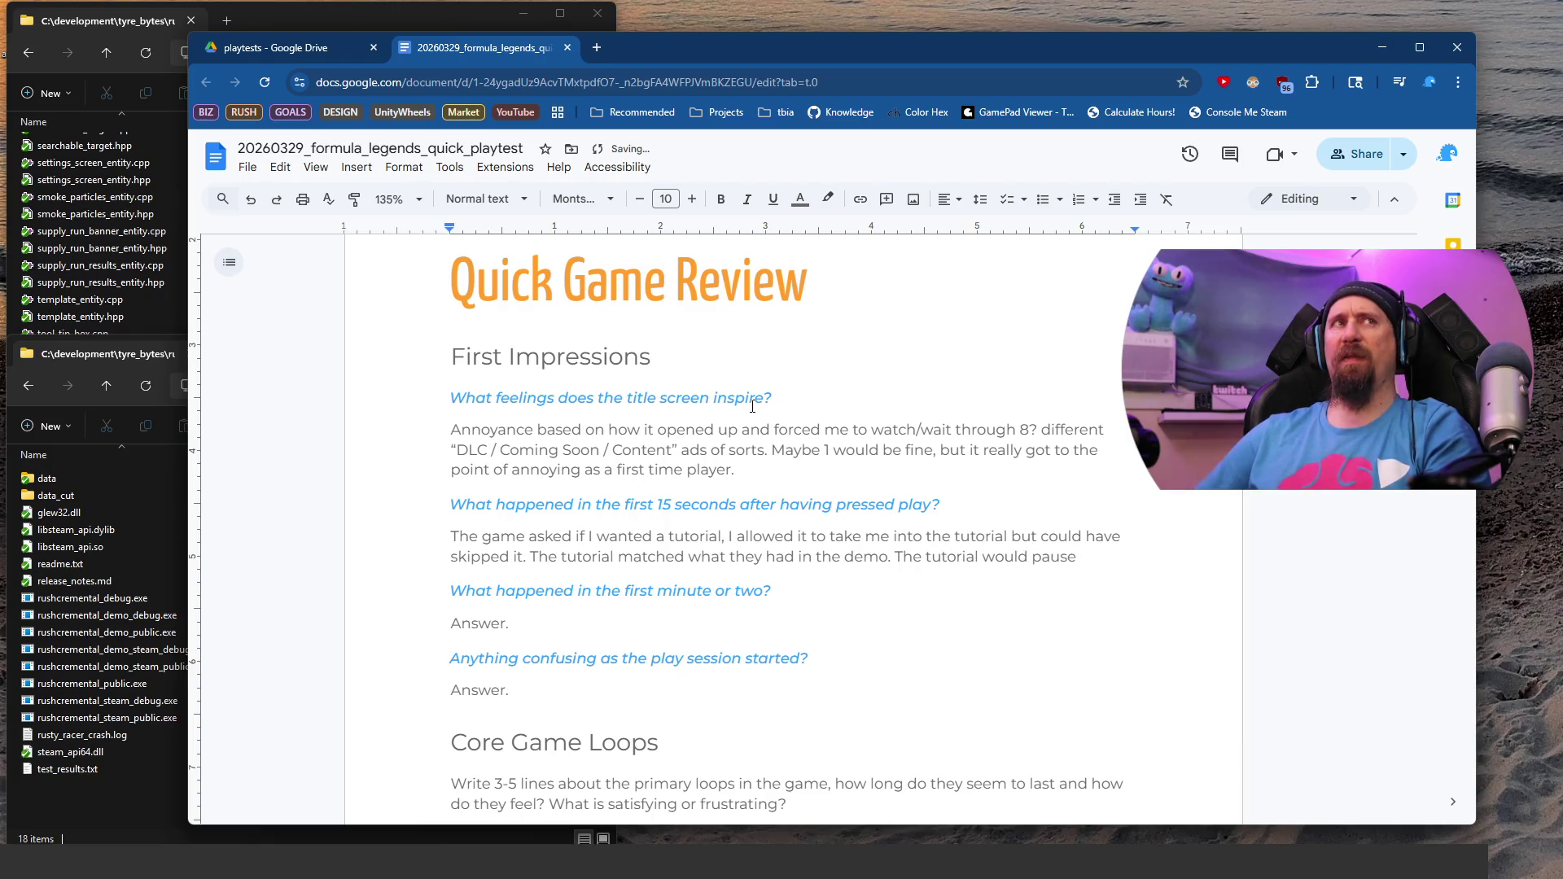
text(before cer)
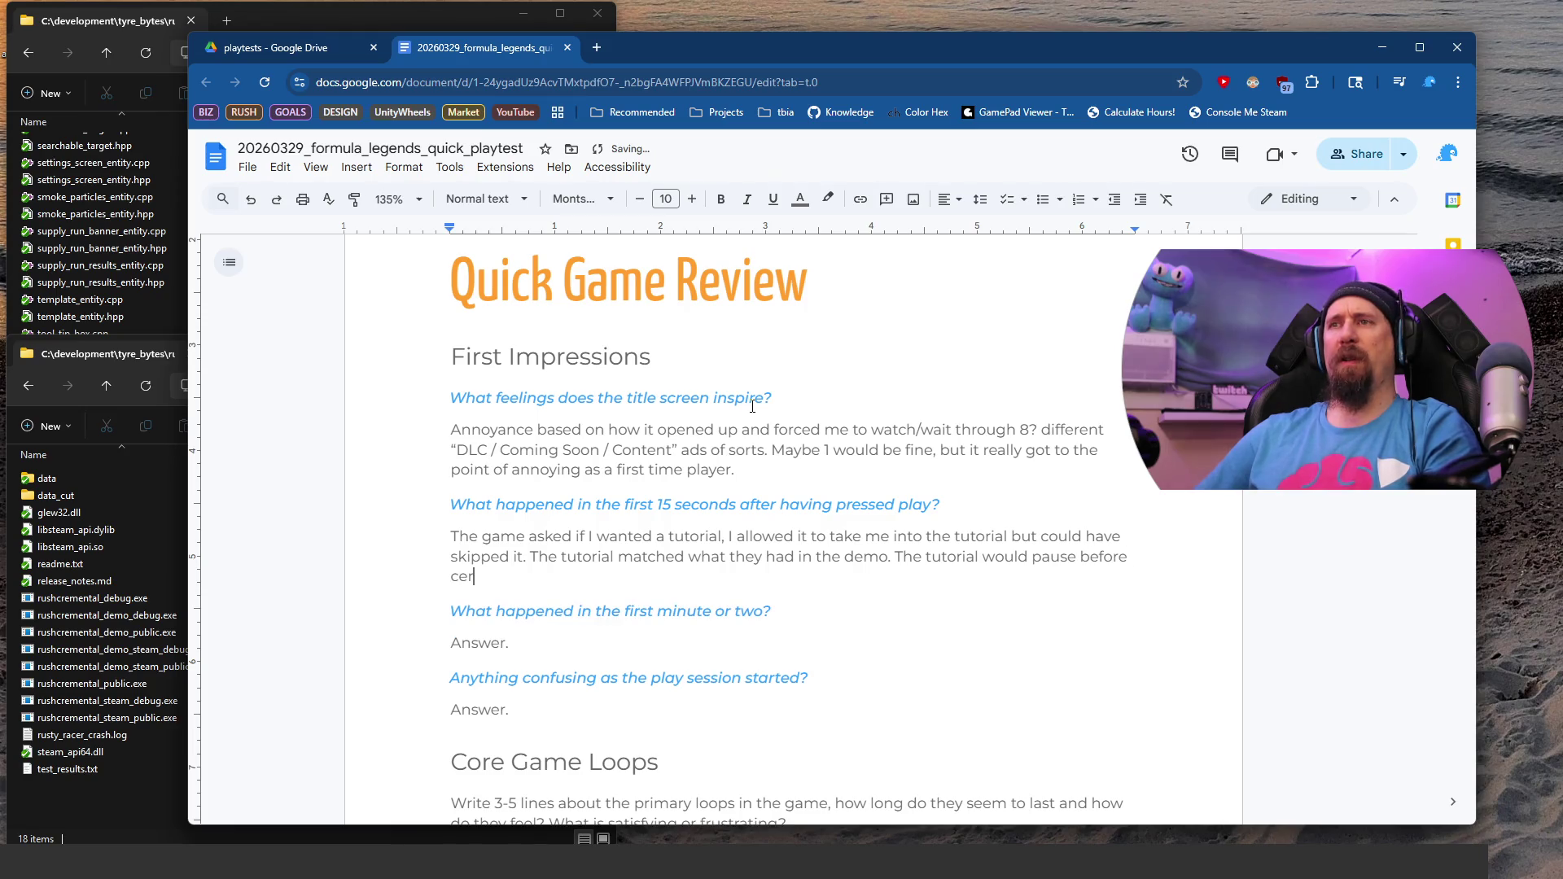
text(tain points, but it also gave some readin)
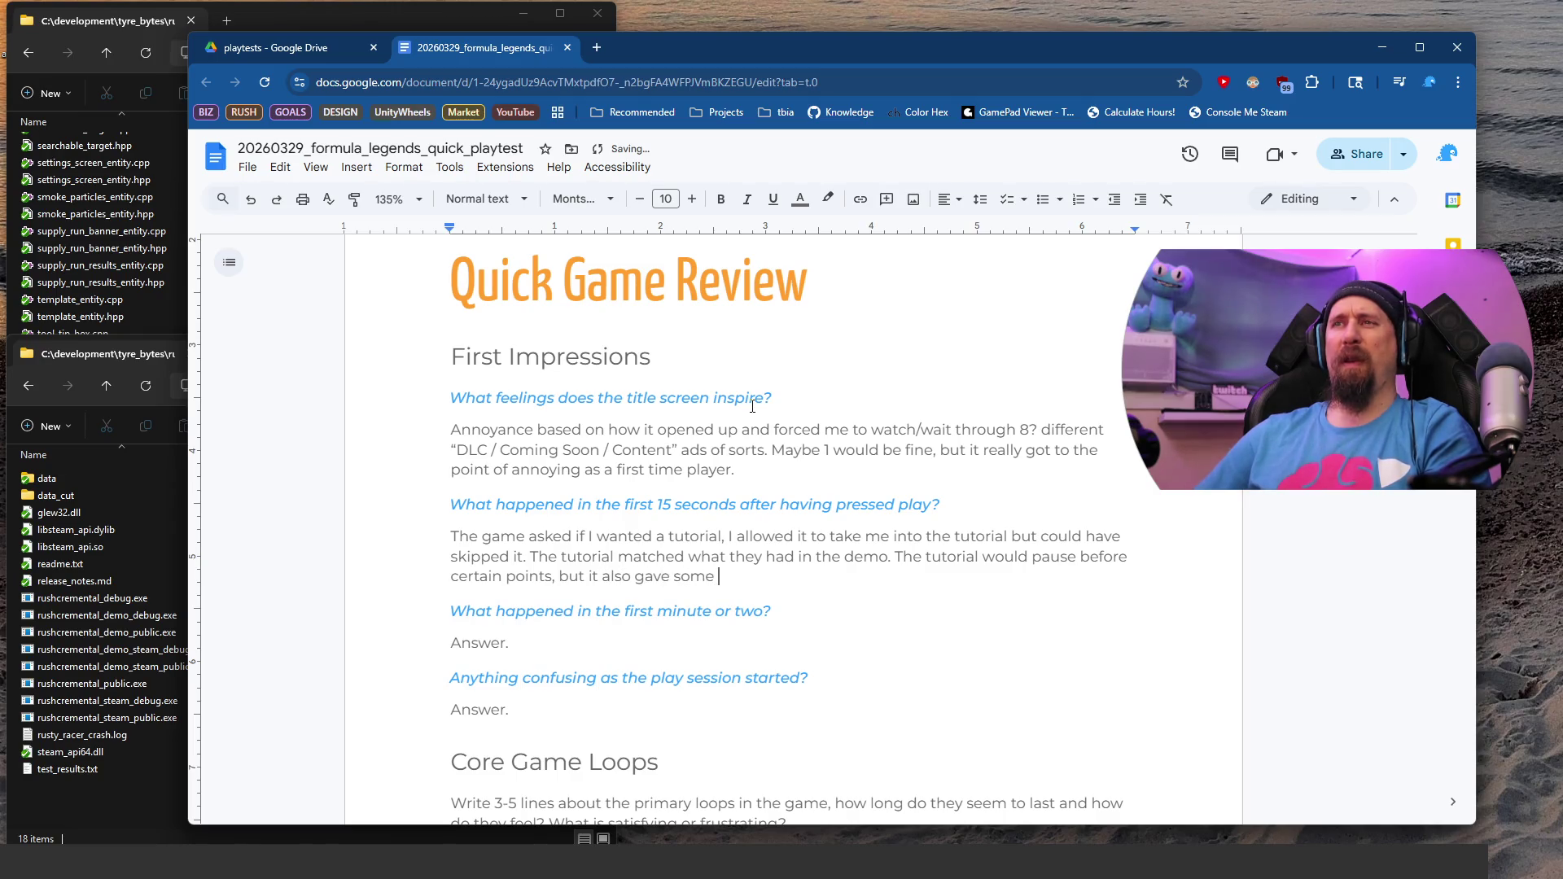
text(g without action. L)
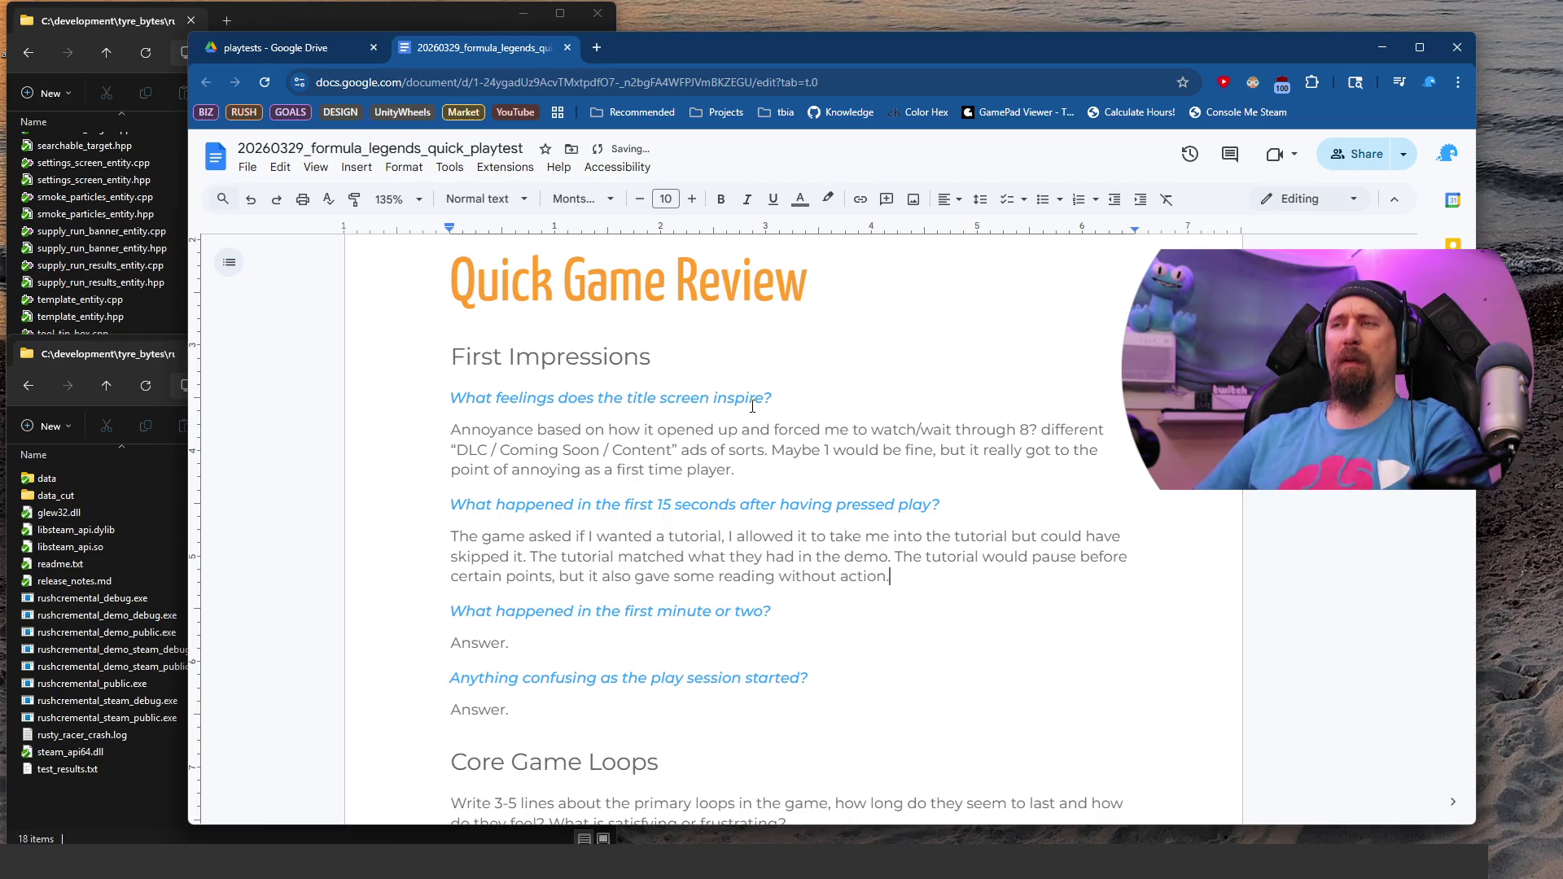
text(ike when )
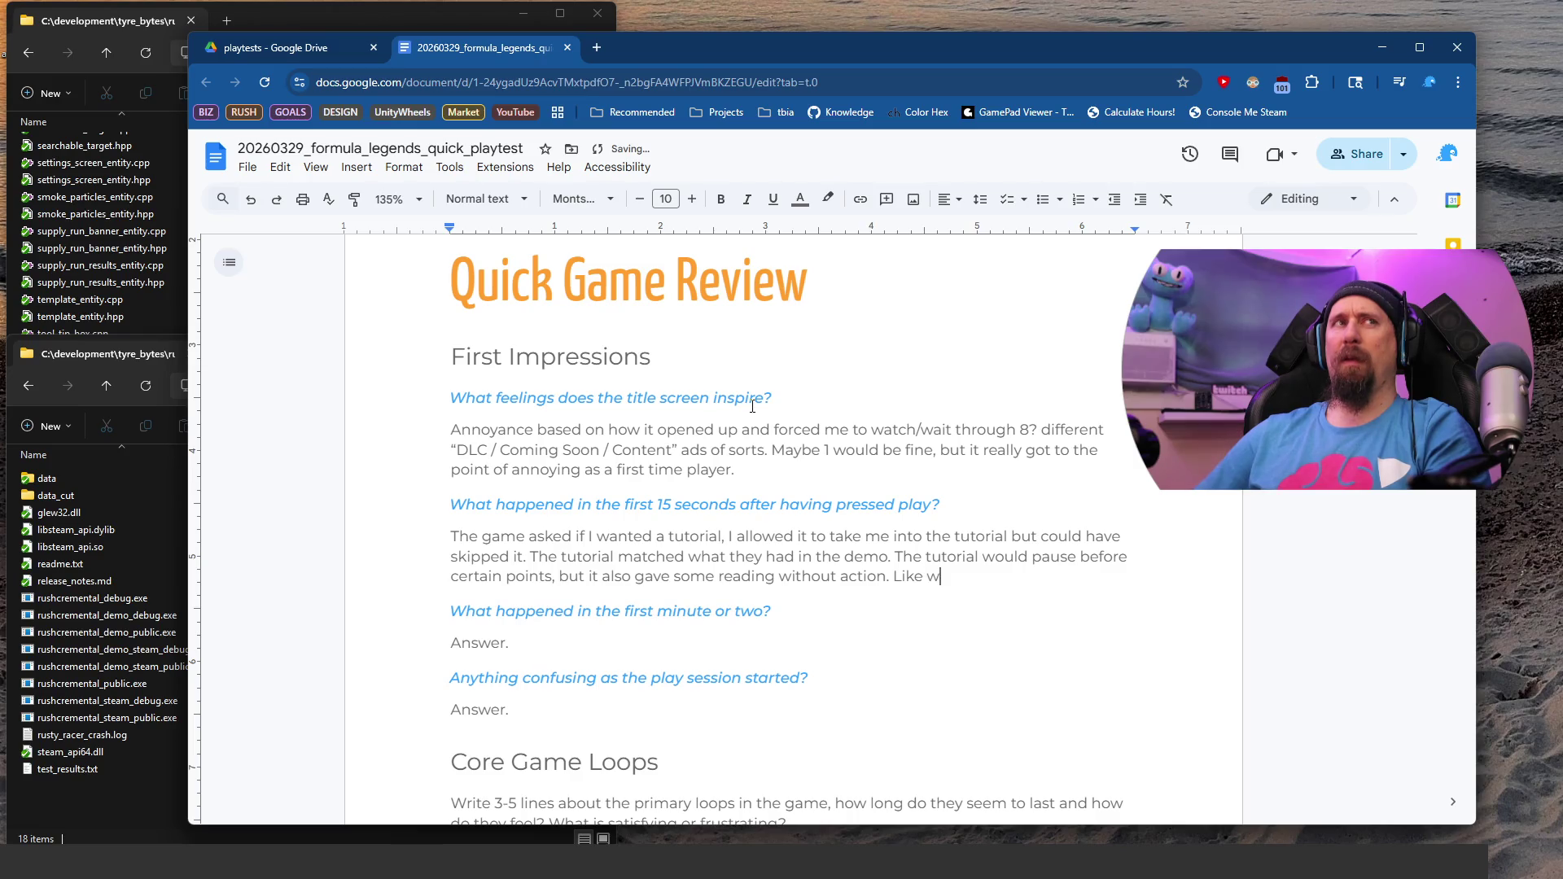
text(they)
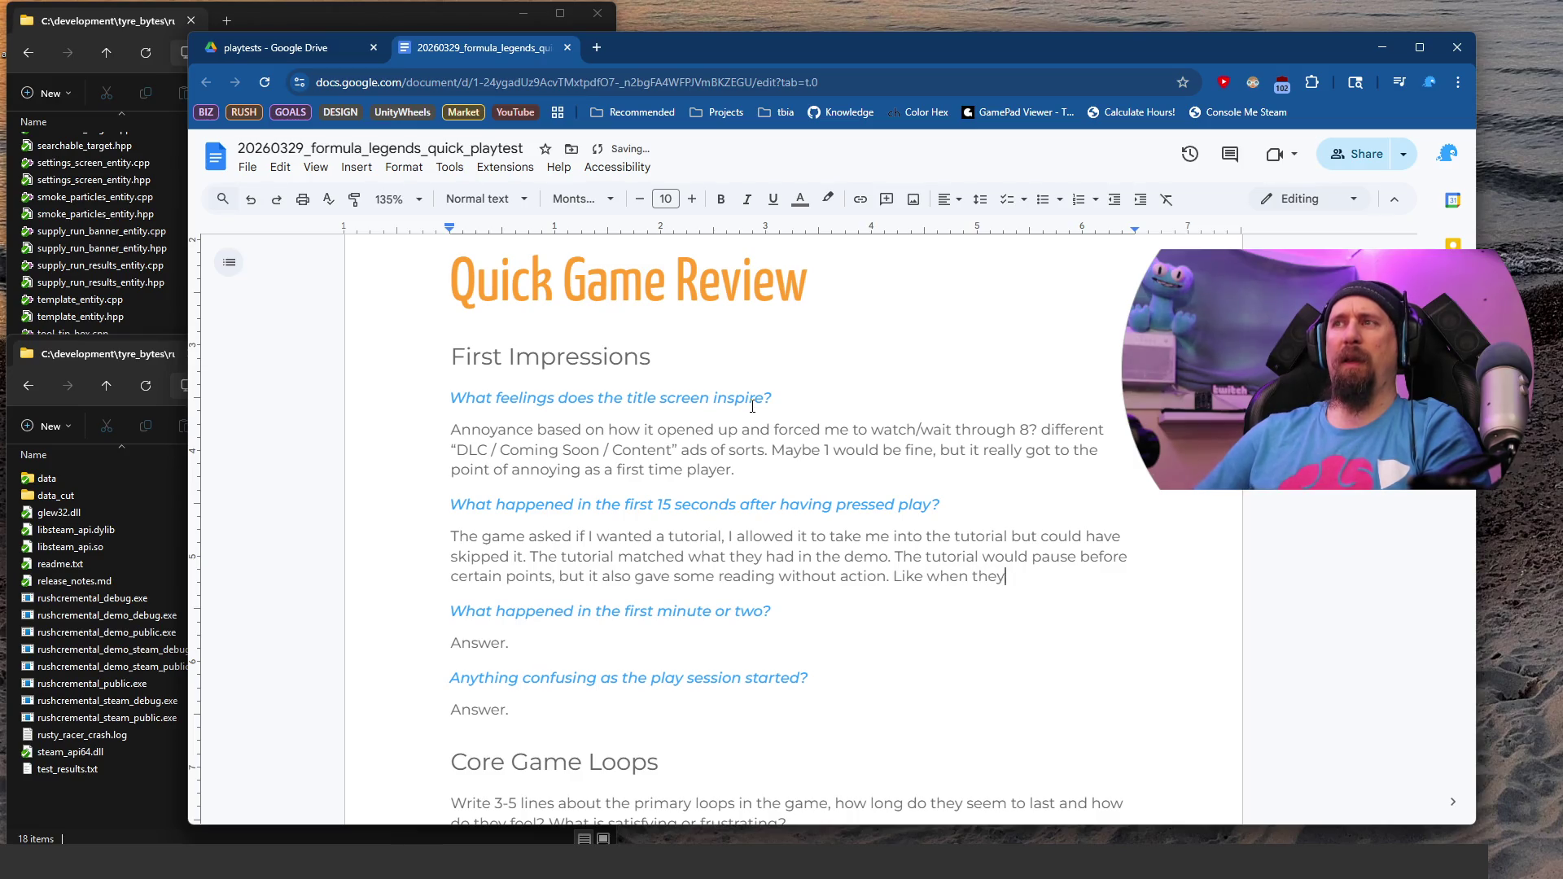
text( said “press gas”)
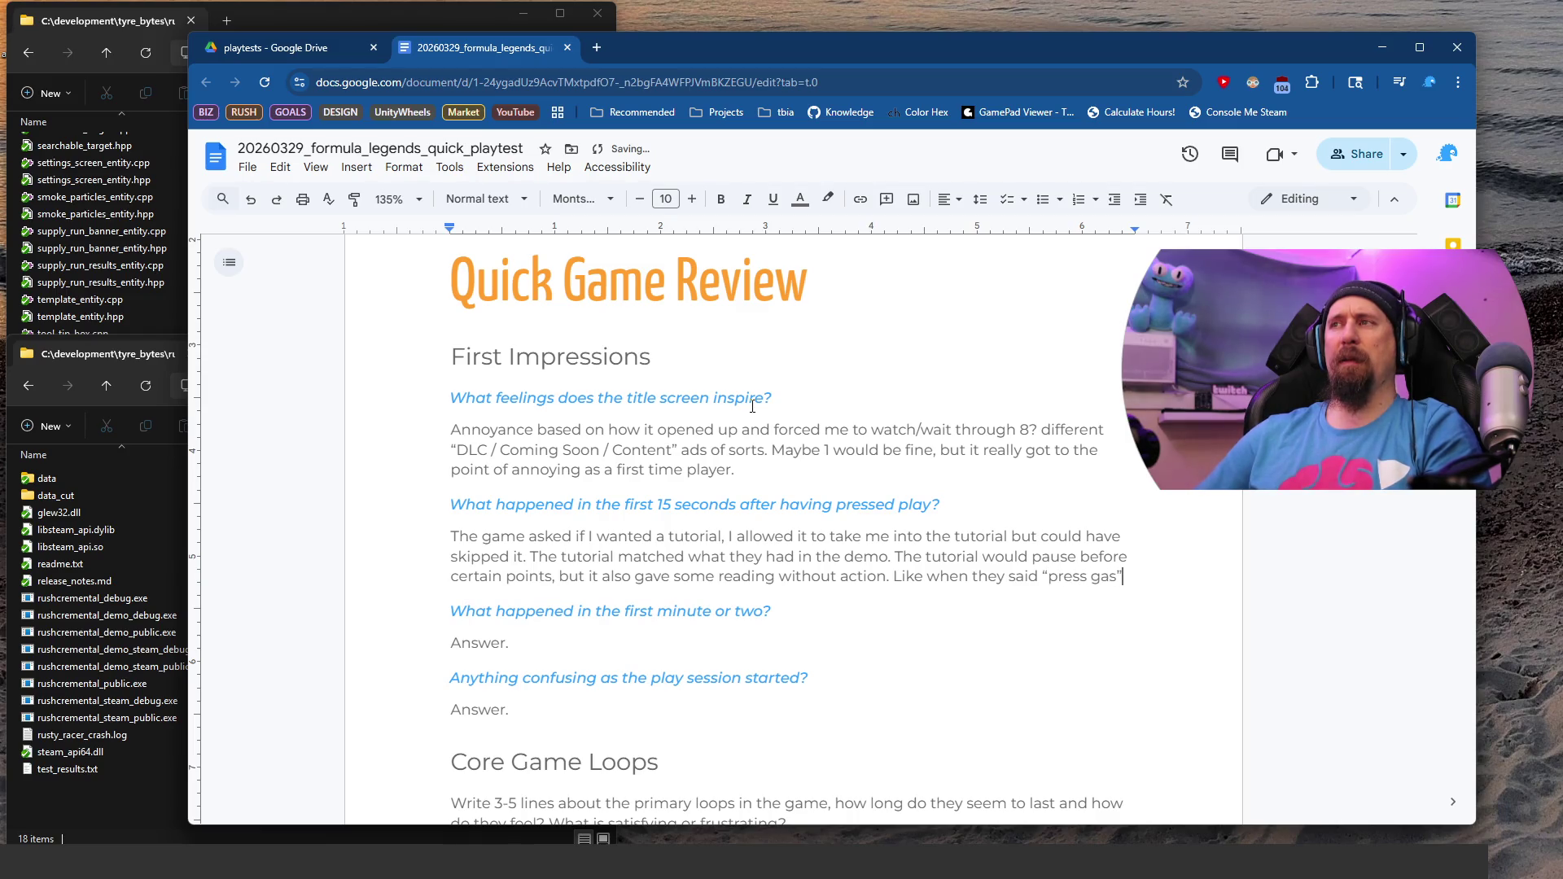
Step: Add that the "press RT for gas" line was only a reading prompt and should have started the car
key(Left)
text(RY for)
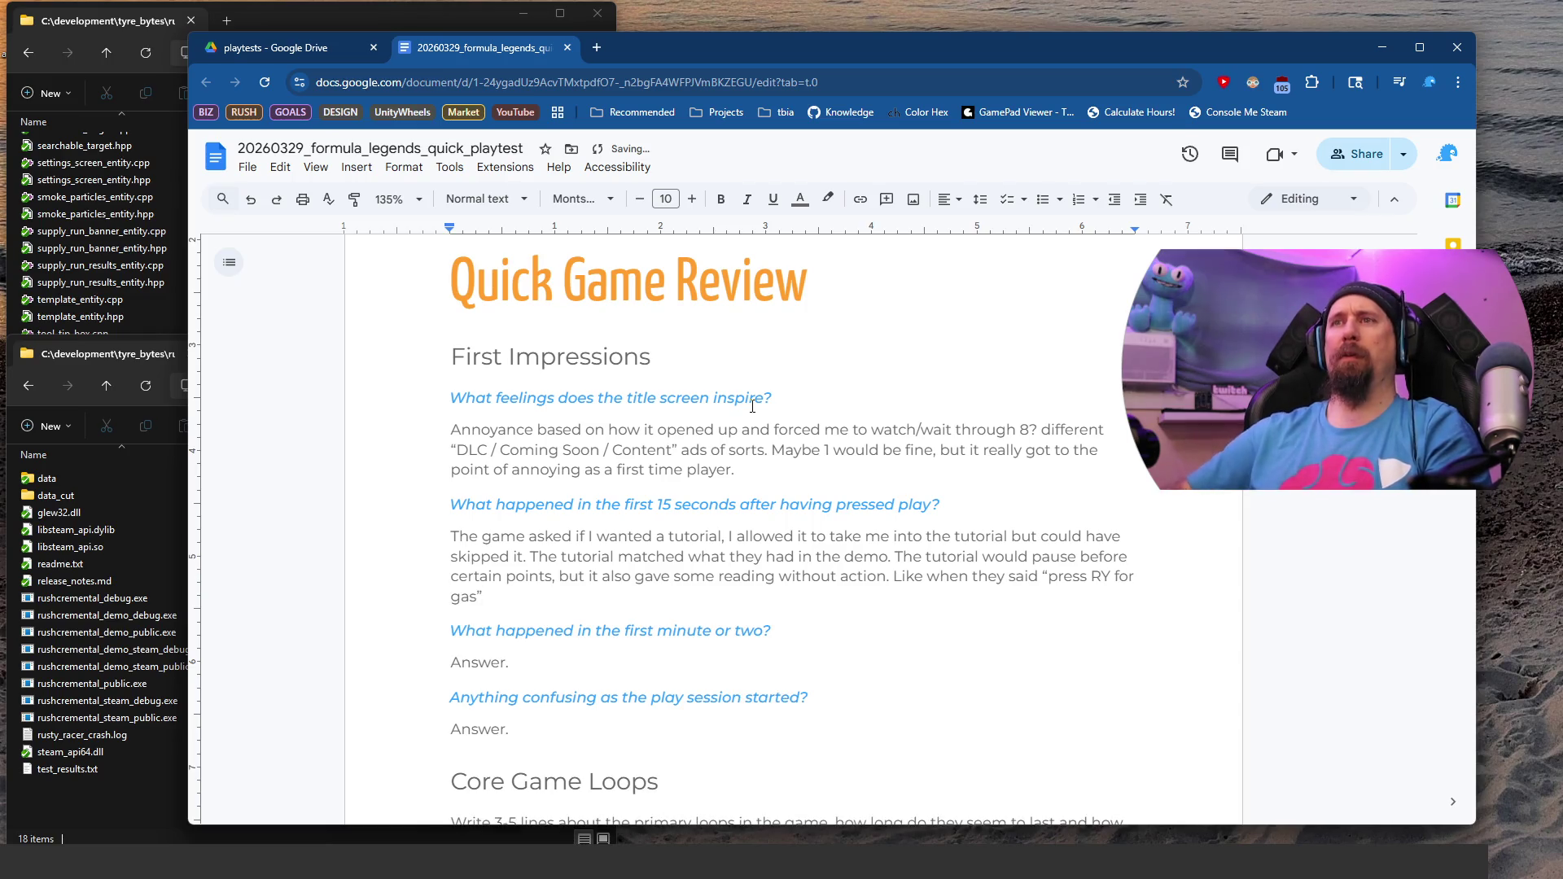
key(Left)
key(Left)
key(Left)
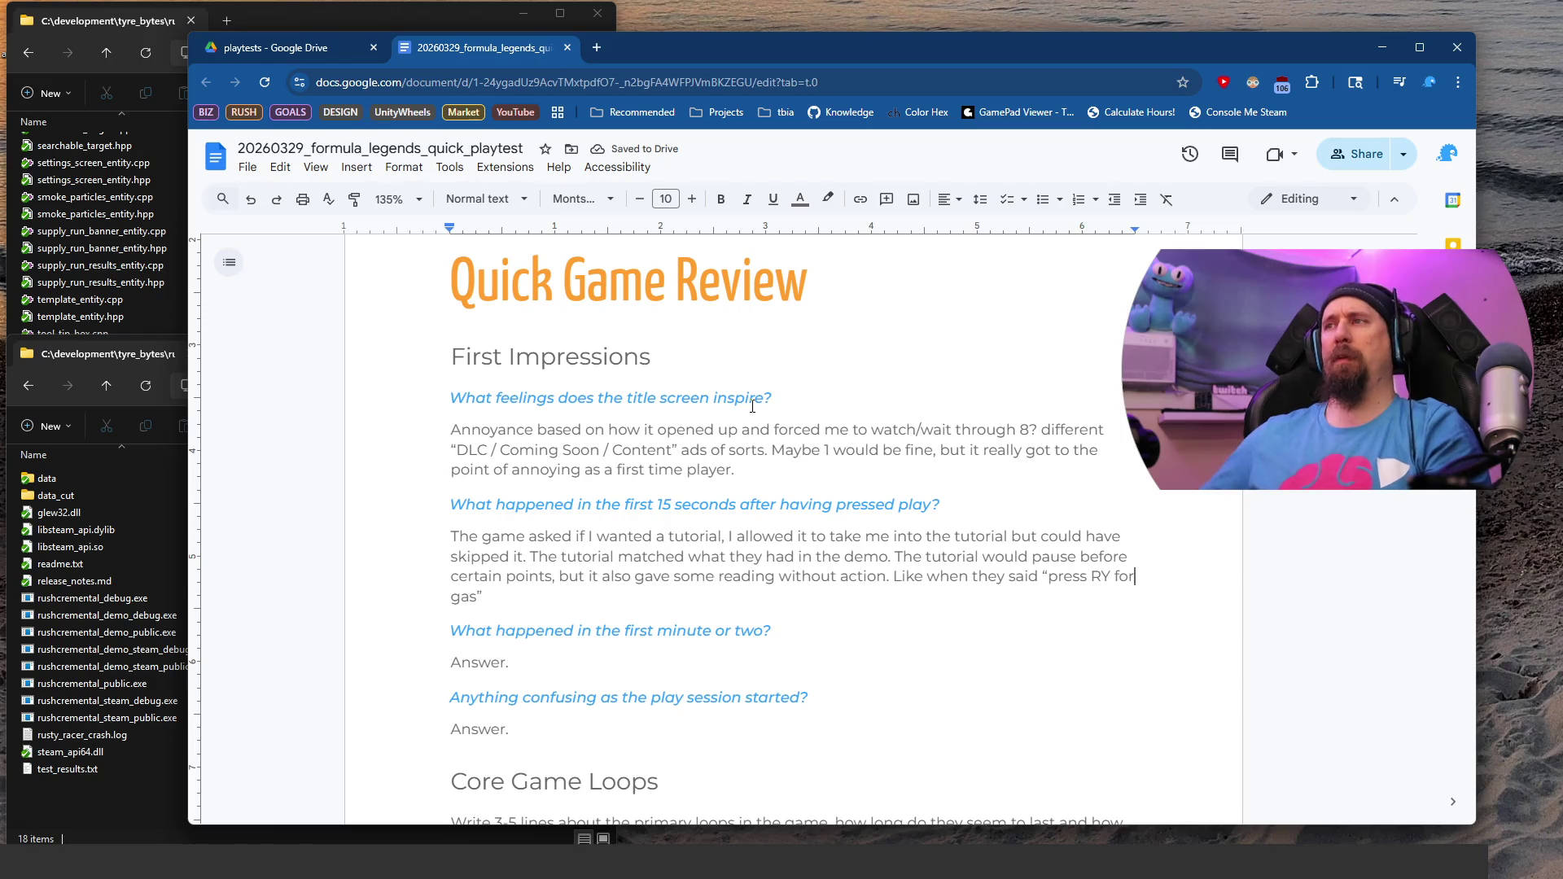
key(BackSpace)
text(T)
key(Down)
text(they said “press RT for gas” i)
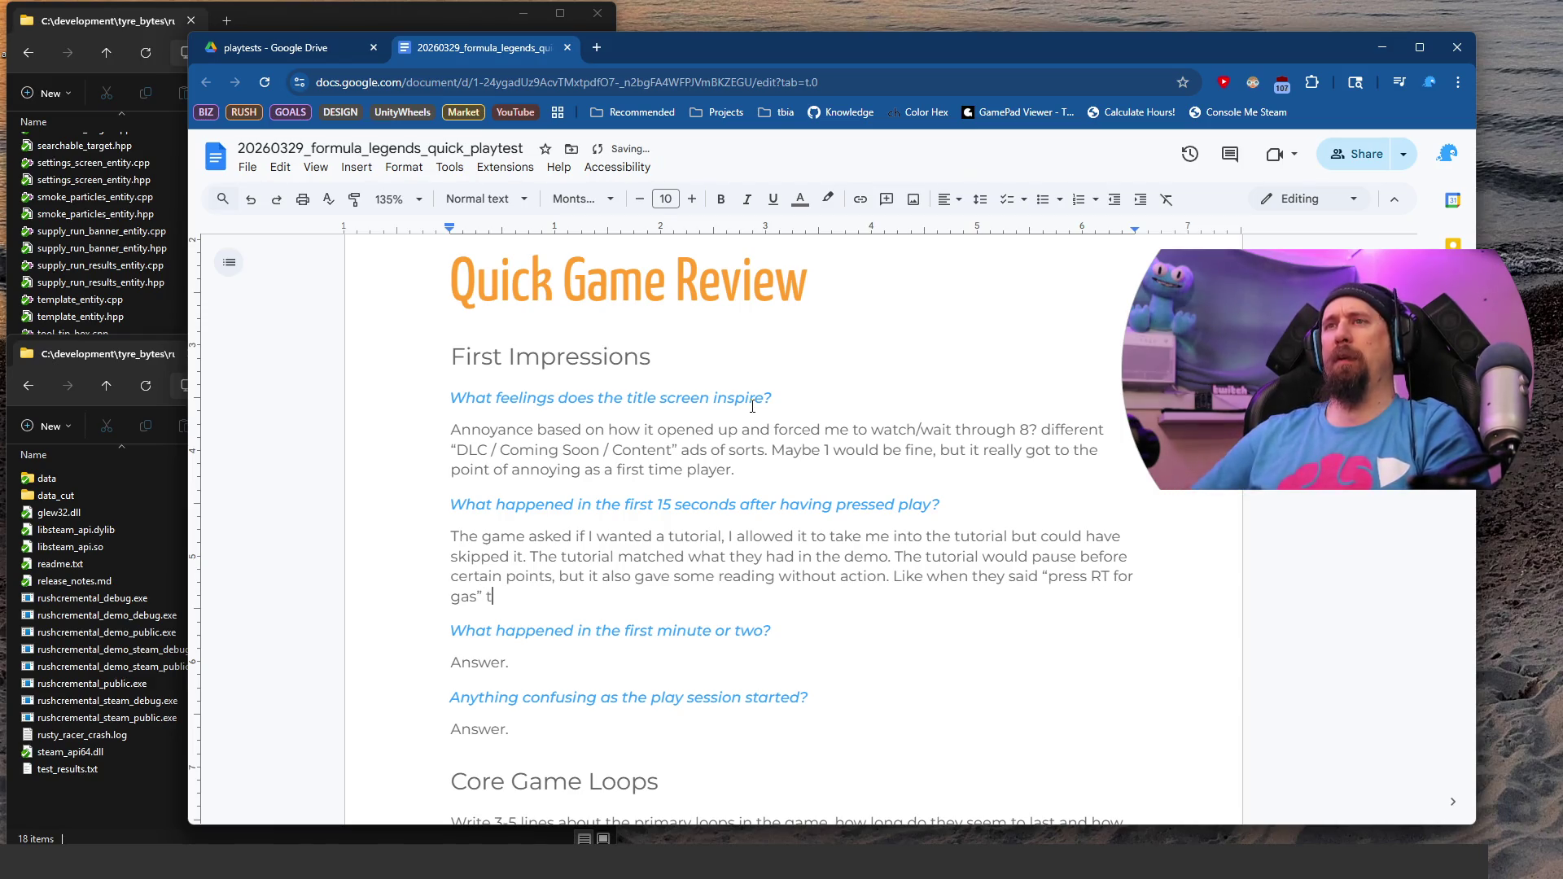
text(t would)
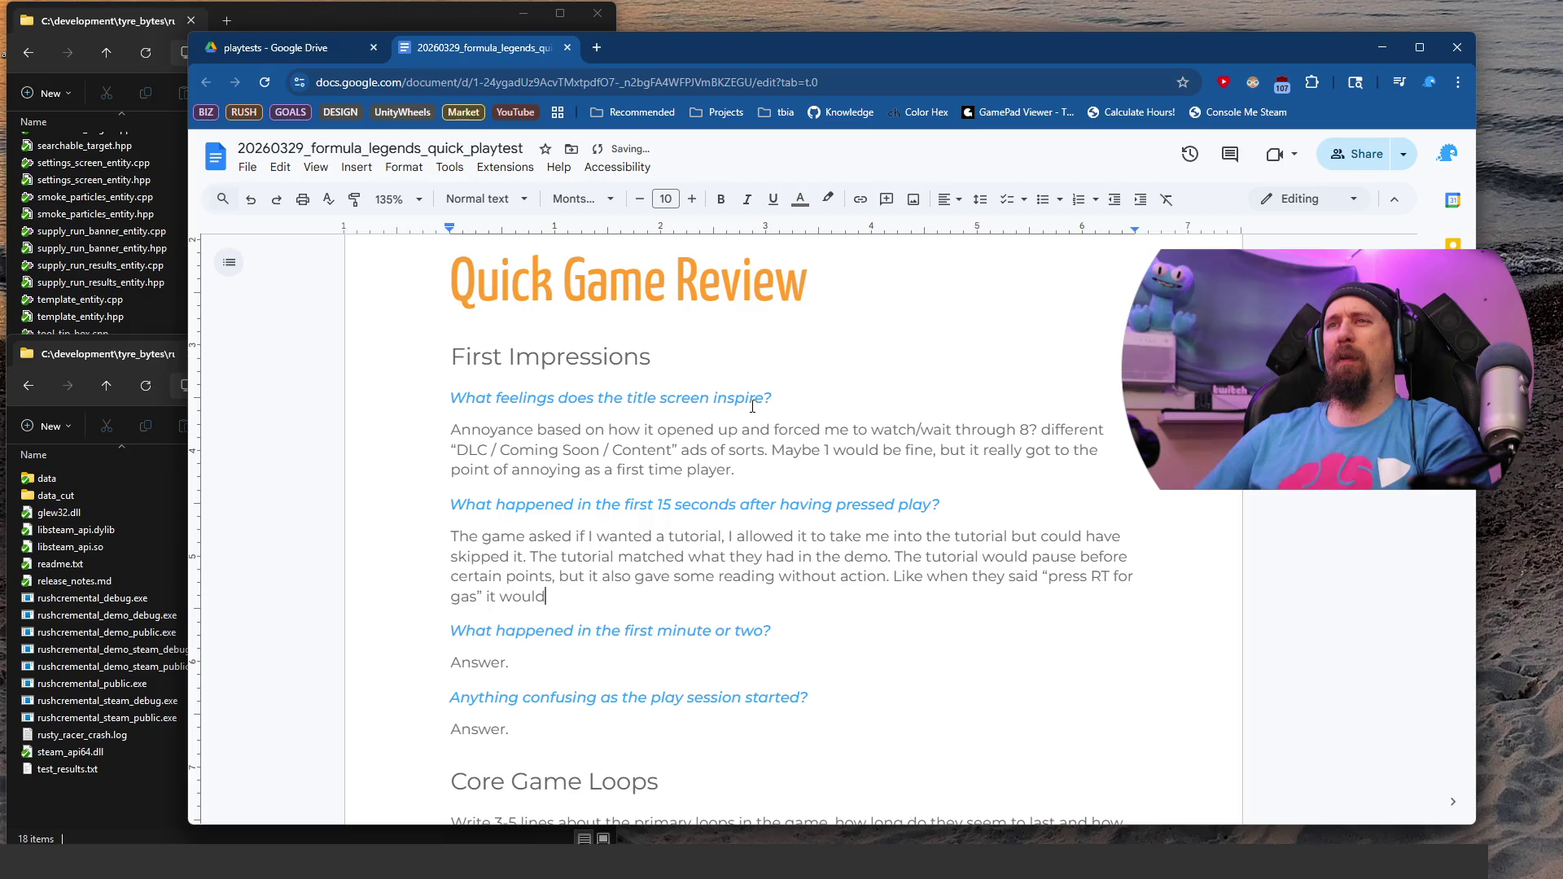
text( have been slig)
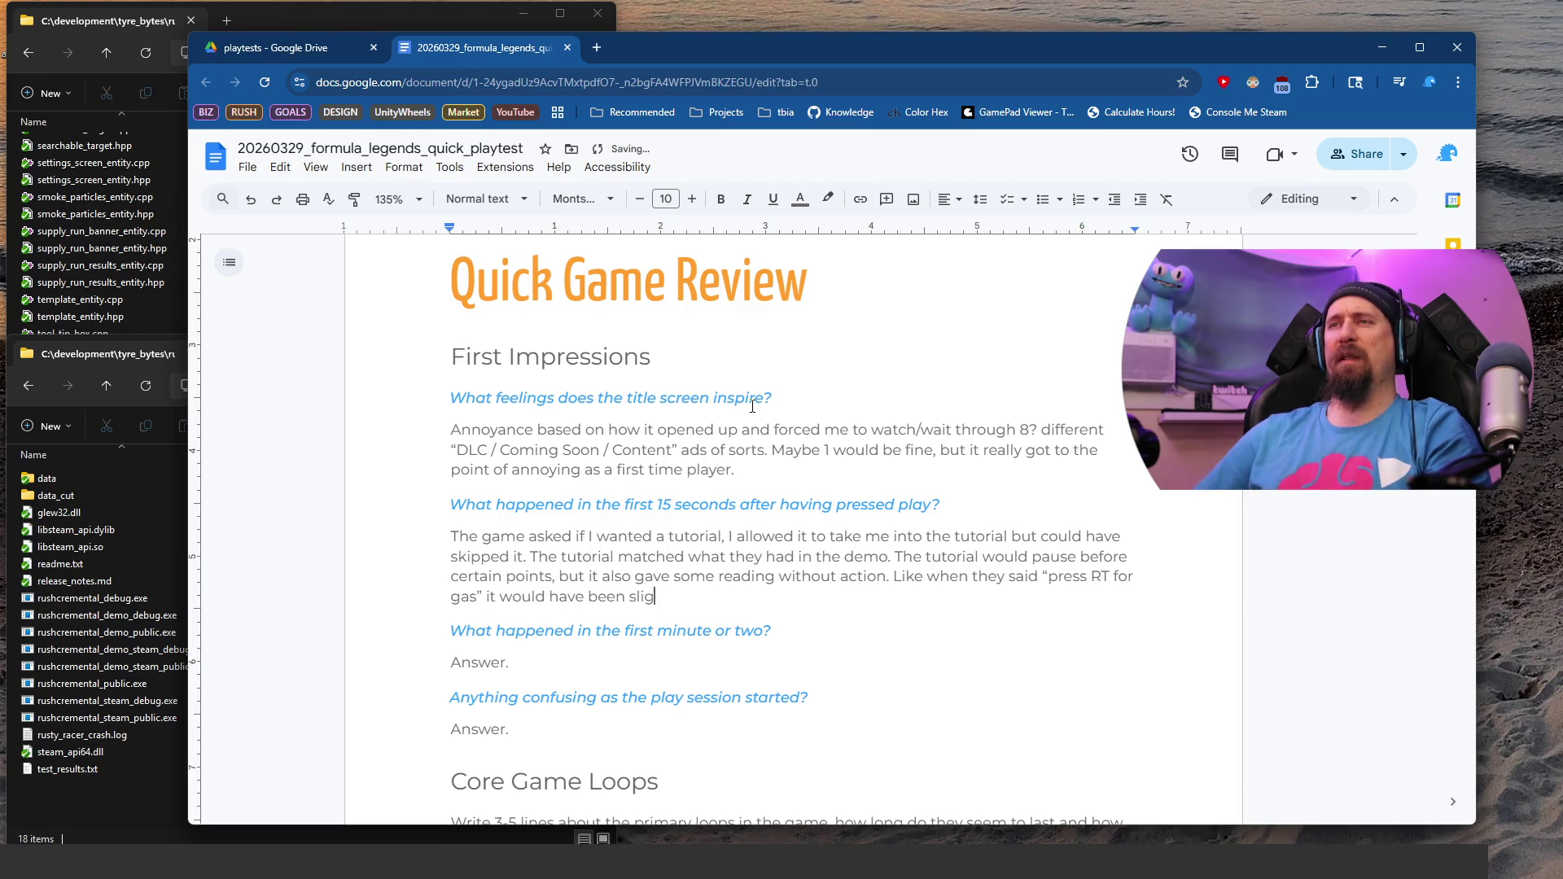
text(htly sm)
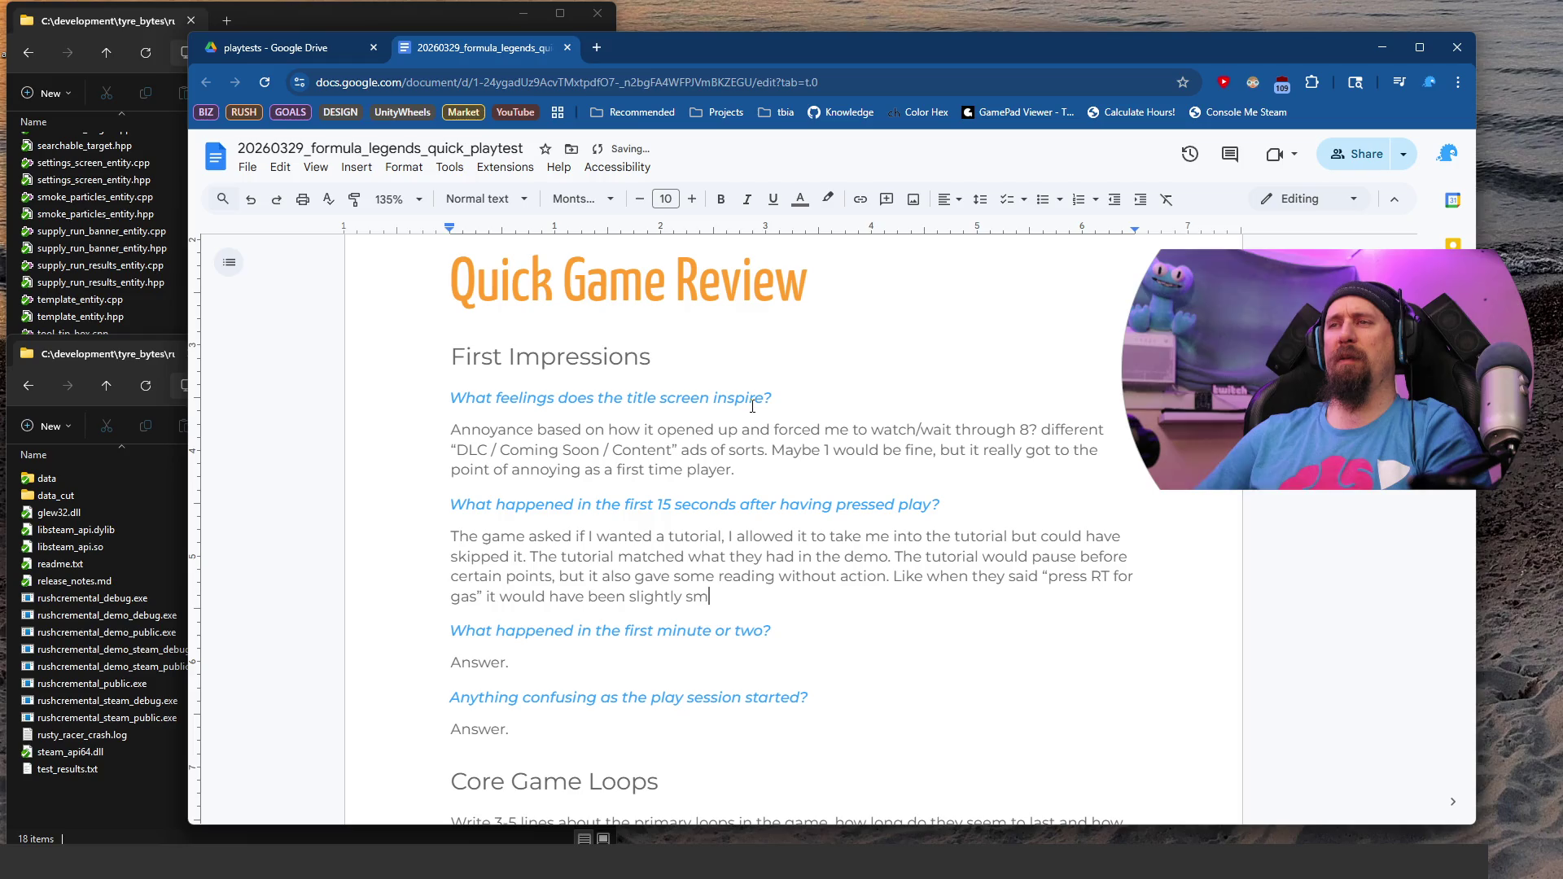
text(oother to let that start )
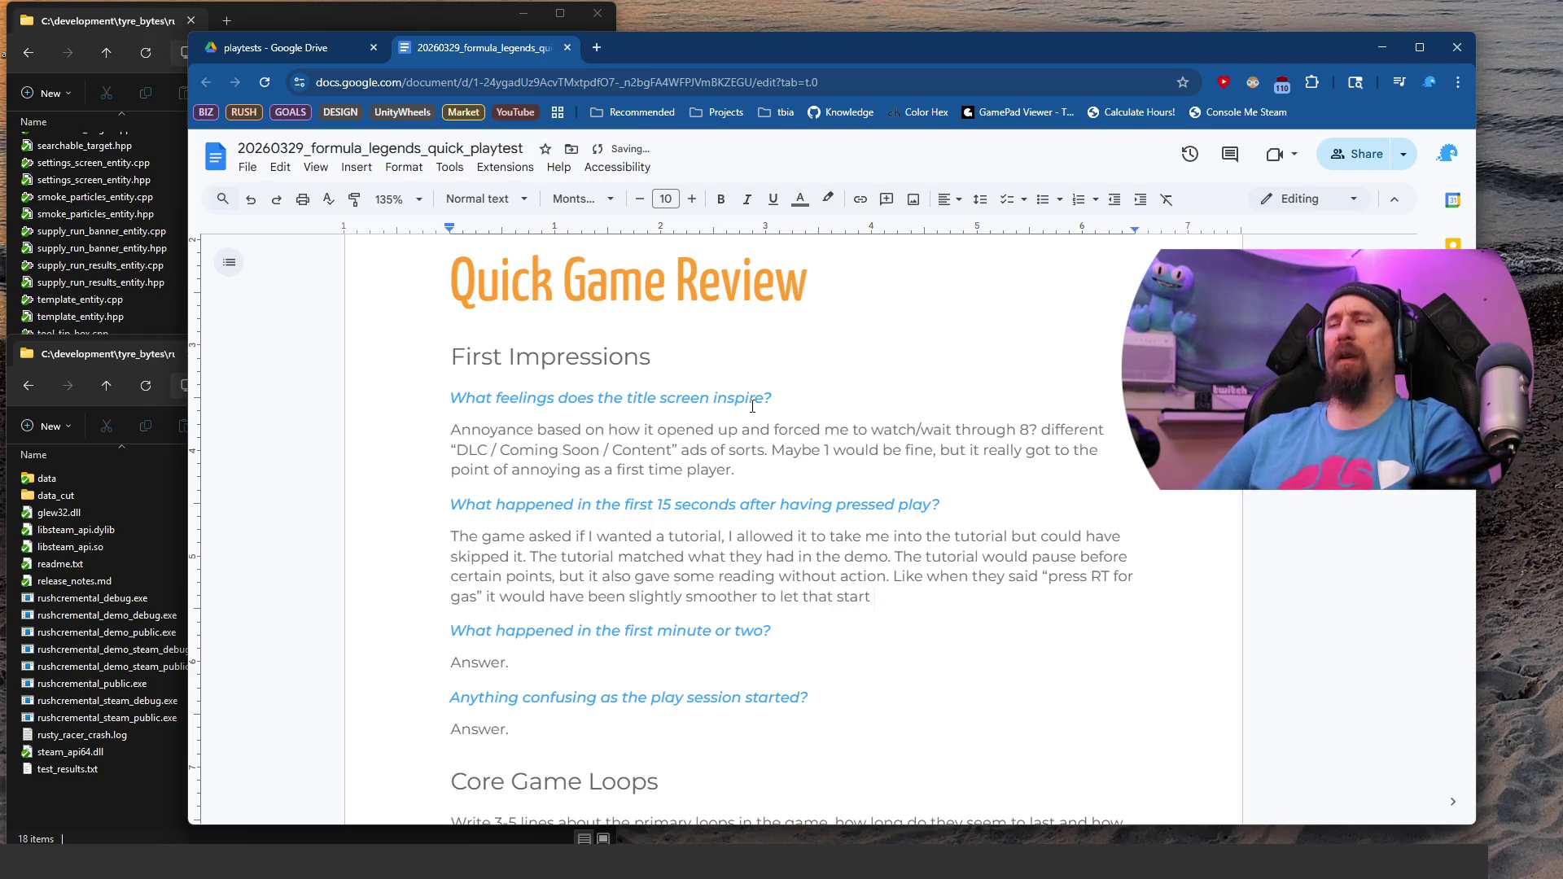
text(moving the car)
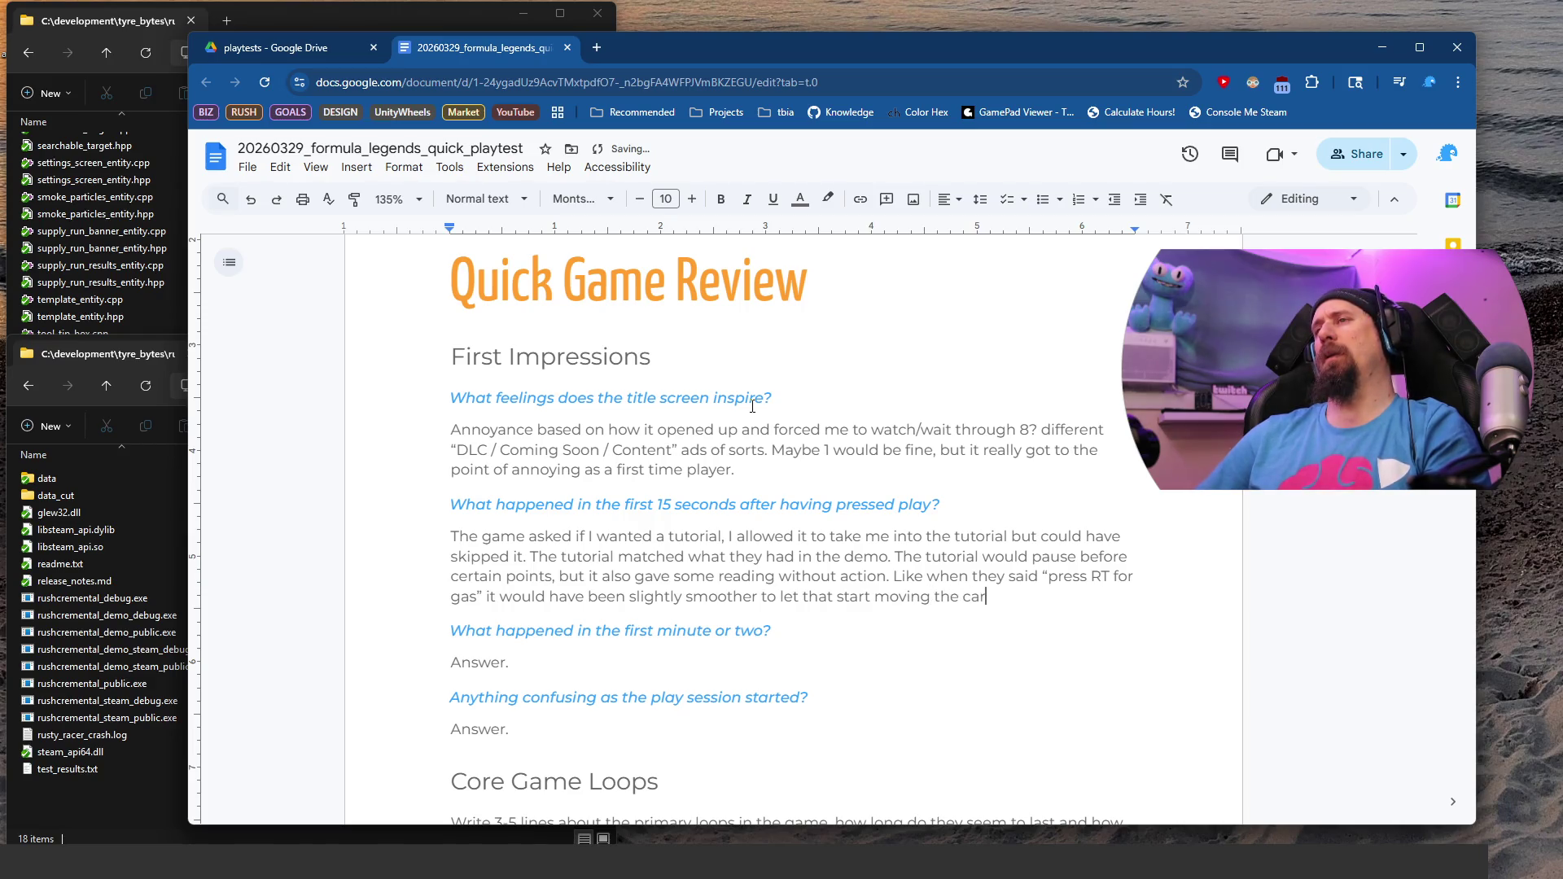
text(, instead it a)
key(BackSpace)
text(was actually a button/reading prompt to continue reading other bits.)
Step: Replace the next Answer. placeholder with 'After the tutorial found the Story career mode,'
key(Down)
key(Down)
key(shift+Home)
key(BackSpace)
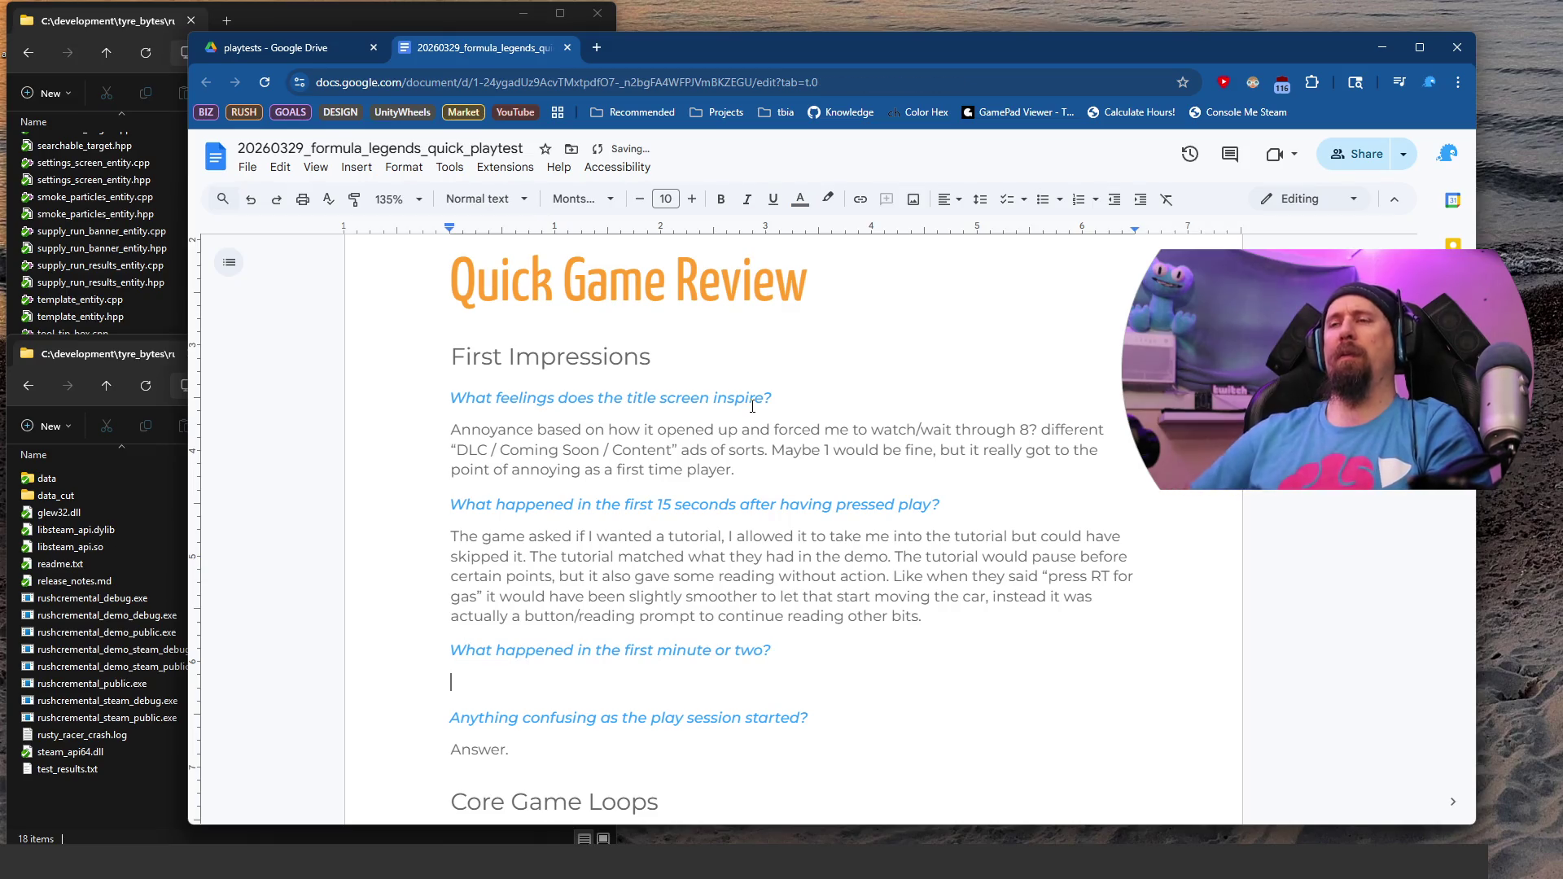
text(After t)
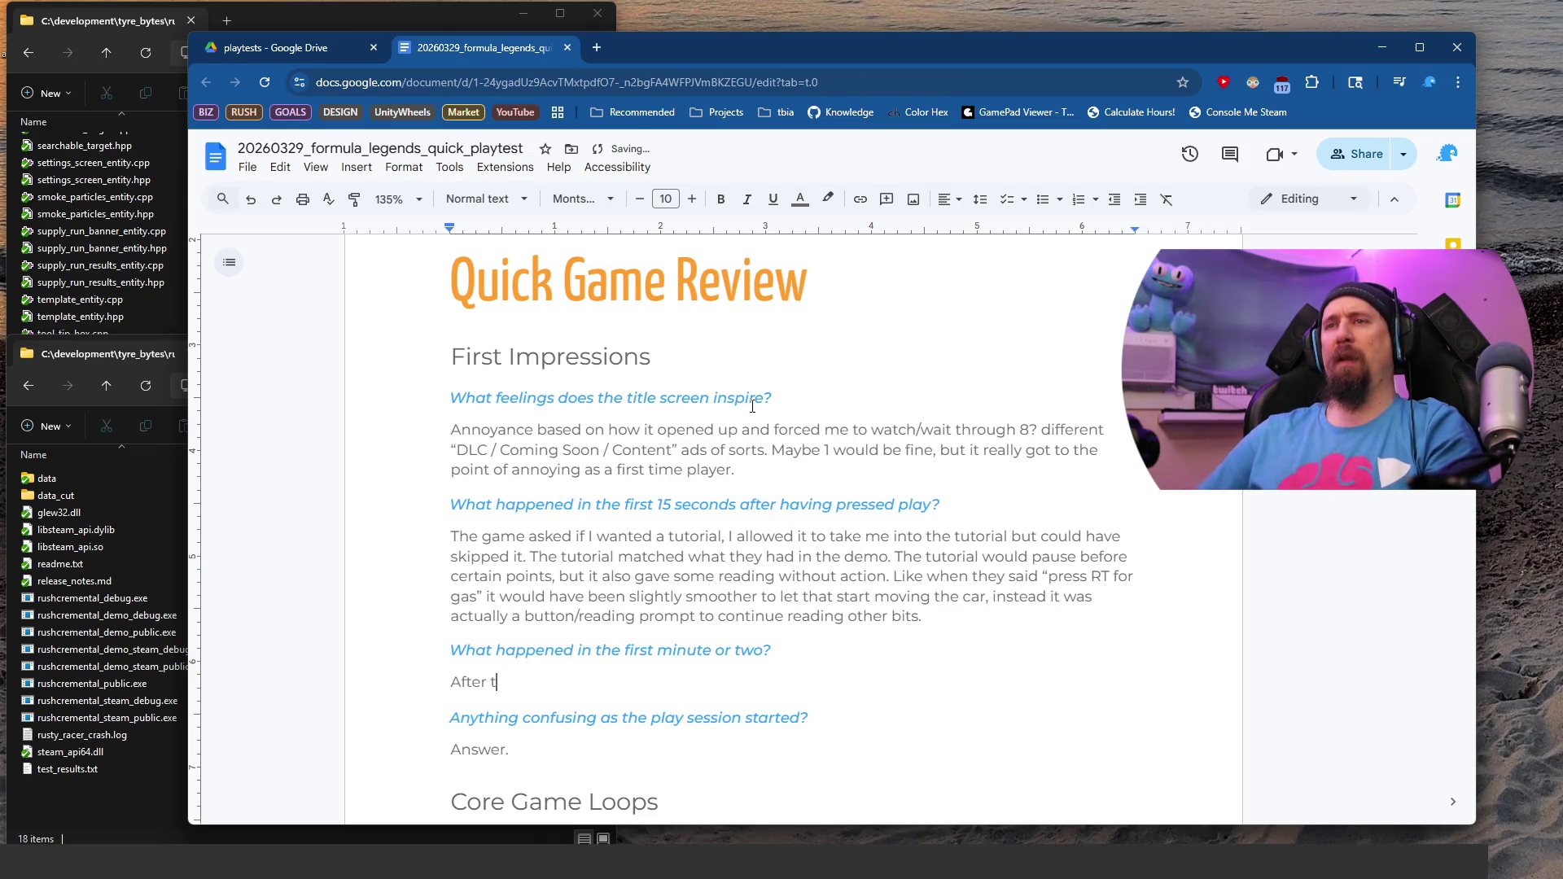
text(he turrial)
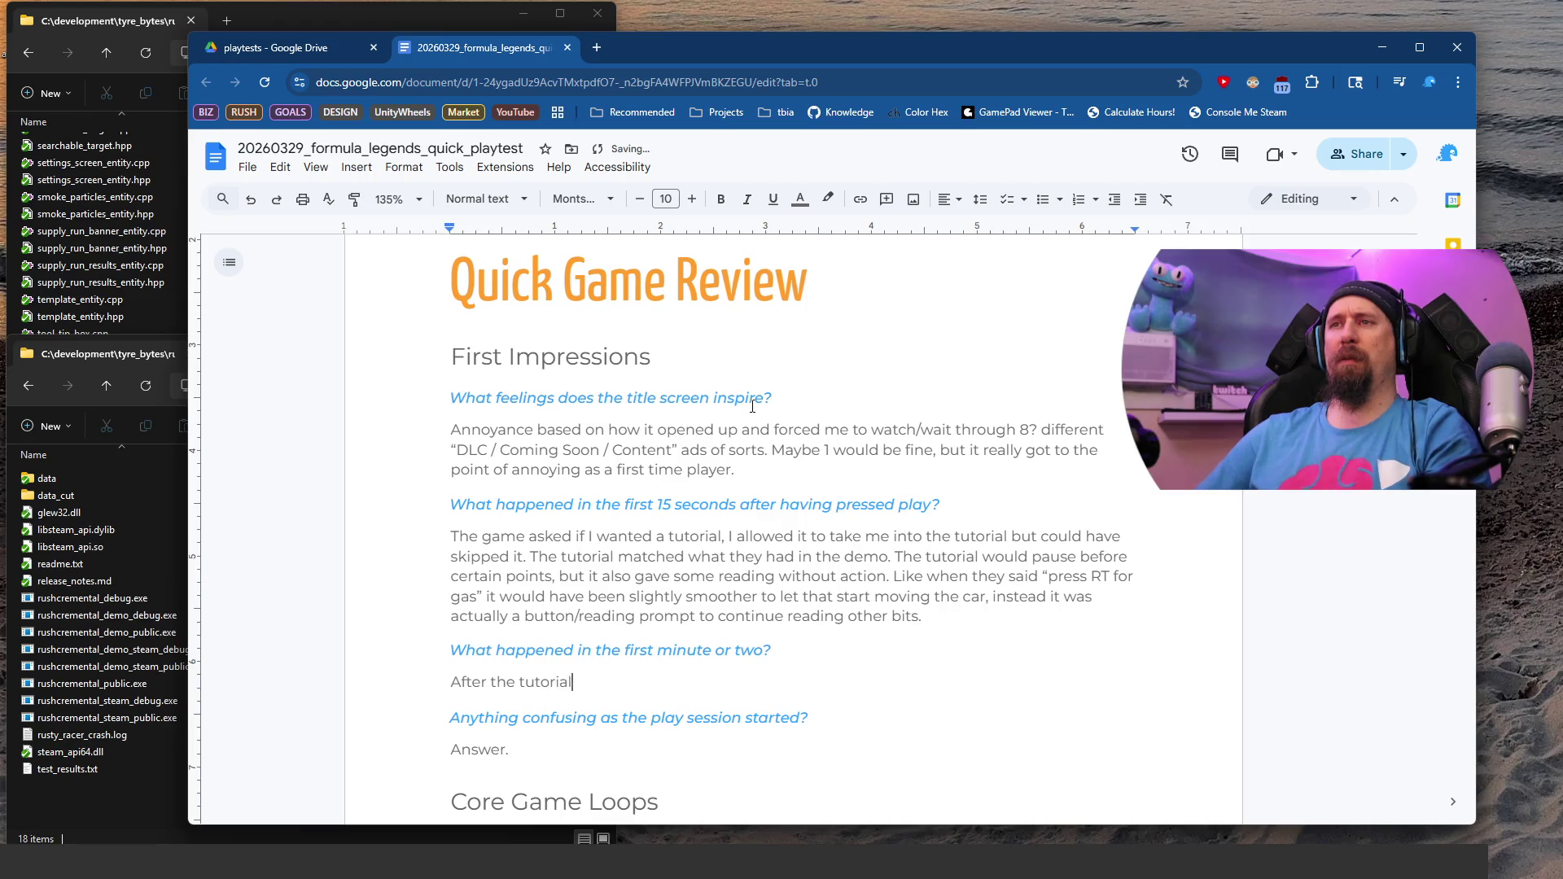
text(found th)
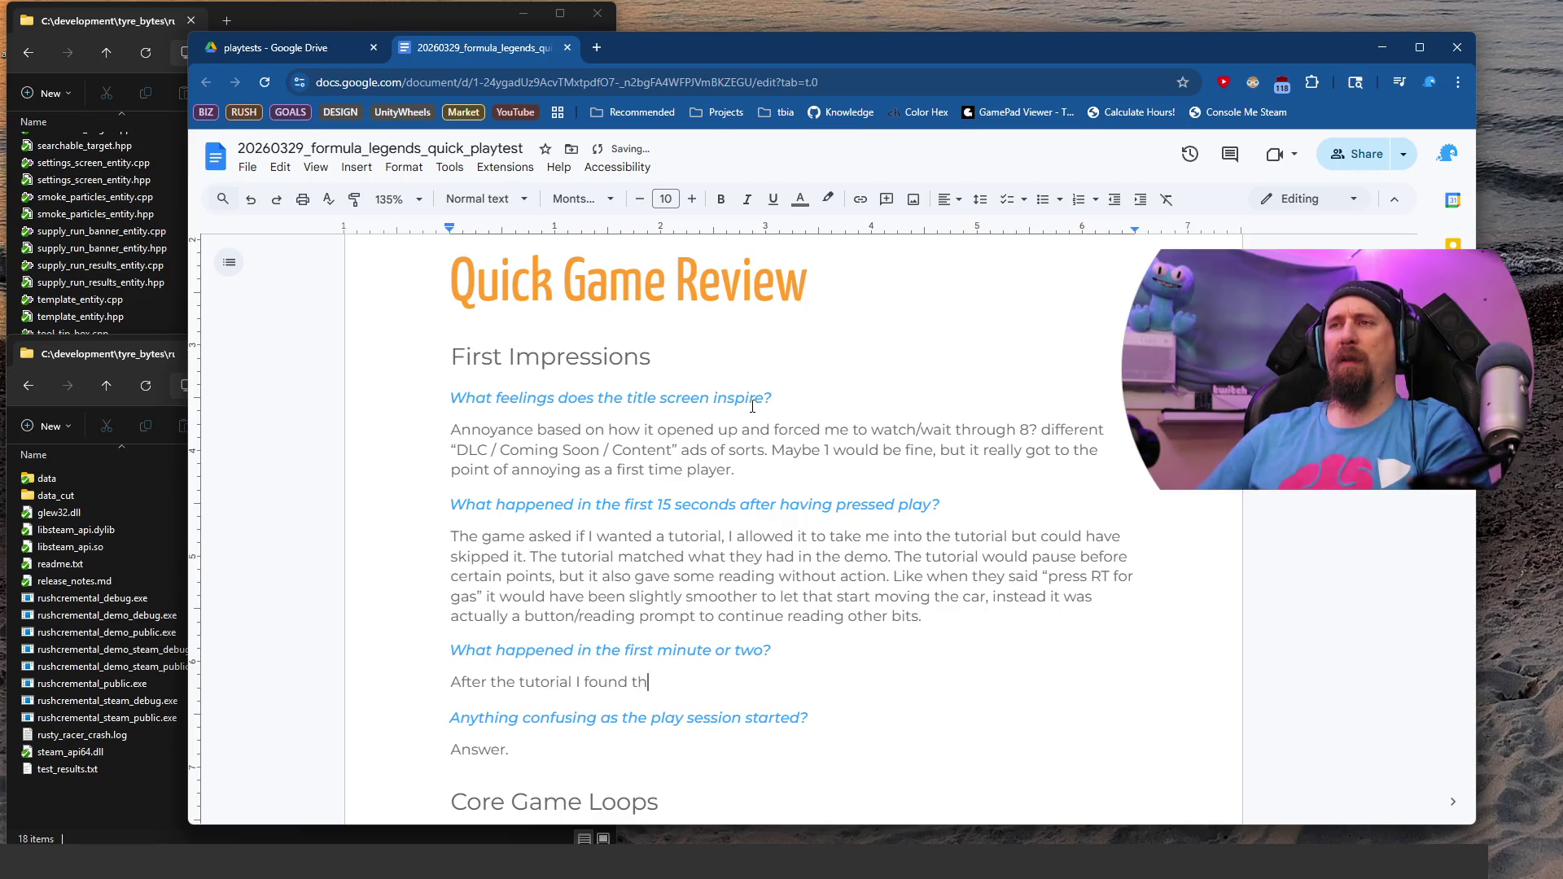
text(e “Stor)
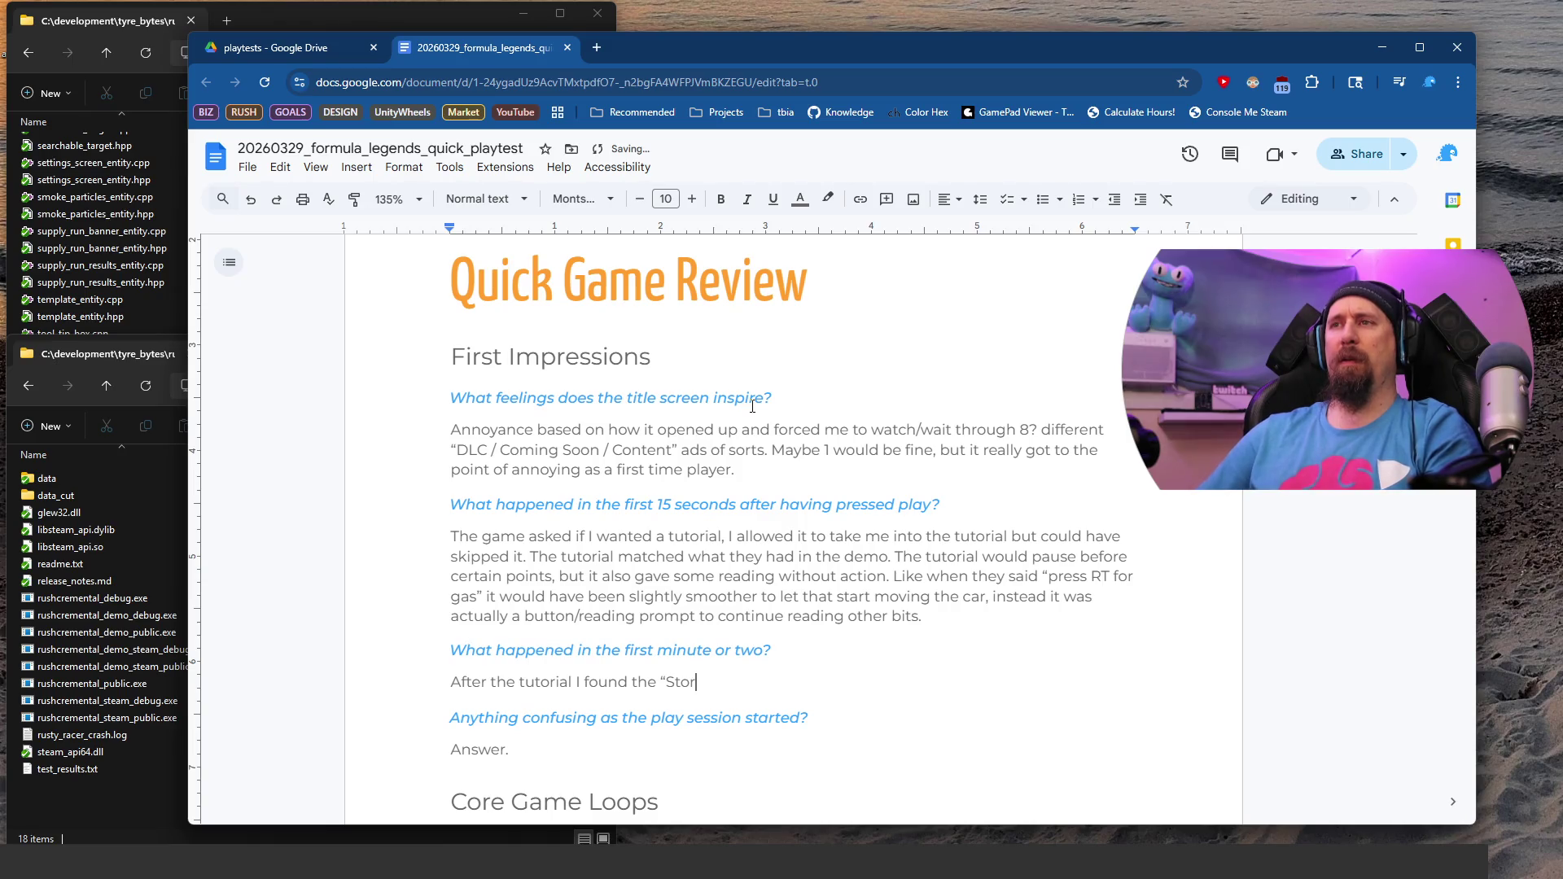
text(y" career mode,)
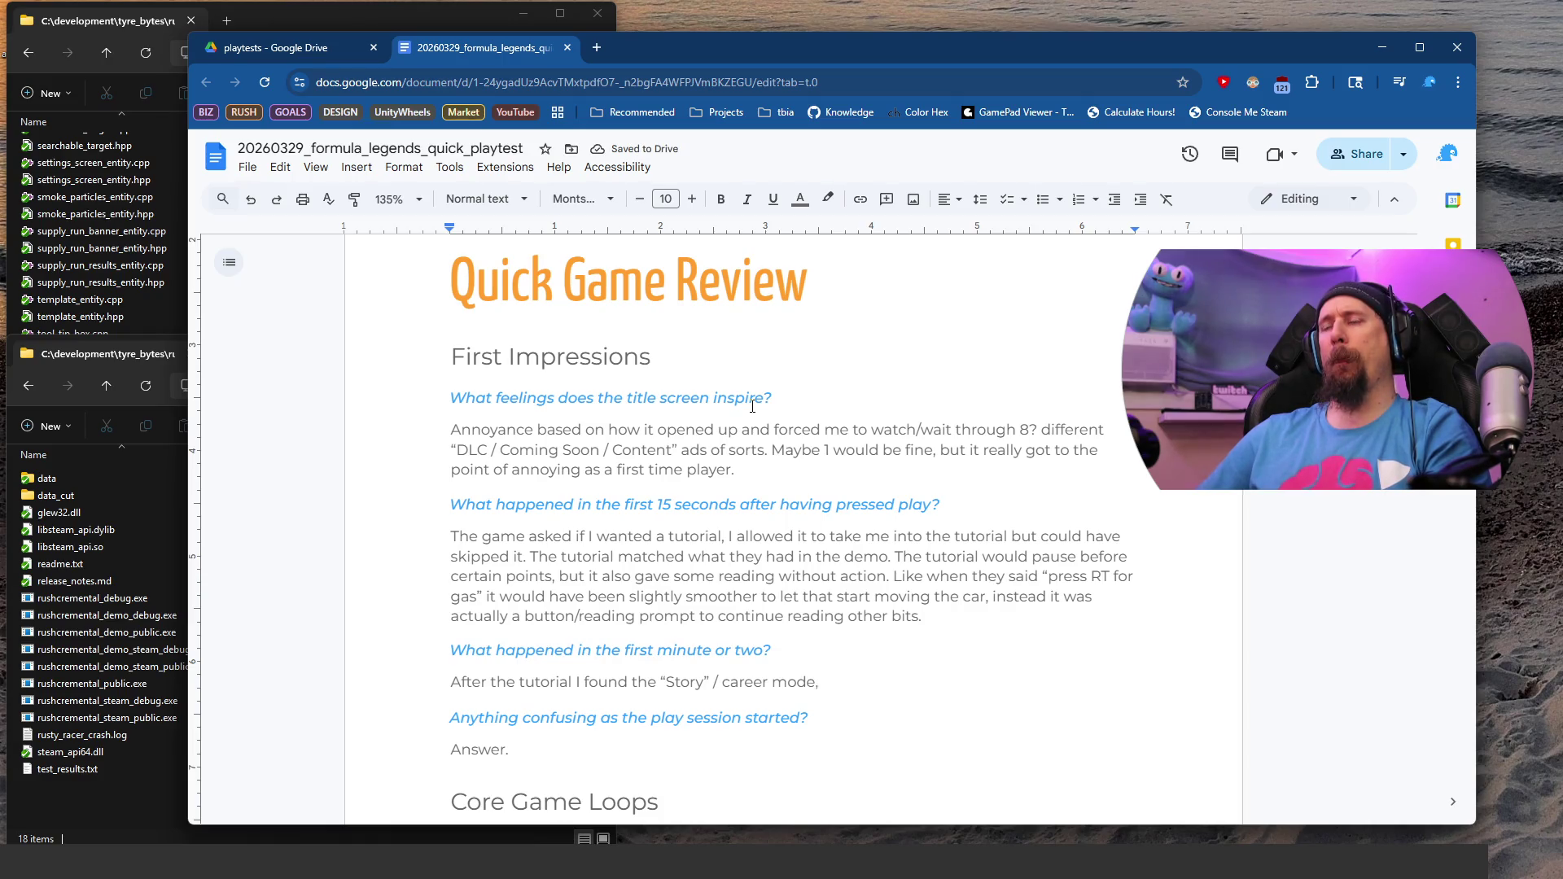
Step: Add that it offered eras from 1950s to 2020s, some paid DLC, all open to choose
text(which seemed to have all )
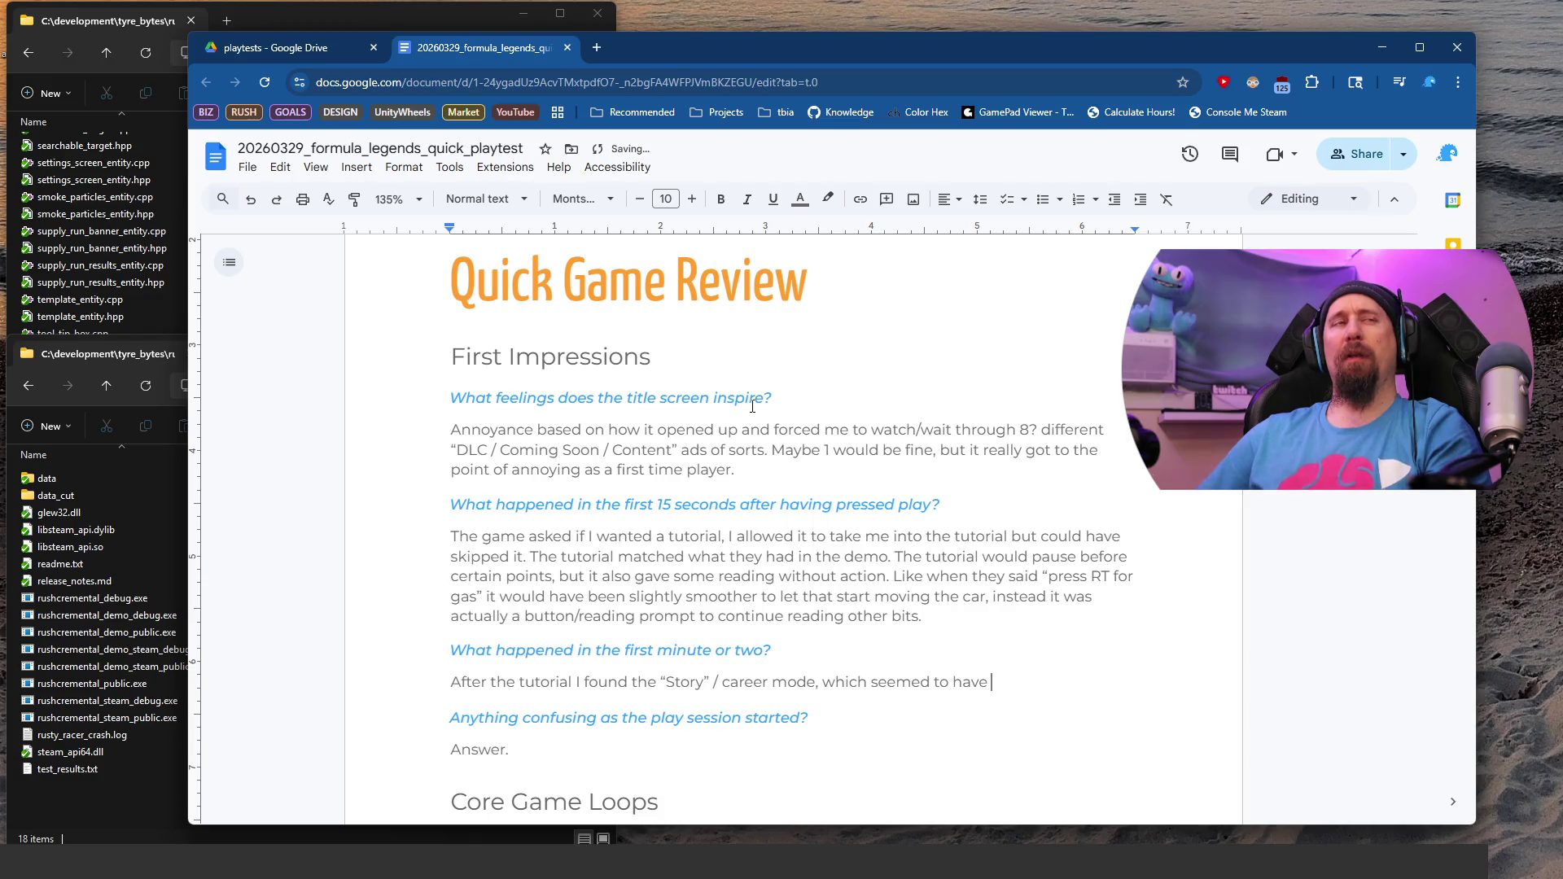
text(the eras from)
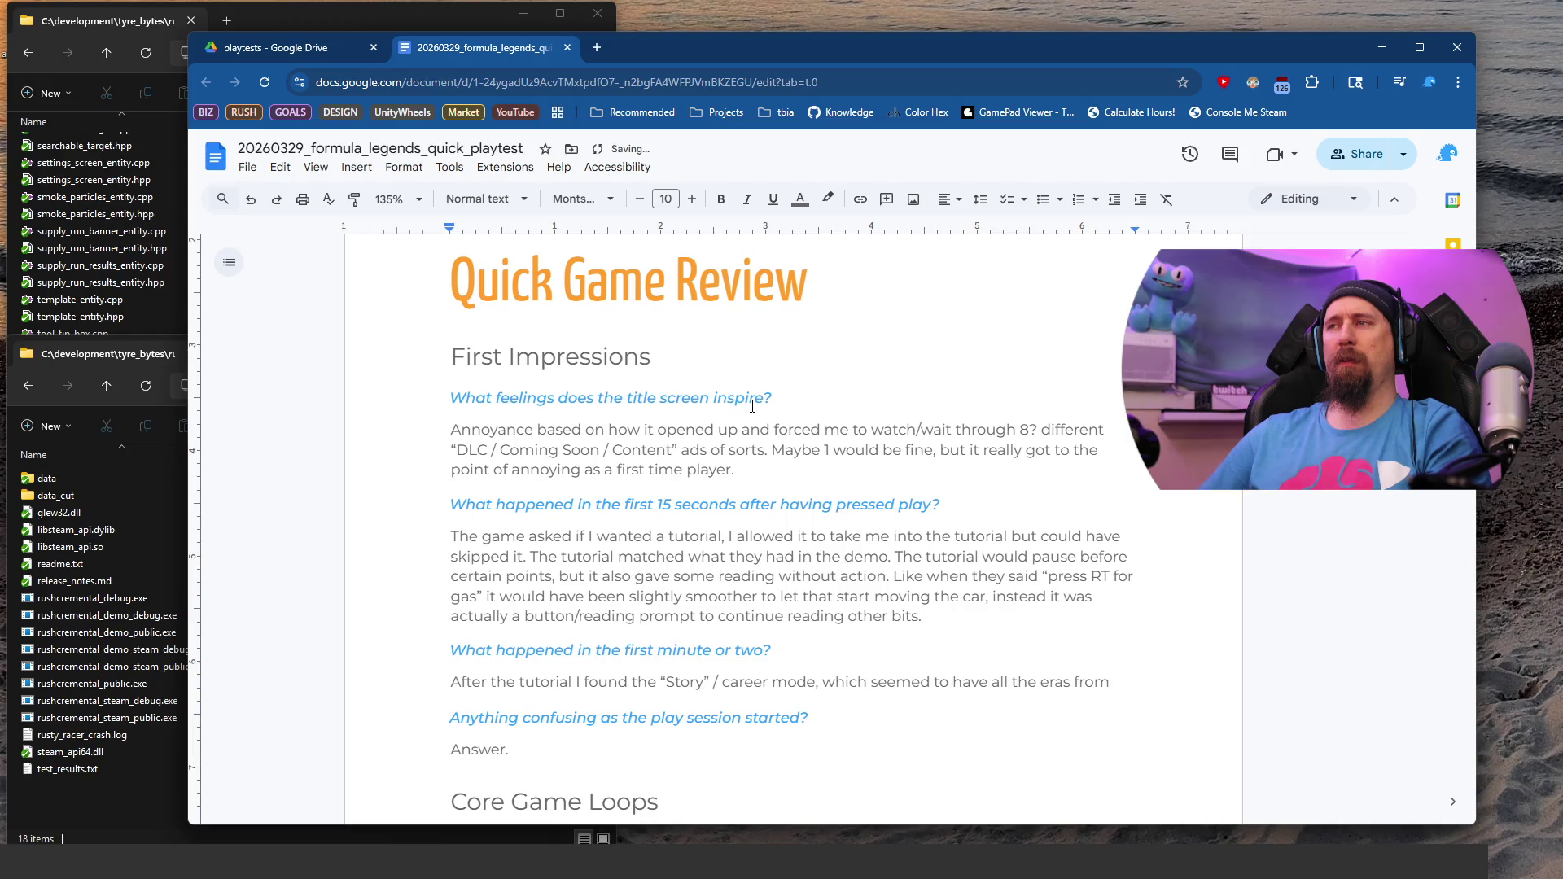
text( 19)
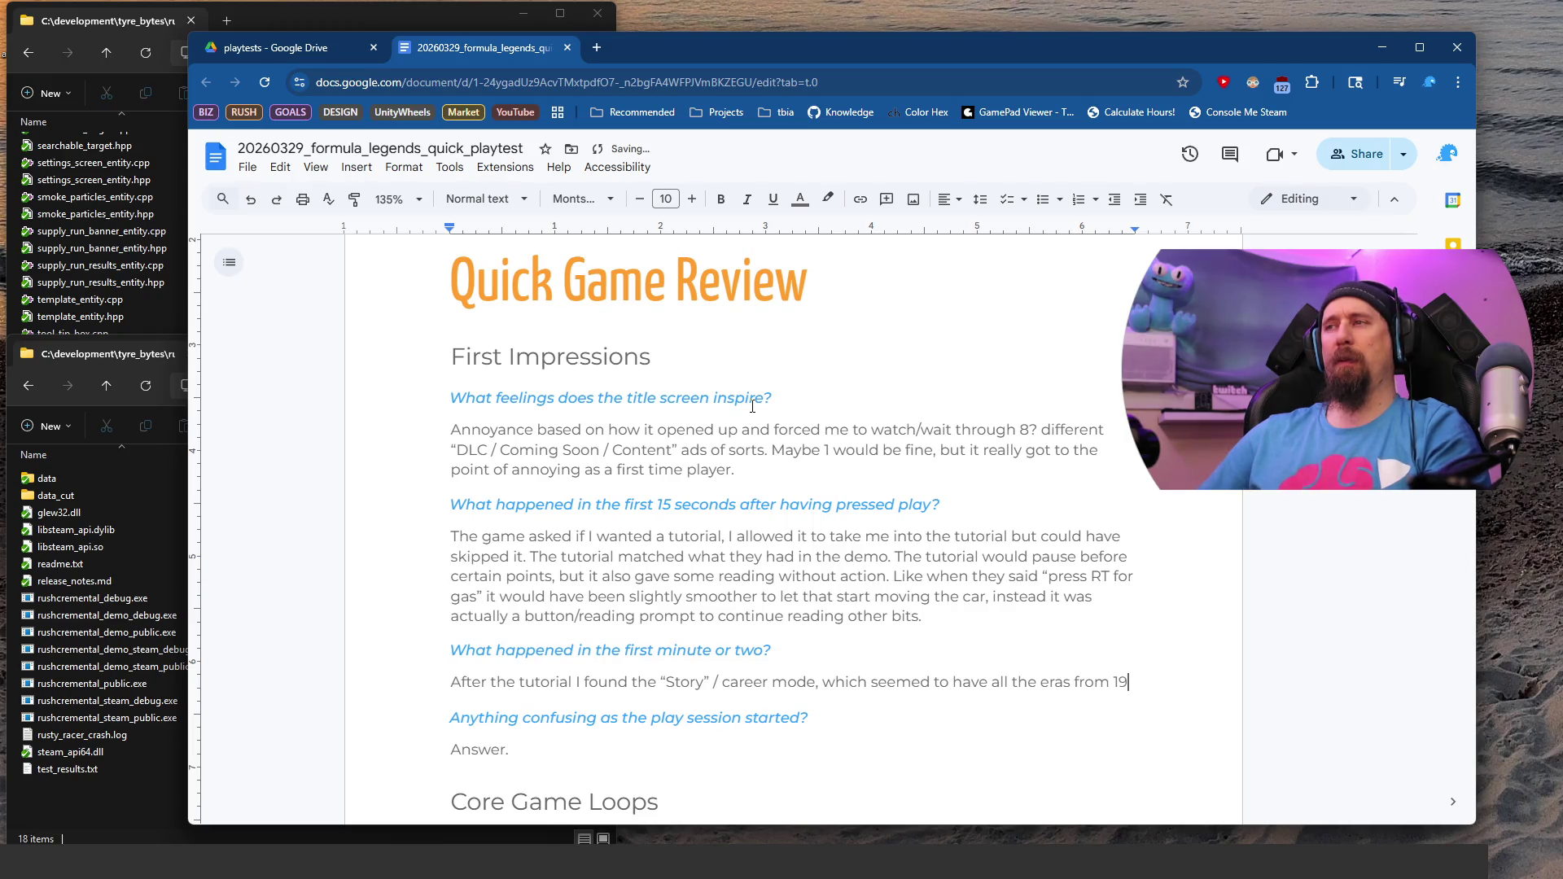
text(50s to 20)
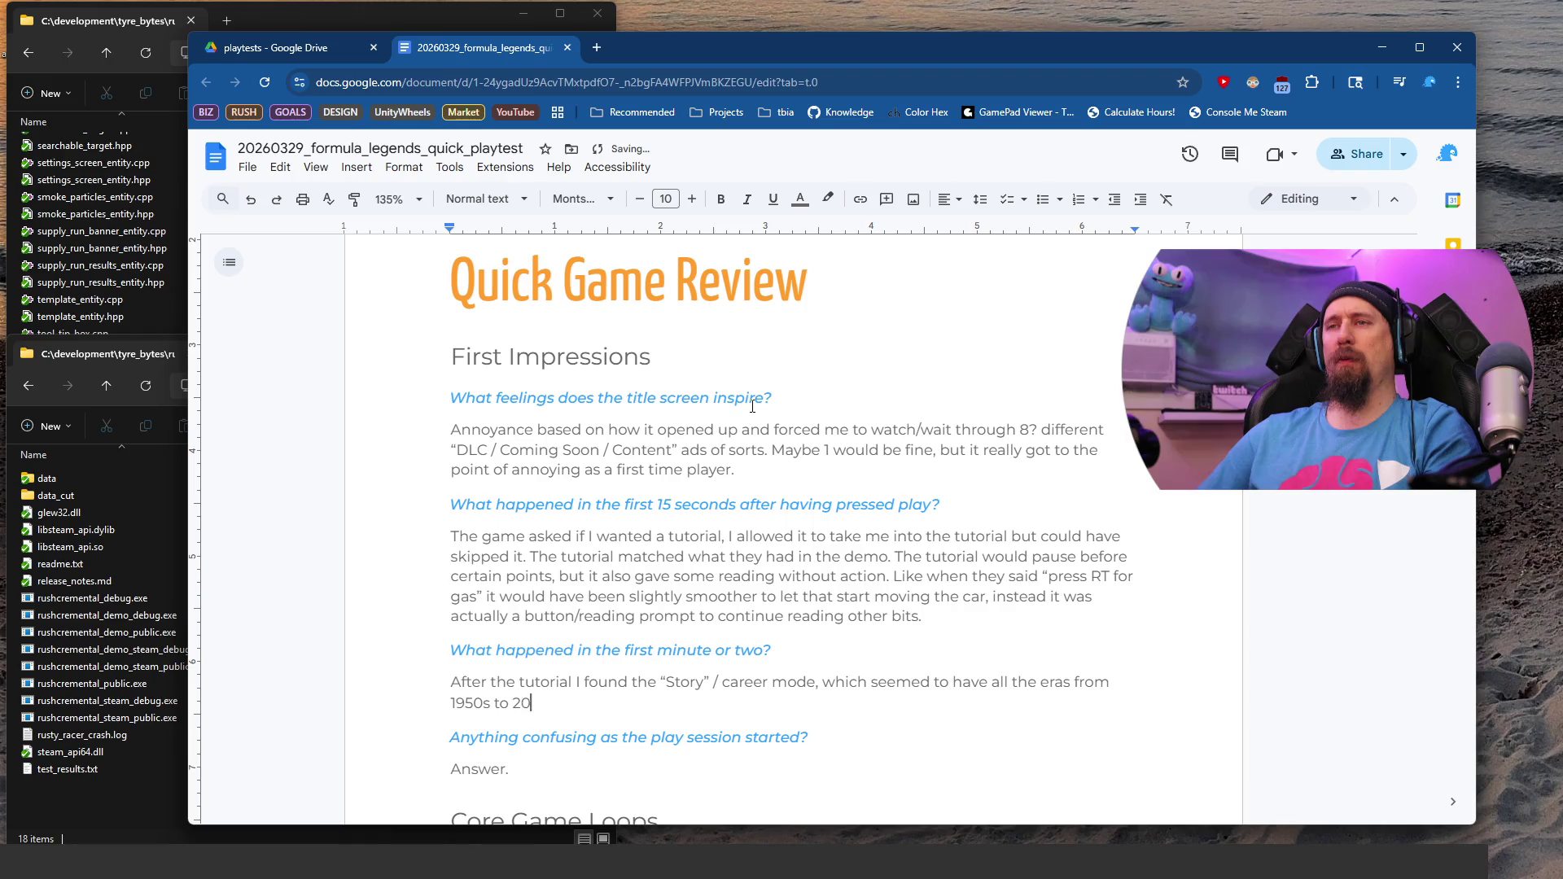
text(20s with)
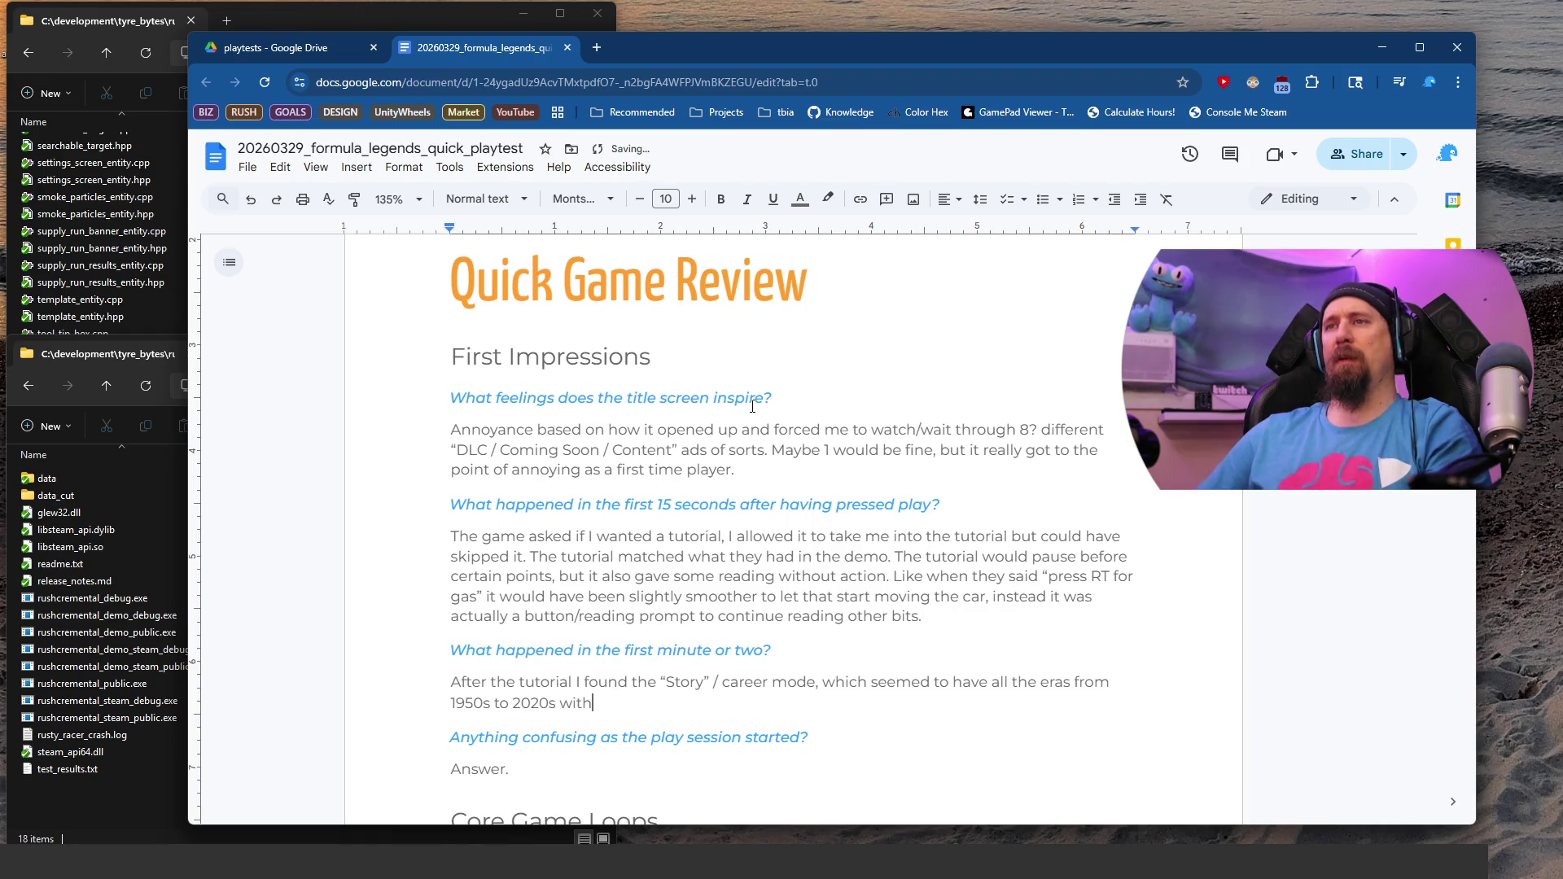
key(BackSpace)
key(BackSpace)
key(BackSpace)
key(BackSpace)
key(BackSpace)
text(, some of those)
text( are actually )
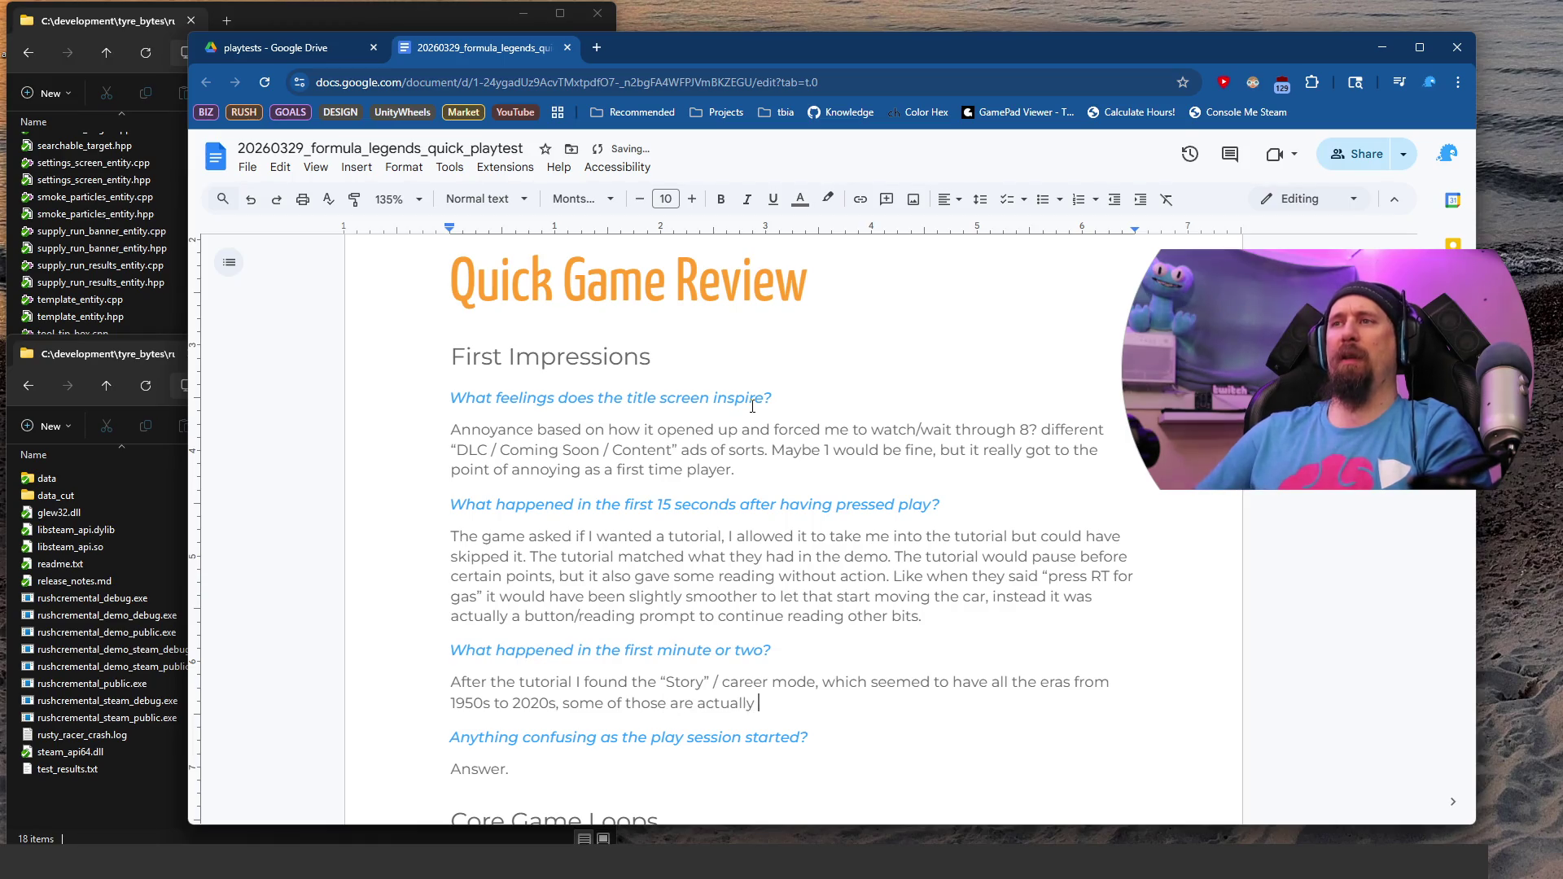
text(DLC that )
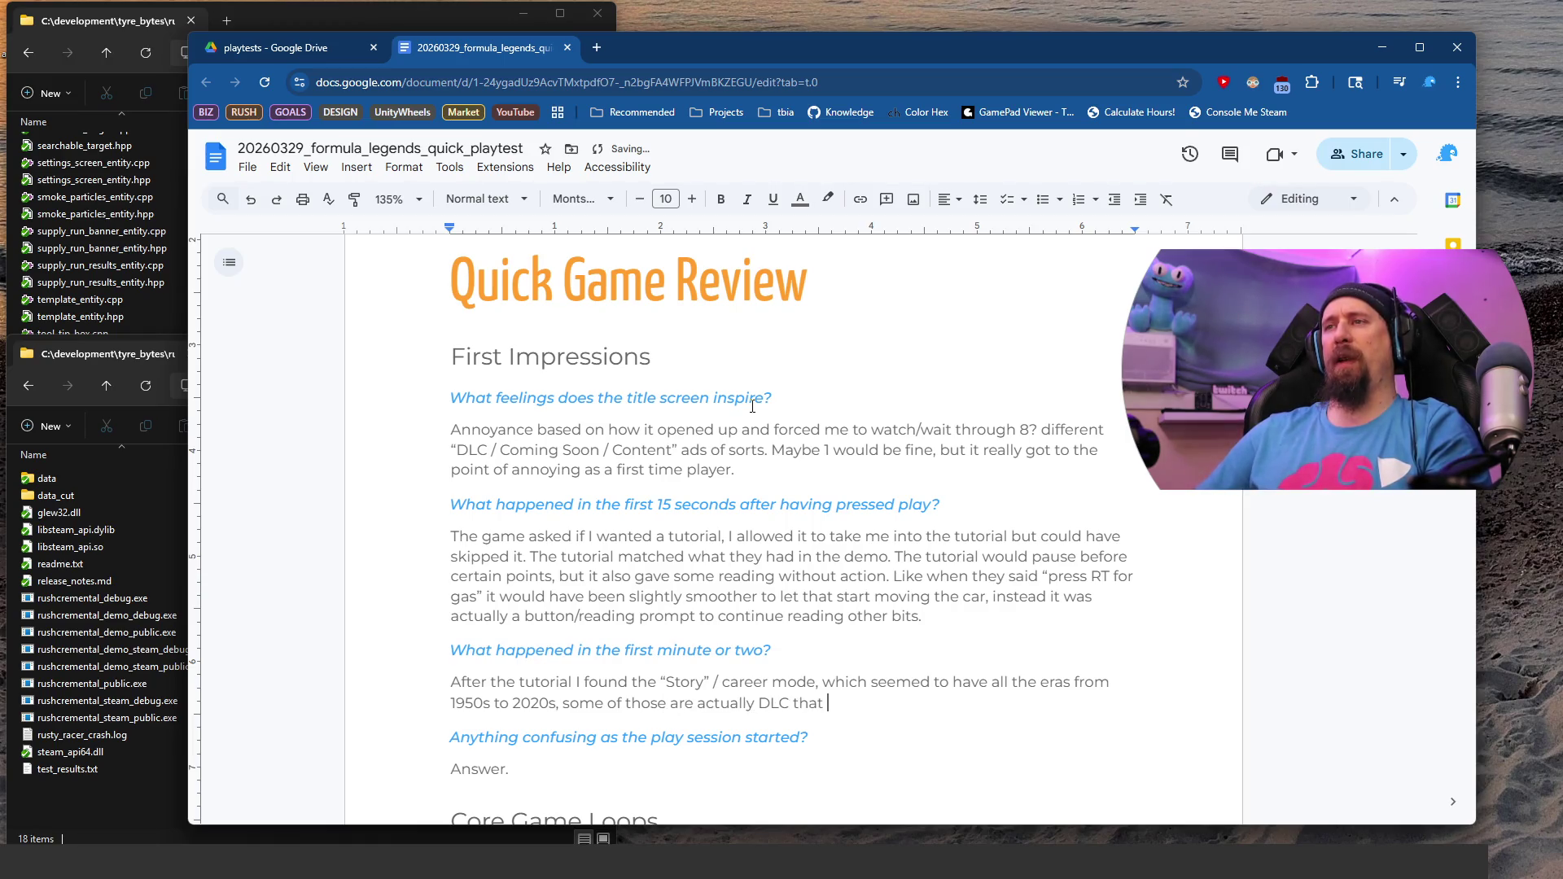
text(player would have )
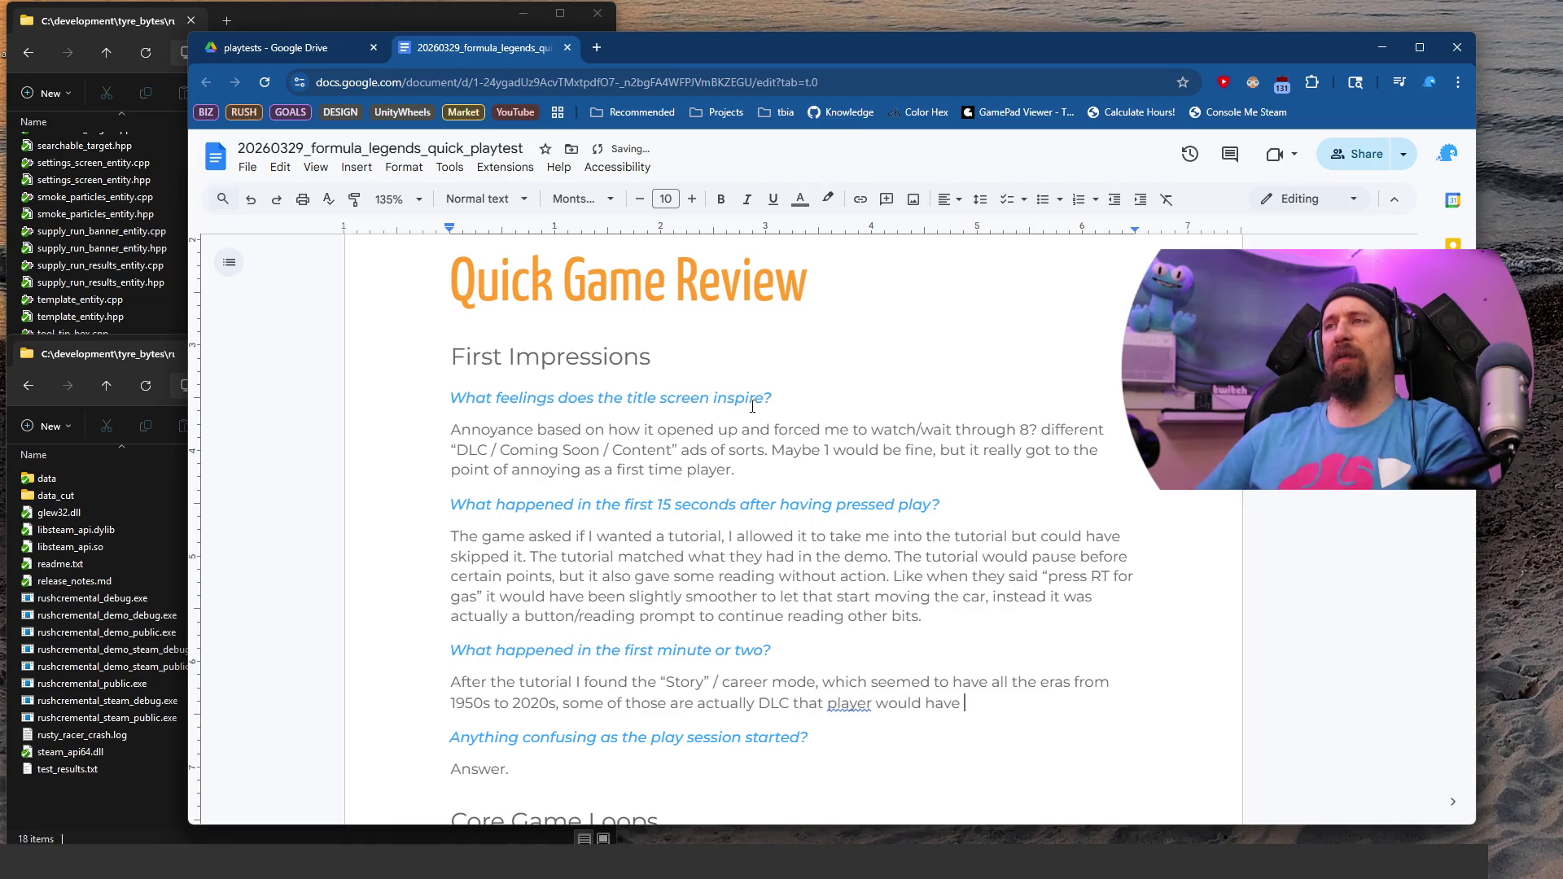
text(to buy, others)
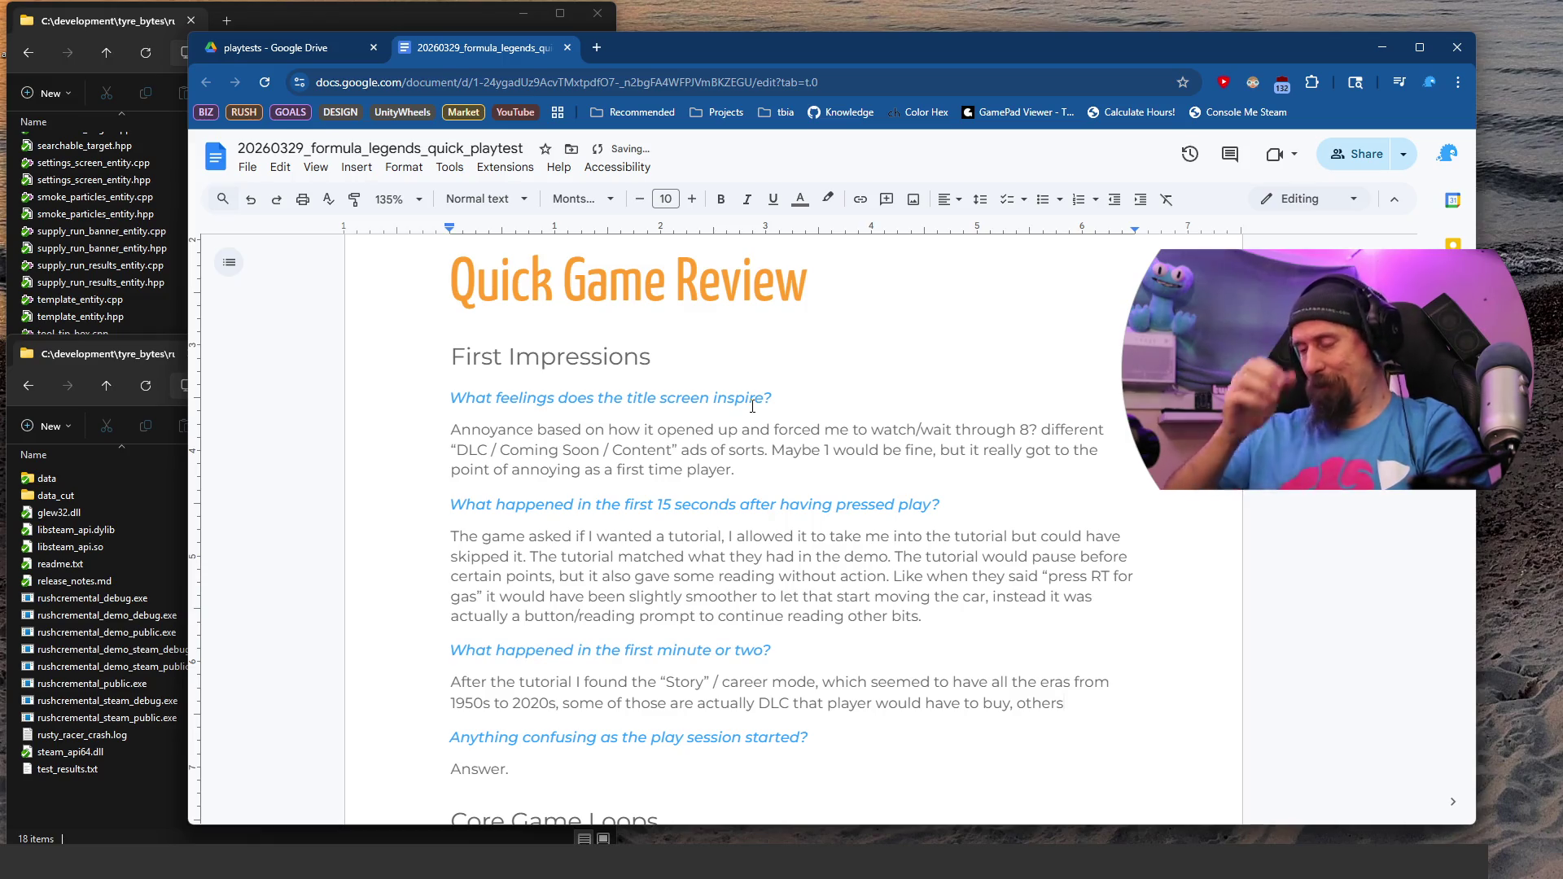
key(ctrl+BackSpace)
text(oth)
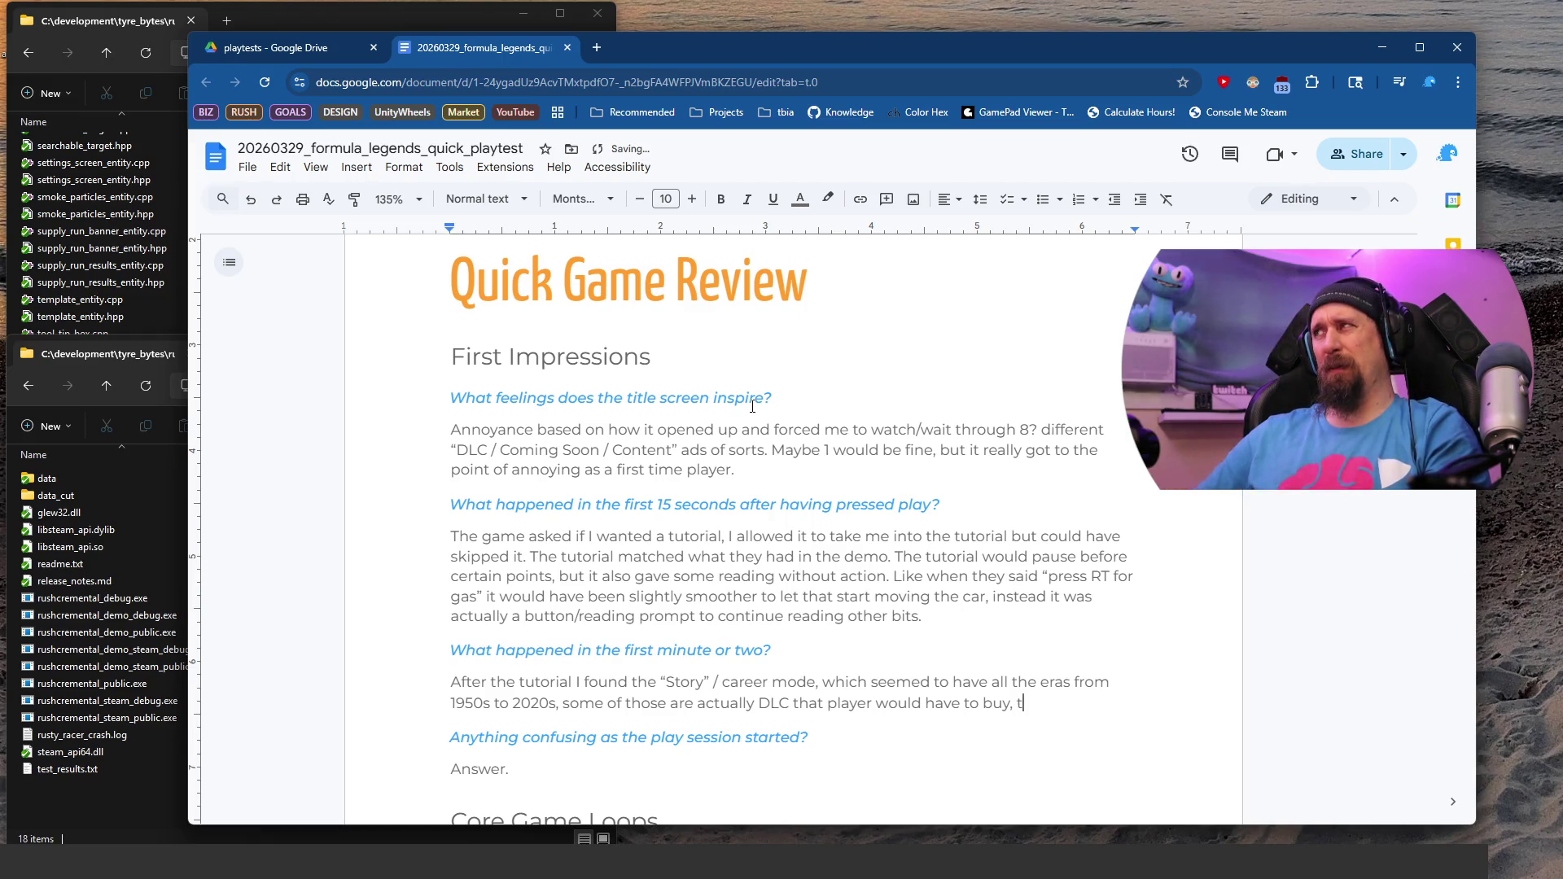
key(BackSpace)
key(BackSpace)
key(BackSpace)
text(They also all )
text(seemed open )
text(to the player)
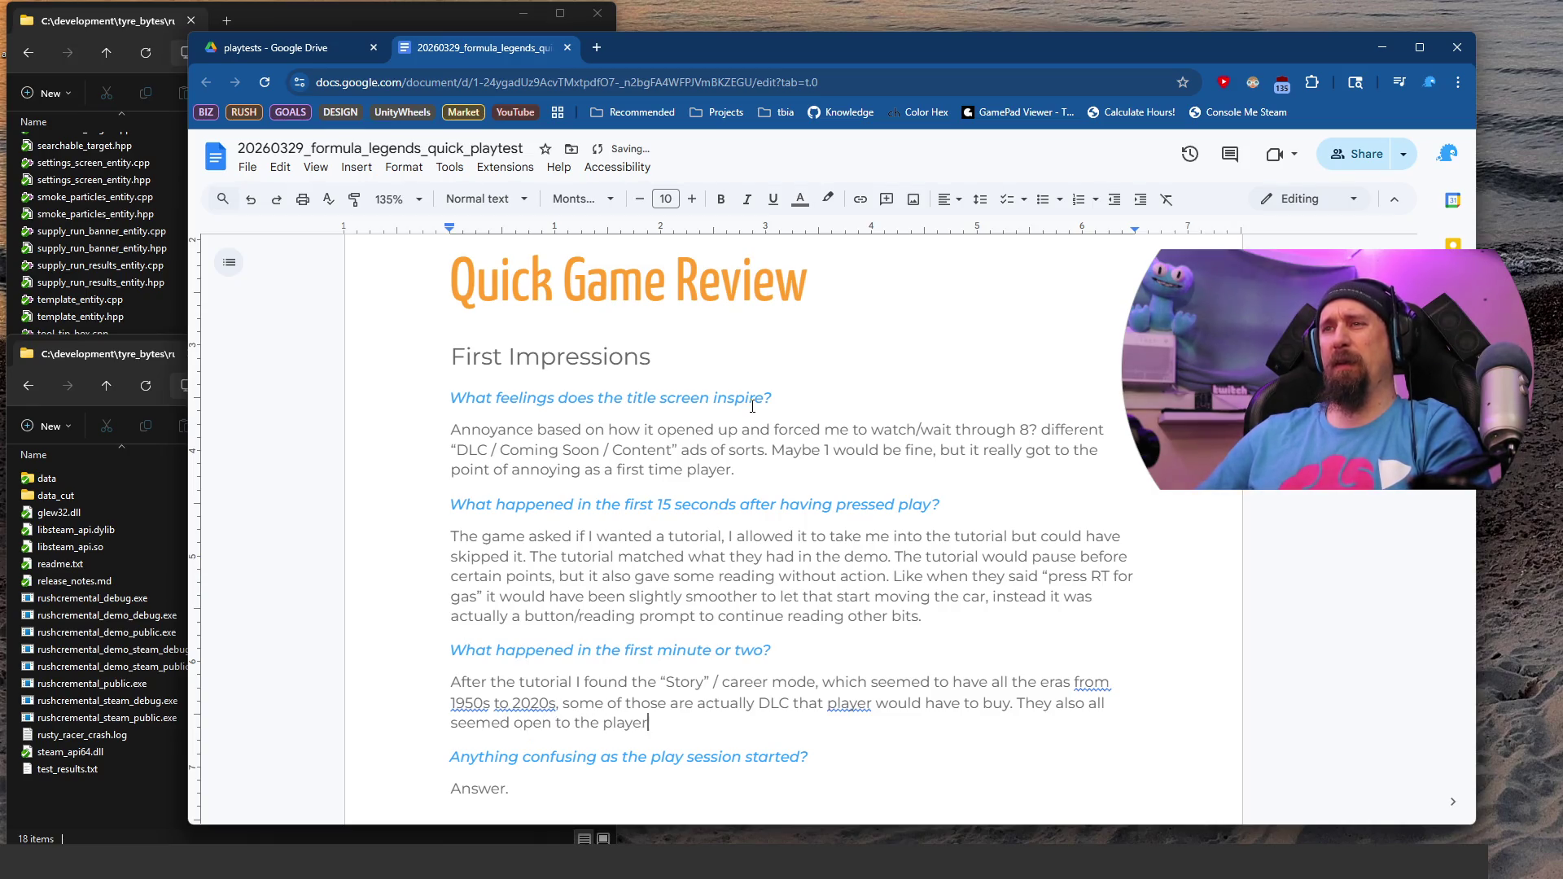
text( to choose from.)
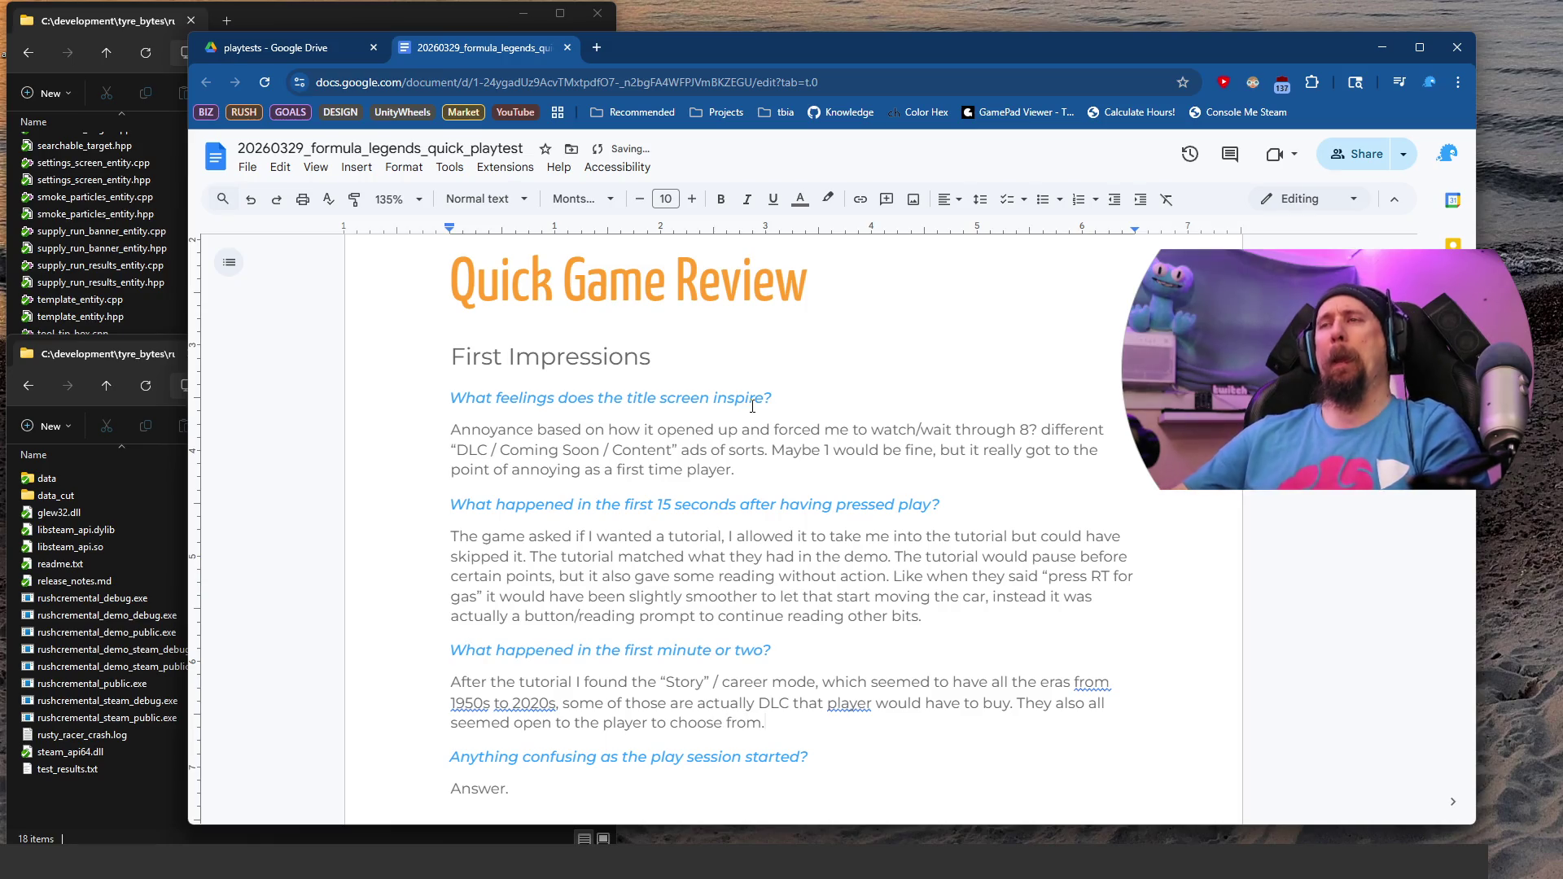
scroll(758, 411, down, 8)
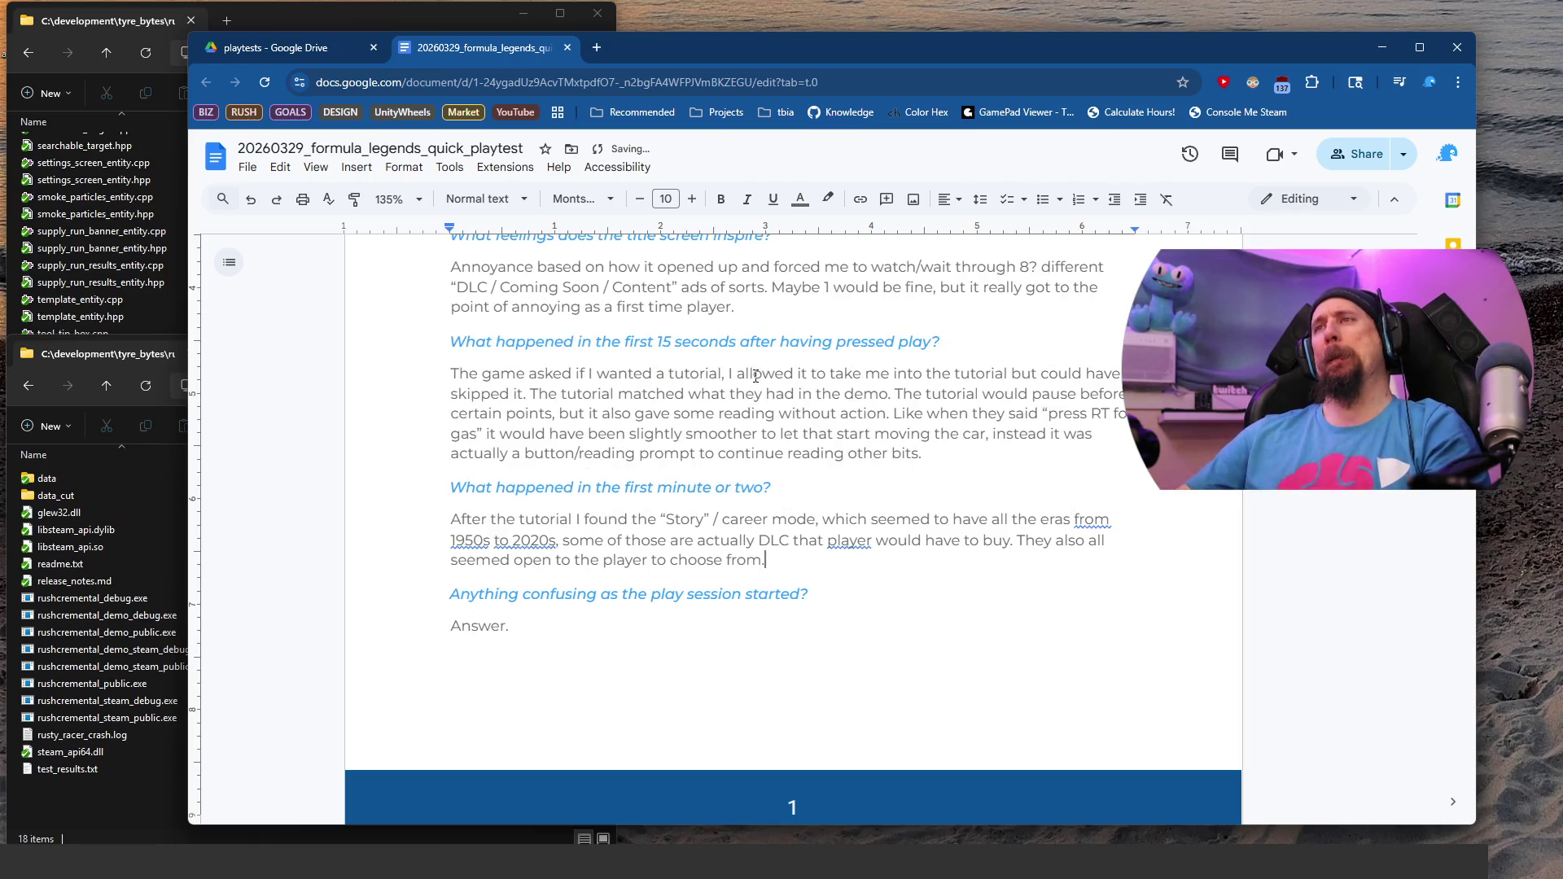
Step: Answer 'Anything confusing as the play session started?' with 'Not really.' in place of the placeholder
scroll(794, 447, up, 3)
scroll(735, 395, up, 1)
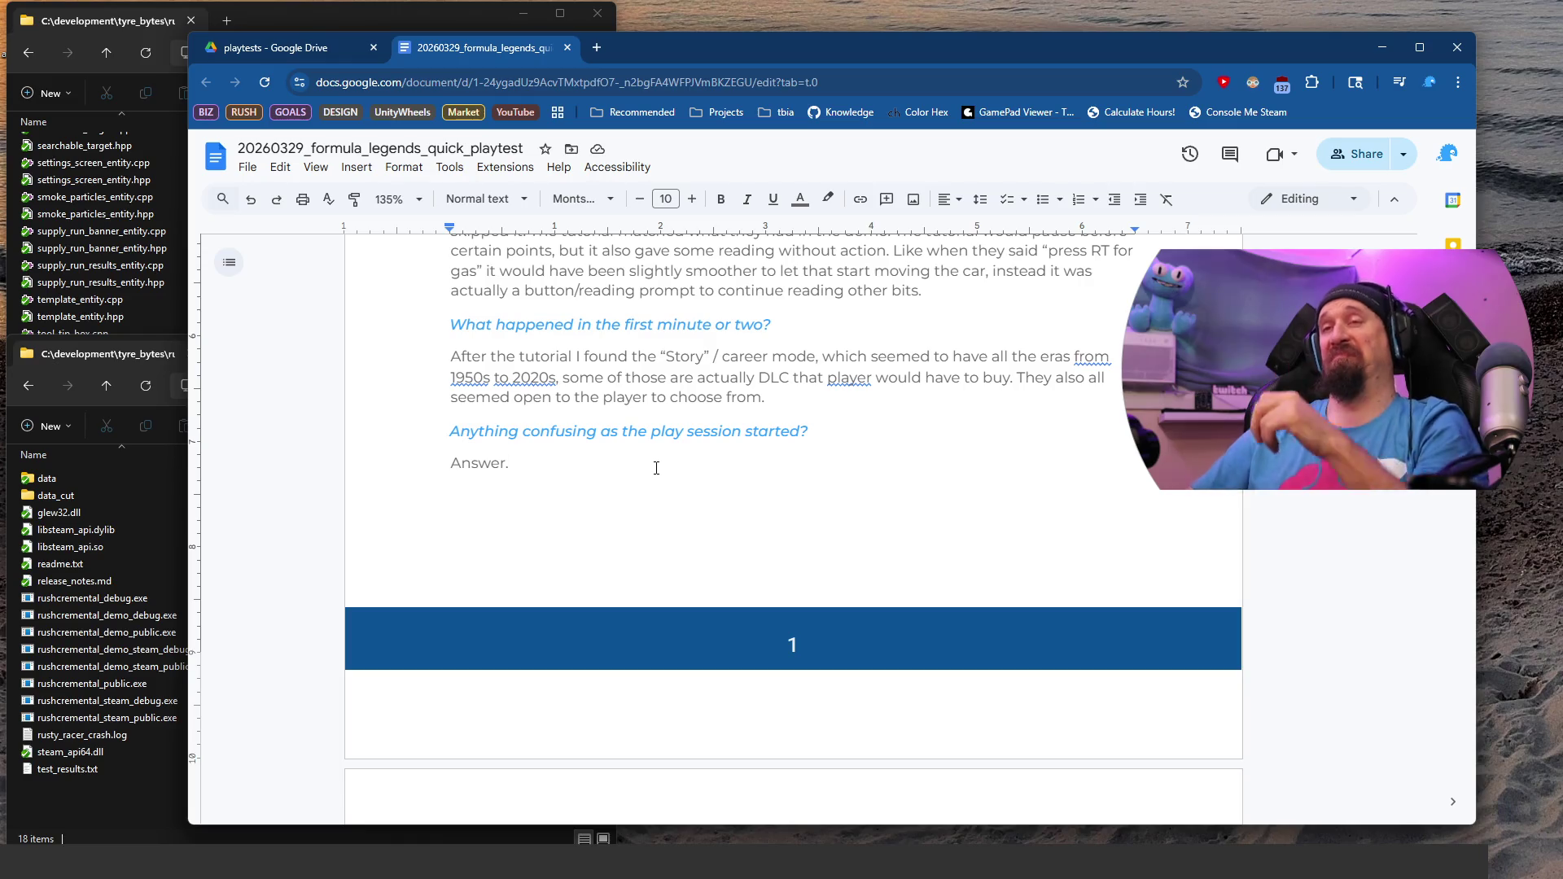
key(shift+Home)
text(Not really,)
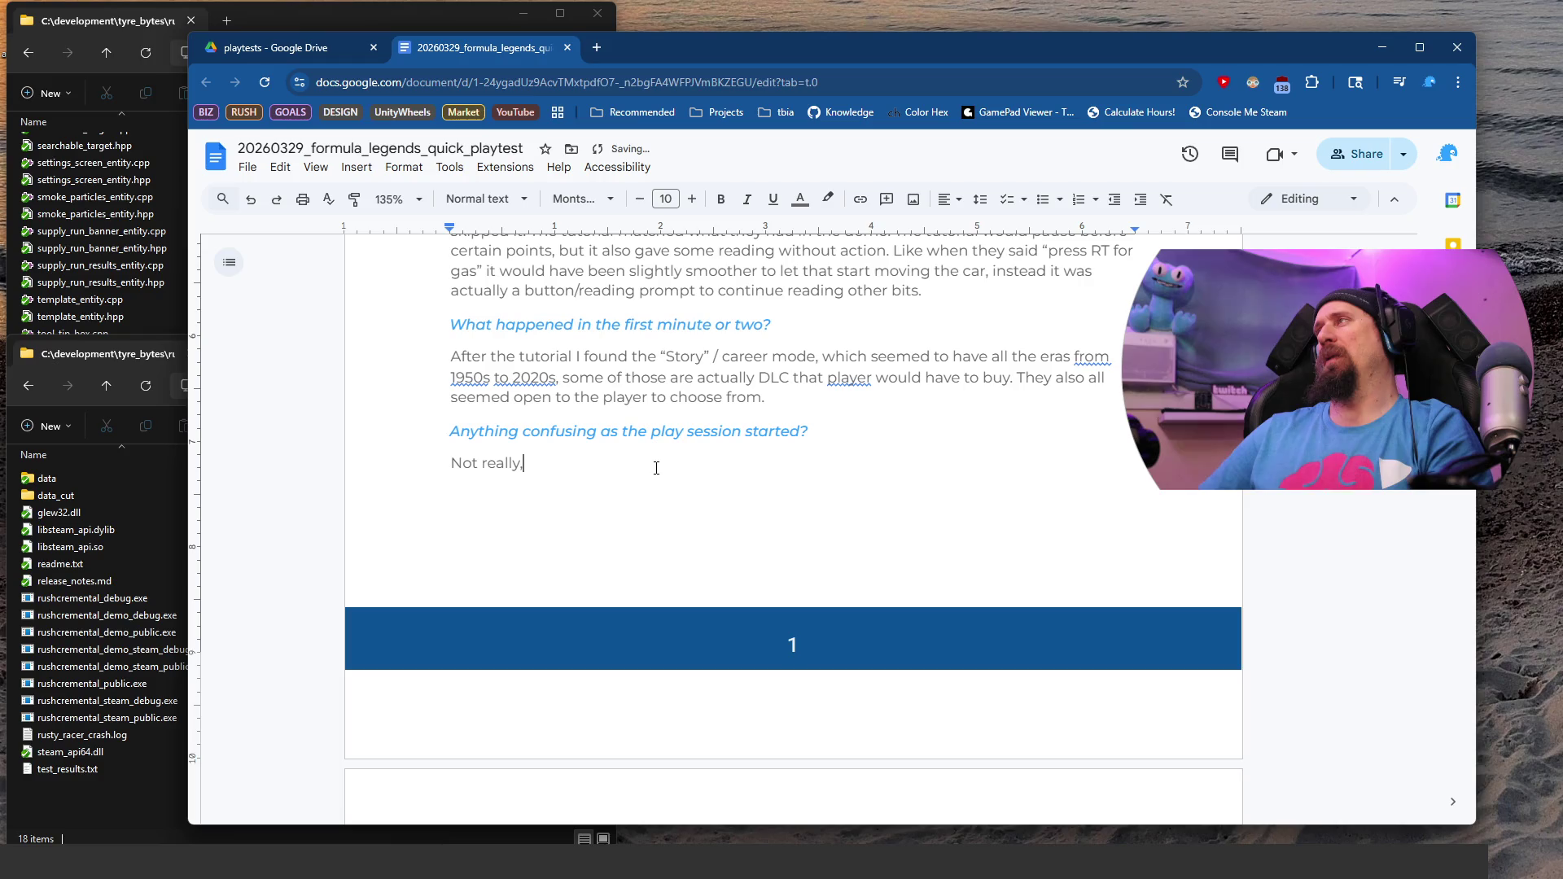
key(BackSpace)
key(BackSpace)
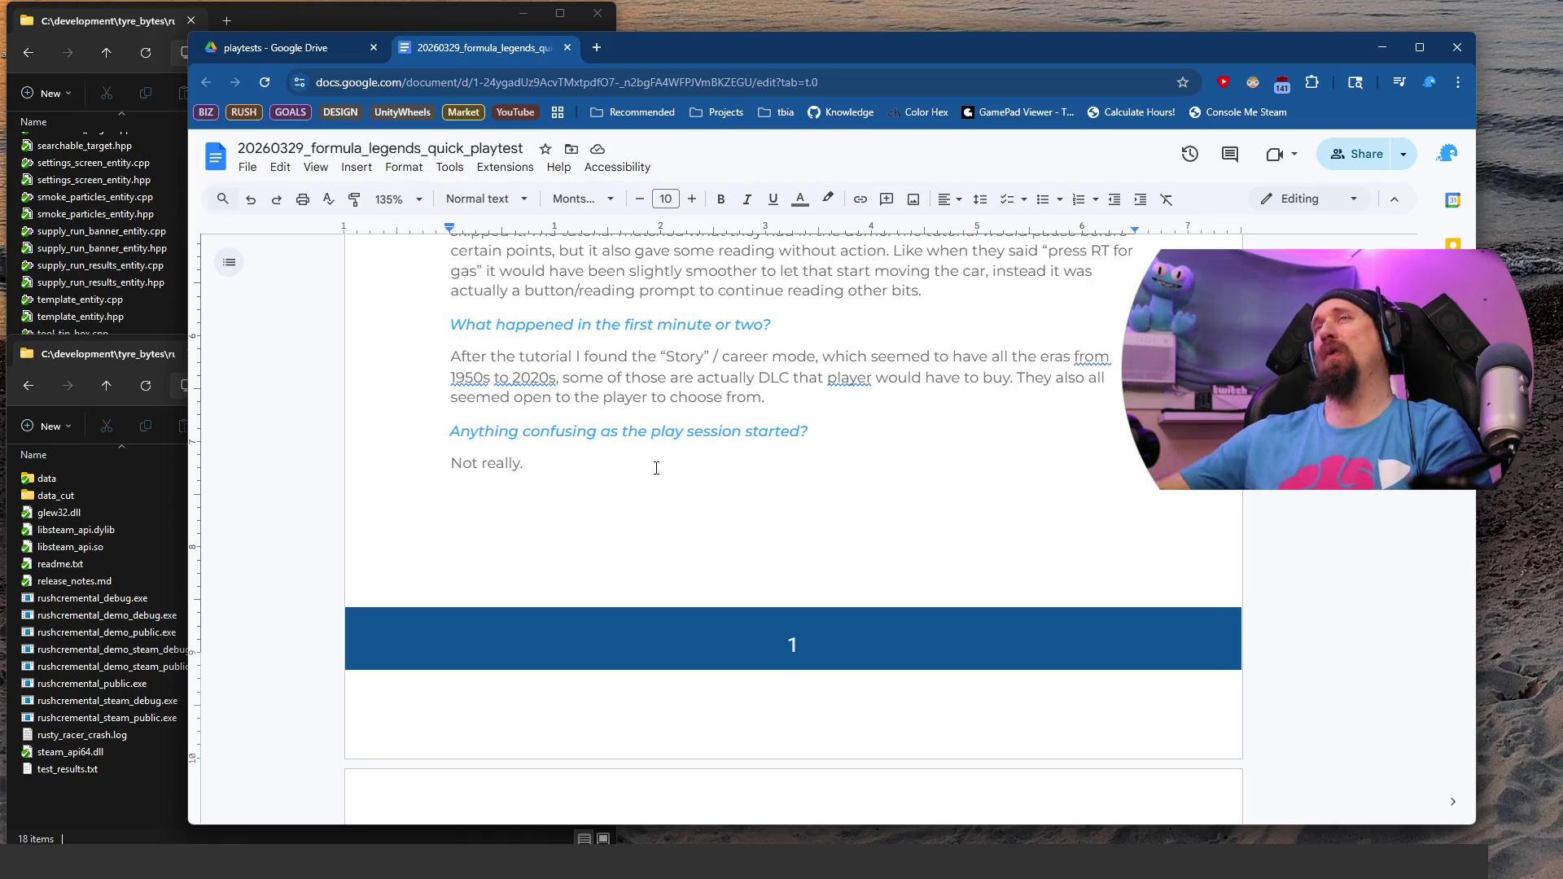
scroll(656, 468, down, 4)
scroll(656, 468, down, 2)
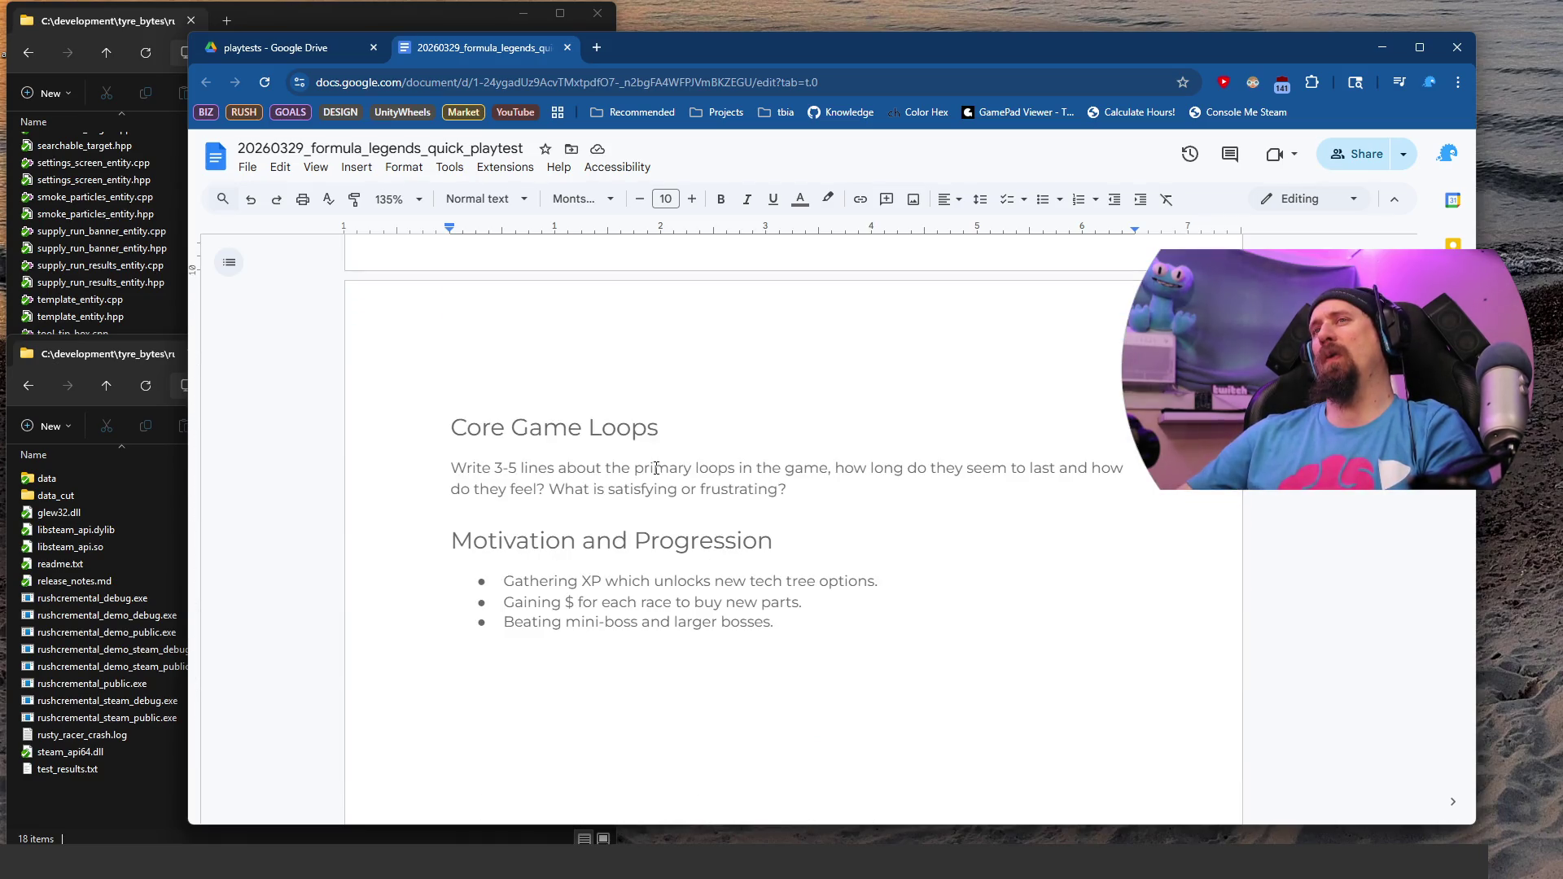
scroll(529, 467, down, 1)
click(517, 499)
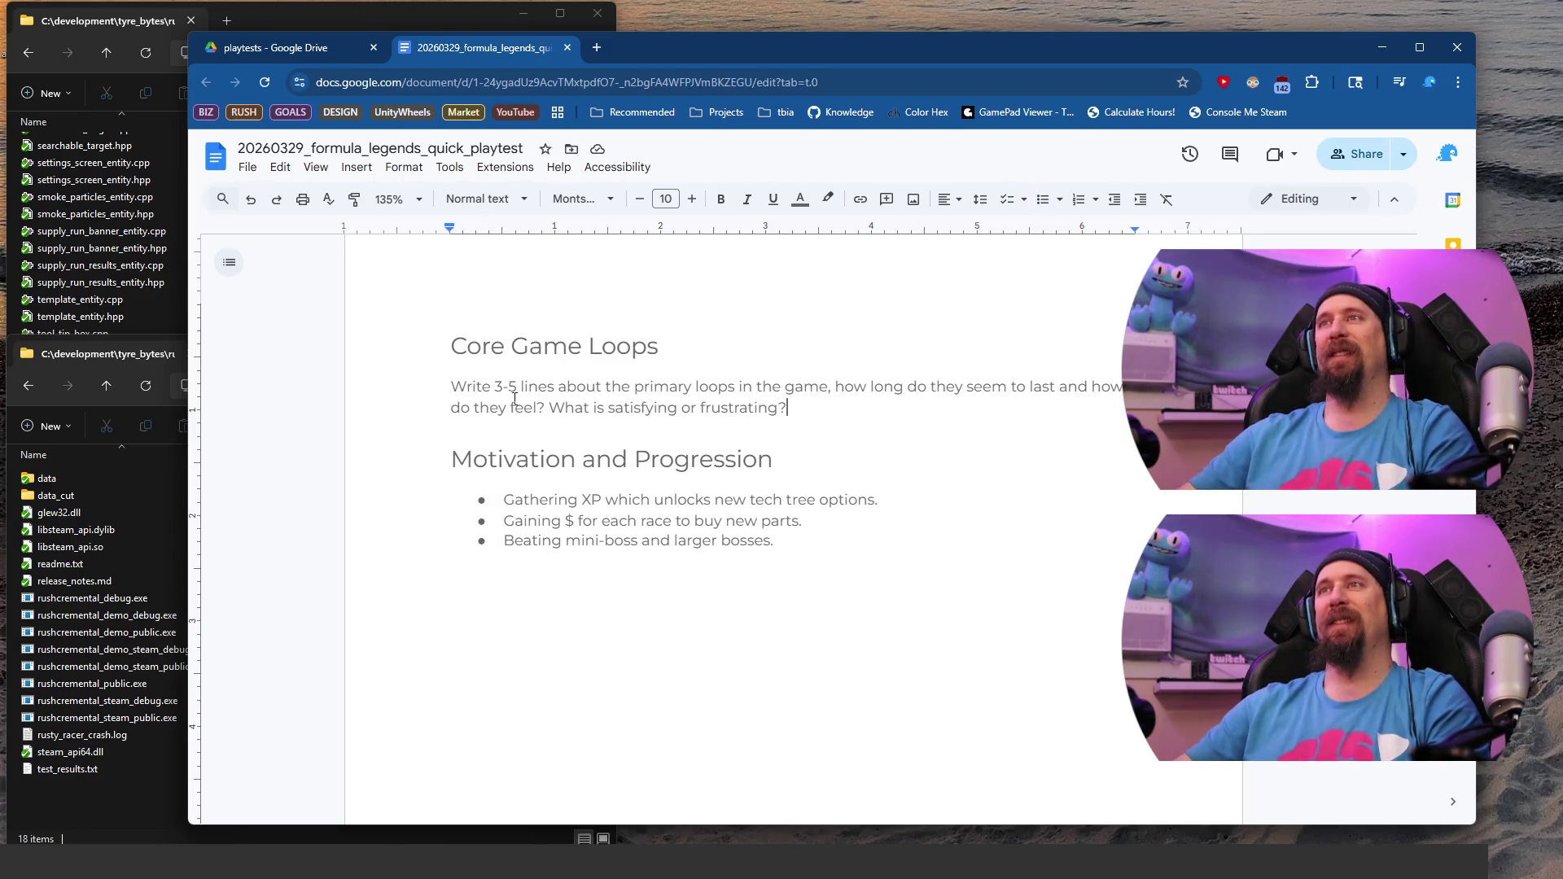
shift+click(452, 386)
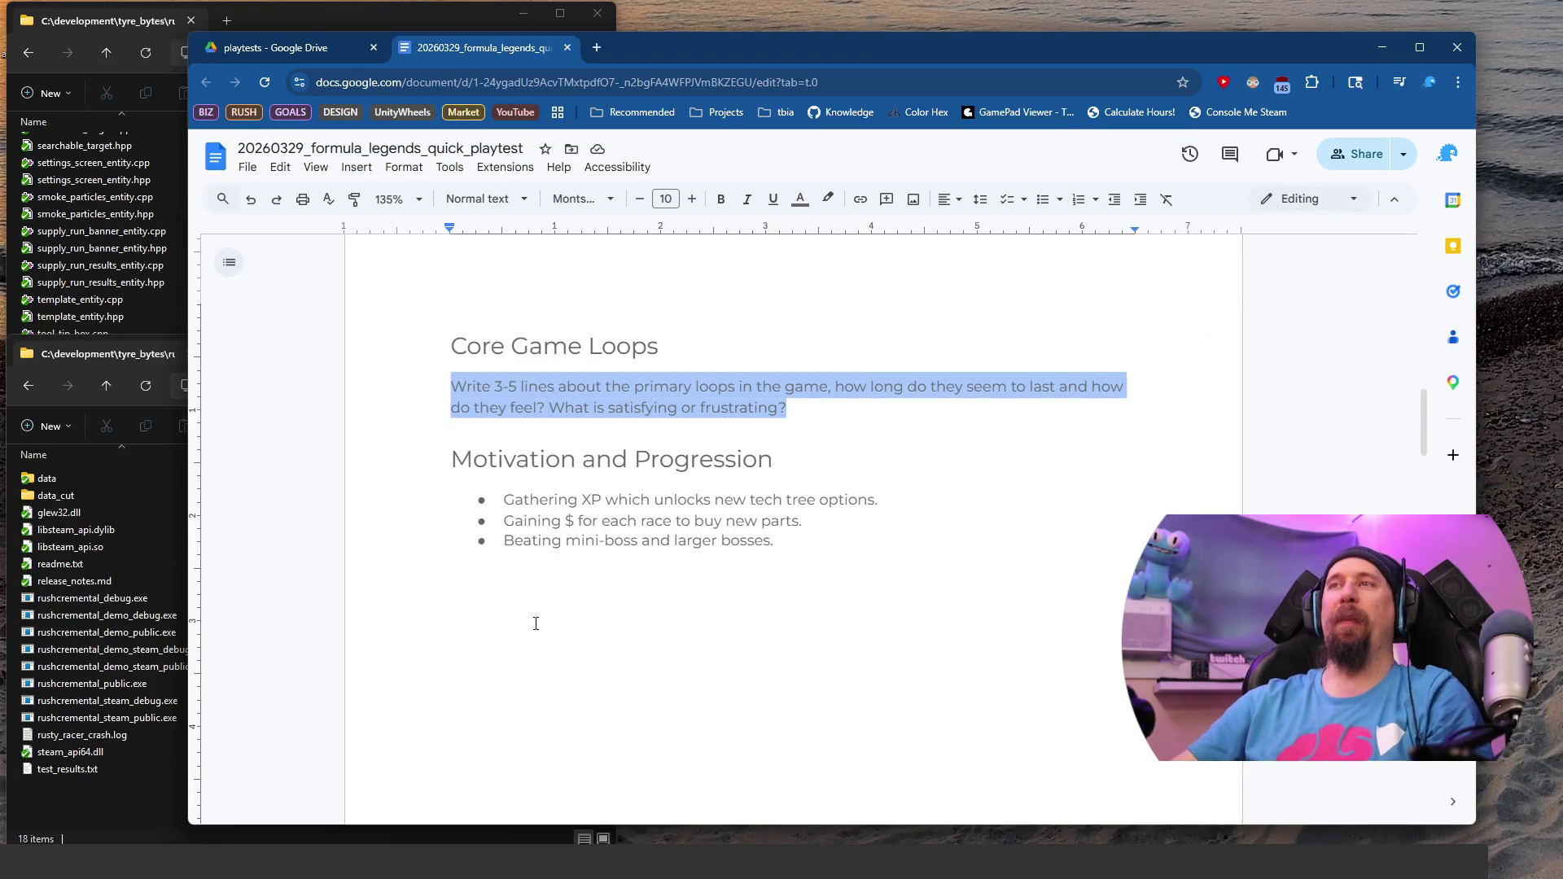
click(938, 408)
Step: Replace the Core Game Loops prompt with 'Eh, each decade has a championship of its own...'
key(shift+Home)
key(shift+Up)
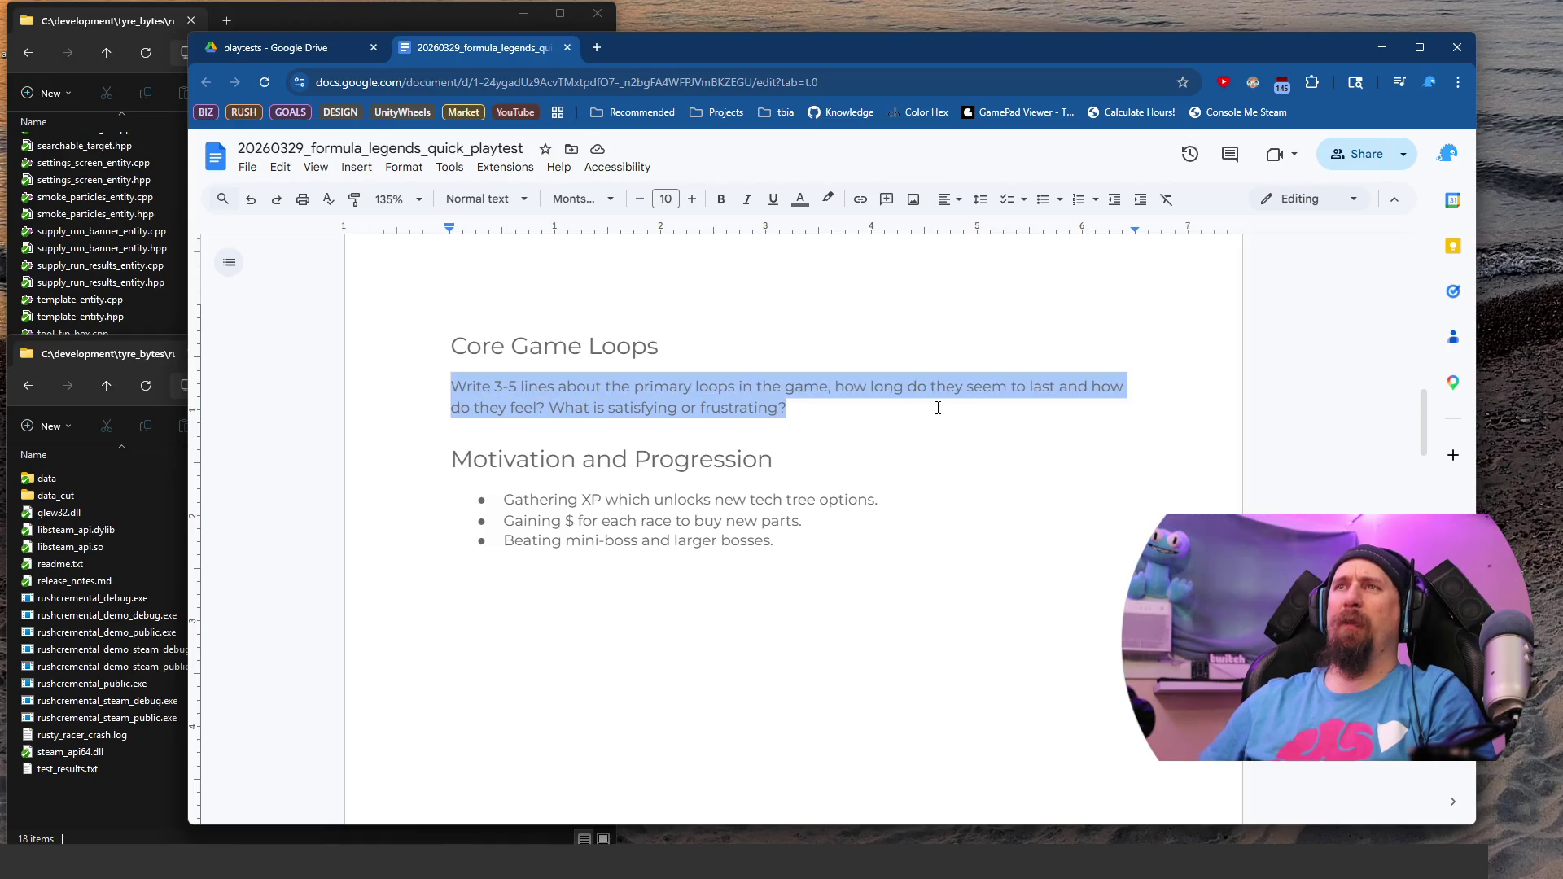
text(Eh, )
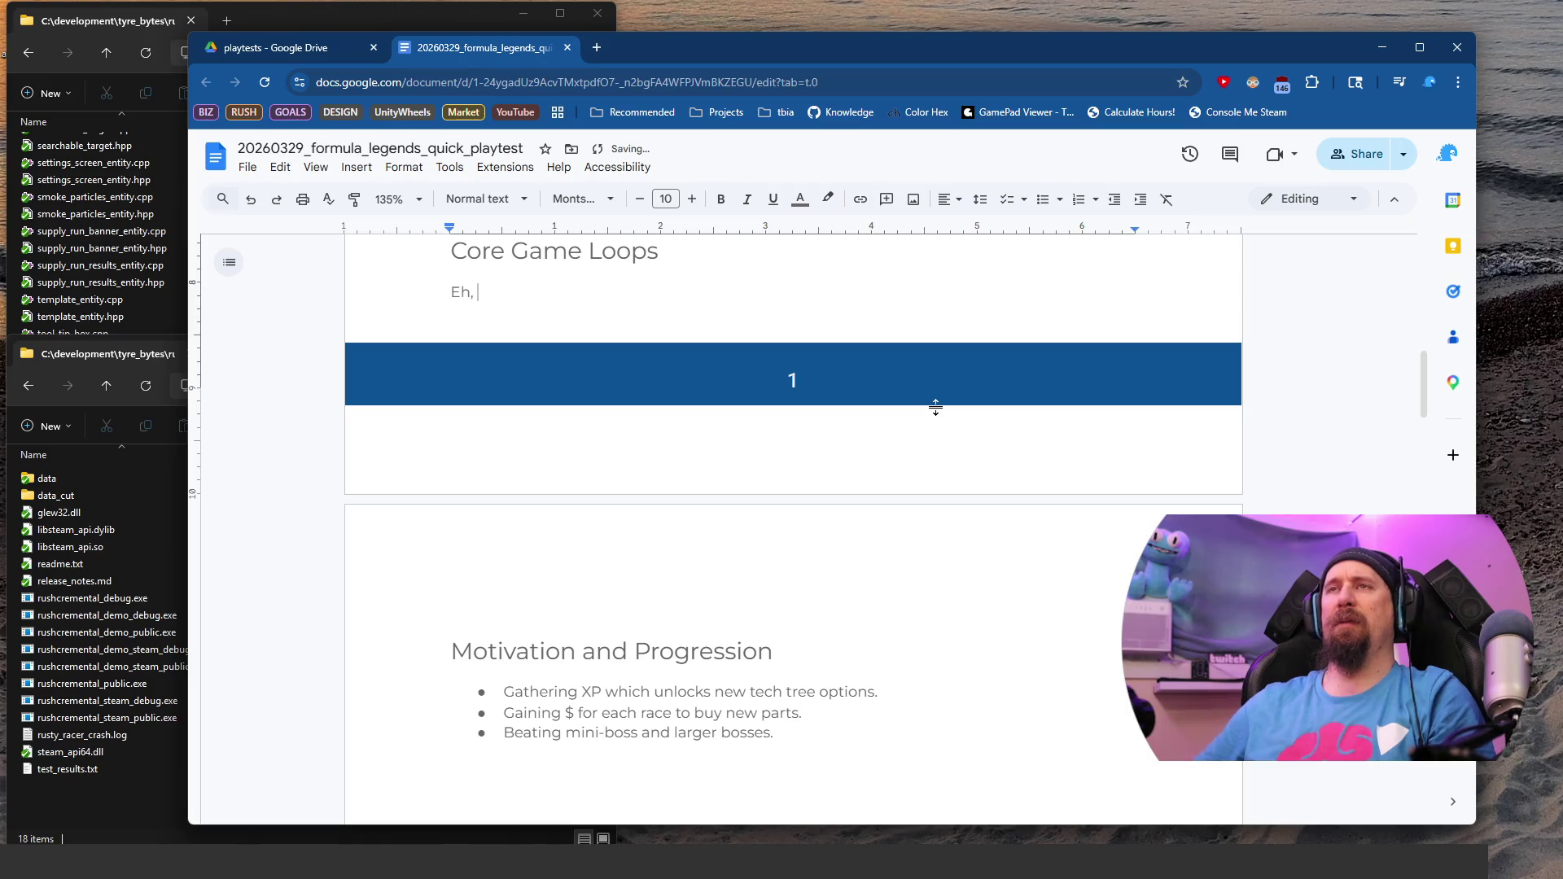
text(each )
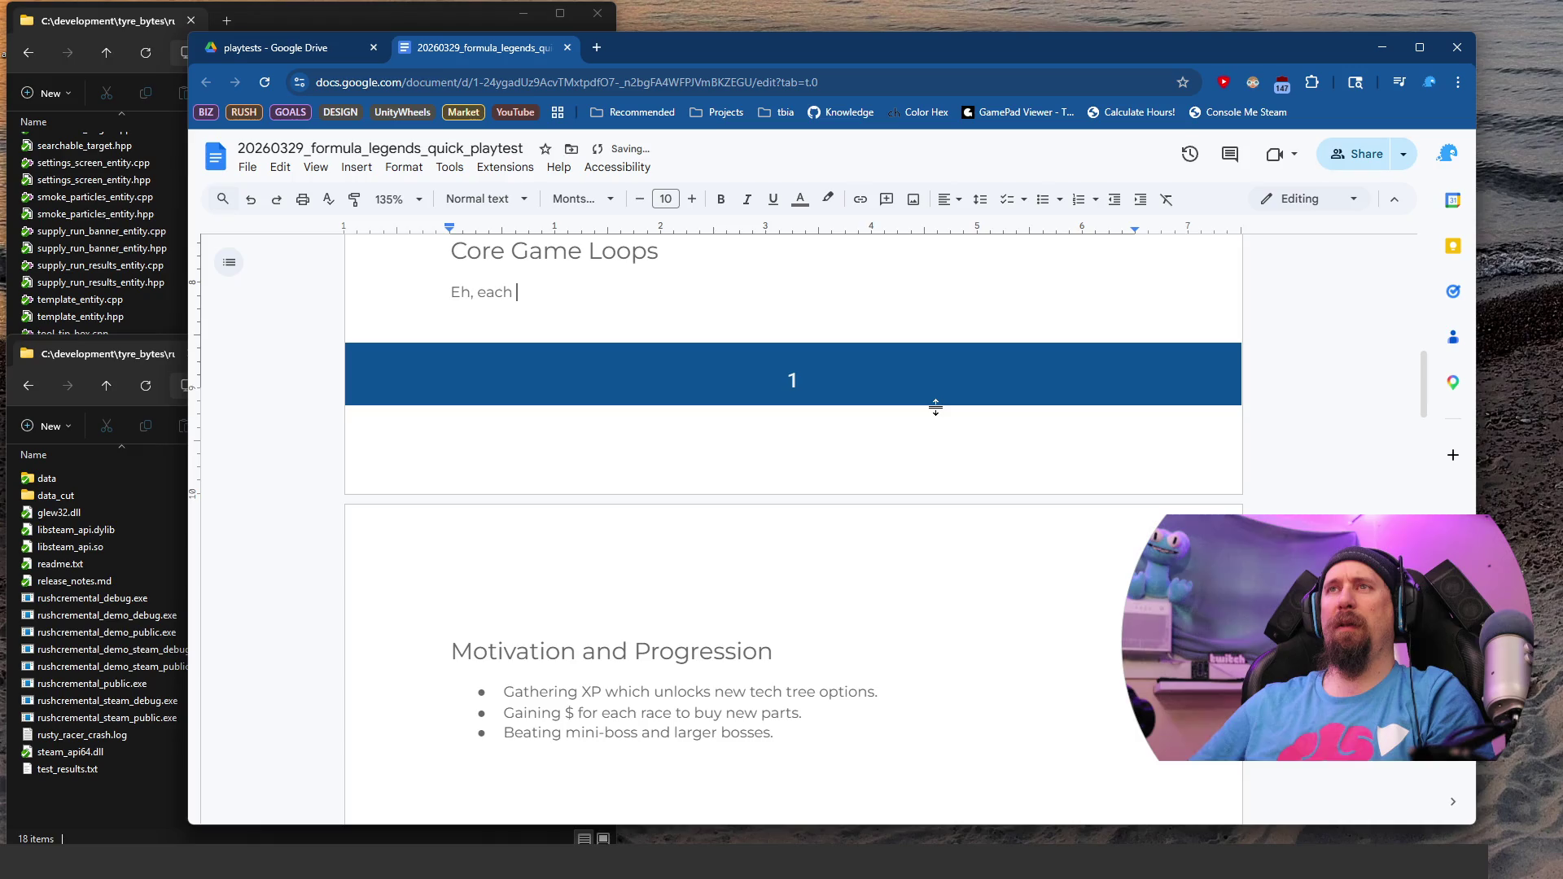
text(deca)
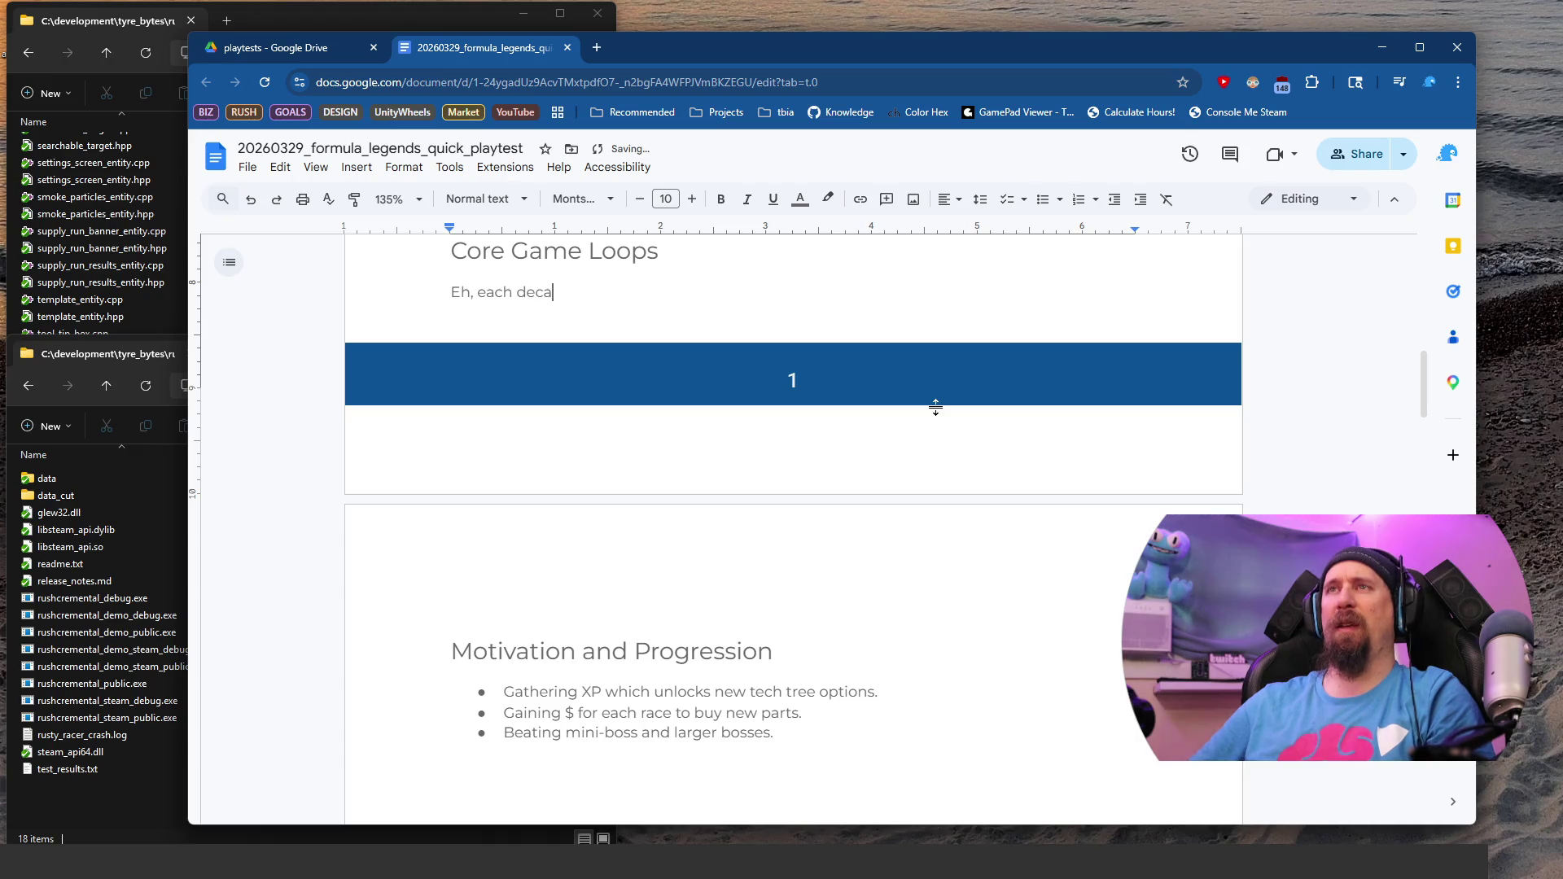
text(de has a championship of its own for th)
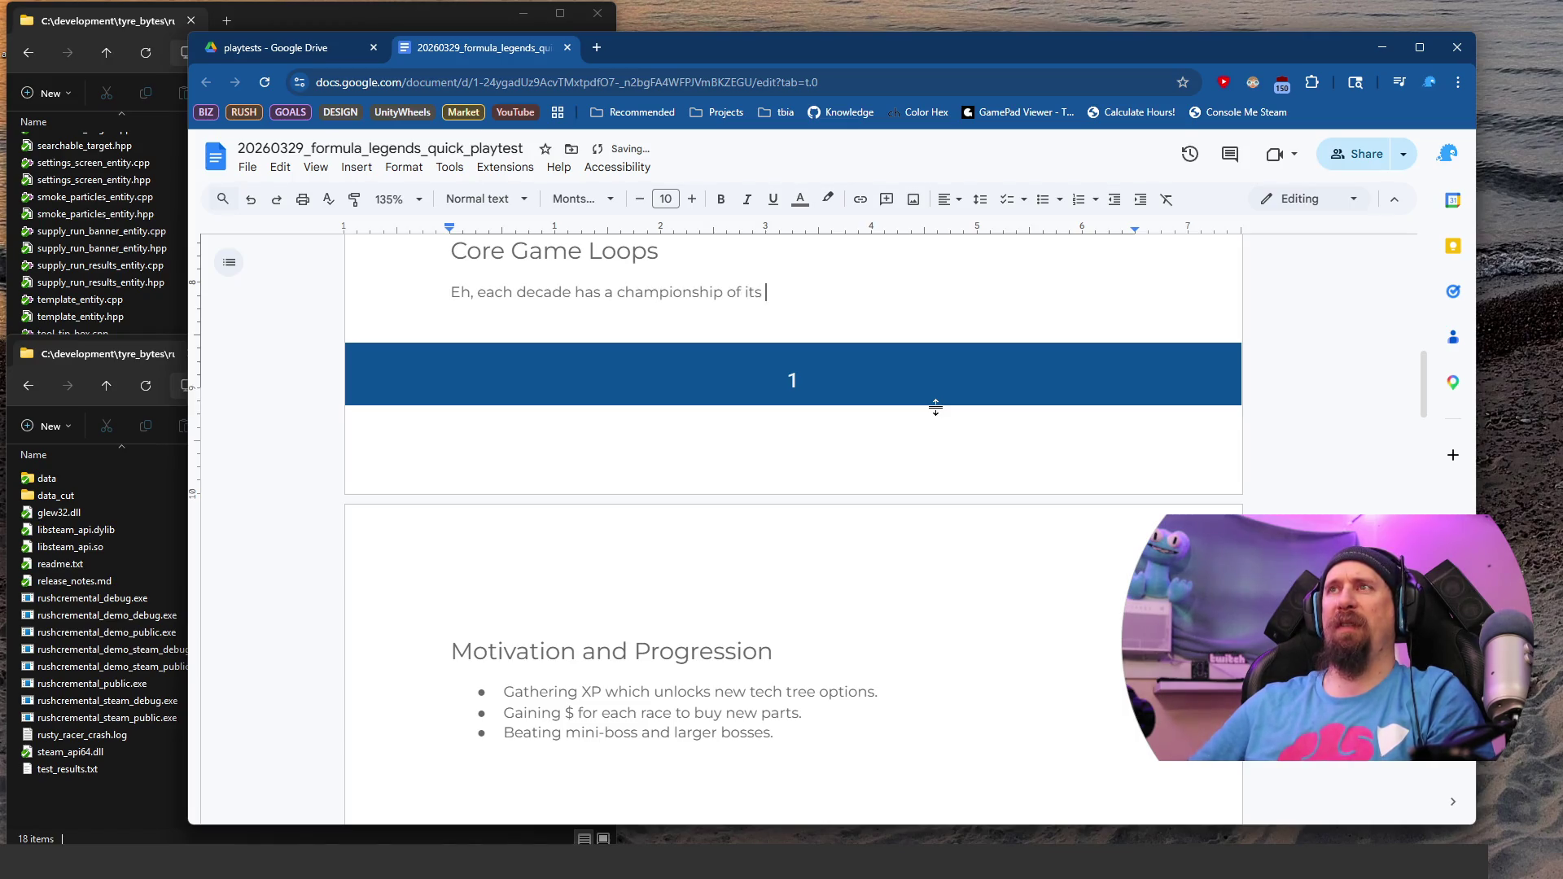
text(e plade)
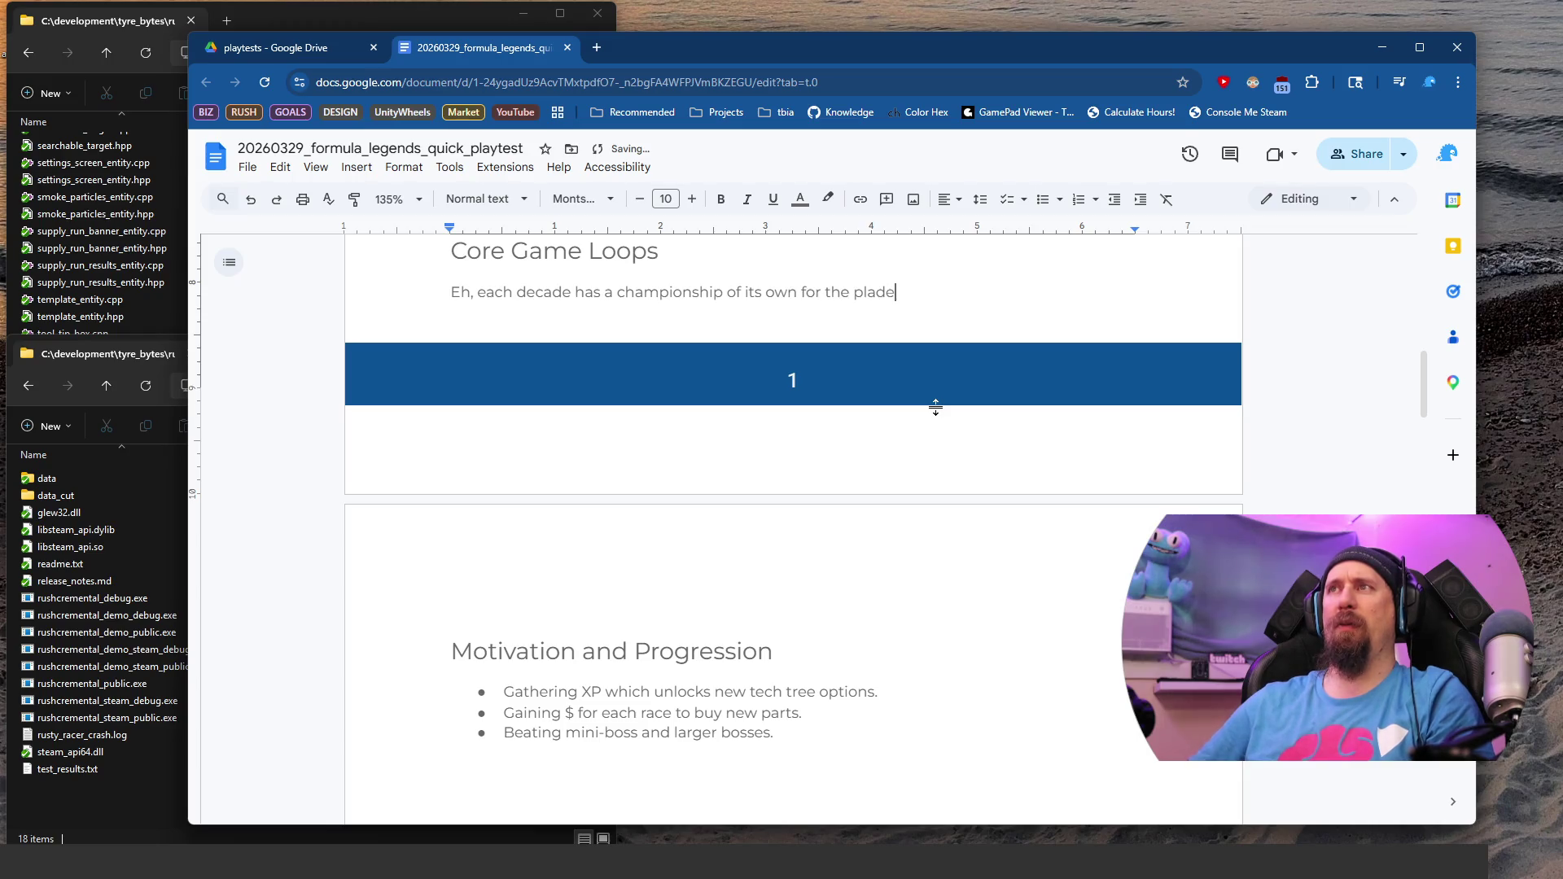
text( player to race i)
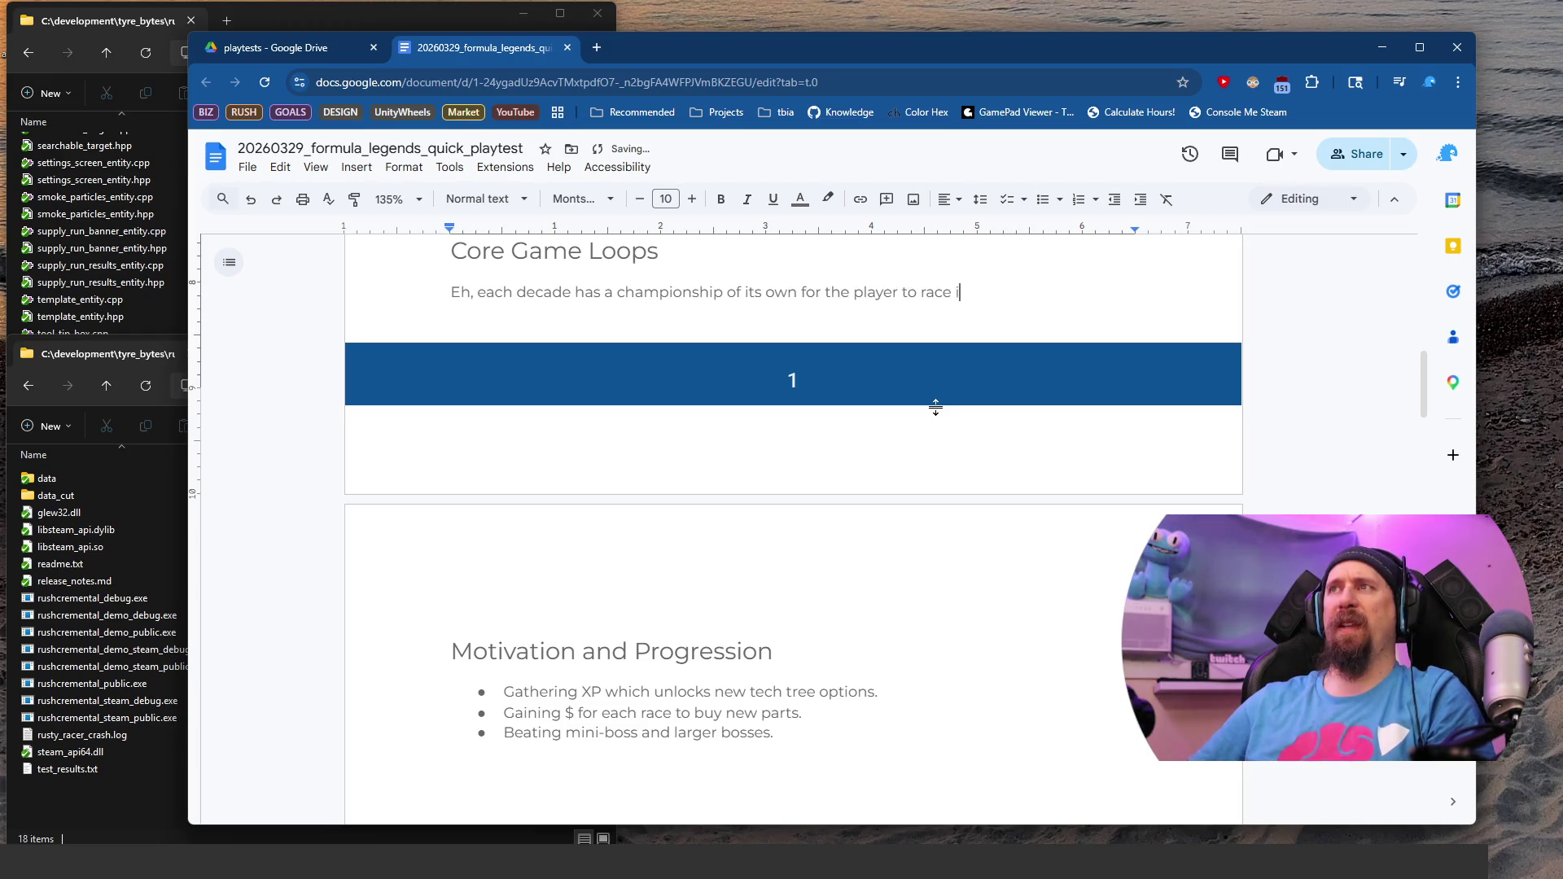
text(n. Some o)
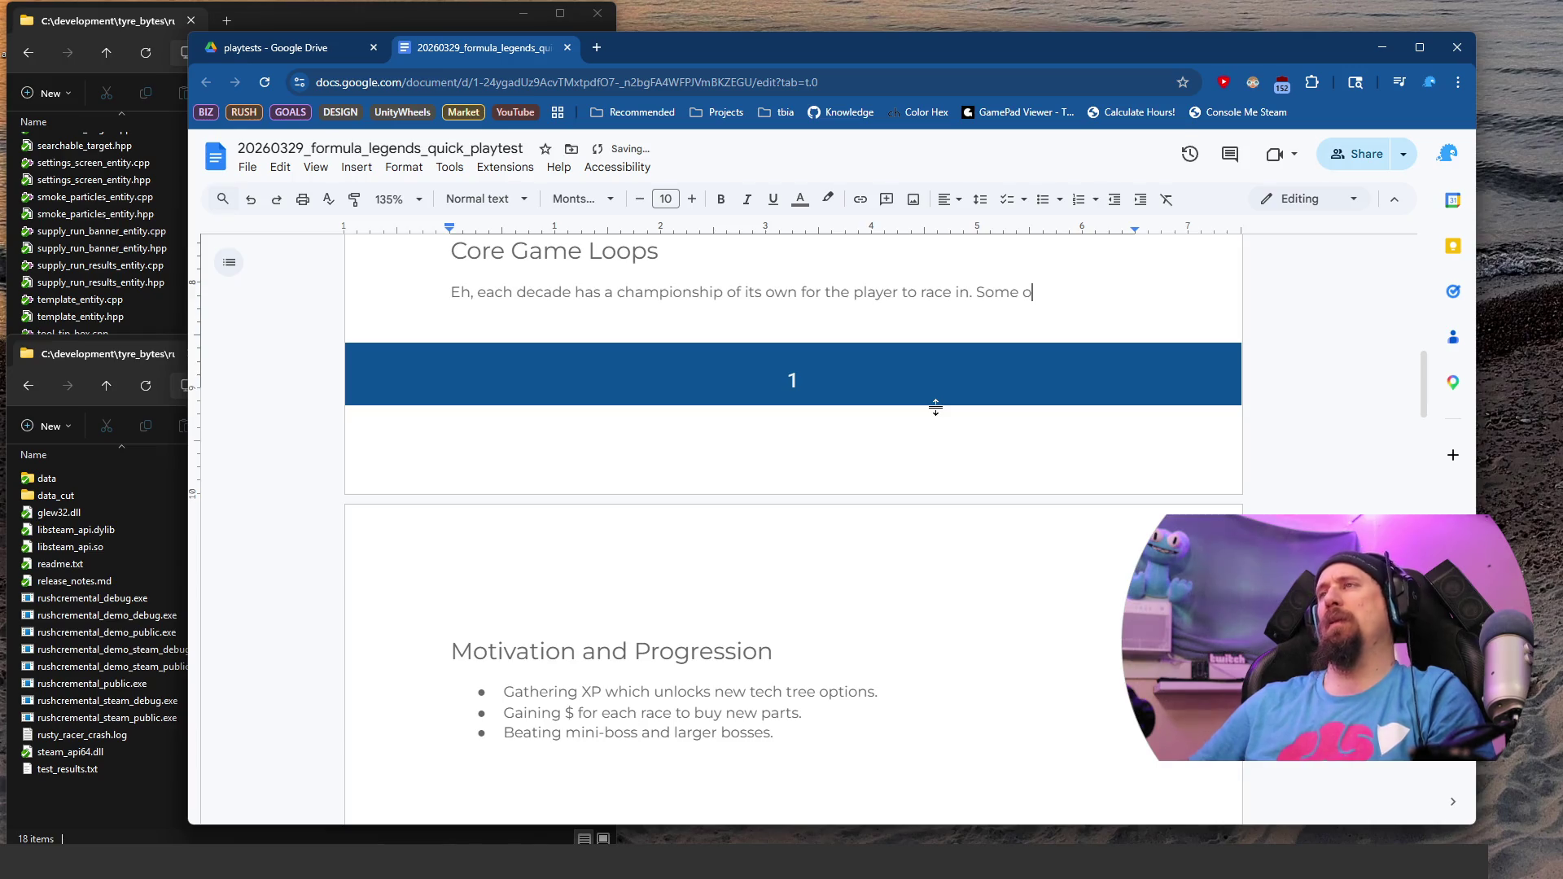
text(f them have )
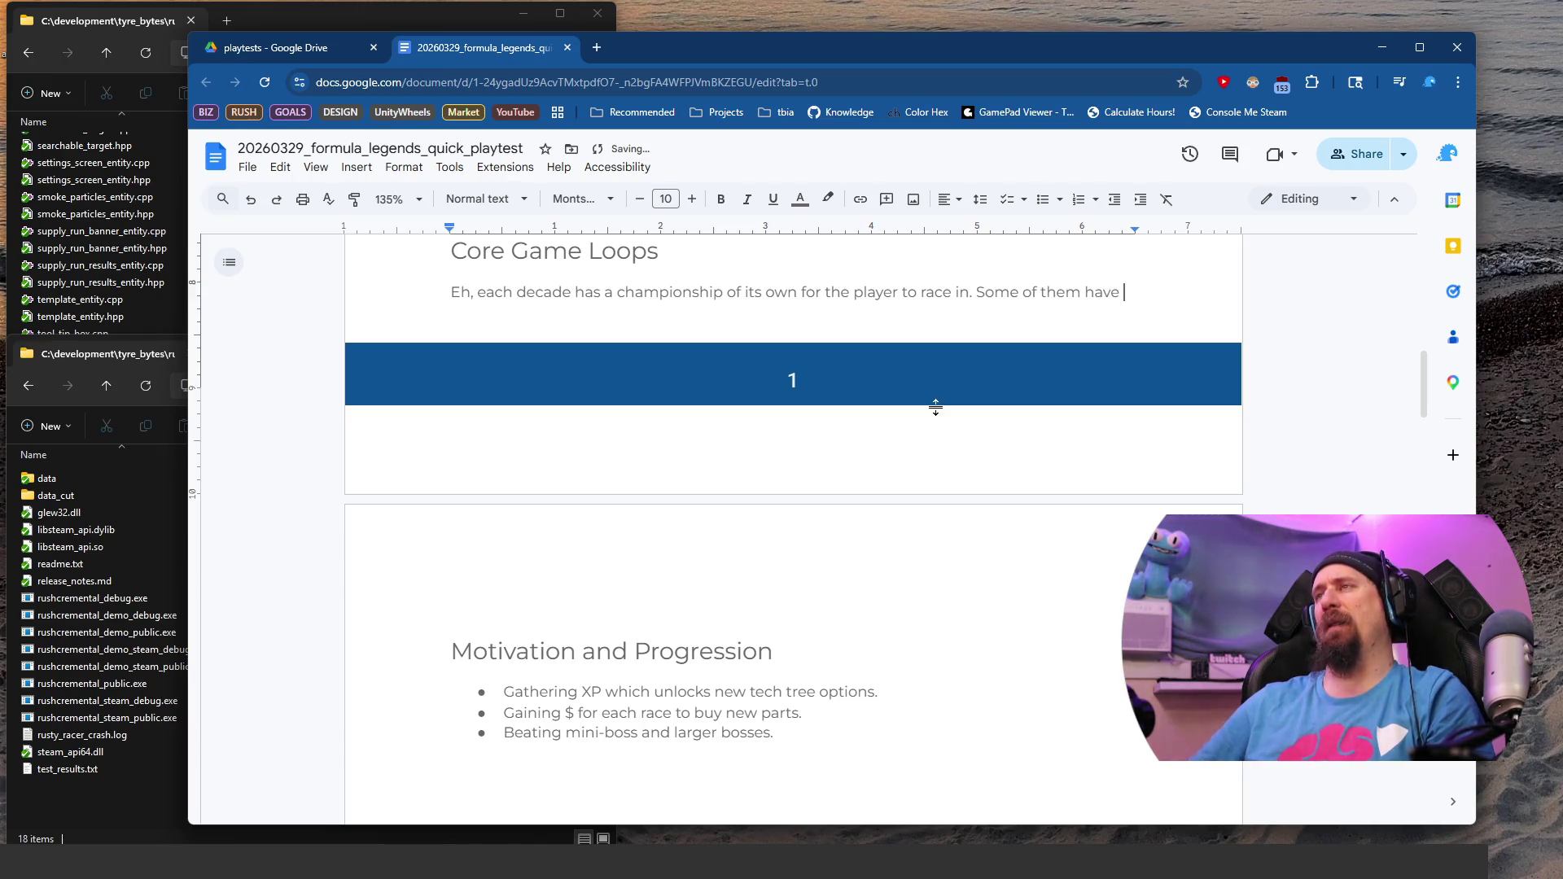
text(Early, Mid, Late championships to continue progressing through. )
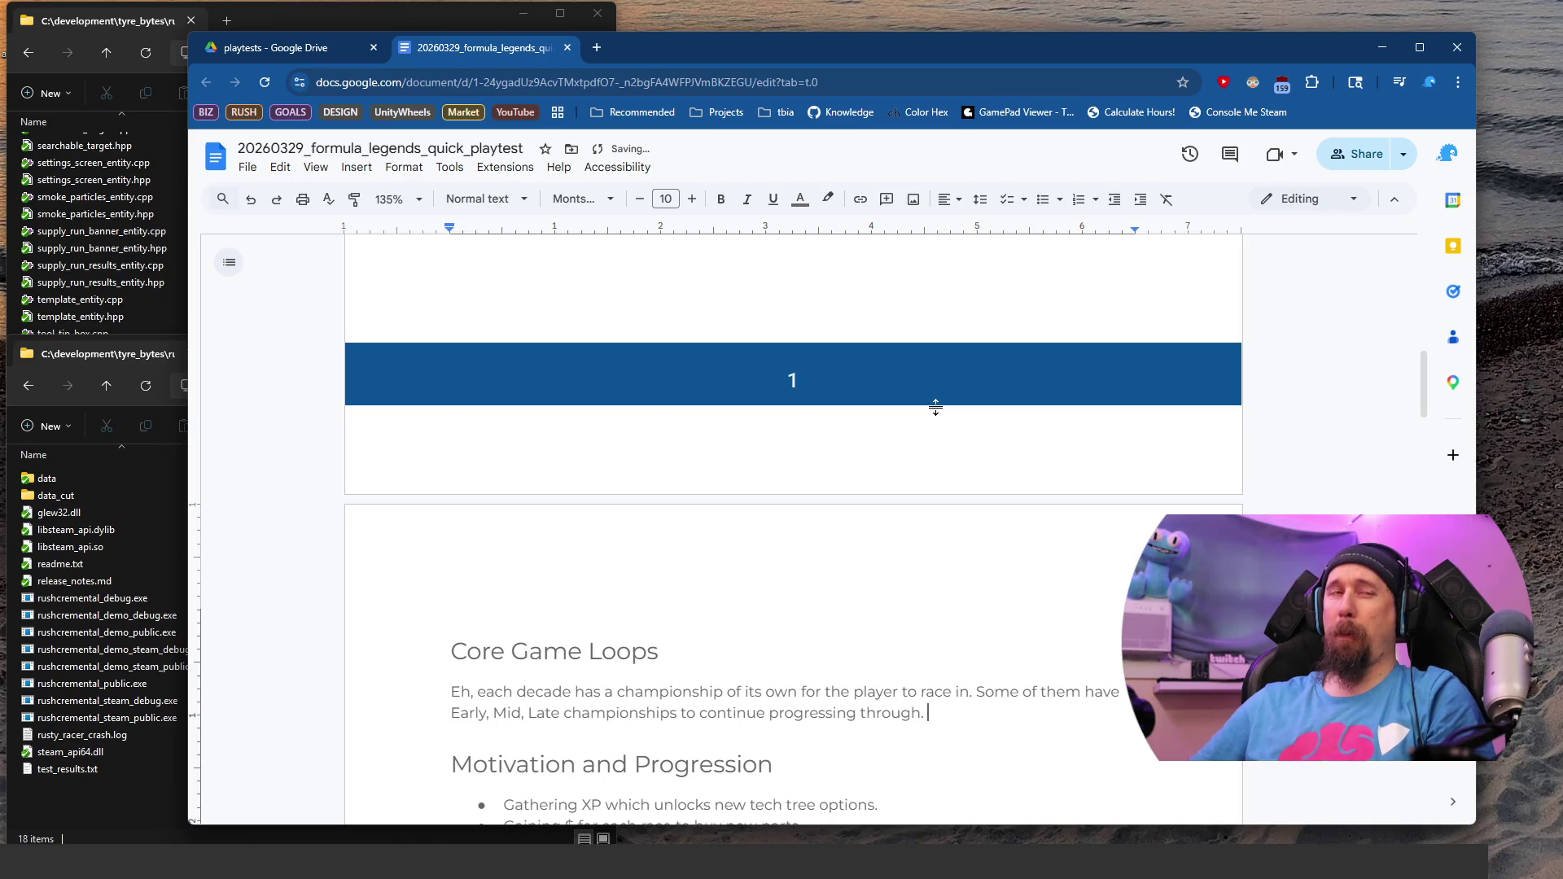
text(Consider)
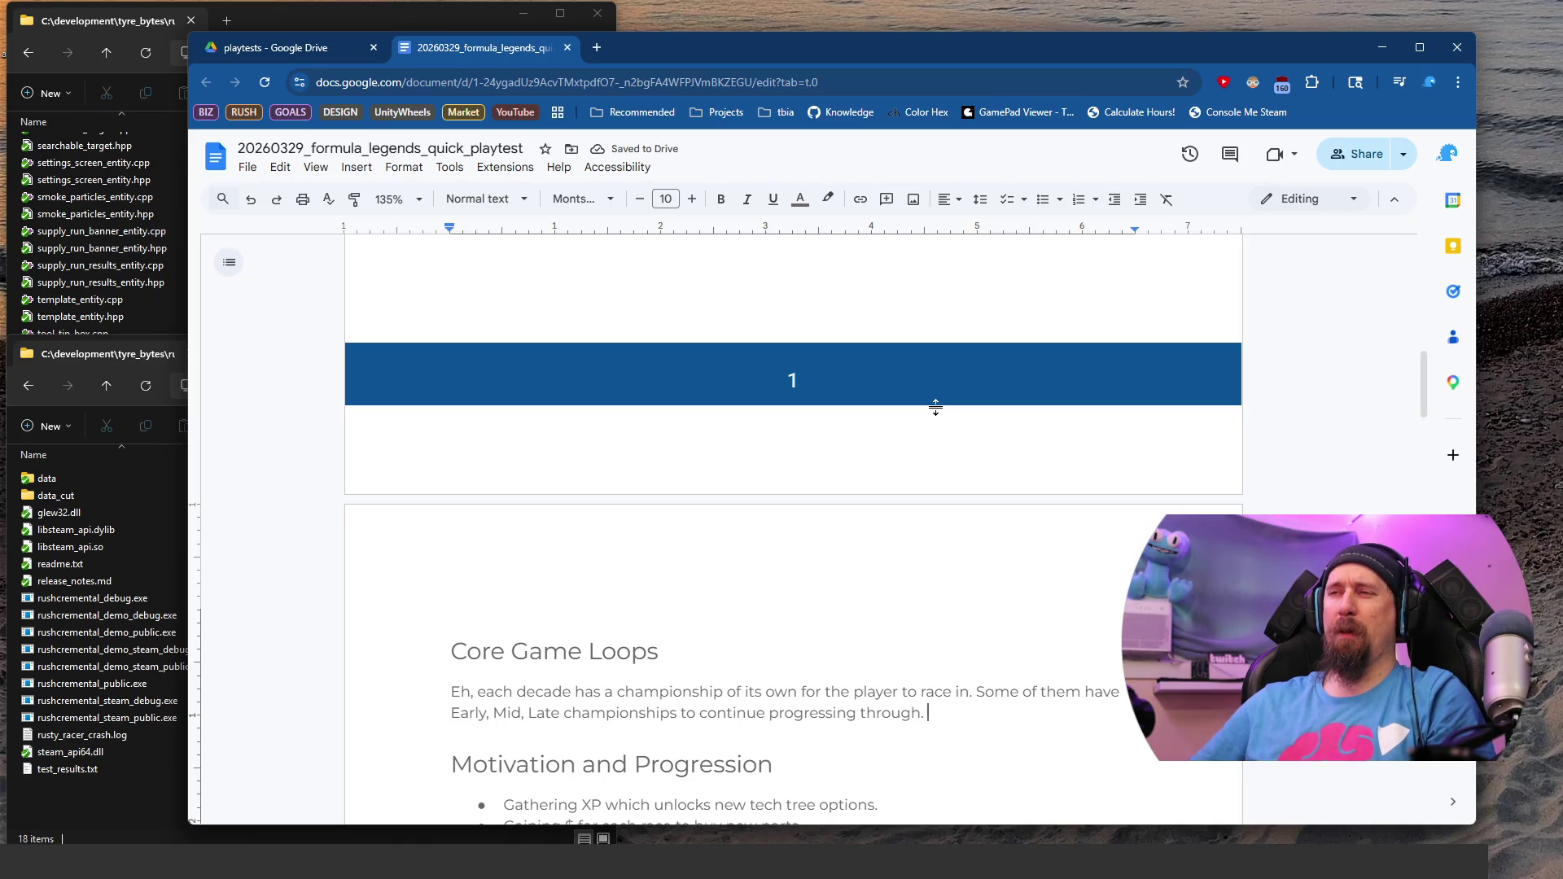
text(ing )
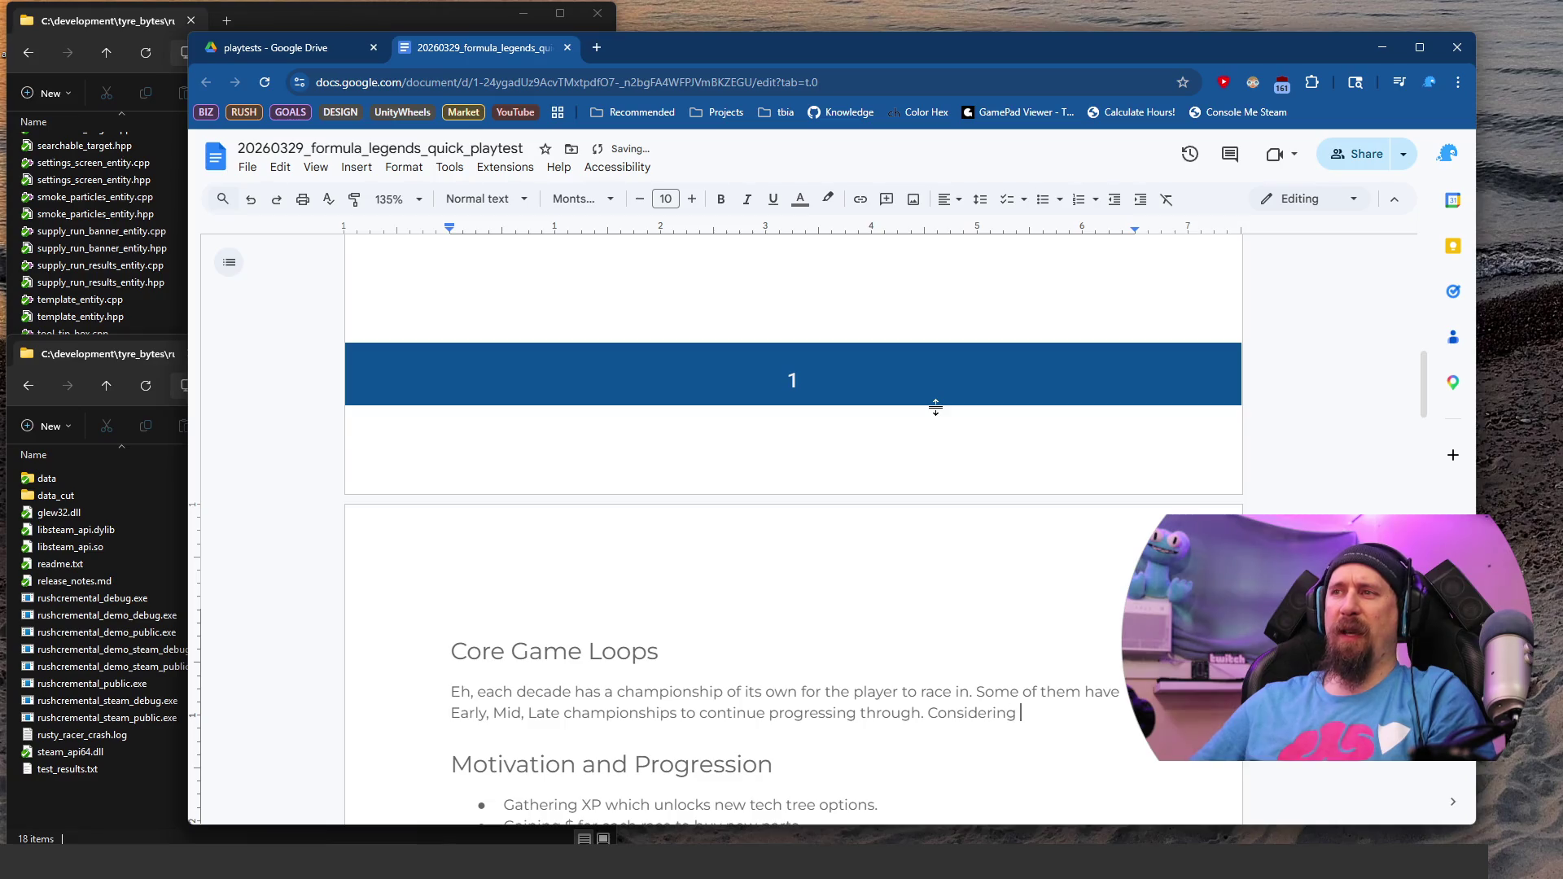
text(I could choos)
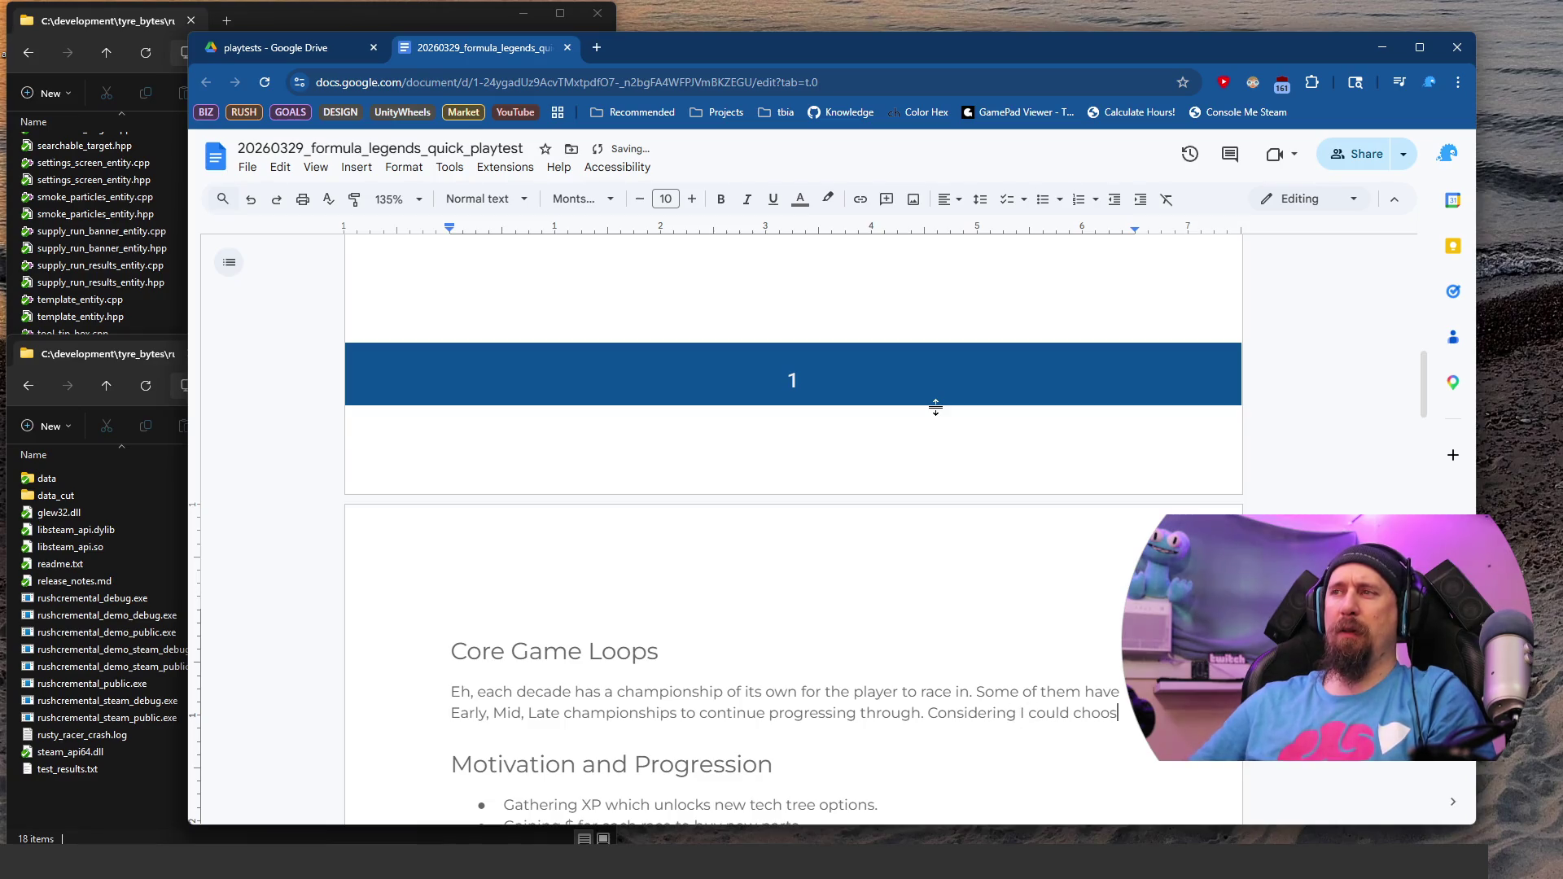
text(e any of the )
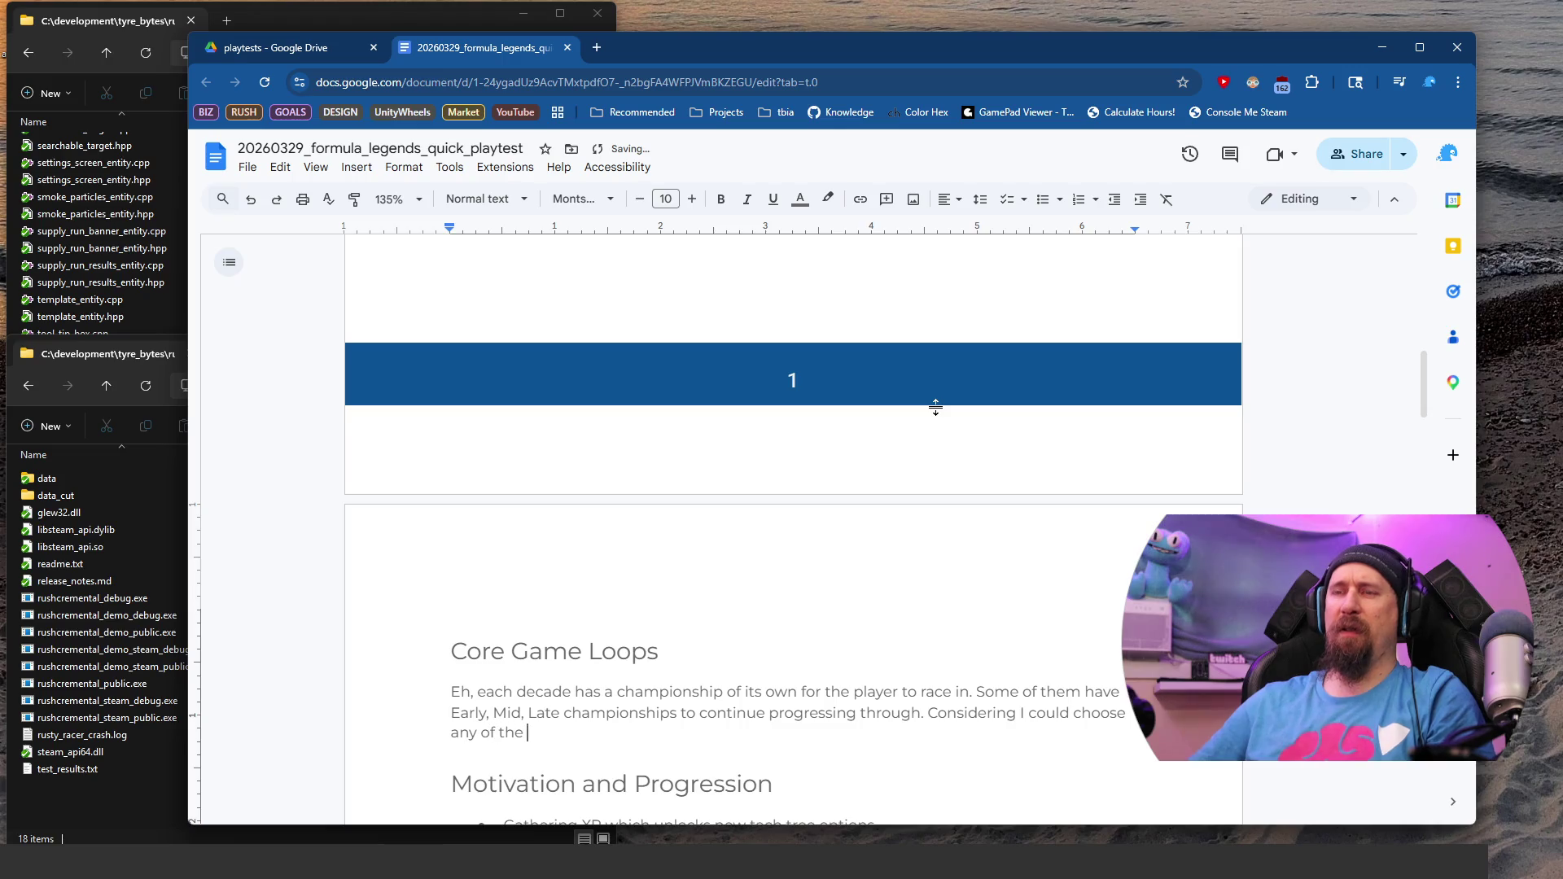
text(de)
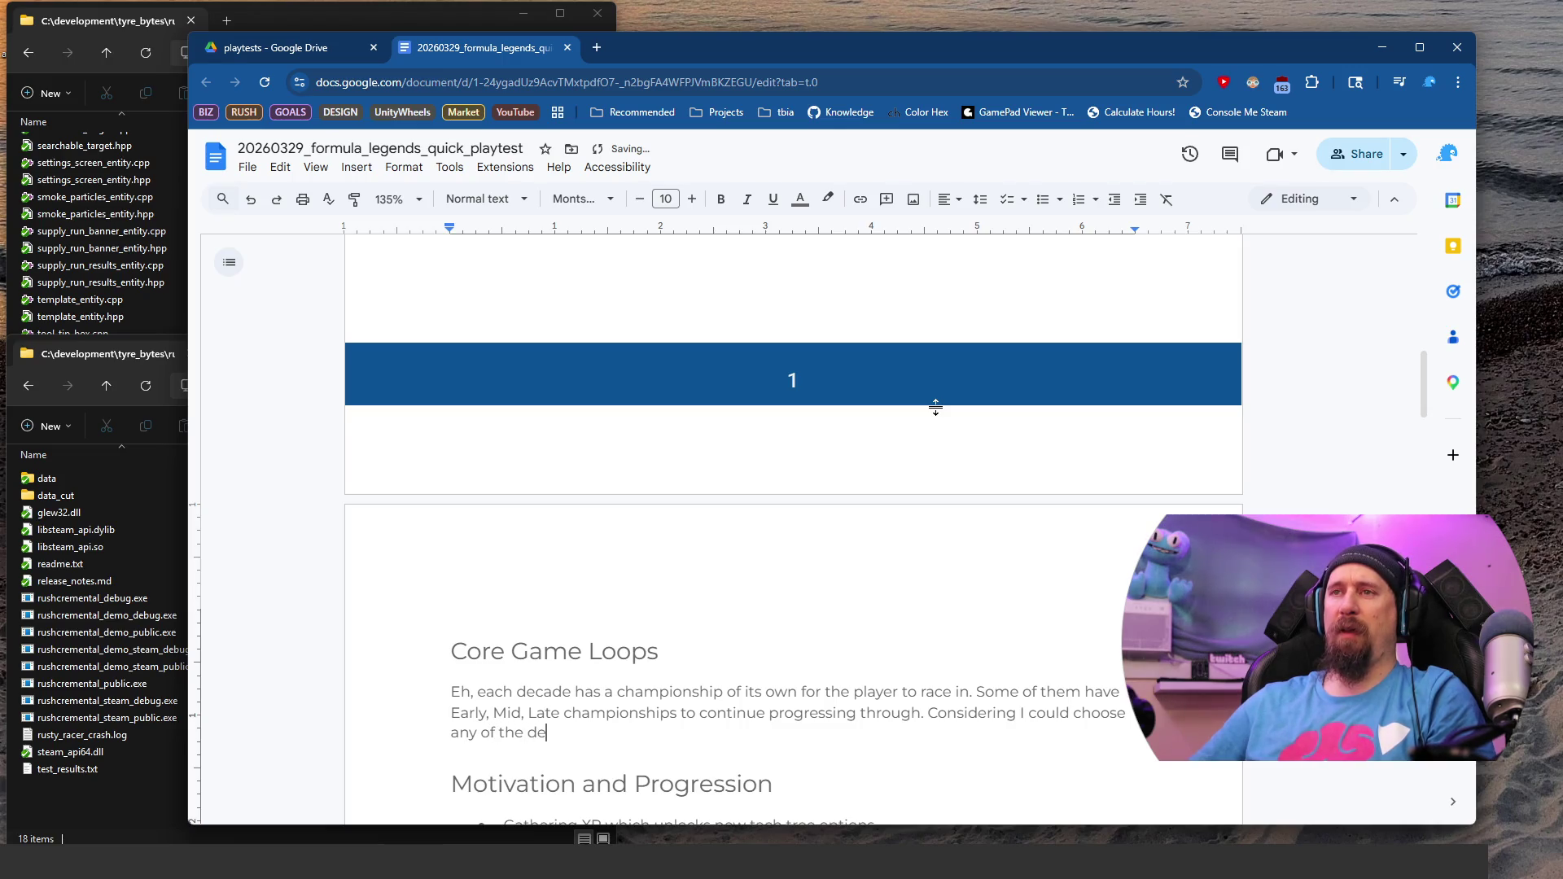
text(cades I wanted to start from, I don't know what the )
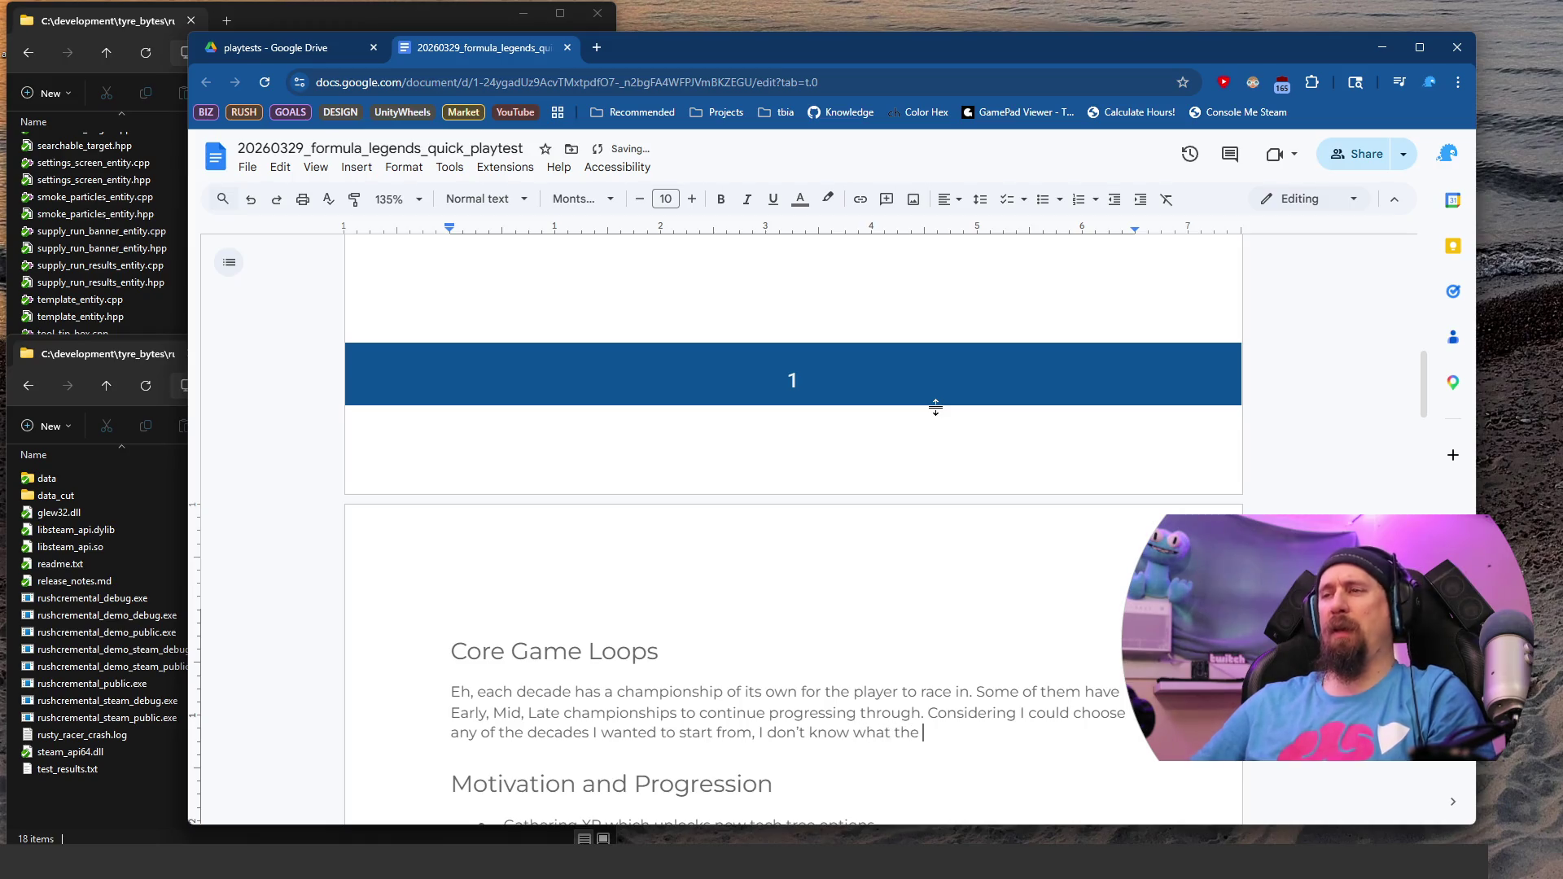
text(P)
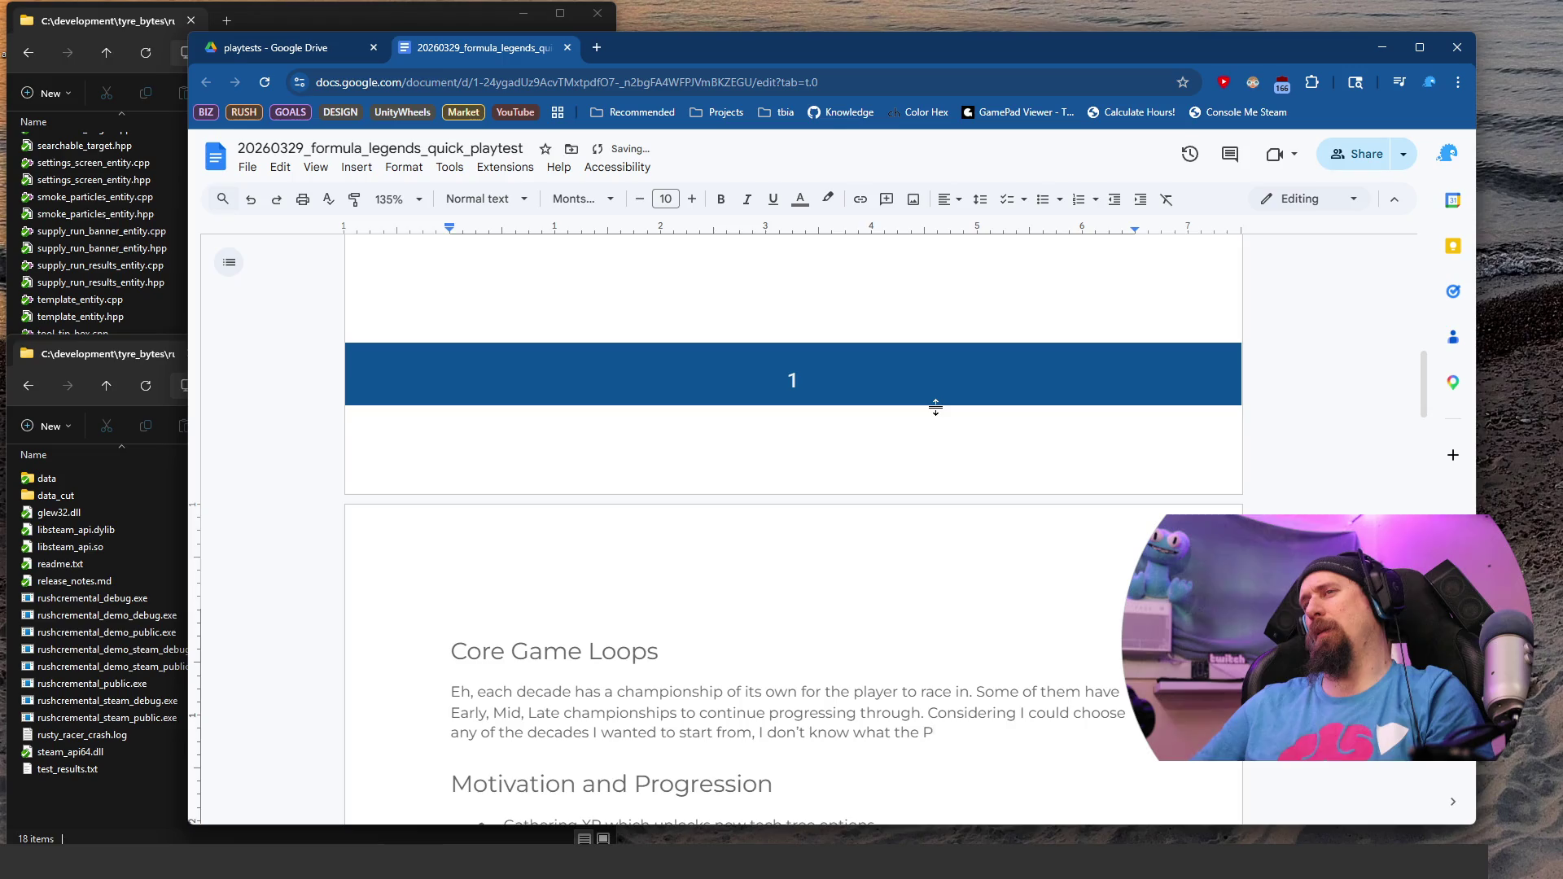
Step: Add that progression/reward was unclear and nothing compelled getting "the next thing"
key(BackSpace)
text(progres)
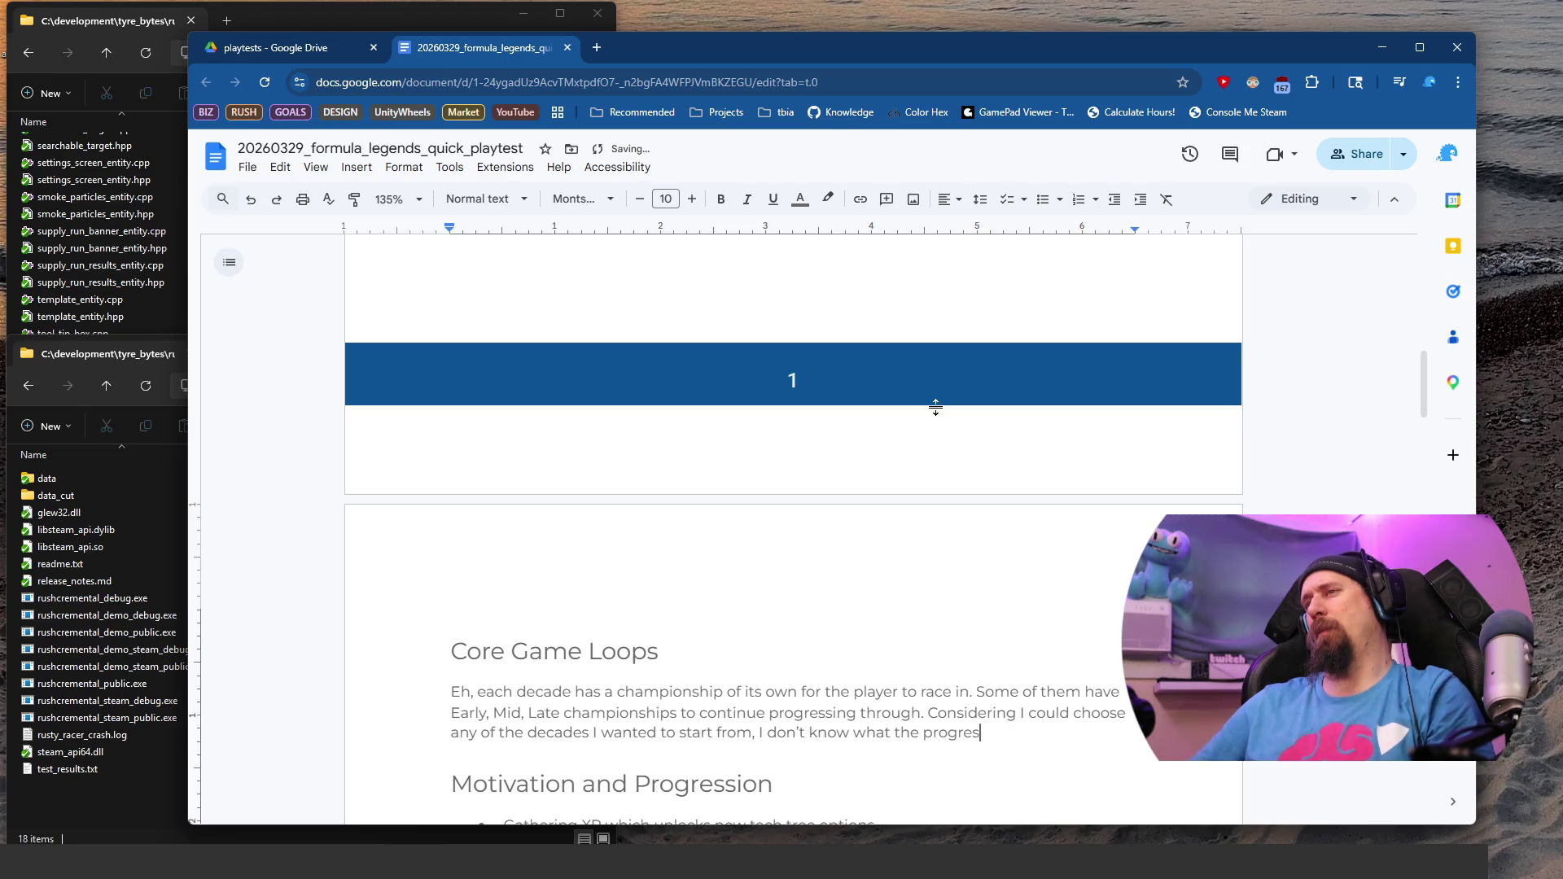
text(sion/reward re)
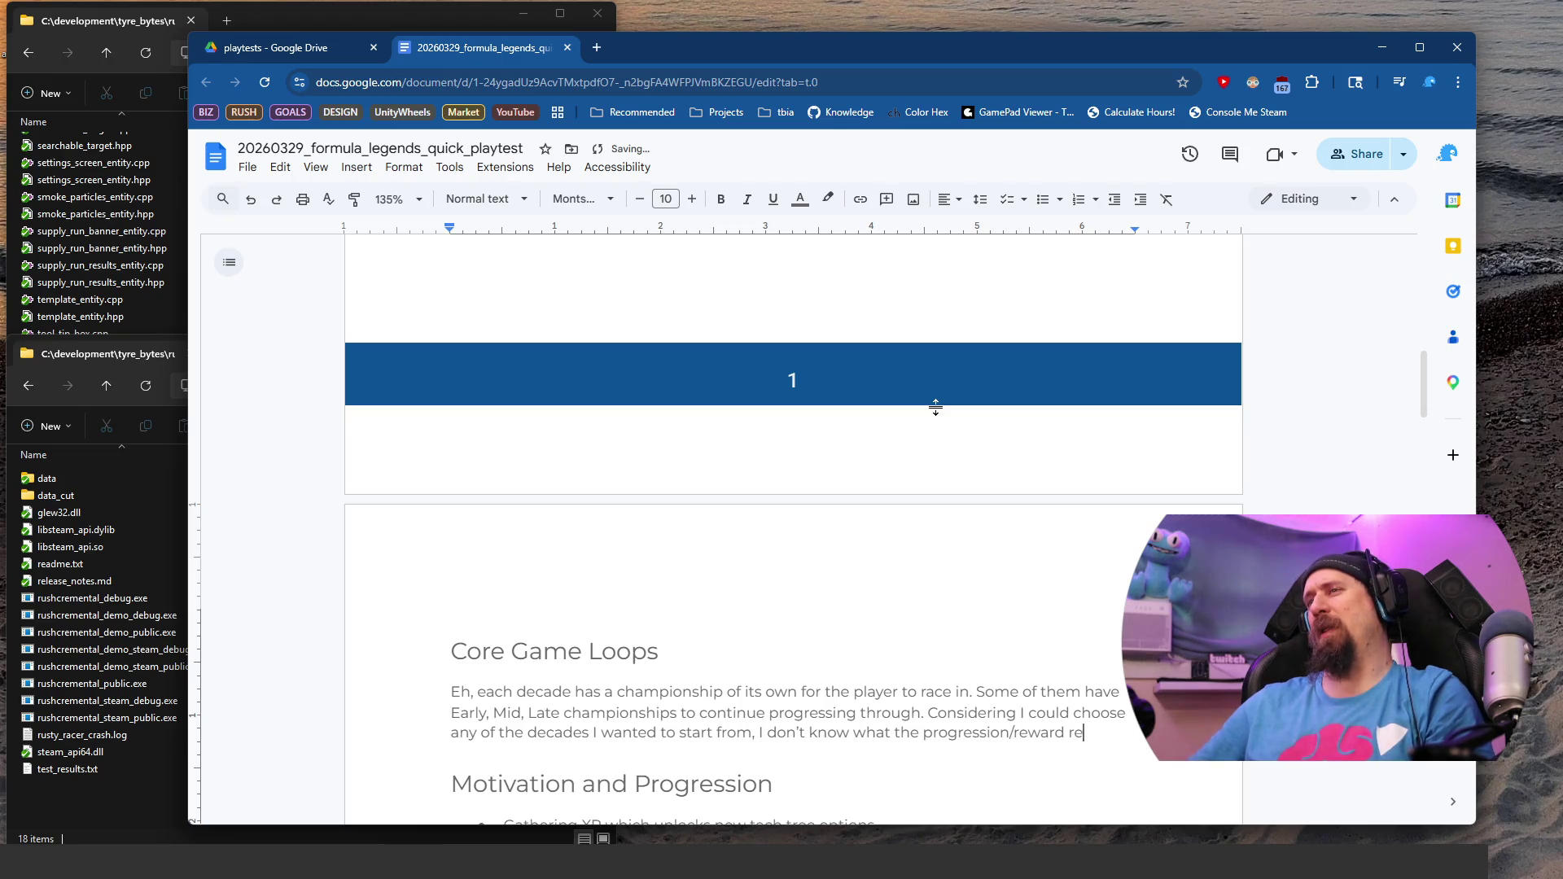
text(ally was)
text(I didn't feel compelled at all to try getting "the next thing")
text(.)
key(BackSpace)
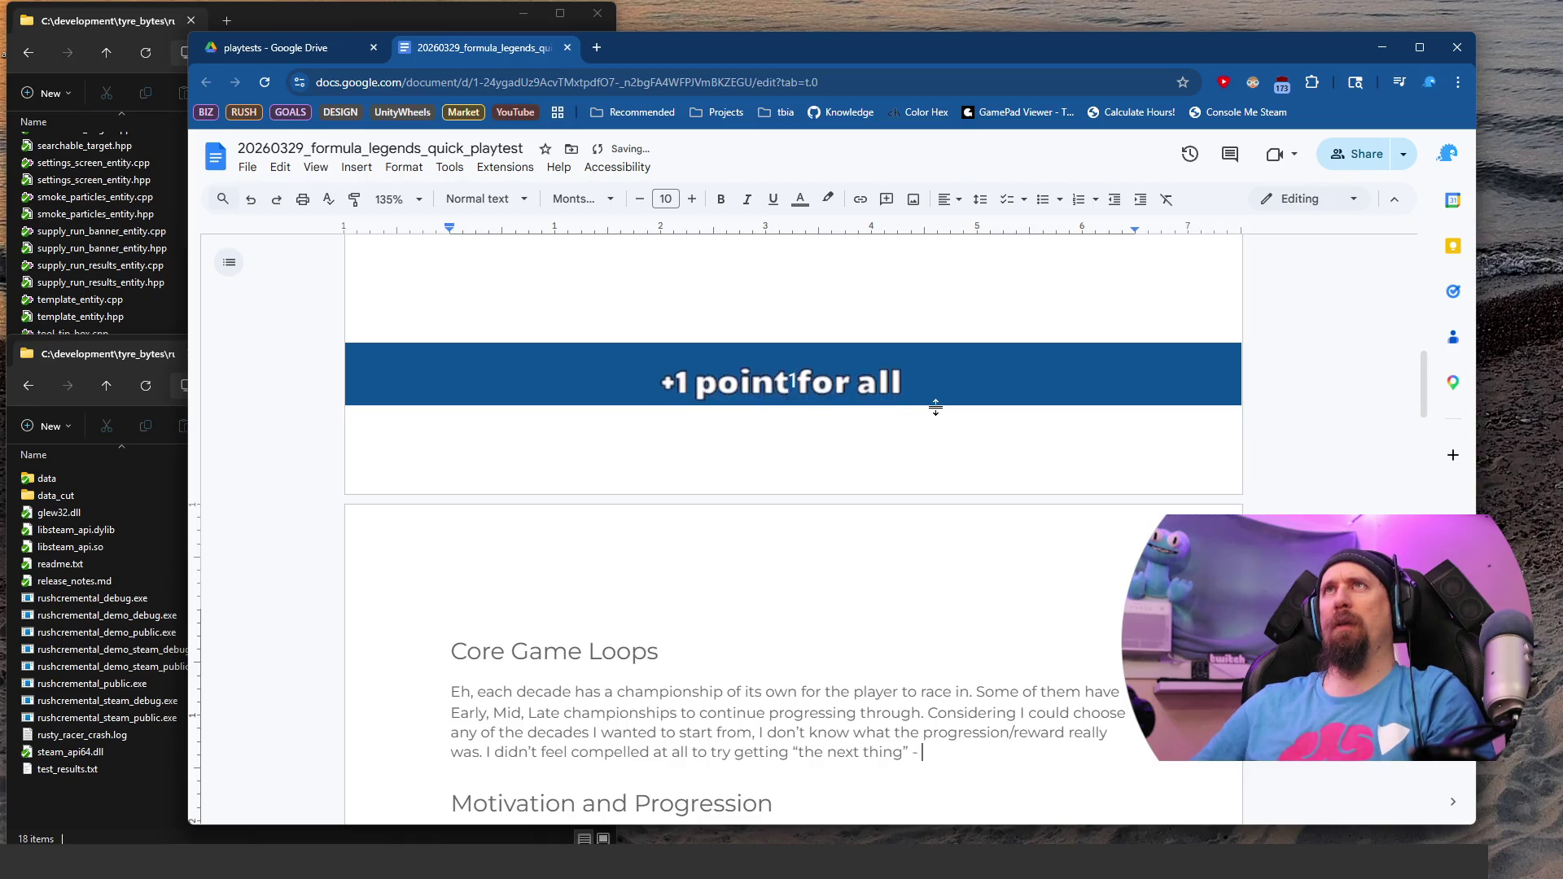
text(- surt)
key(BackSpace)
text(e there are)
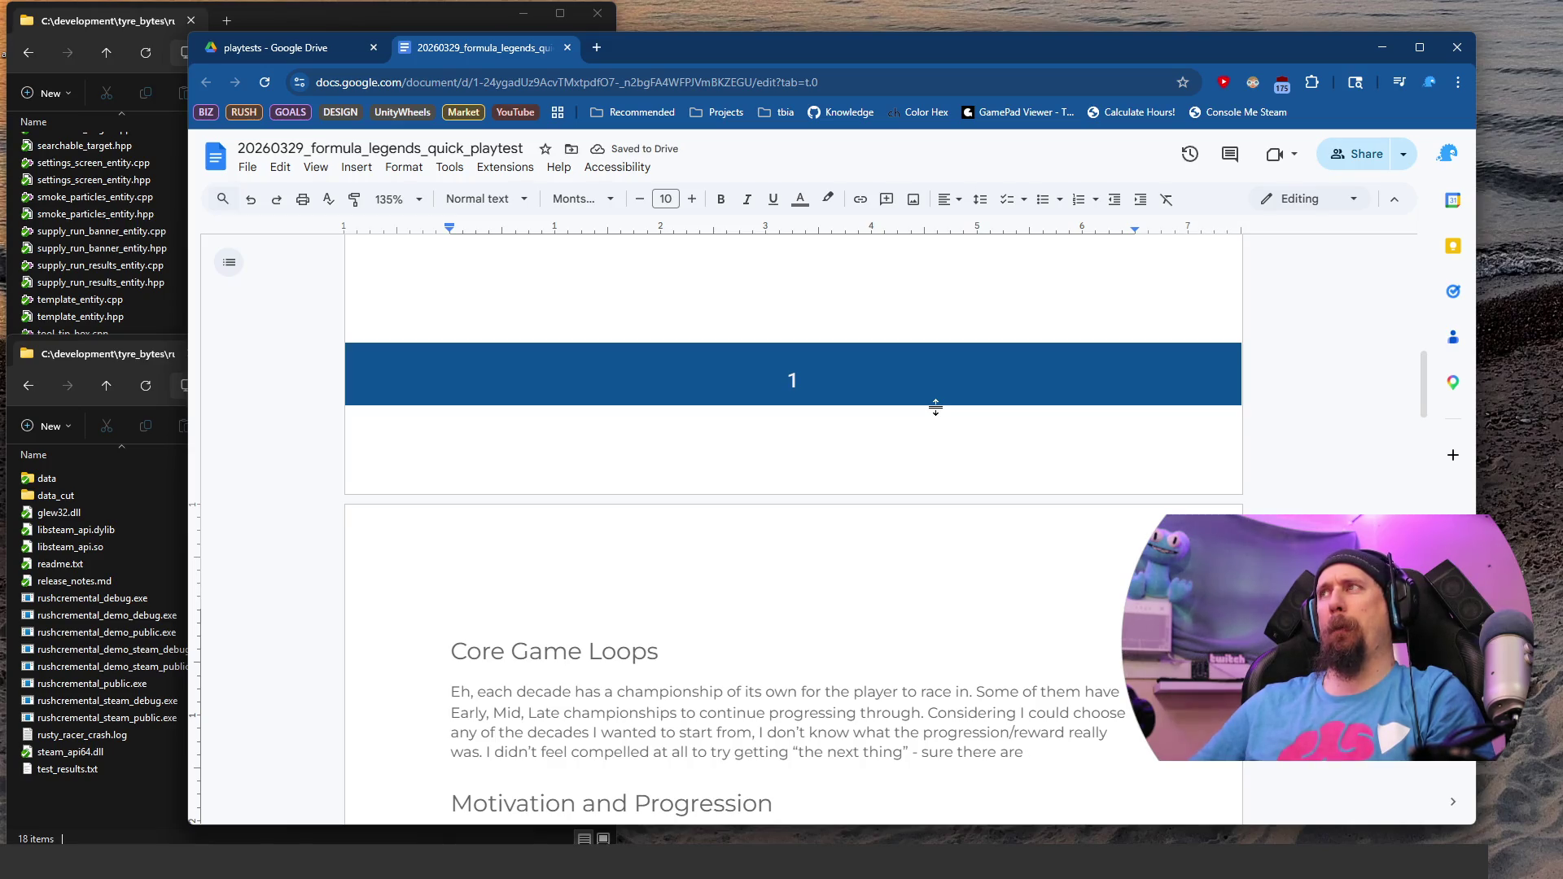
scroll(936, 407, down, 4)
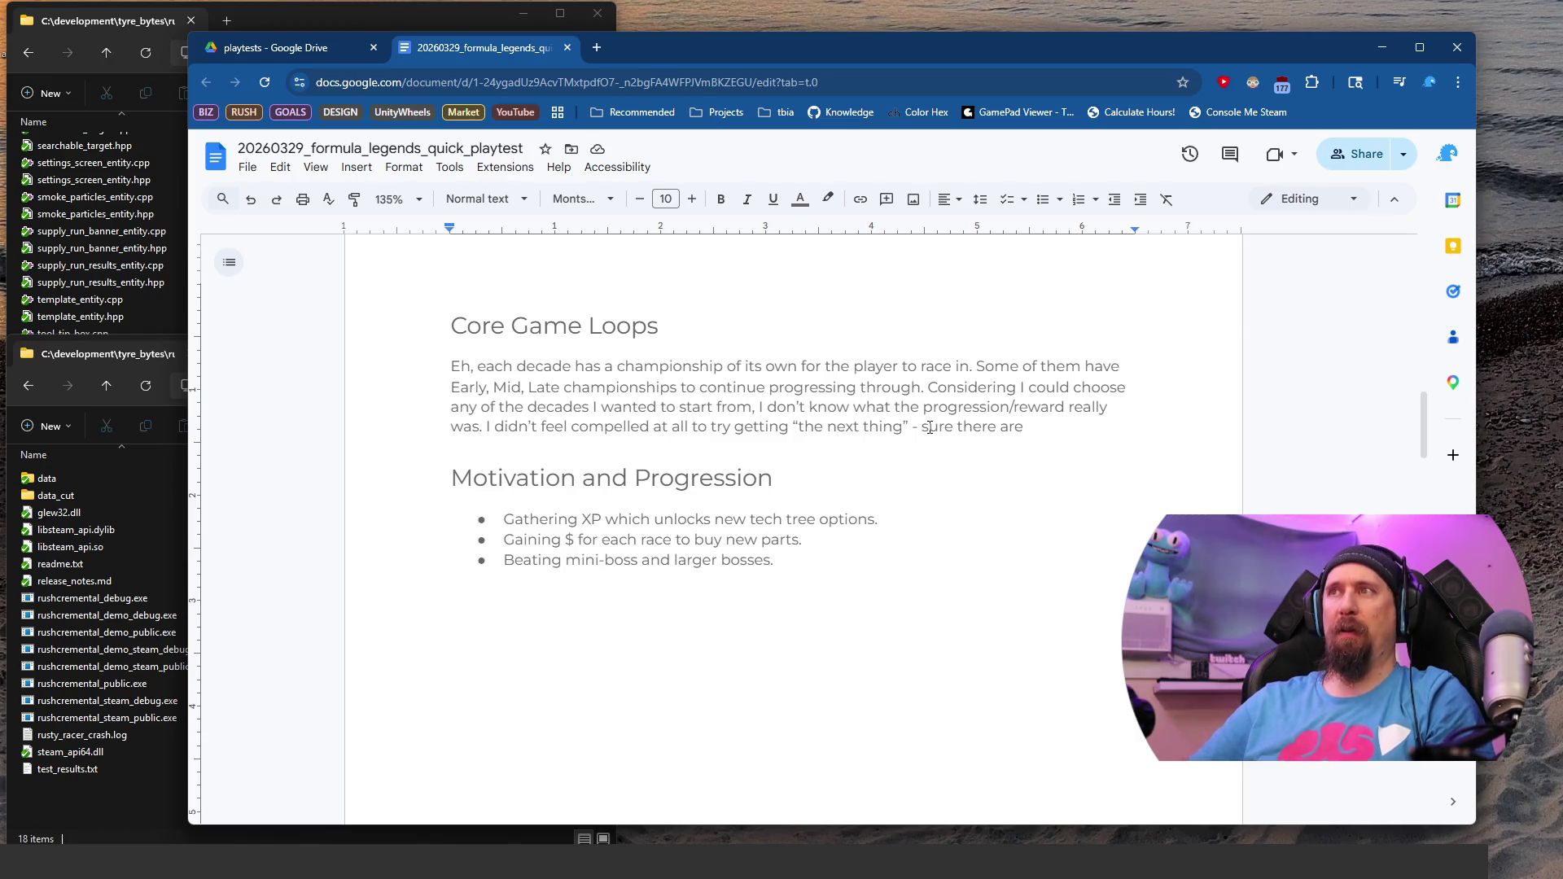
key(ctrl+shift+Left)
key(ctrl+shift+Left)
key(ctrl+shift+Left)
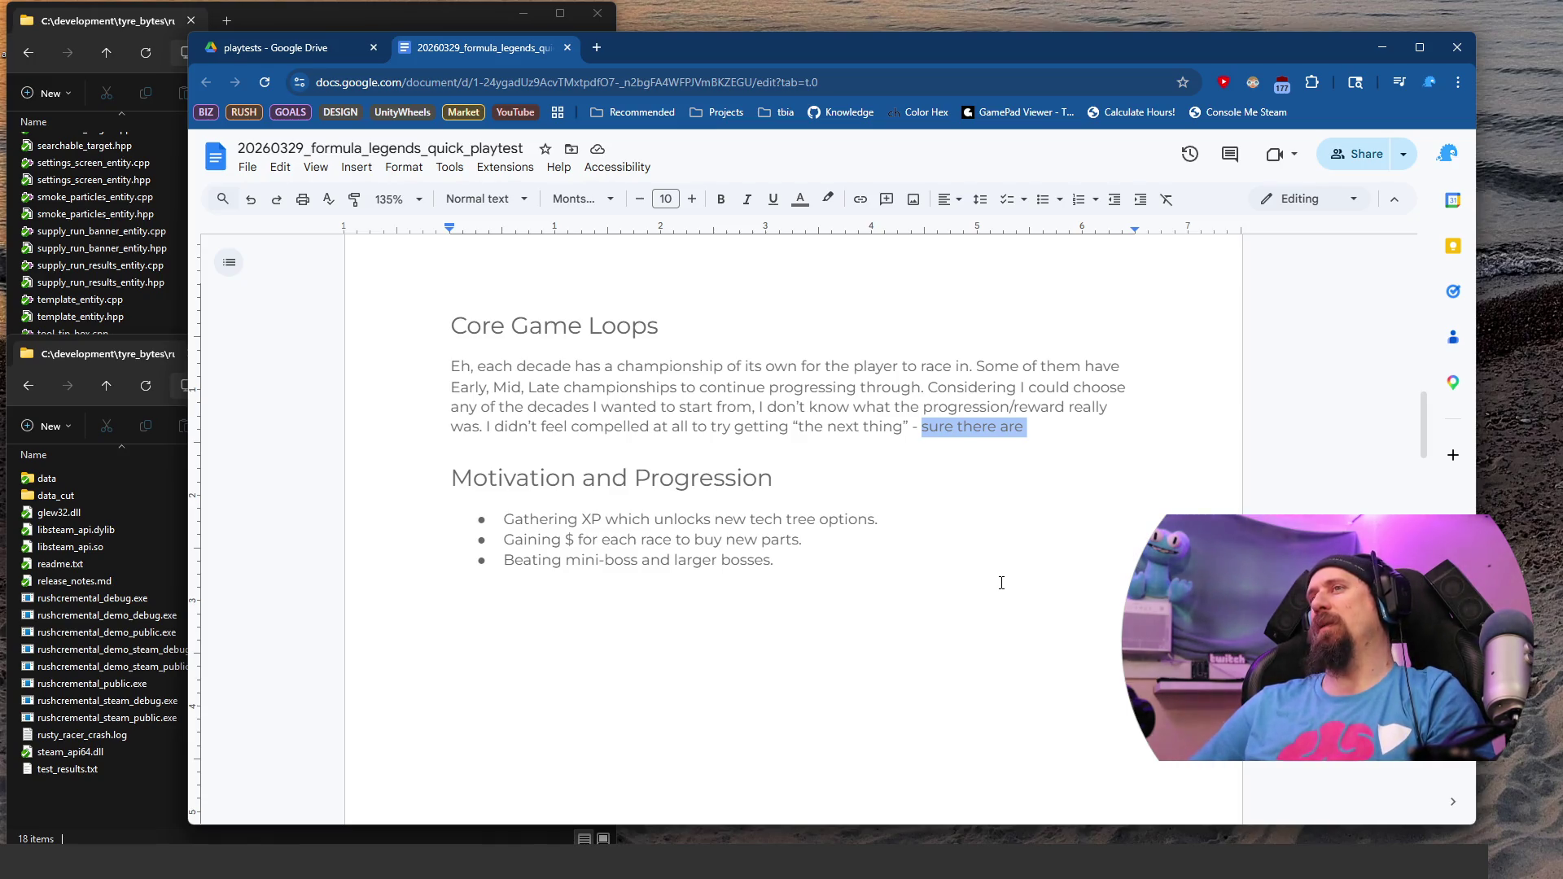
Step: Note that new teams/cars/drivers unlock as the player earns “story points” from races/decade championships
key(Right)
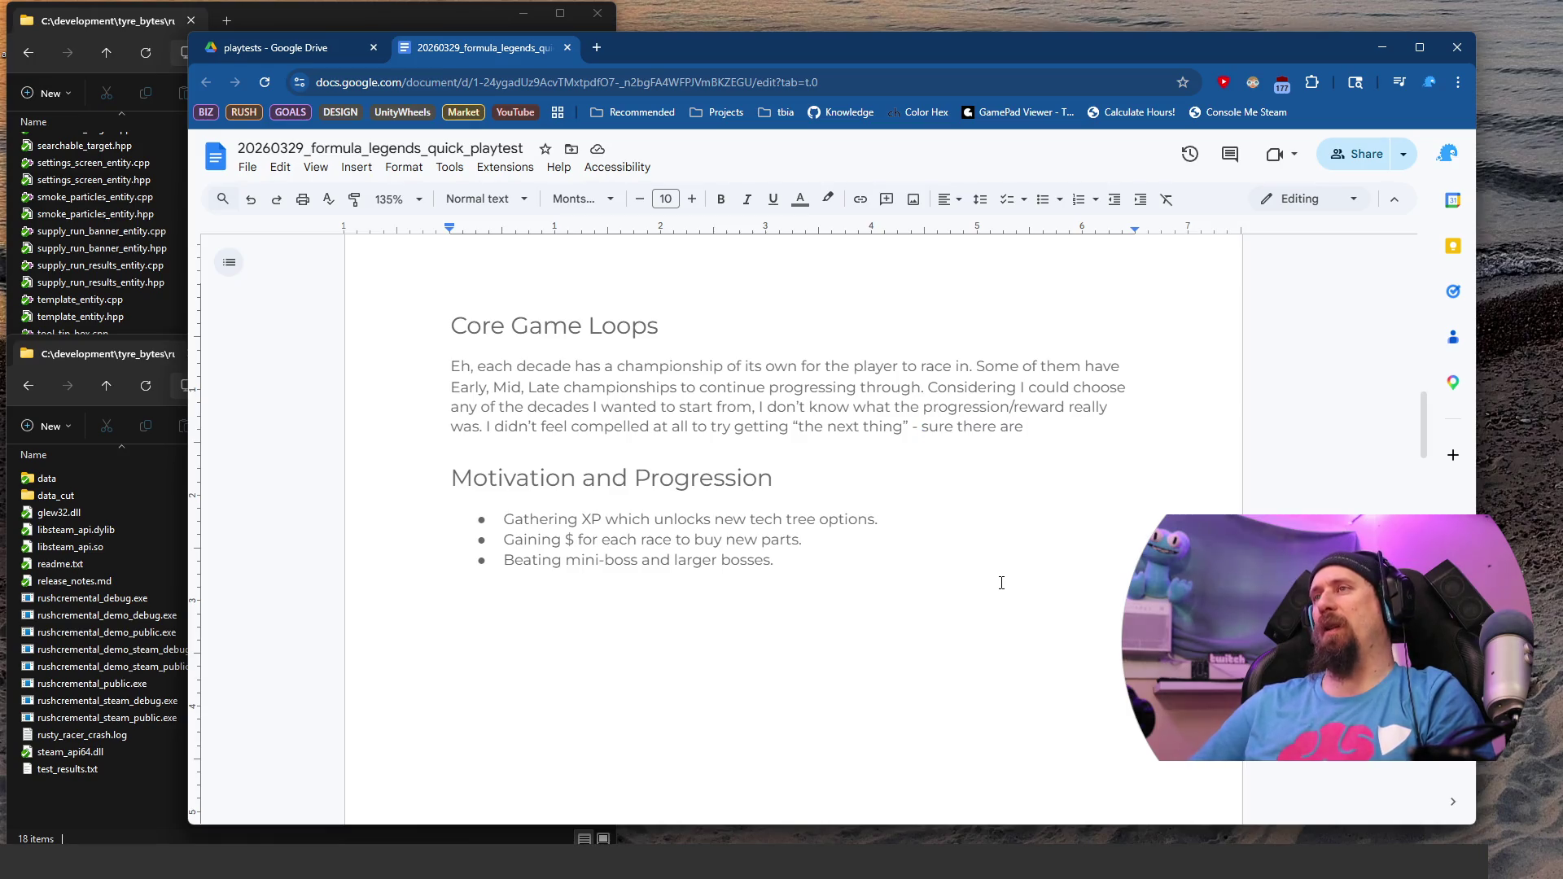
text(unlock)
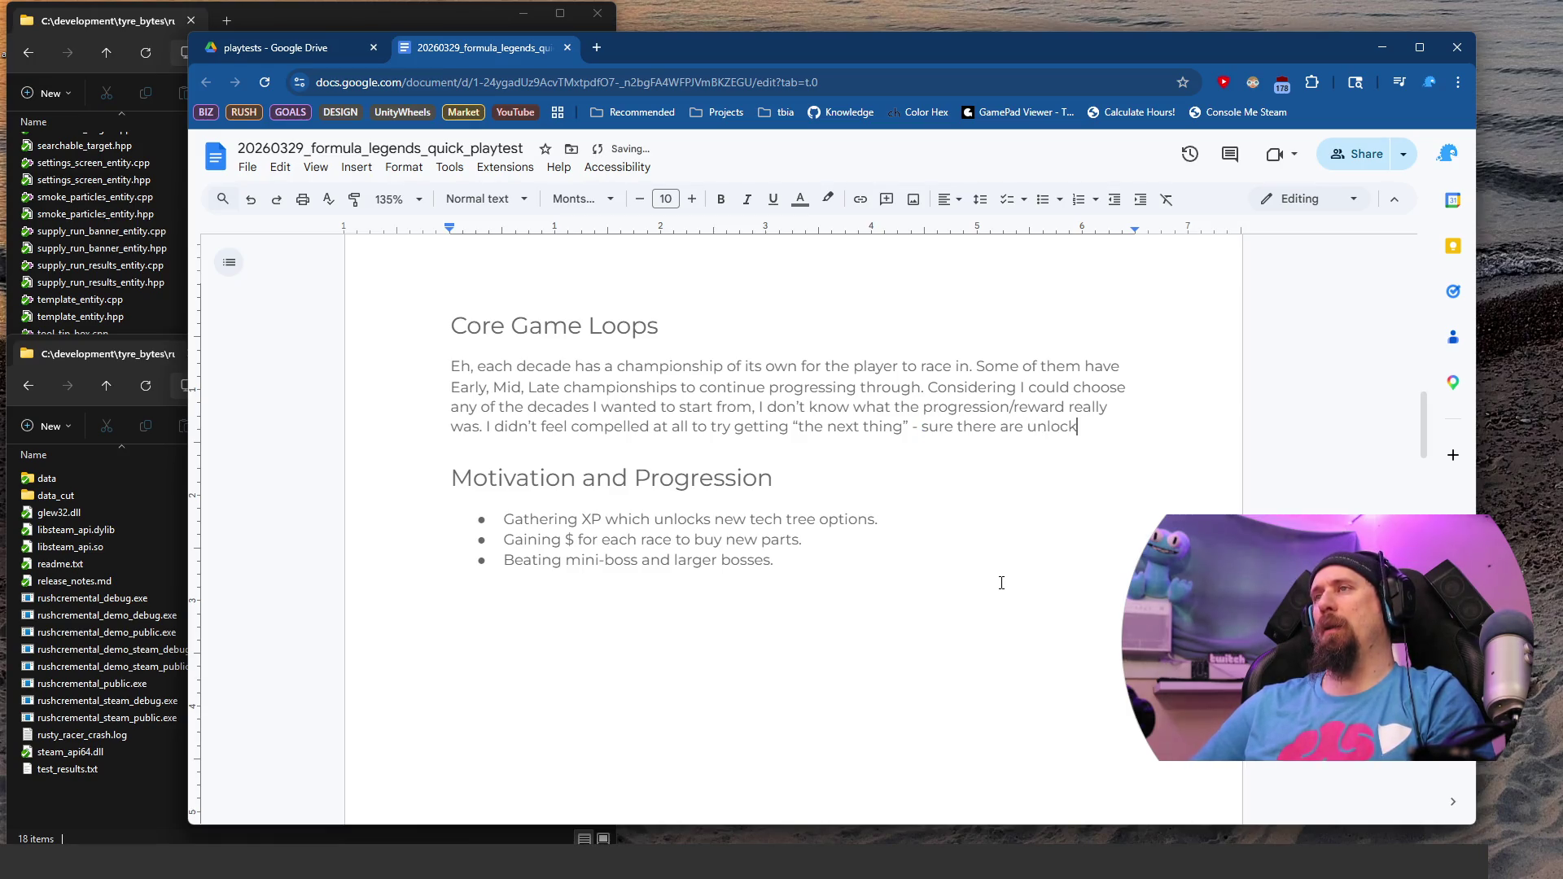
key(BackSpace)
key(BackSpace)
key(BackSpace)
text(rewards that get unlocked, )
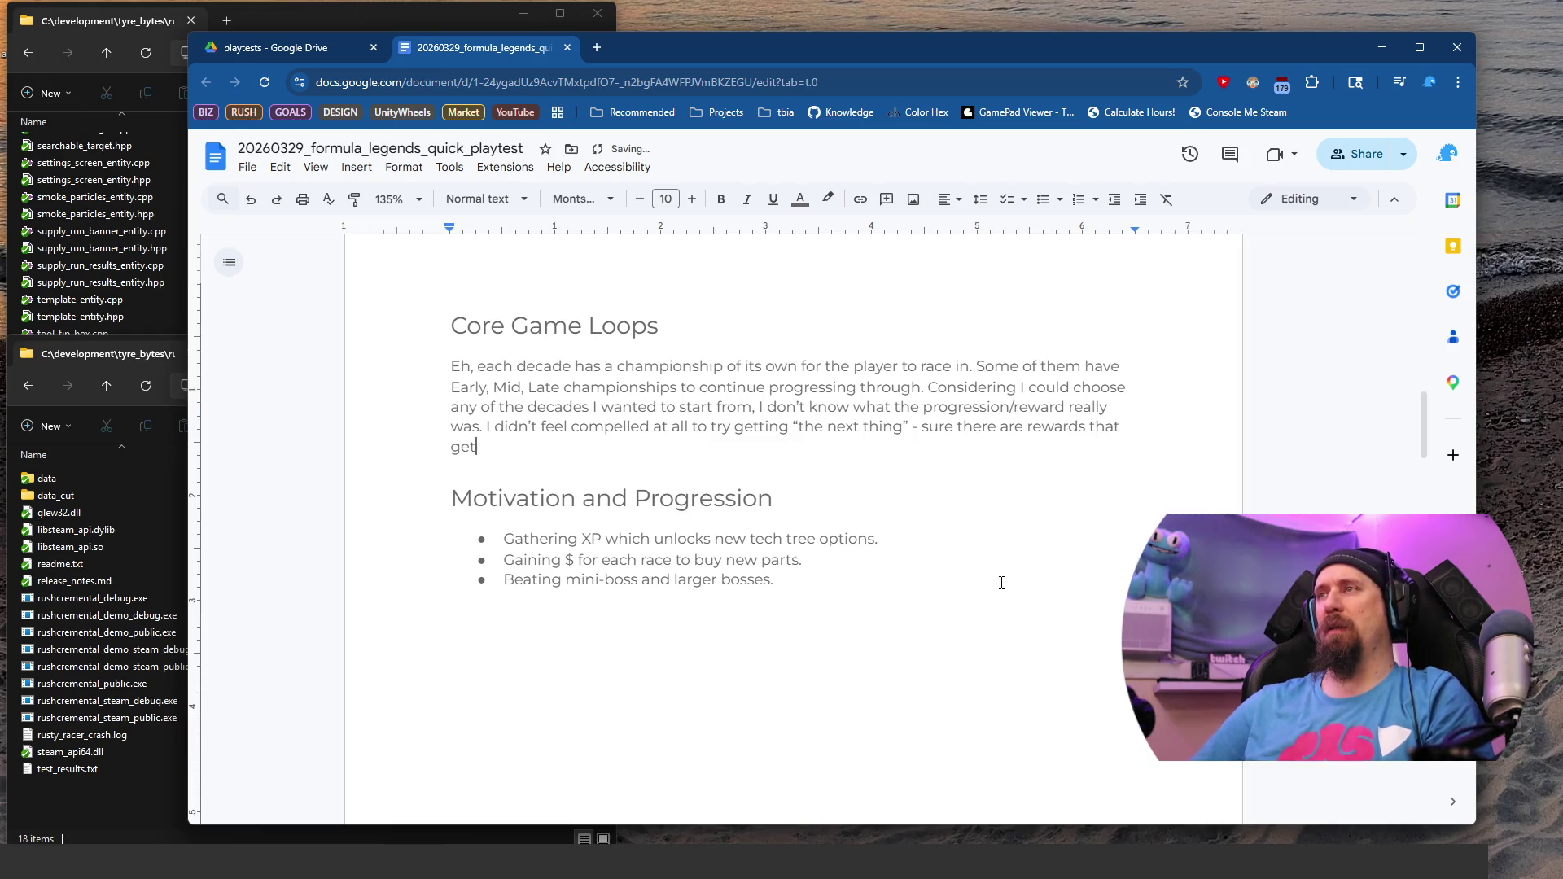
text(new )
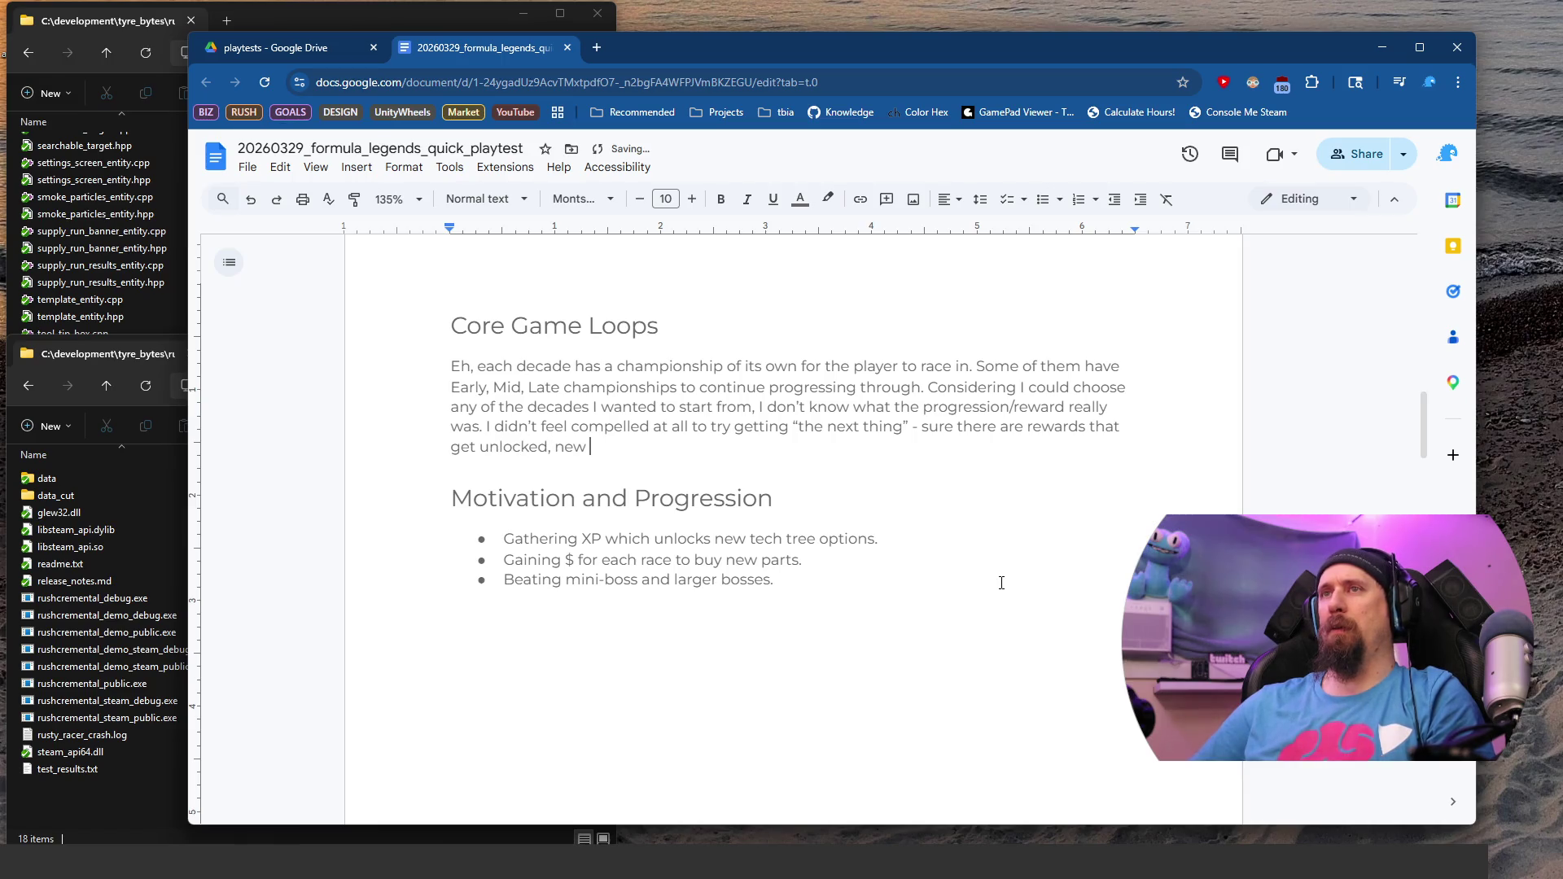
text(teams/c)
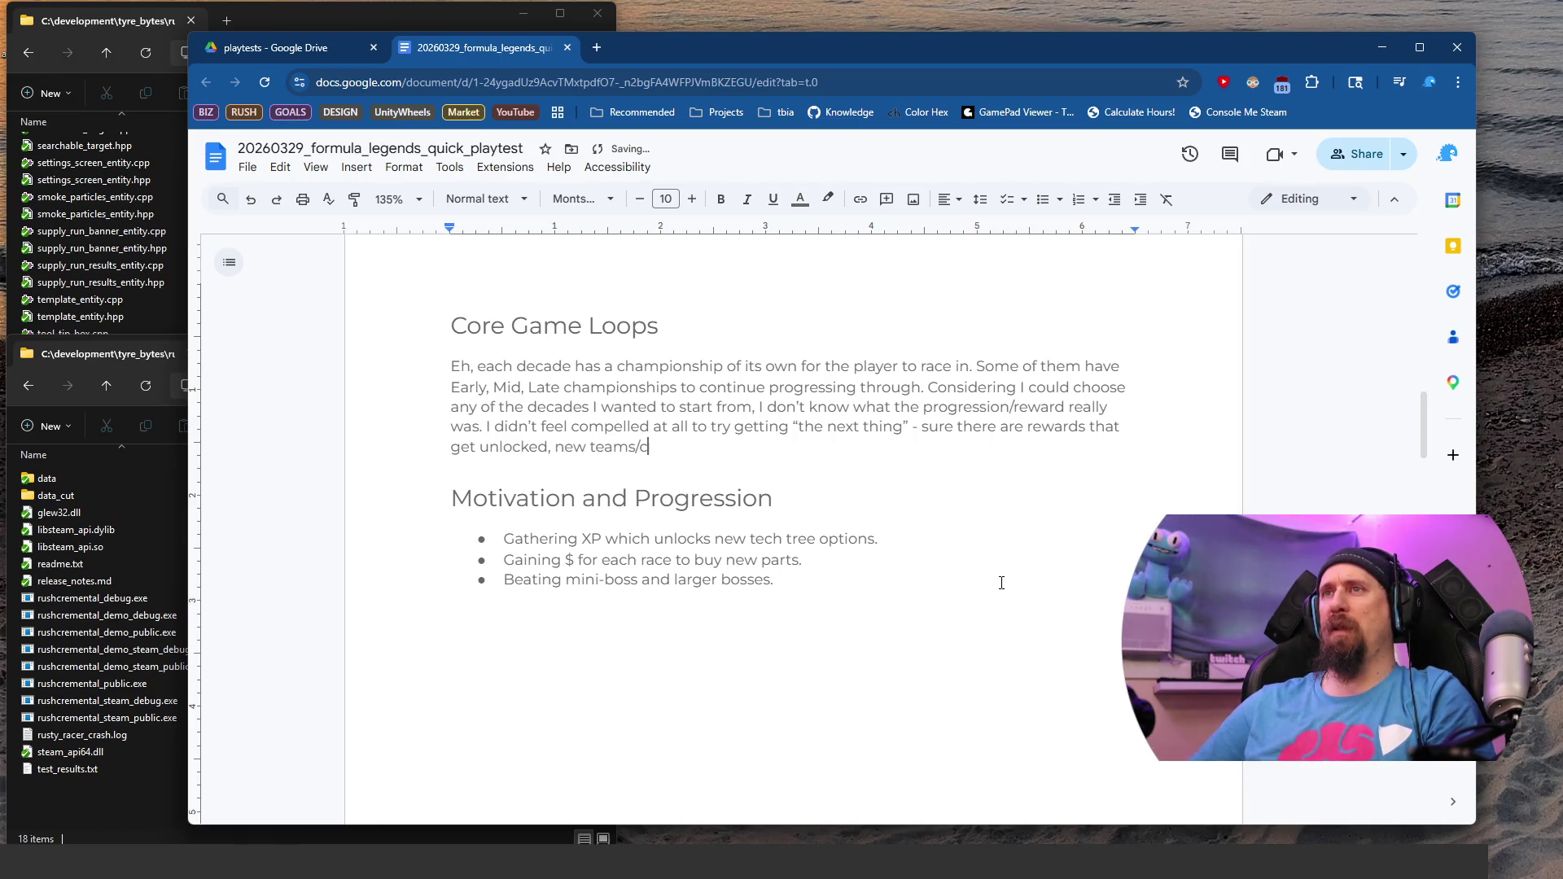
text(ars/drivers)
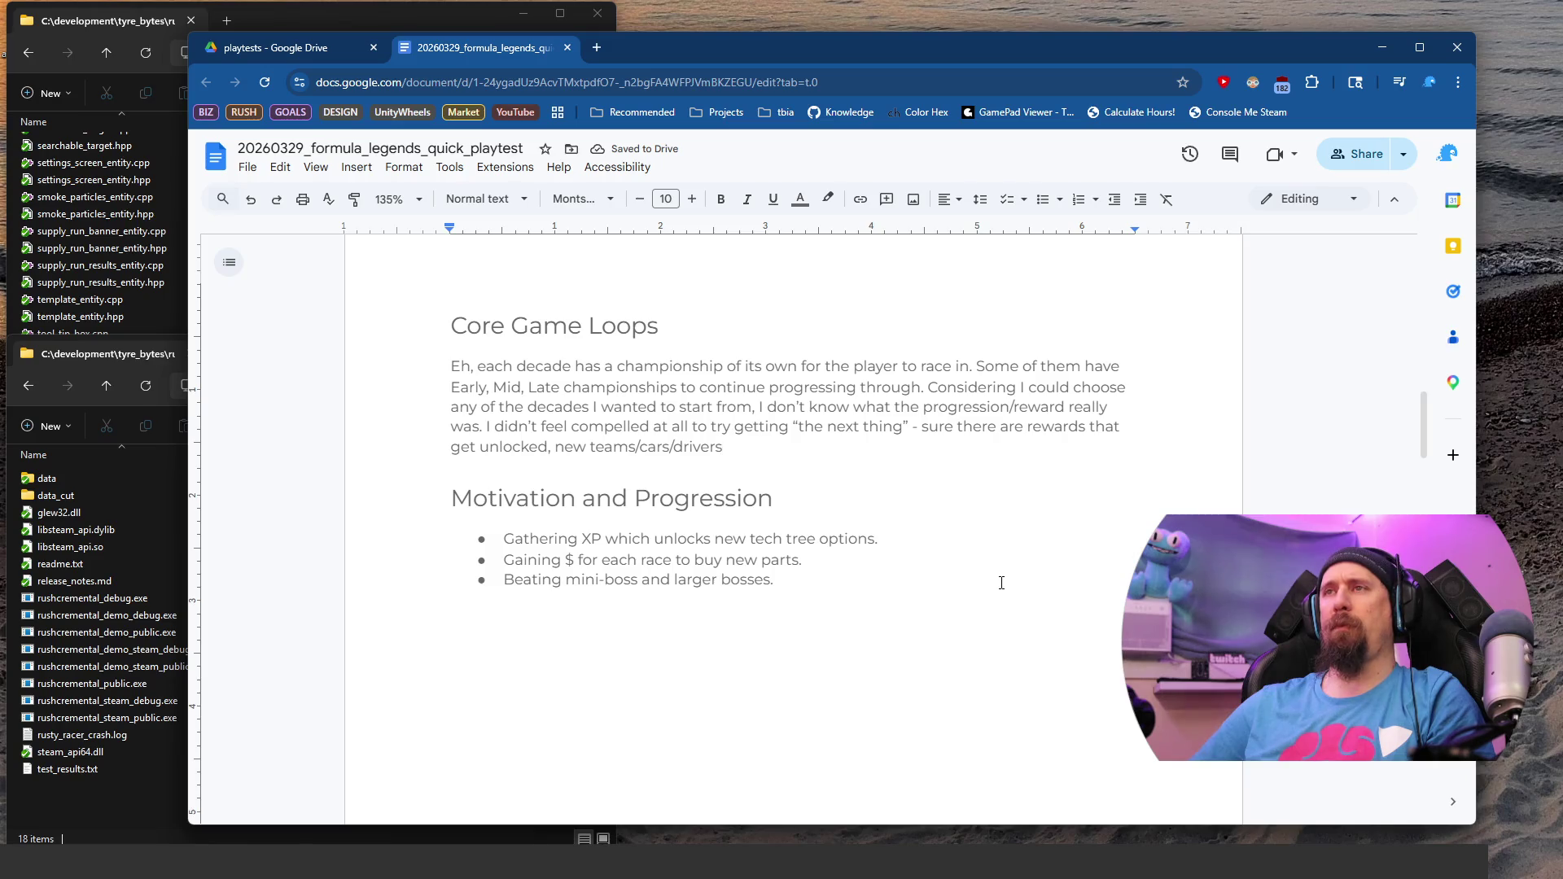
text( at)
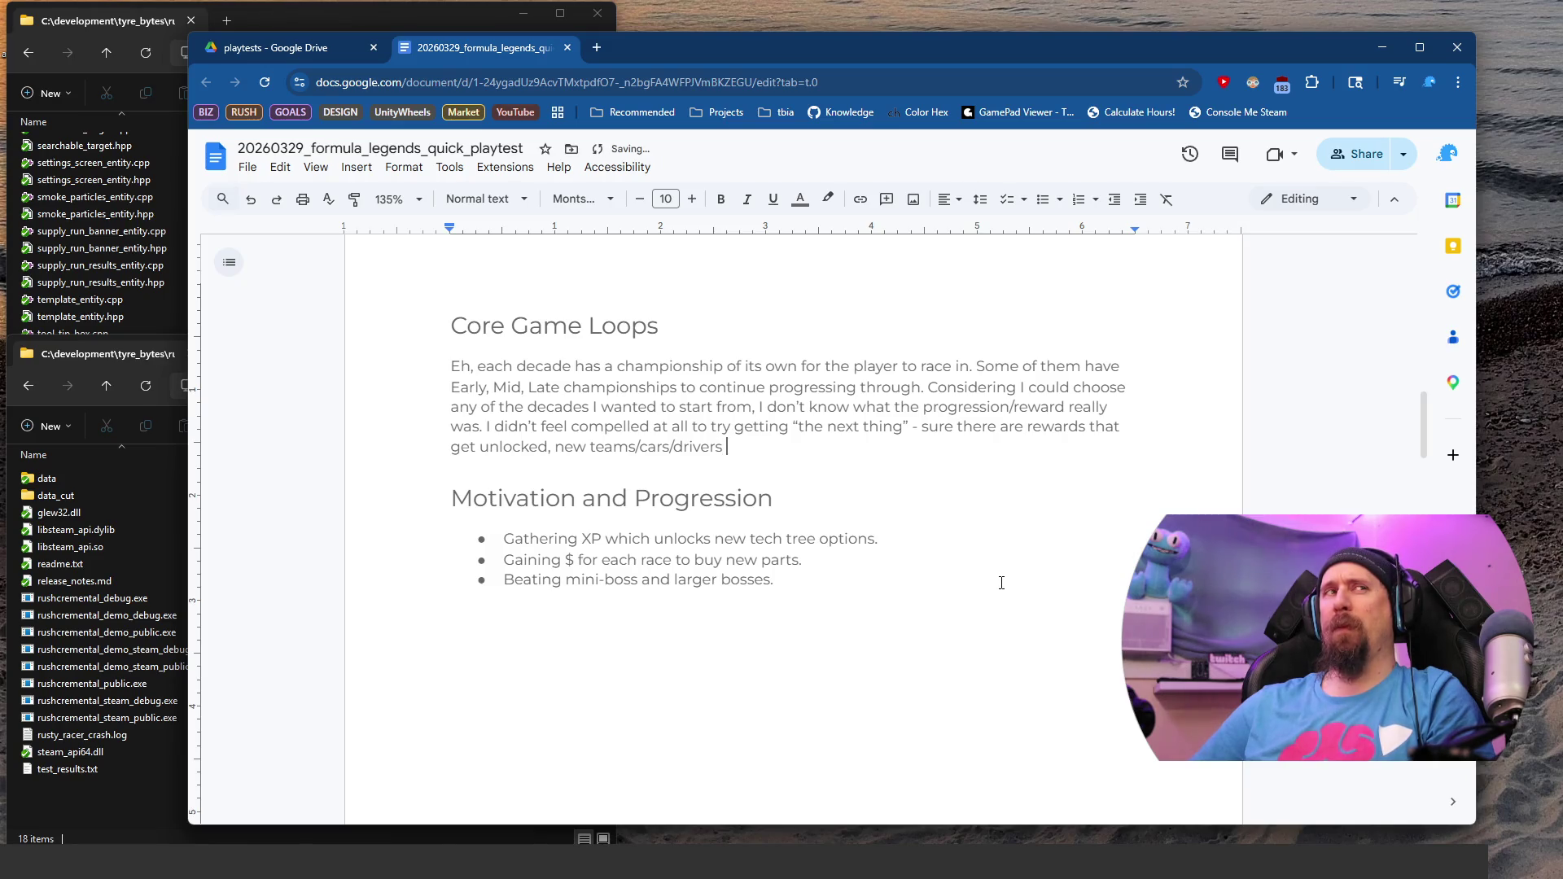
key(BackSpace)
text(s the play)
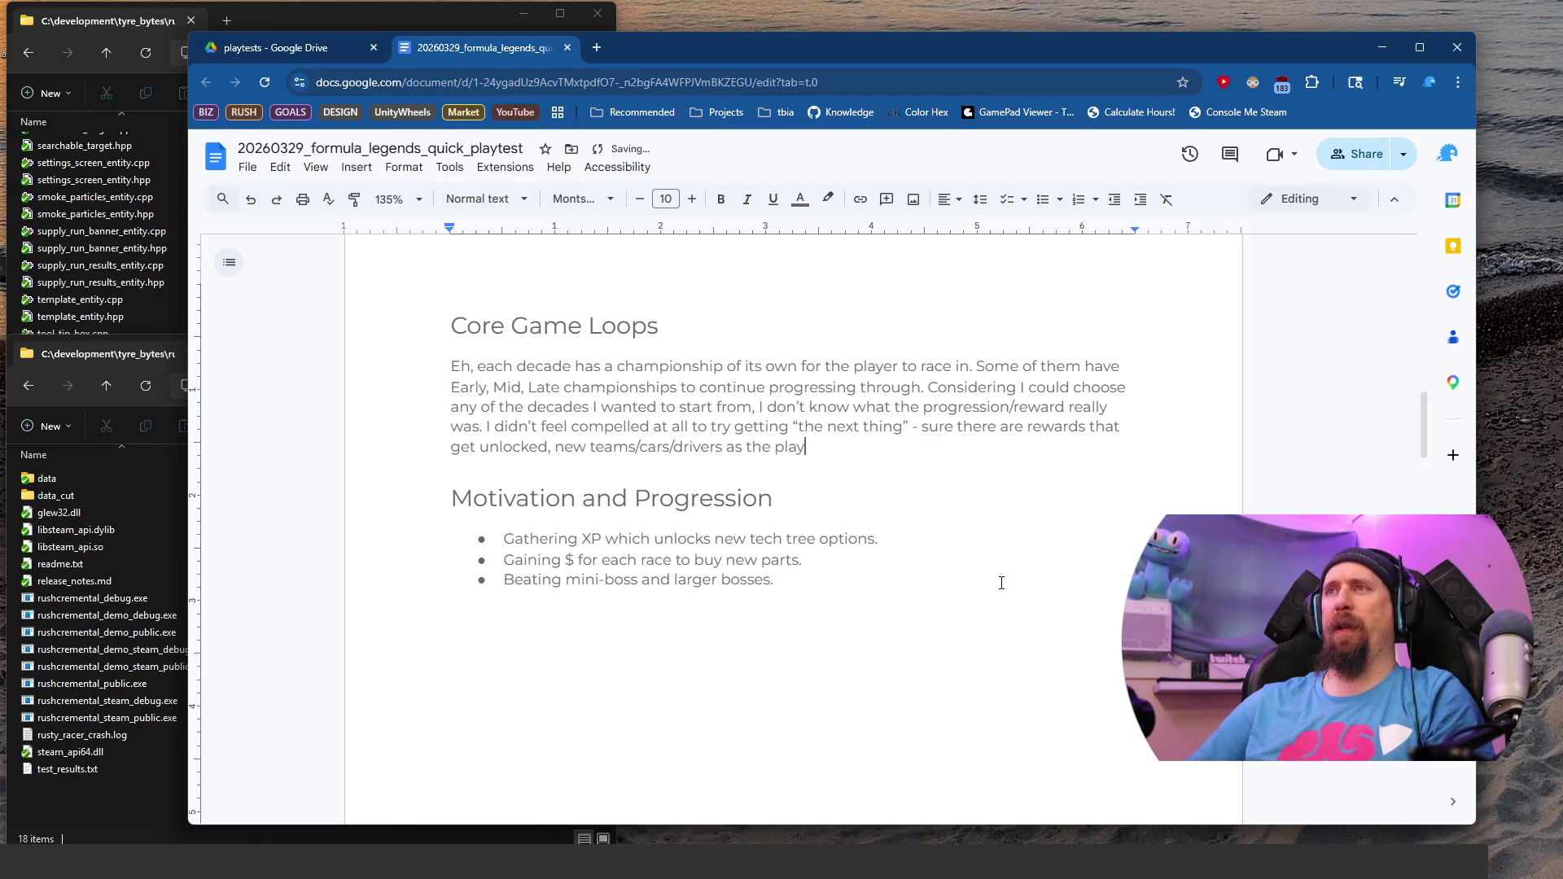
text(er earns “s)
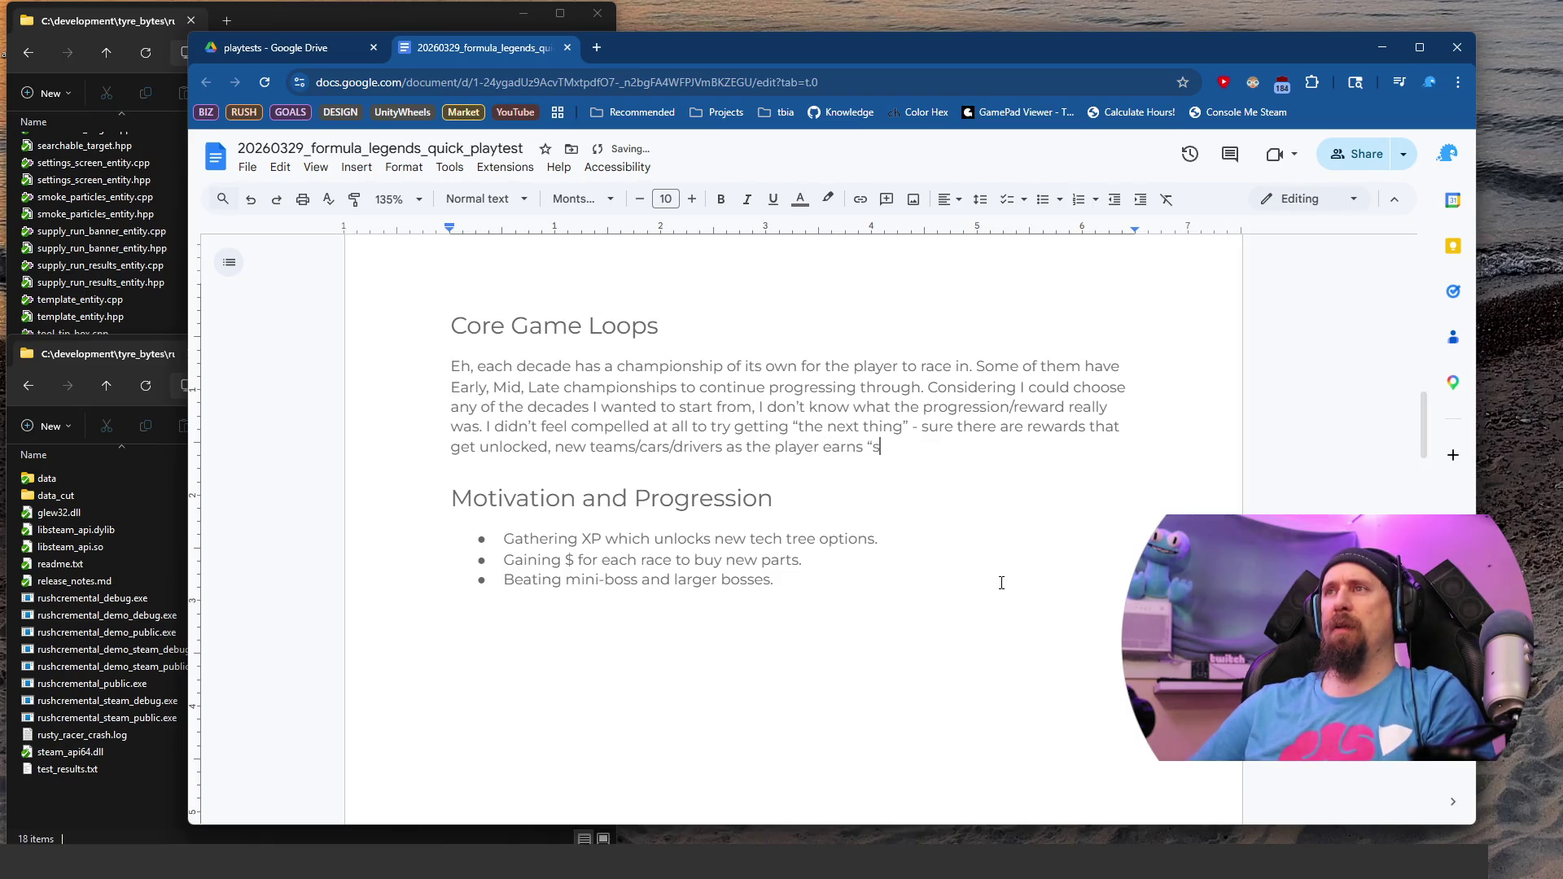
text(tory points” from )
text(complete)
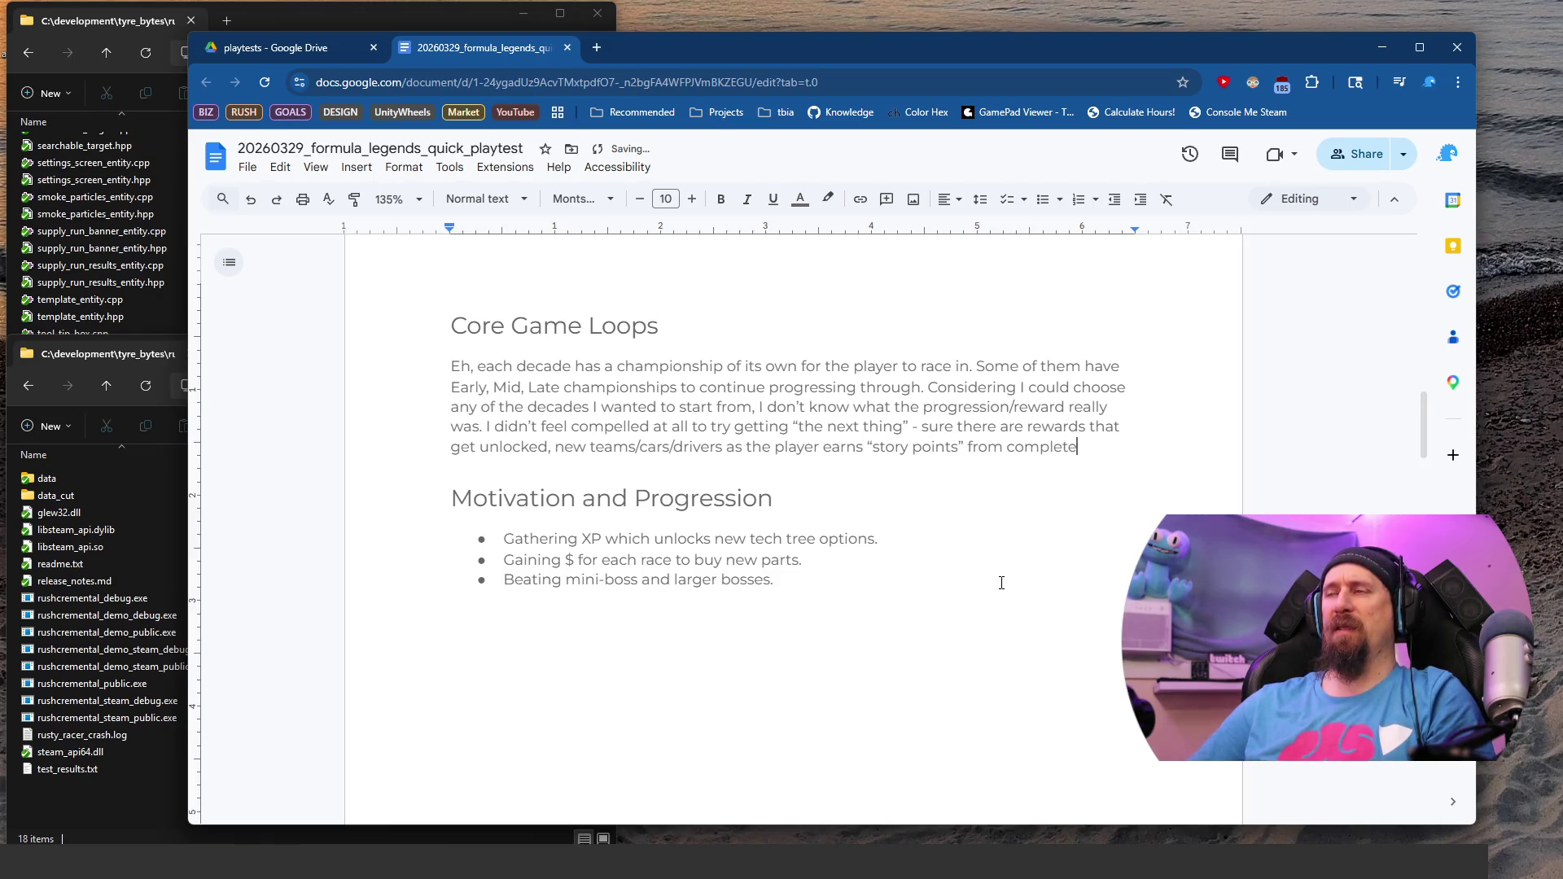
key(BackSpace)
text(ing the ra)
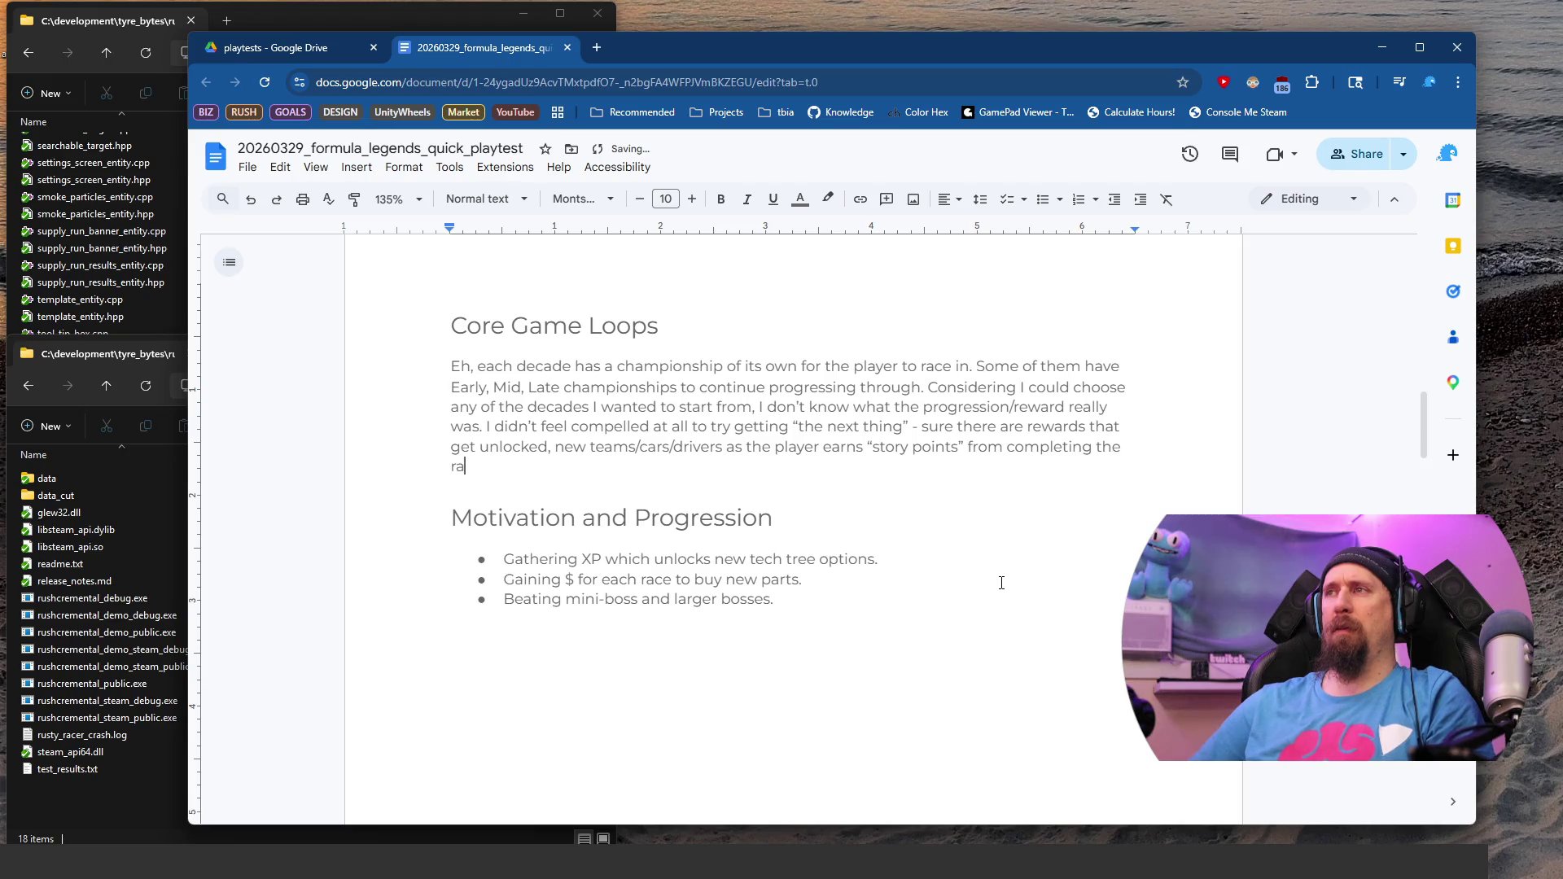
text(ces/decade )
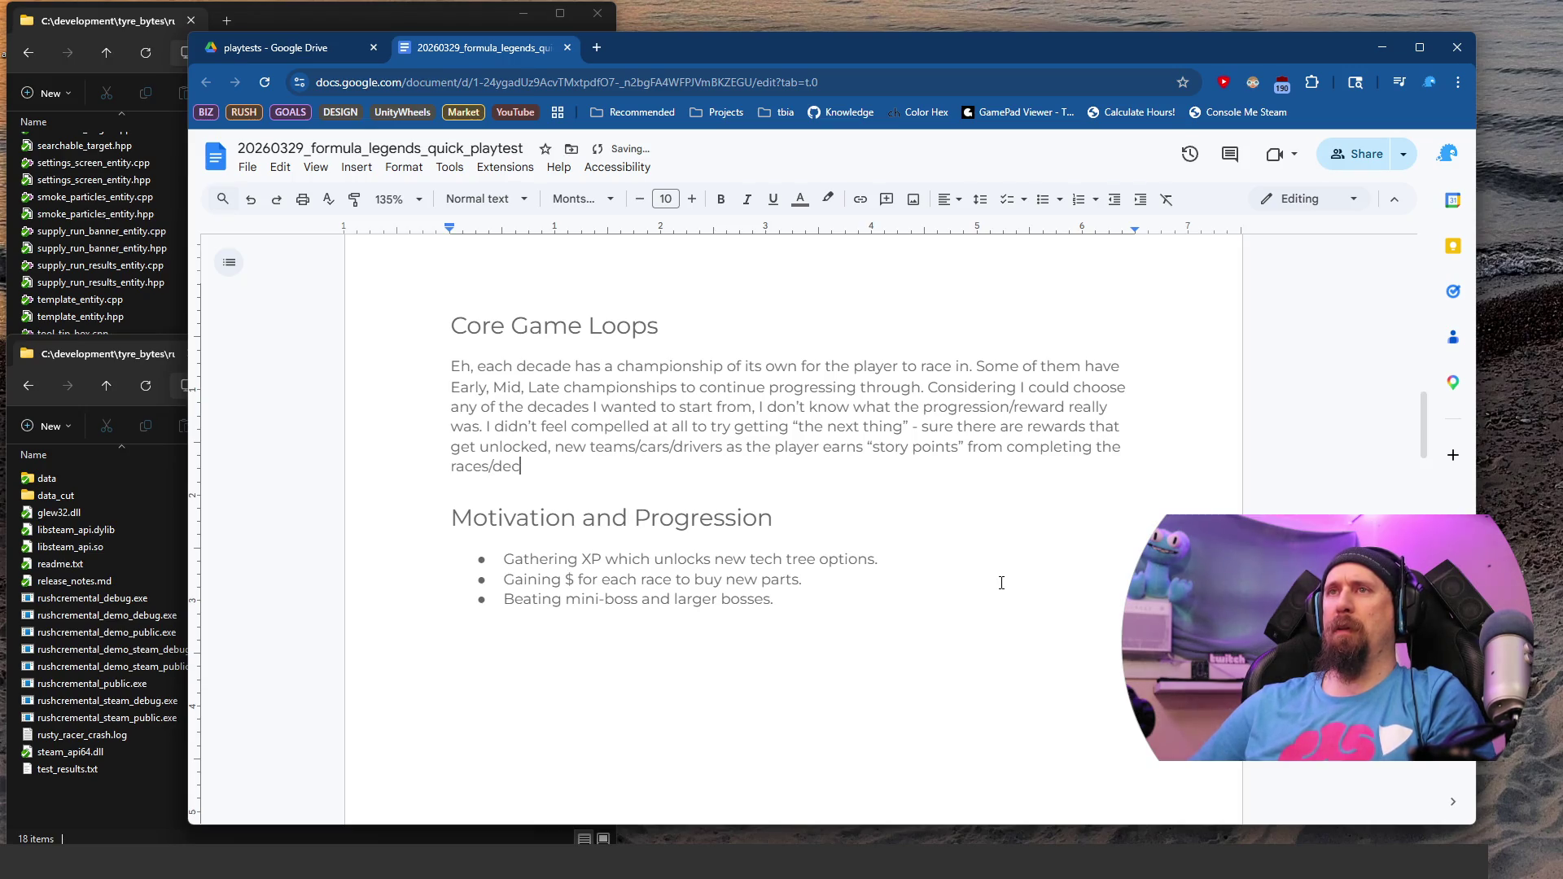
text(championships.)
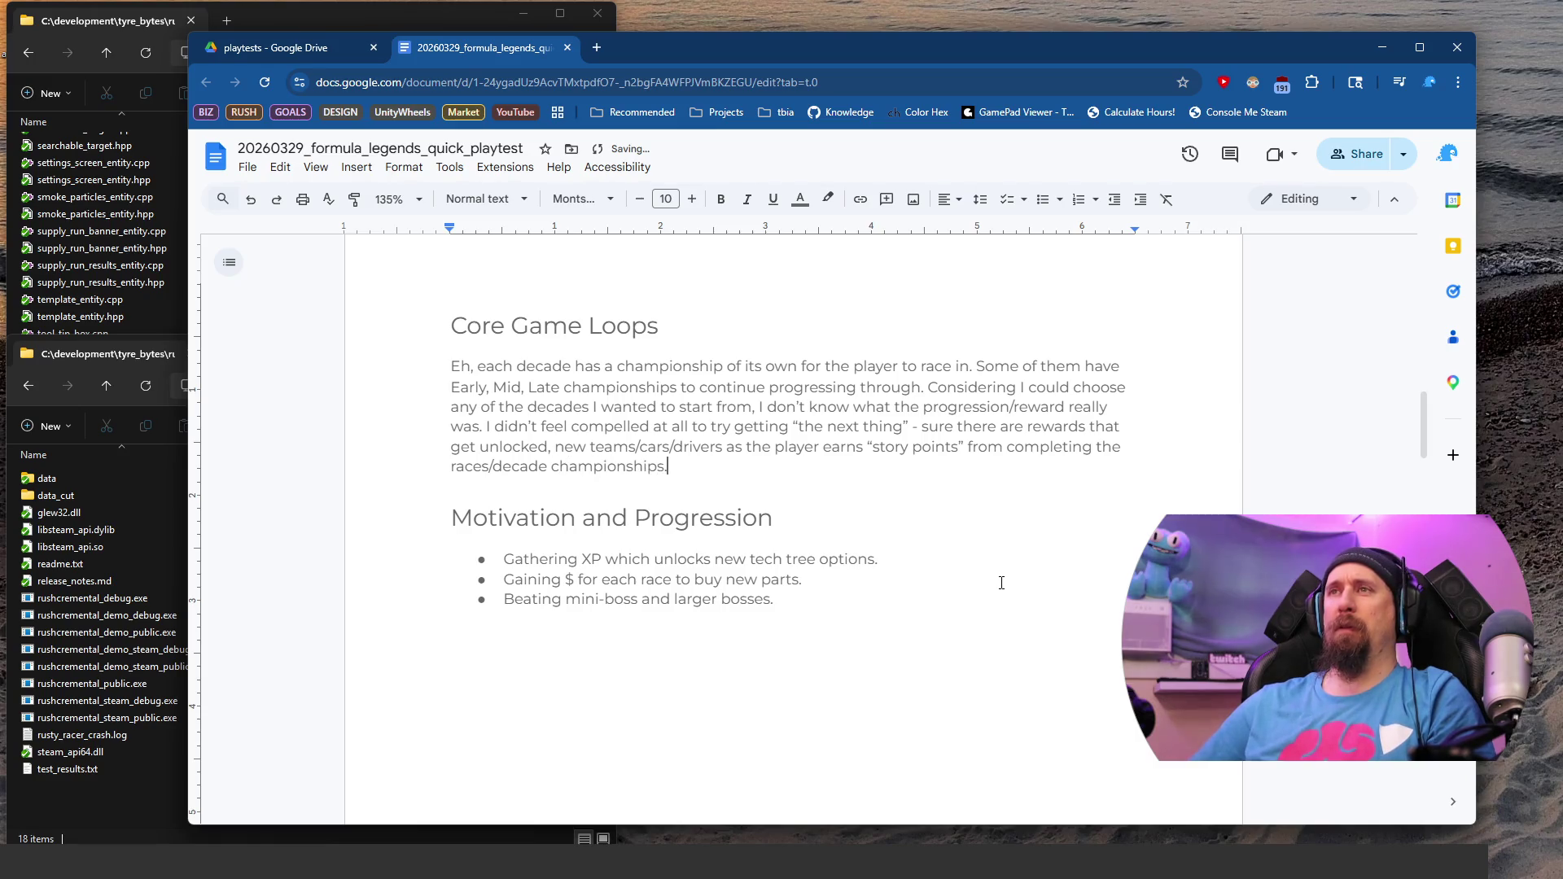
key(BackSpace)
text( - but nothing)
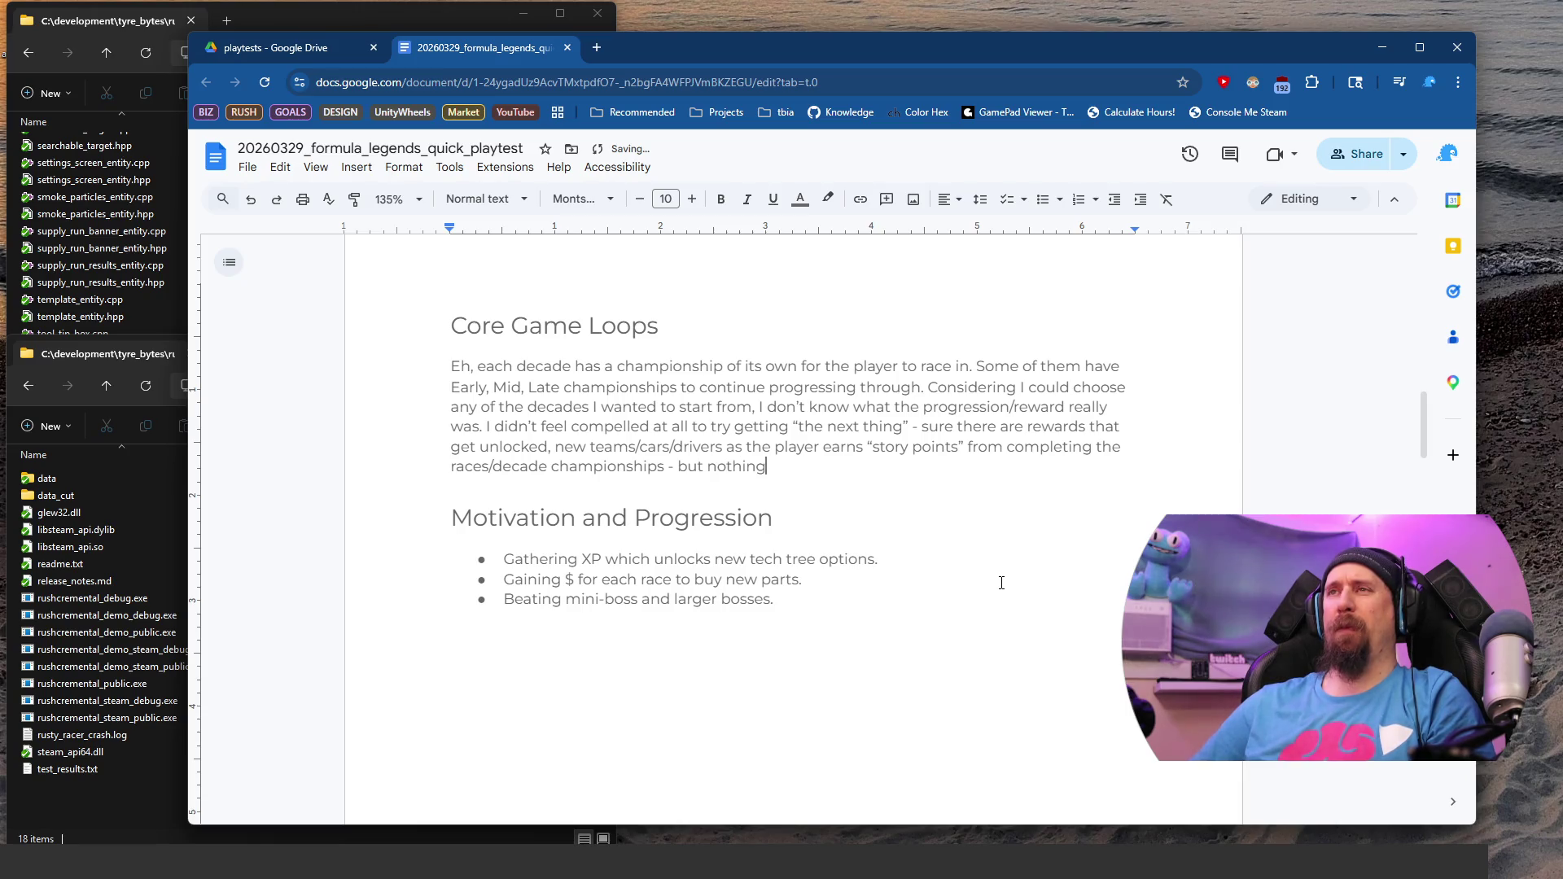
text( felt )
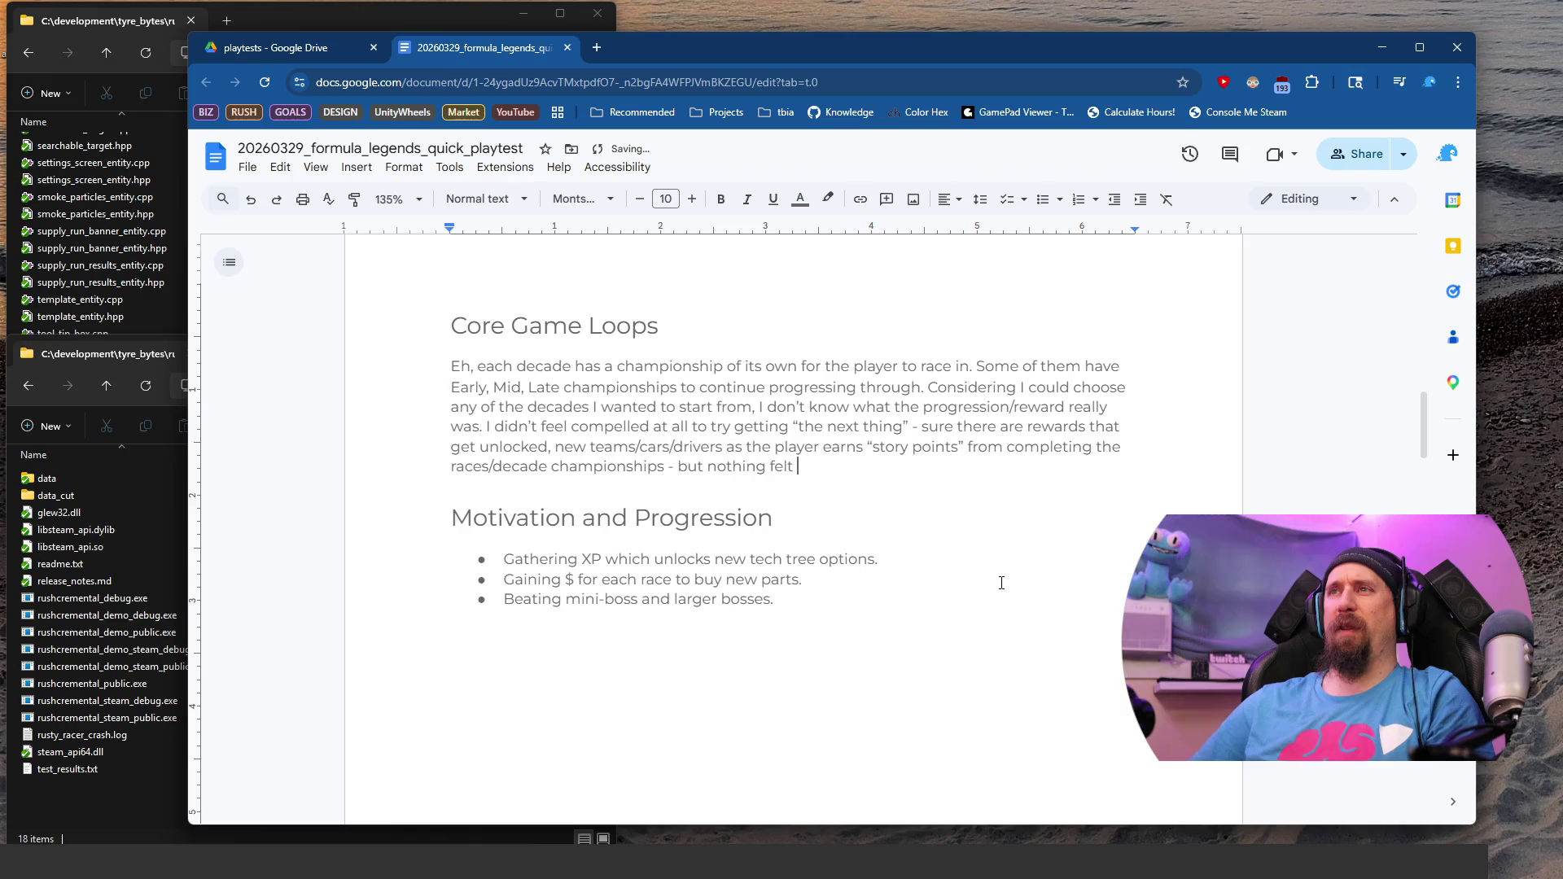
text(like "I gotta t)
text(ry)
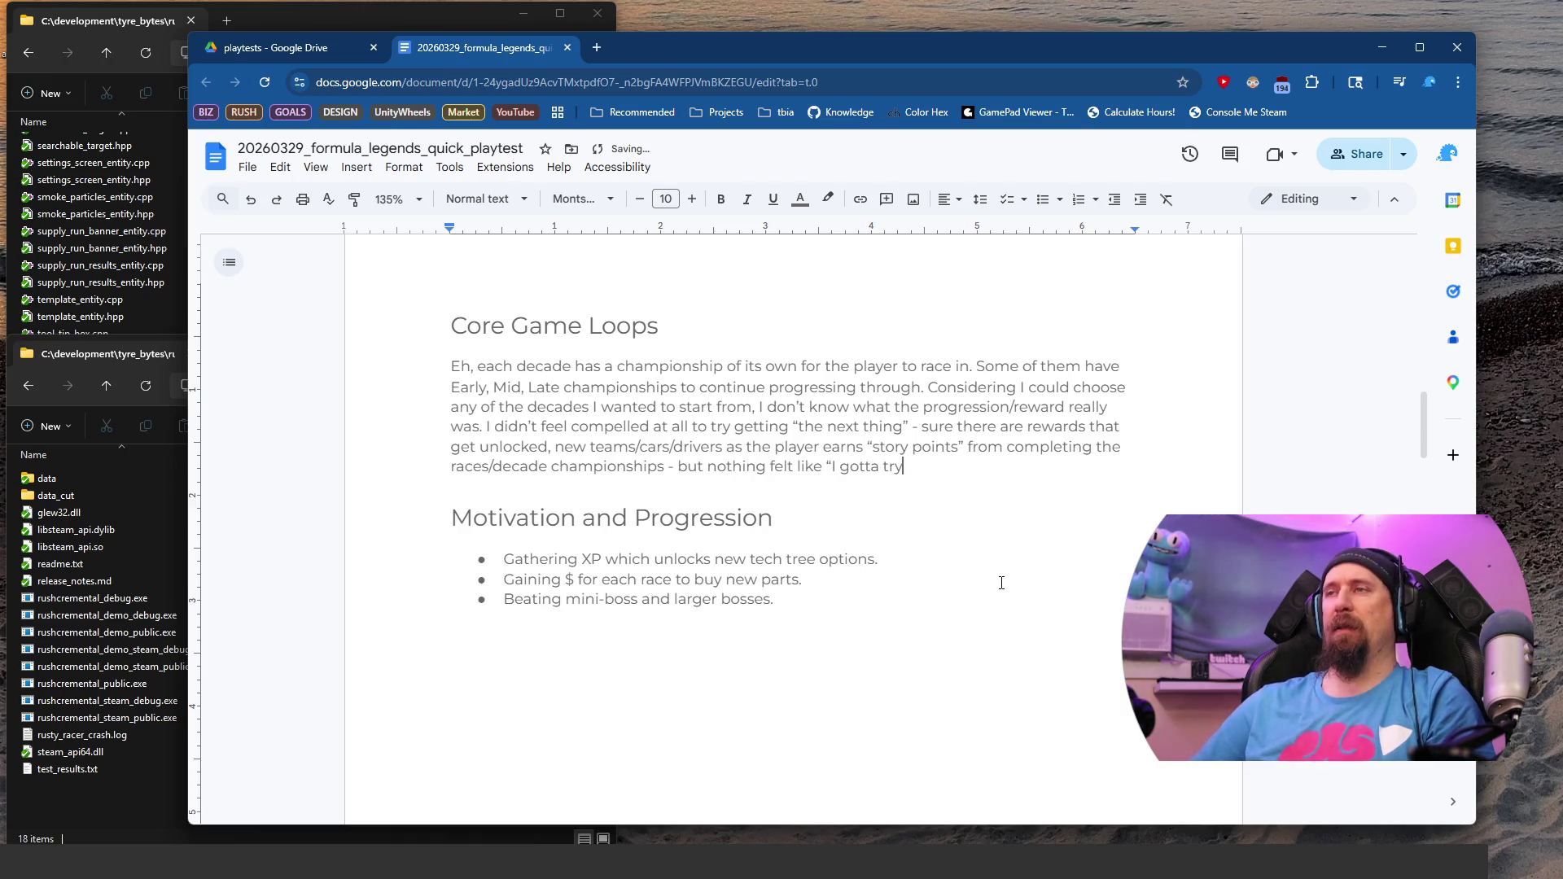
key(BackSpace)
key(BackSpace)
key(BackSpace)
Step: End the Core Game Loops sentence with 'get that".' and reduce Motivation bullets to 'Minimal if any, read above'
text(get that".)
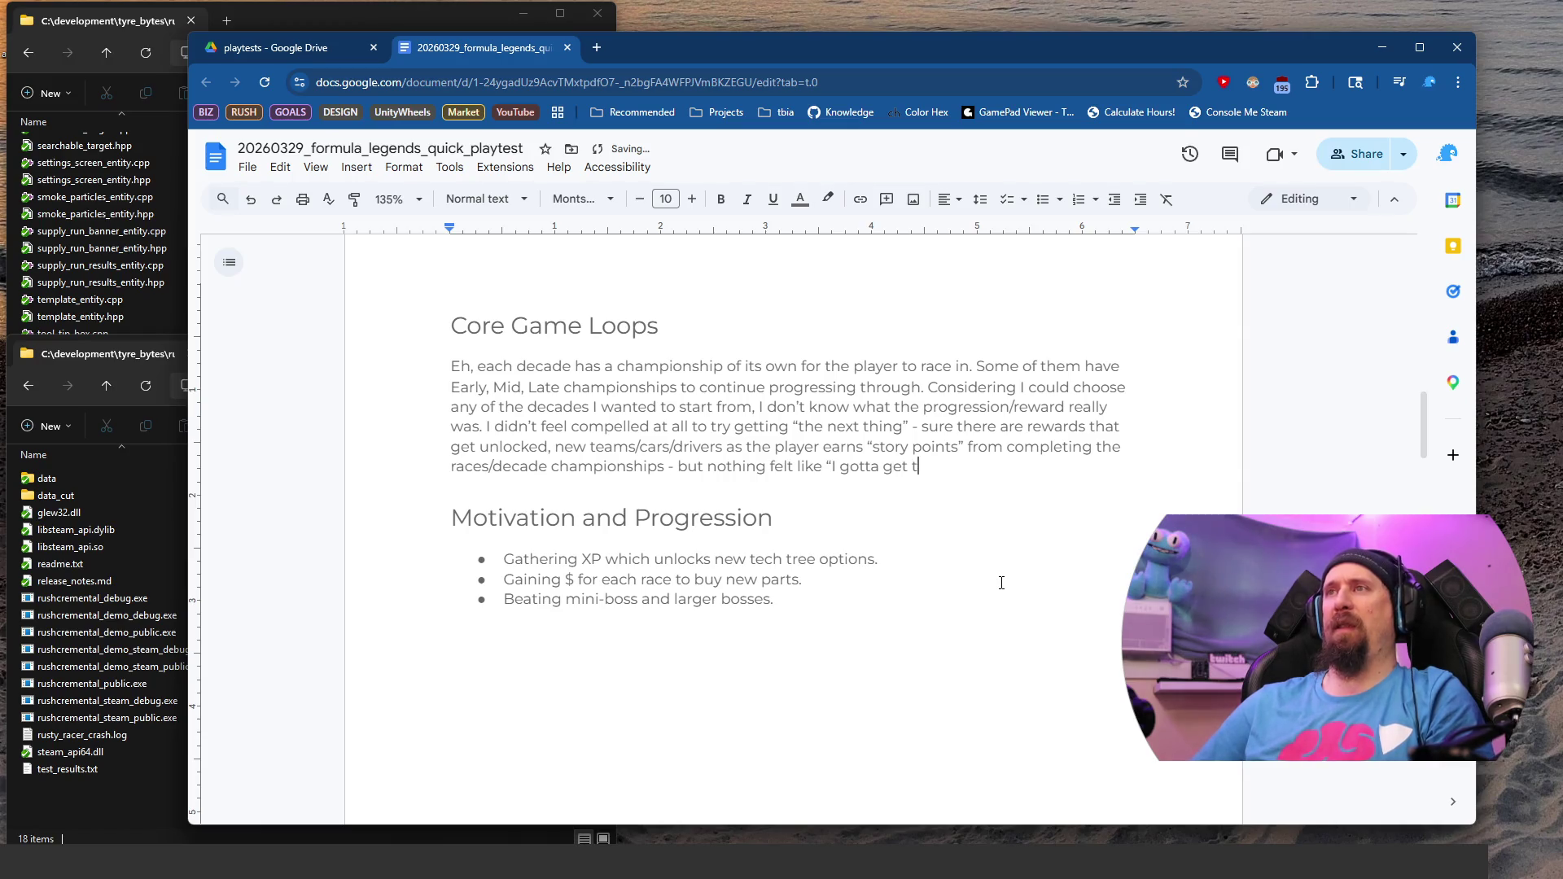
click(1001, 583)
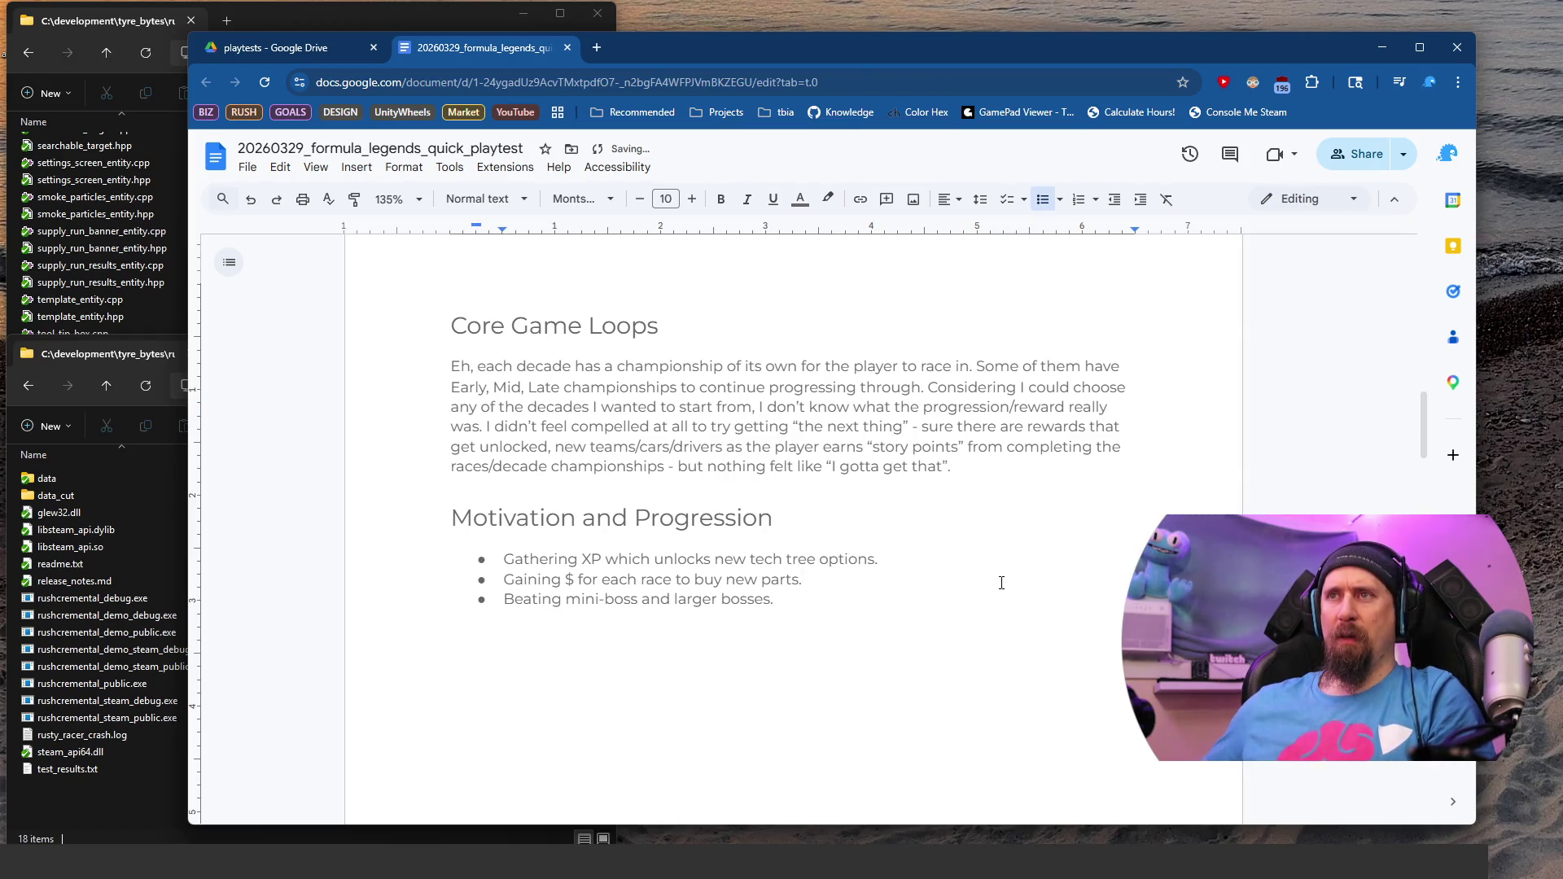
key(shift+Up)
key(shift+Home)
key(BackSpace)
key(Down)
key(shift+End)
key(BackSpace)
key(BackSpace)
key(BackSpace)
key(BackSpace)
text(Minimal if any, read above)
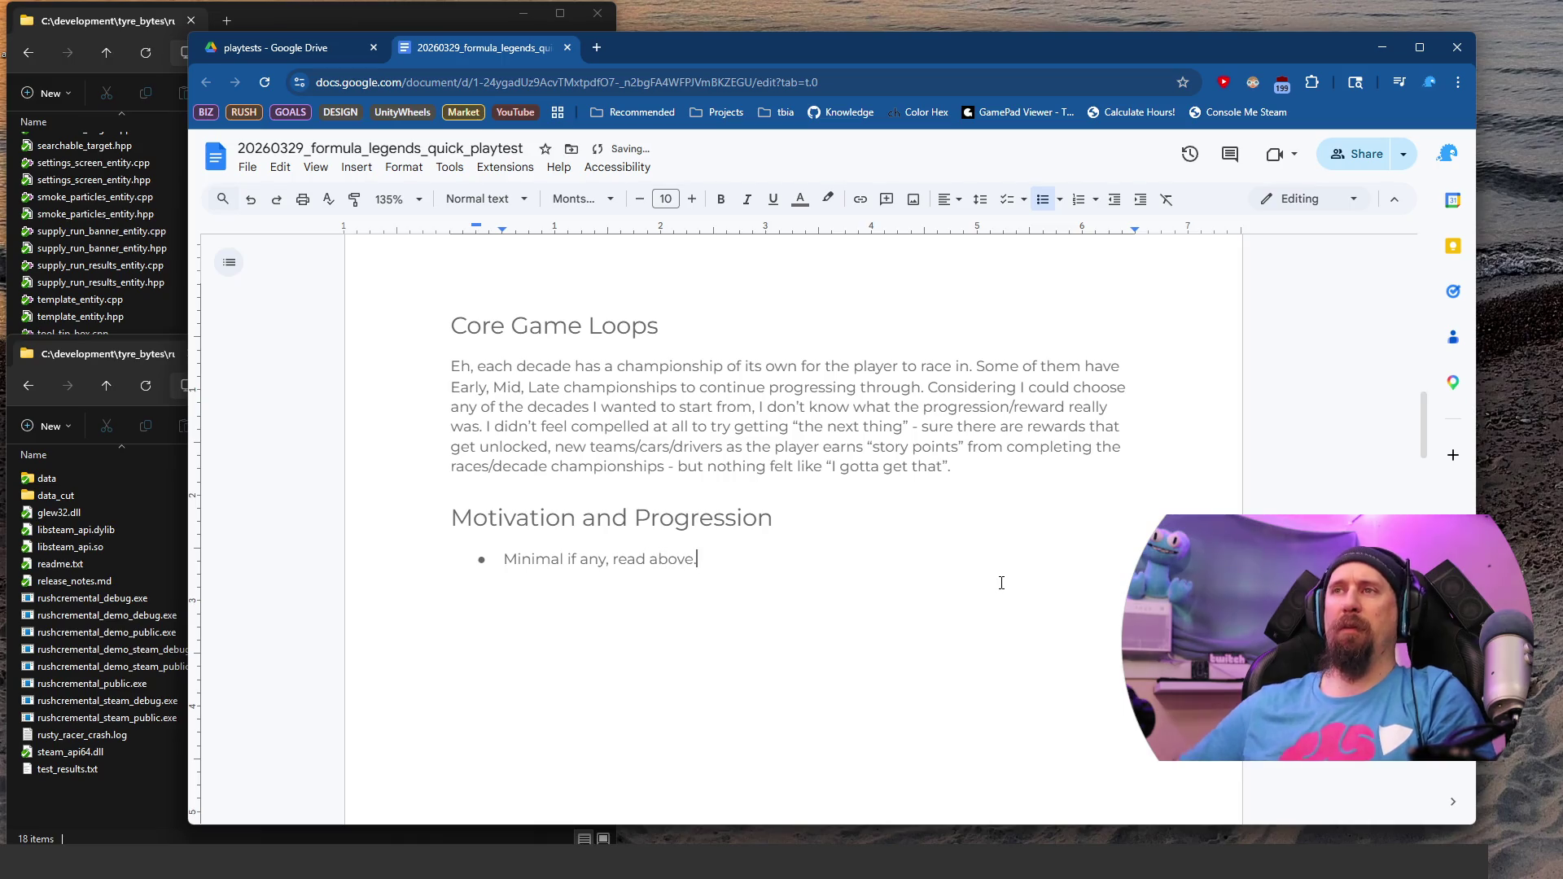
Step: Select the Graphics 'Notable takeaway.' placeholder under Noteworthy Takeaways
scroll(1001, 583, down, 10)
scroll(994, 534, down, 5)
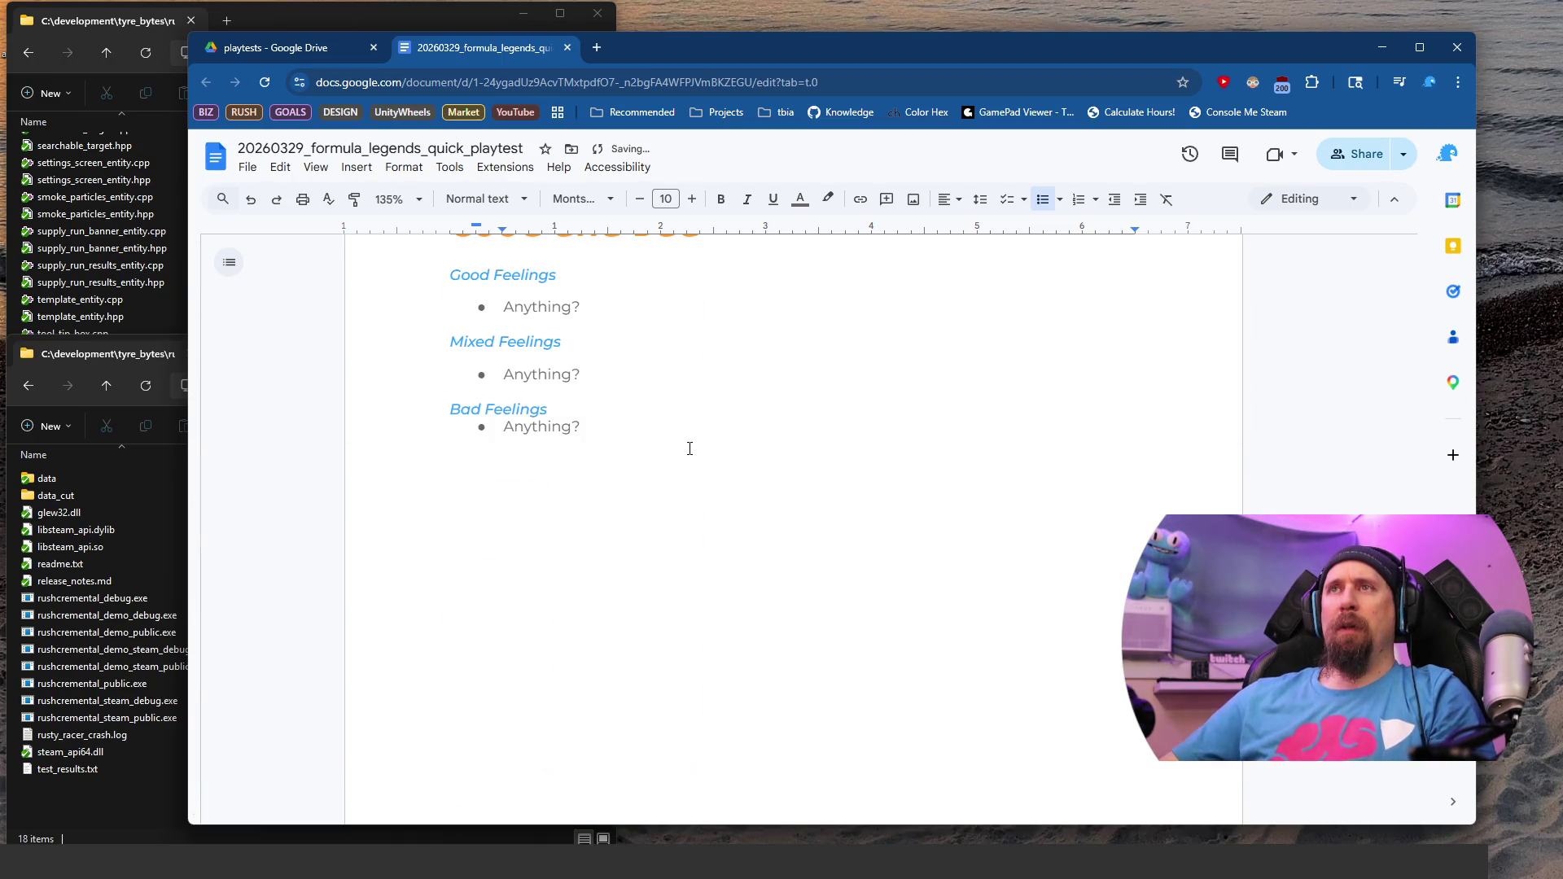
scroll(692, 456, up, 2)
scroll(716, 468, down, 10)
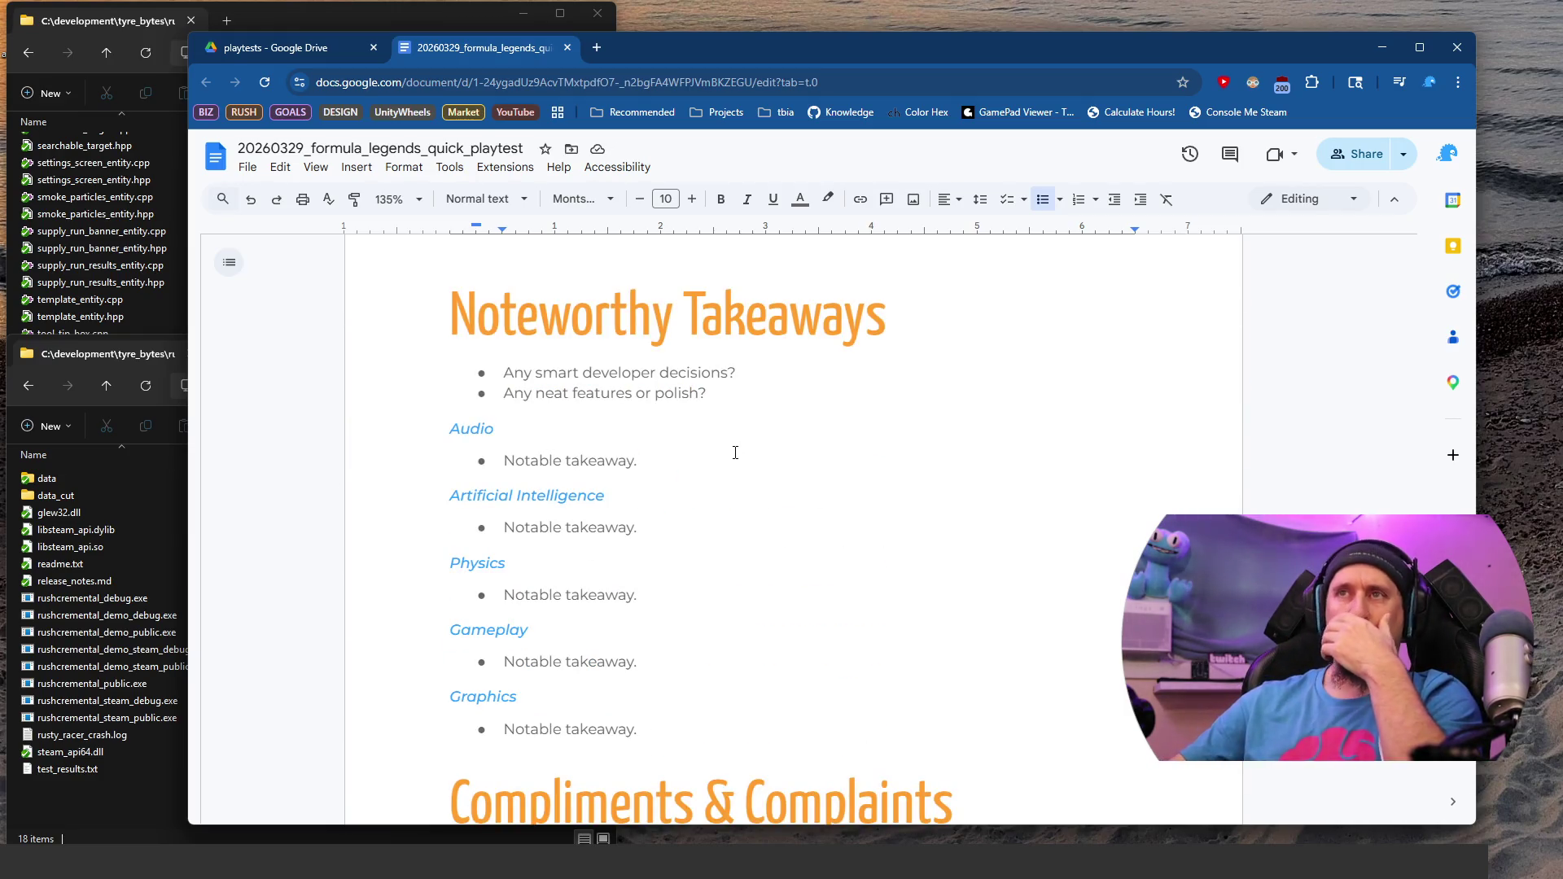
click(764, 731)
scroll(765, 610, down, 3)
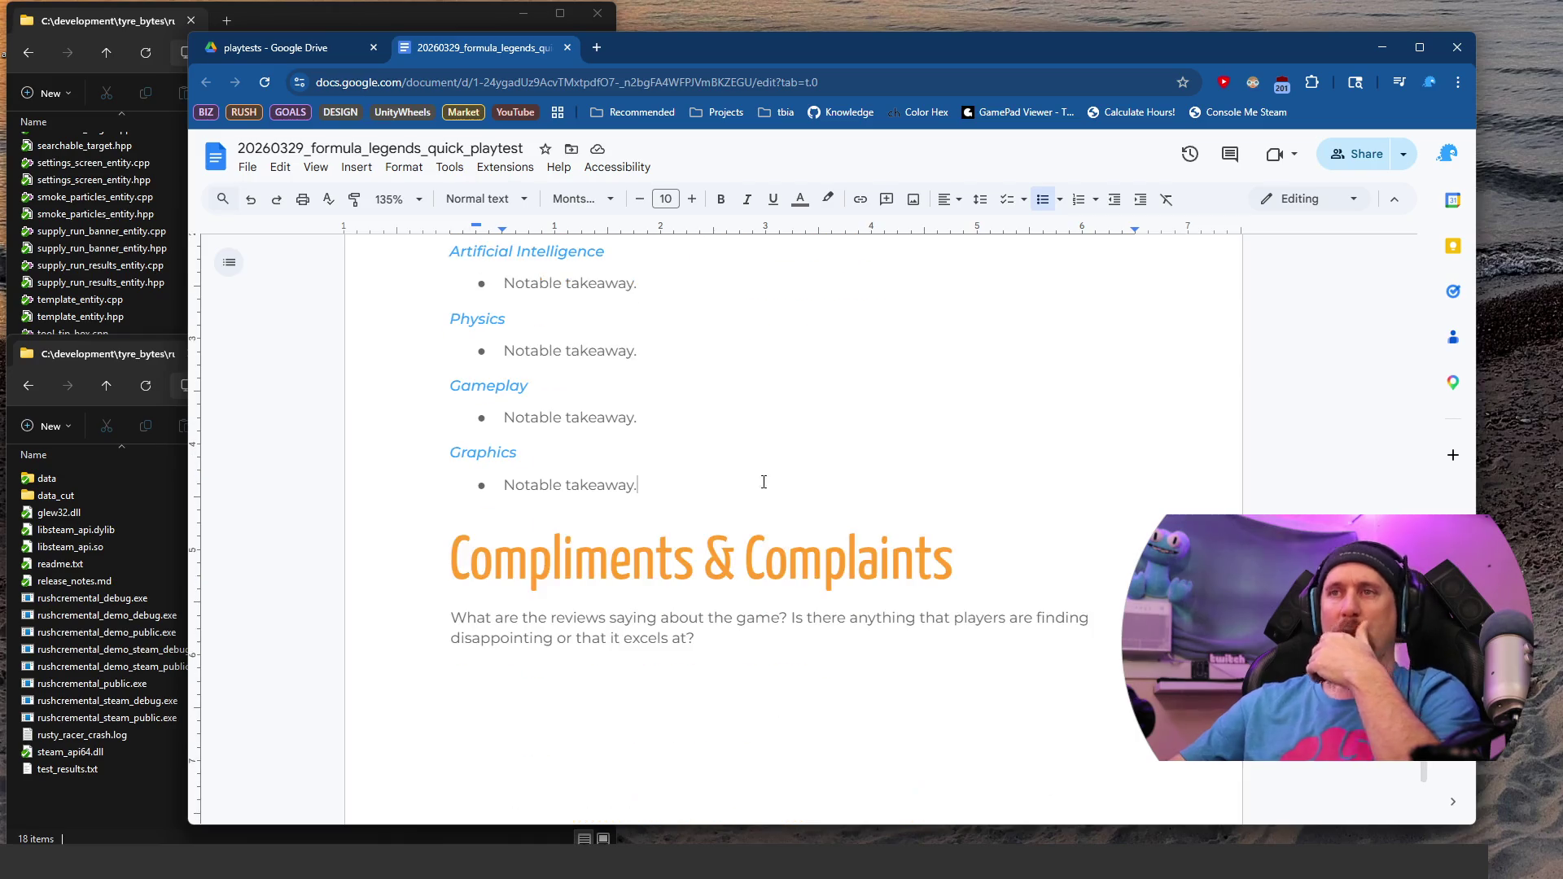
triple_click(769, 465)
Step: Write the Graphics takeaway: 'Visuals were stunning, awesome, 10/10 would love to recreate a similar aesthetic / quality.'
text(Visu)
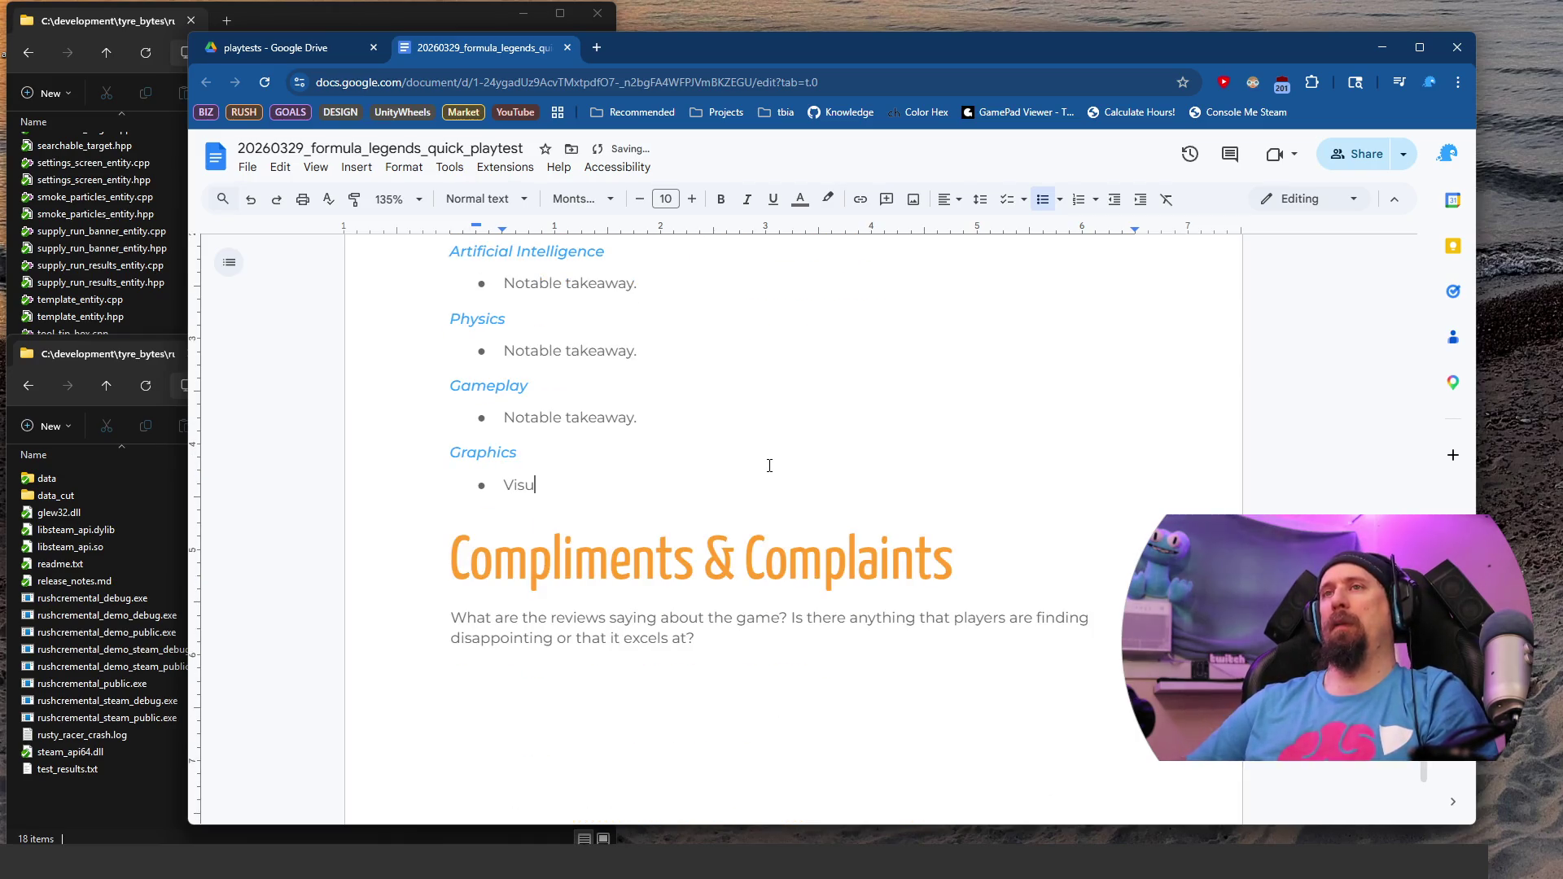
text(als were s)
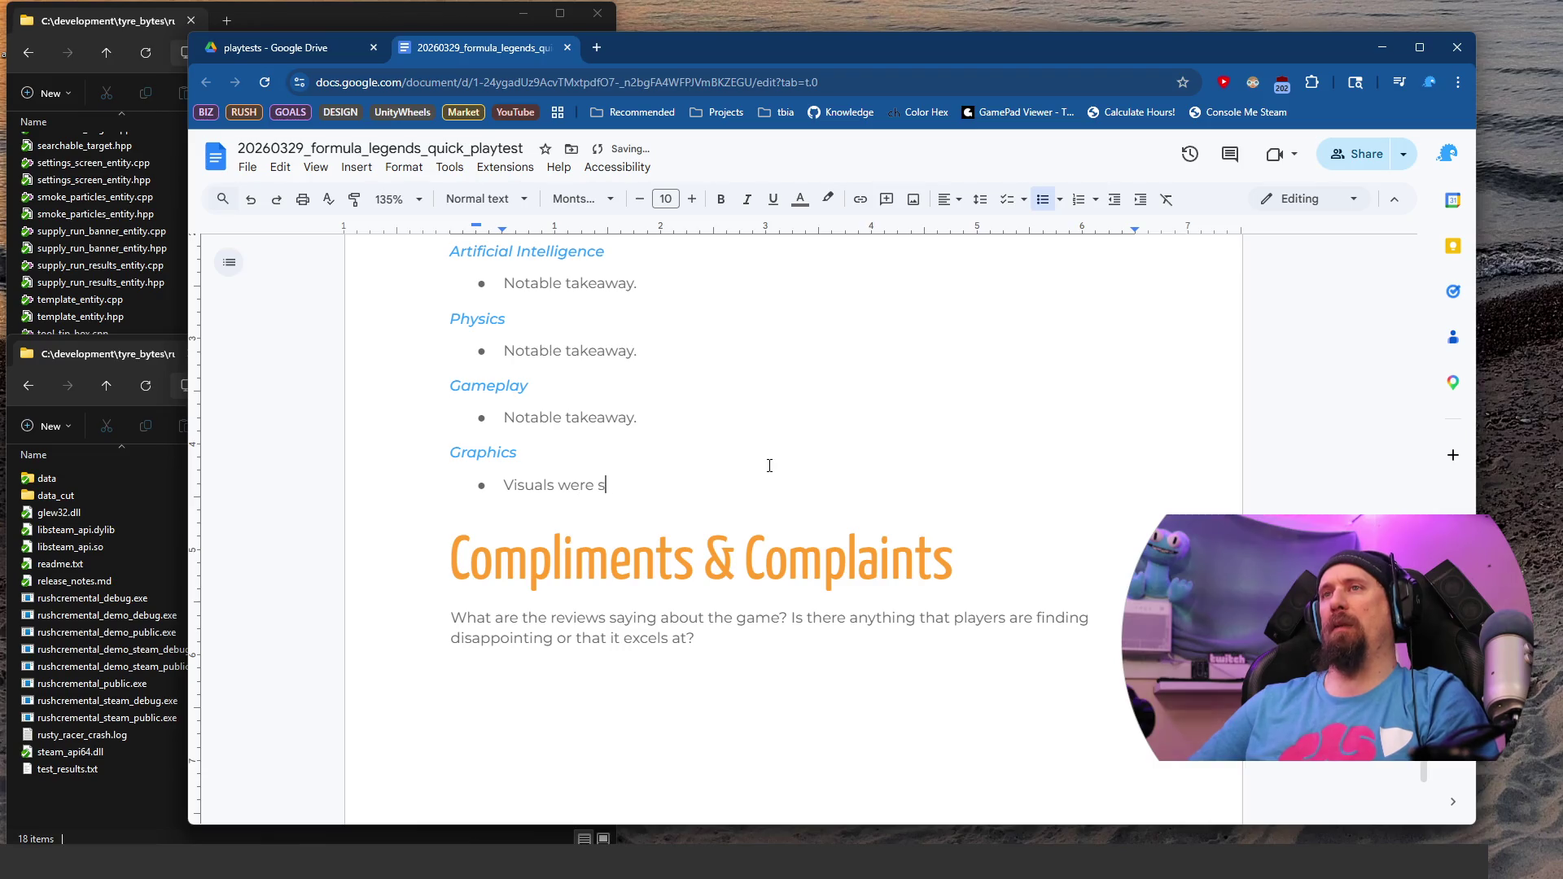
text(tunning, awes)
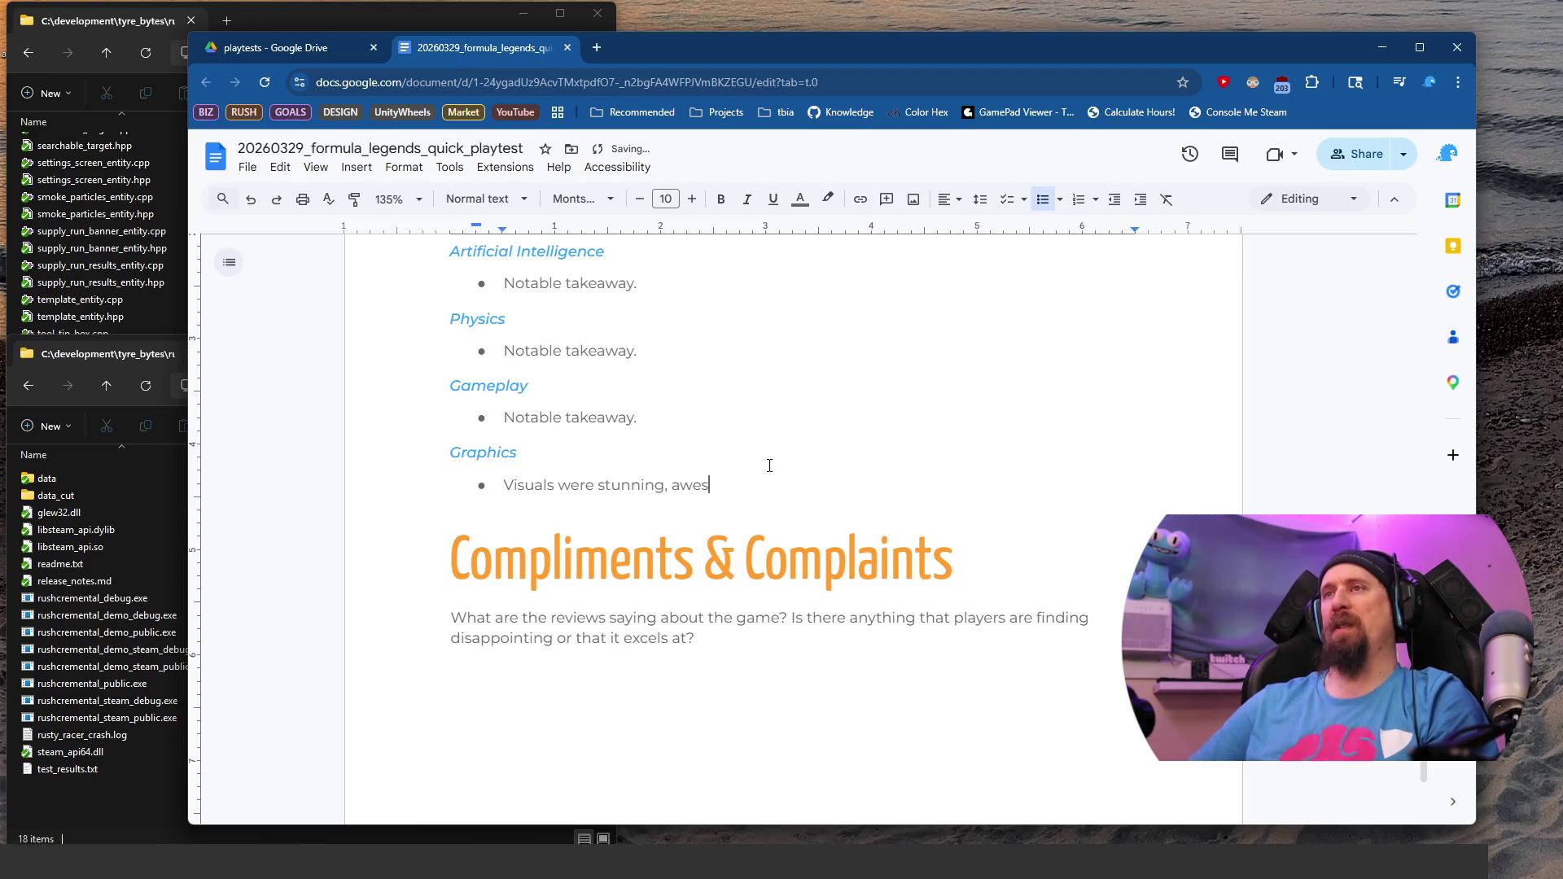
text(ome, 10/)
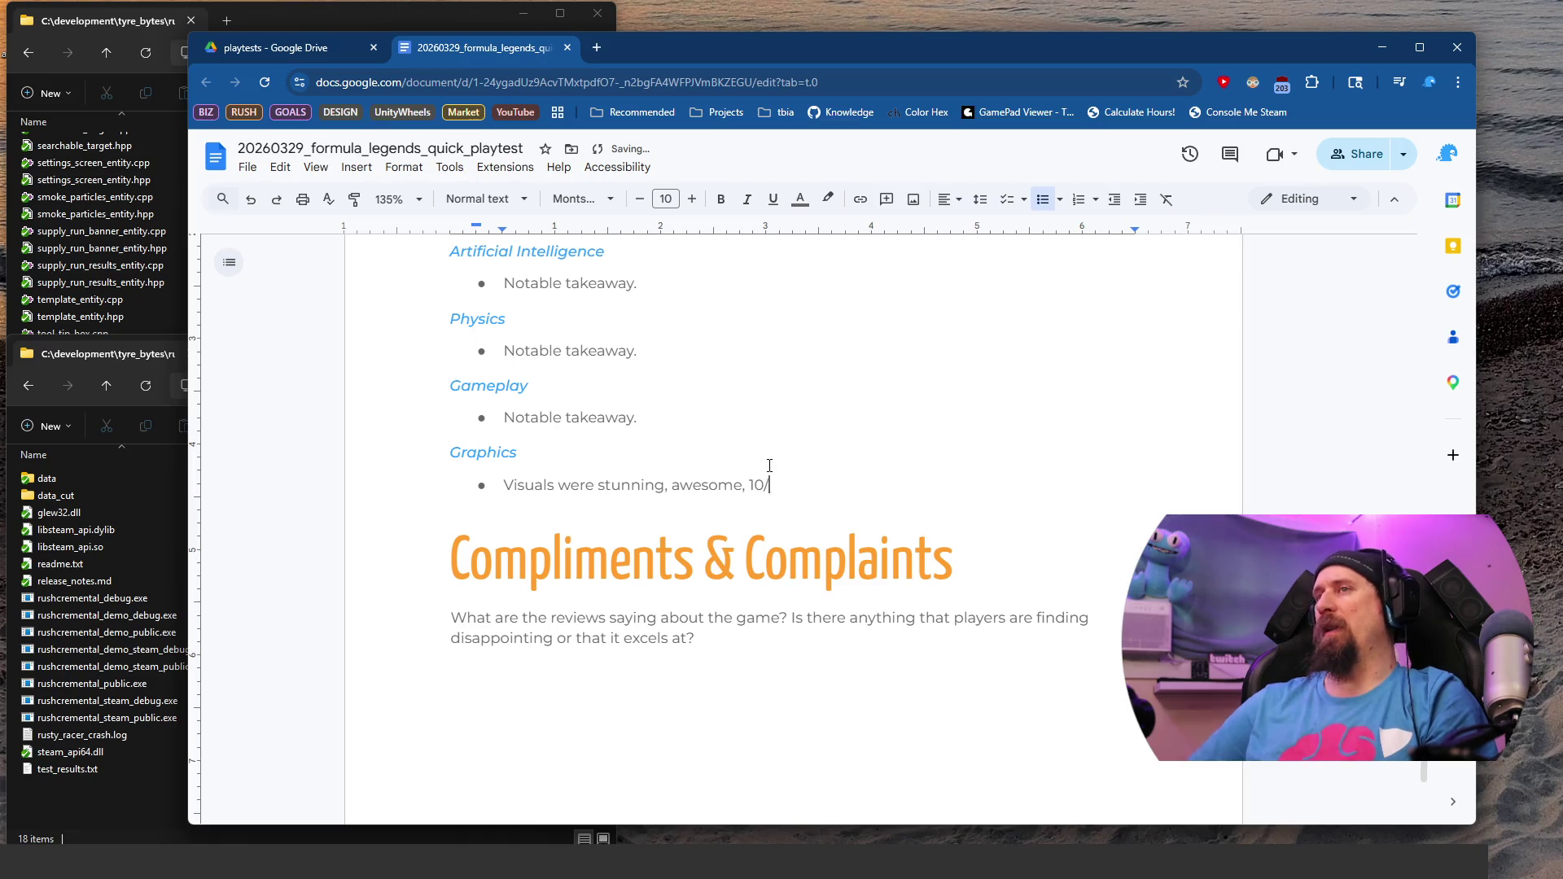
text(10 would love t)
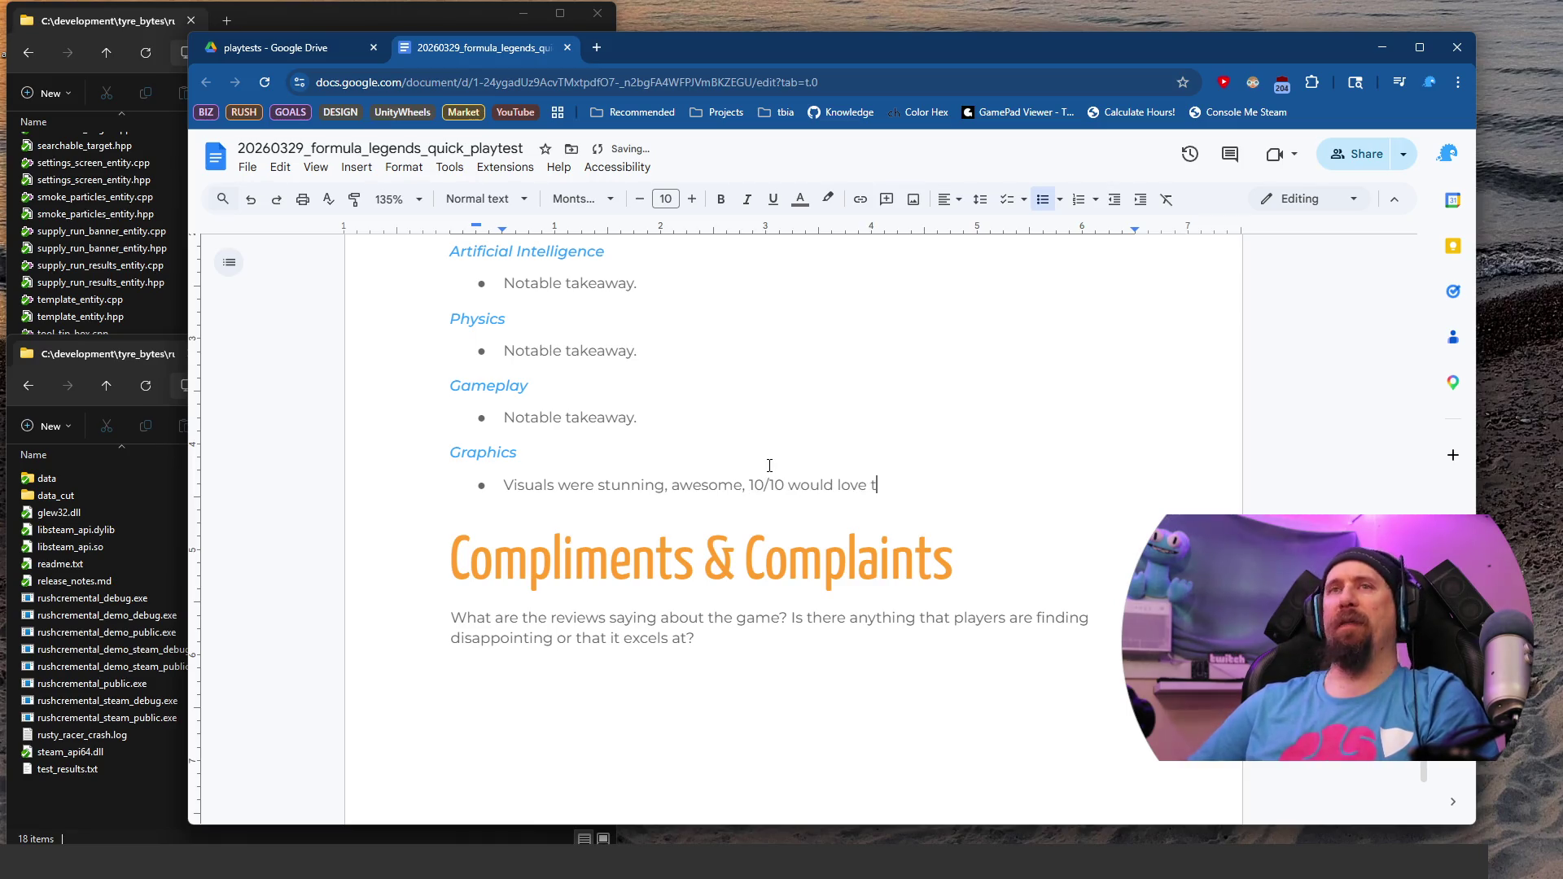
text(o recreate)
key(BackSpace)
key(BackSpace)
key(BackSpace)
text(recreate a similar )
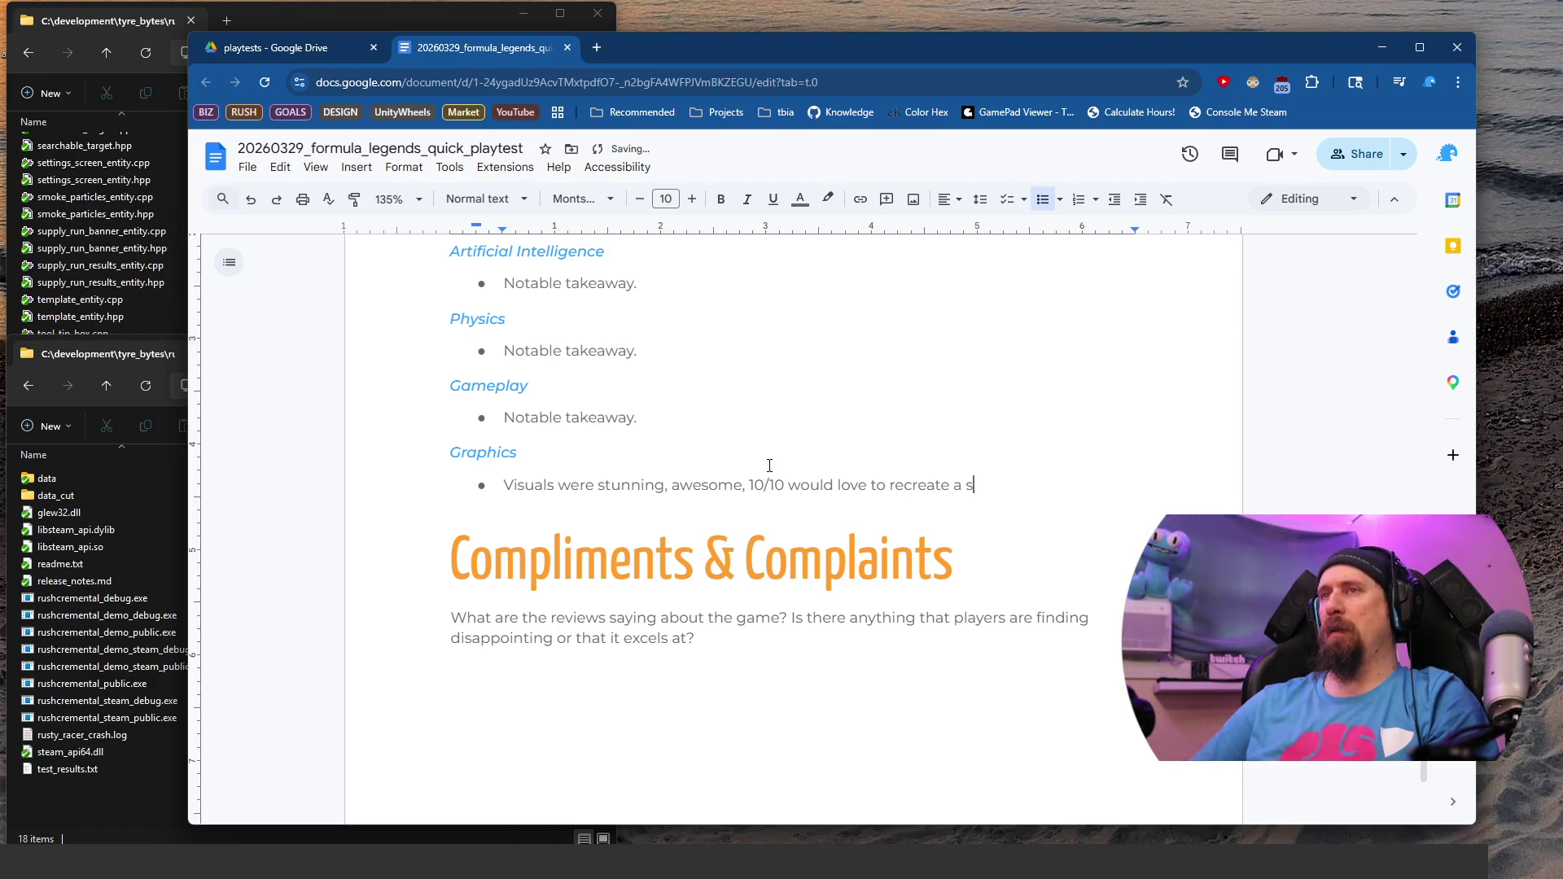
text(ae)
key(BackSpace)
text(esthetic / vi)
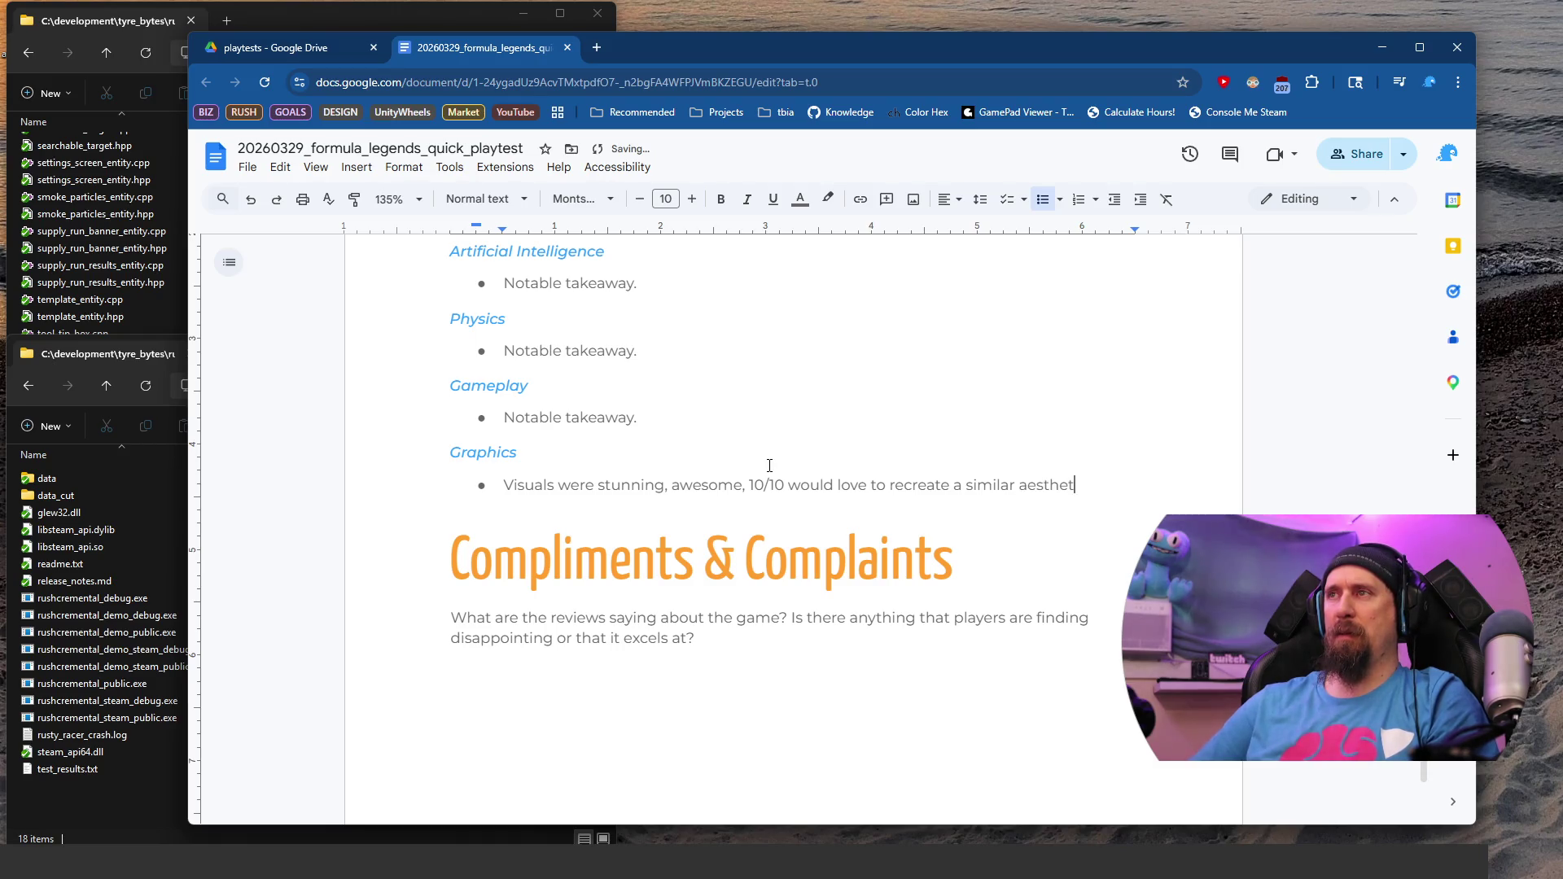
key(BackSpace)
key(BackSpace)
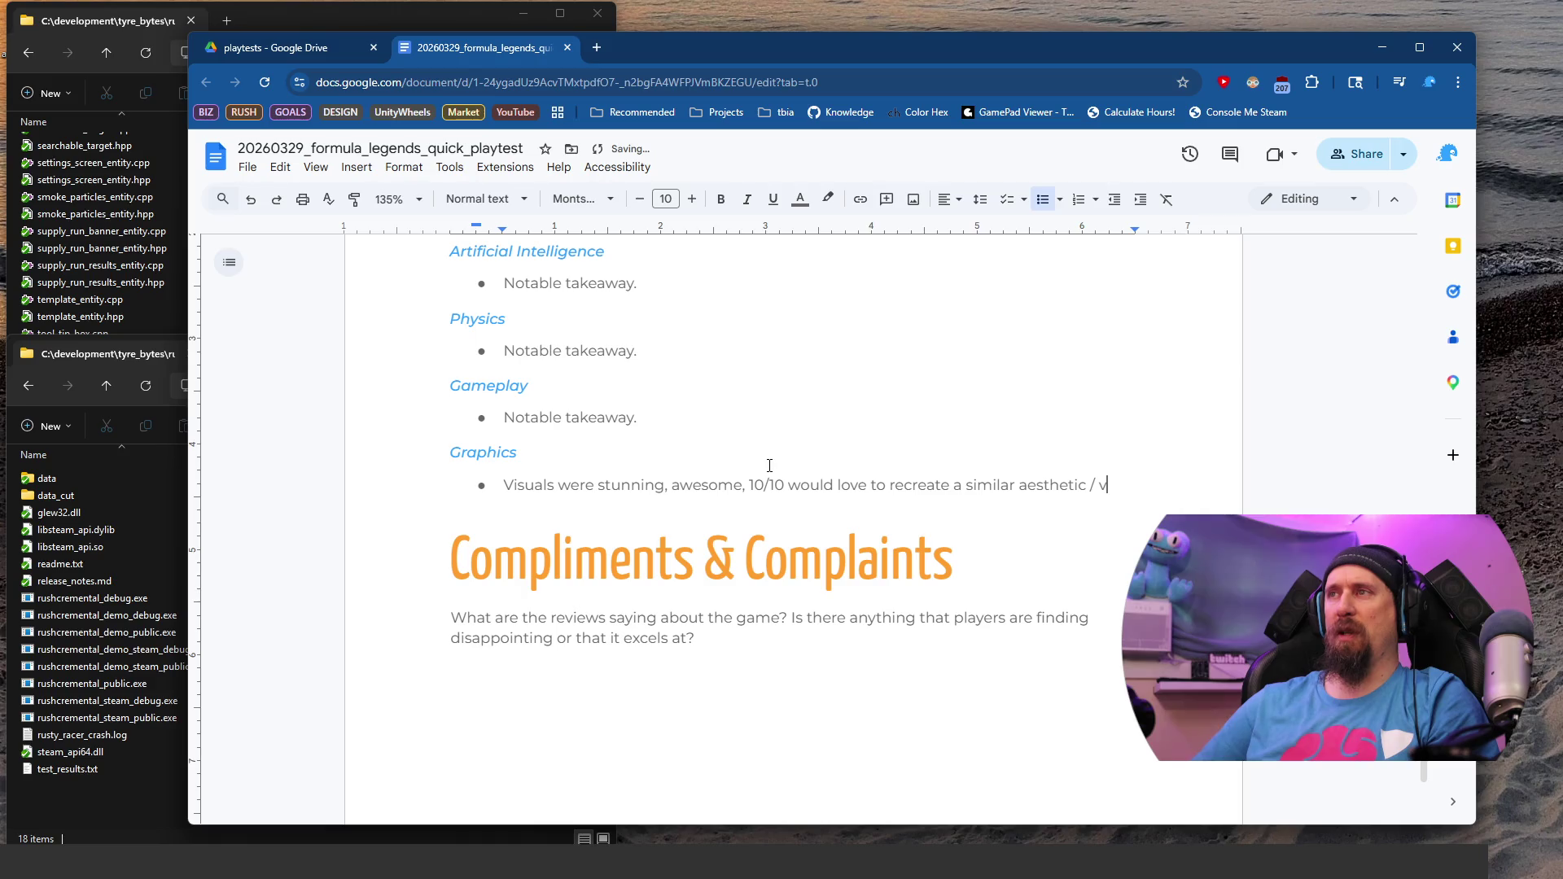
text(quar)
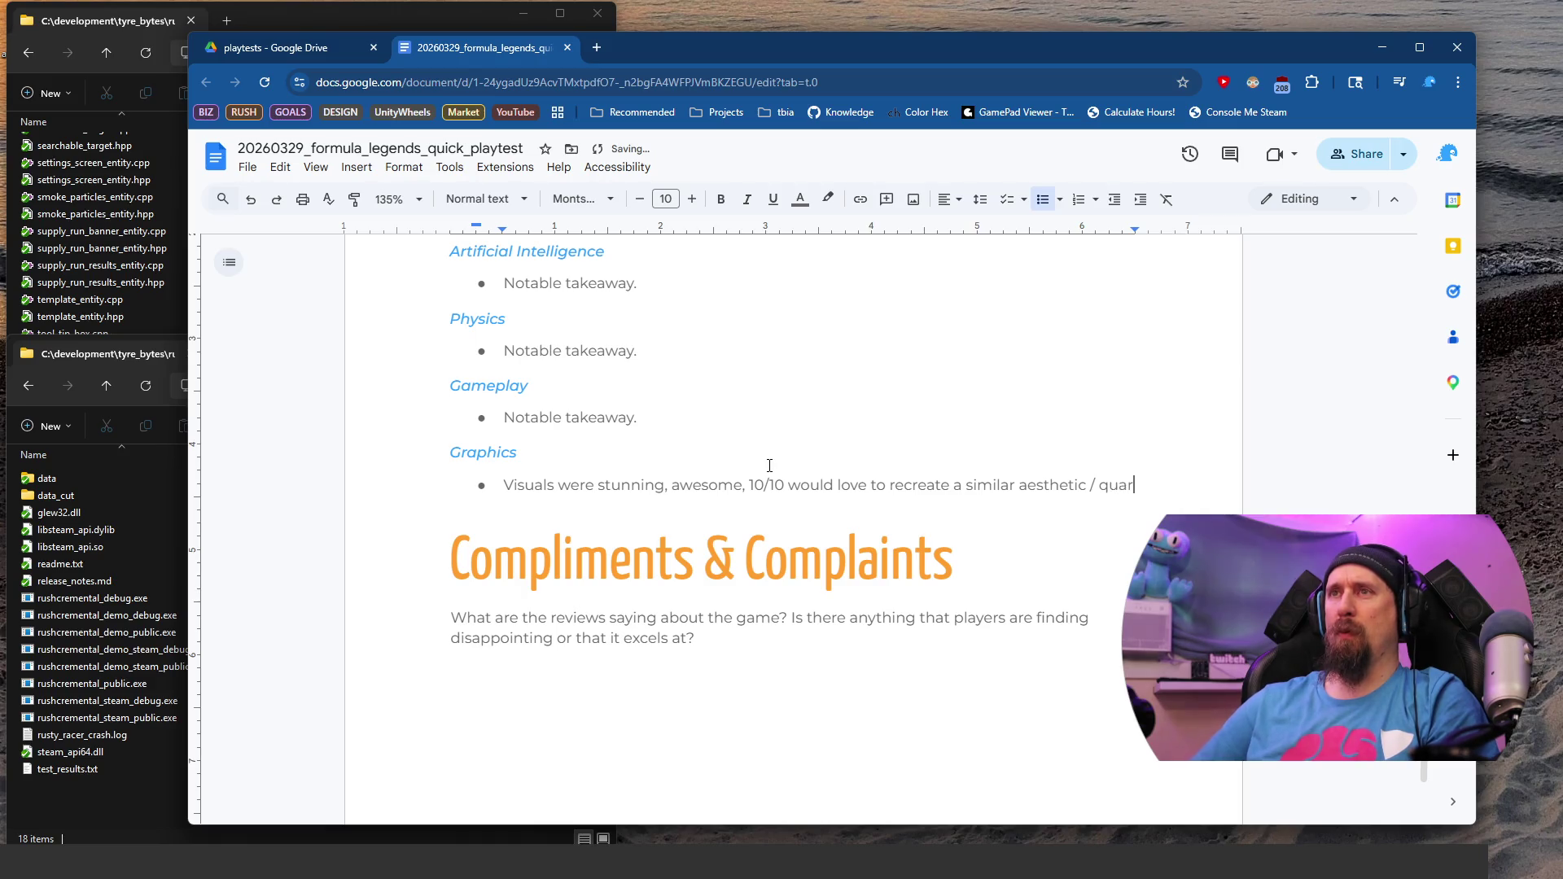
key(BackSpace)
text(lk)
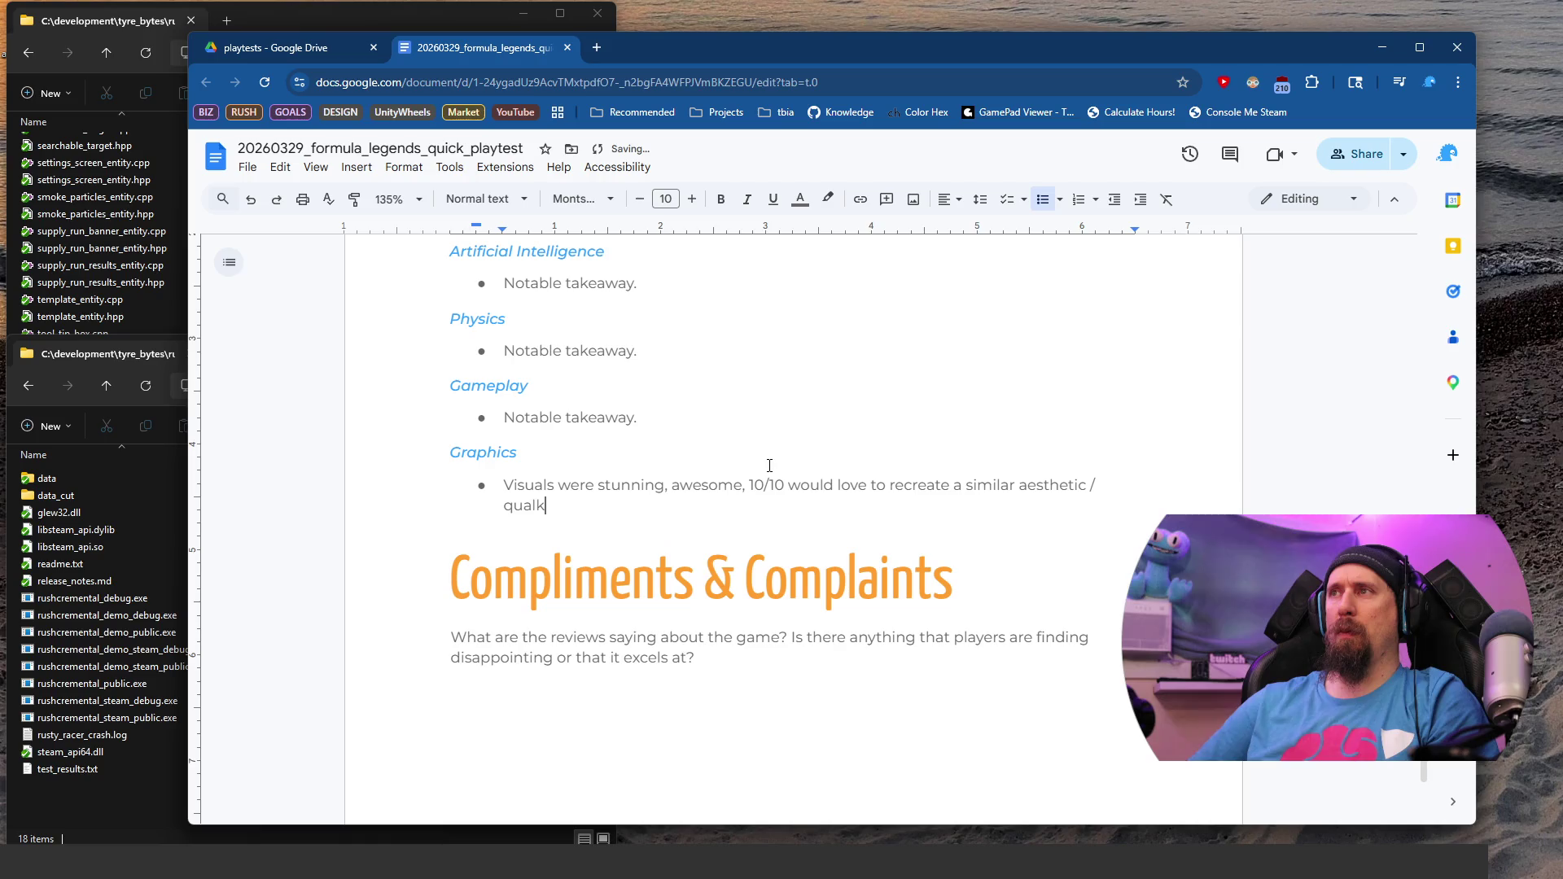
key(BackSpace)
text(ity)
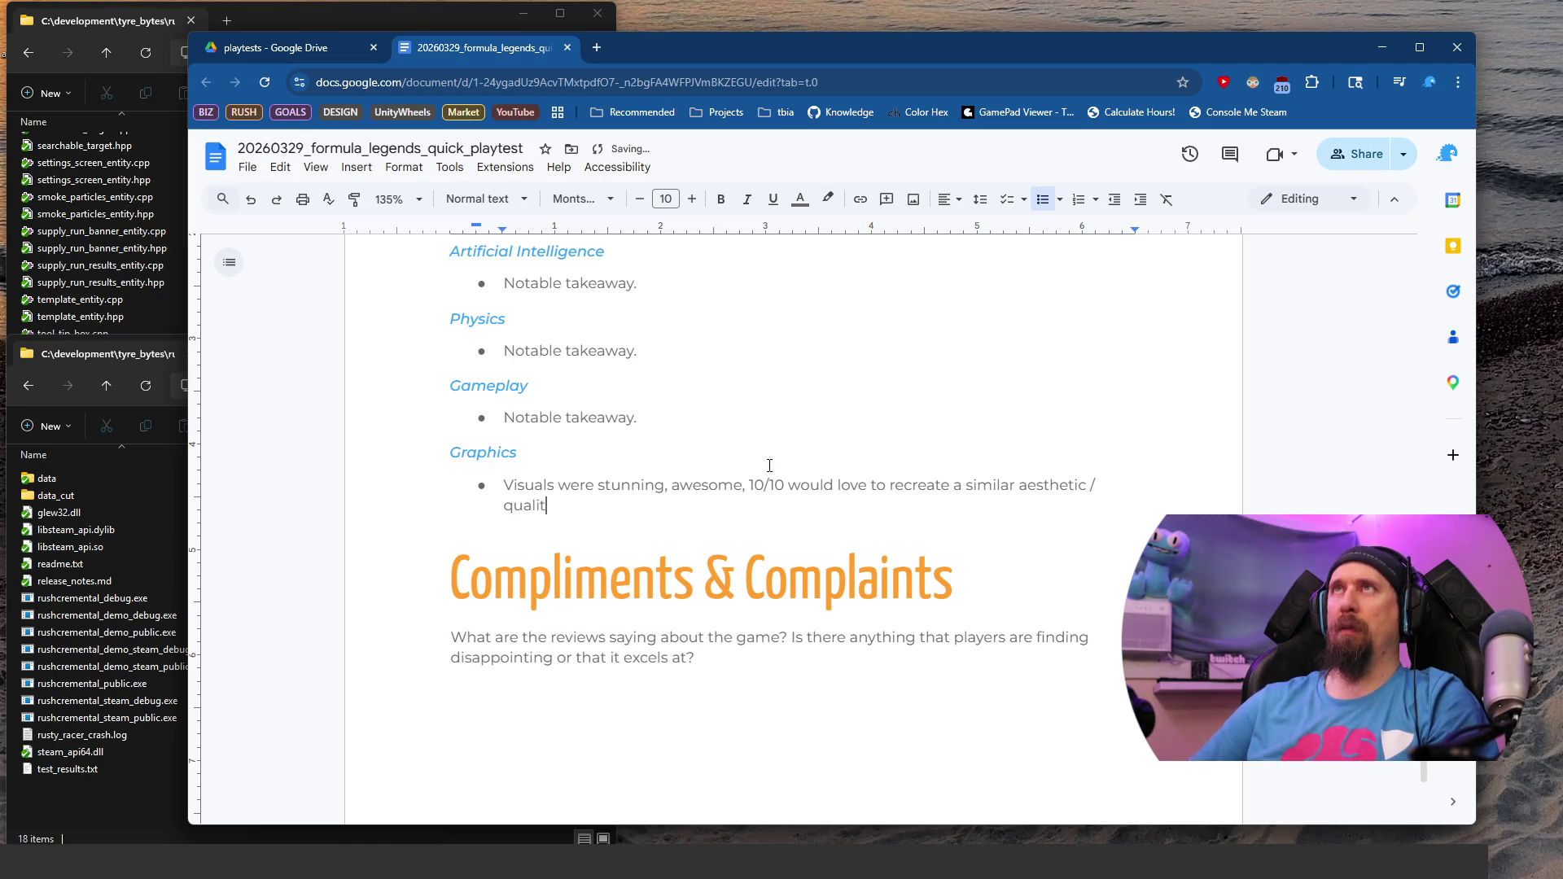
key(BackSpace)
text(.)
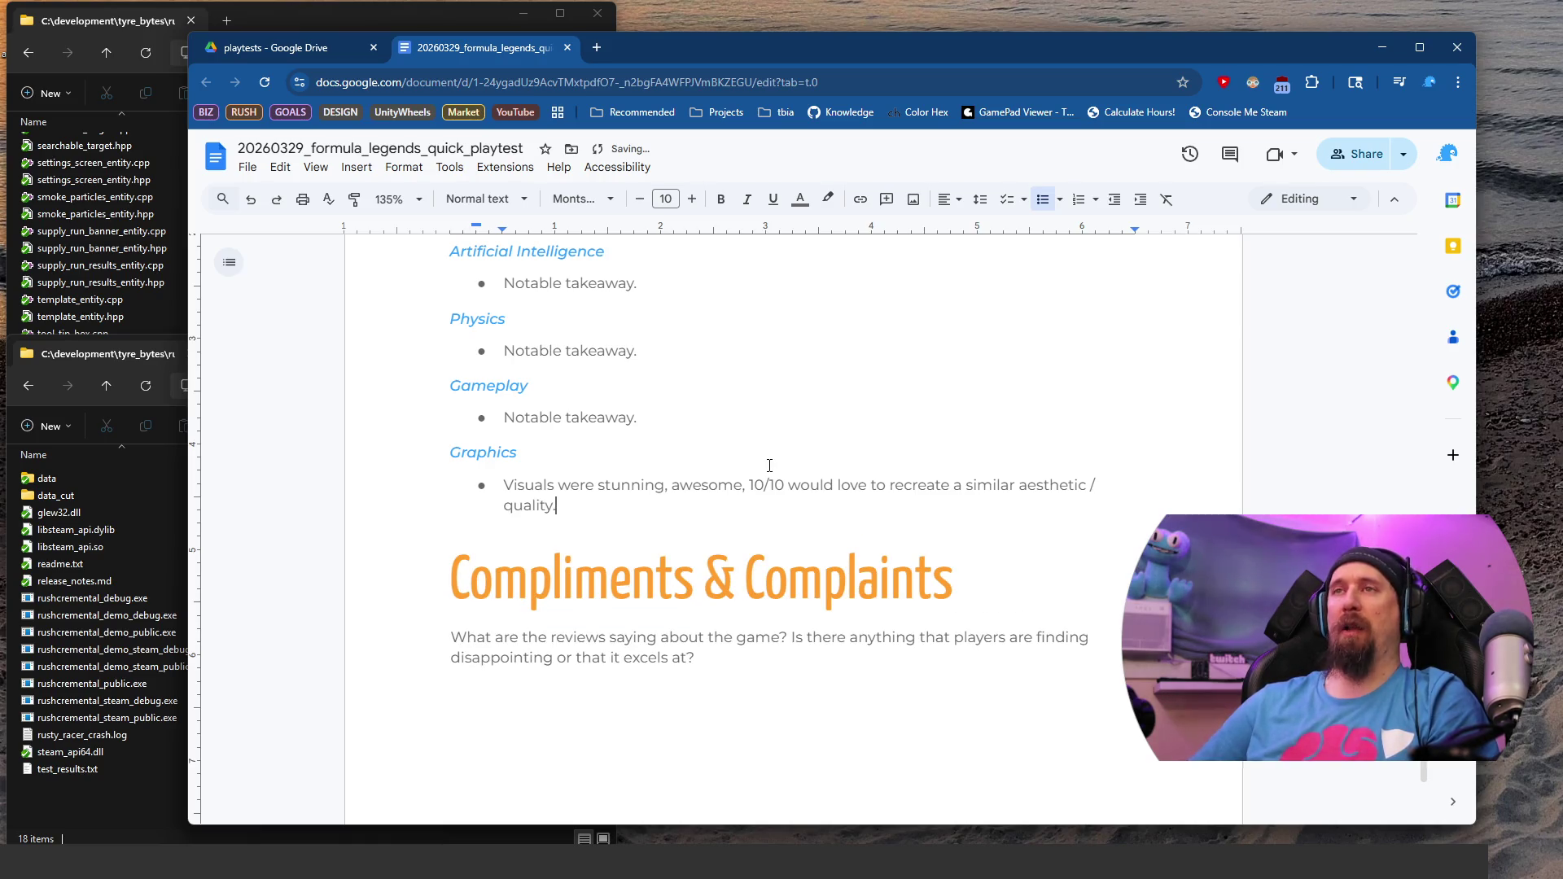
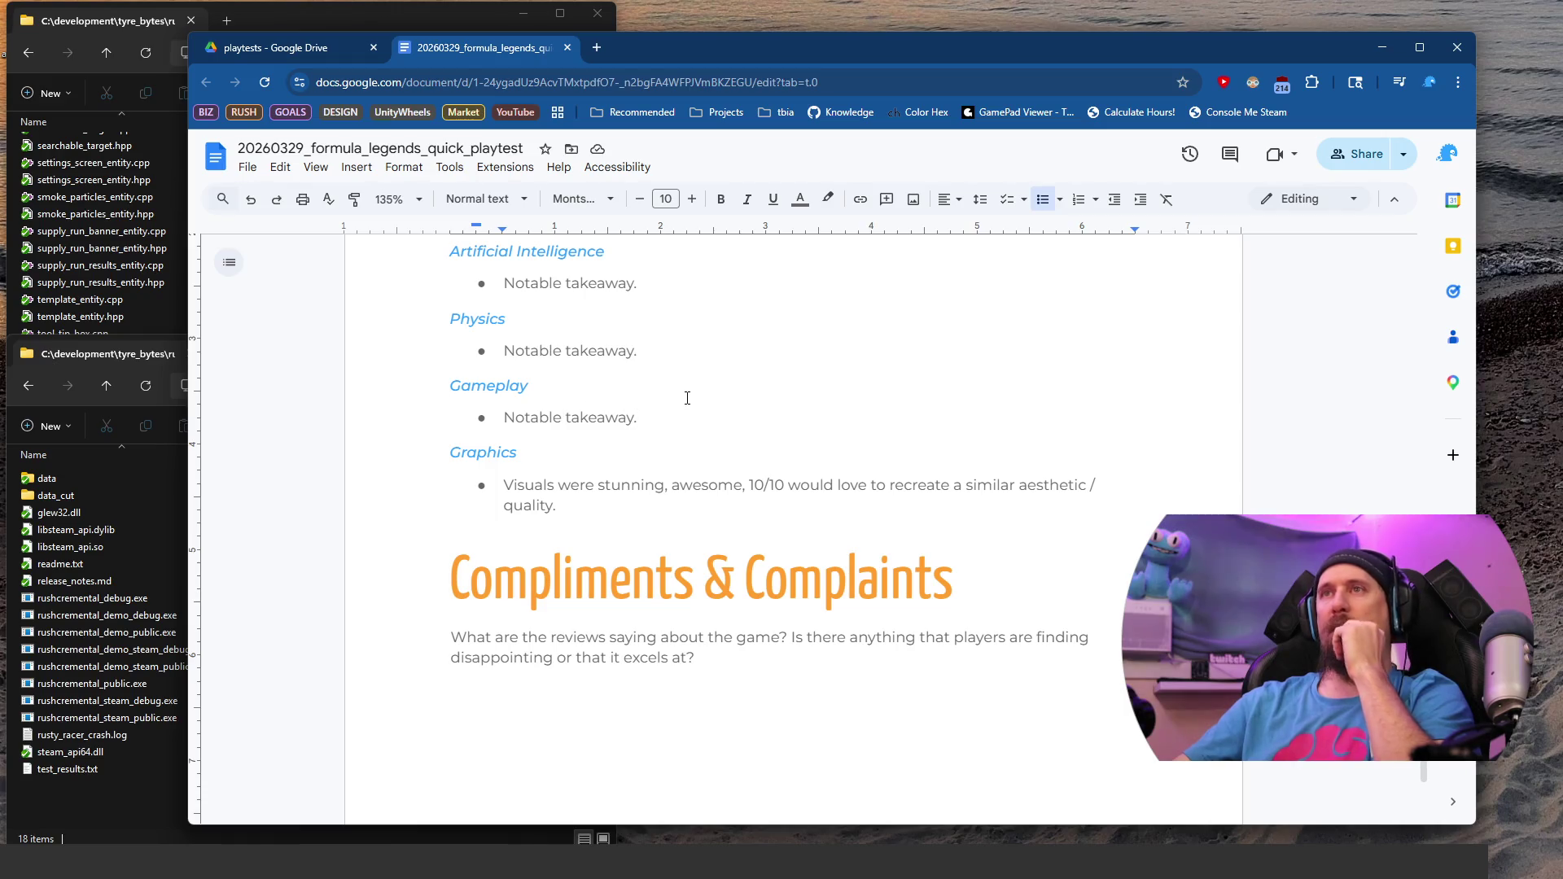
Step: Scroll up to the Noteworthy Takeaways section and place the caret in its second question bullet
scroll(725, 421, up, 3)
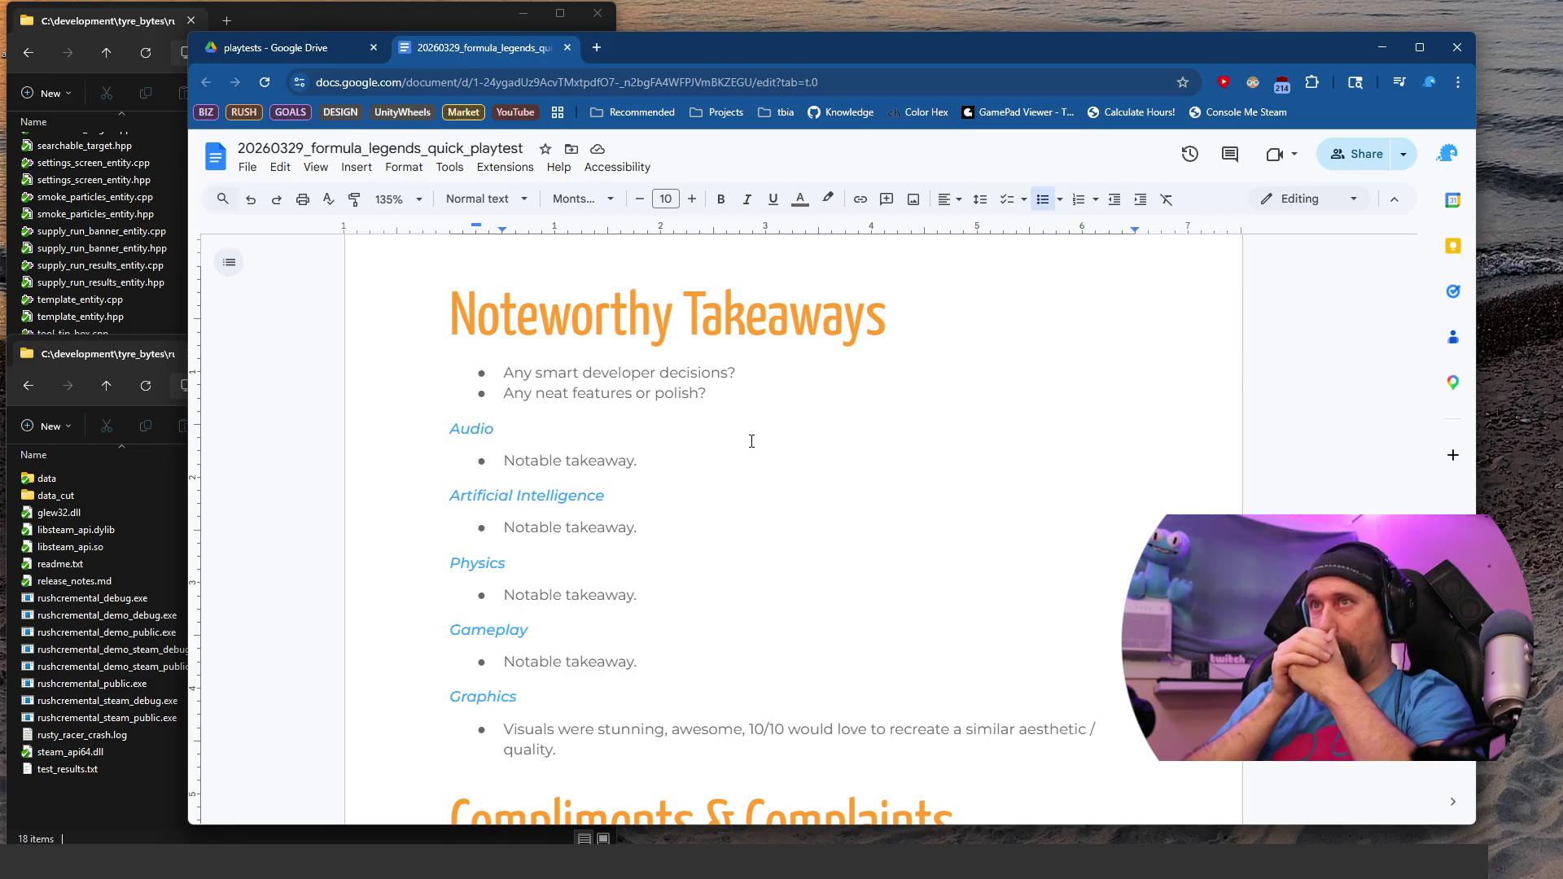
click(761, 394)
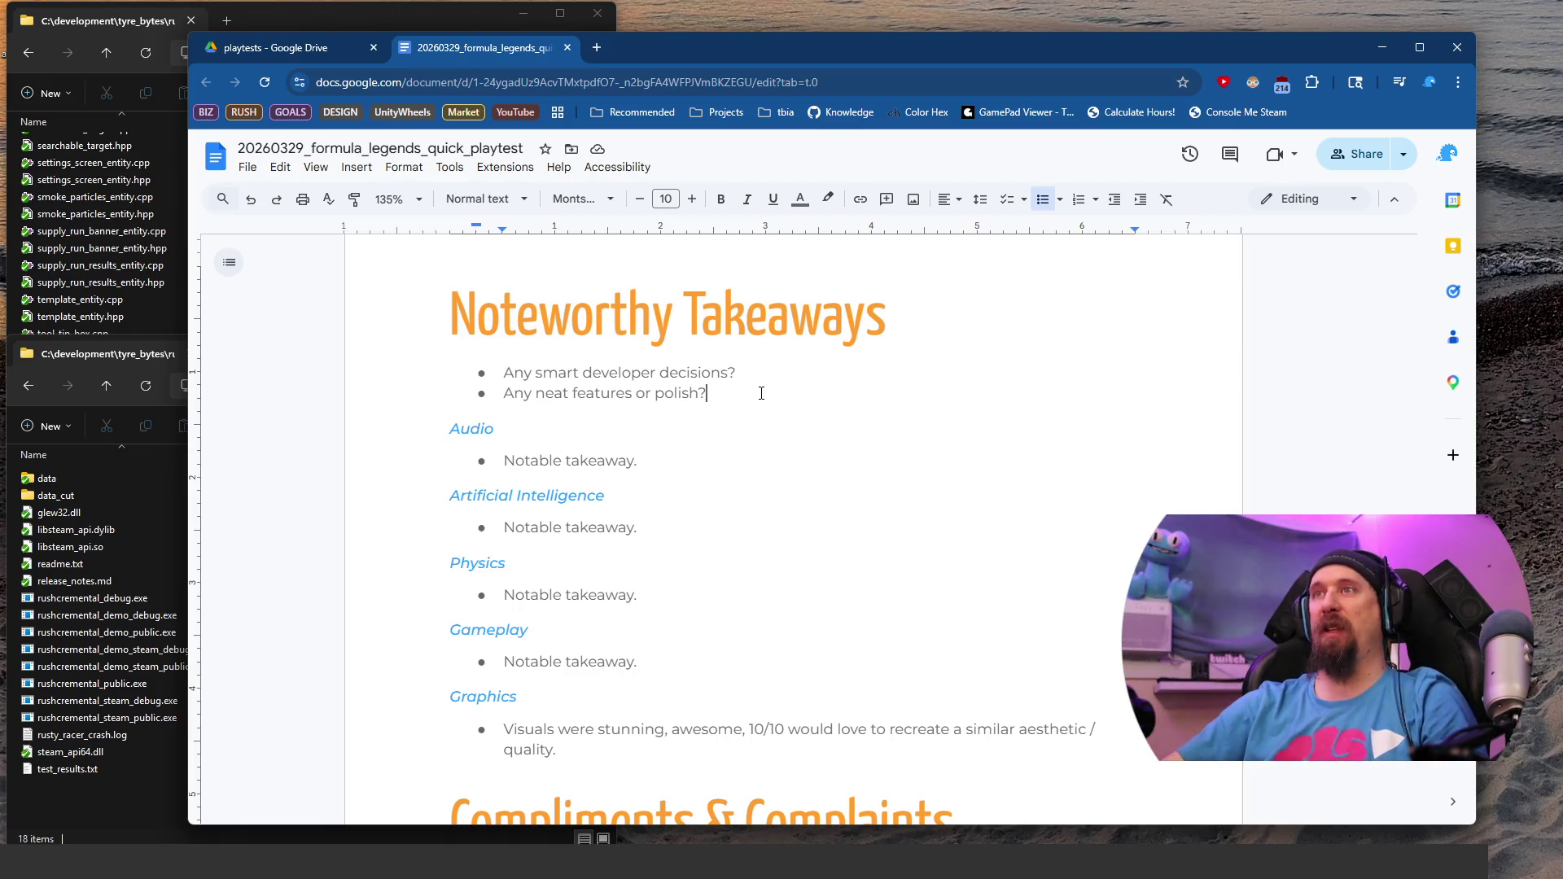
Step: Replace 'Any neat features or polish?' with 'It was awesome to see the styrofoam braking markers explode...'
triple_click(762, 394)
text(It was)
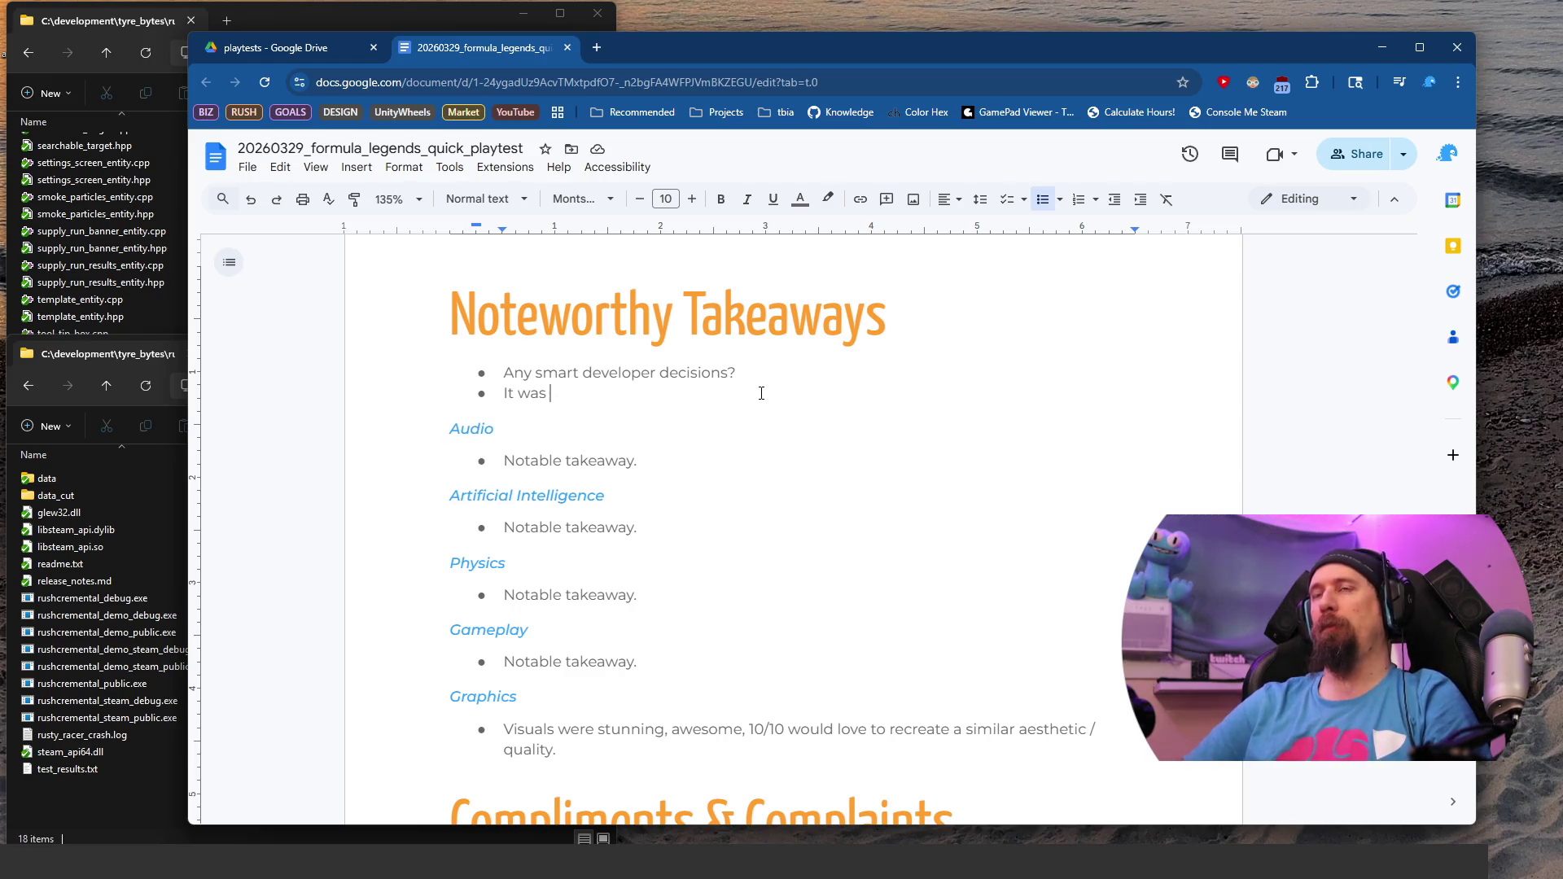
text(w)
key(BackSpace)
key(BackSpace)
text(a)
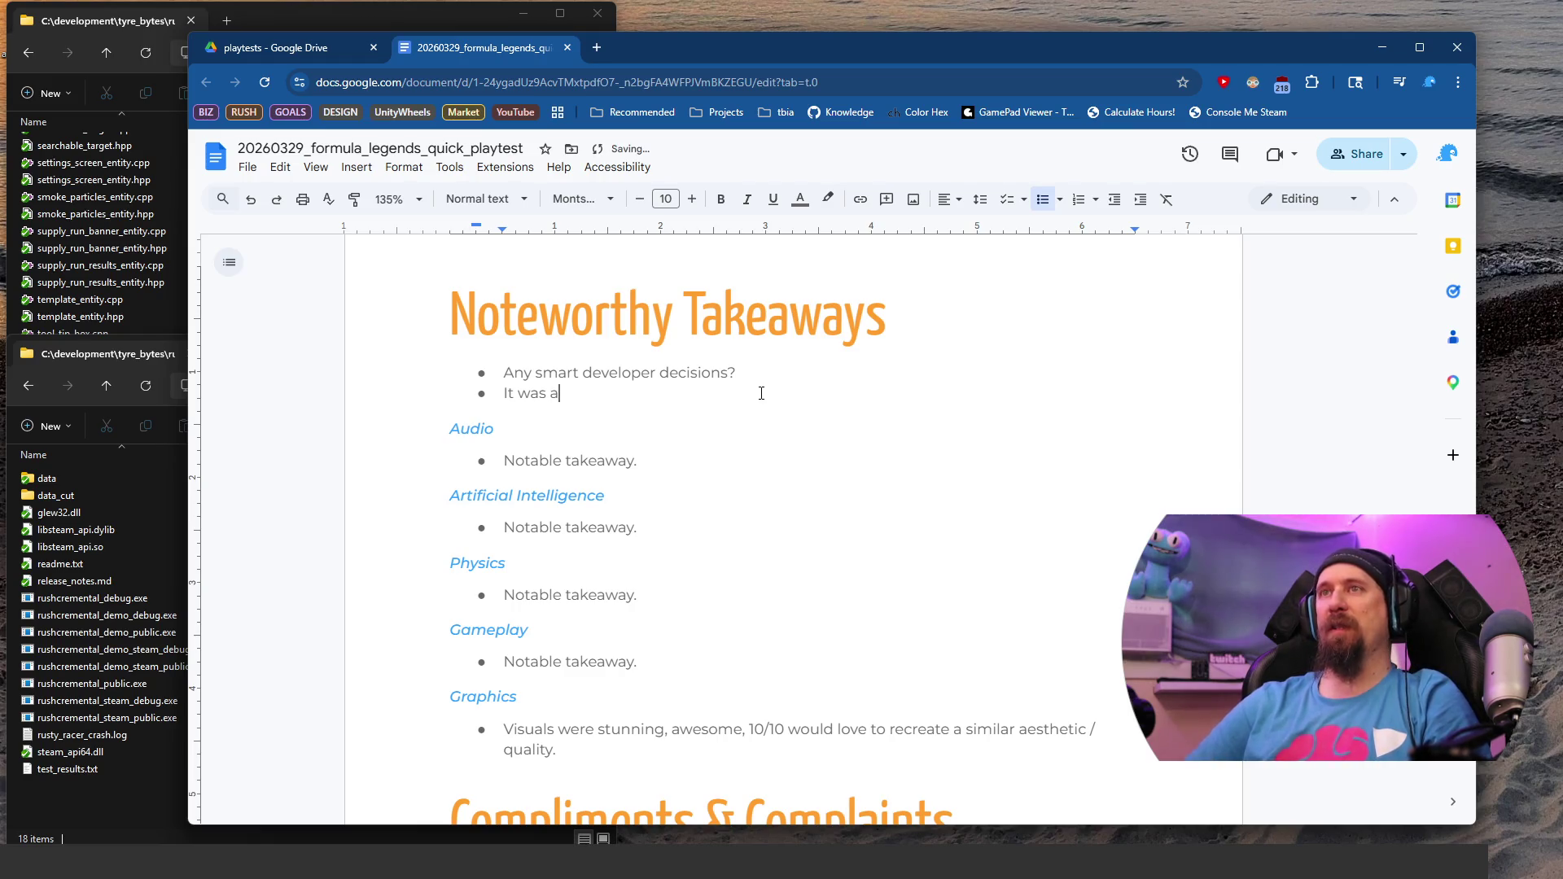
text(wesome to see the )
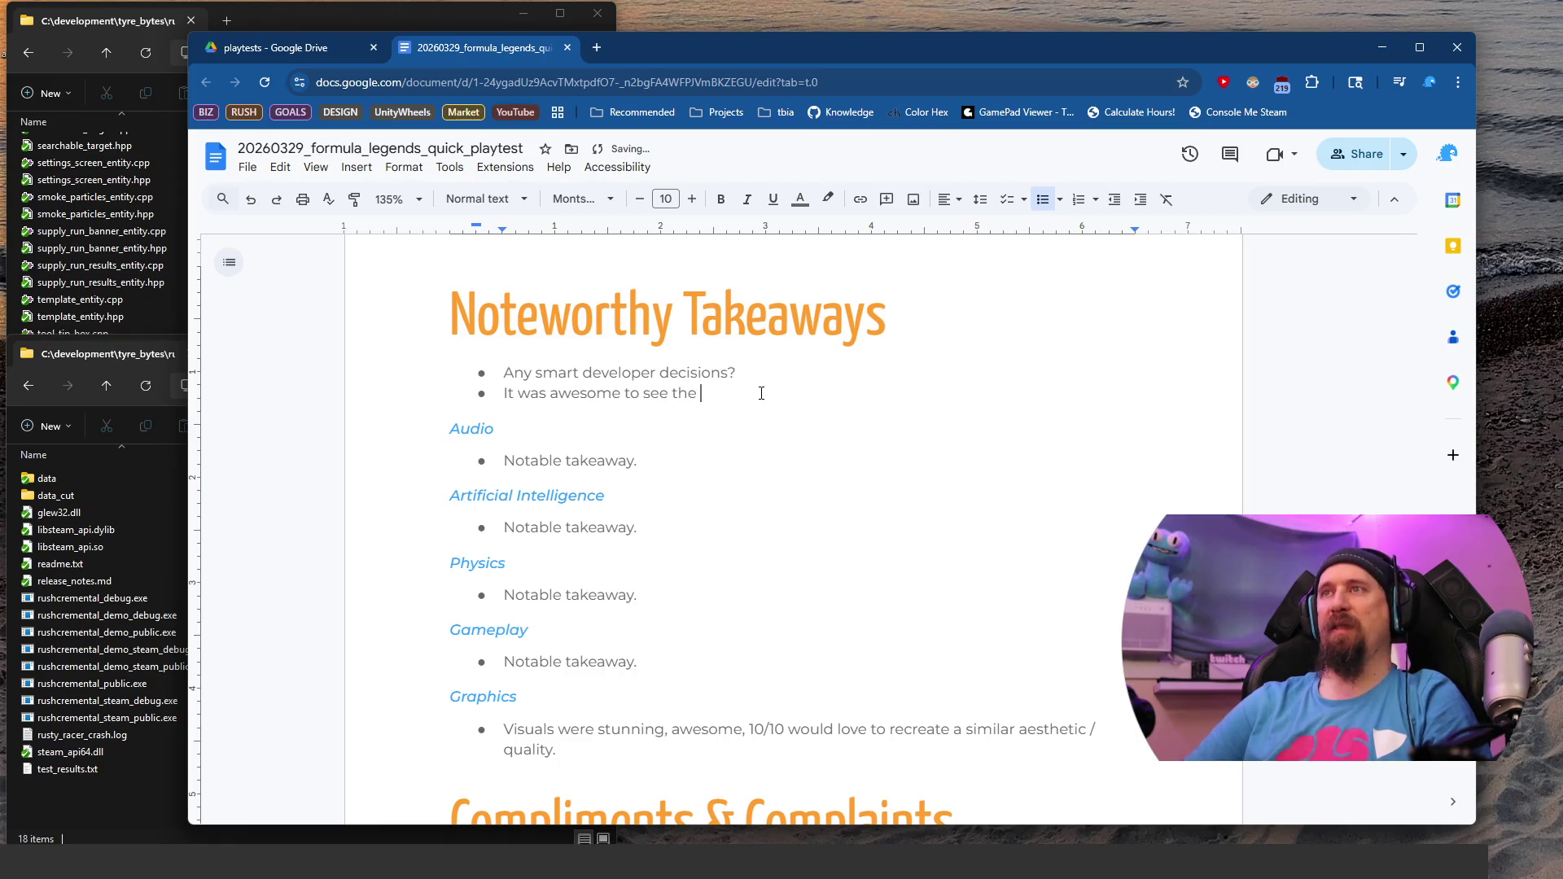
text(styron)
key(BackSpace)
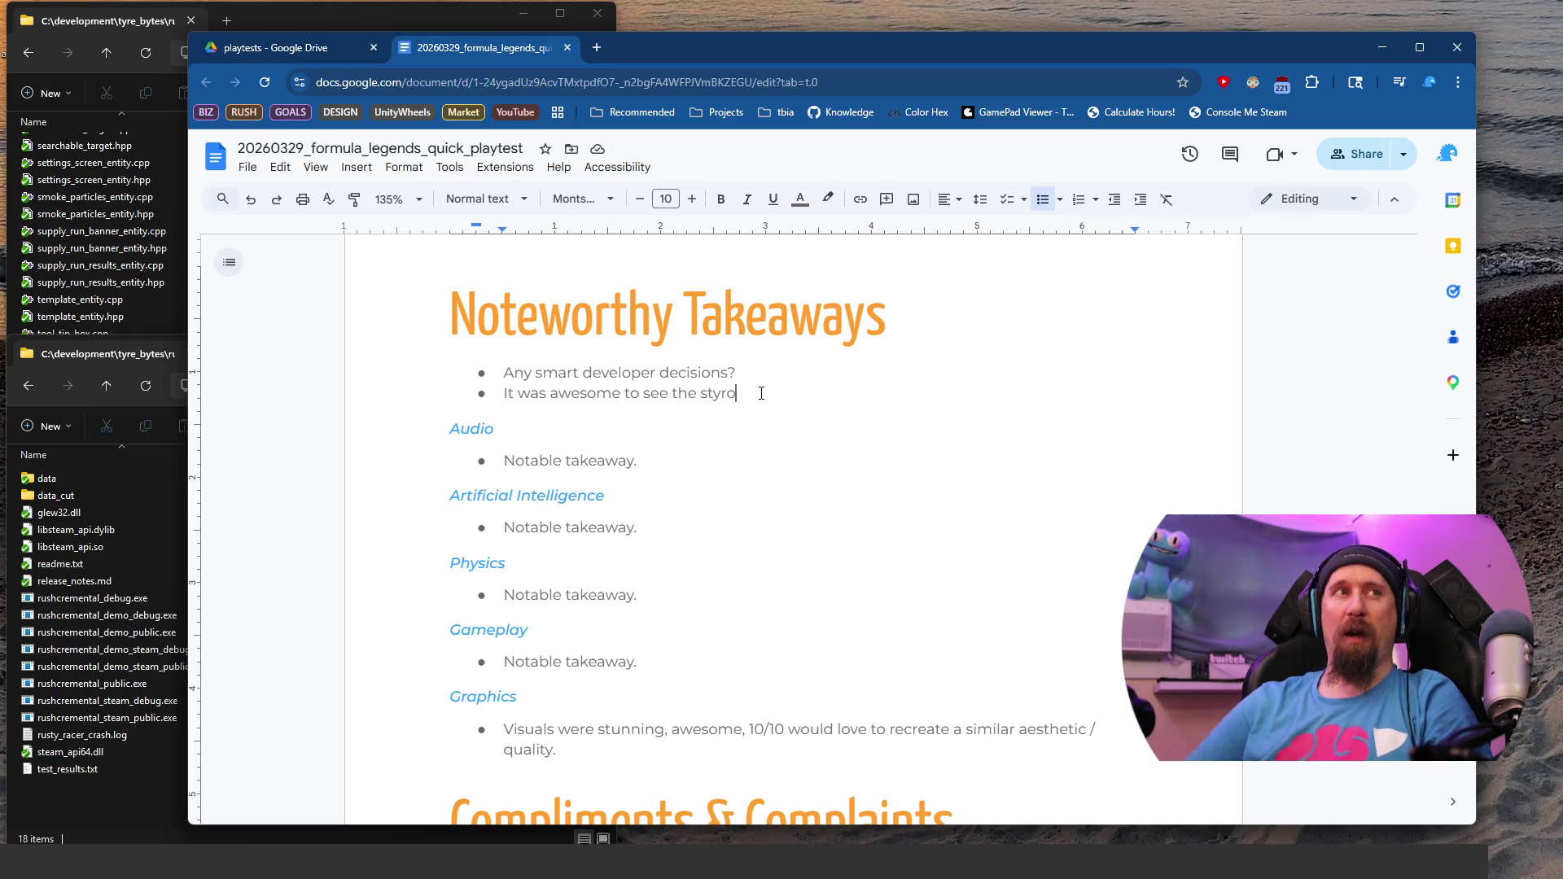
text(styro)
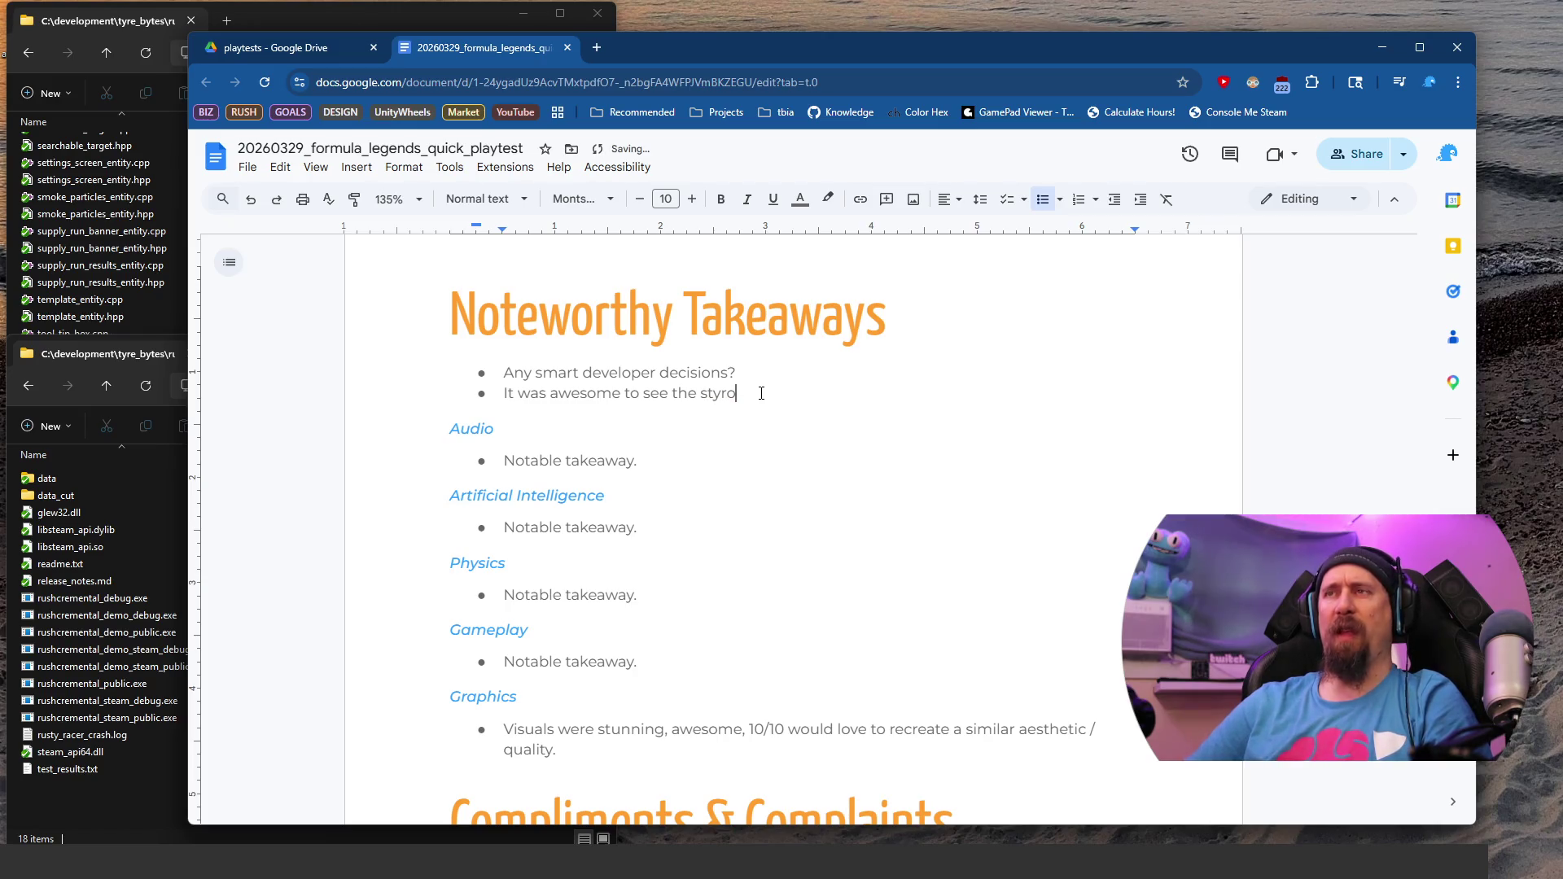
text(foam)
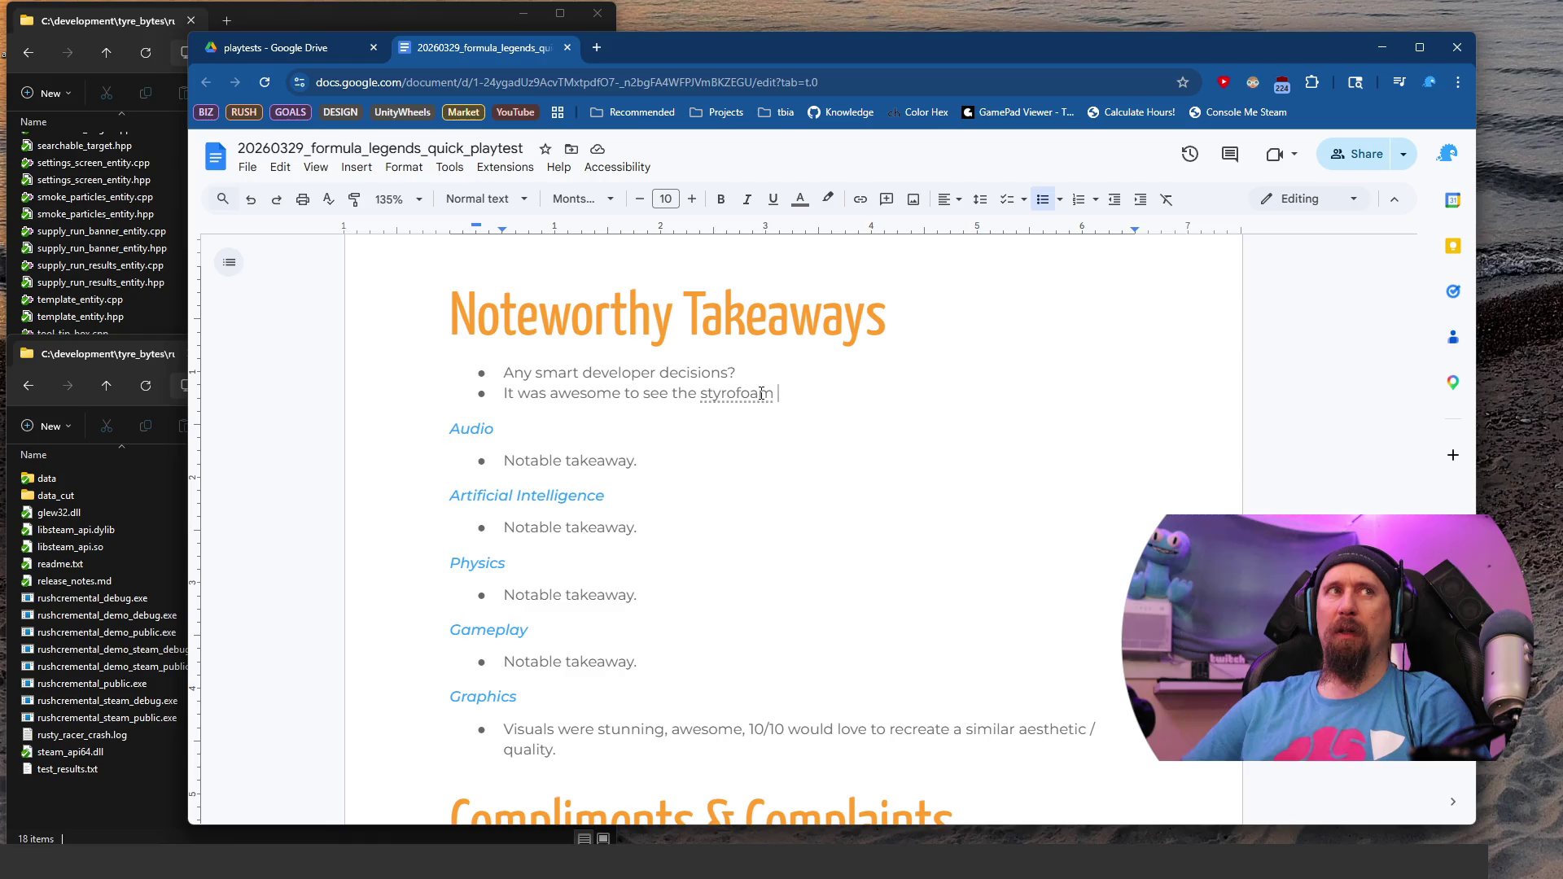
text(braking m)
text(arkers exp)
text(lode )
text(when the )
text(player hit them)
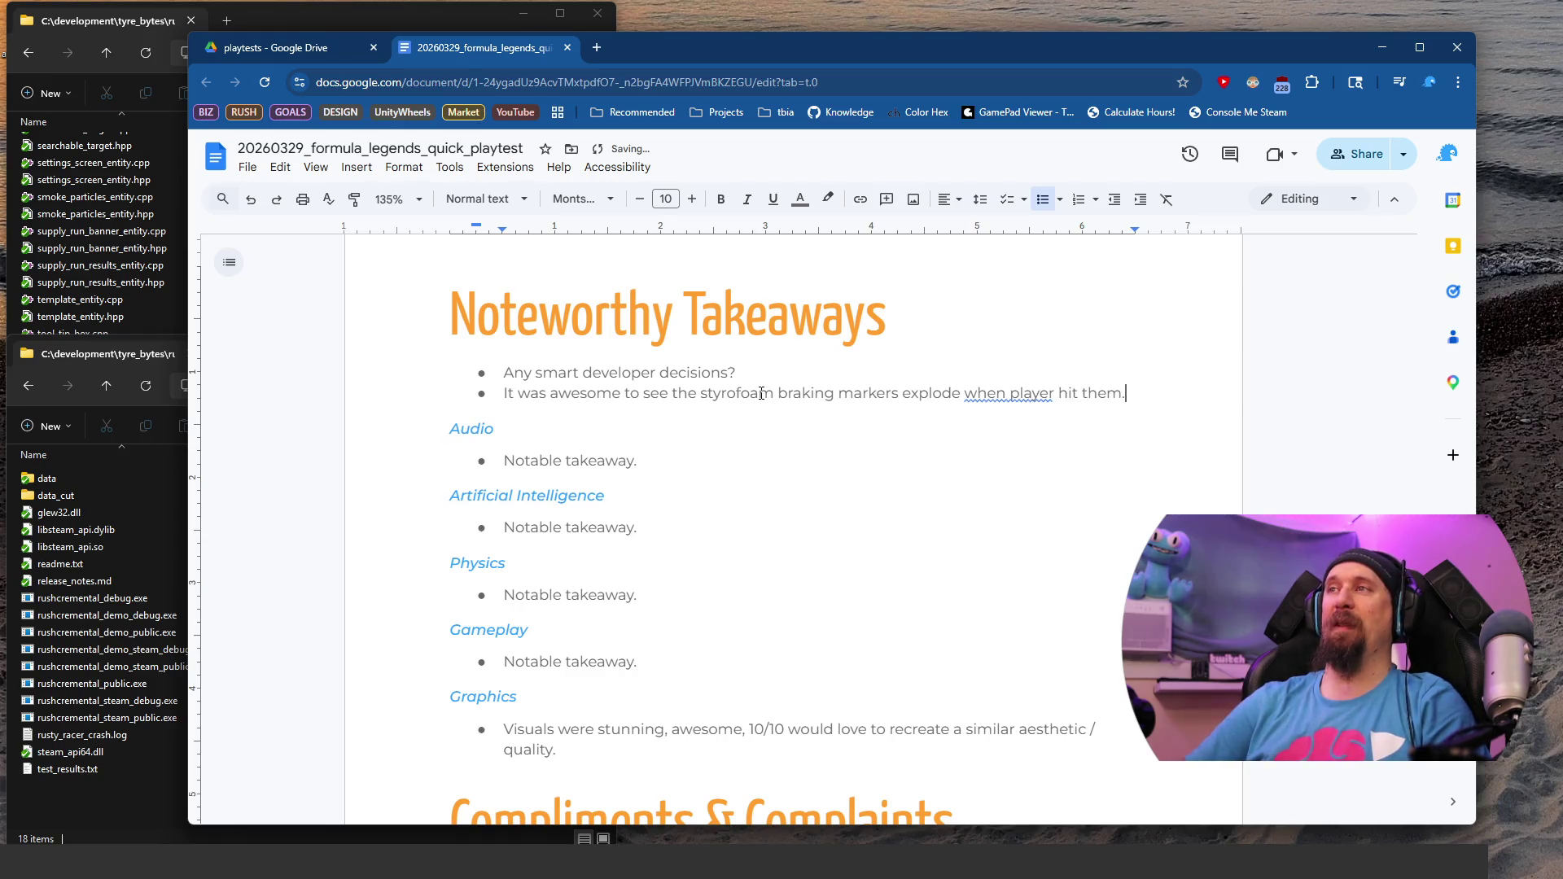
text(.)
Step: Change 'the player hit them' to 'a car hit them', then select the Audio placeholder text
key(ctrl+Left)
key(ctrl+Left)
key(ctrl+Left)
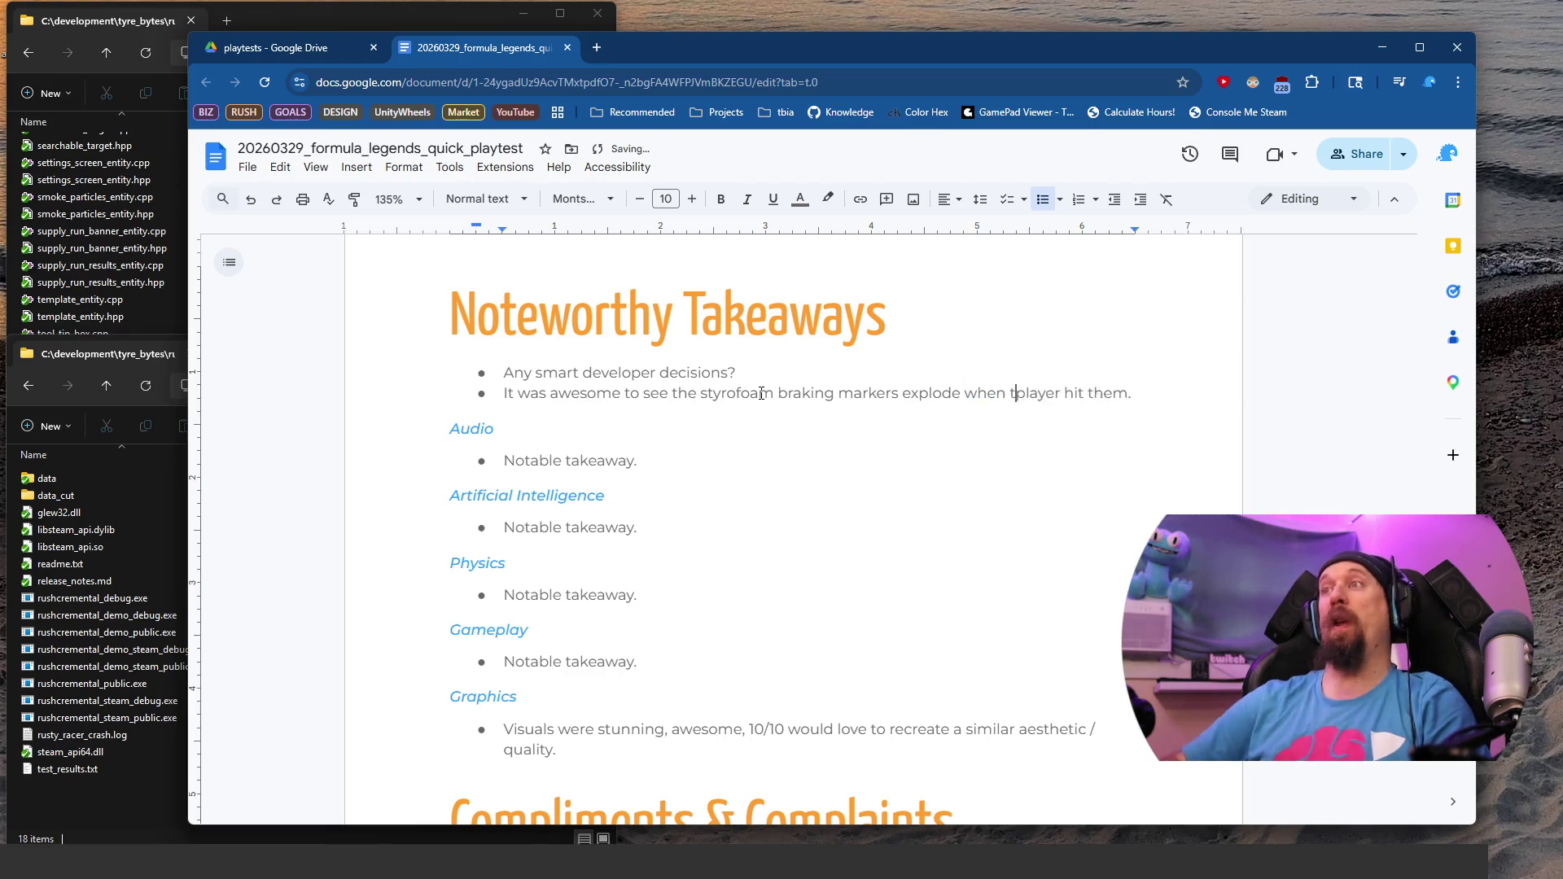
text(the)
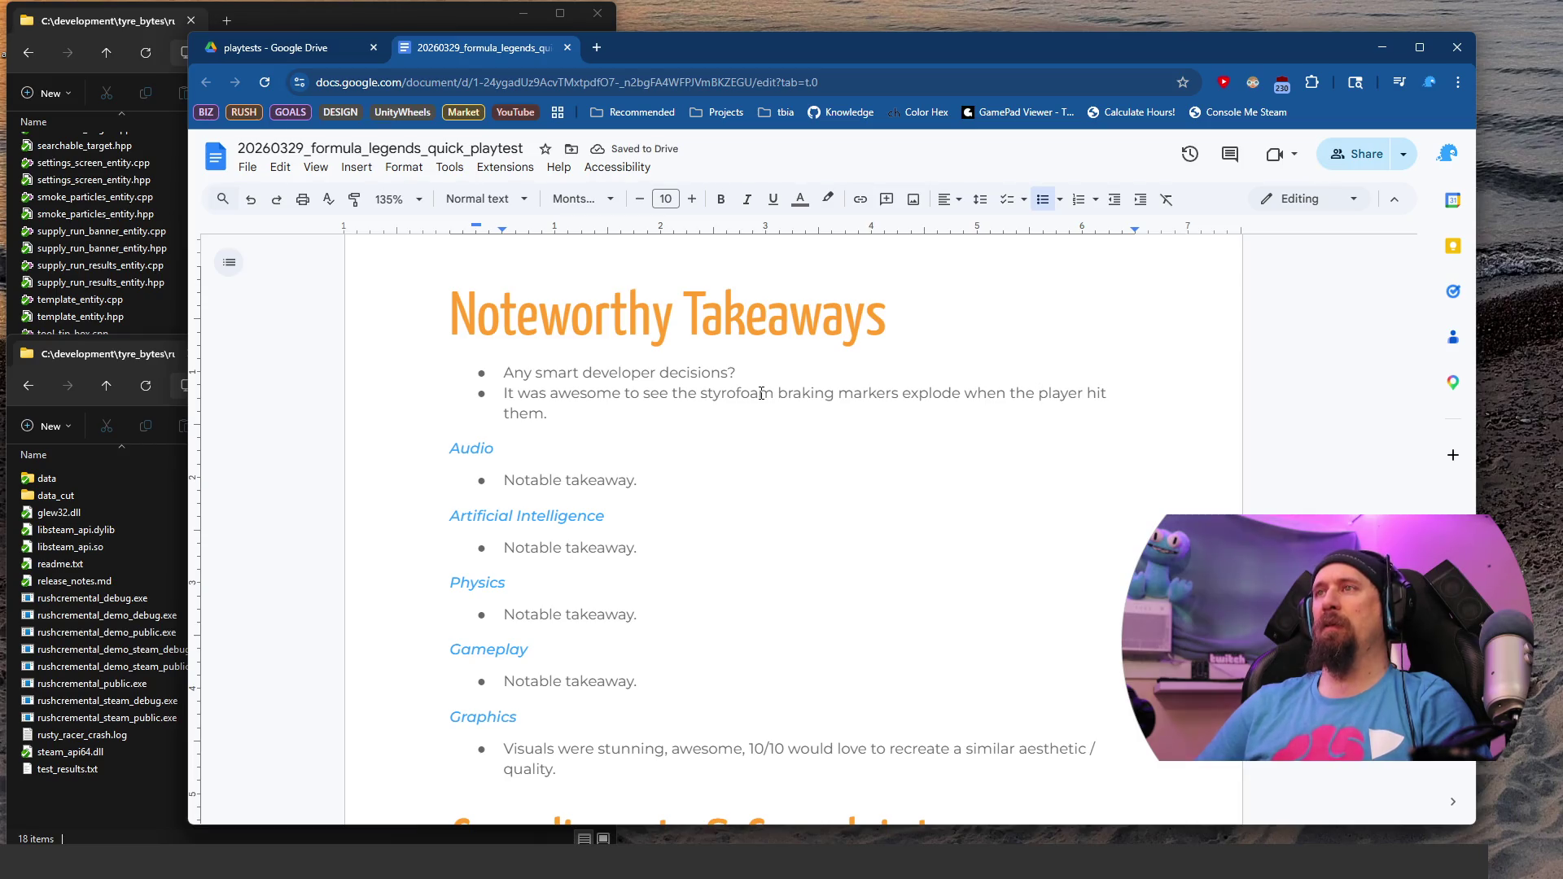
key(ctrl+shift+Right)
text(a car)
key(ctrl+shift+Right)
key(BackSpace)
key(Down)
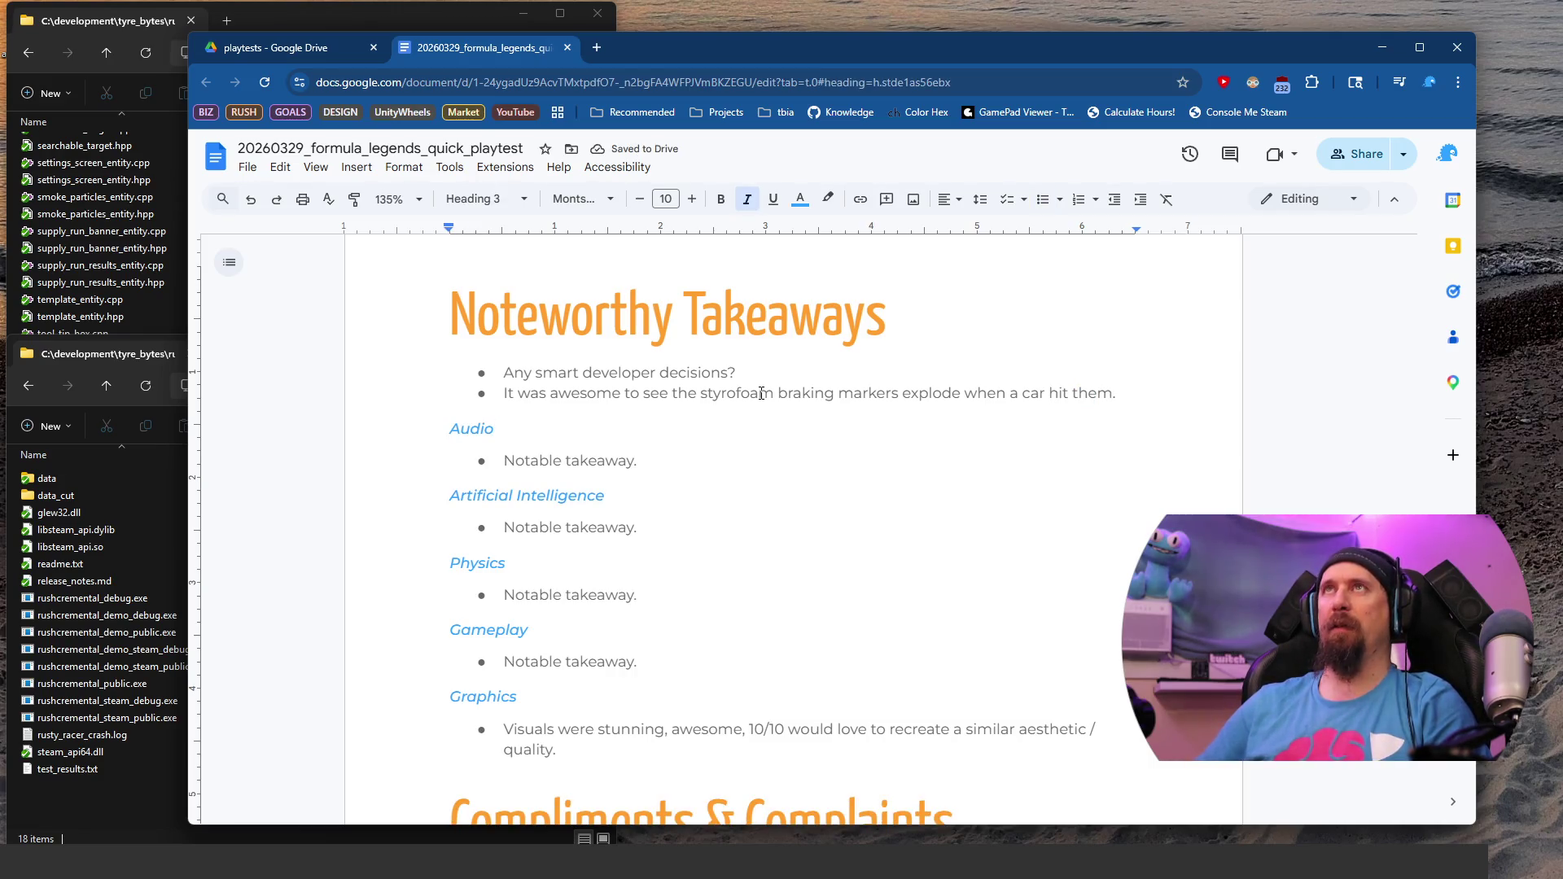
key(Down)
key(shift+Home)
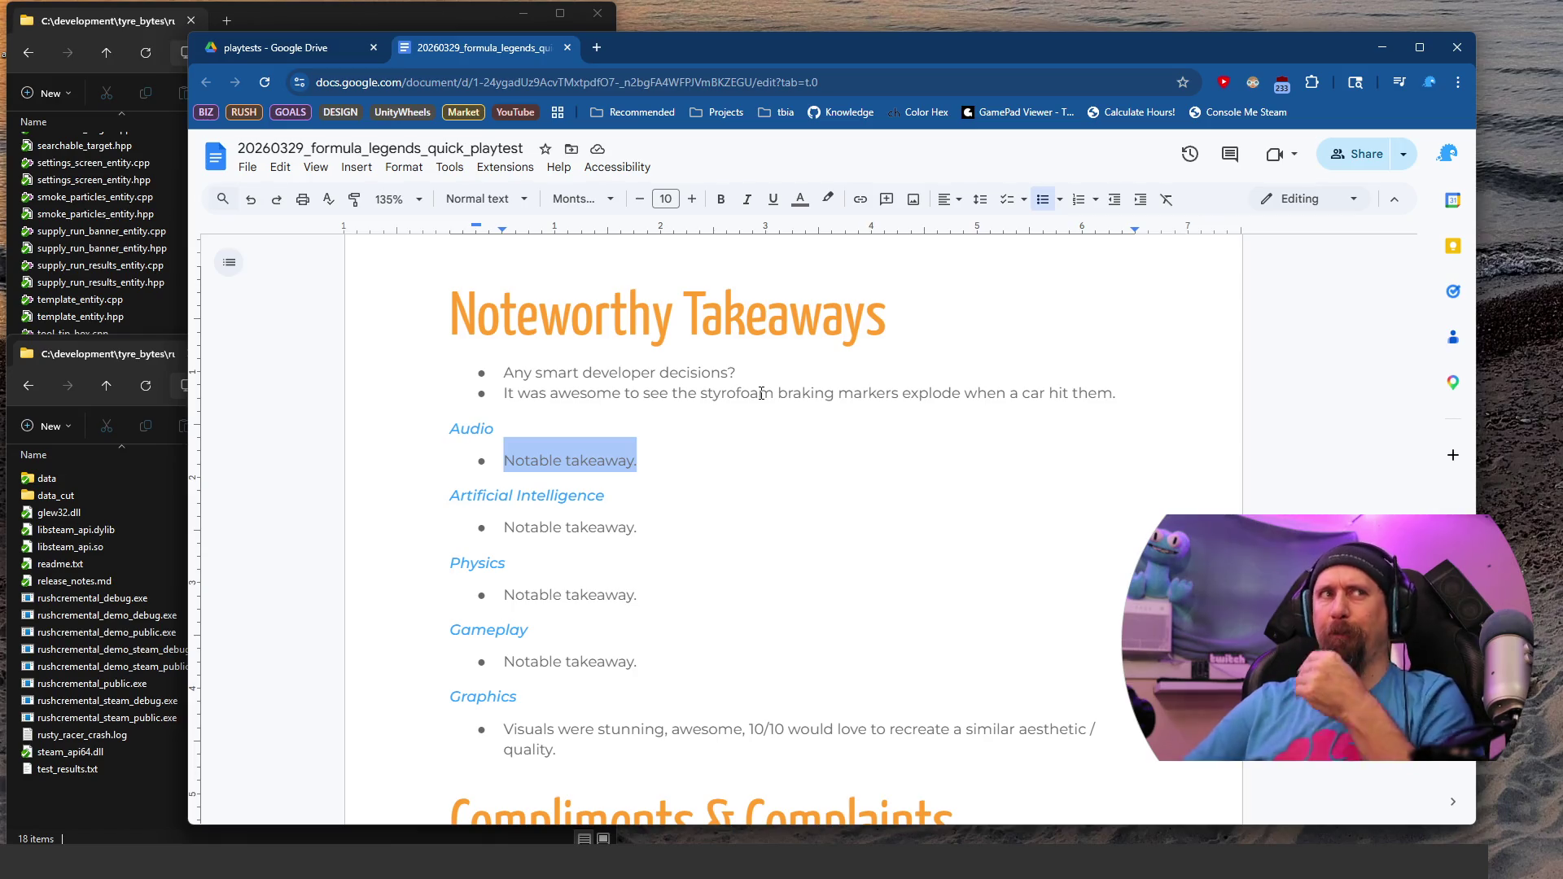
Step: Replace the Artificial Intelligence placeholder with 'The AI was ... fine.'
key(Down)
key(Down)
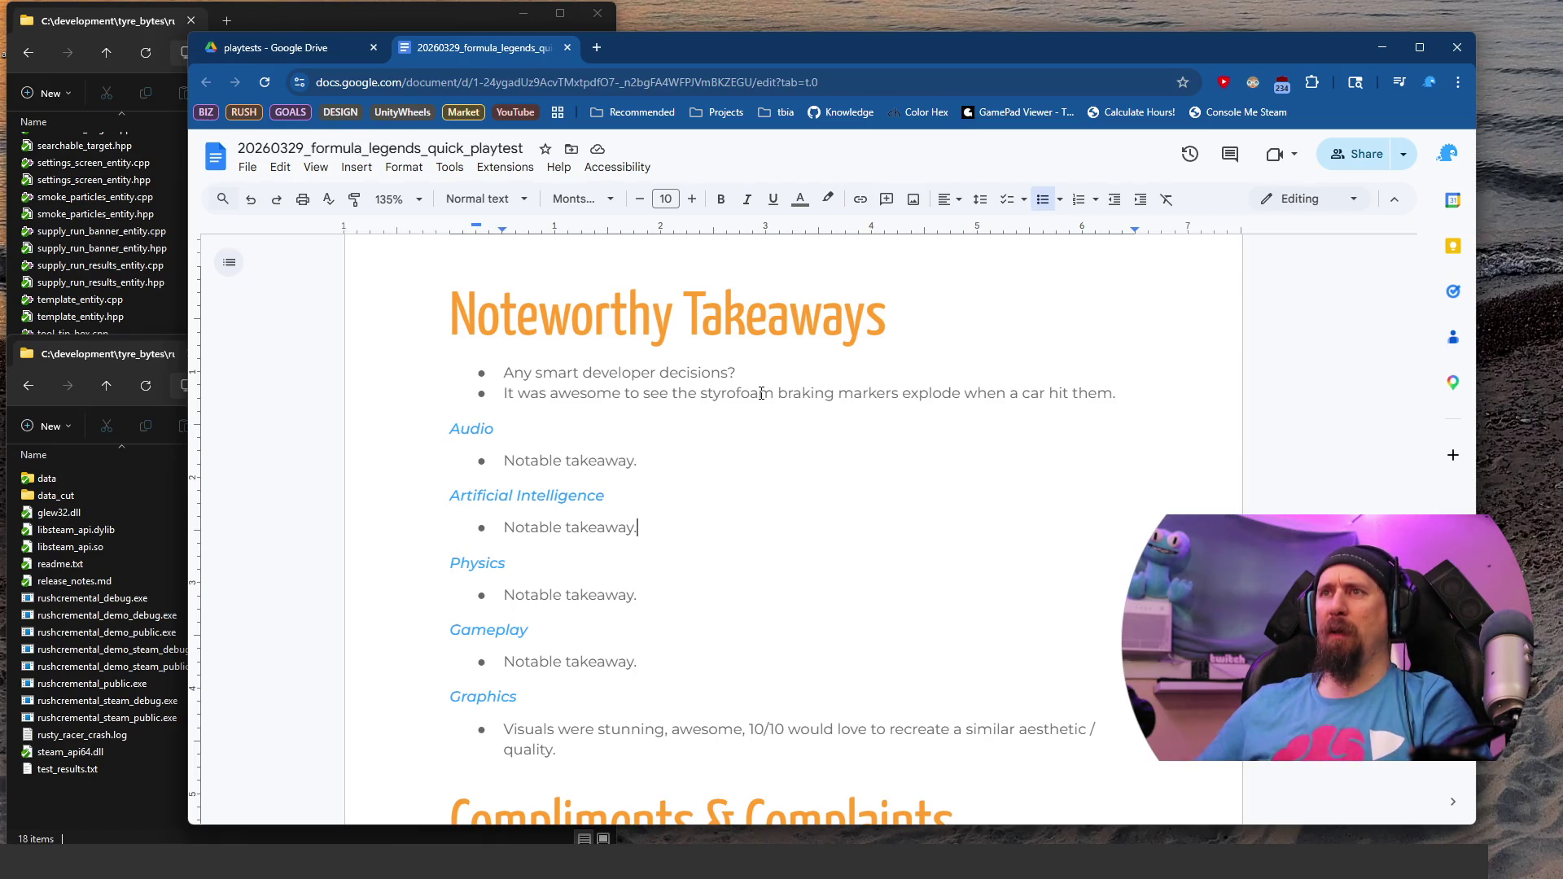
key(shift+Home)
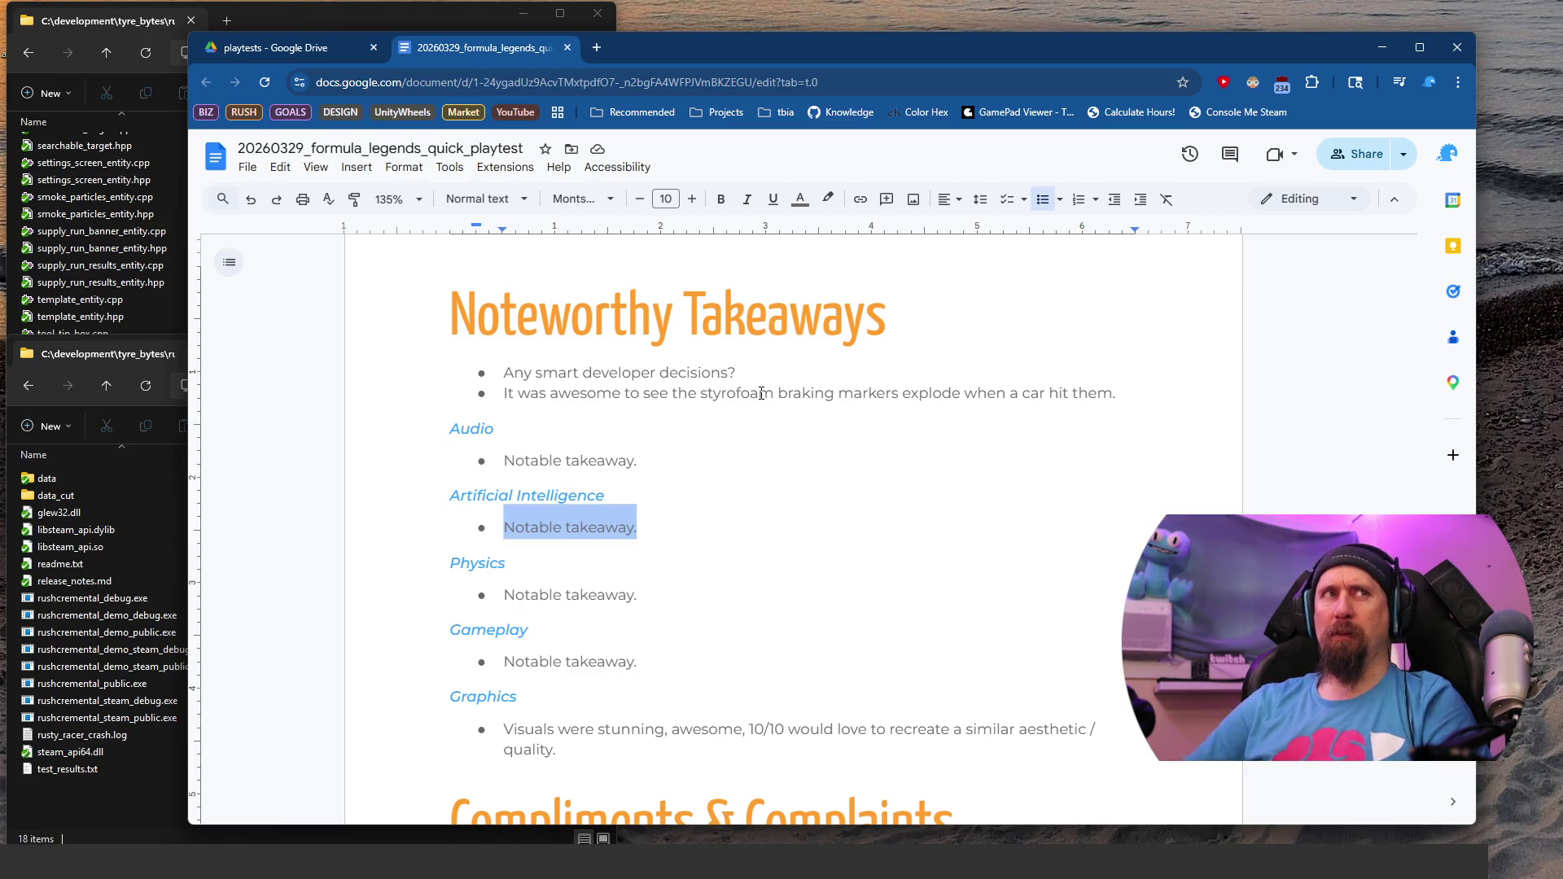
text(The )
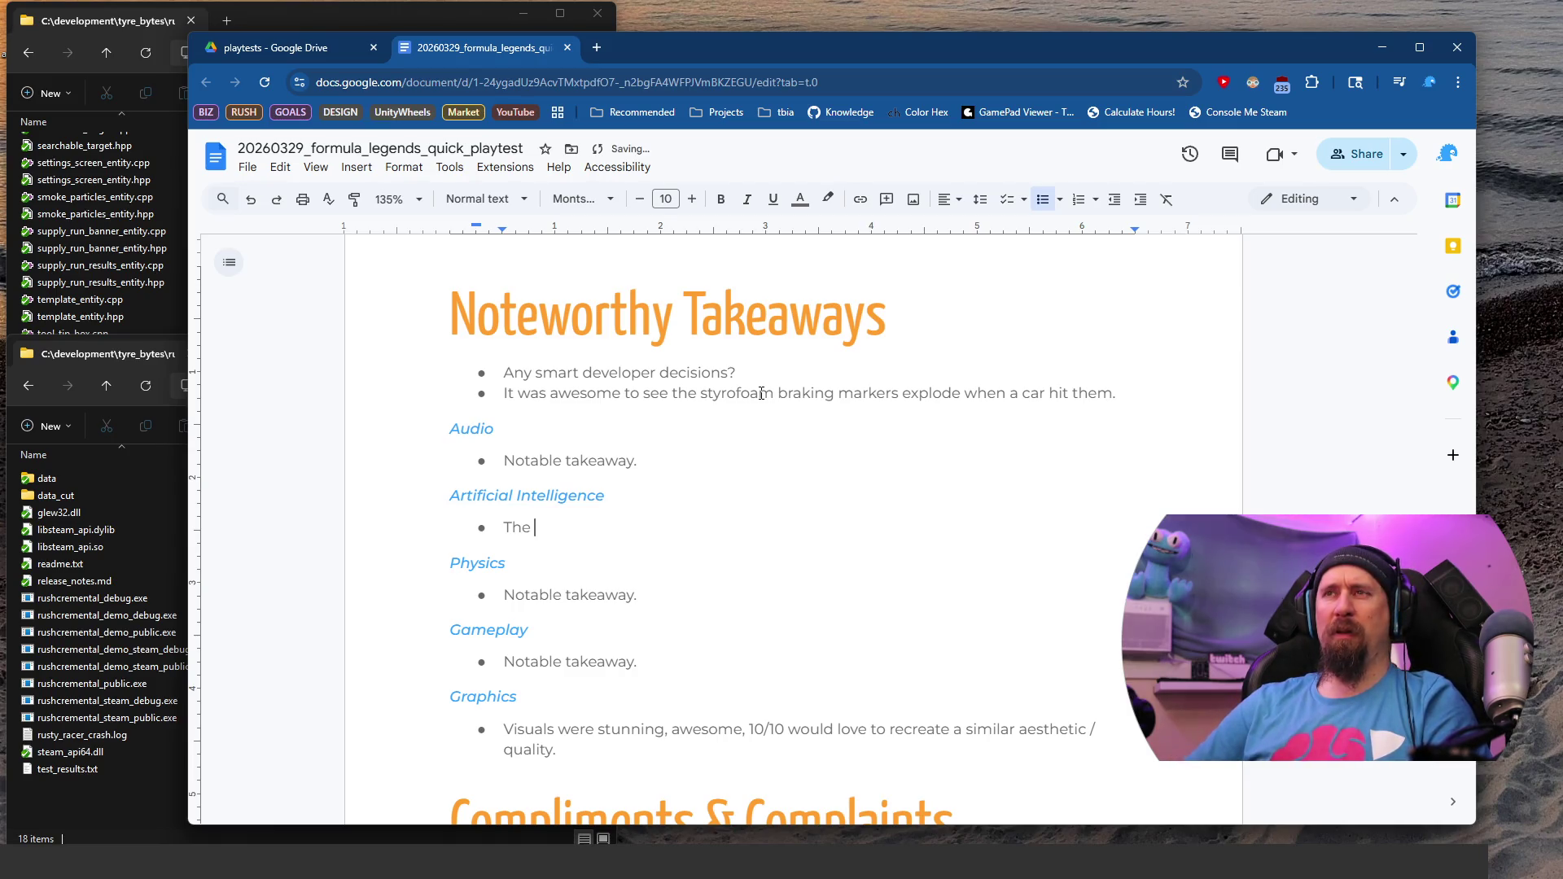
text(AI was )
text(... fine,)
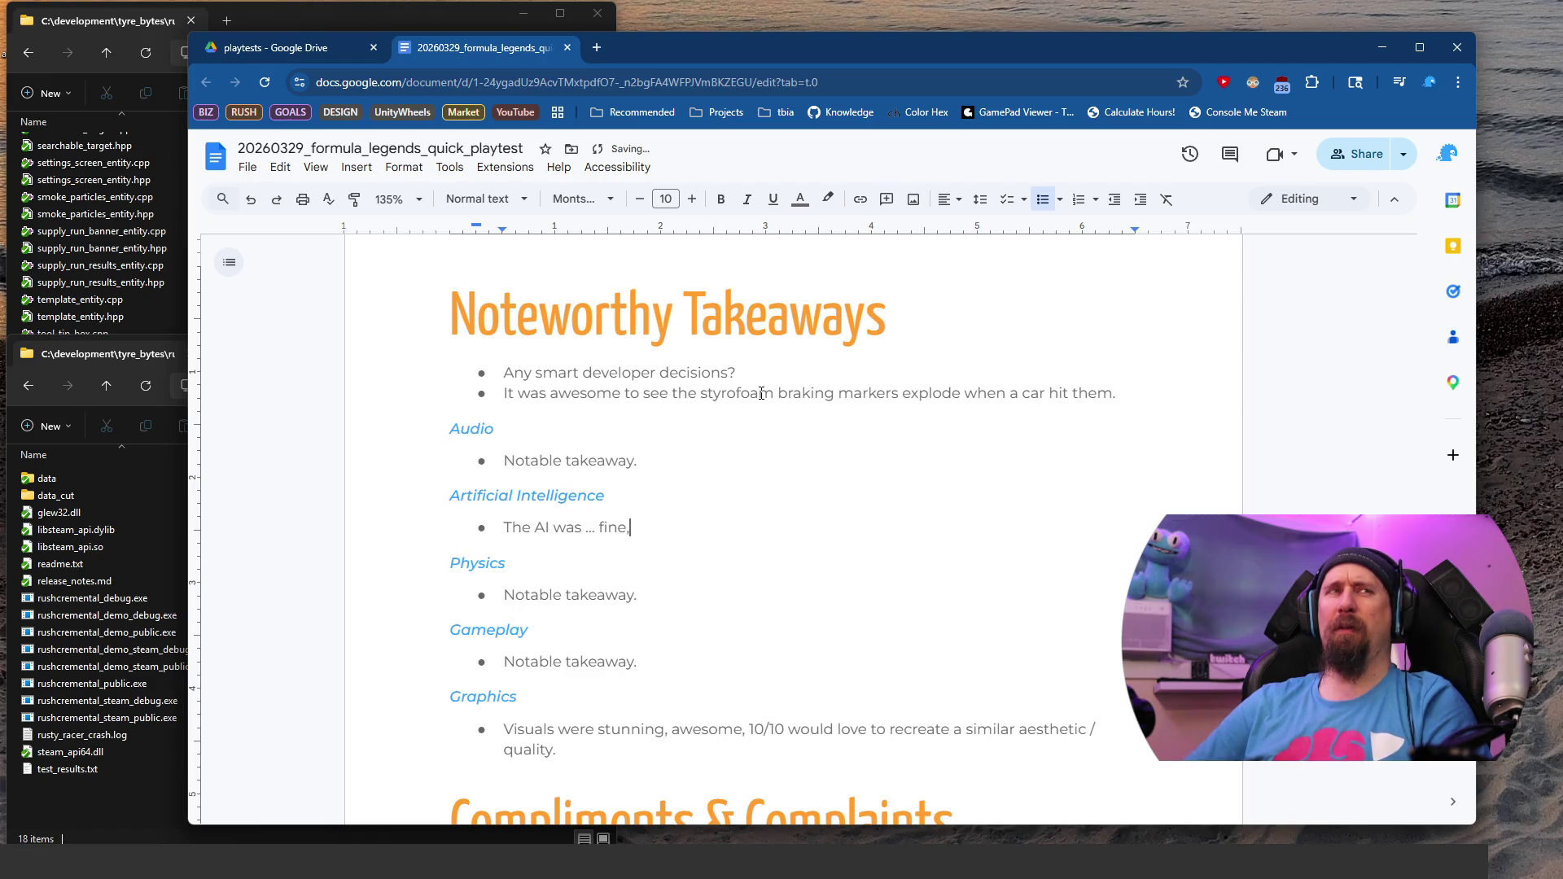
key(BackSpace)
text(.)
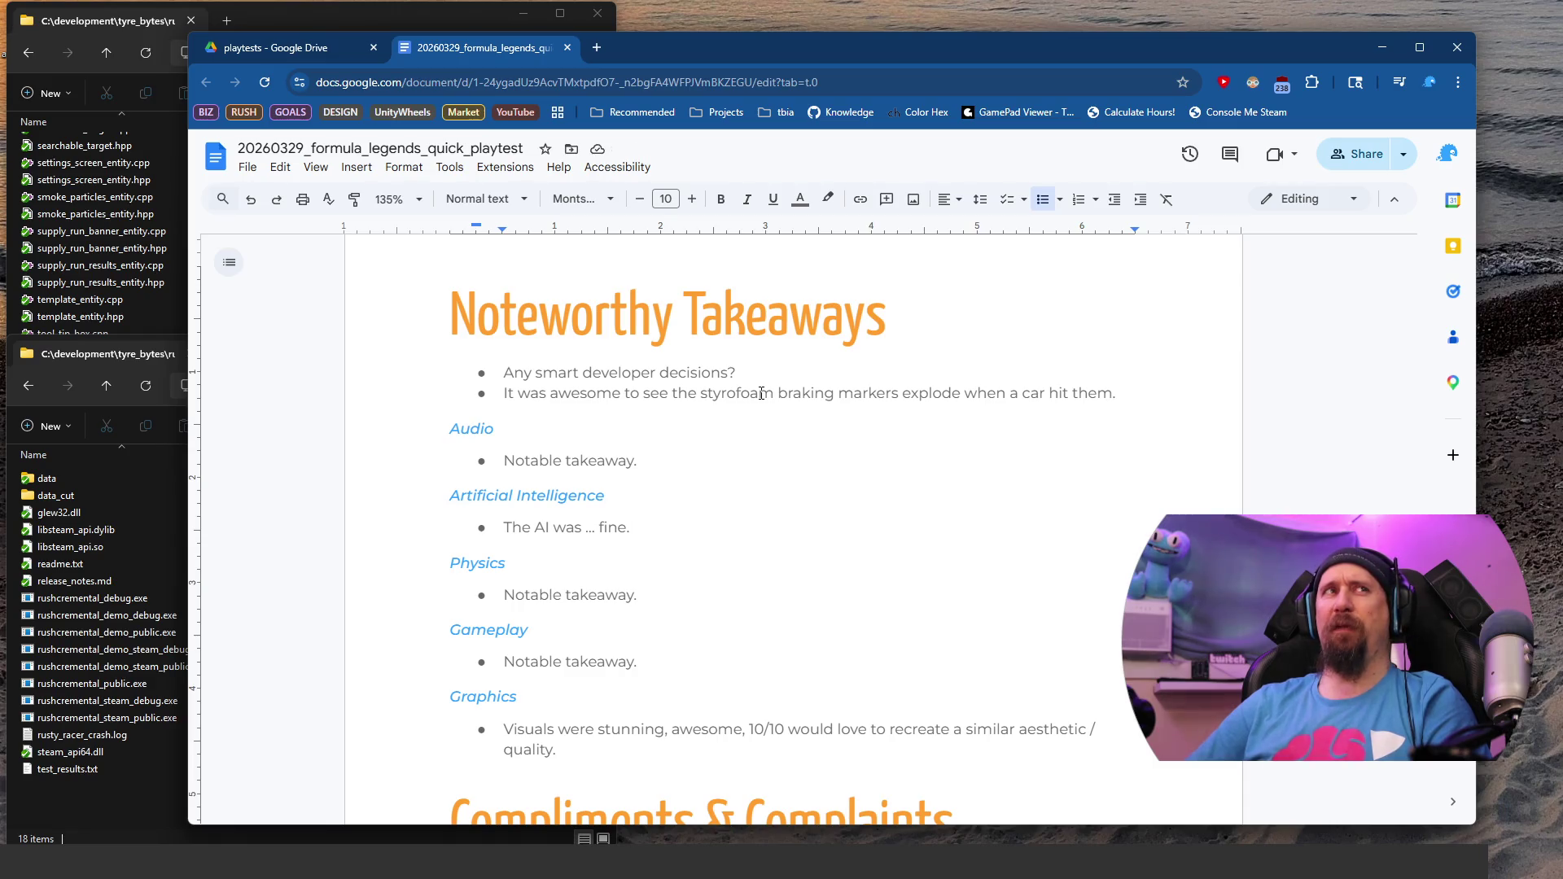
text(Nothin)
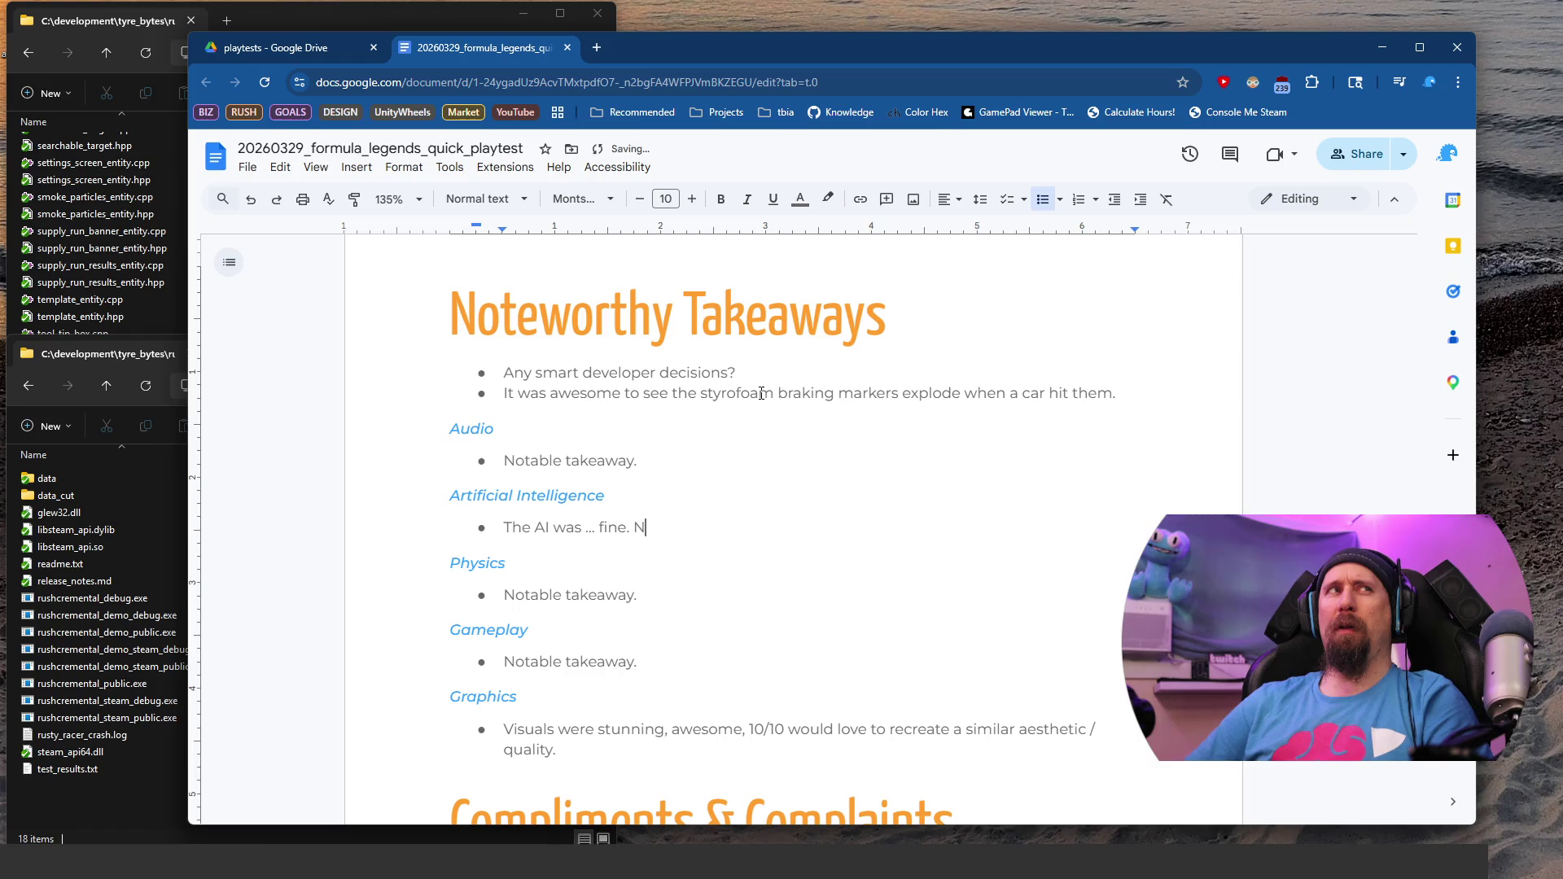
key(ctrl+BackSpace)
Step: Add that given how the AI drives, the damage model in gameplay is atrocious, going into corners
text(But )
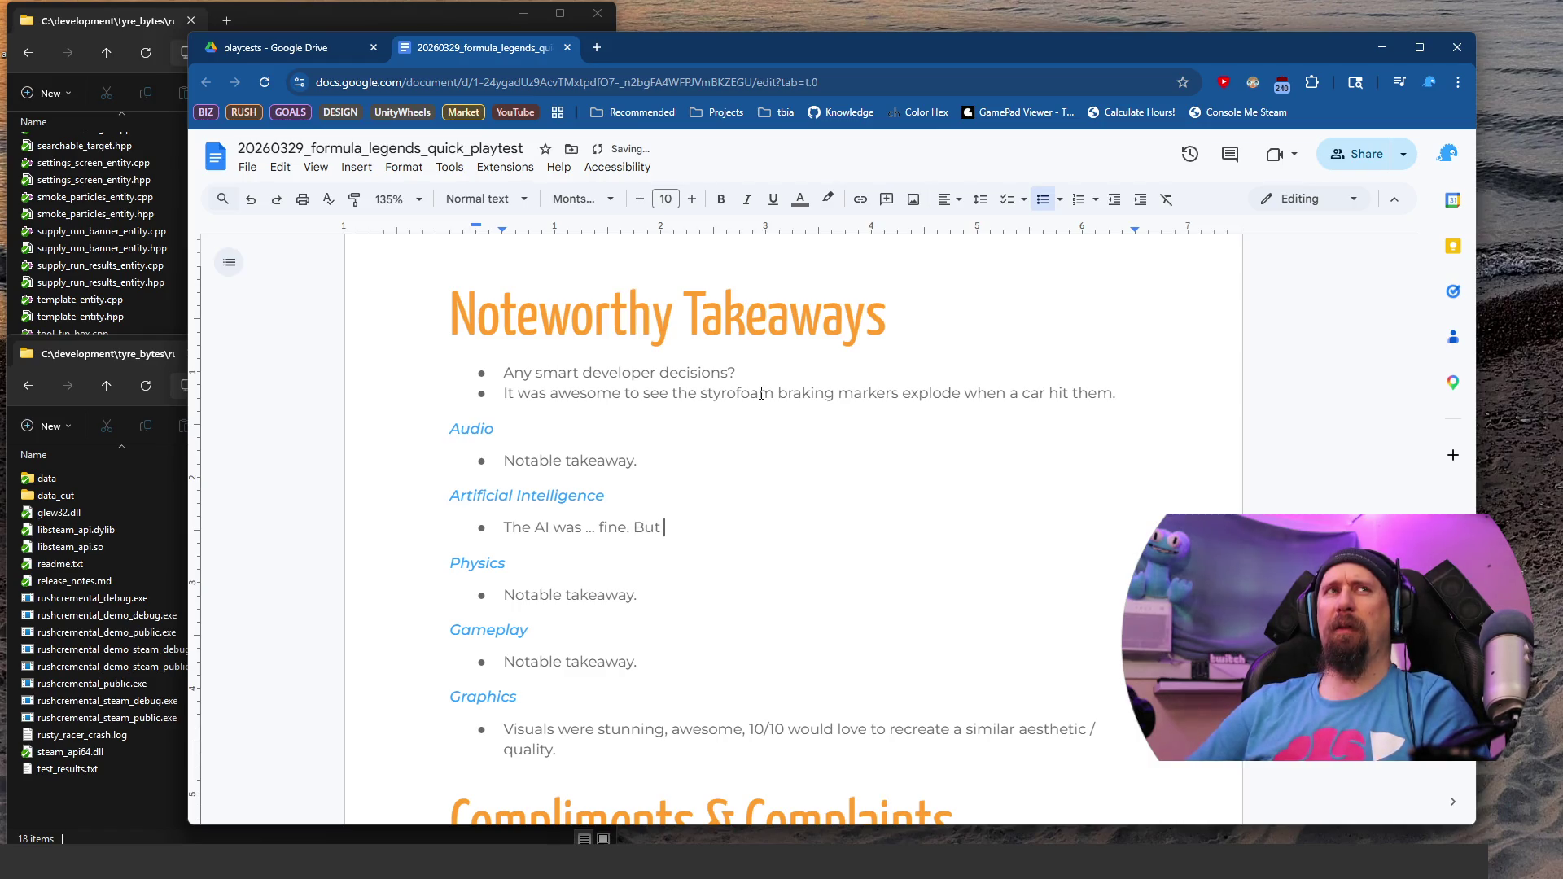
text(fi)
key(BackSpace)
key(BackSpace)
text(given the)
key(BackSpace)
key(BackSpace)
key(BackSpace)
text(how they drive the damage model in the gameplay is atrocious. The damage model itself also fine, if the AI would give space and heed to the player when )
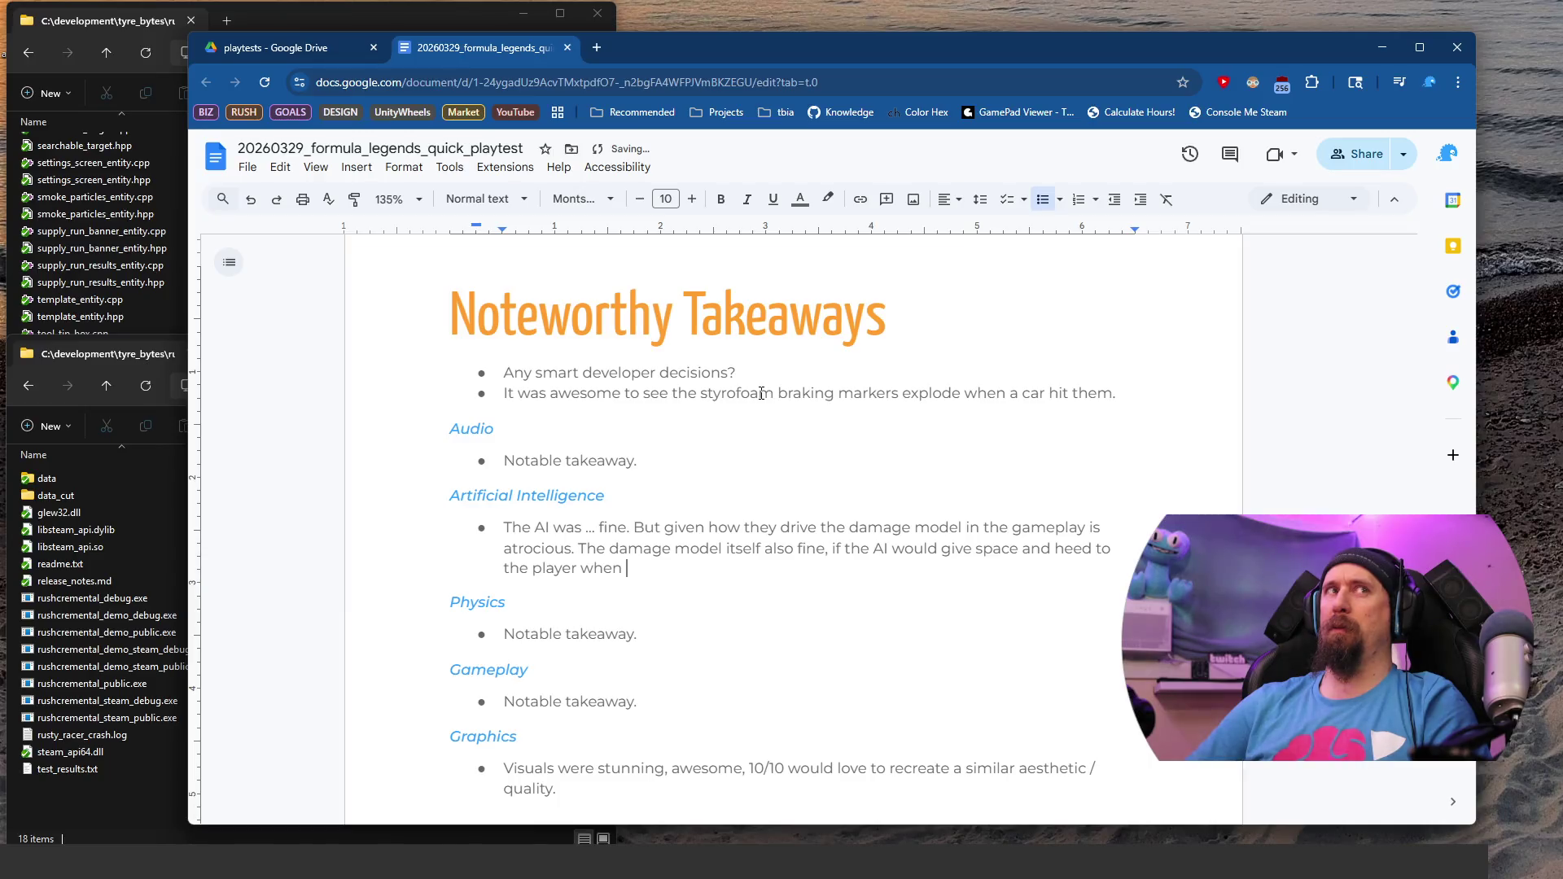
text(the player )
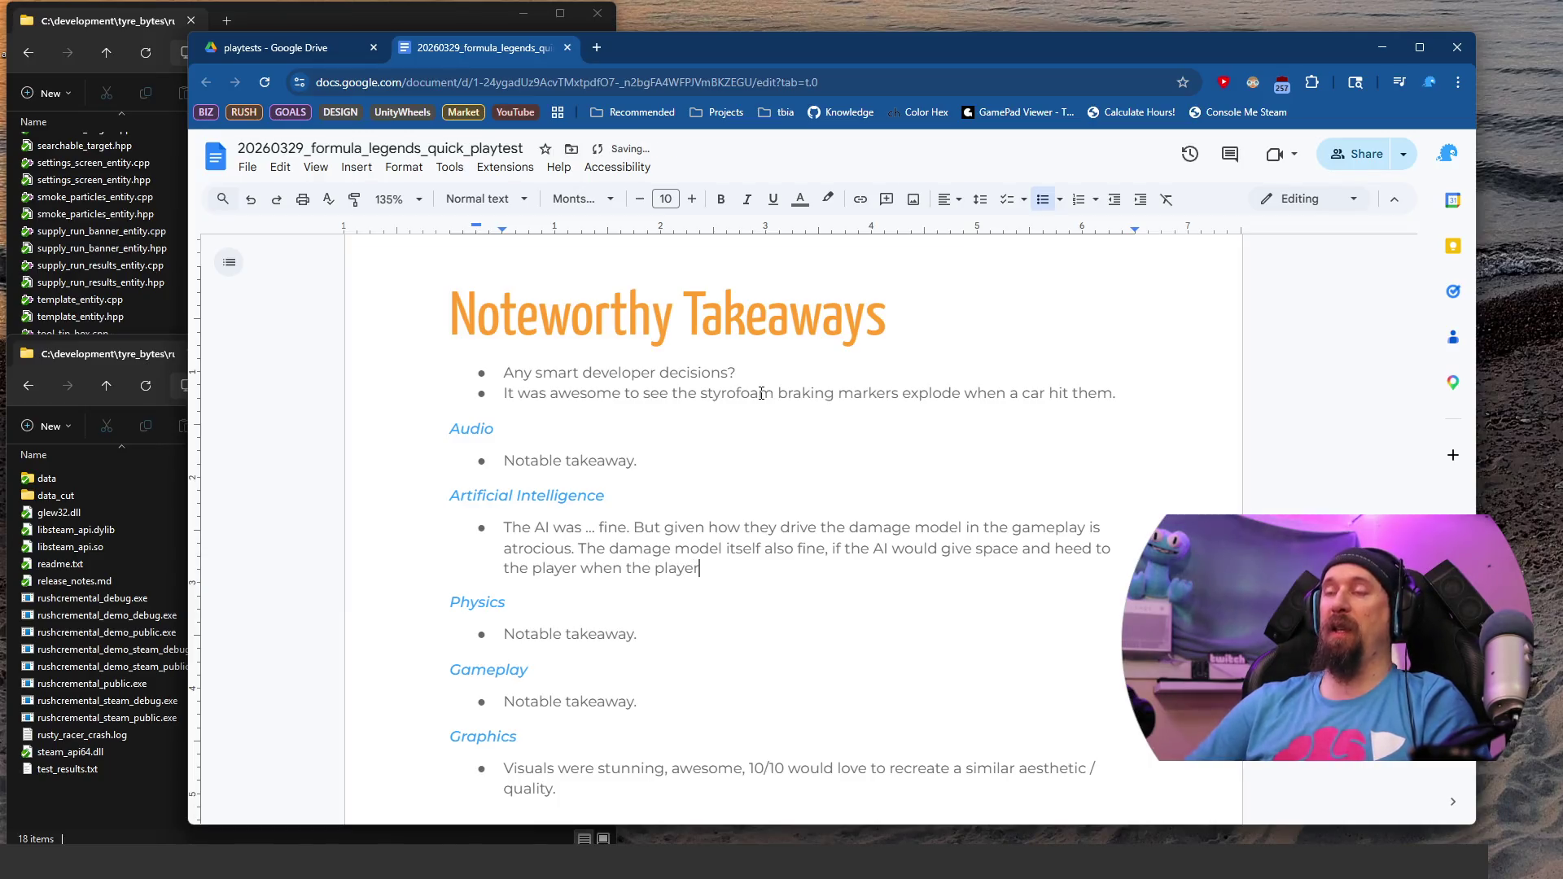
text(is ahead o)
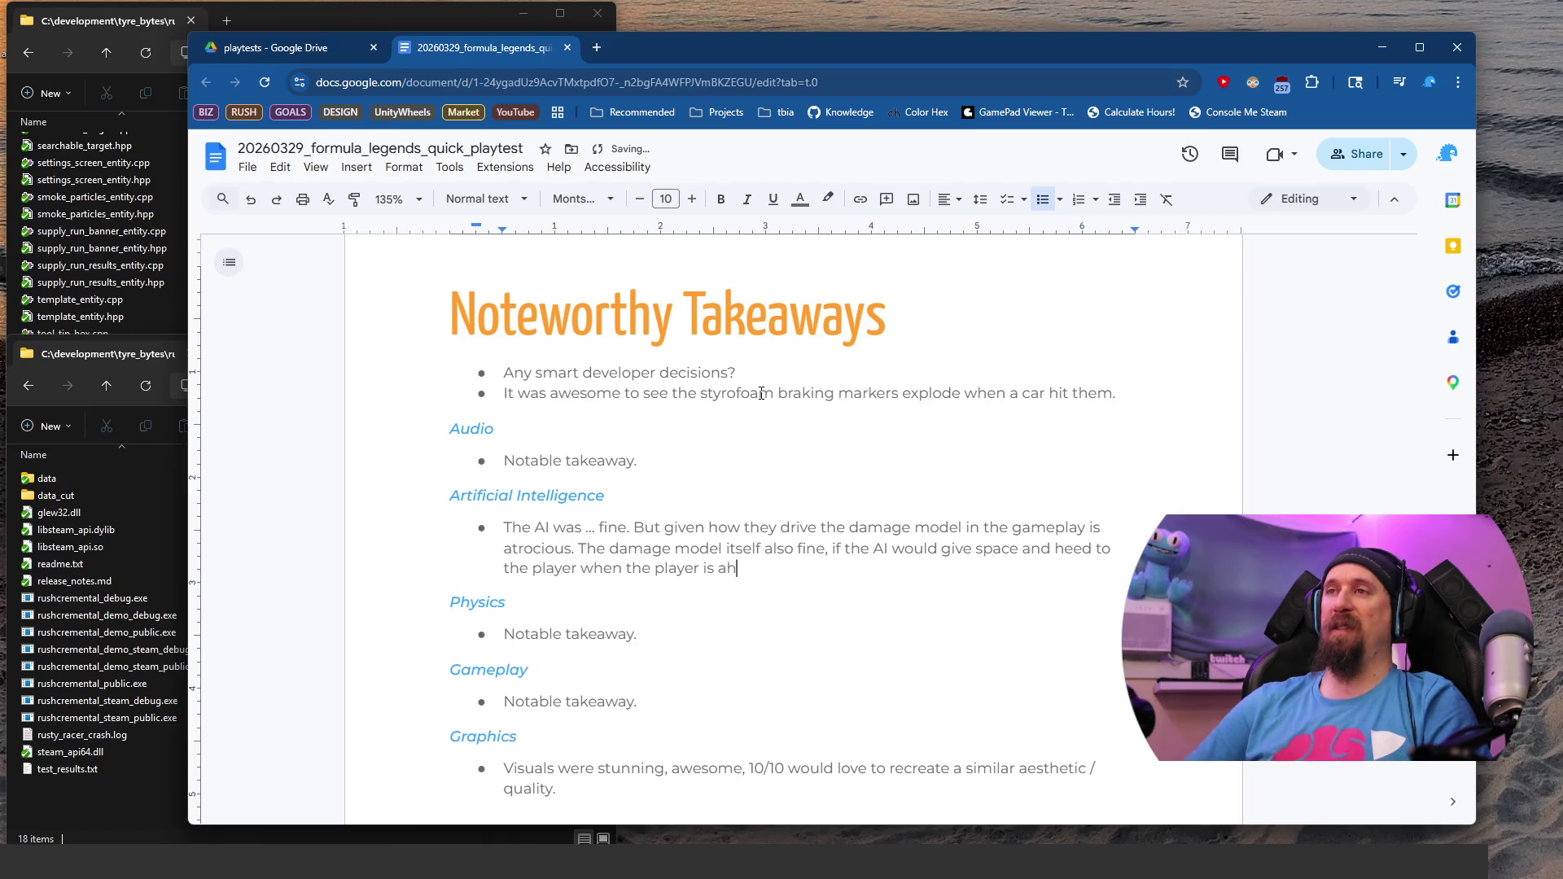
key(BackSpace)
text(going i)
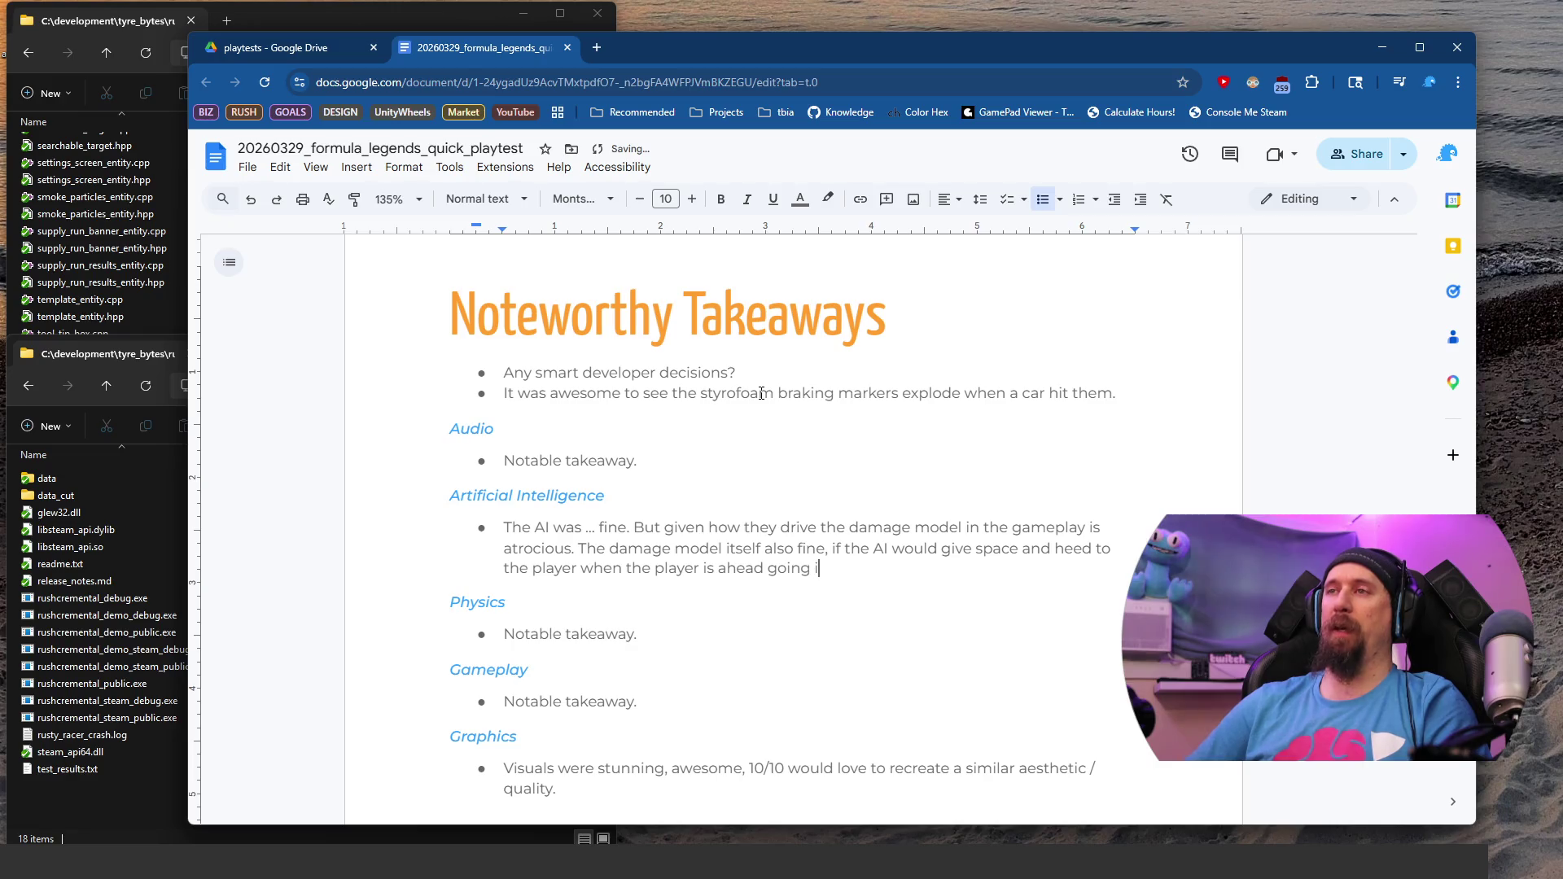
text(nto a corner.)
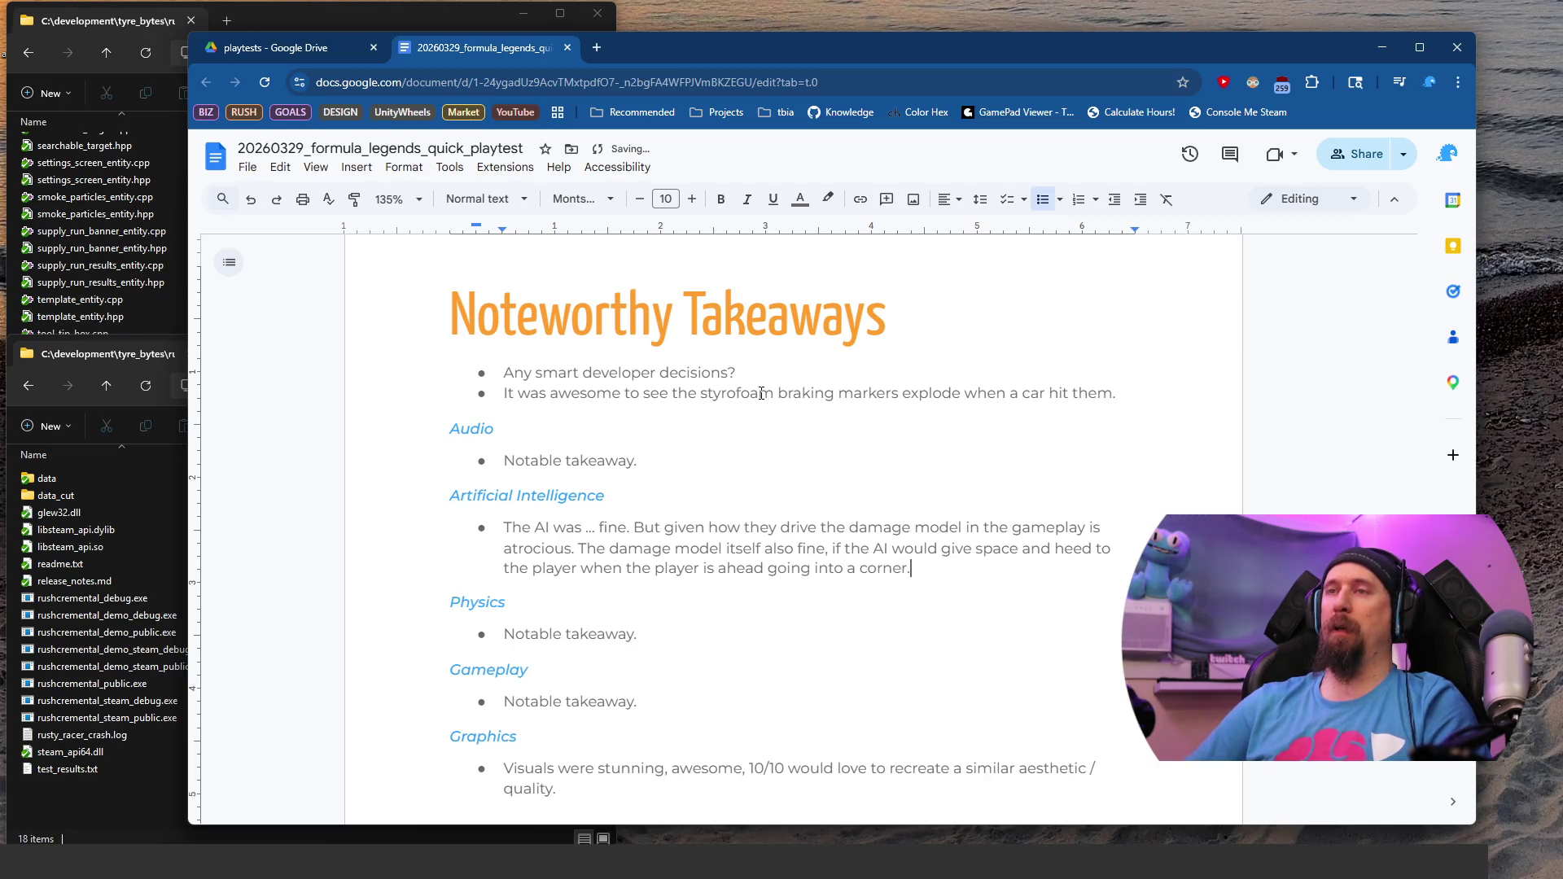
text( The)
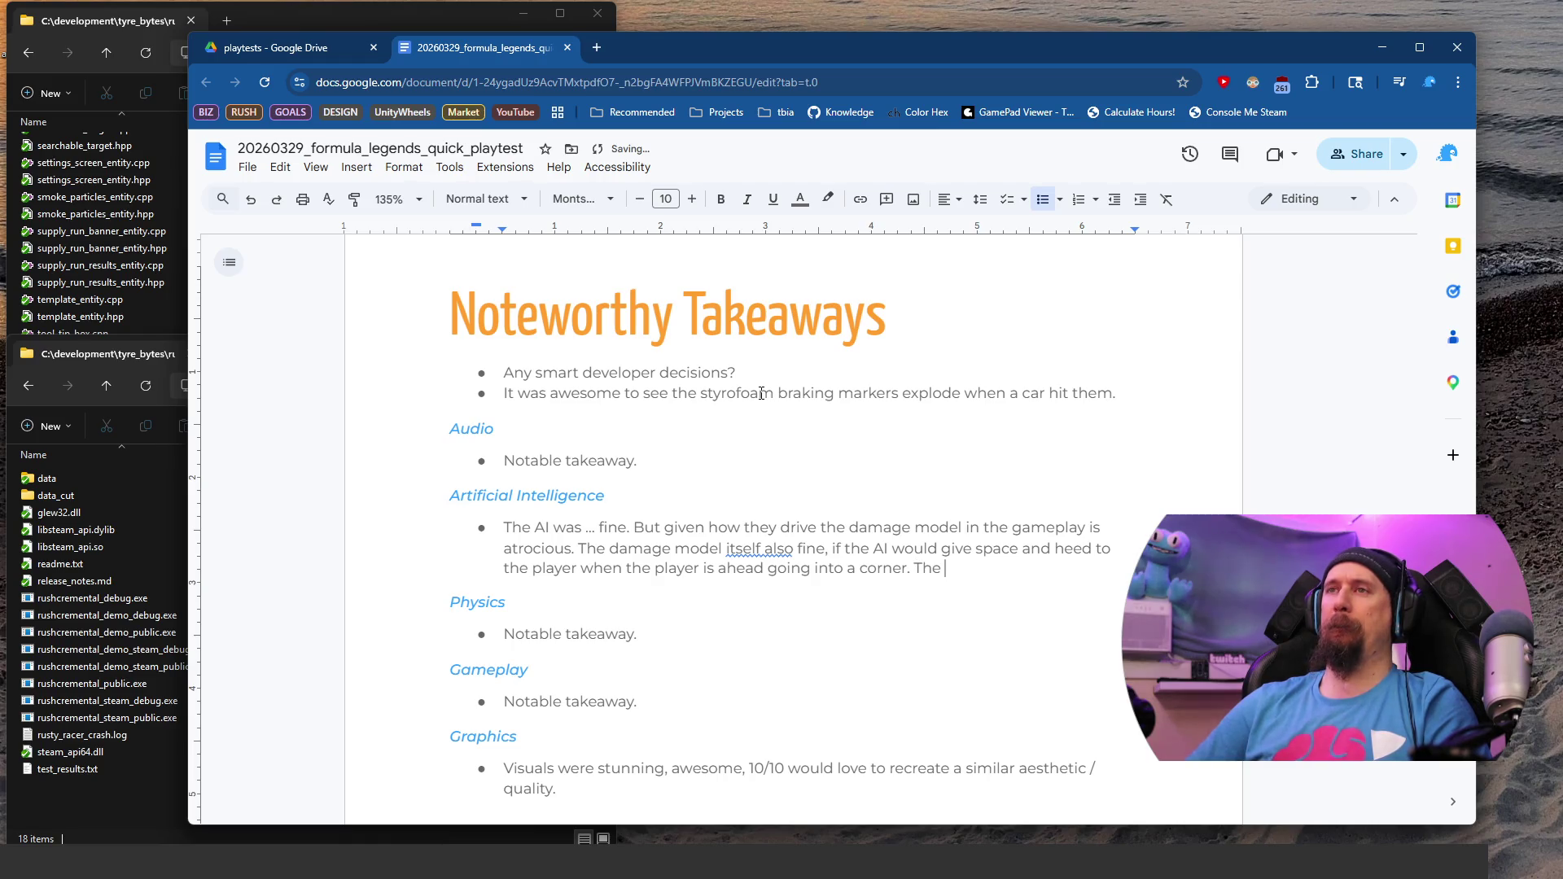
key(Up)
Step: Correct the 'At' typo to 'As' and add a comma after 'As it is'
key(Up)
Step: Prefix the AI bullet with 'As it is' and change 'was' to 'is'
key(Home)
text(At it i)
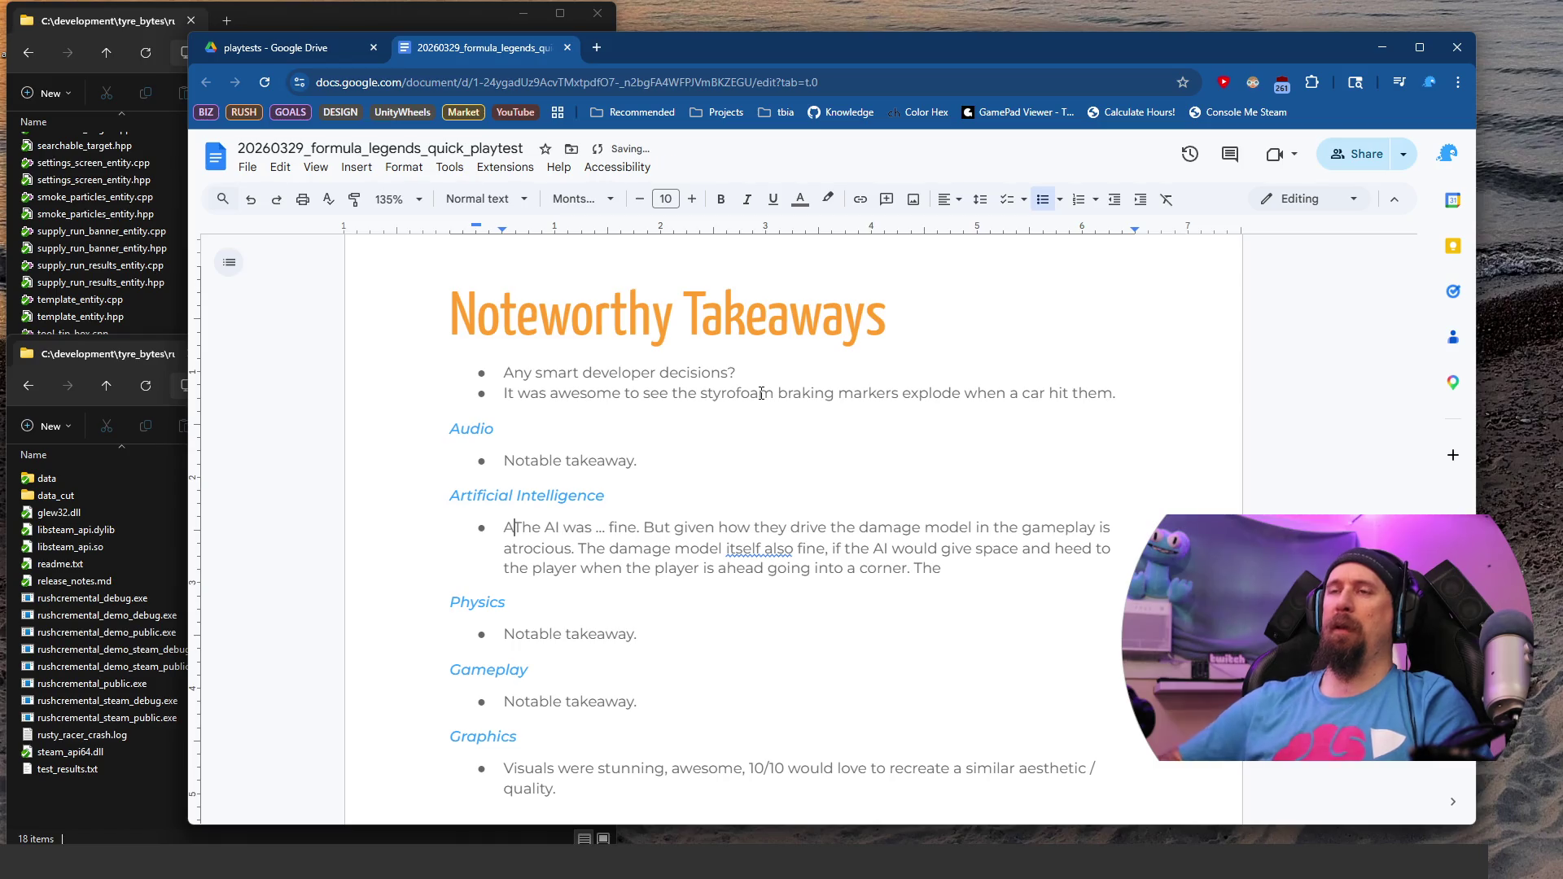
text(s)
key(Delete)
text(t)
key(ctrl+Right)
key(ctrl+Right)
key(ctrl+Right)
key(ctrl+Left)
key(ctrl+Left)
key(ctrl+Left)
key(ctrl+Right)
key(ctrl+Right)
key(ctrl+Delete)
text(is)
key(Home)
key(Right)
key(Right)
key(BackSpace)
text(s)
key(Down)
key(Up)
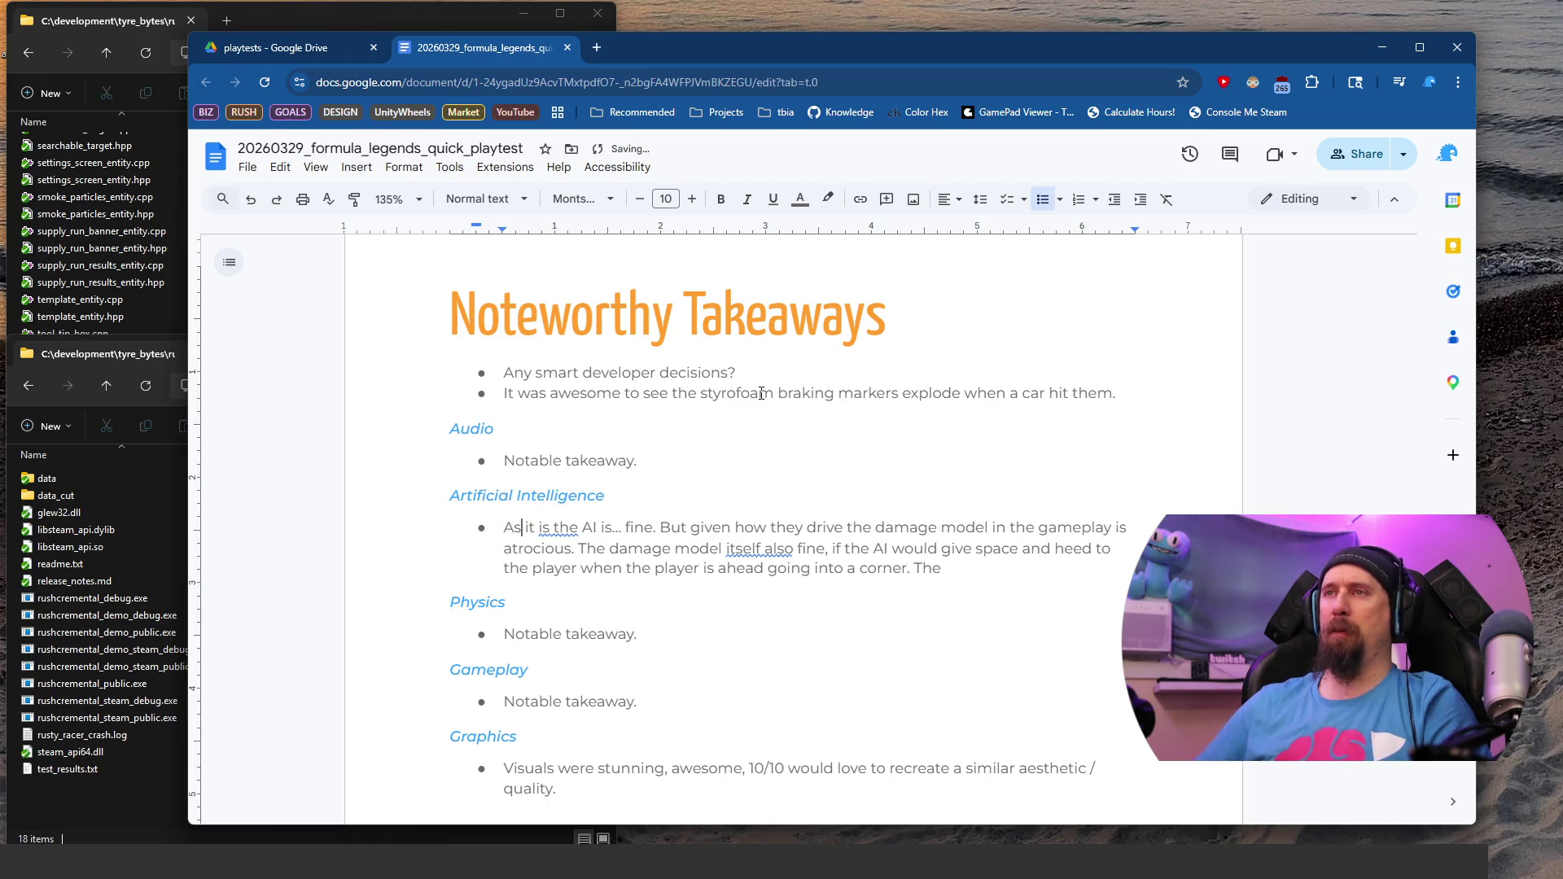
key(ctrl+Right)
key(ctrl+Right)
text(,)
Step: Insert 'Also as it is' before the lowercased 'the damage model' and add 'is' after 'itself'
key(ctrl+Right)
key(ctrl+Right)
key(ctrl+Right)
key(ctrl+Right)
key(ctrl+Right)
key(ctrl+Right)
key(ctrl+Right)
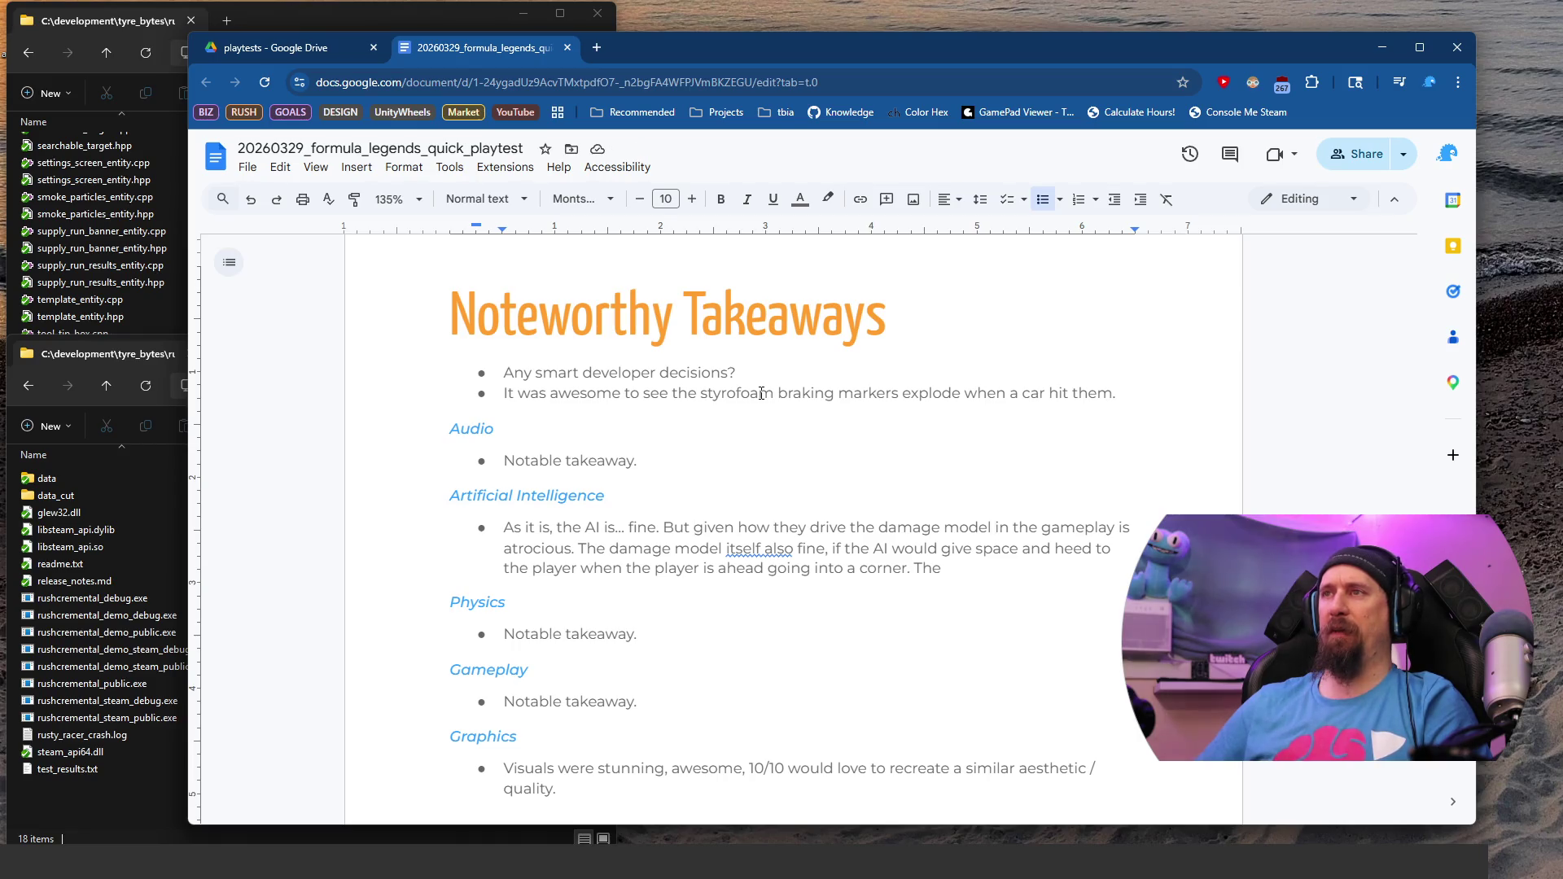
key(ctrl+Right)
key(ctrl+Right)
key(ctrl+Right)
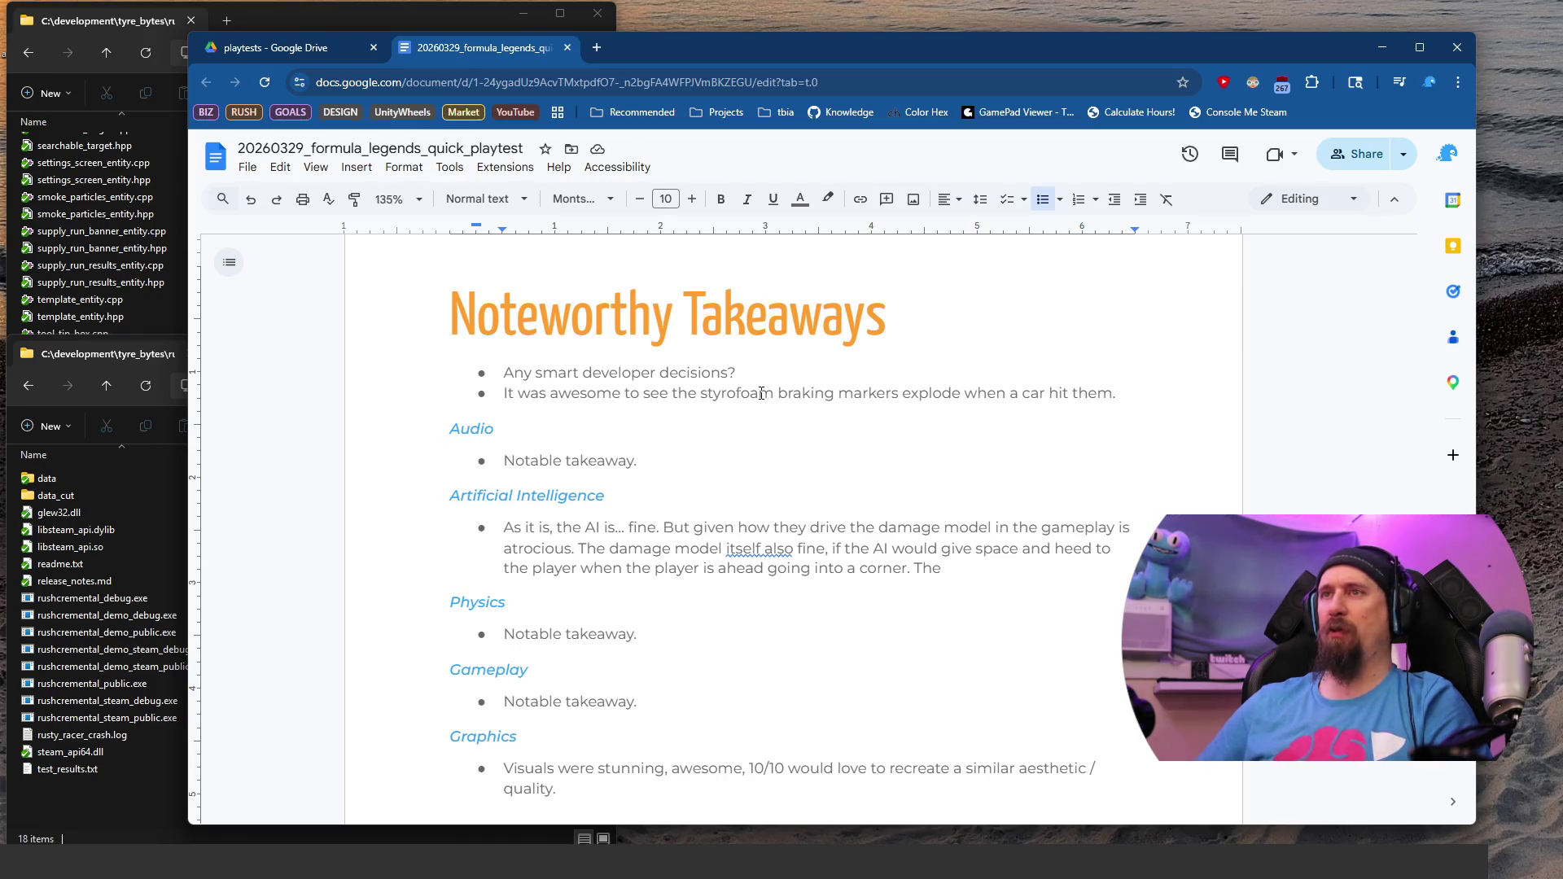
text(Also)
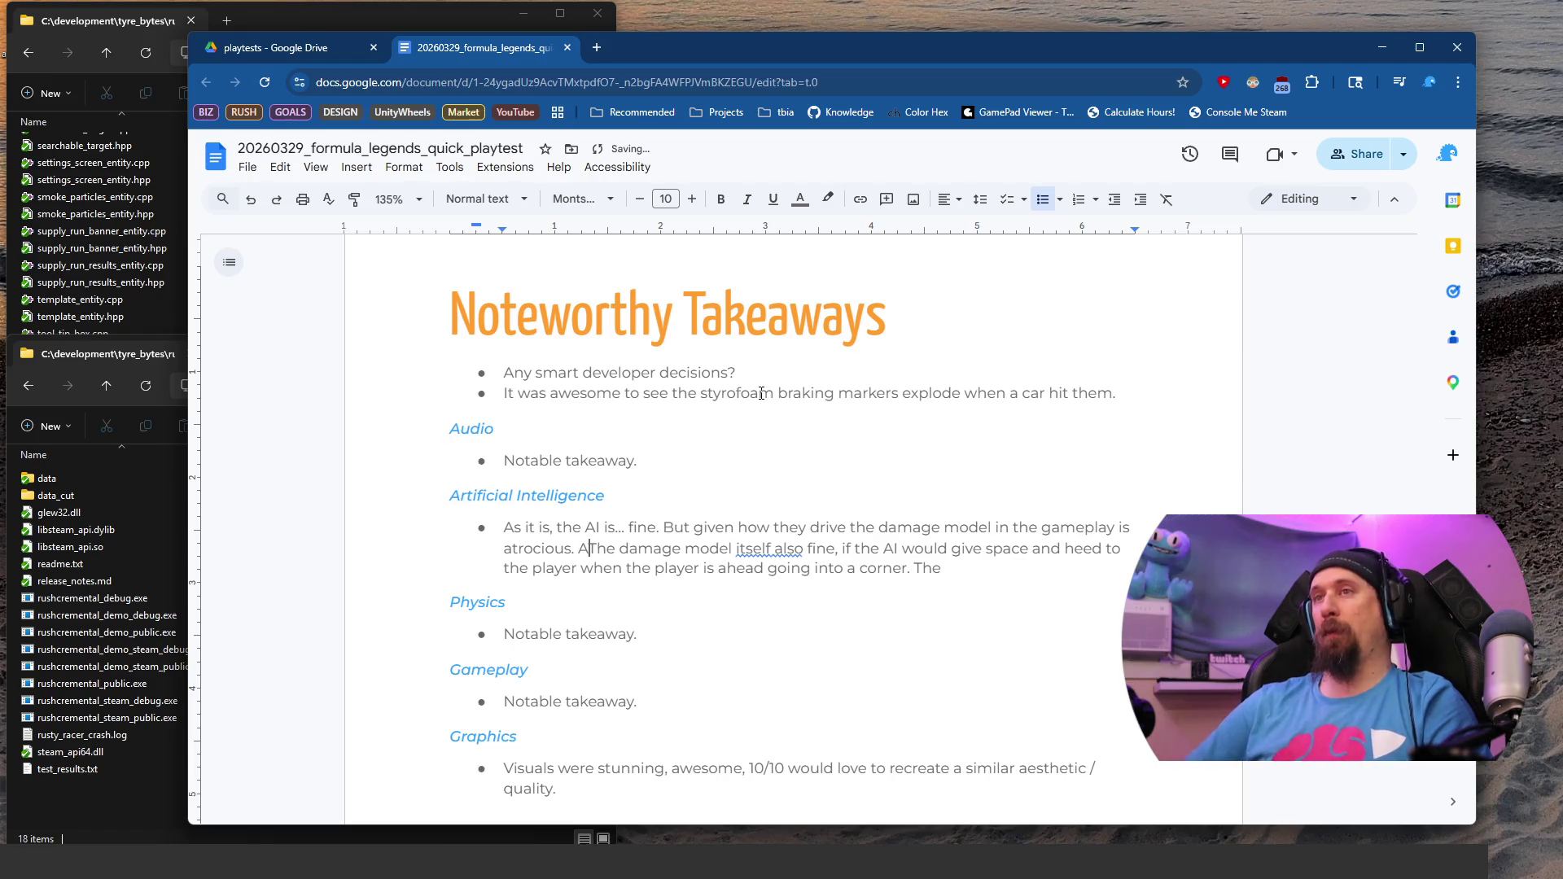
text( as it is)
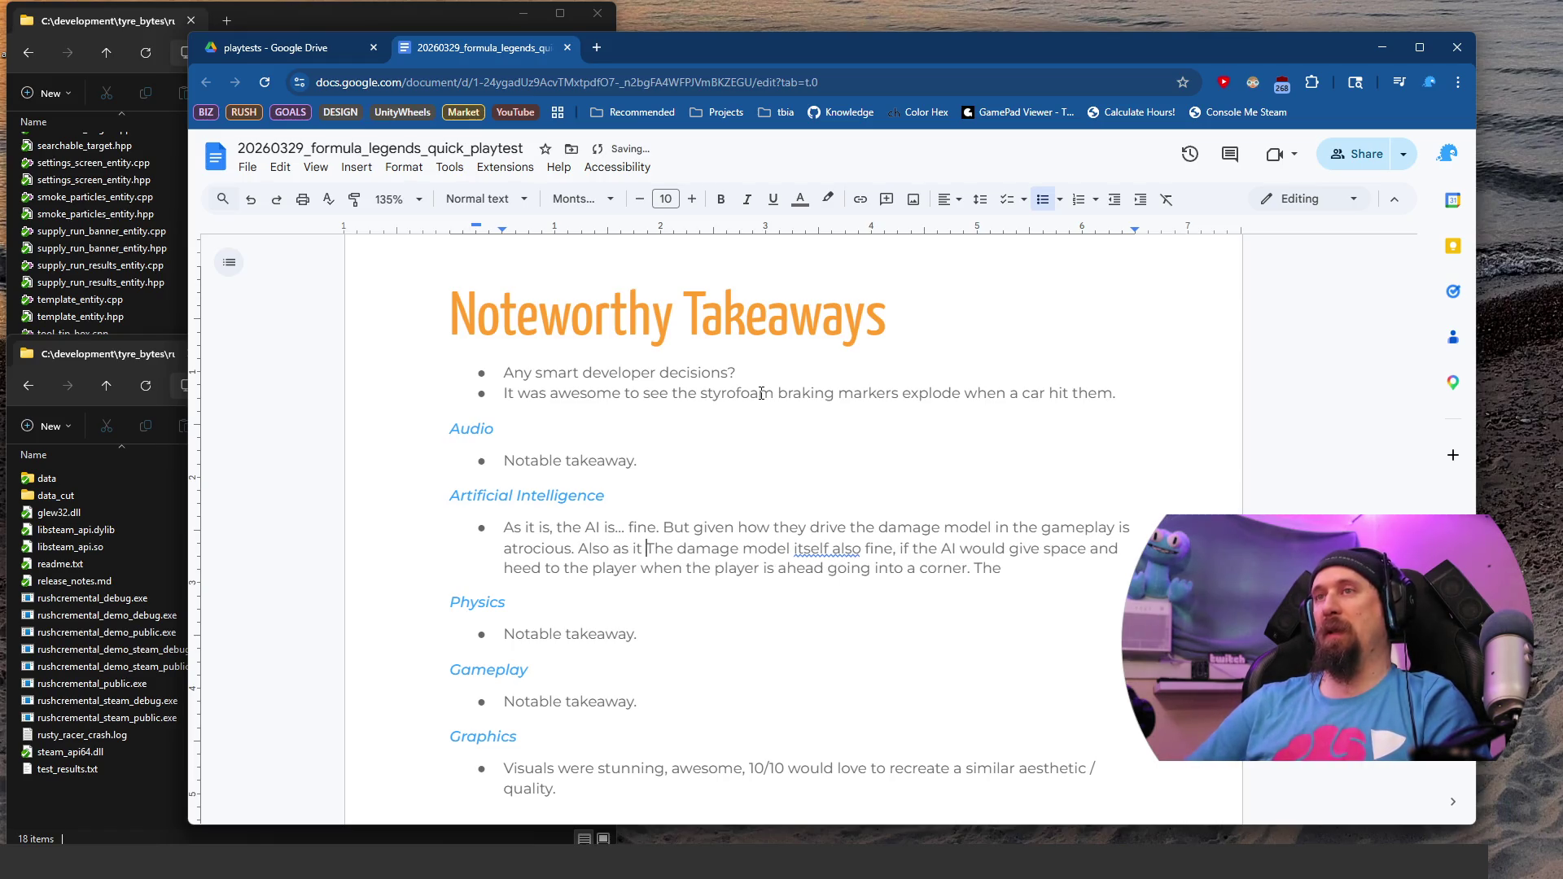
key(Delete)
text(t)
key(ctrl+Right)
key(ctrl+Right)
key(ctrl+Right)
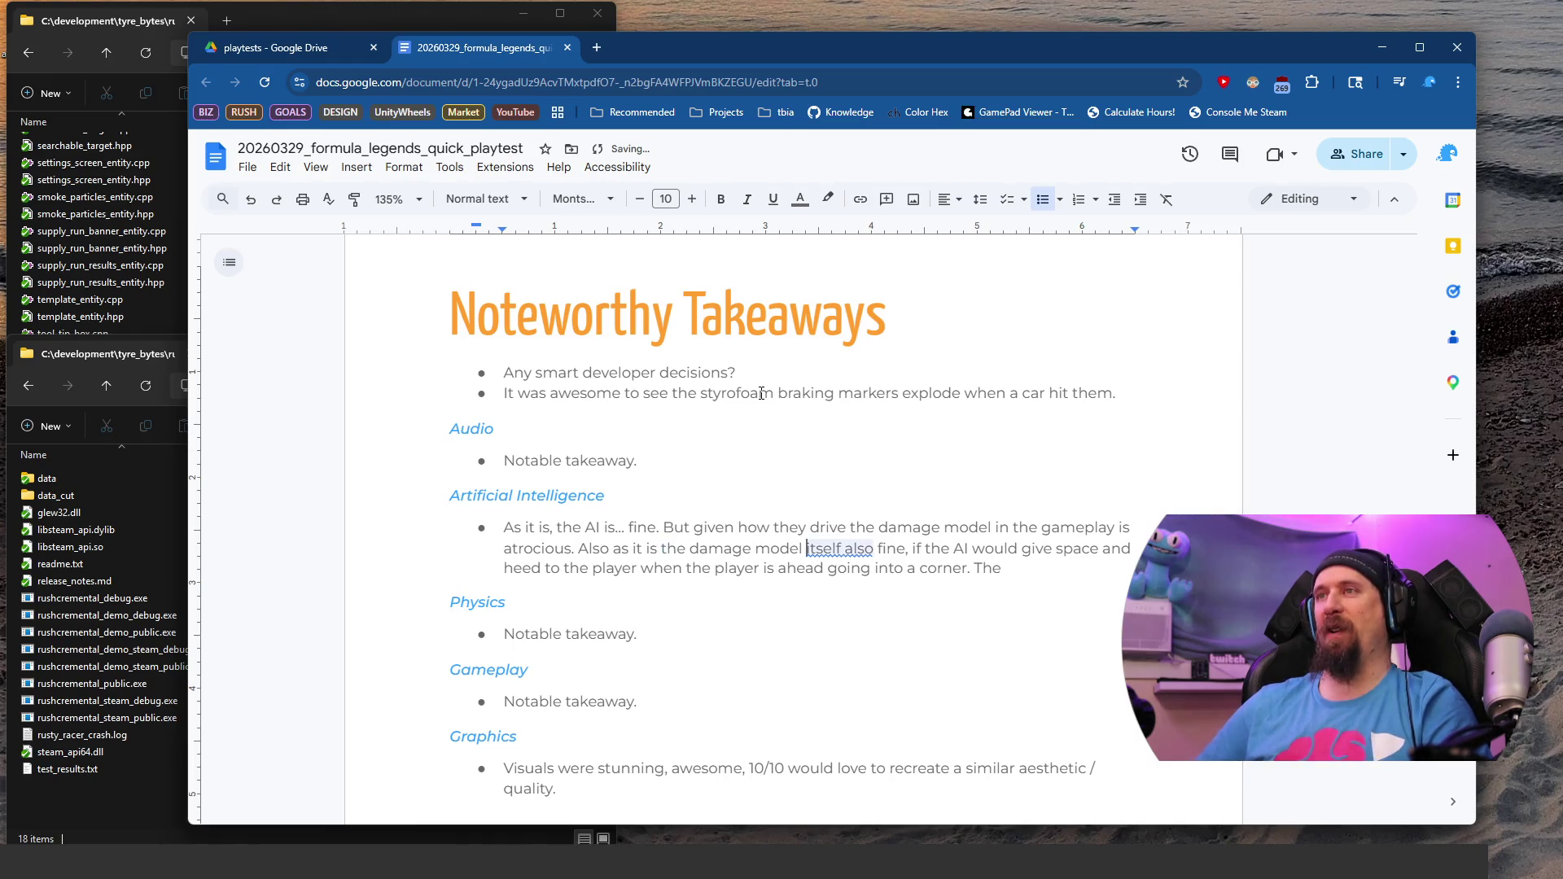
text(is)
key(ctrl+Right)
key(ctrl+Right)
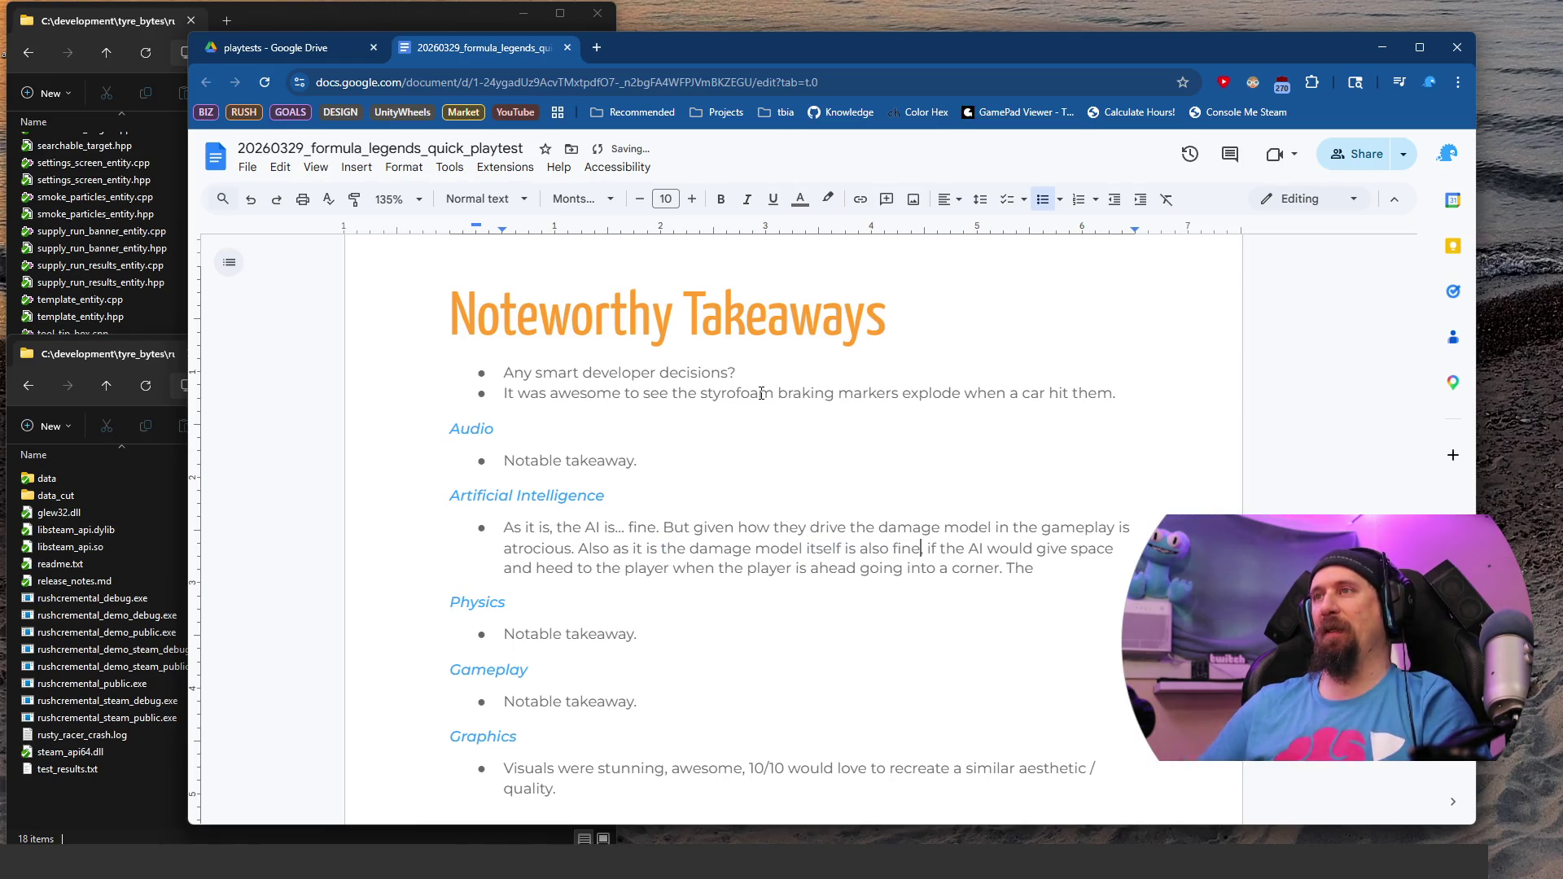
key(Down)
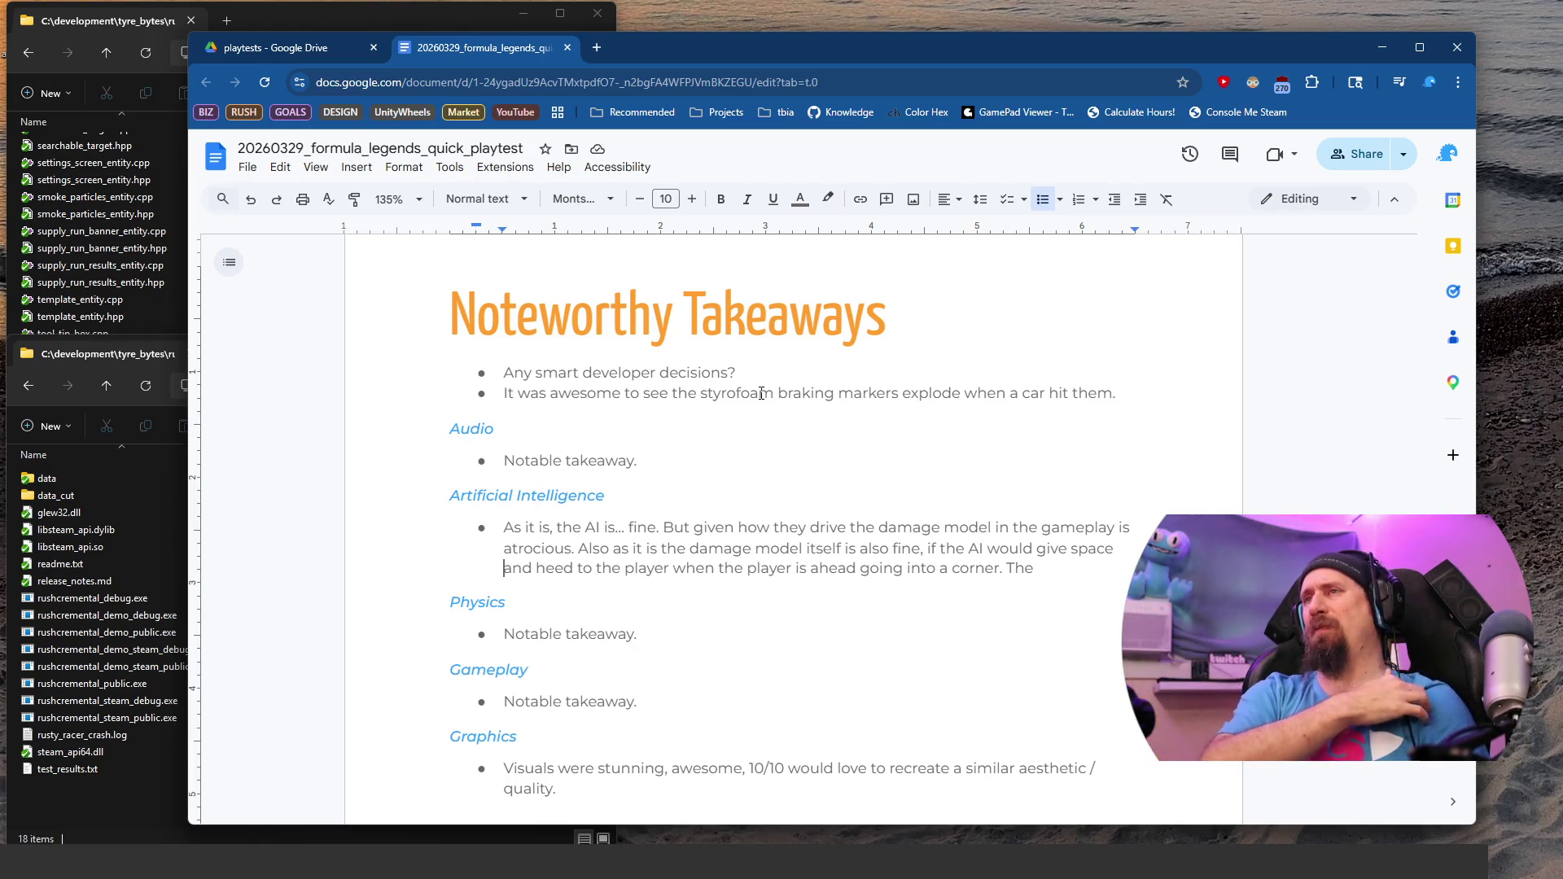
key(Home)
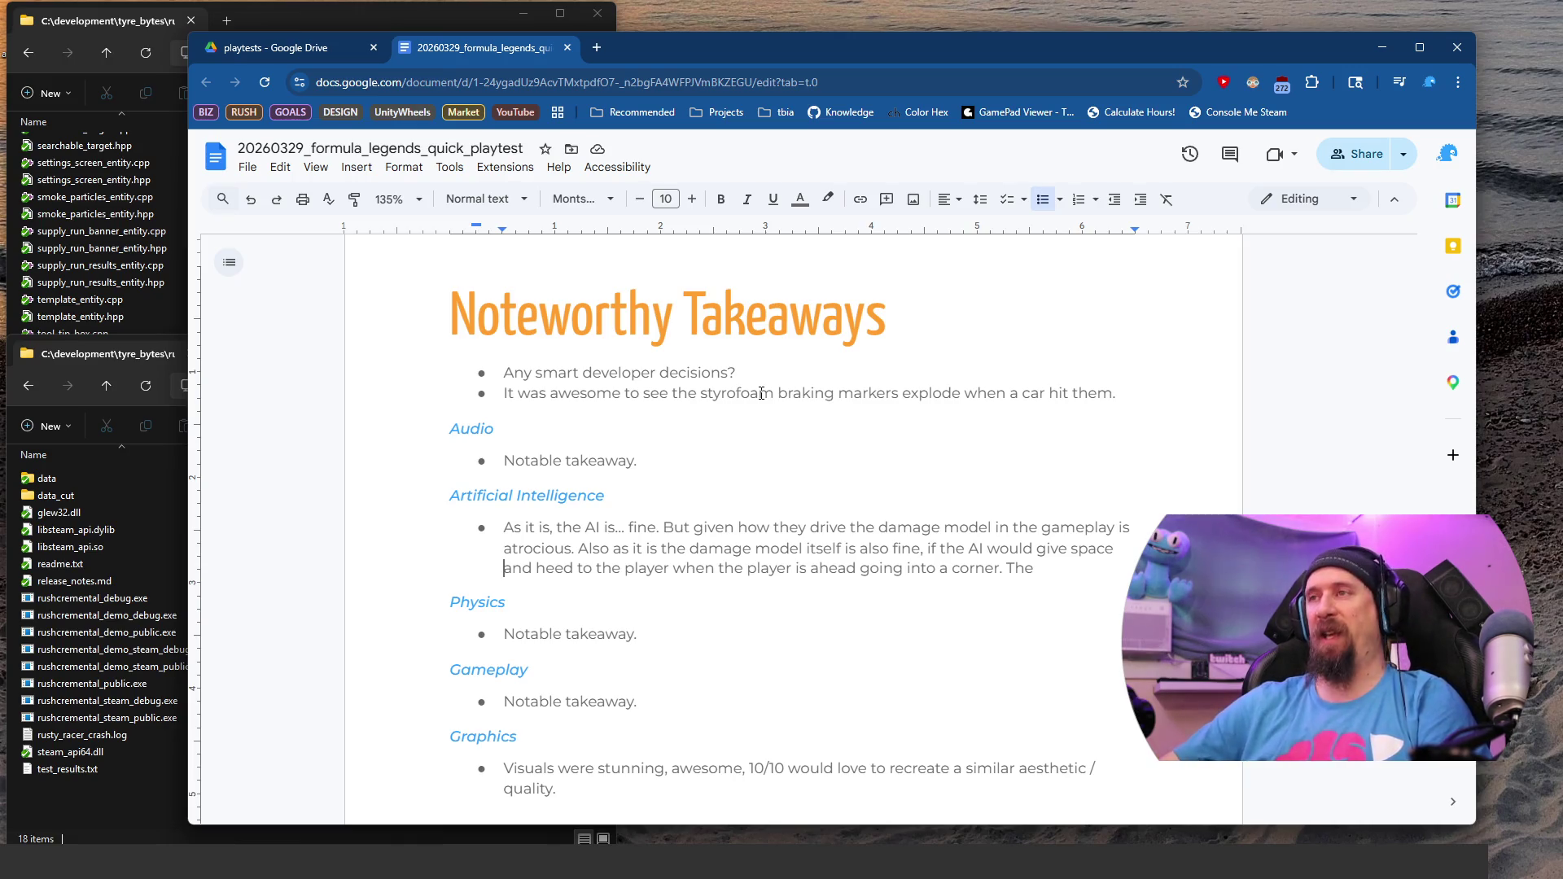
Step: Continue the AI bullet: the current AI basically forces subtle contact, causing problematic damage
scroll(814, 394, down, 1)
click(1067, 489)
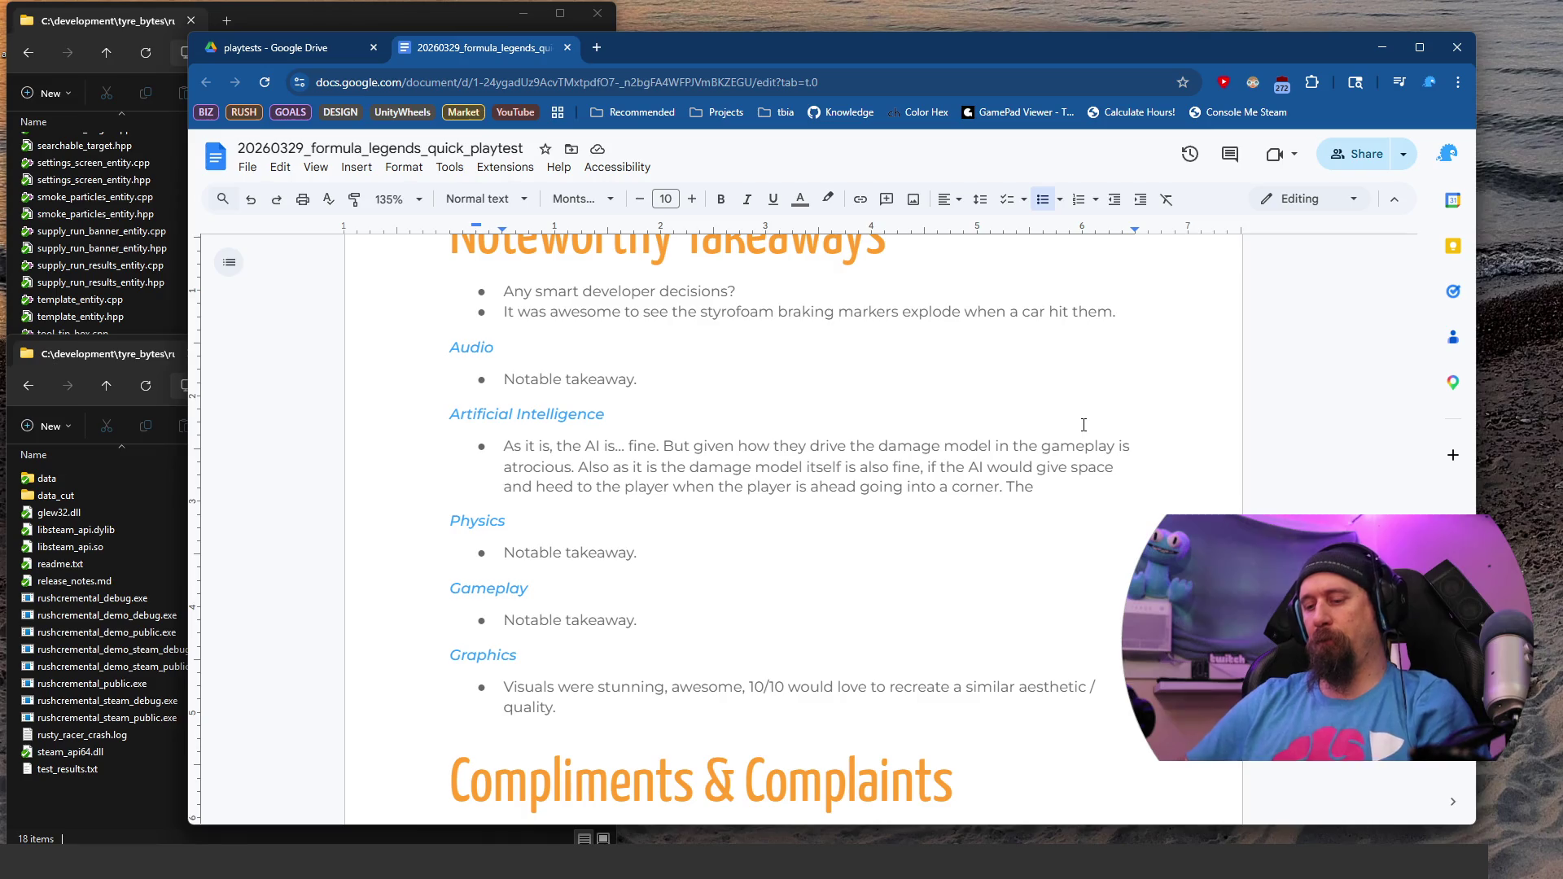
text( curr)
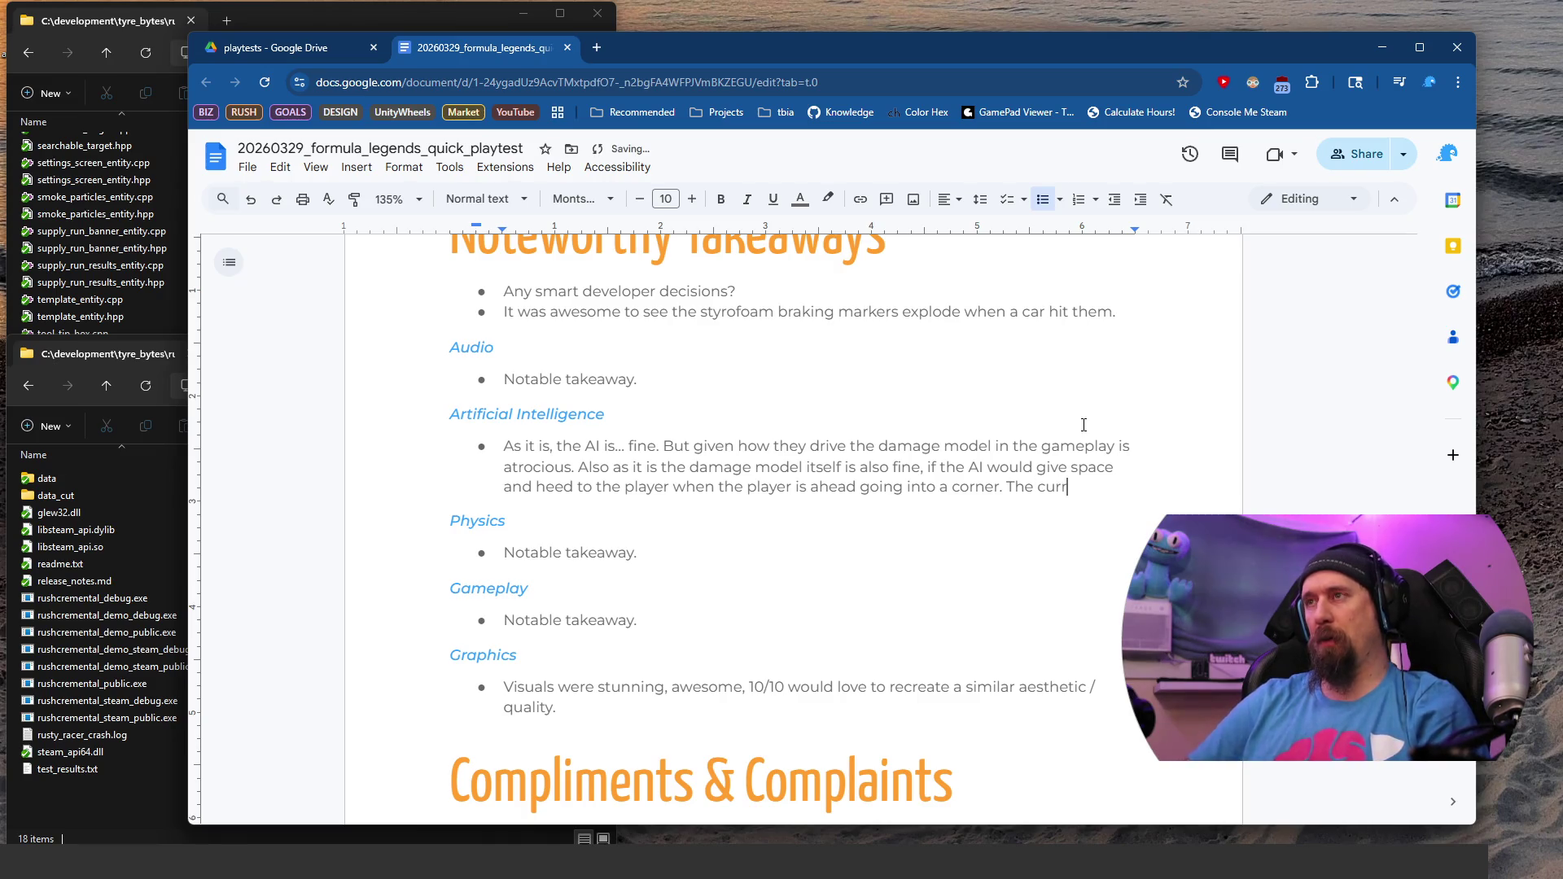
text(ent AI re)
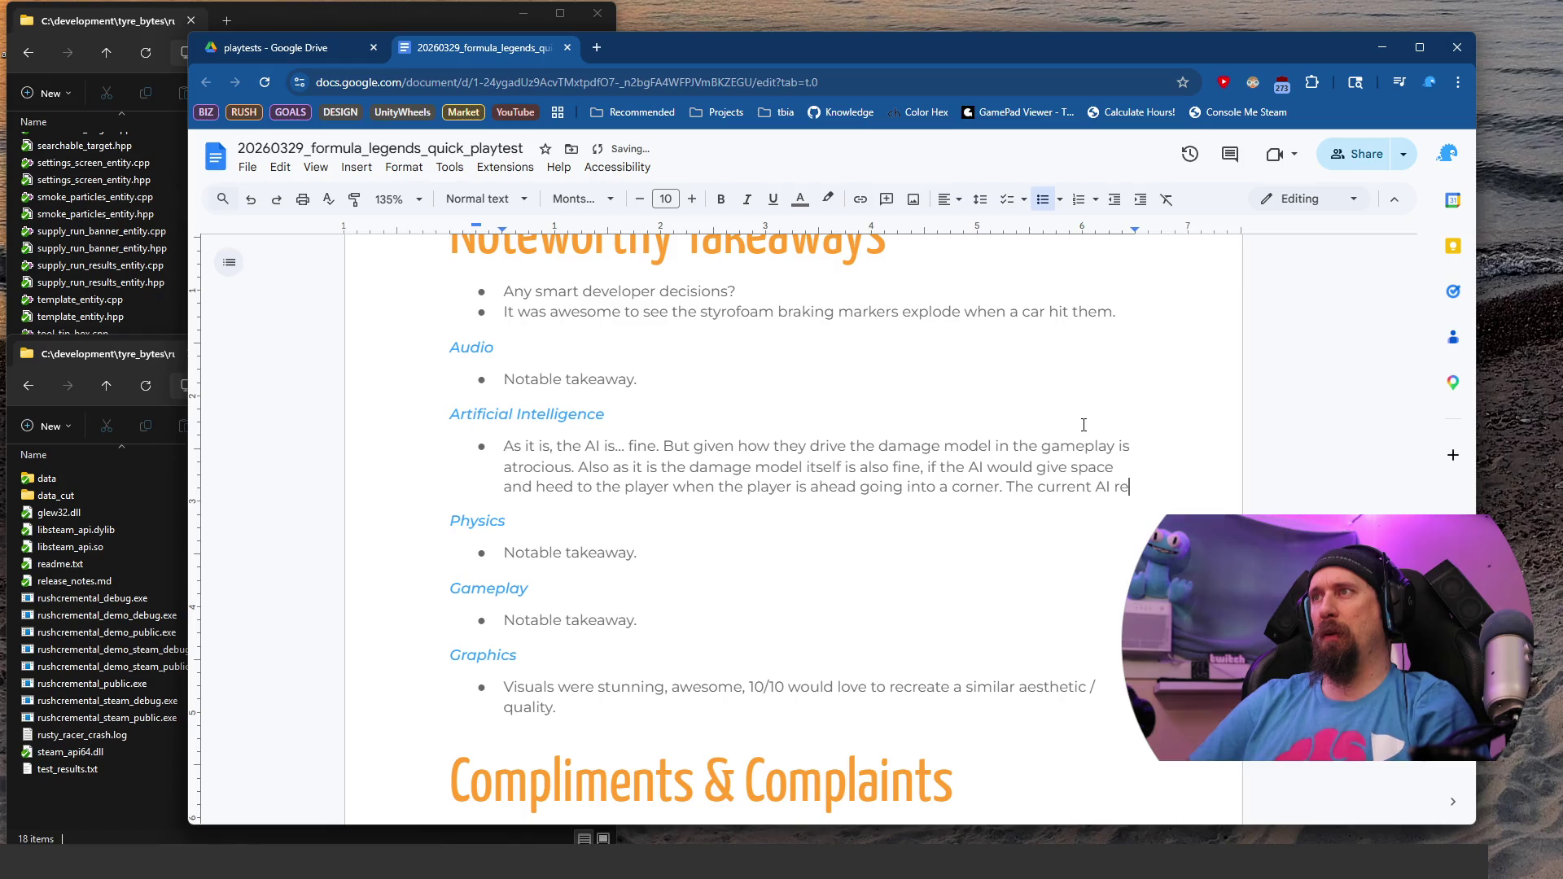
text(basical)
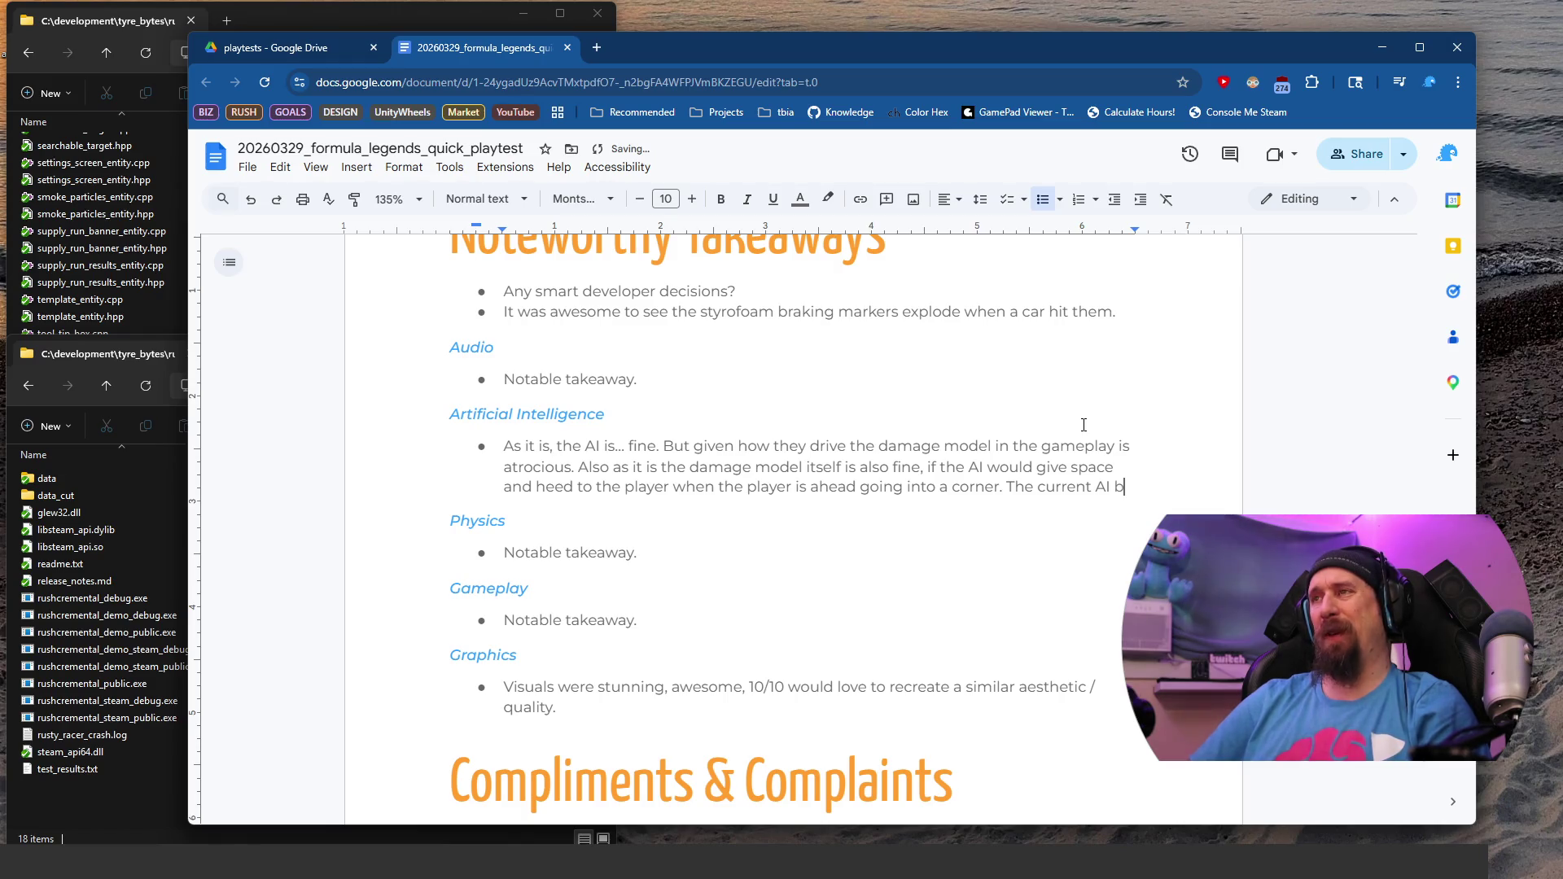
key(BackSpace)
key(BackSpace)
key(BackSpace)
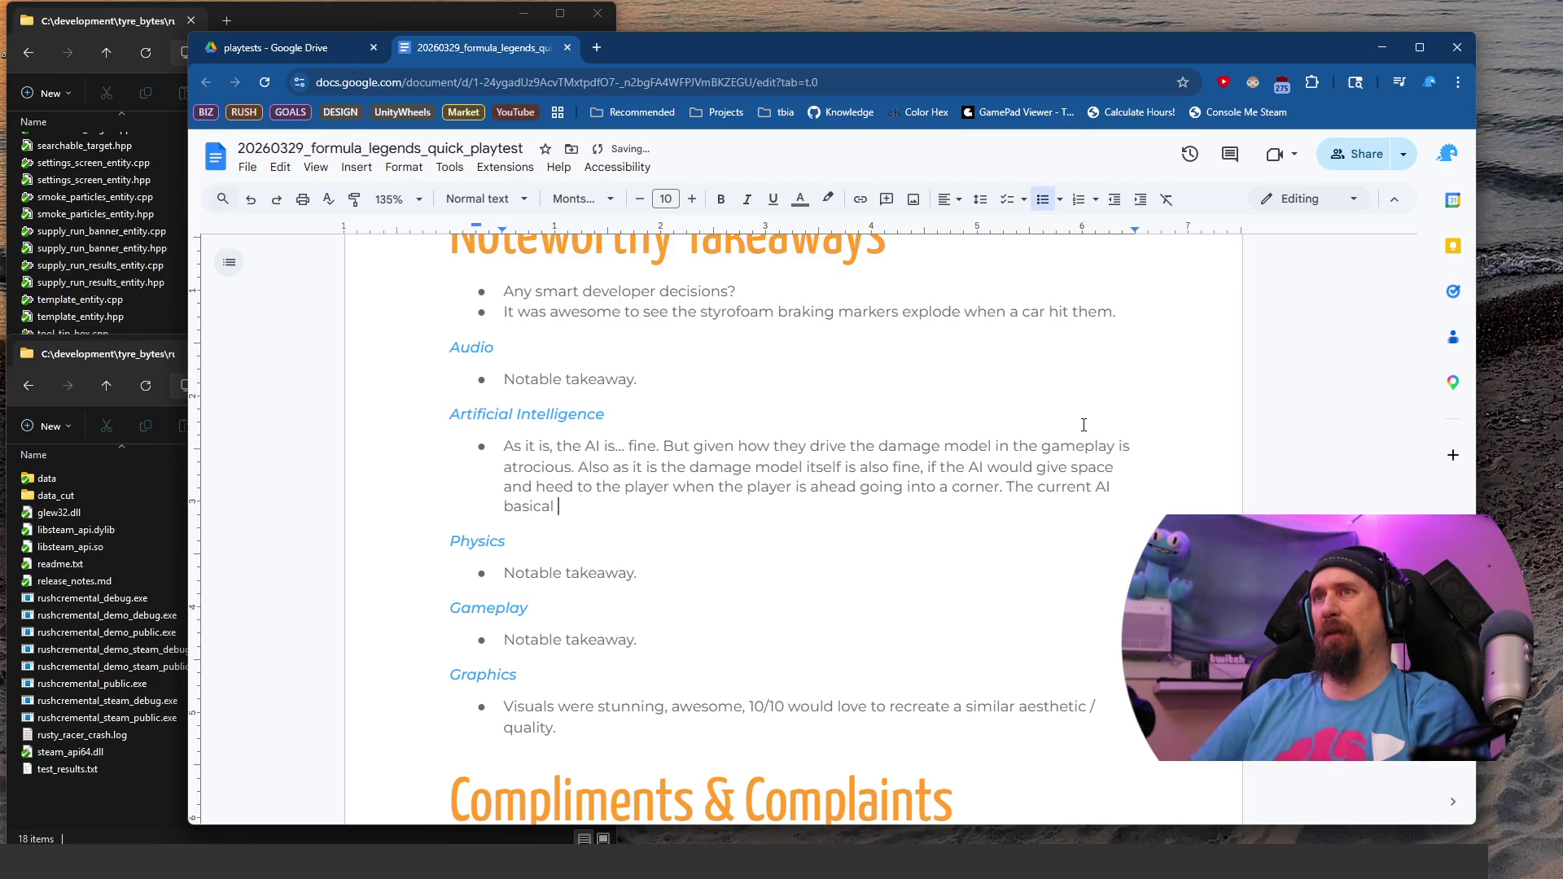
text(ic)
key(BackSpace)
key(BackSpace)
text(cally force )
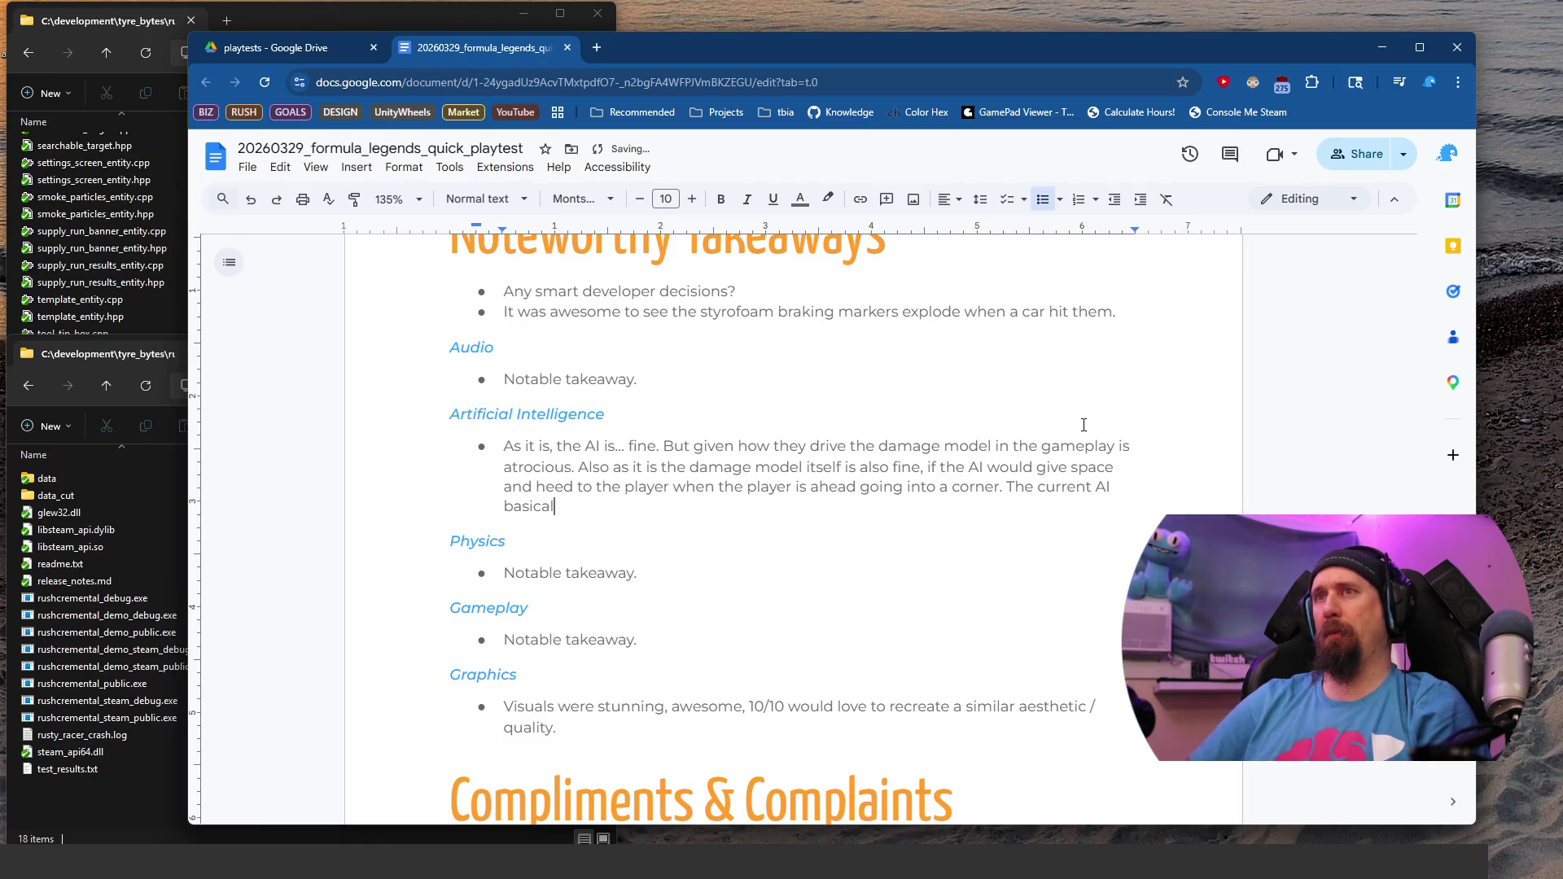
text(subtle contact from time to time, and )
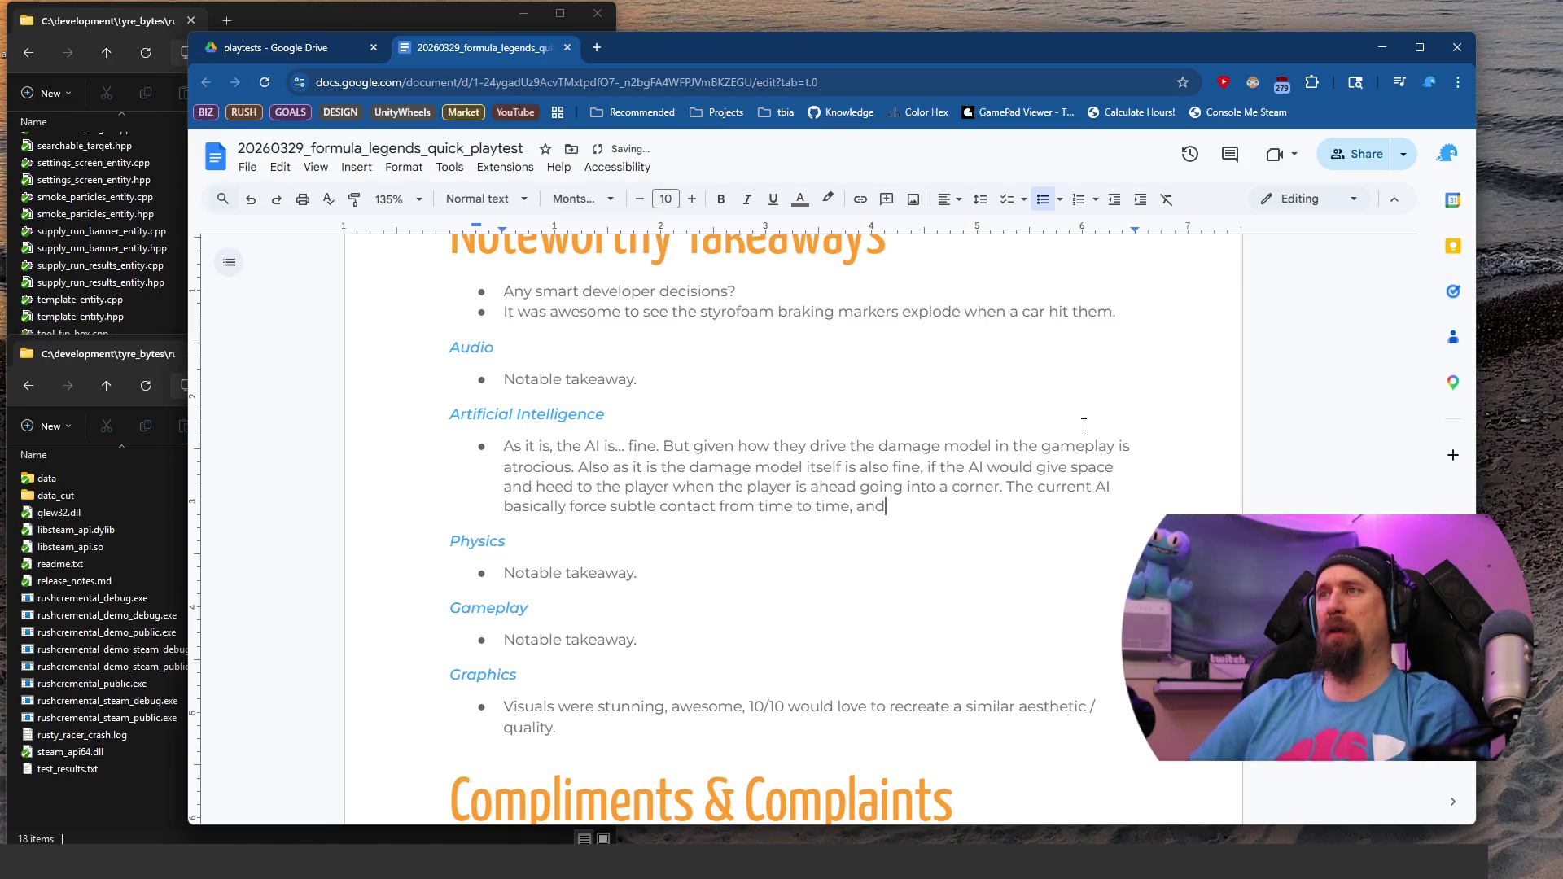
text(that c)
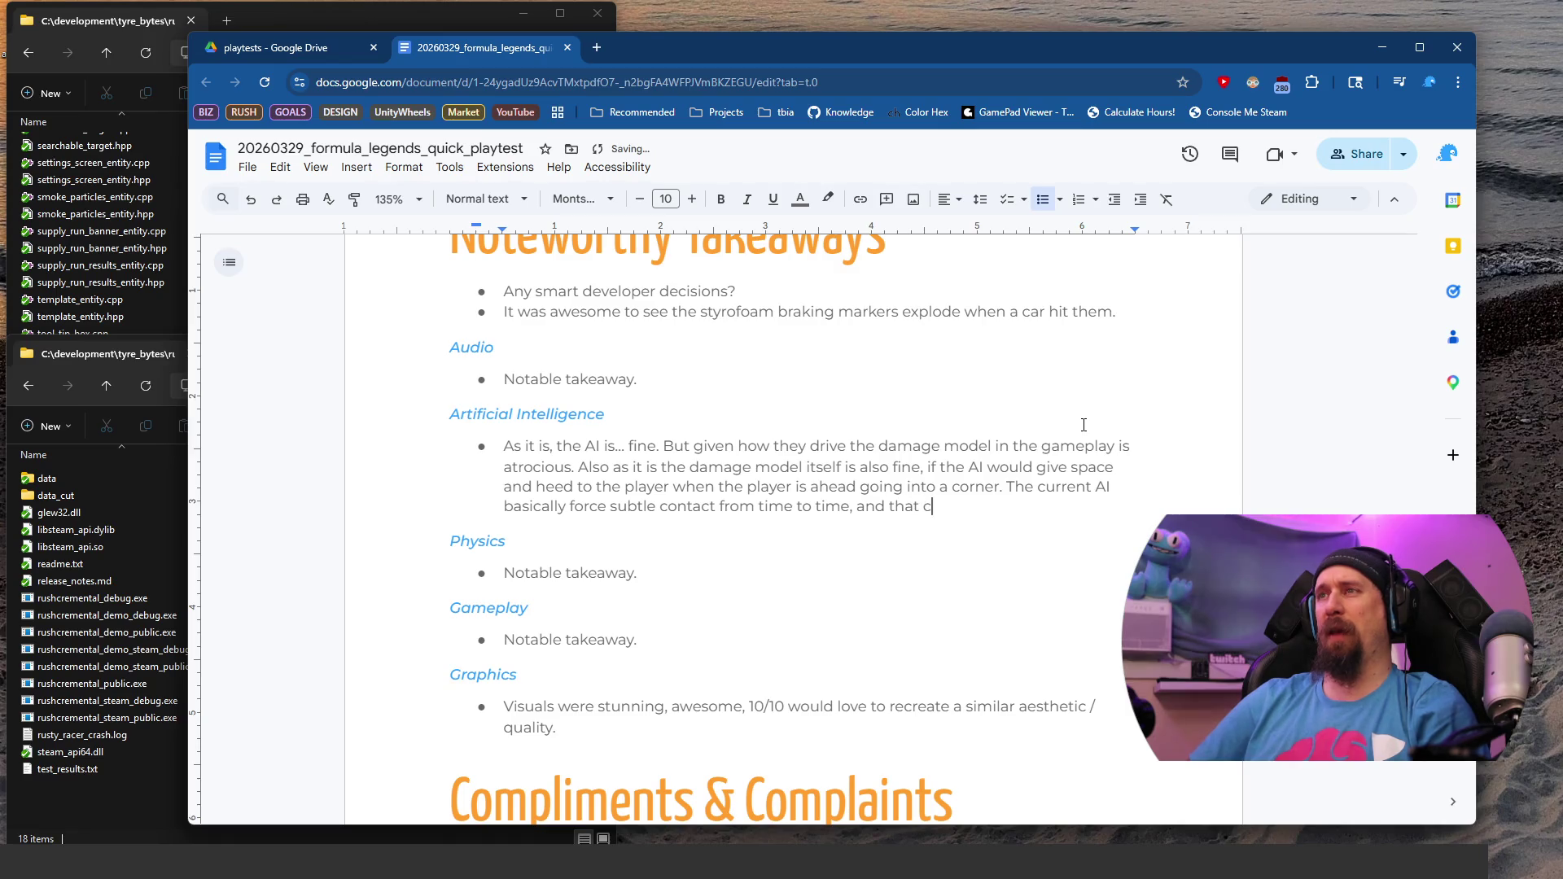
text(auses enough )
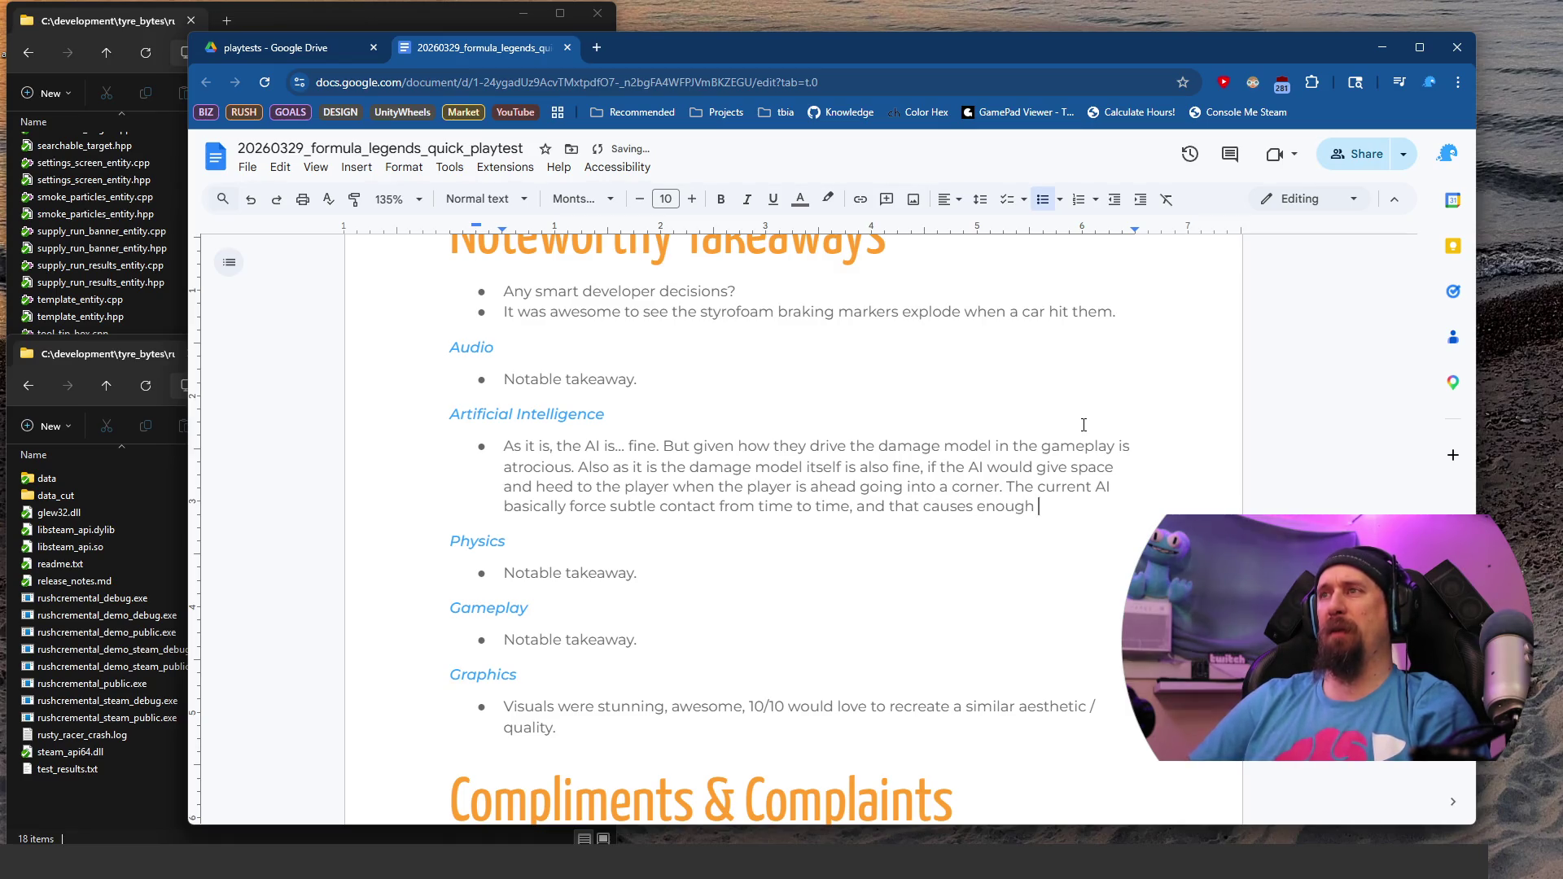
text(damage to be p)
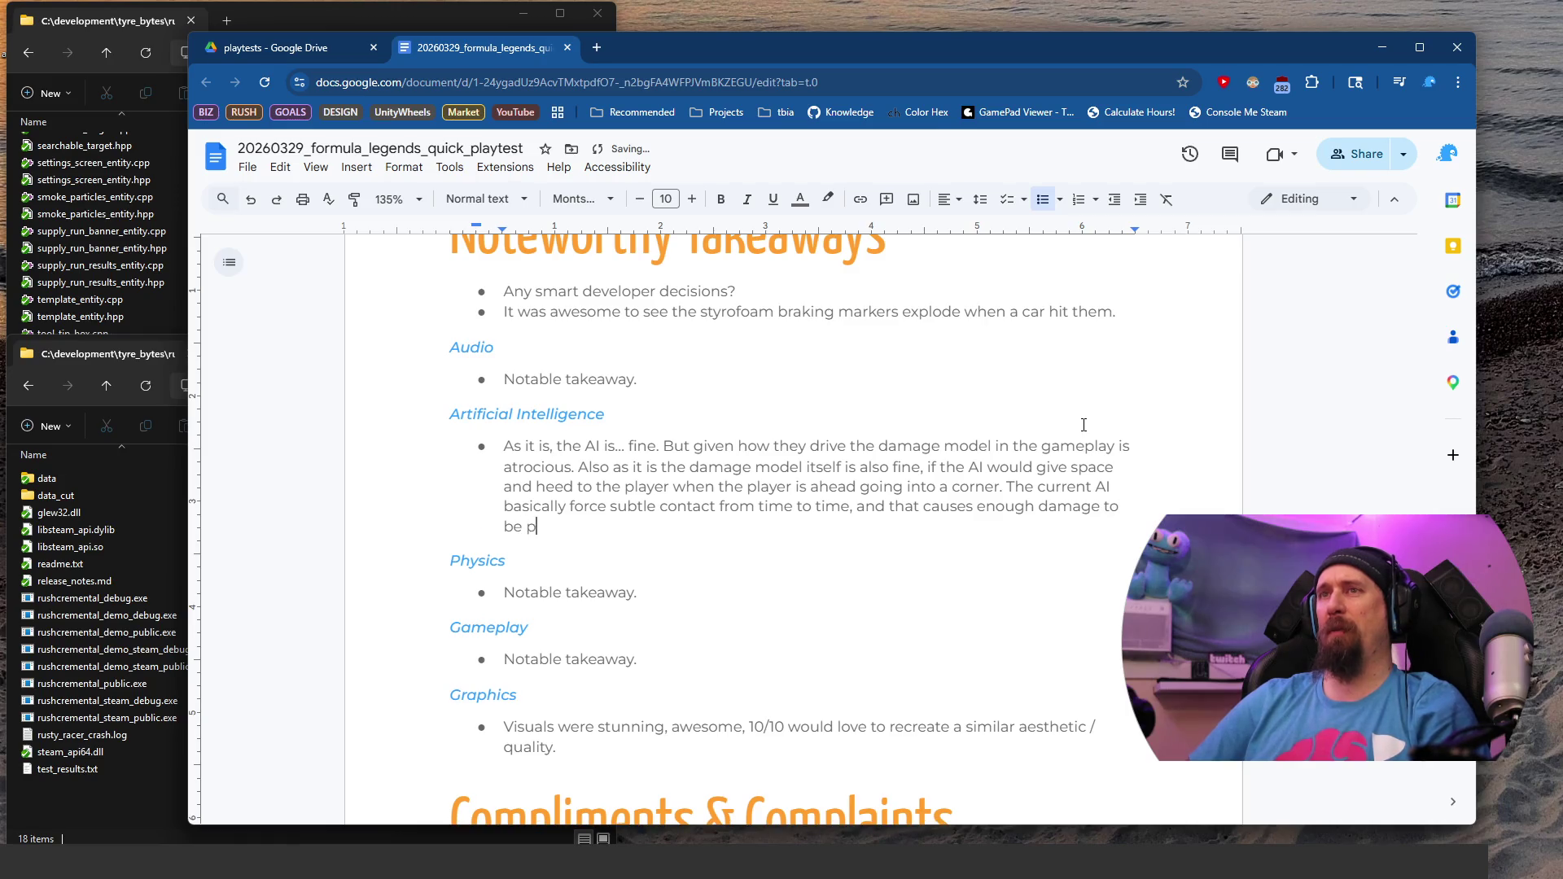
text(roblemativ)
text(e.)
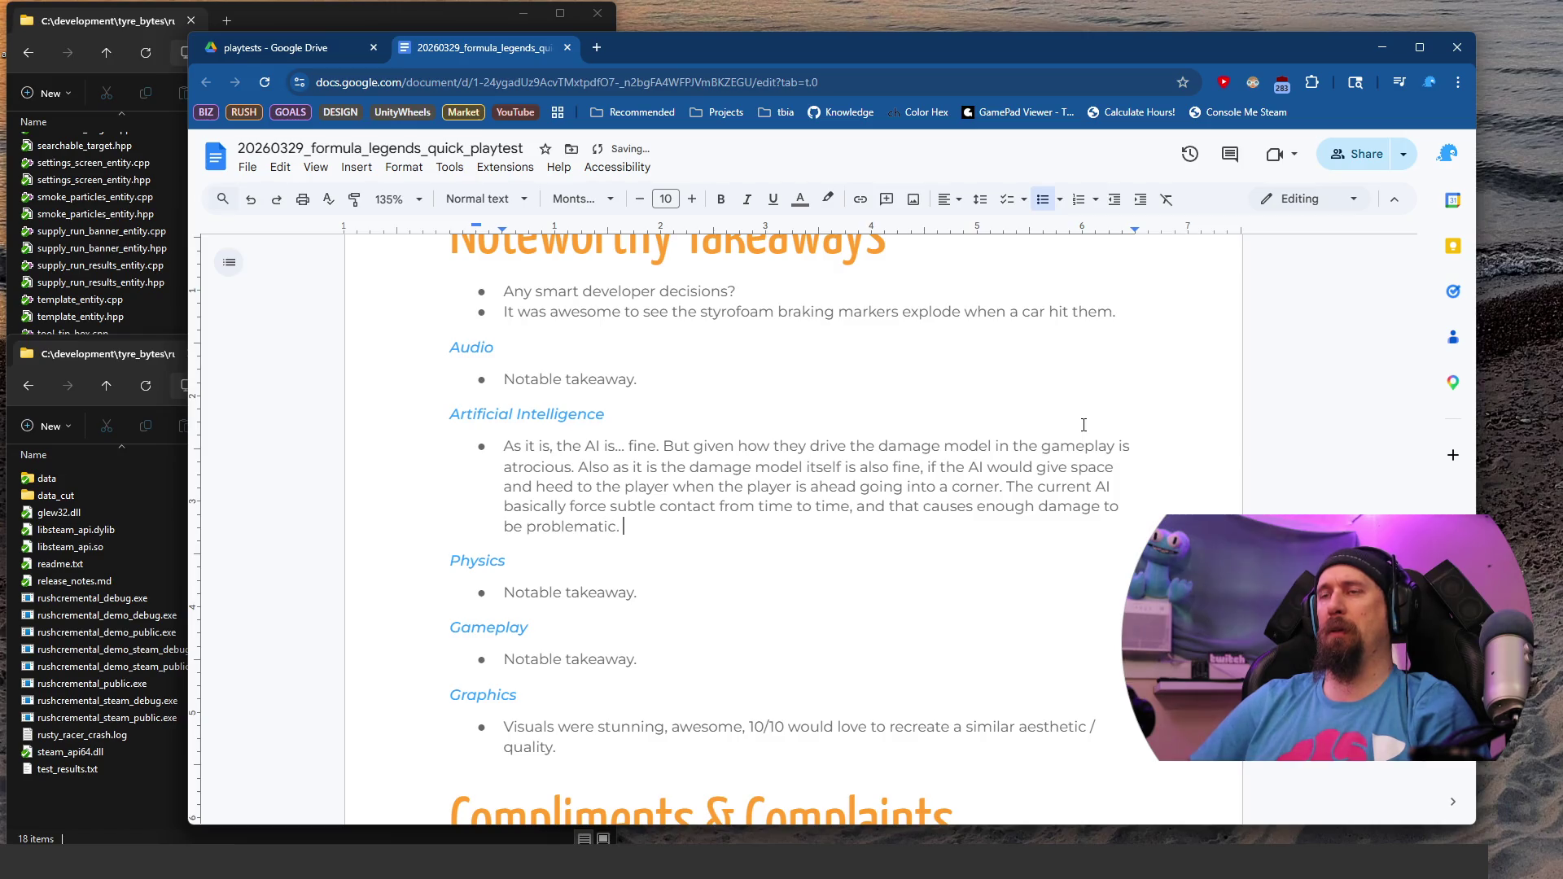
Step: Add that 'light contact' should be zero damage and then the AI would be good
key(BackSpace)
text(, a )
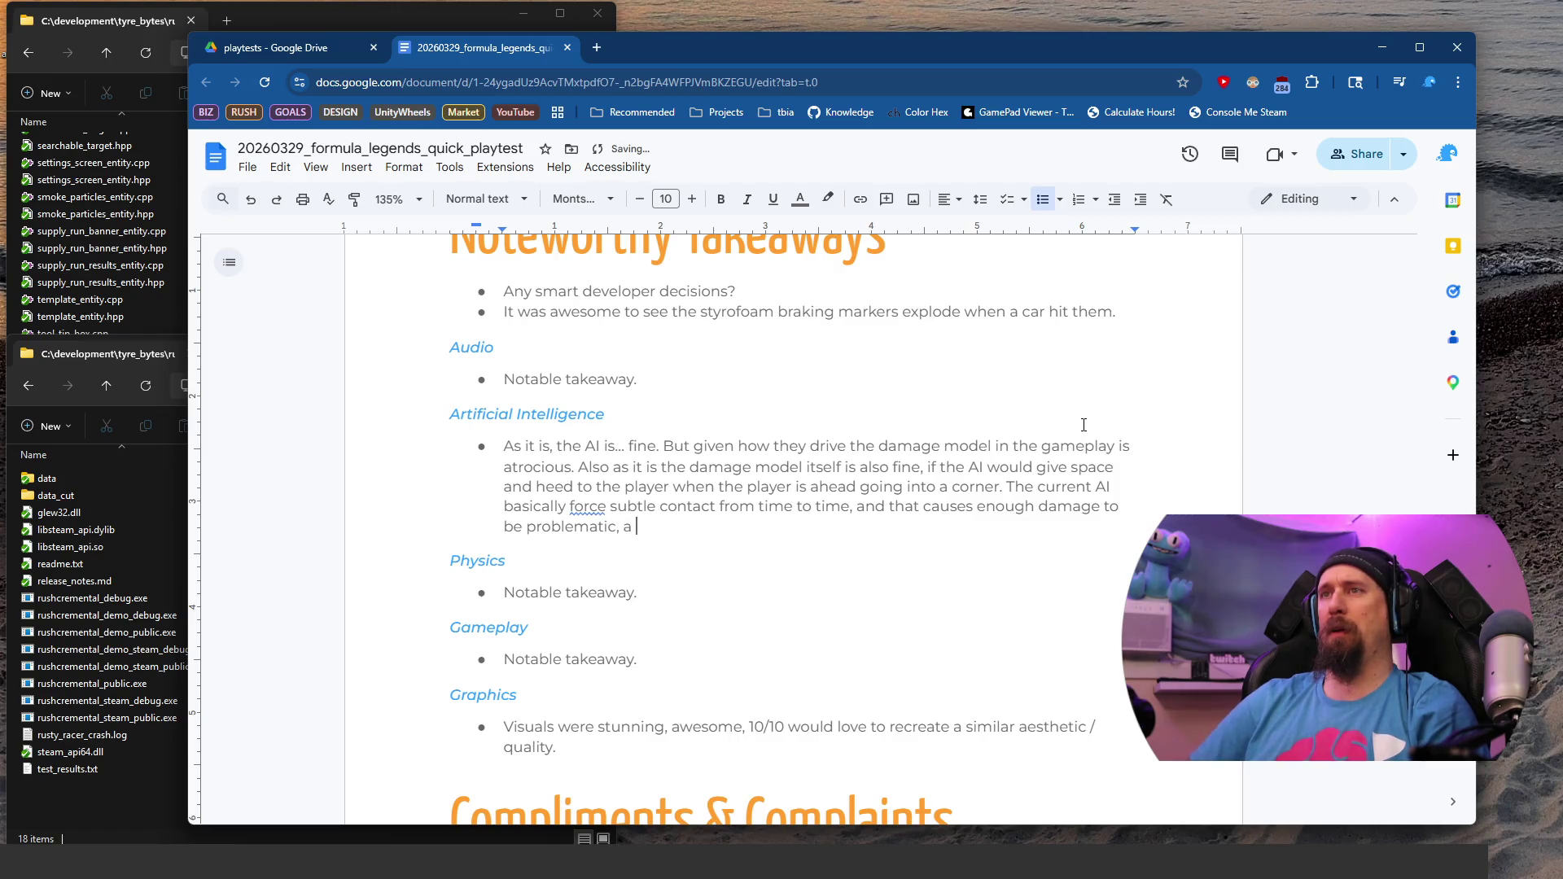
text('light )
text(contact")
key(BackSpace)
text(', ")
key(BackSpace)
text('tin)
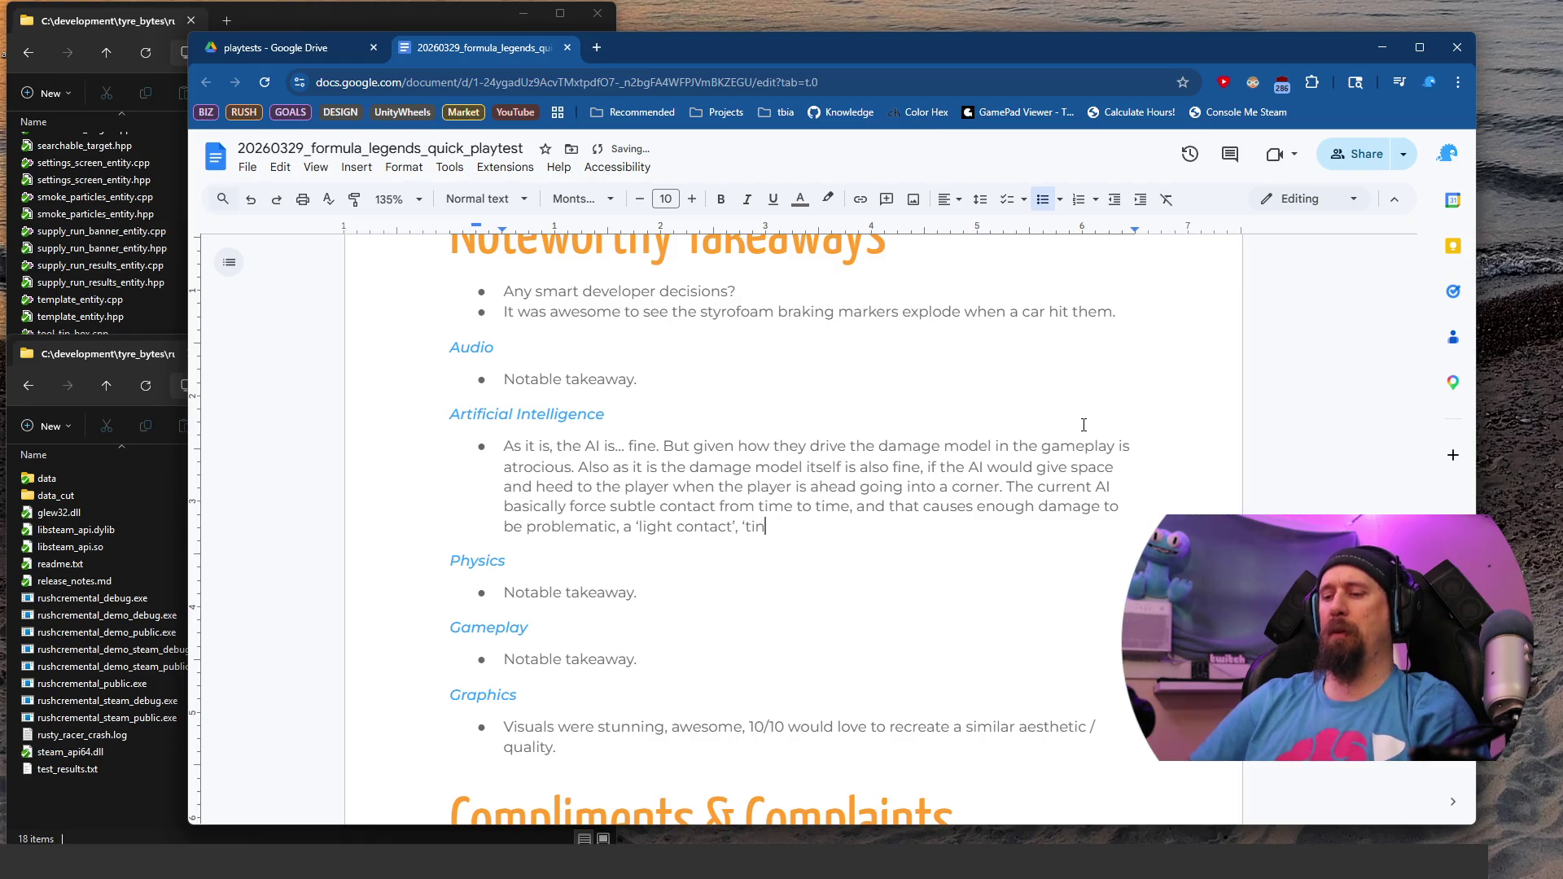
key(BackSpace)
key(BackSpace)
key(BackSpace)
key(BackSpace)
key(BackSpace)
key(BackSpace)
text(shoul)
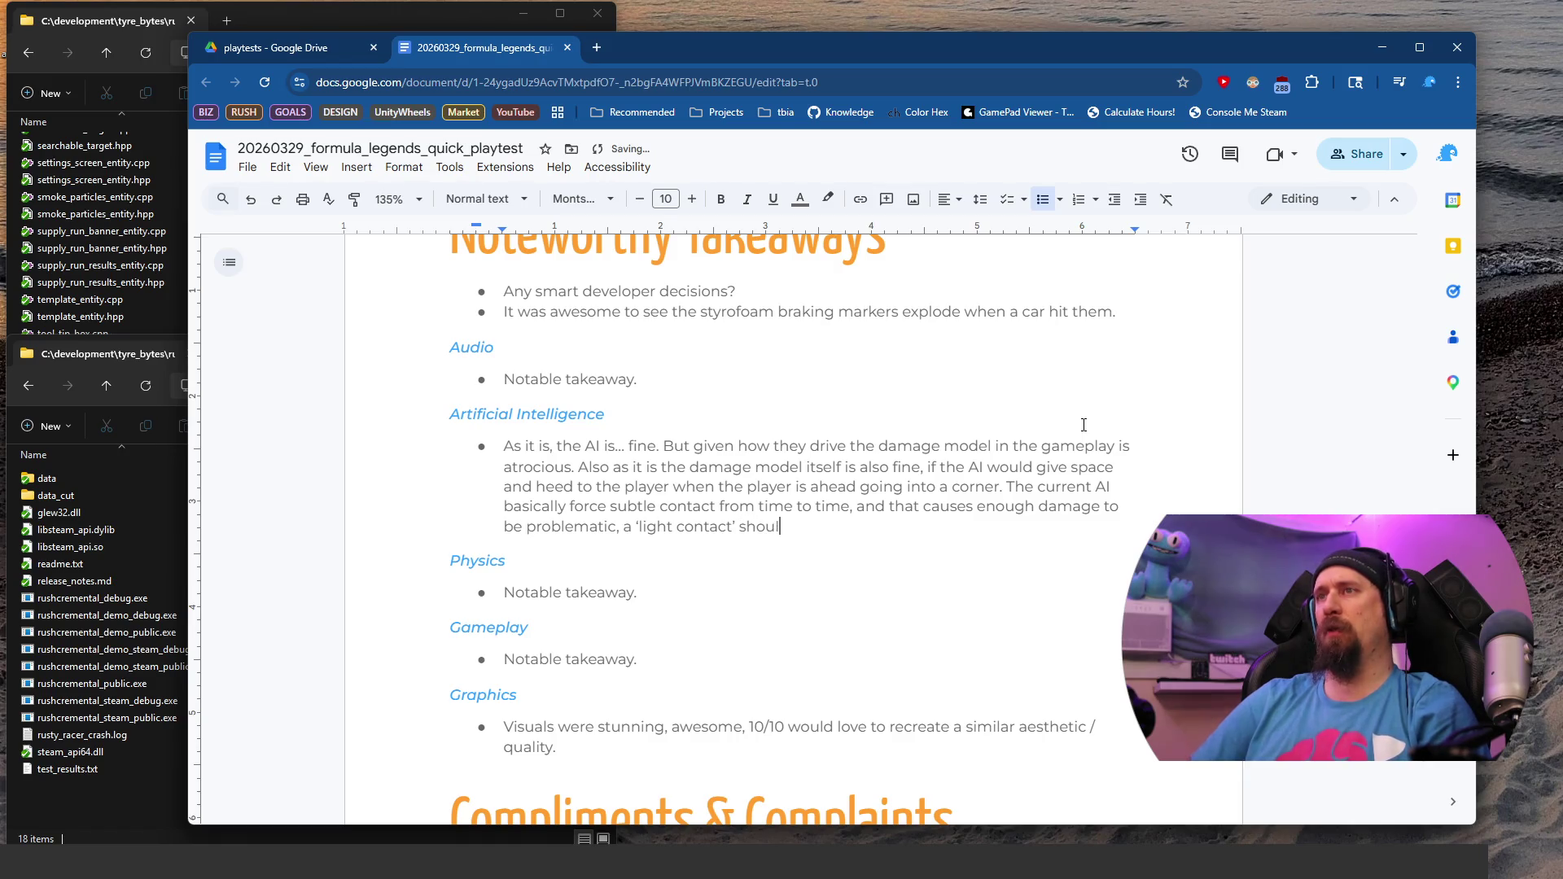
text(d be zero )
text(dam)
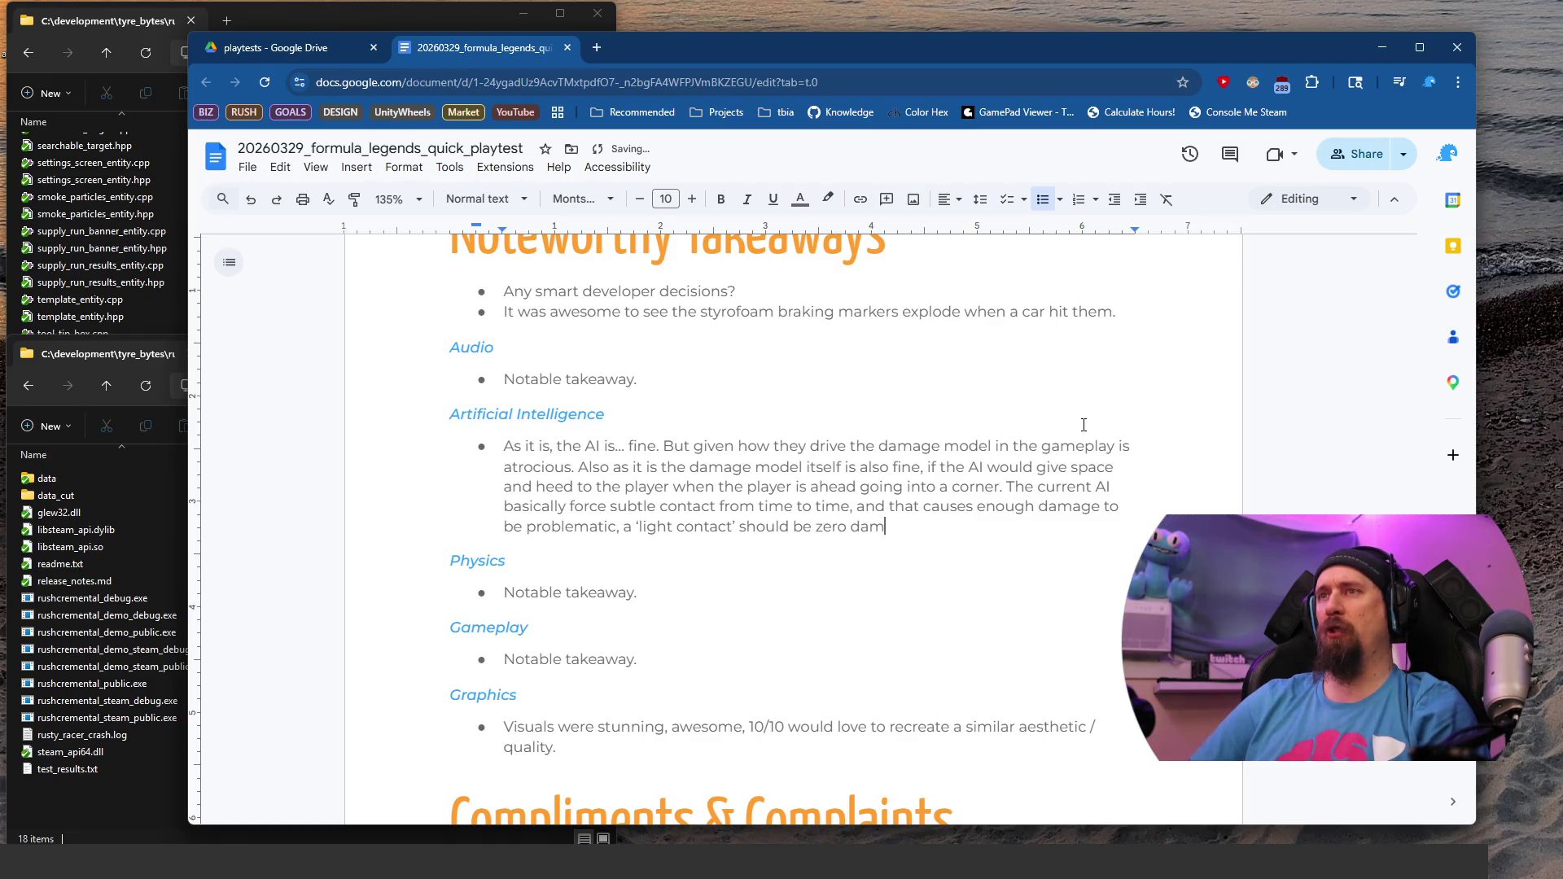
text(age and the AI be f)
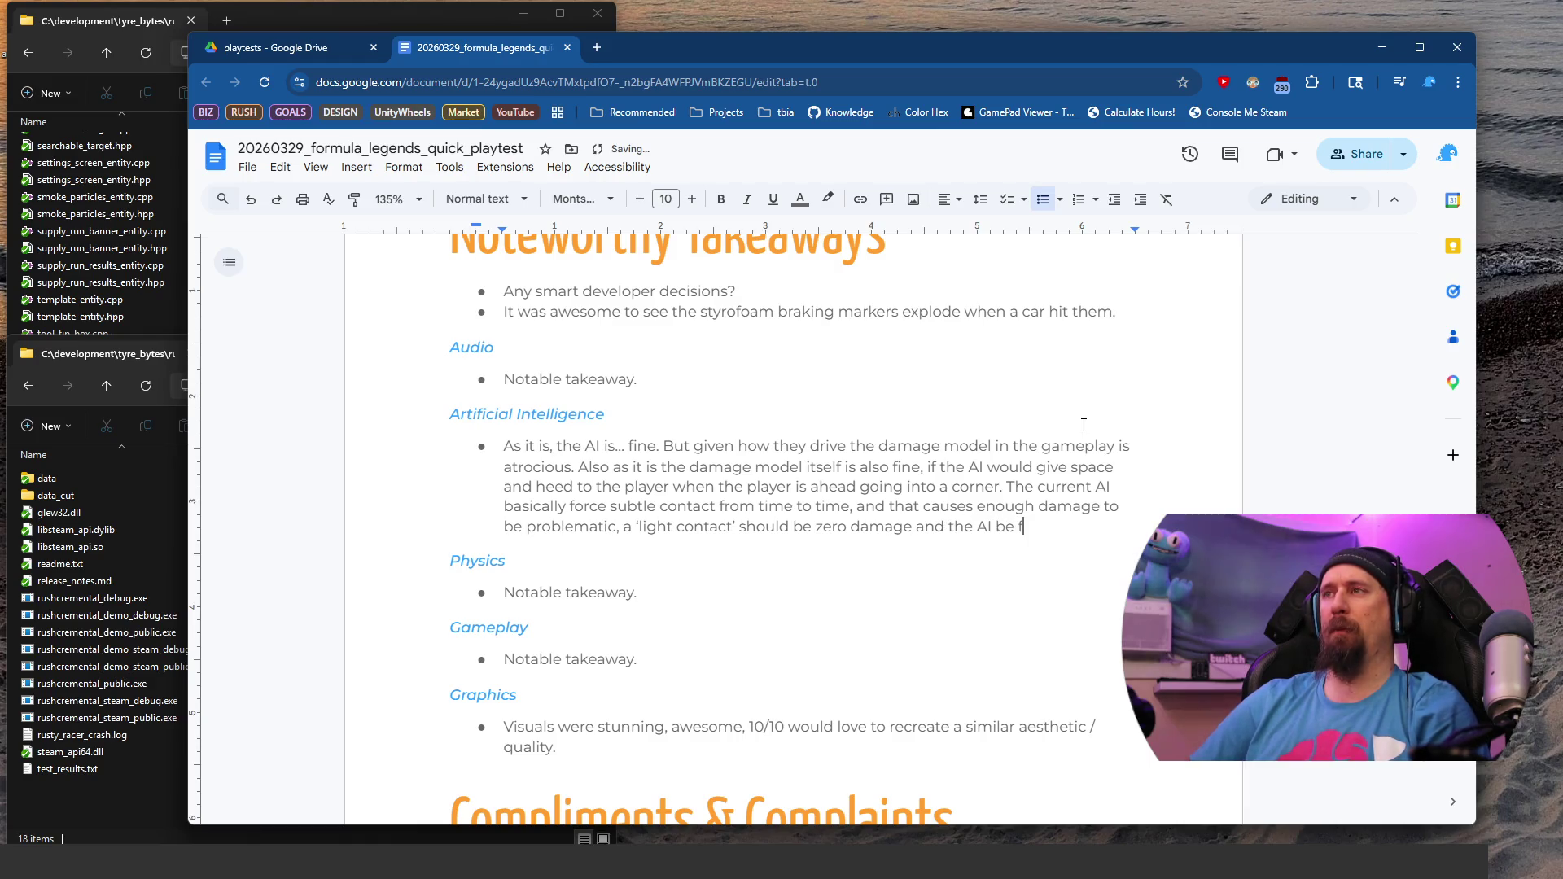
key(BackSpace)
text(good.)
key(Down)
key(Down)
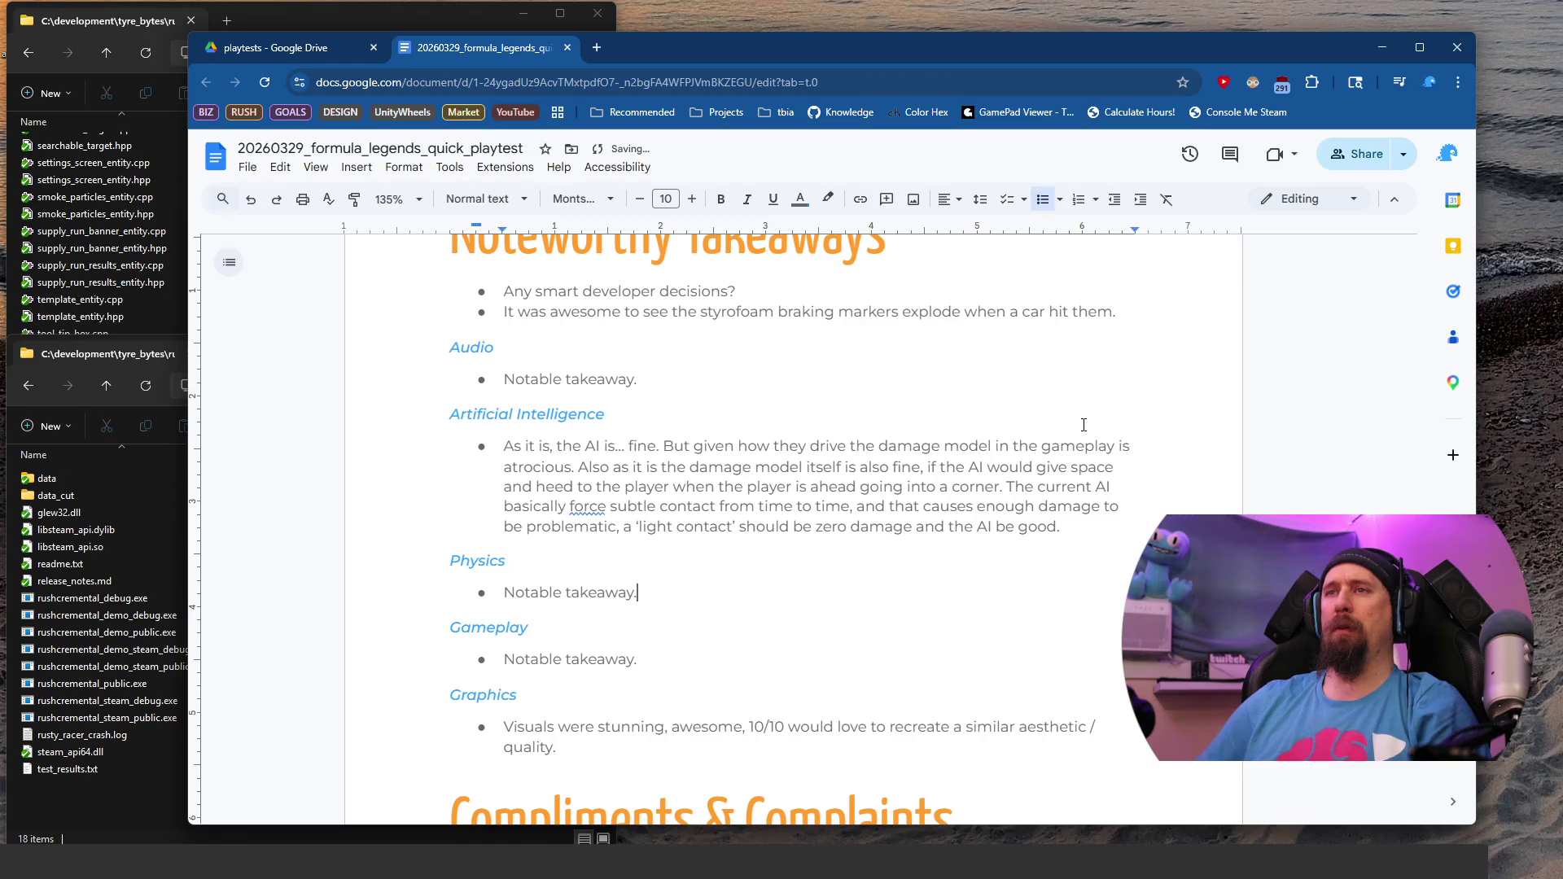
Step: Replace the Physics placeholder with 'Surprisingly simulative, in a good way. Same as Circuit Superstars, it is an arcade feel'
scroll(1083, 425, down, 2)
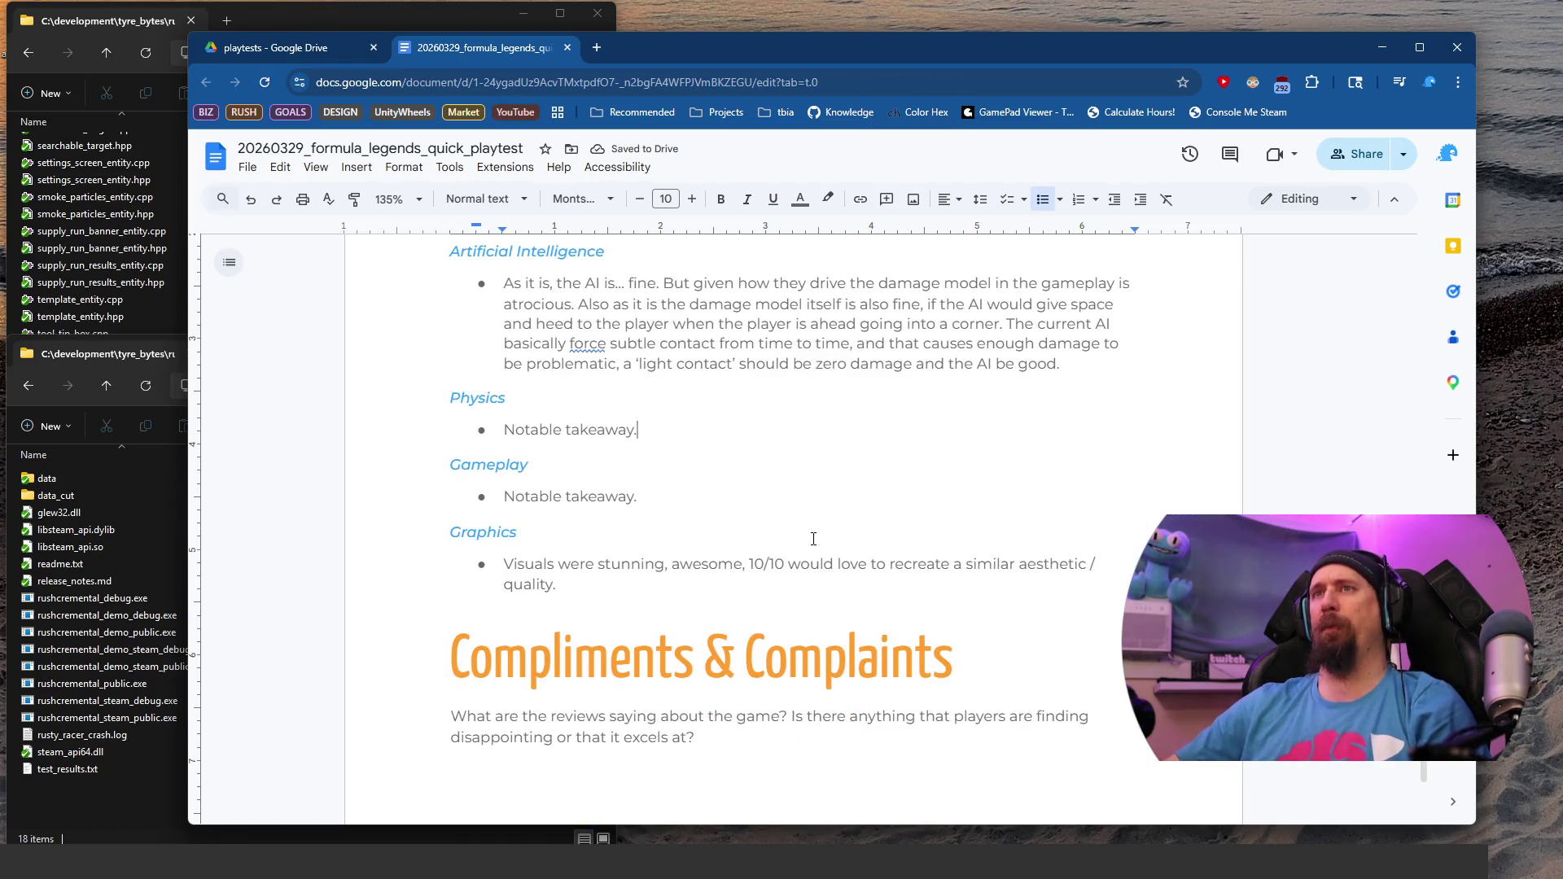
drag(1084, 425, 494, 430)
text(Surp)
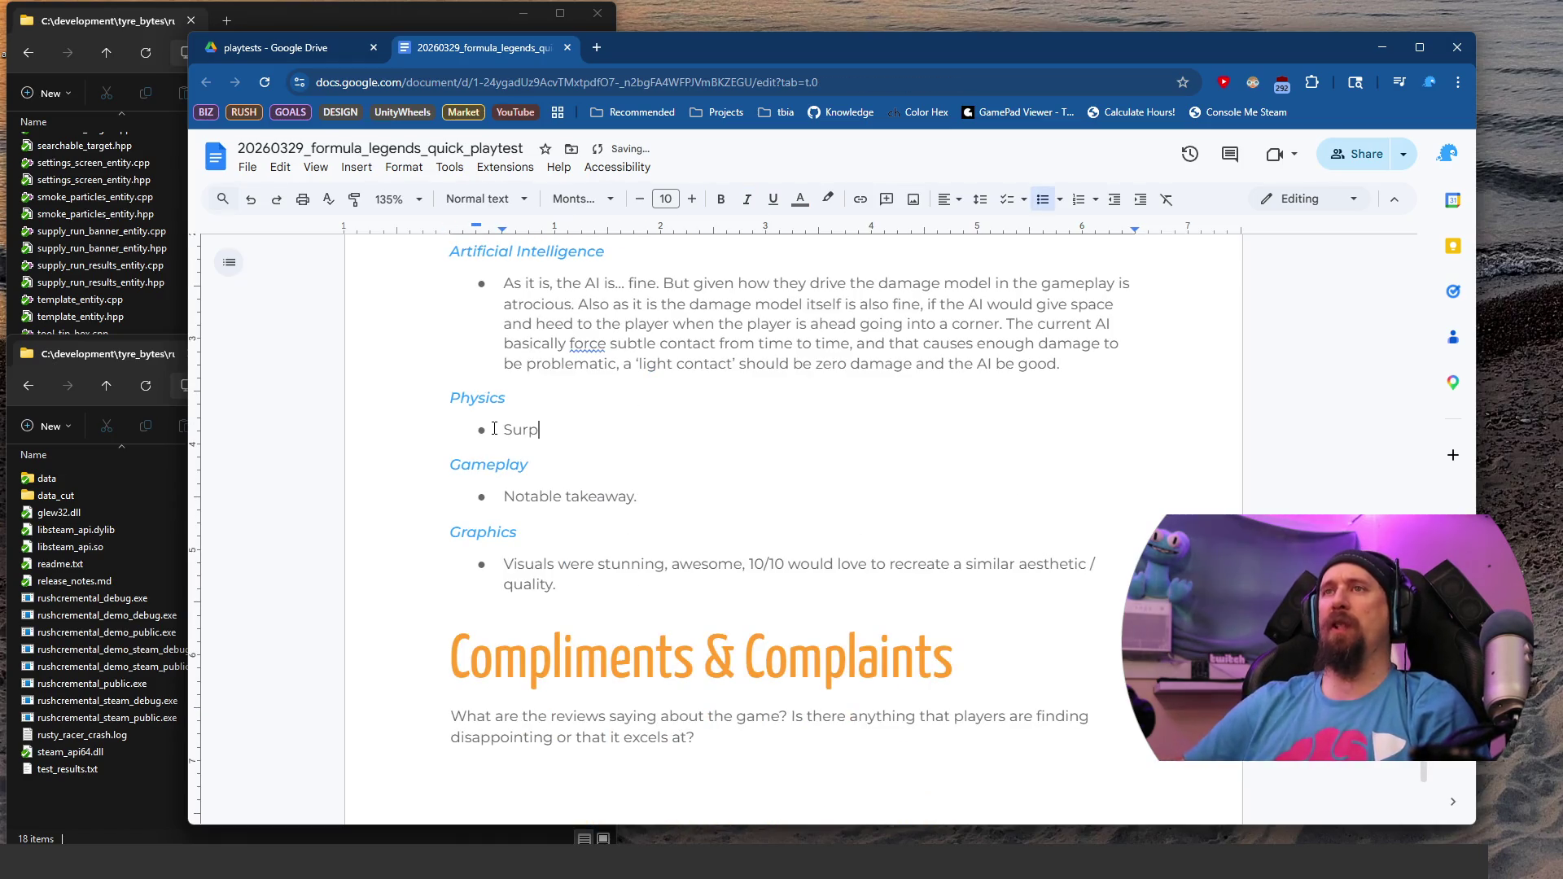
text(risingly simulative.)
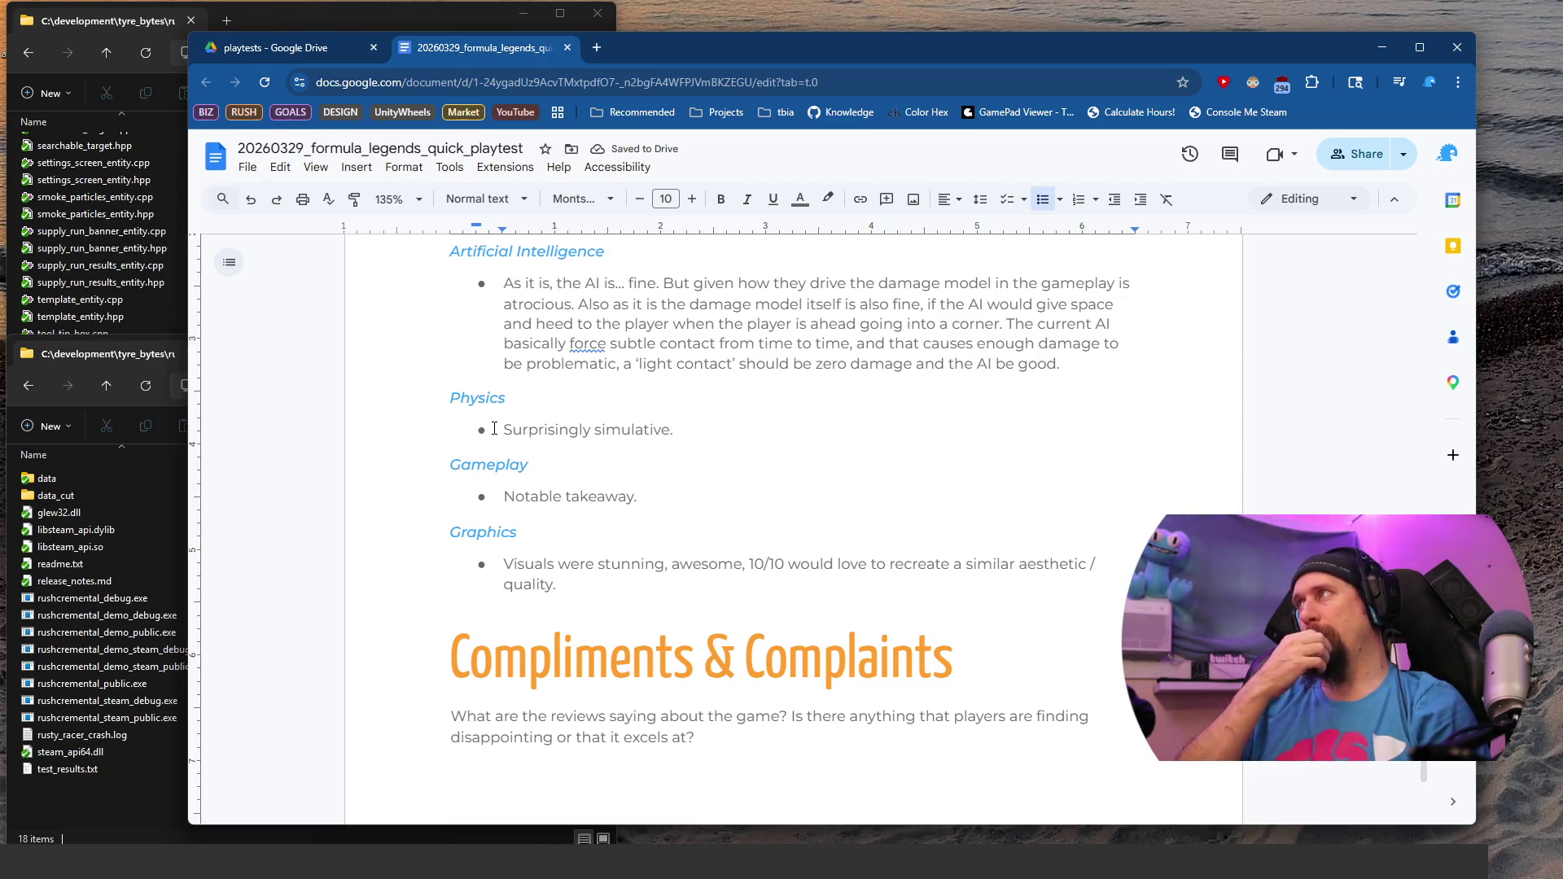
key(BackSpace)
text(, in a )
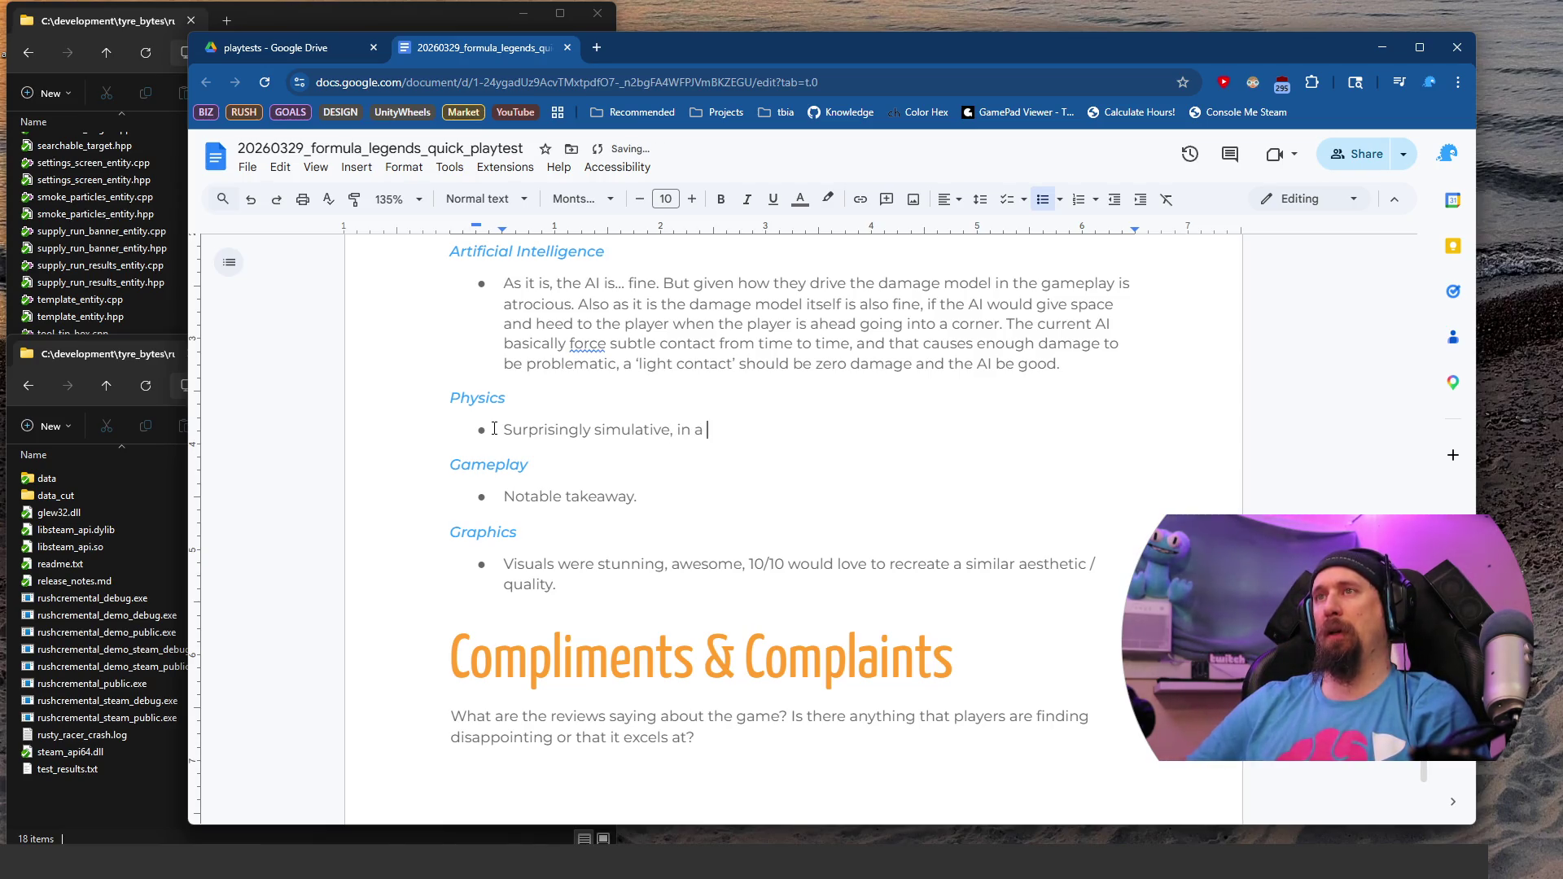
text(good way. Same as S)
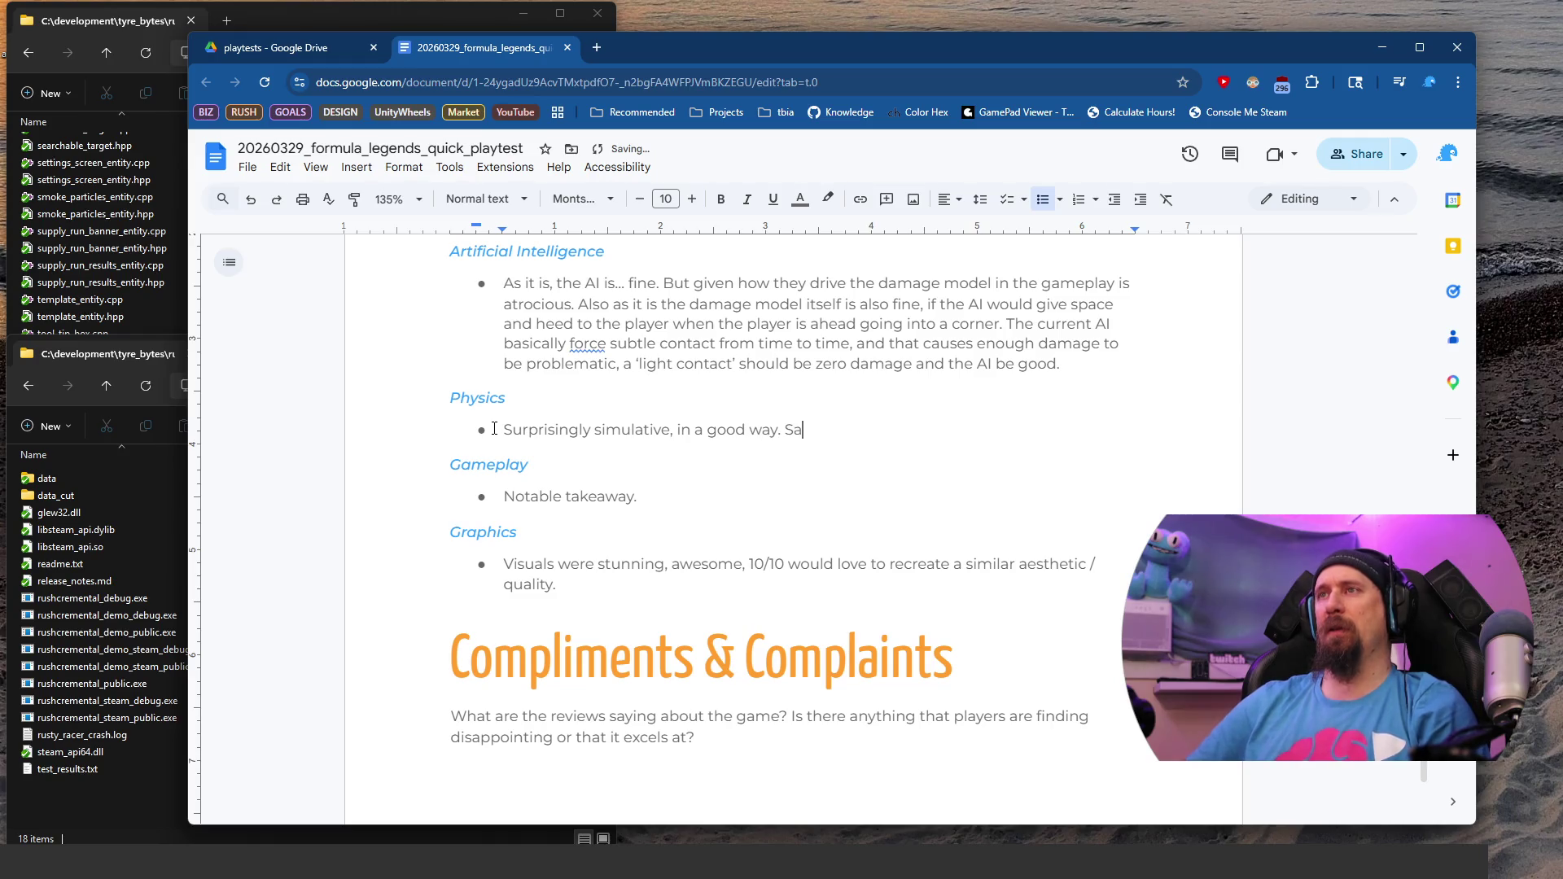
key(BackSpace)
text(C)
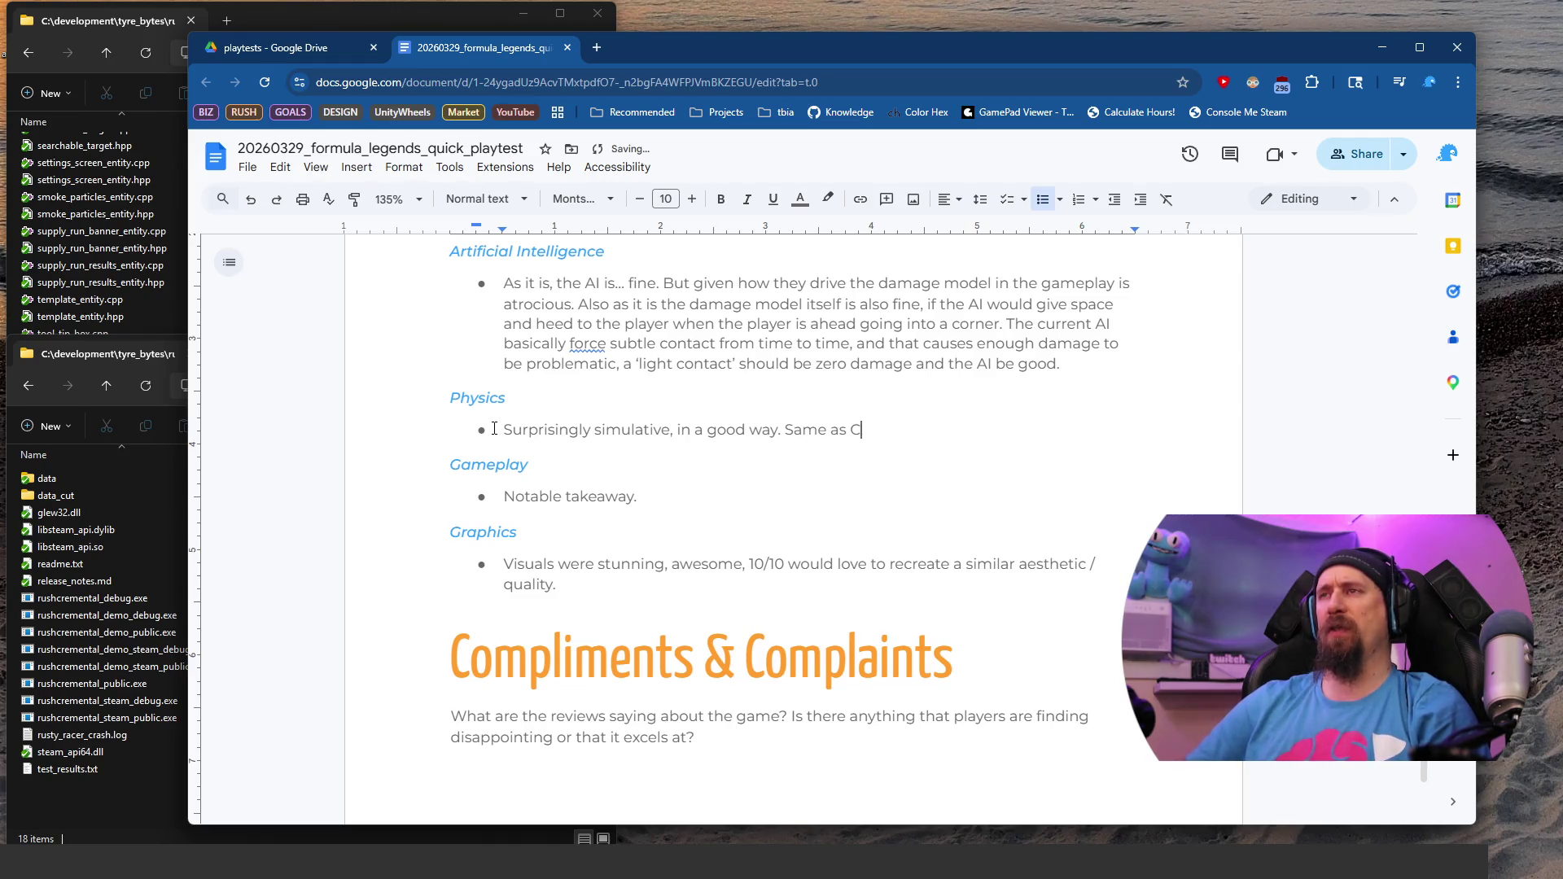
text(ircuit )
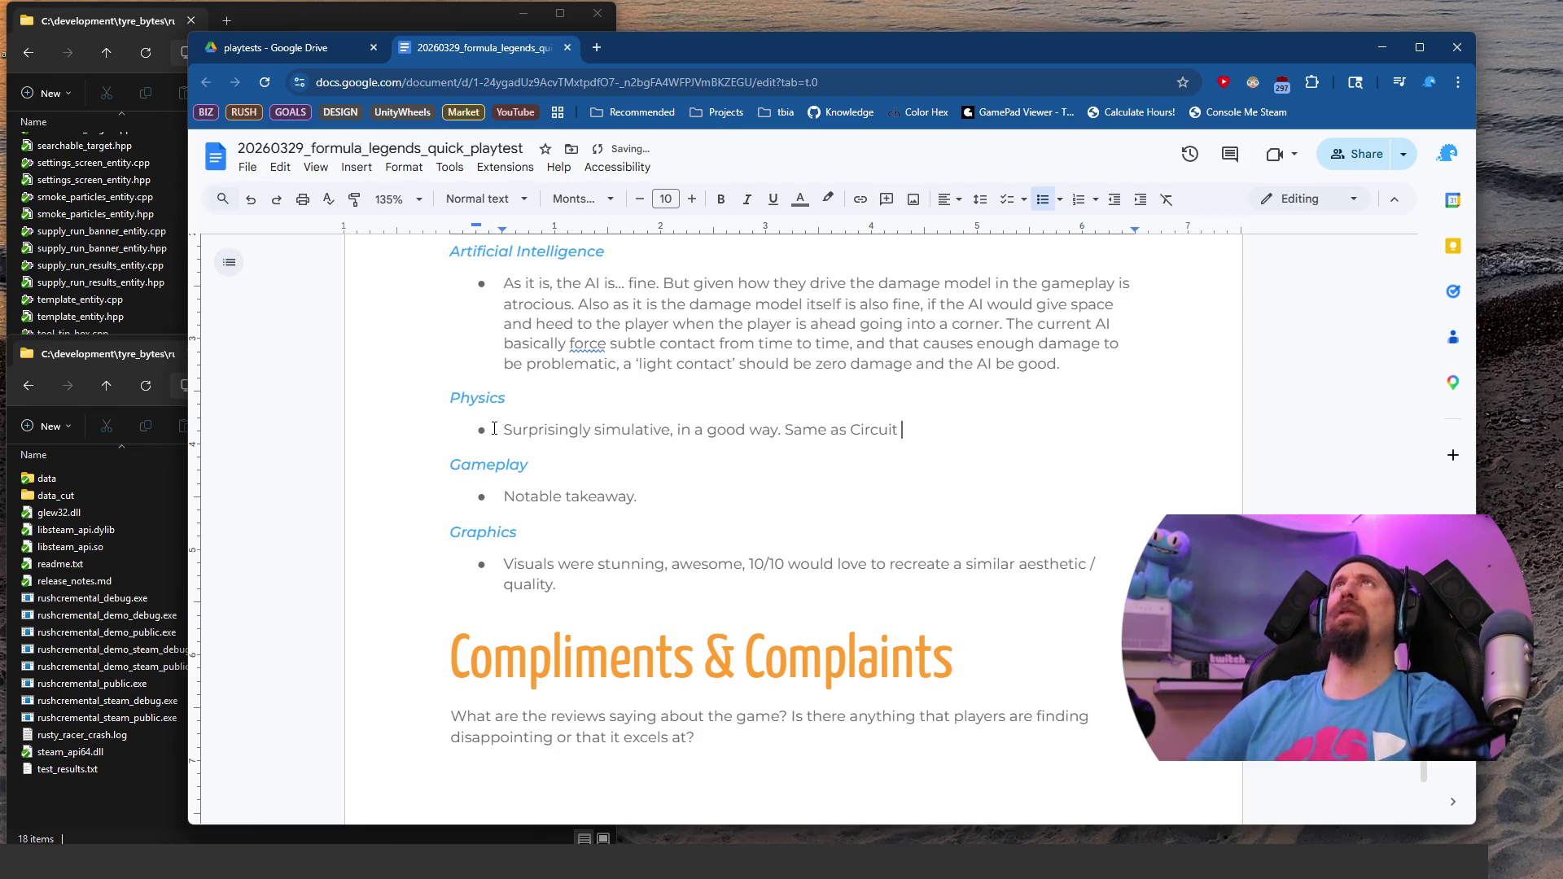
text(Superstars, it is an arcade feel without)
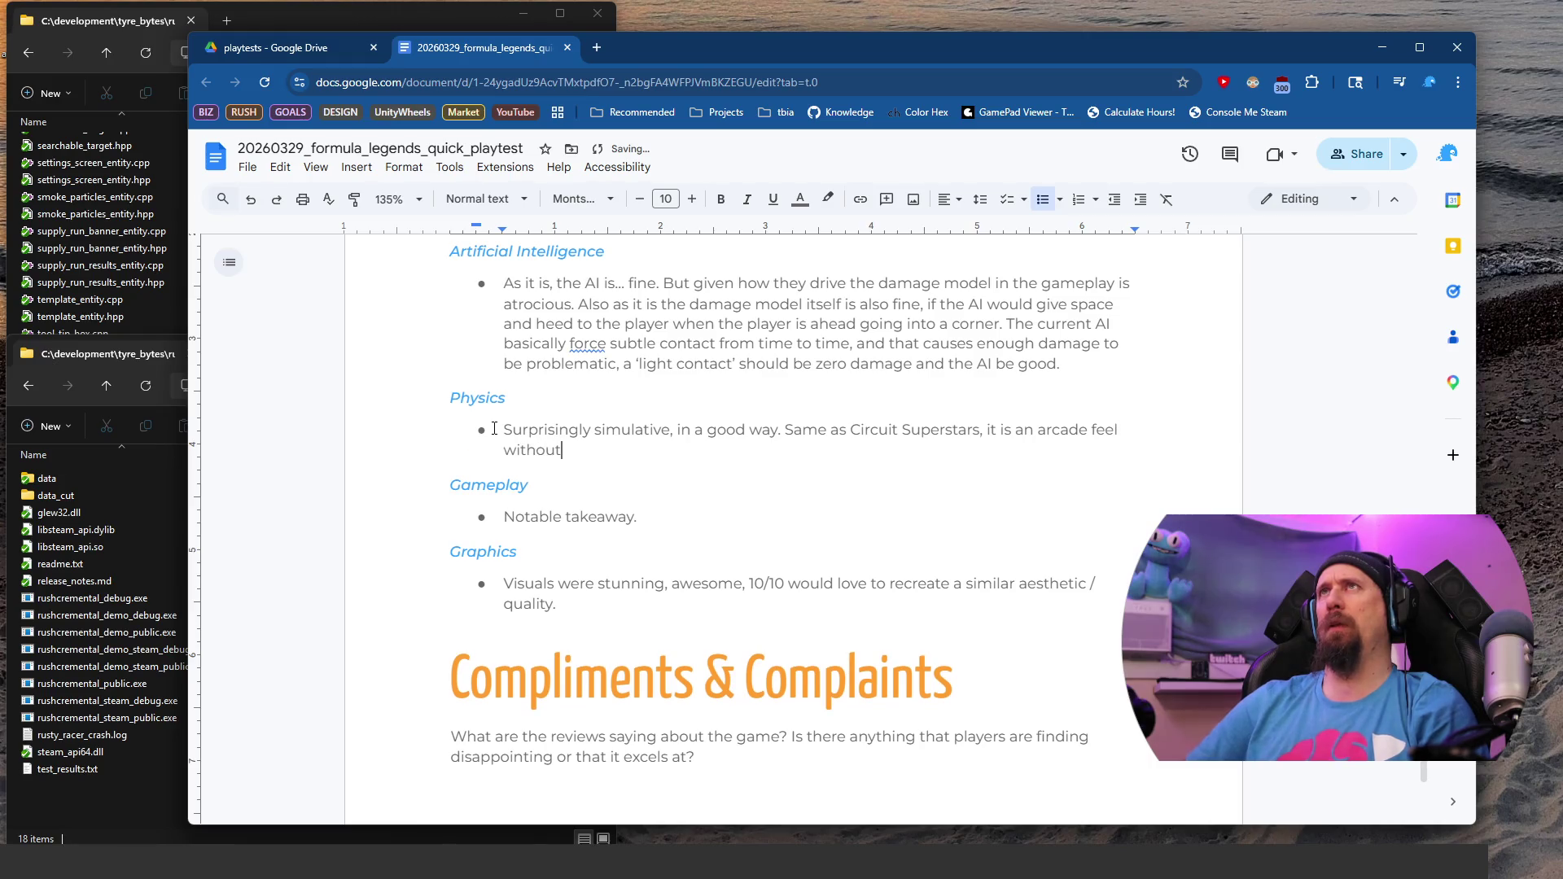
key(ctrl+BackSpace)
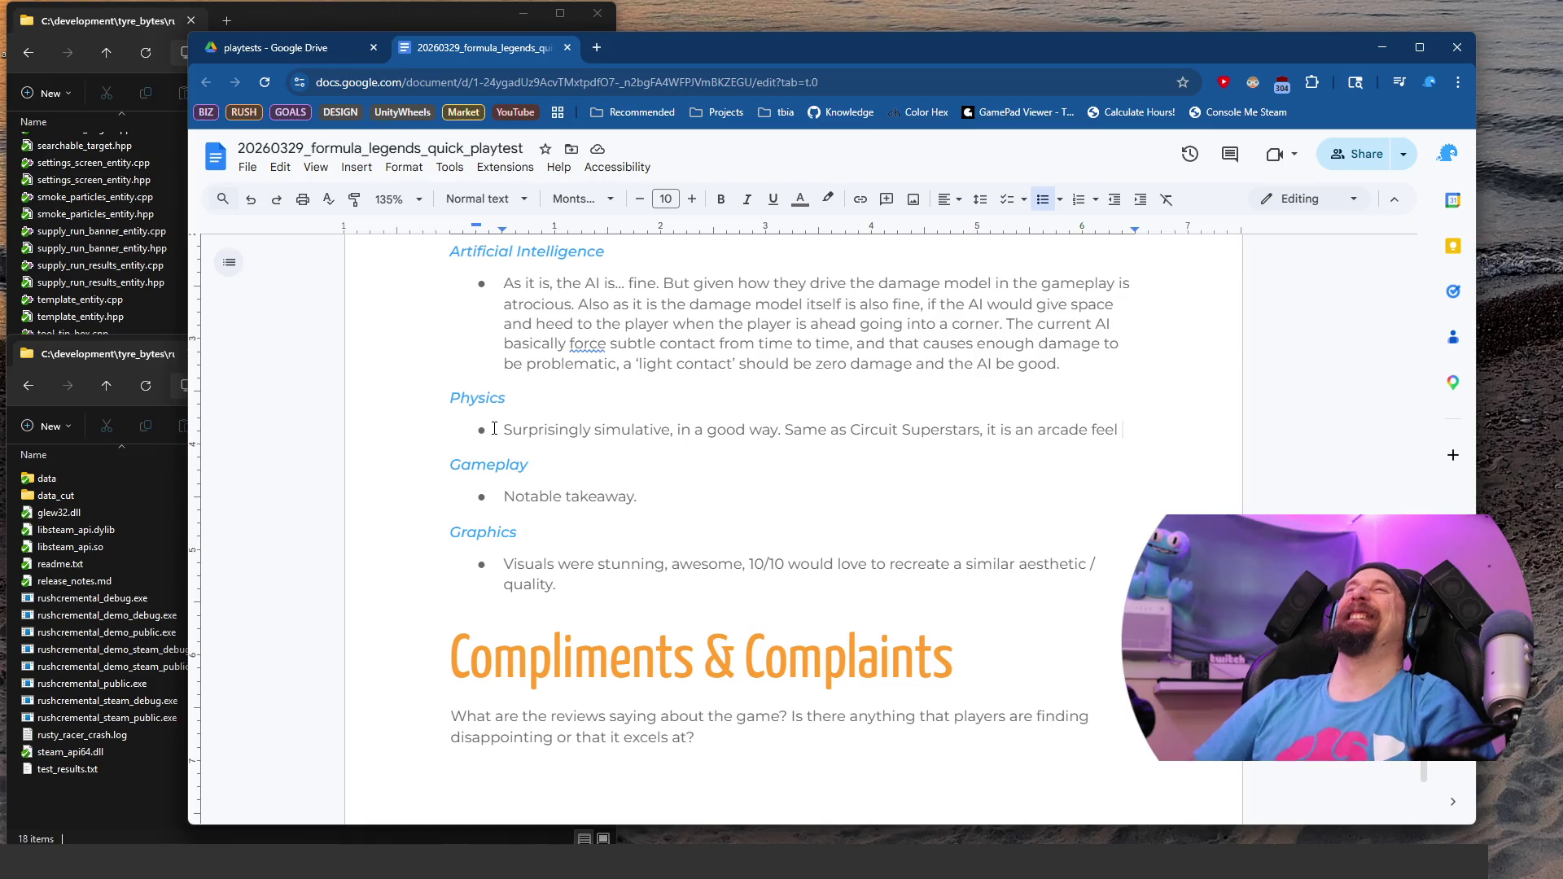
triple_click(494, 429)
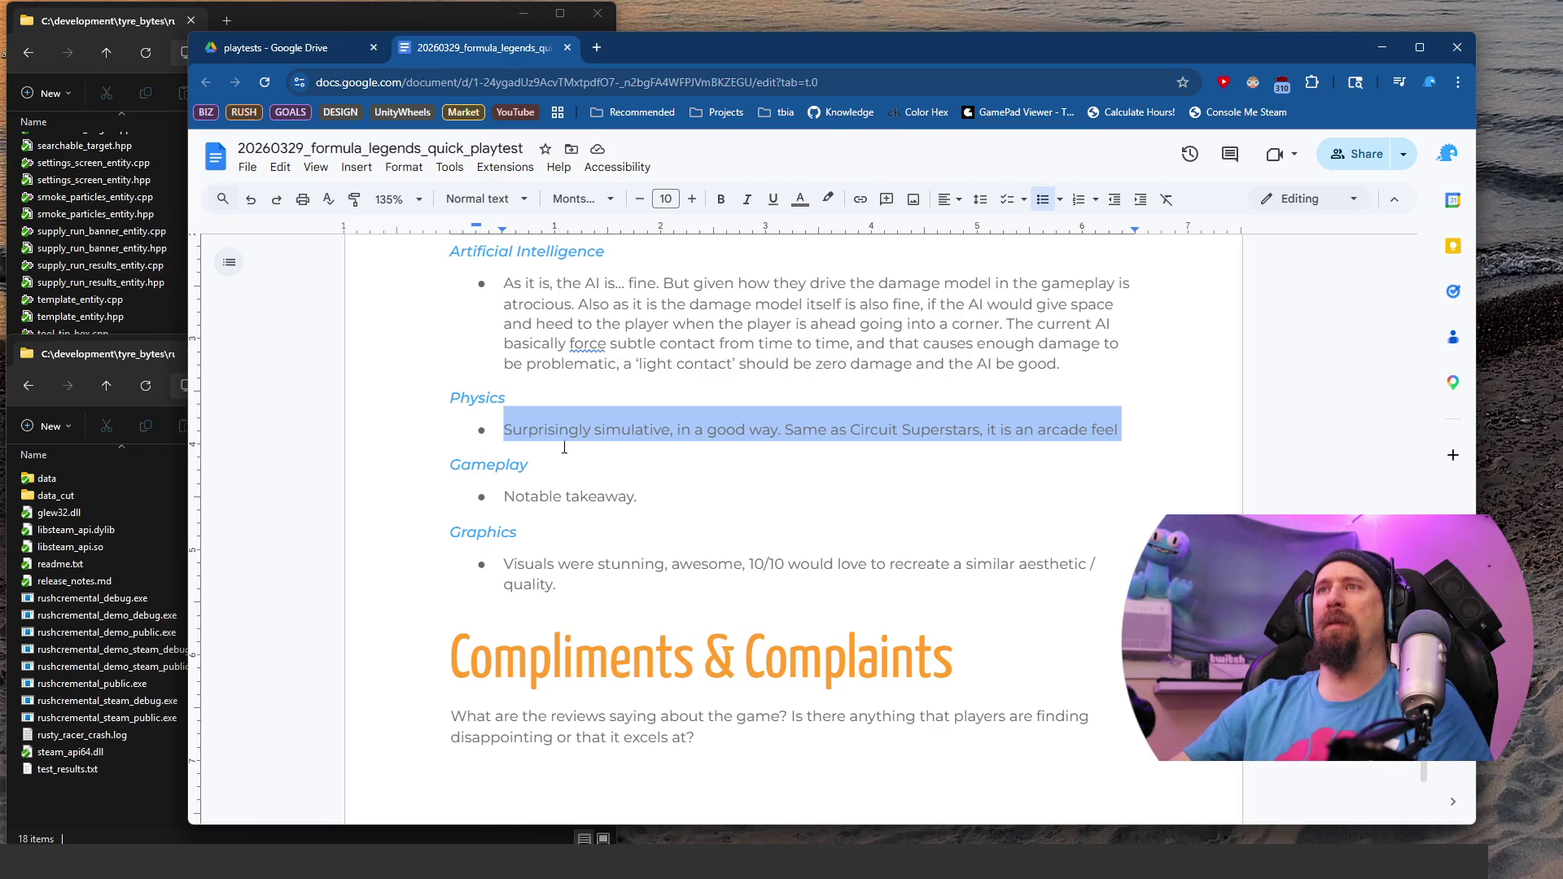
Step: Append 'with a bit of extra depth.' to the Physics note and start a new bullet below it
click(538, 428)
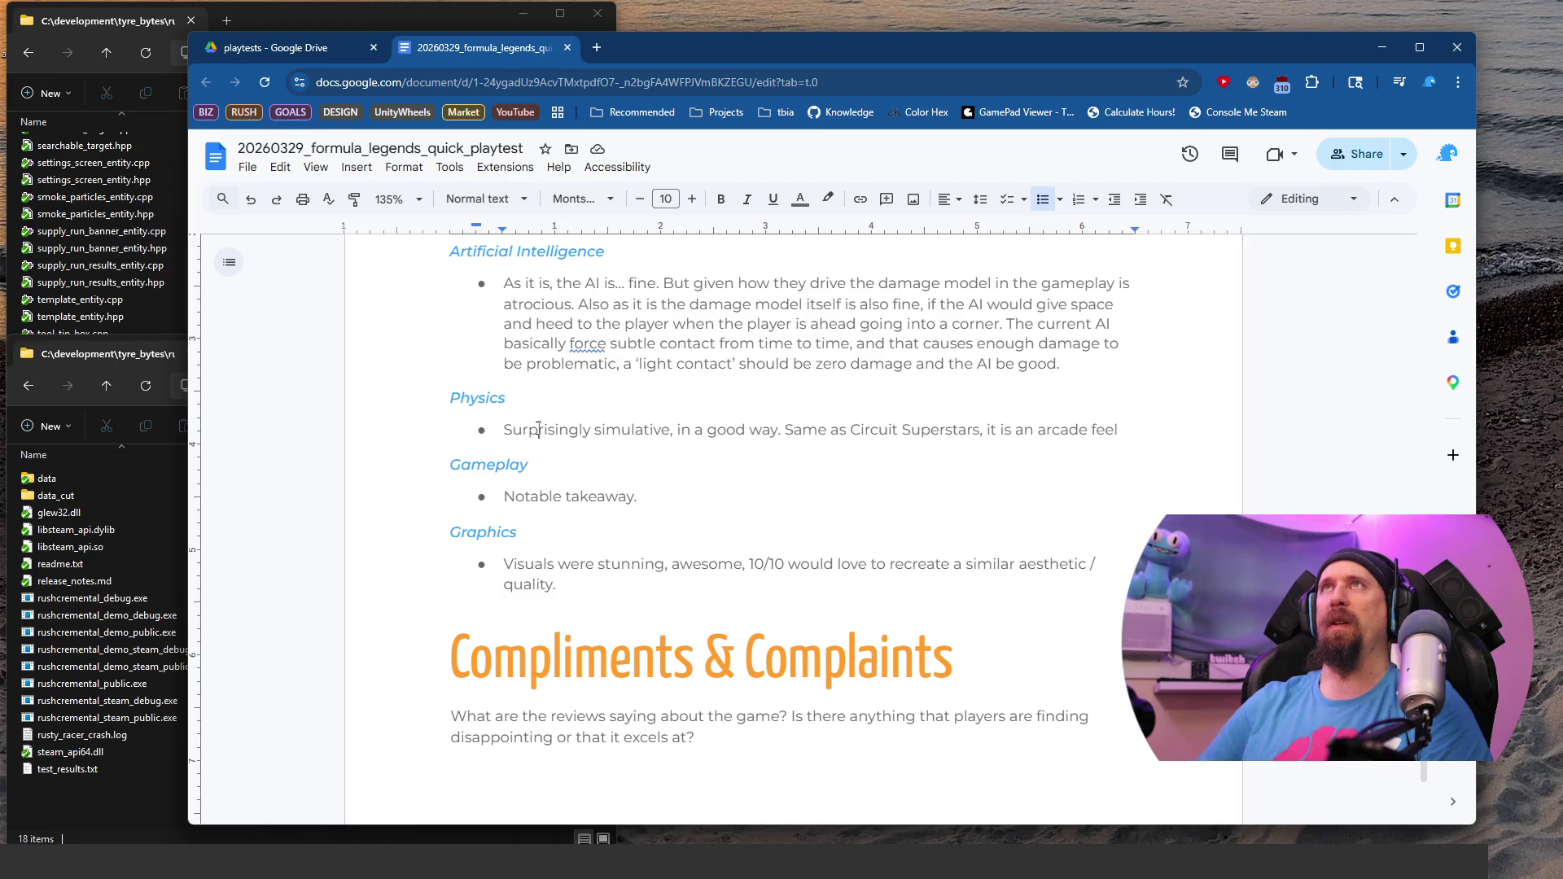
triple_click(538, 429)
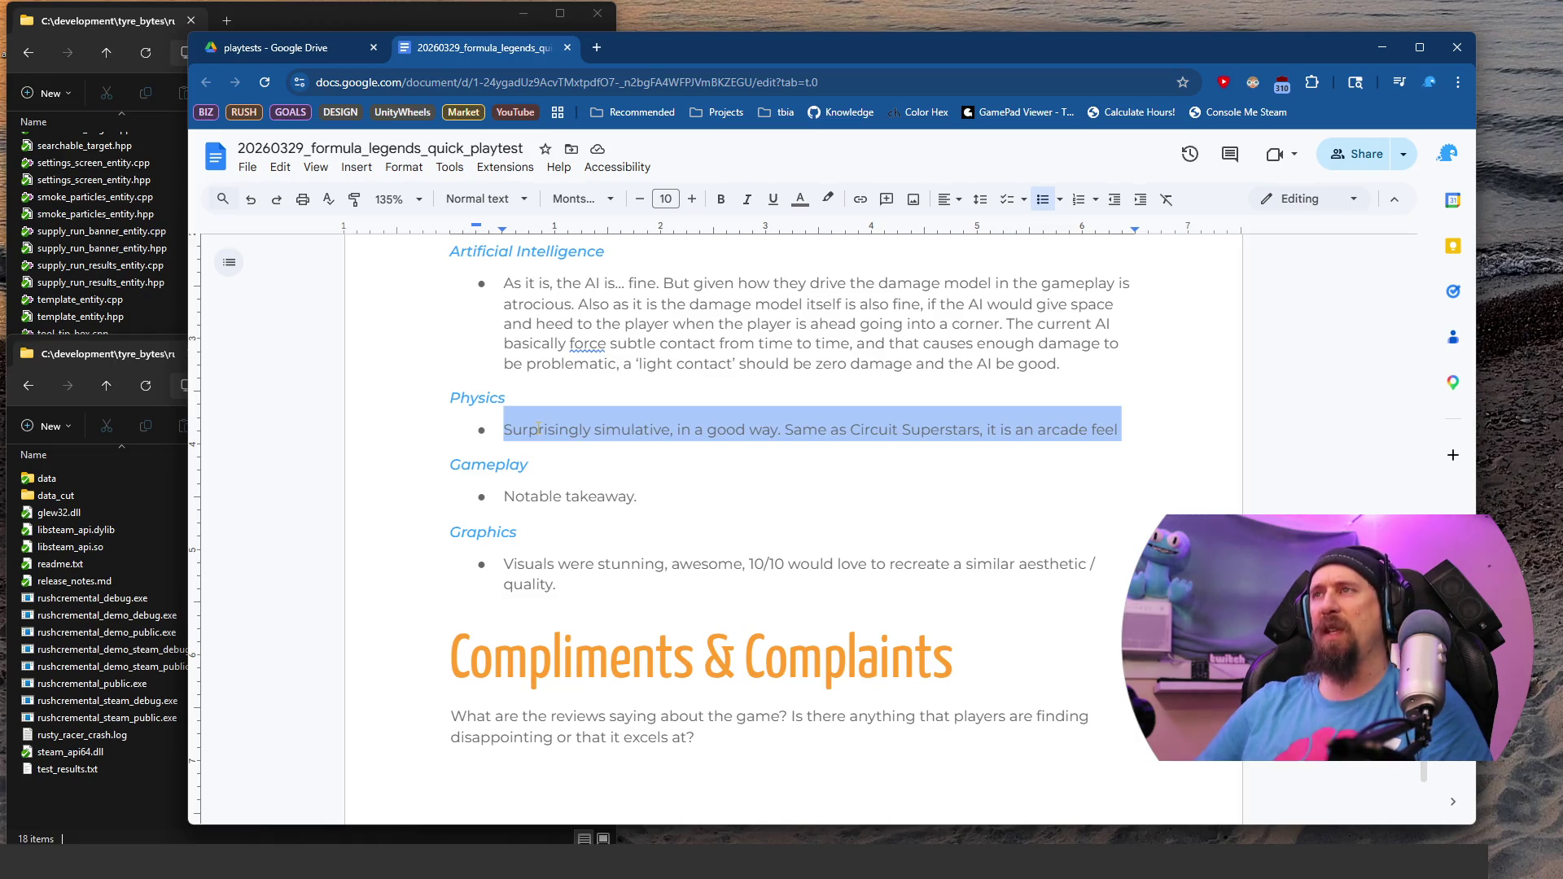
key(Left)
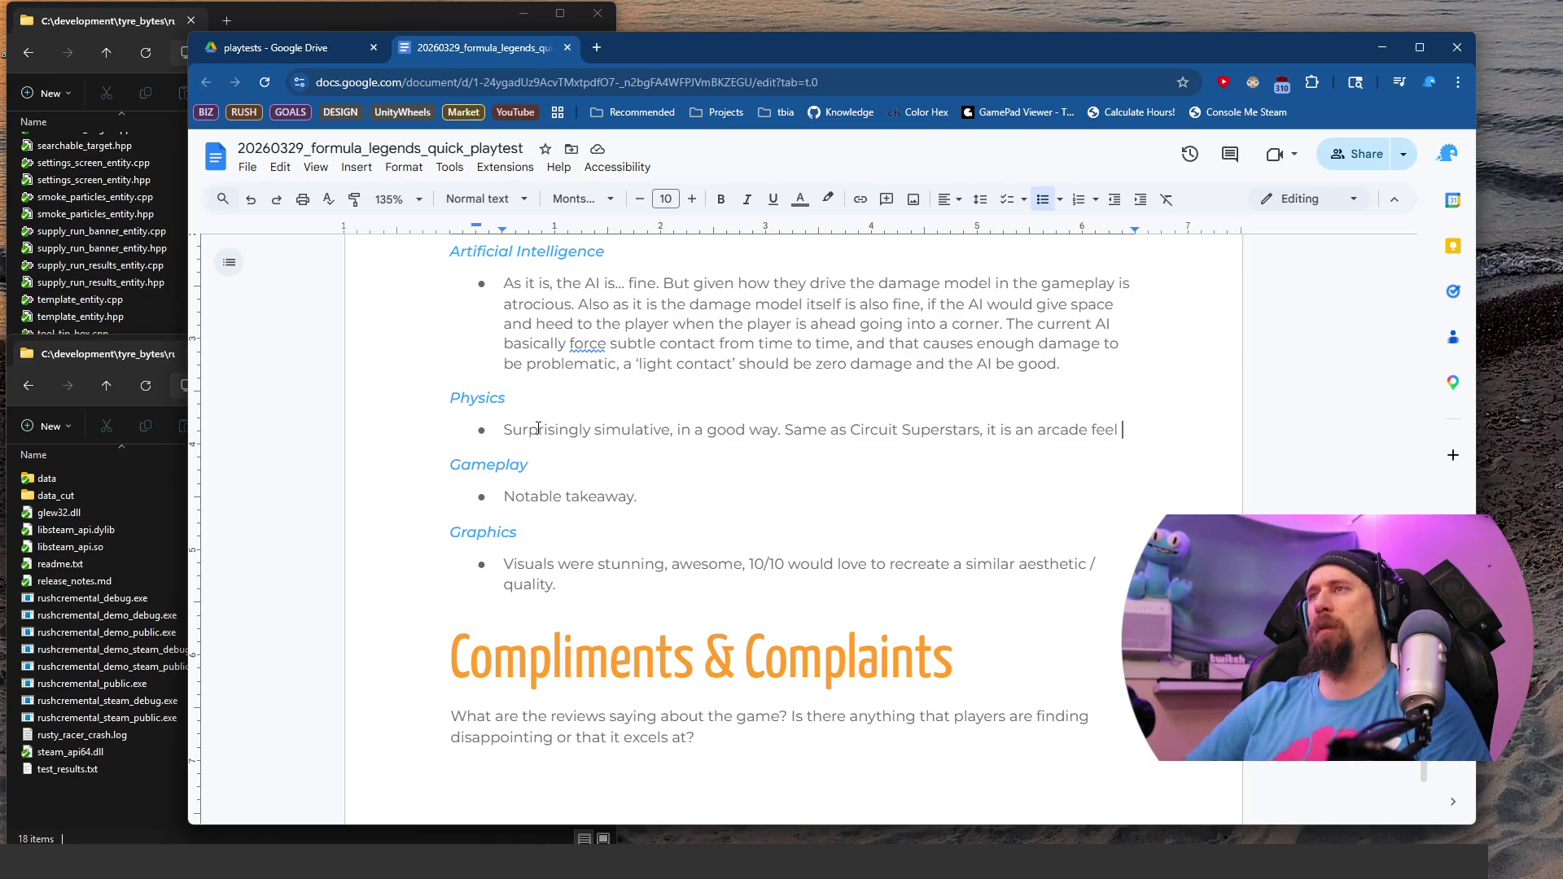
text(with)
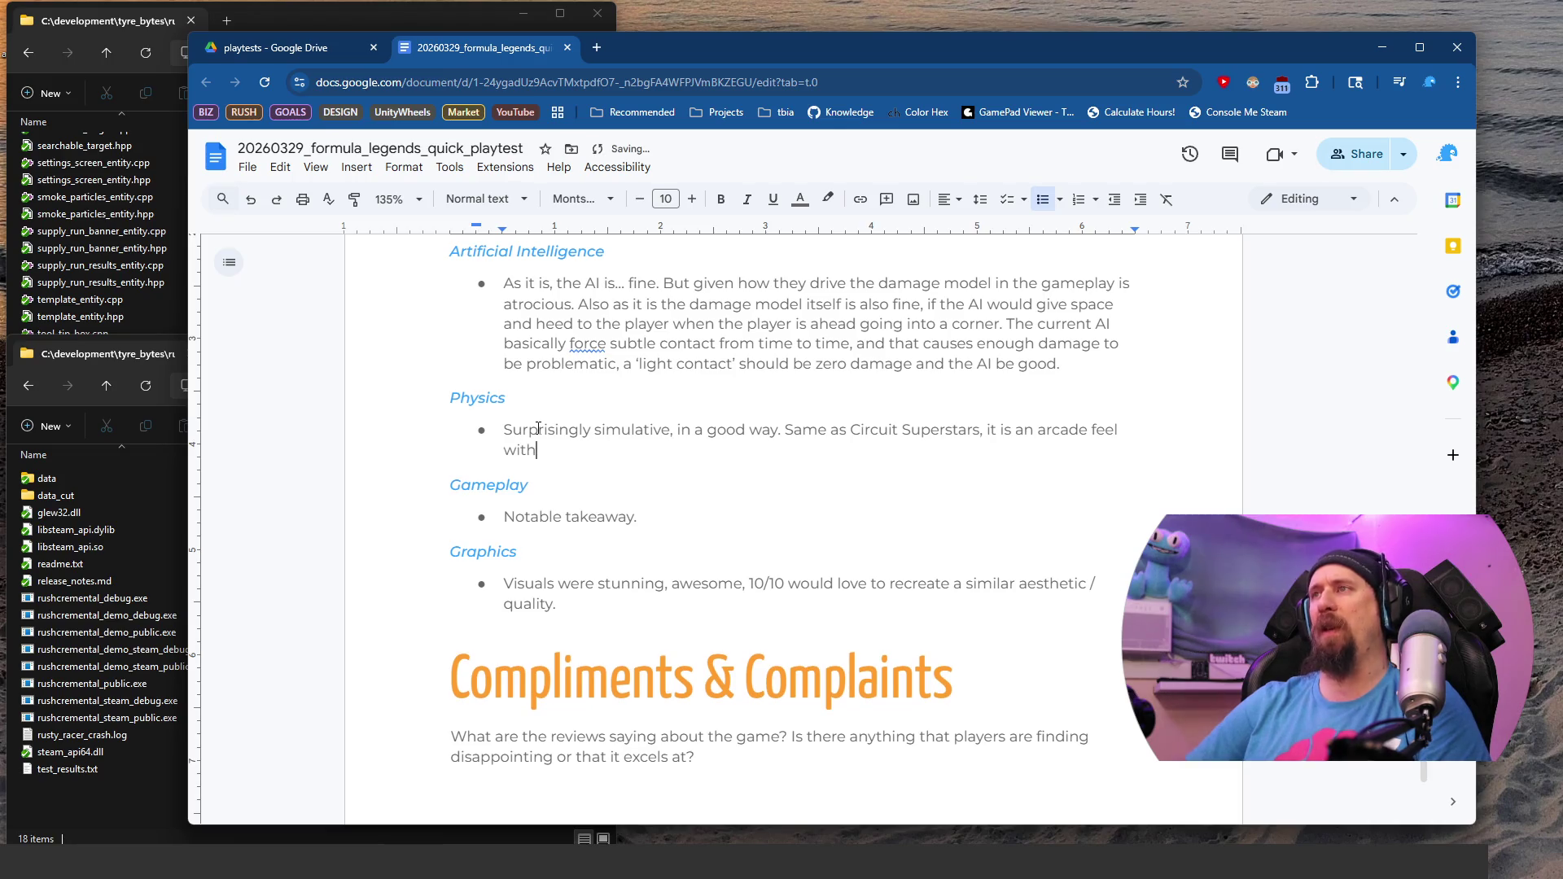
text( a bit of axtra depth)
key(BackSpace)
text(.)
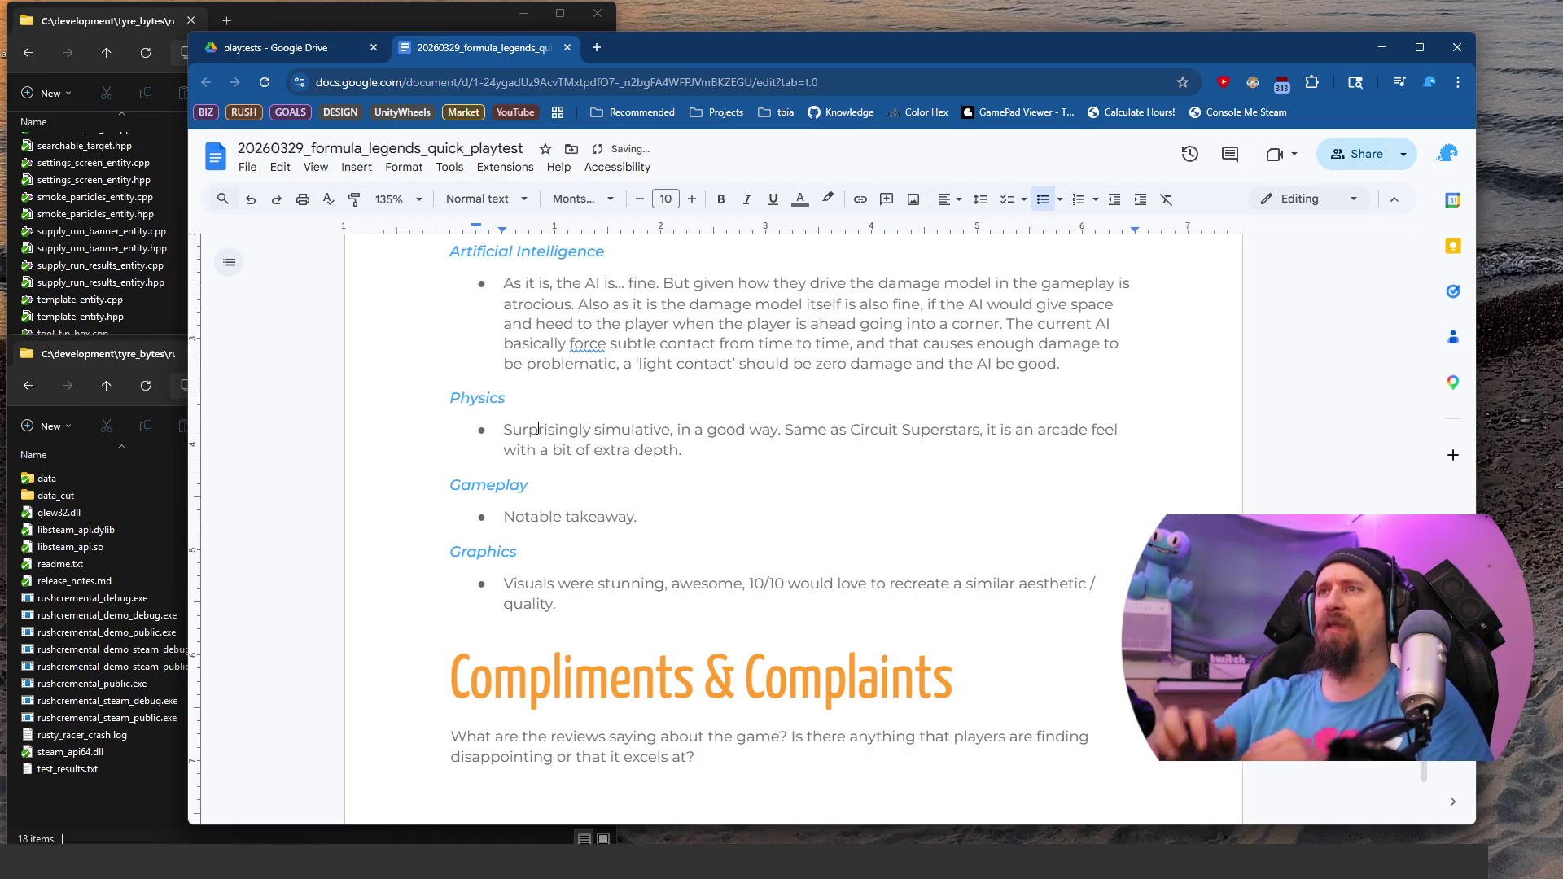
key(Return)
text(The )
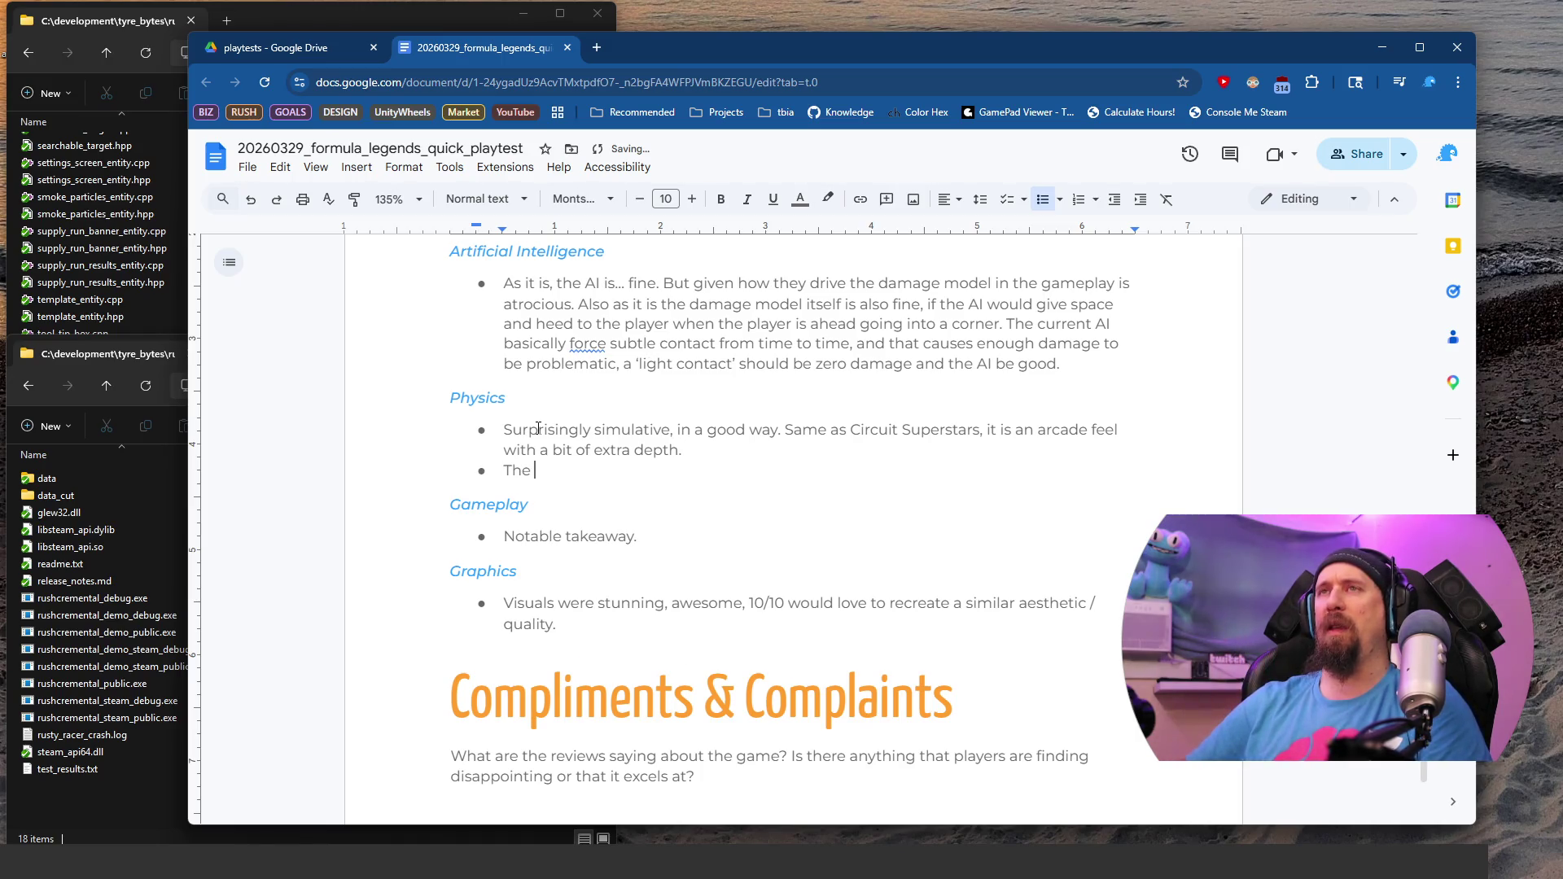
text(unc)
Step: Write that locked brakes, understeer and power-on oversteer were fairly well communicated, though sometimes catching the player out
key(BackSpace)
key(BackSpace)
key(BackSpace)
text(locked brakes / understeer is)
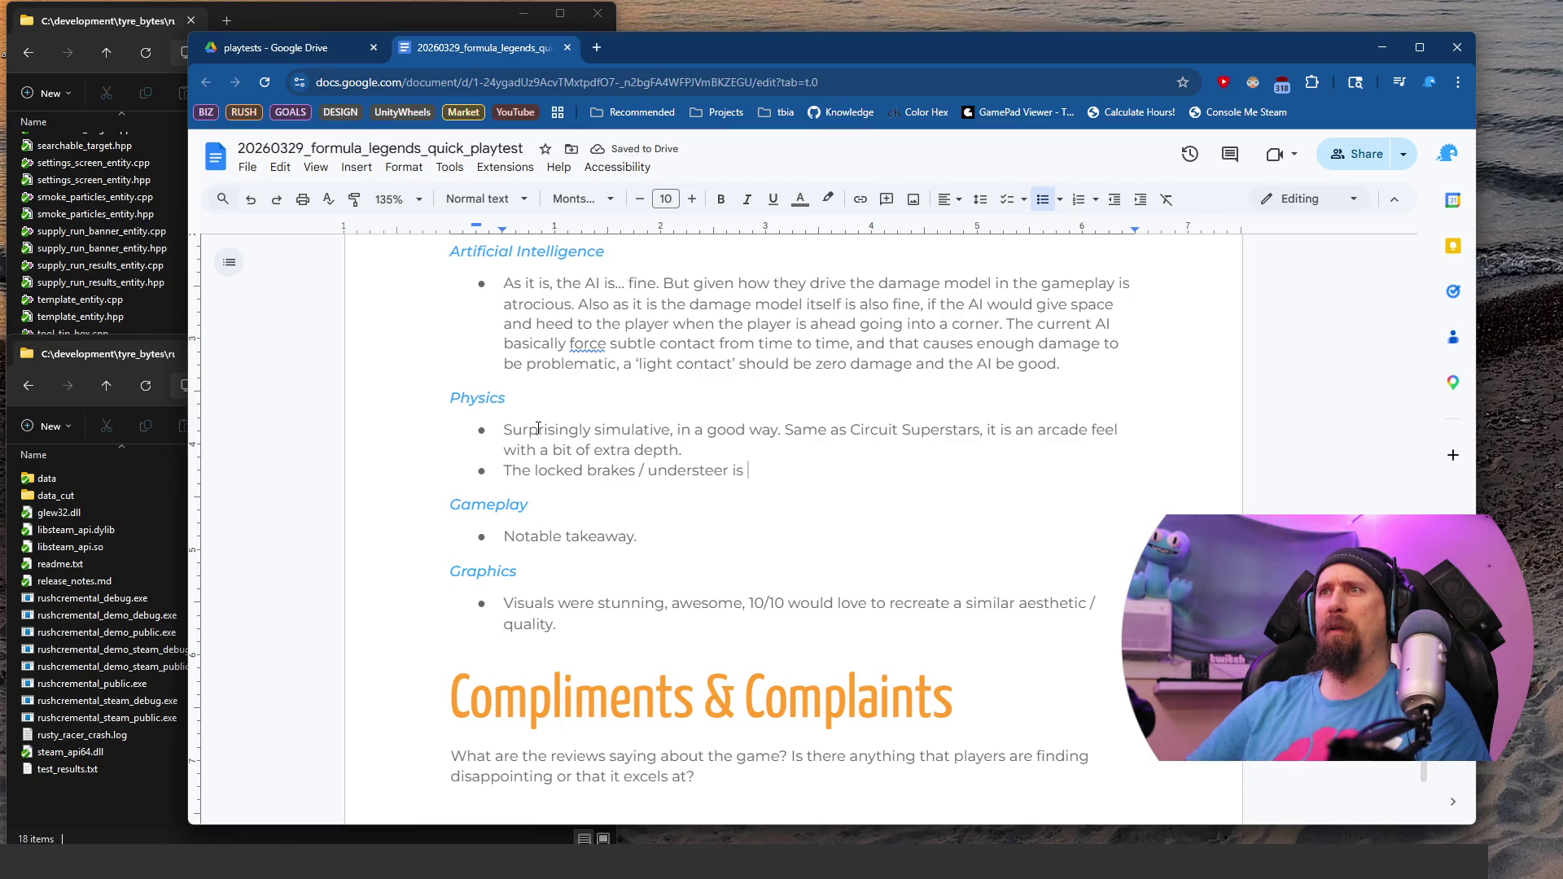
key(BackSpace)
key(BackSpace)
key(BackSpace)
text(, as well )
text(was)
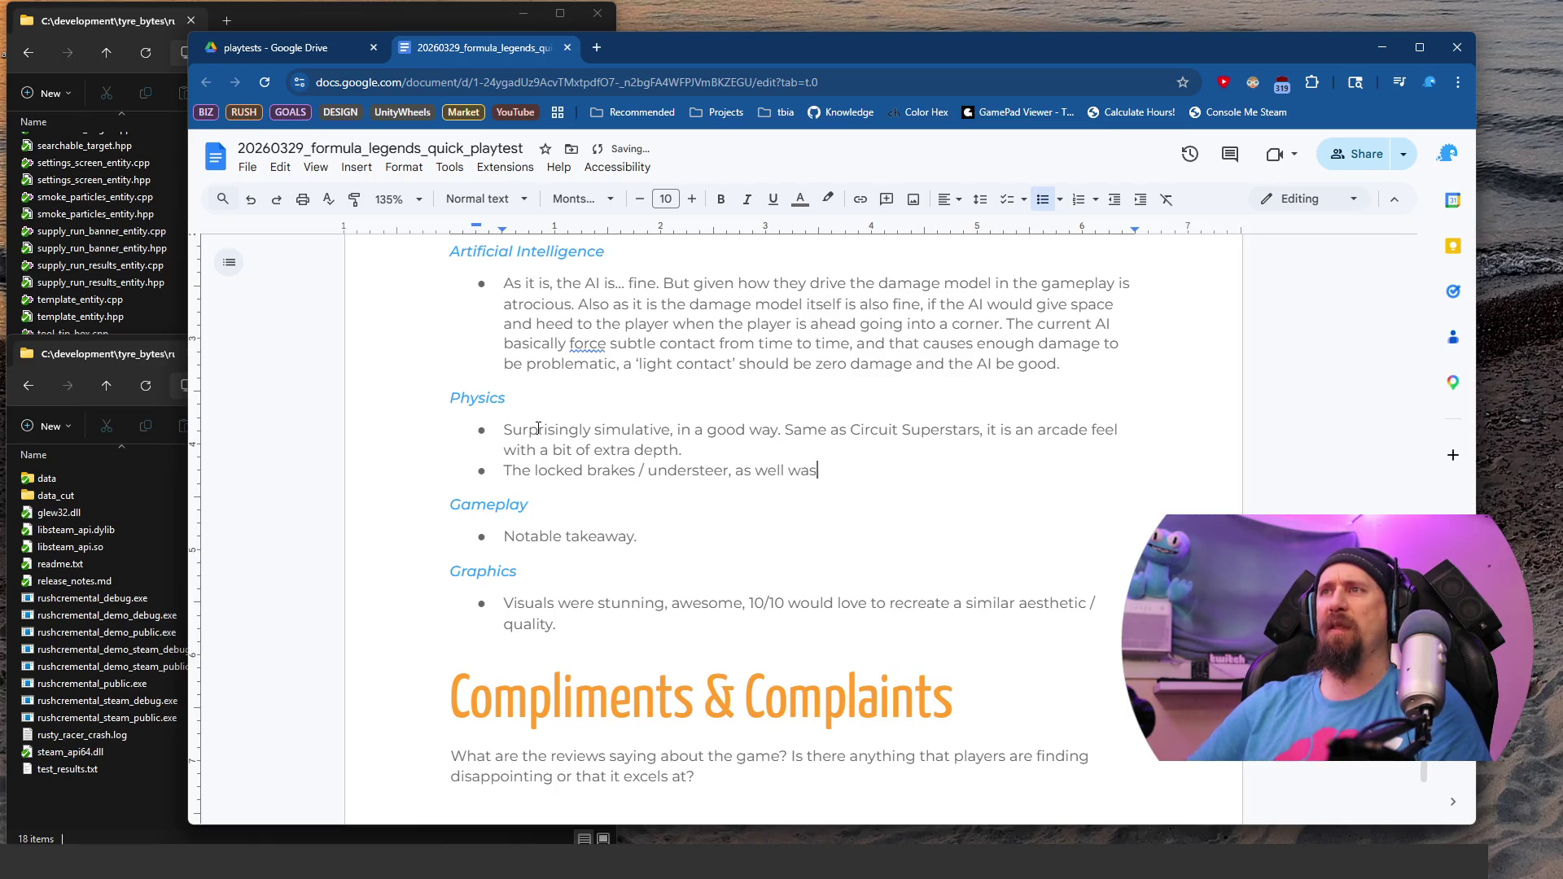
key(BackSpace)
key(BackSpace)
key(BackSpace)
text(as power-on)
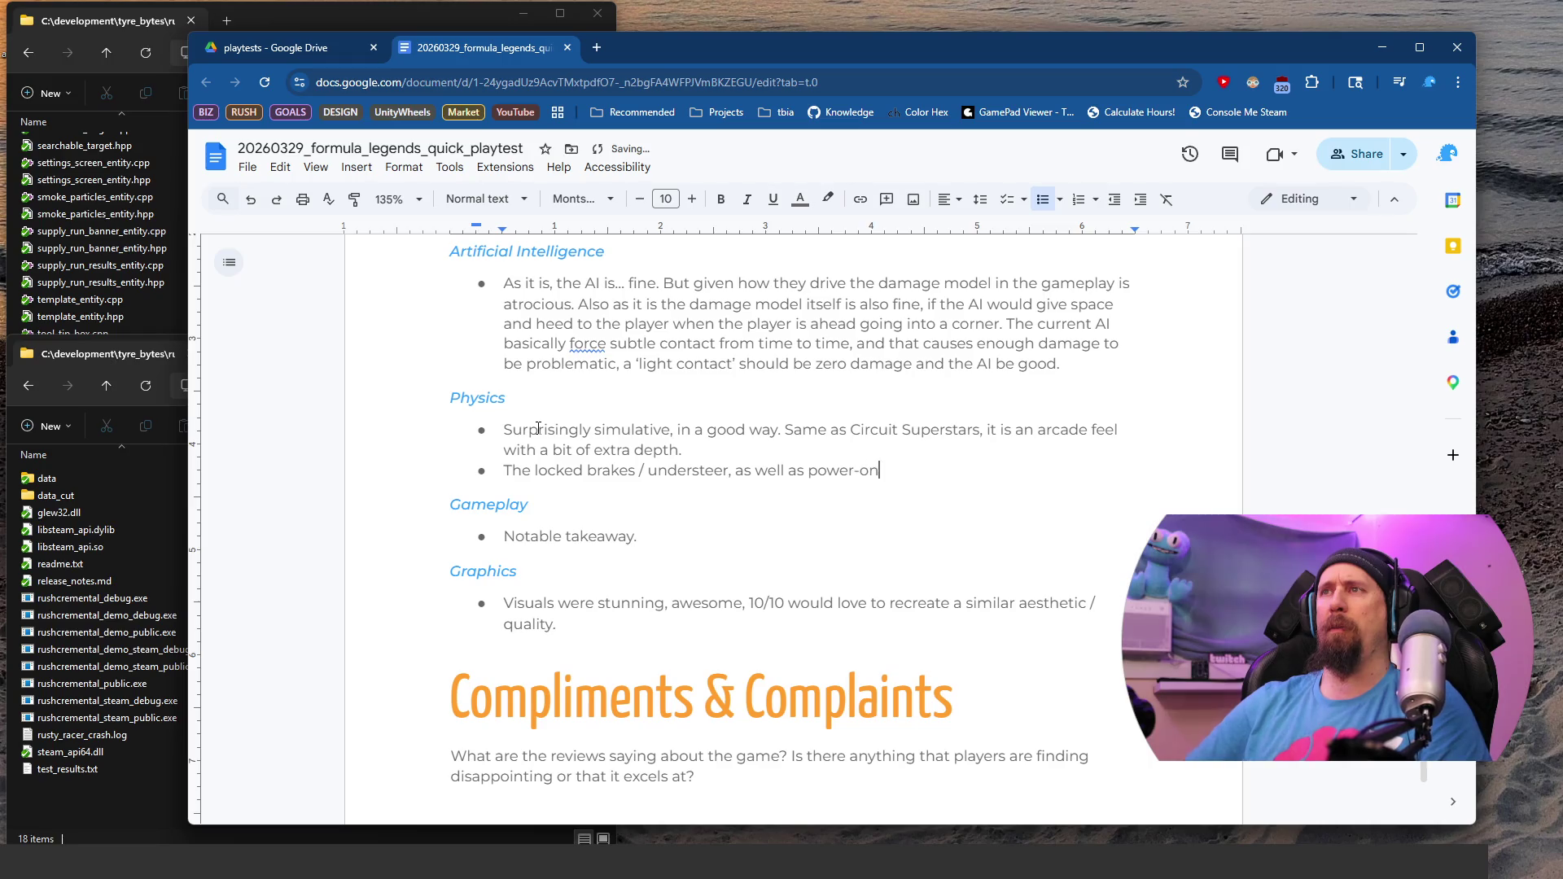
text( overste)
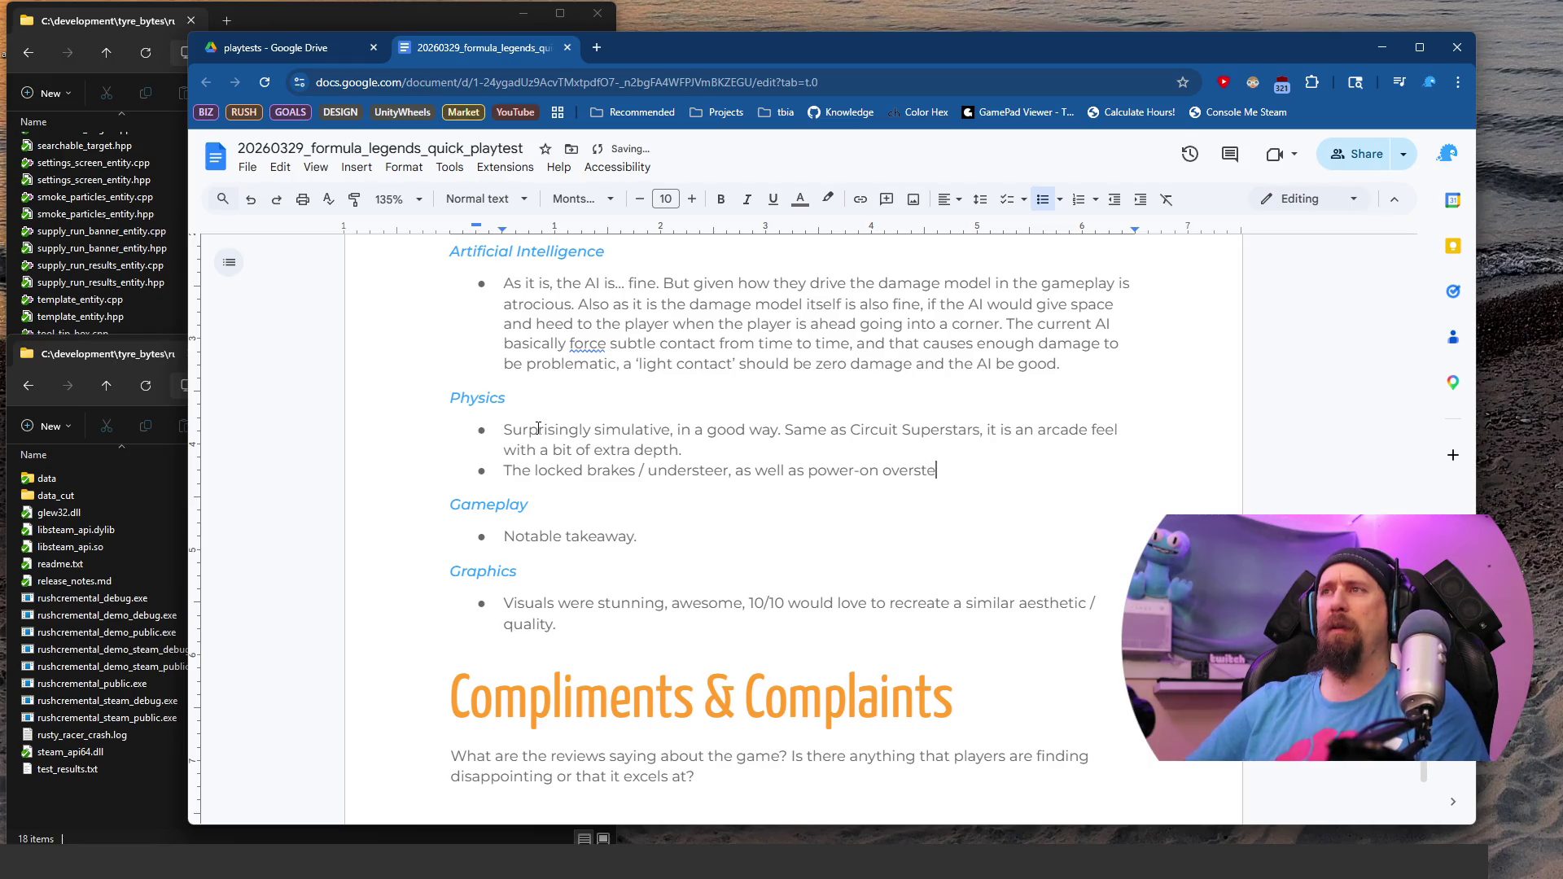
text(er were well com)
key(BackSpace)
key(BackSpace)
key(BackSpace)
text(fai)
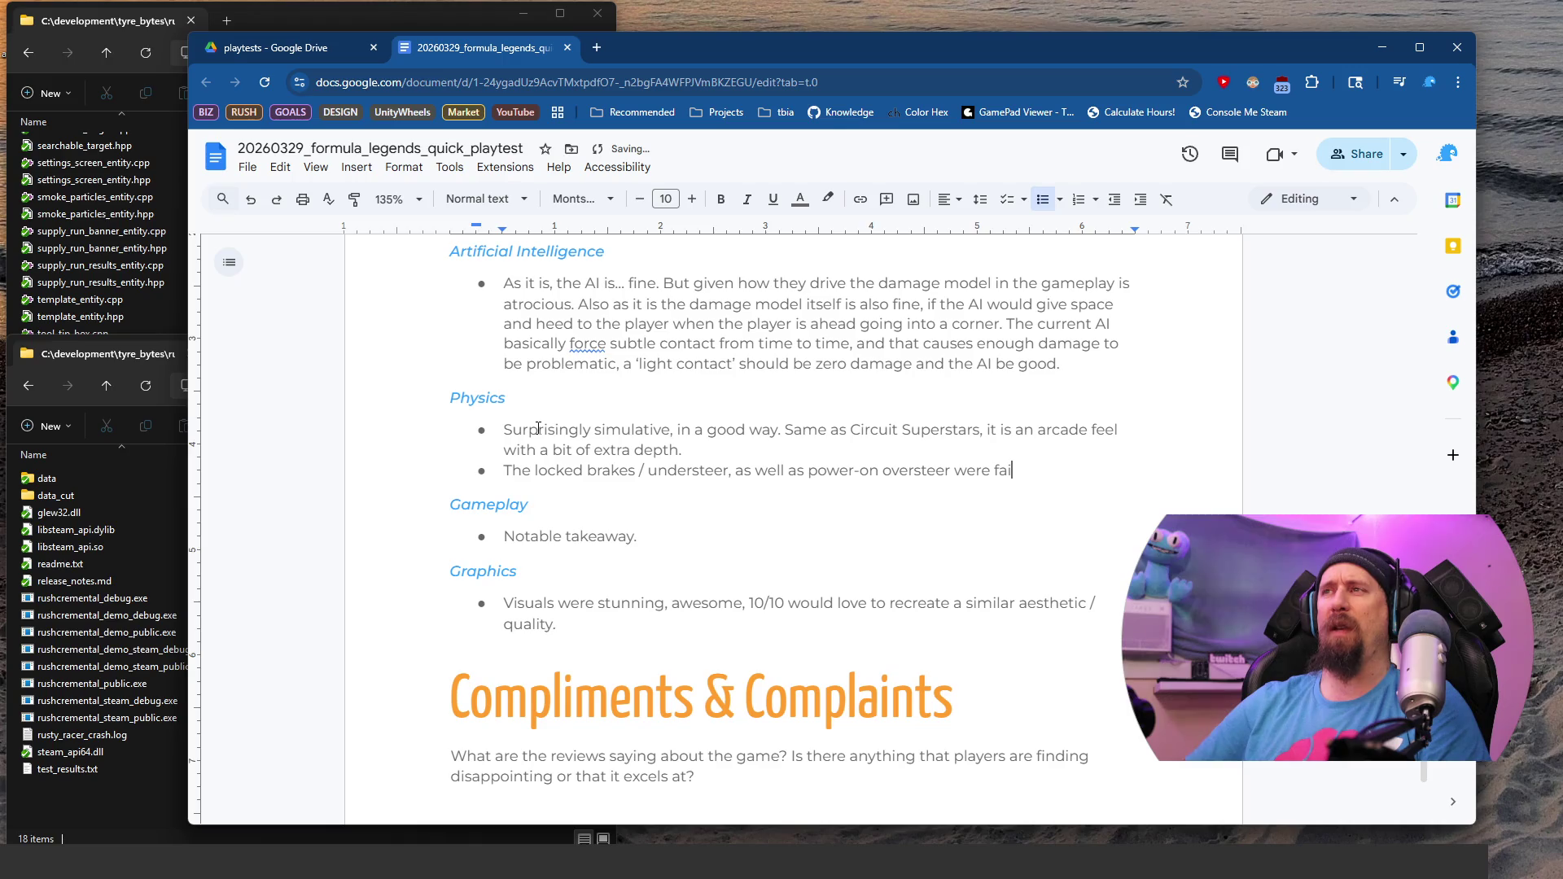
text(rly well commu)
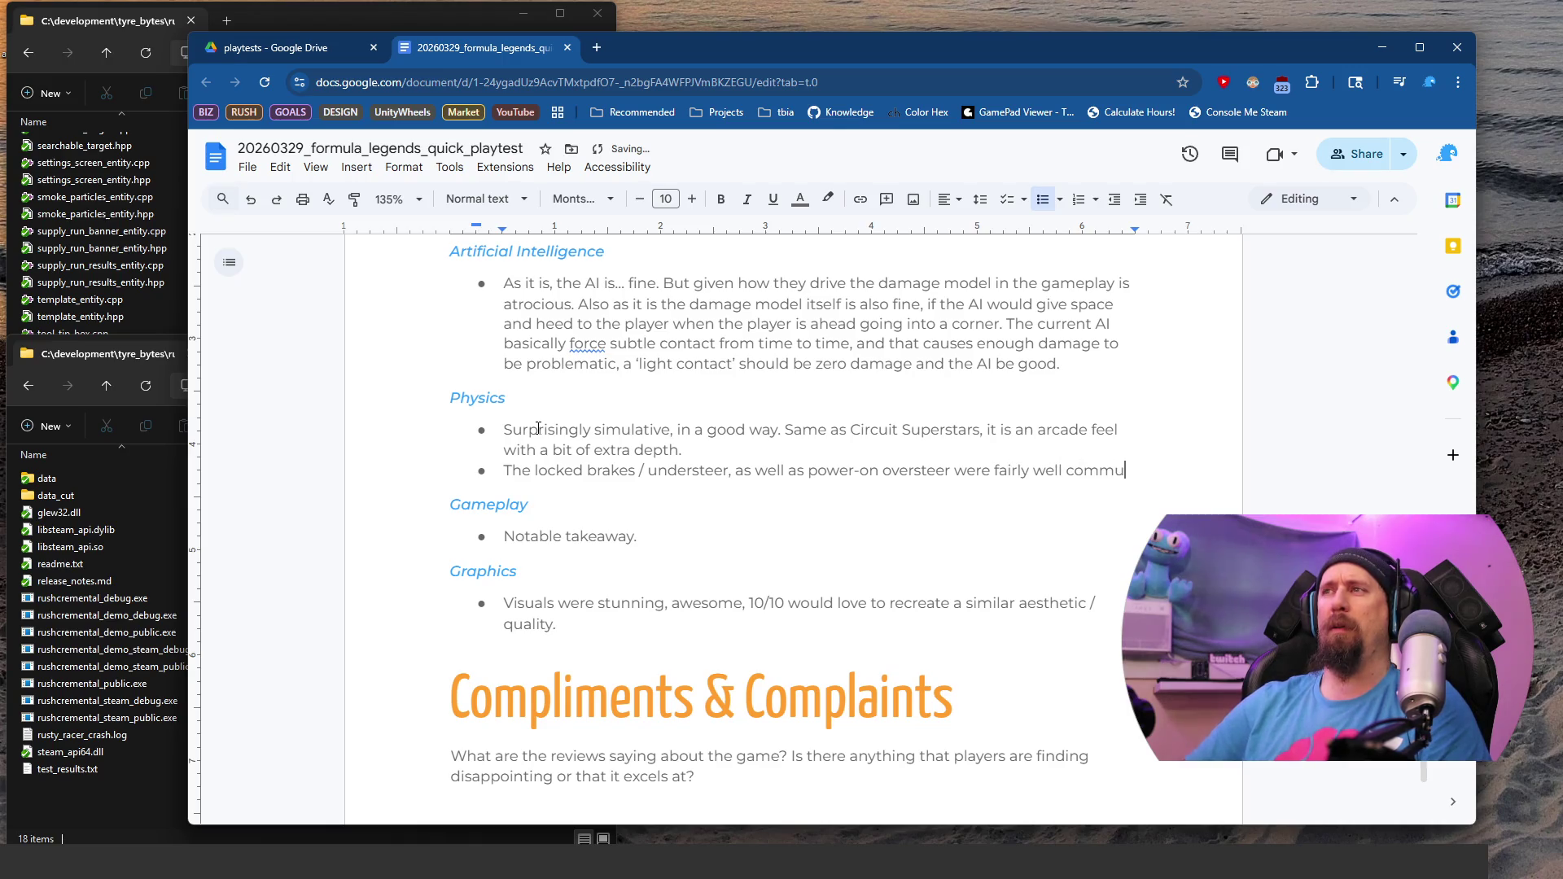
text(nicated. There are fa)
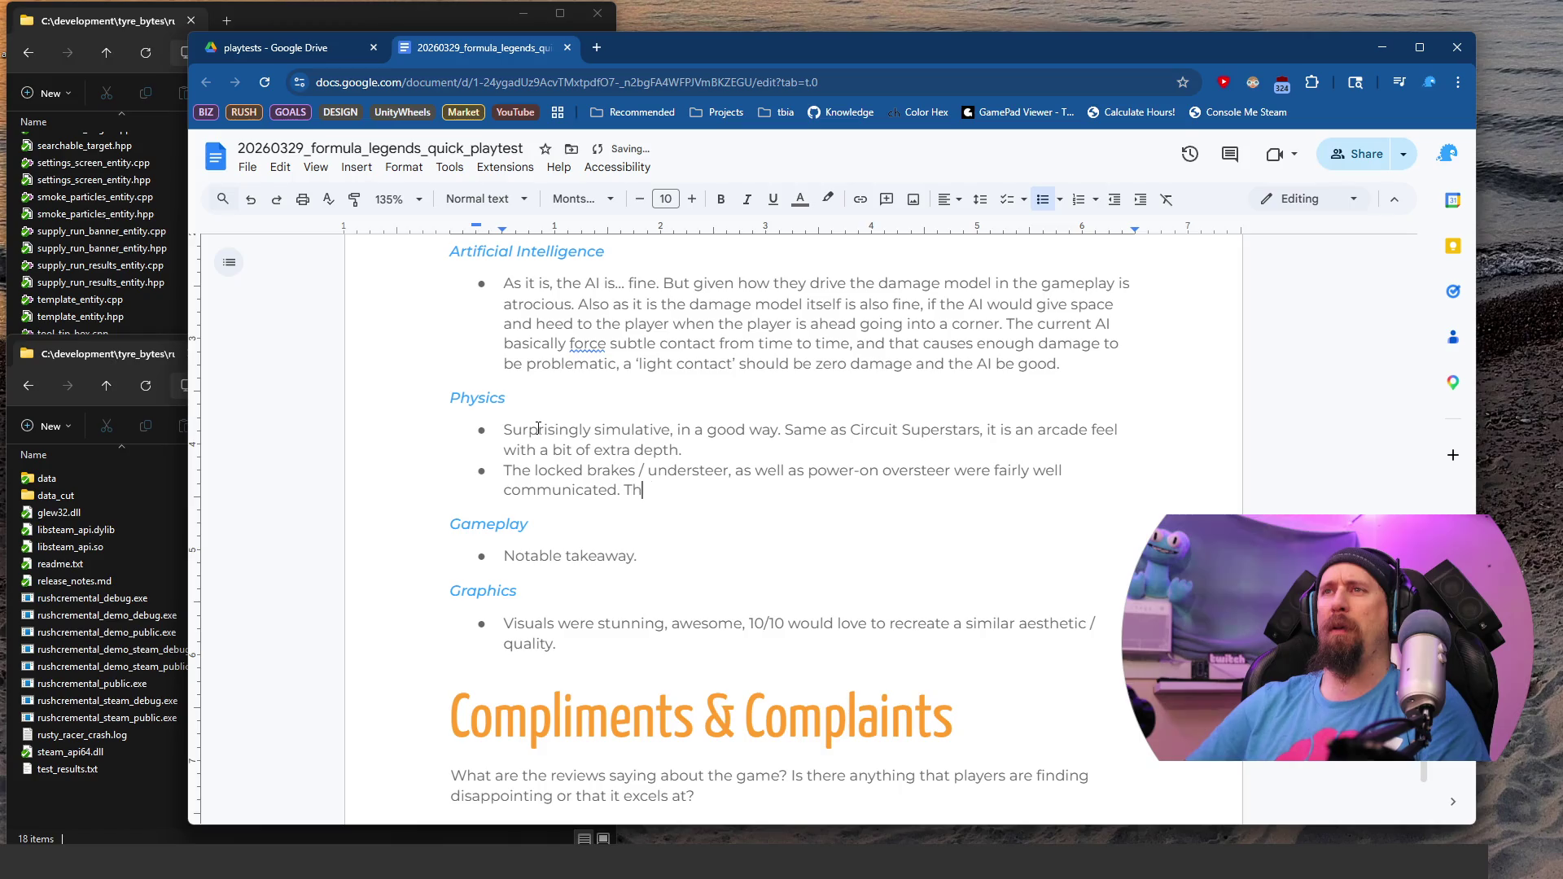
key(BackSpace)
key(BackSpace)
text(a )
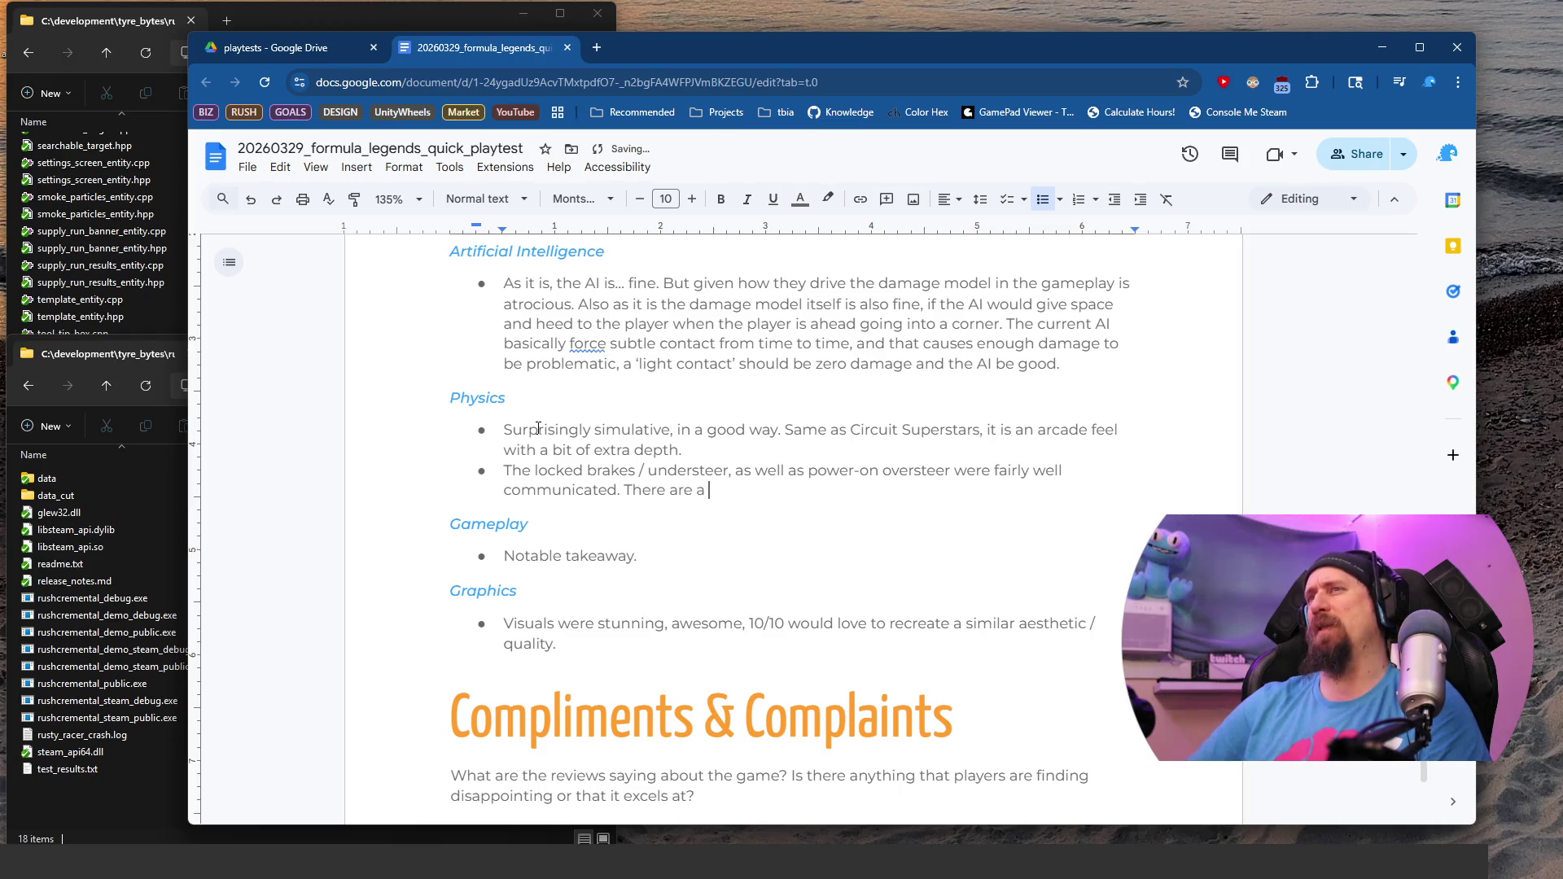
text(few times I get caugh)
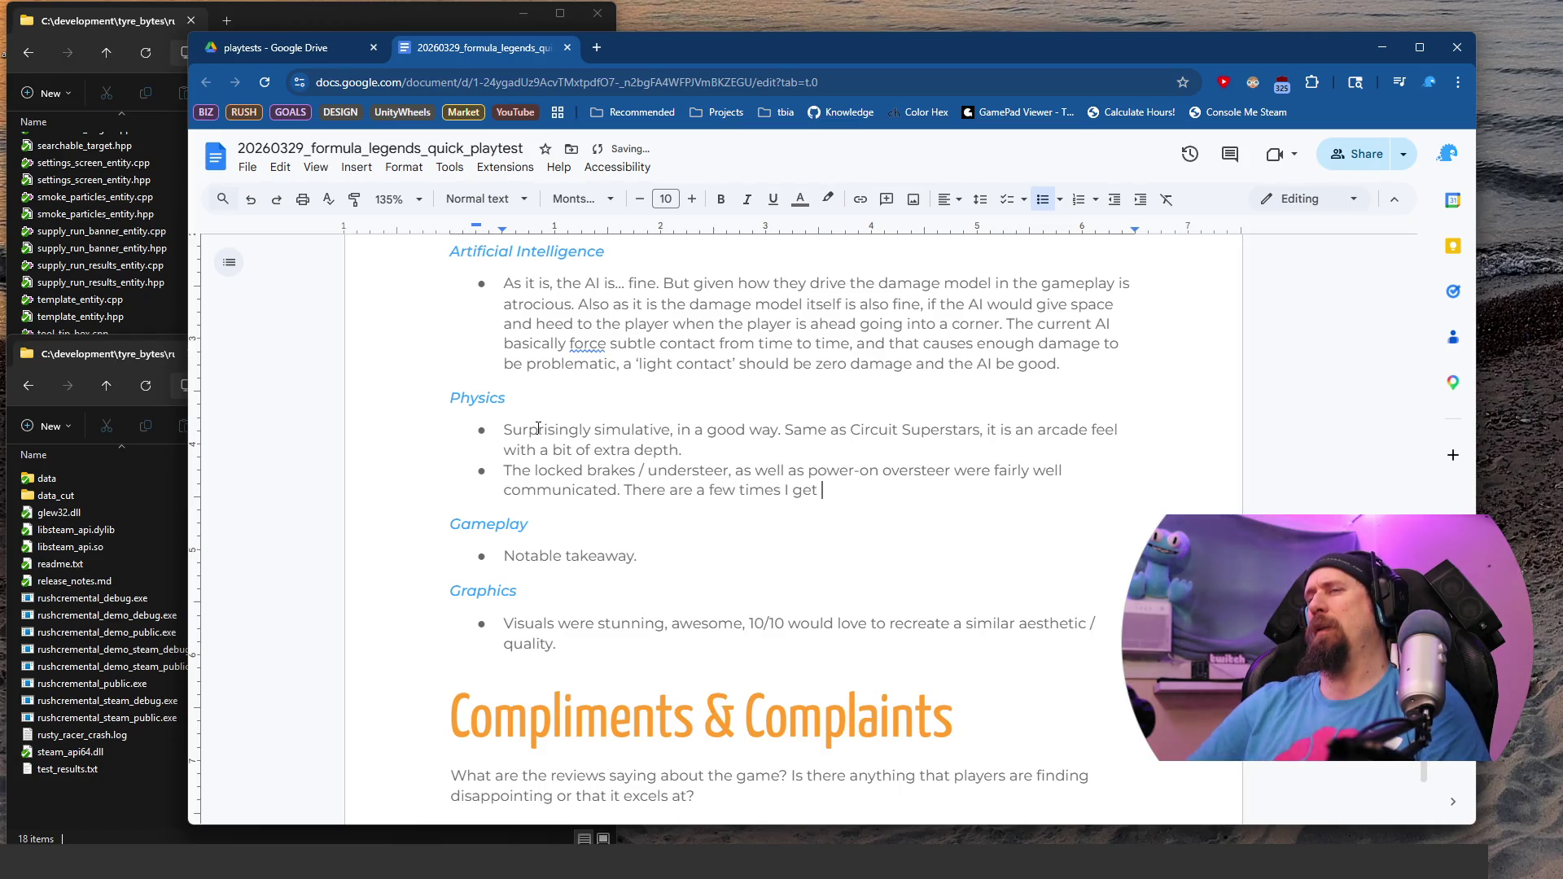
key(BackSpace)
key(BackSpace)
key(BackSpace)
text(aught)
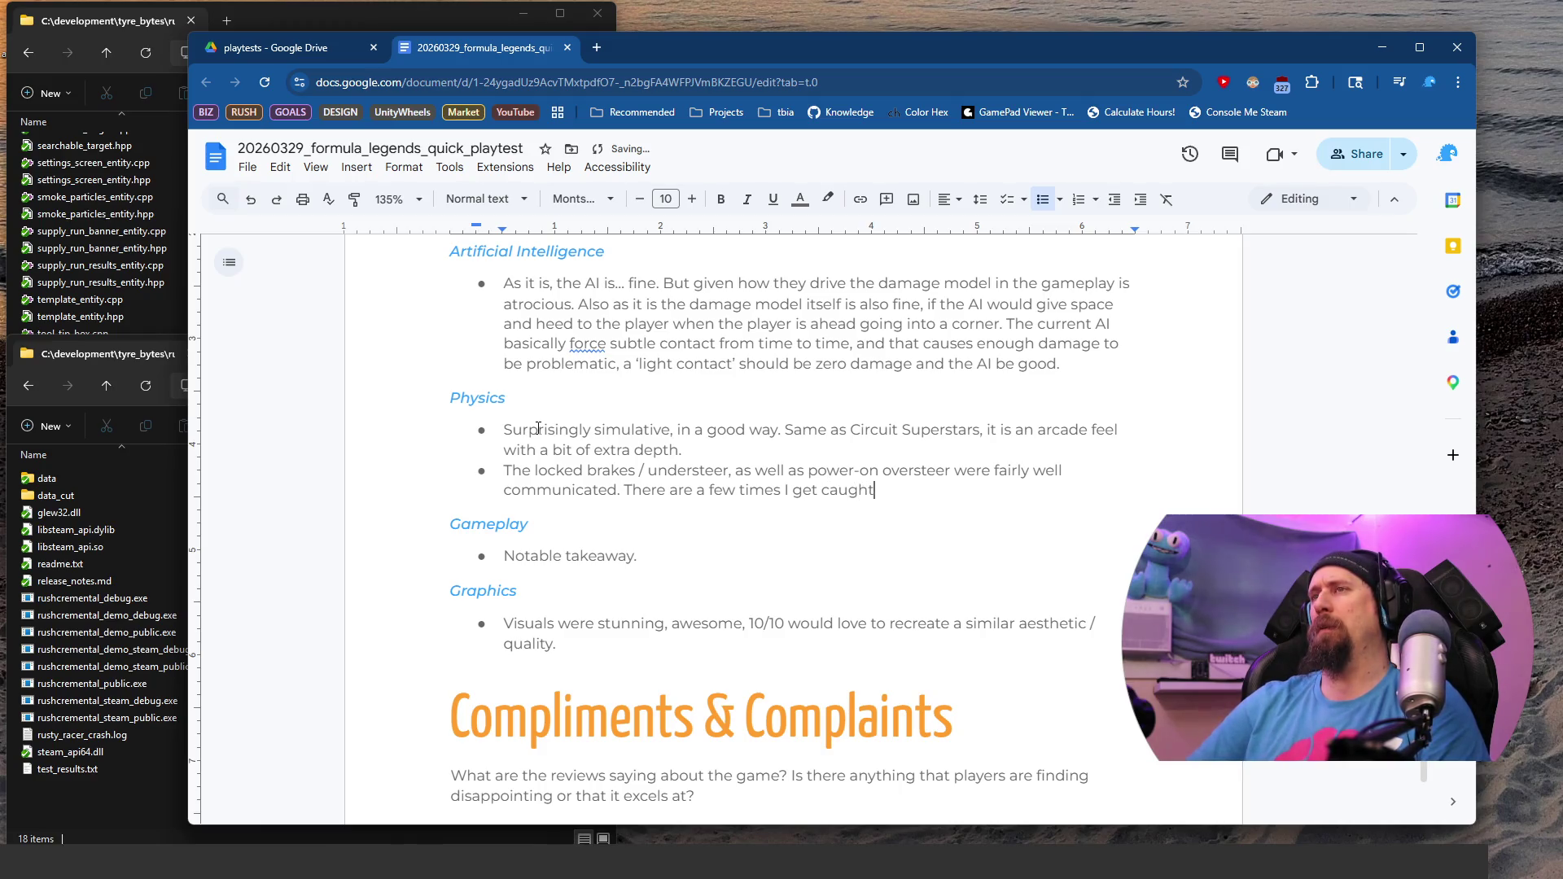
text( out, but it was)
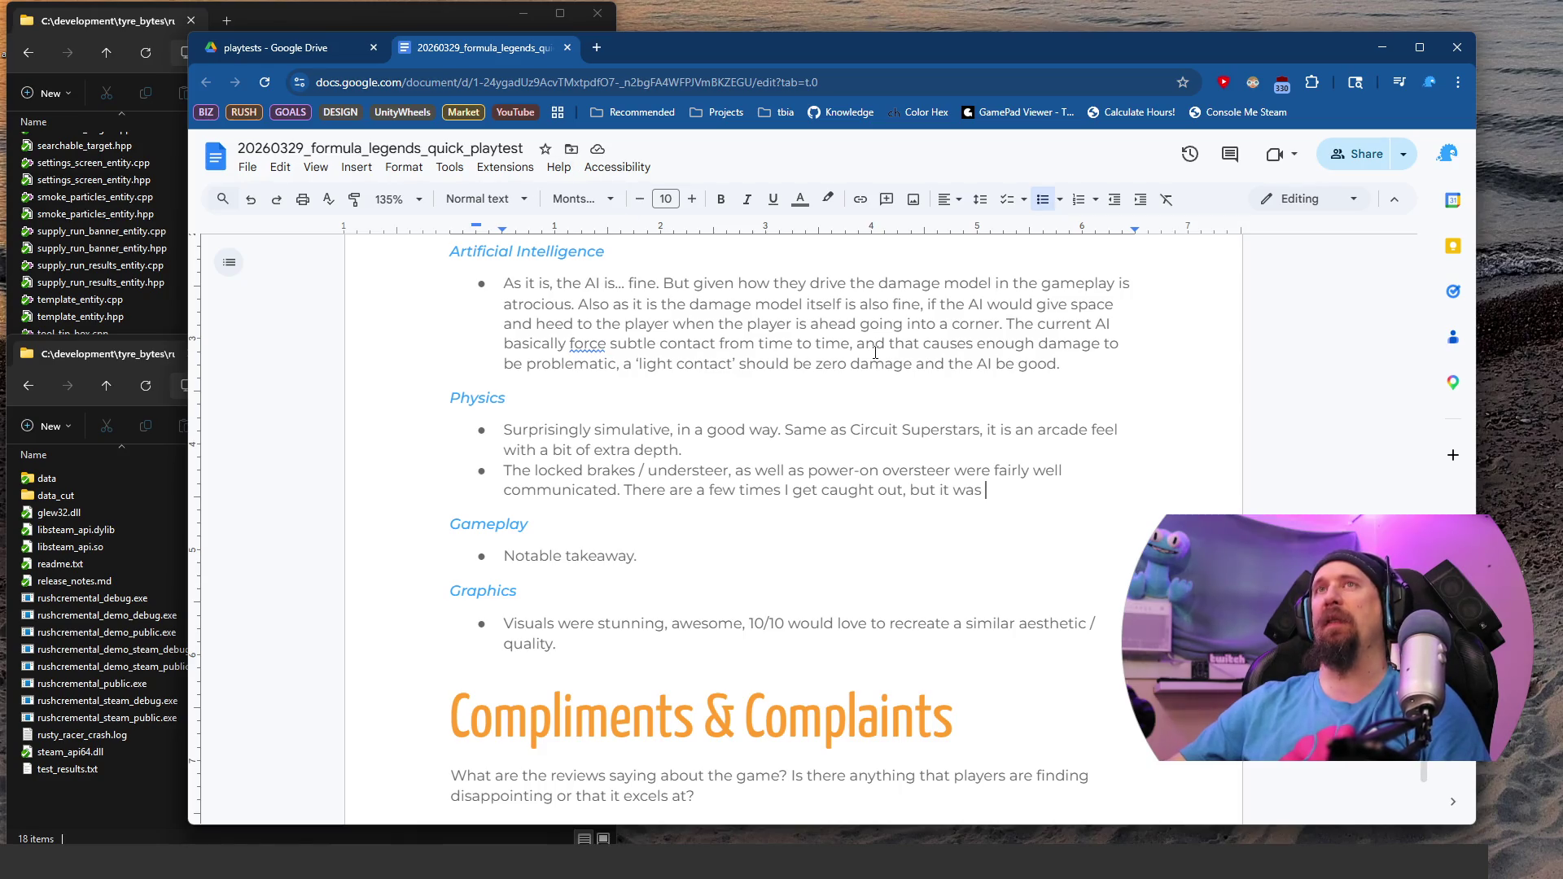
Step: Look through the playtests folder listing in Drive, briefly checking the Formula Legends notes doc
click(295, 50)
scroll(625, 416, up, 10)
scroll(625, 415, up, 15)
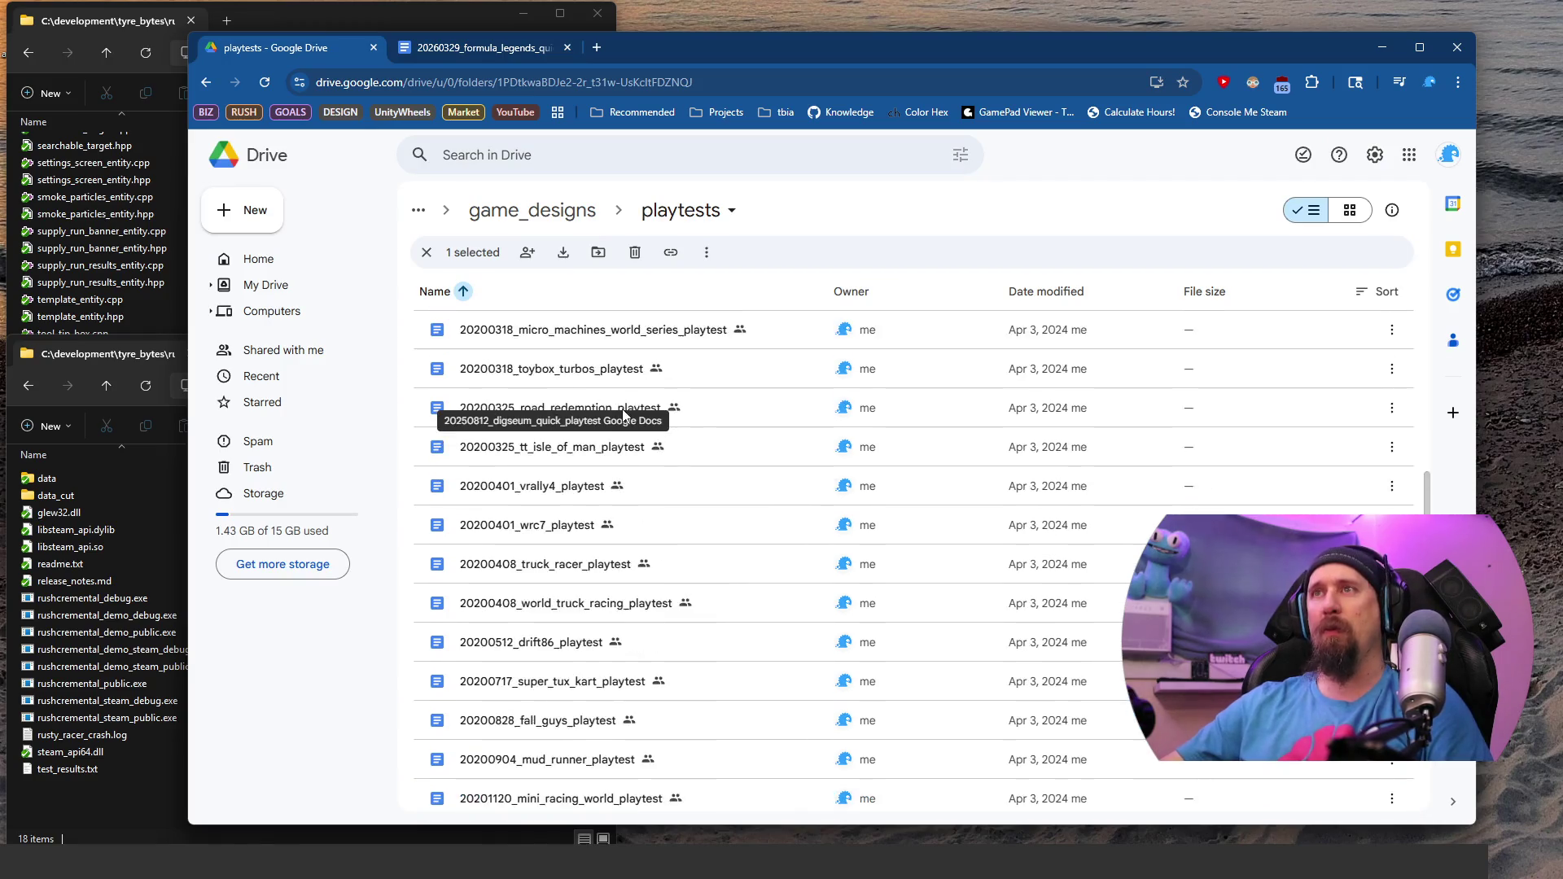
scroll(879, 477, down, 15)
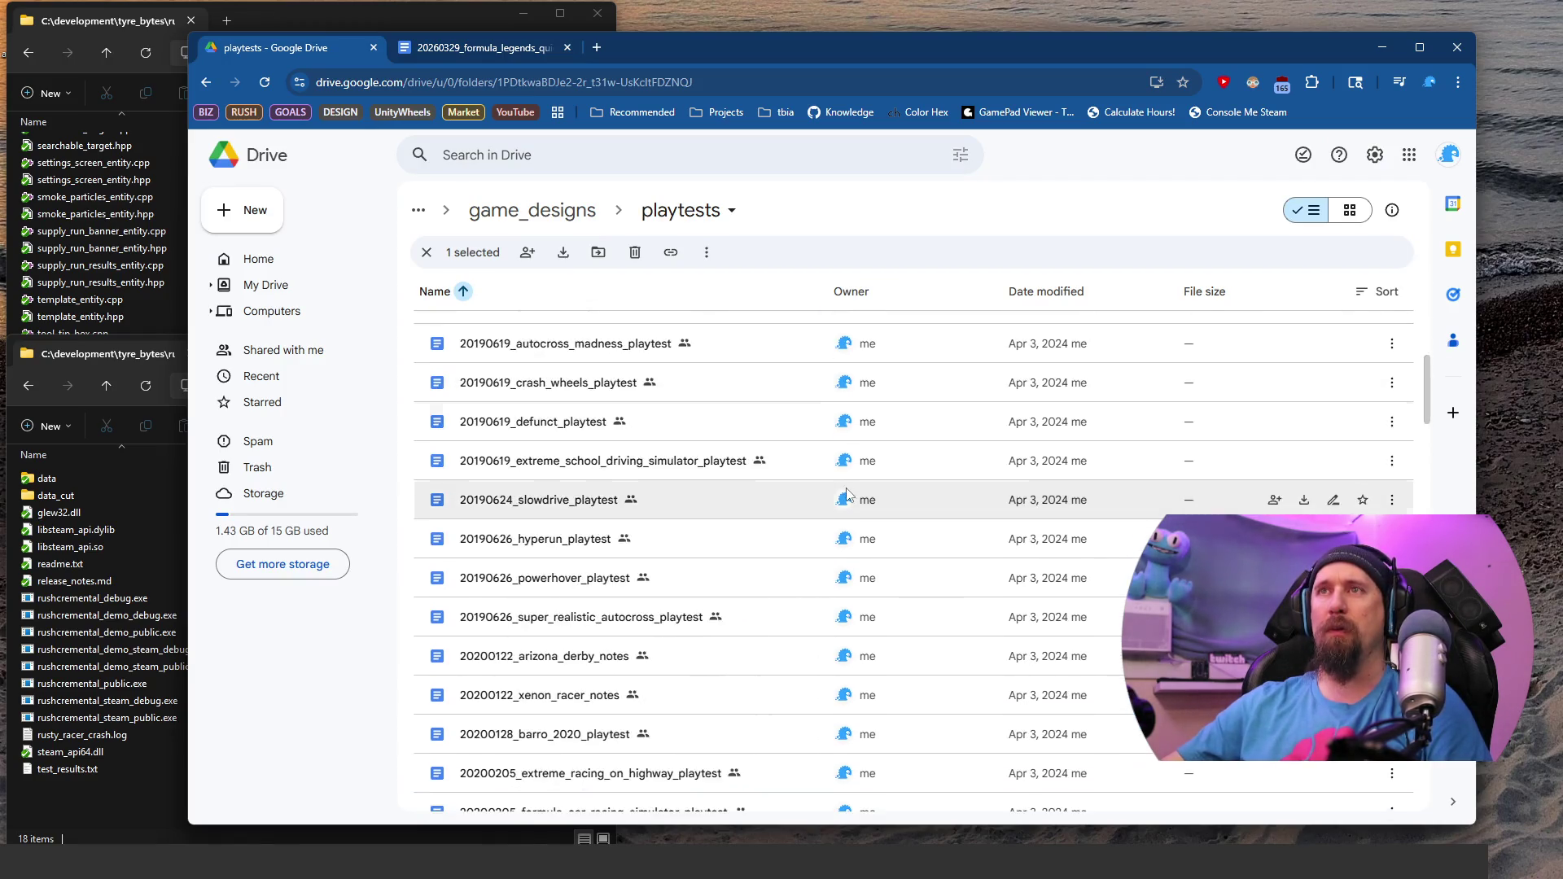
scroll(690, 480, down, 20)
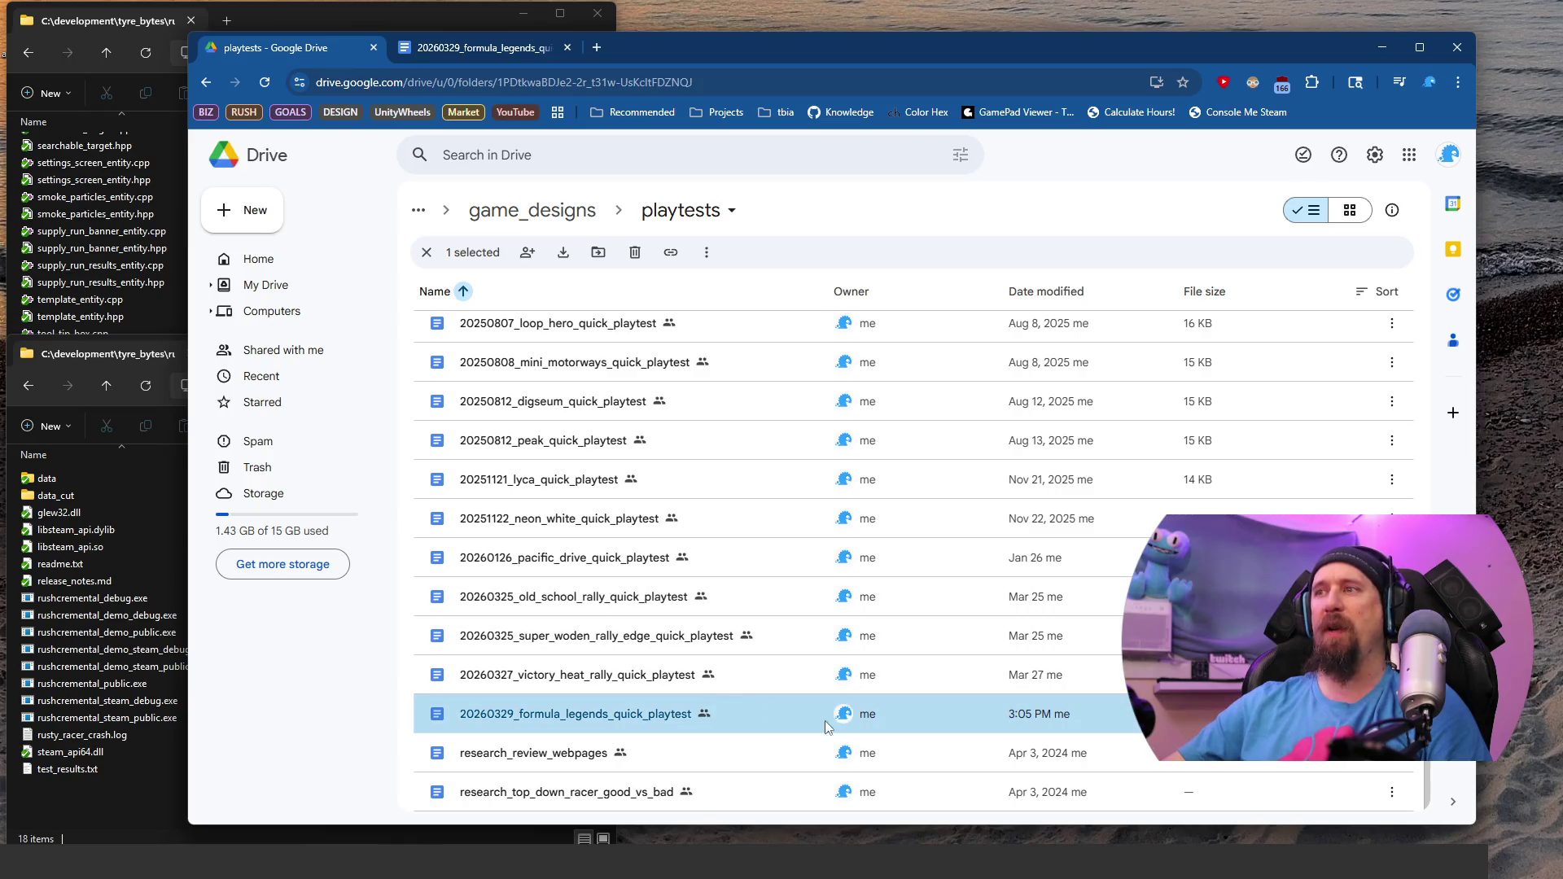
click(488, 47)
click(307, 49)
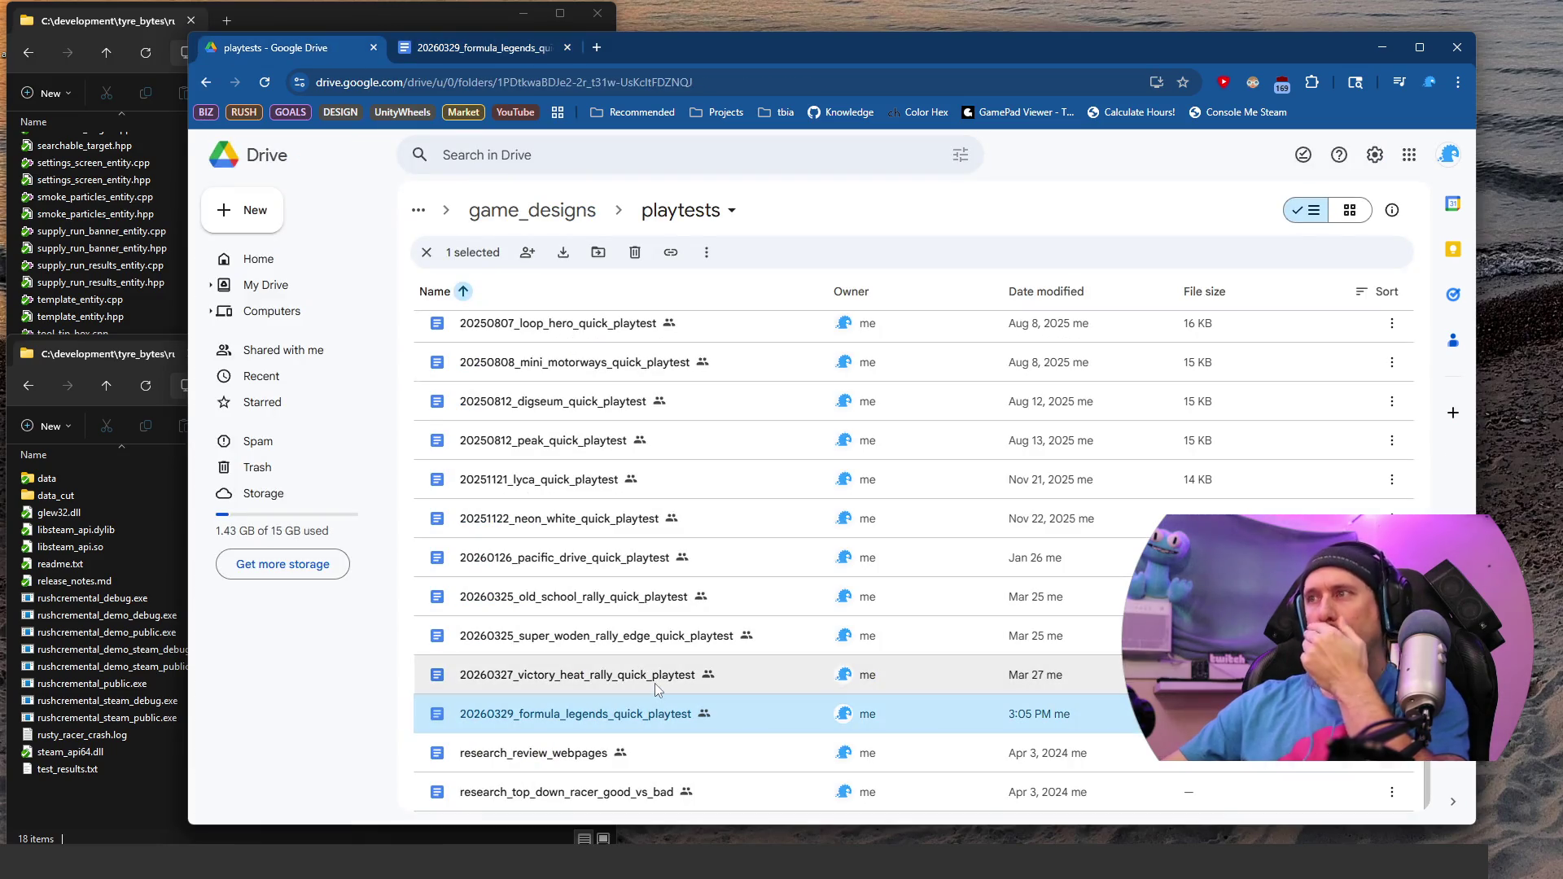
scroll(658, 689, up, 15)
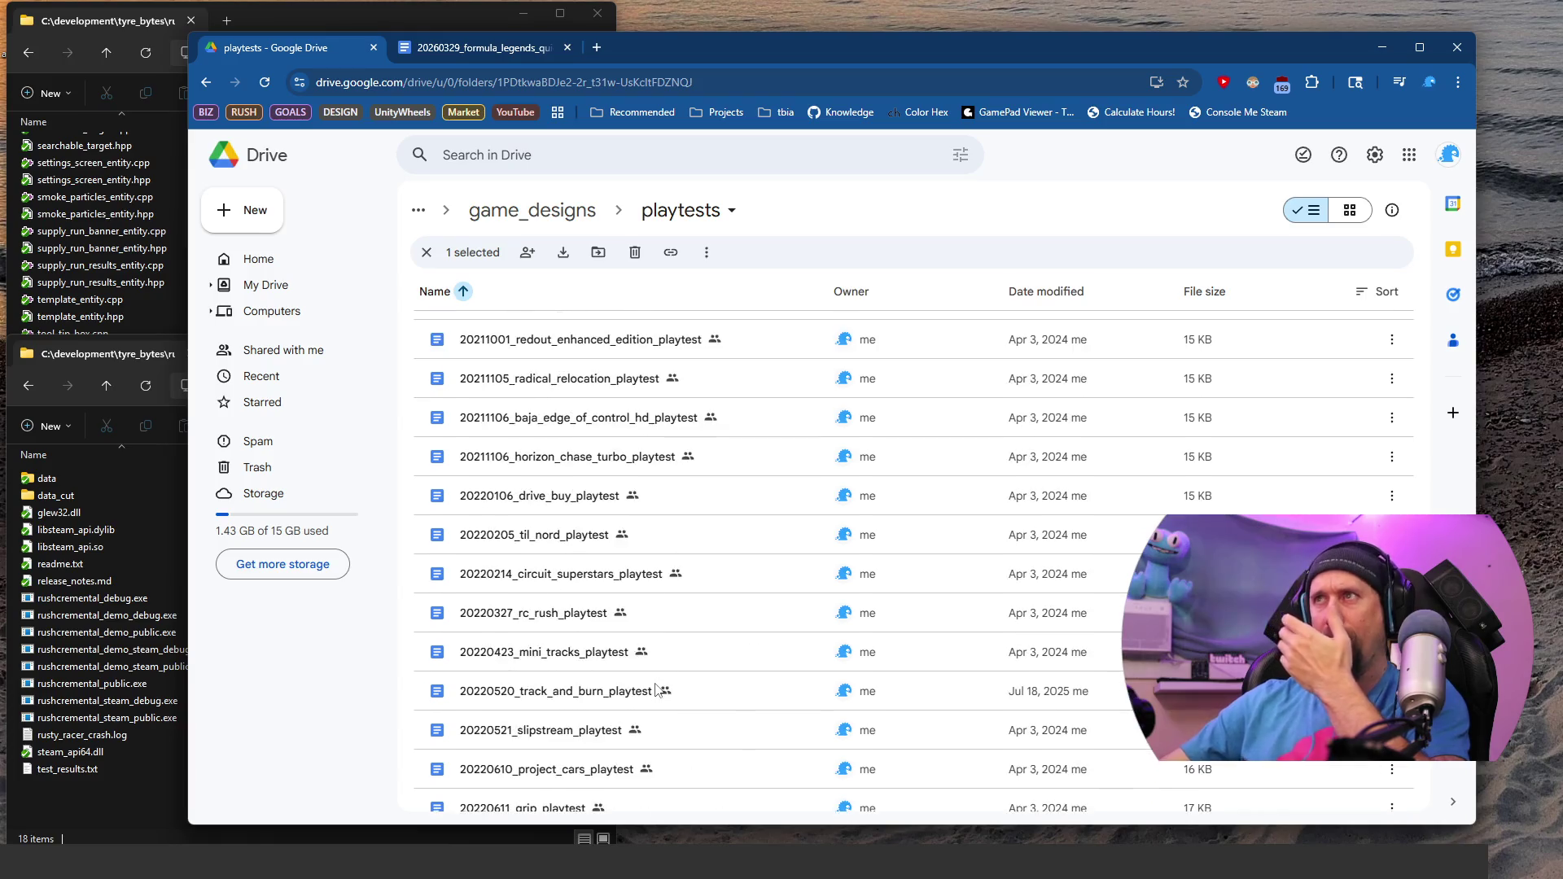
Step: Select all playtest files, then range-select 000_games_to_play through 20260329_formula_legends_quick_playtest
key(ctrl+a)
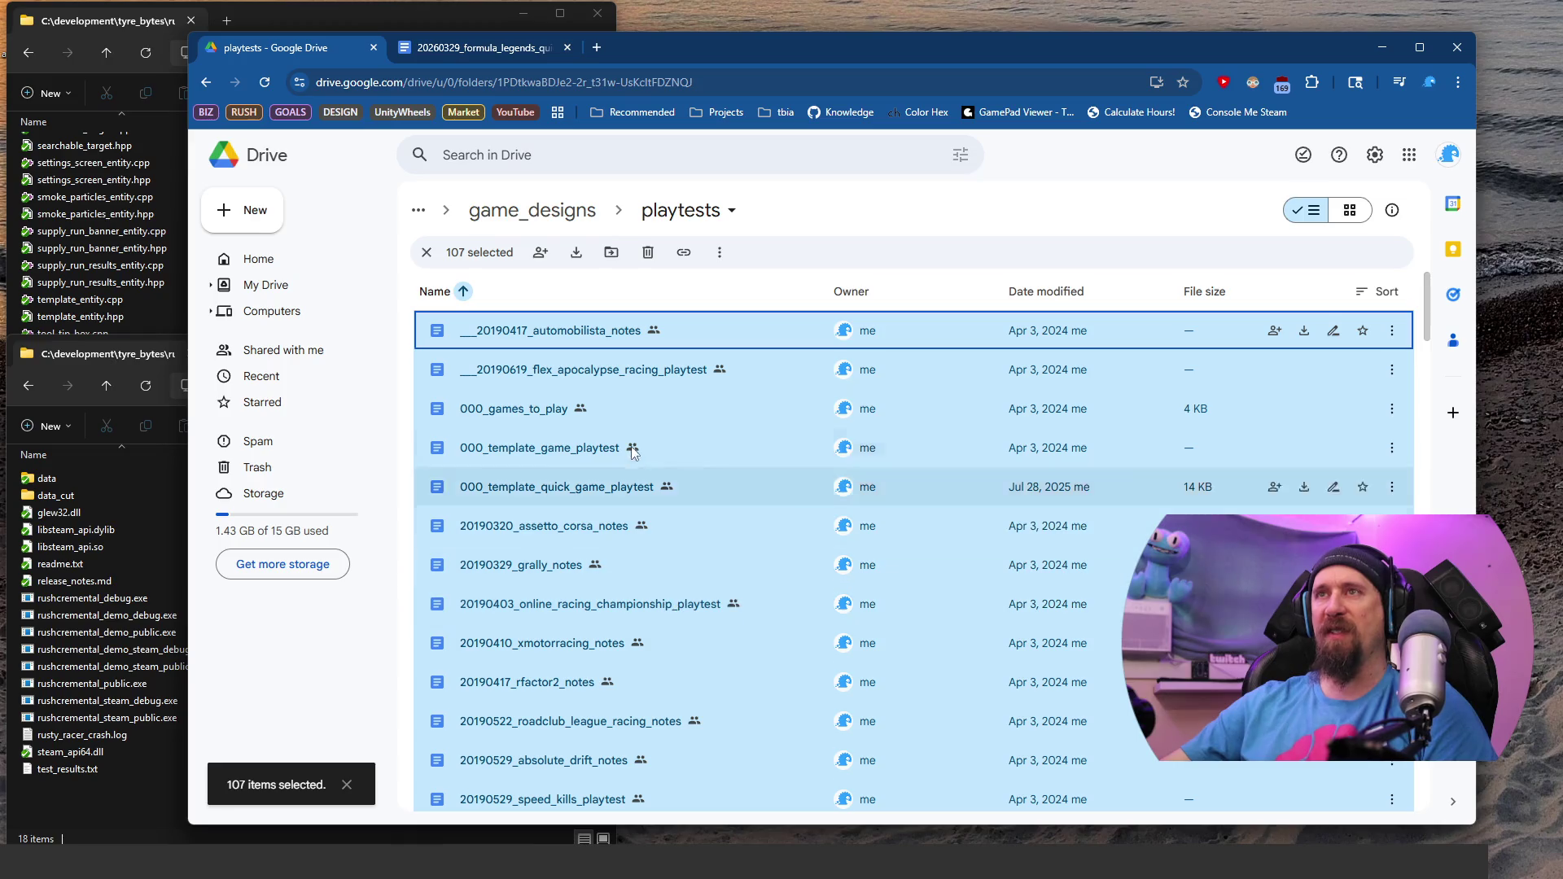
click(609, 407)
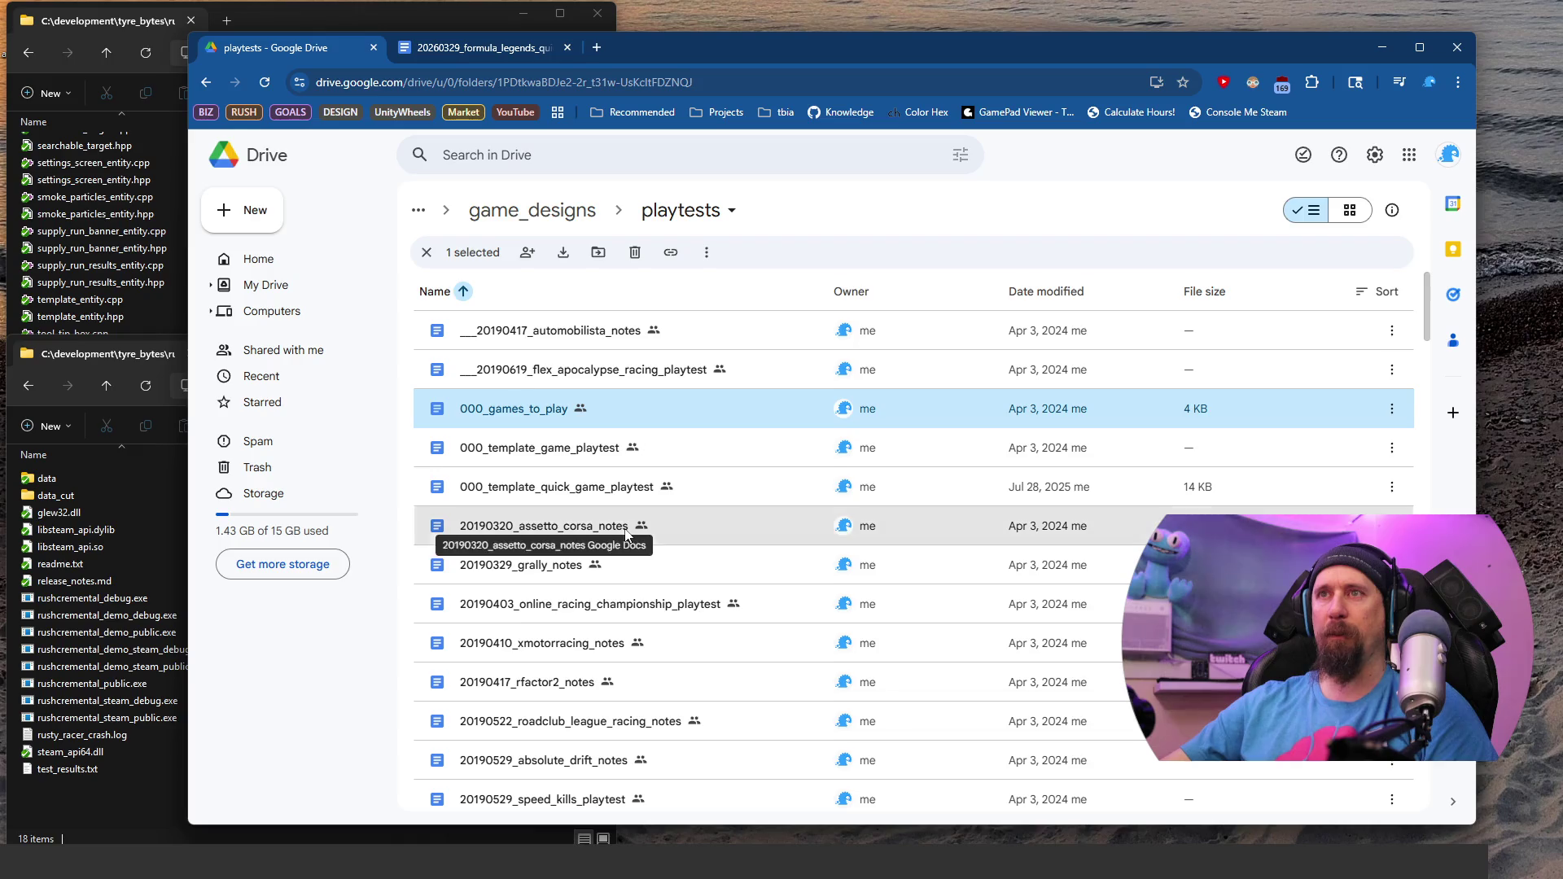
scroll(724, 570, down, 15)
scroll(723, 570, down, 15)
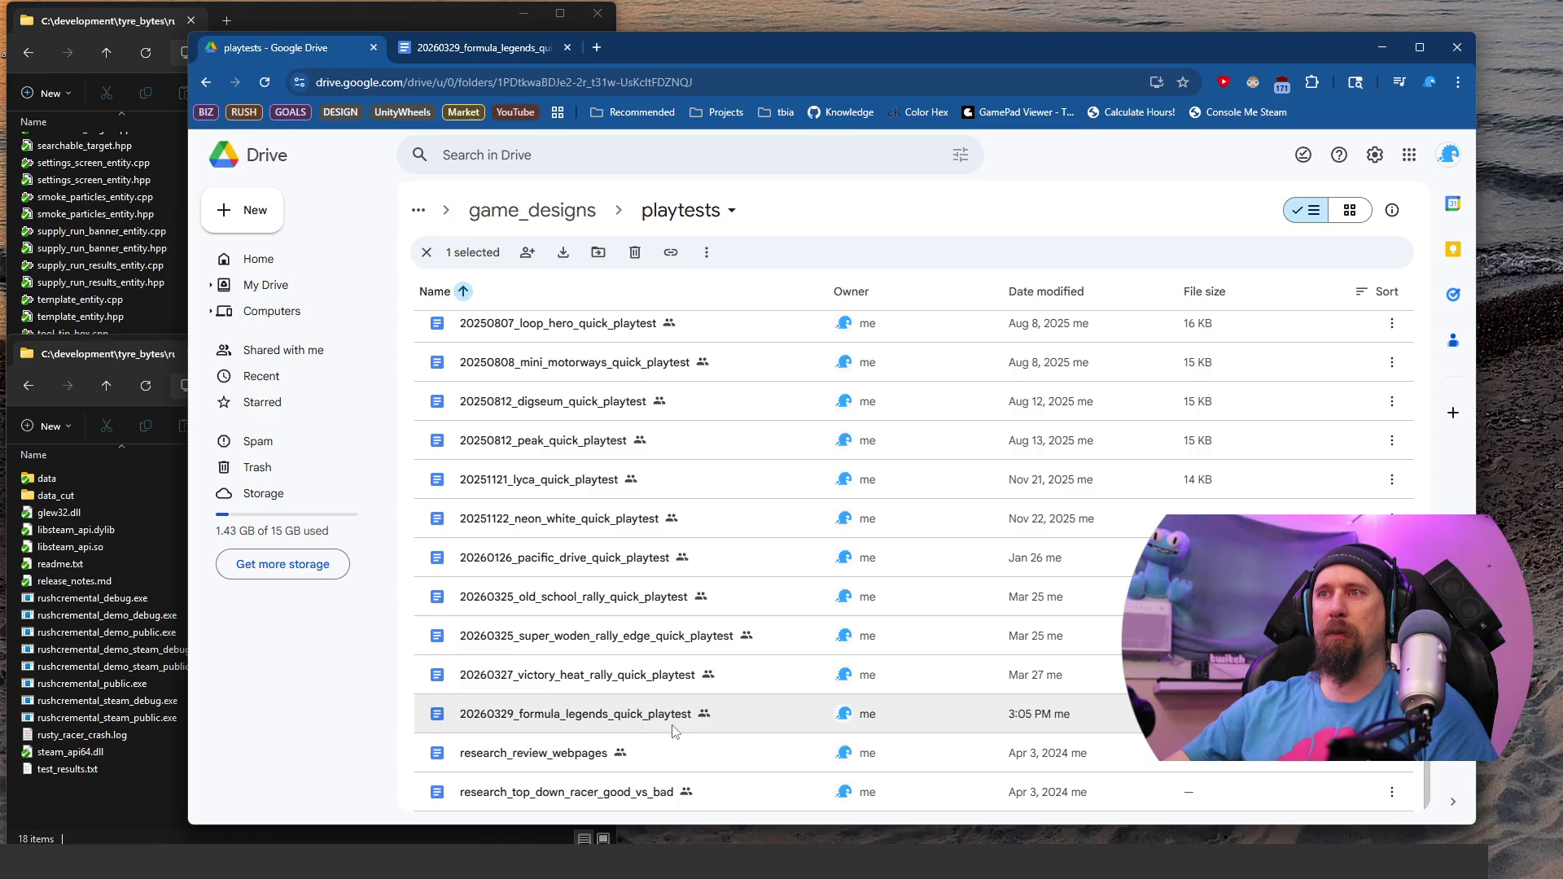
shift+click(562, 717)
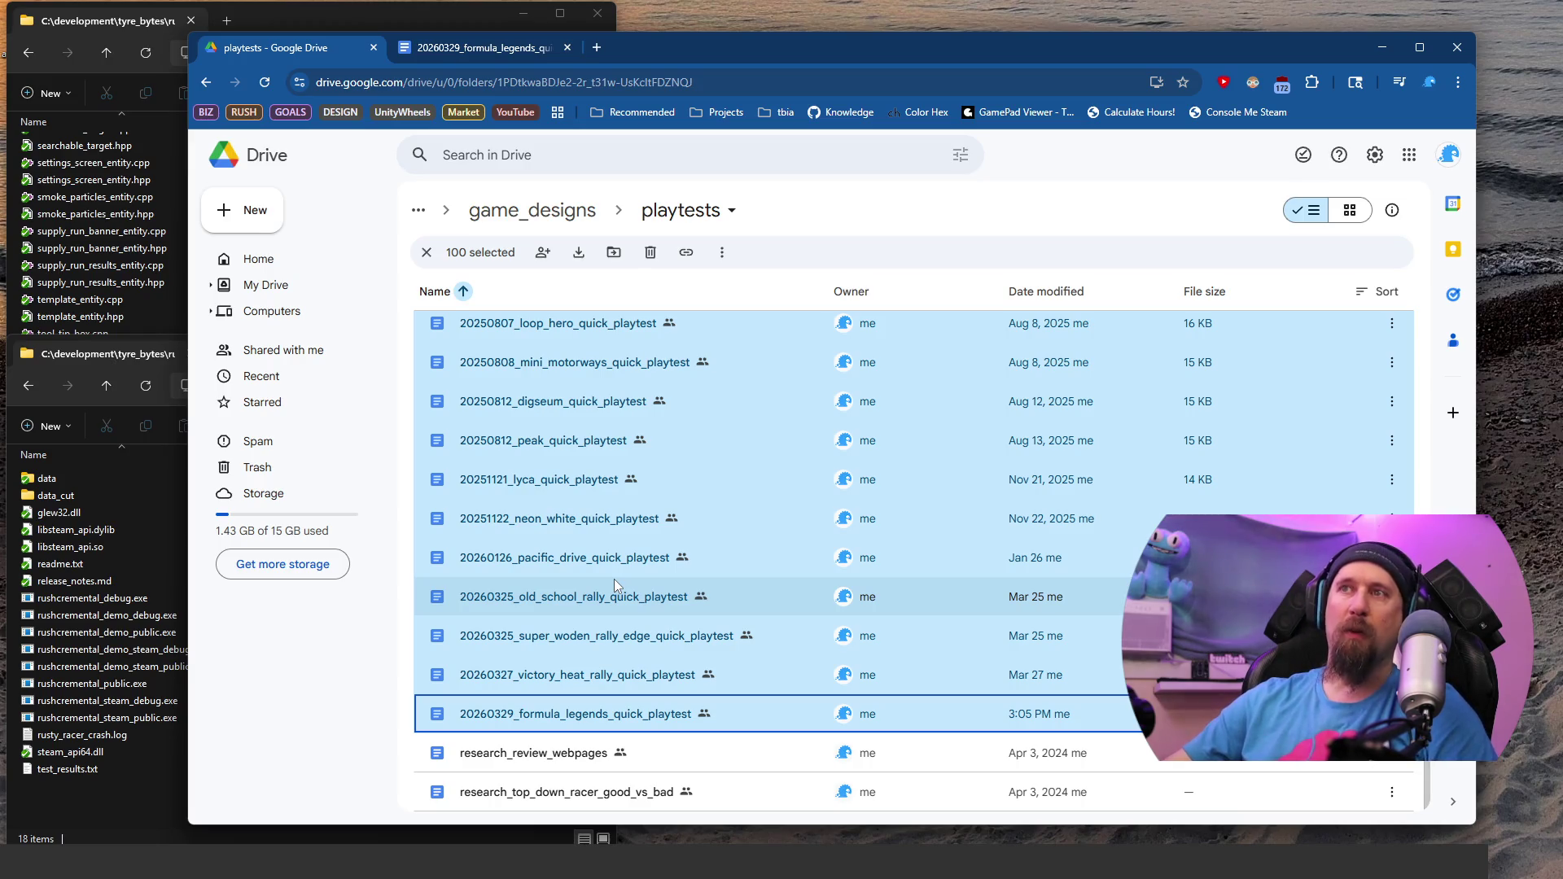
Step: Narrow the selection to a single file and return to the playtest notes document
scroll(613, 579, up, 15)
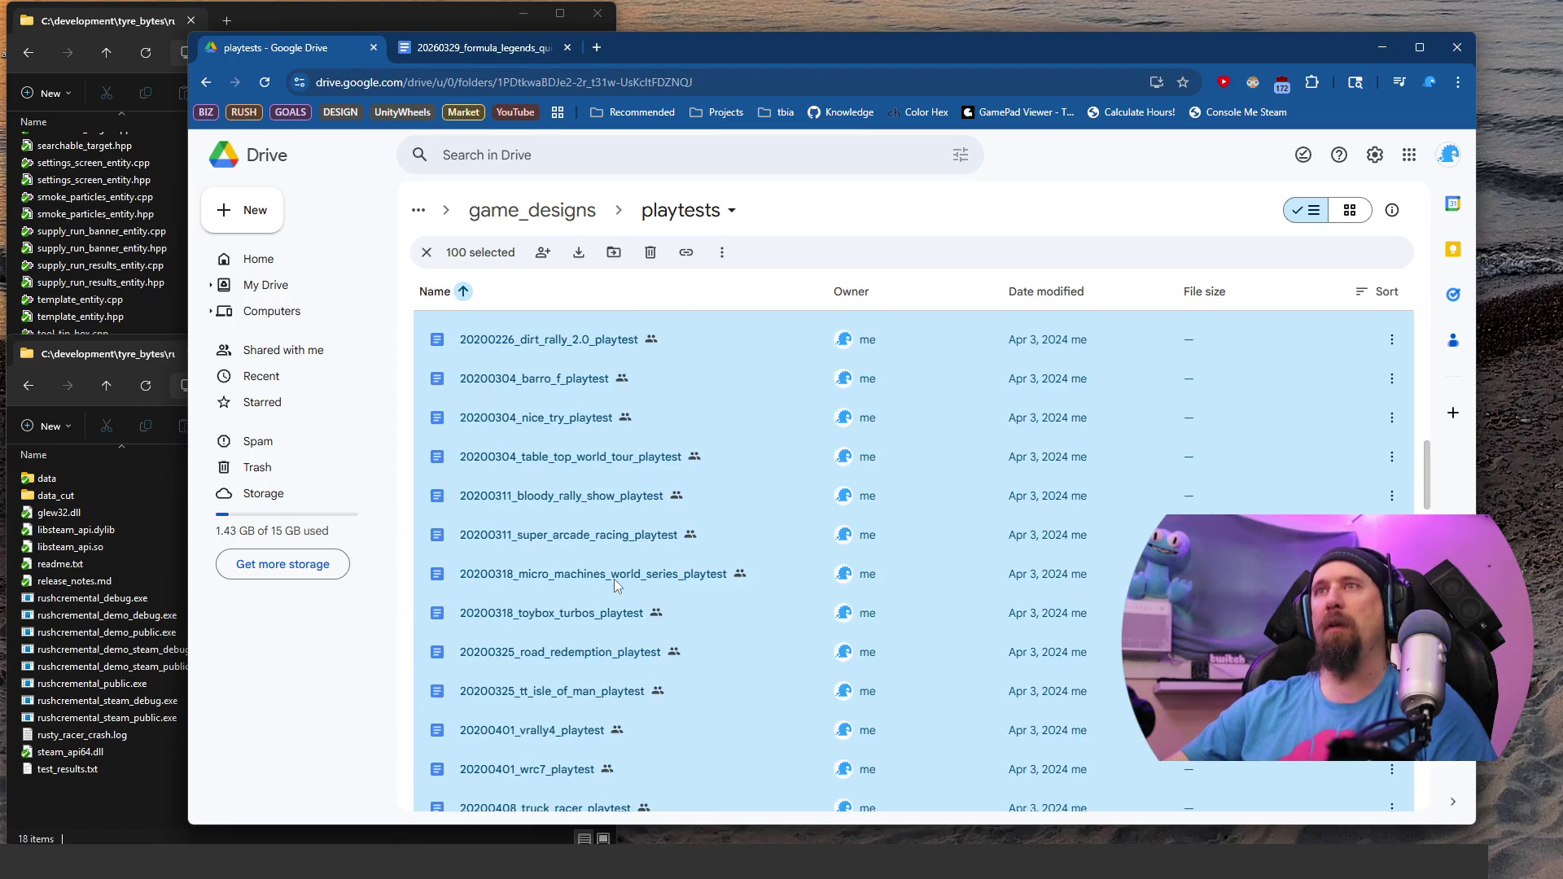
scroll(614, 579, up, 7)
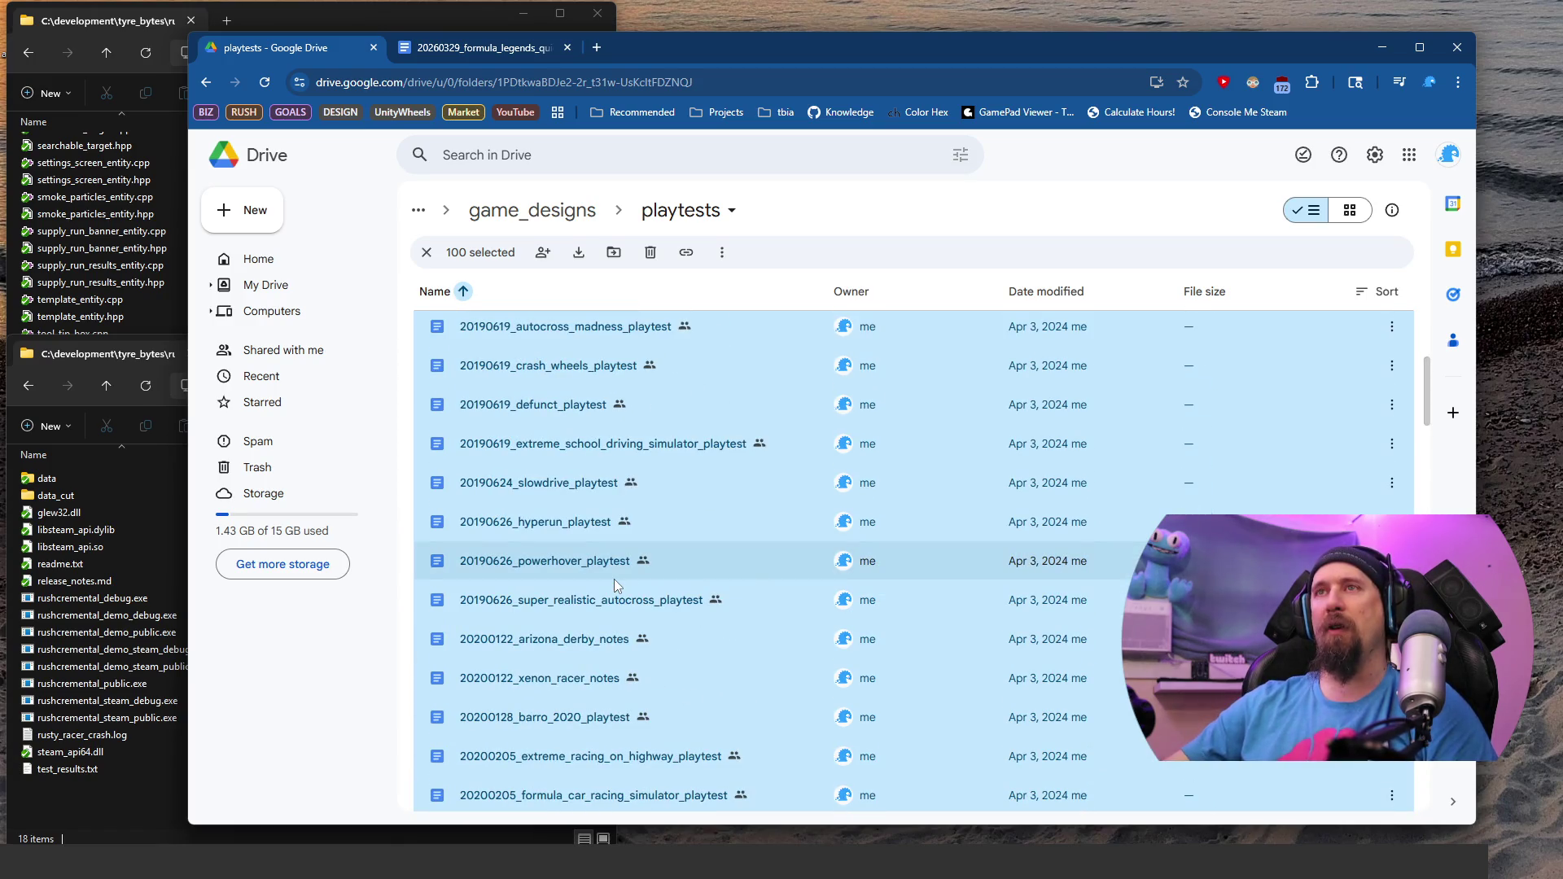
scroll(614, 579, up, 5)
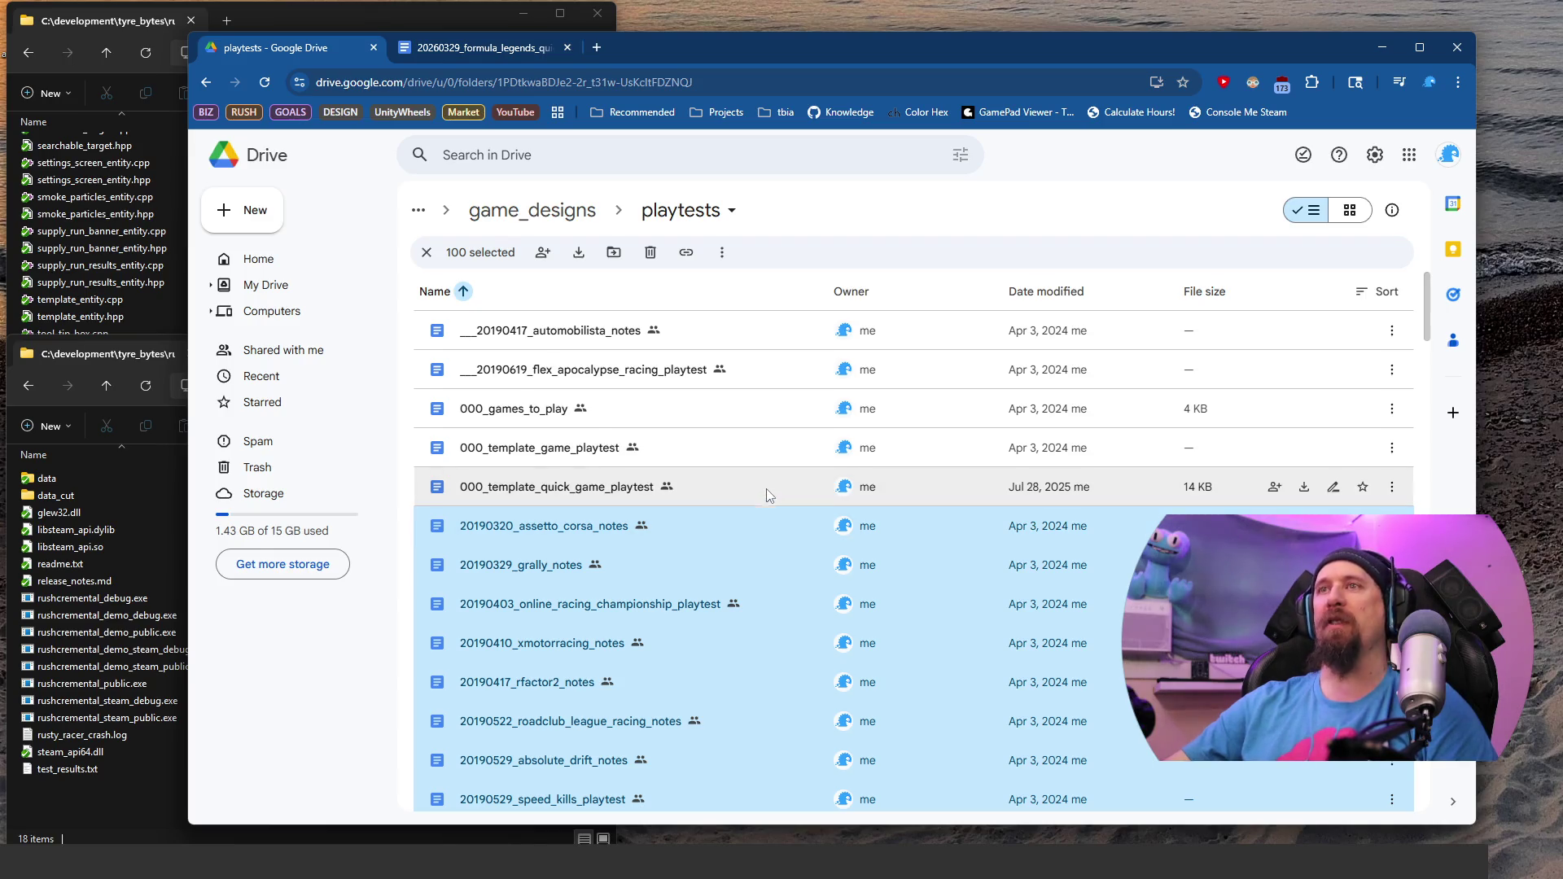
click(767, 495)
key(ctrl+Tab)
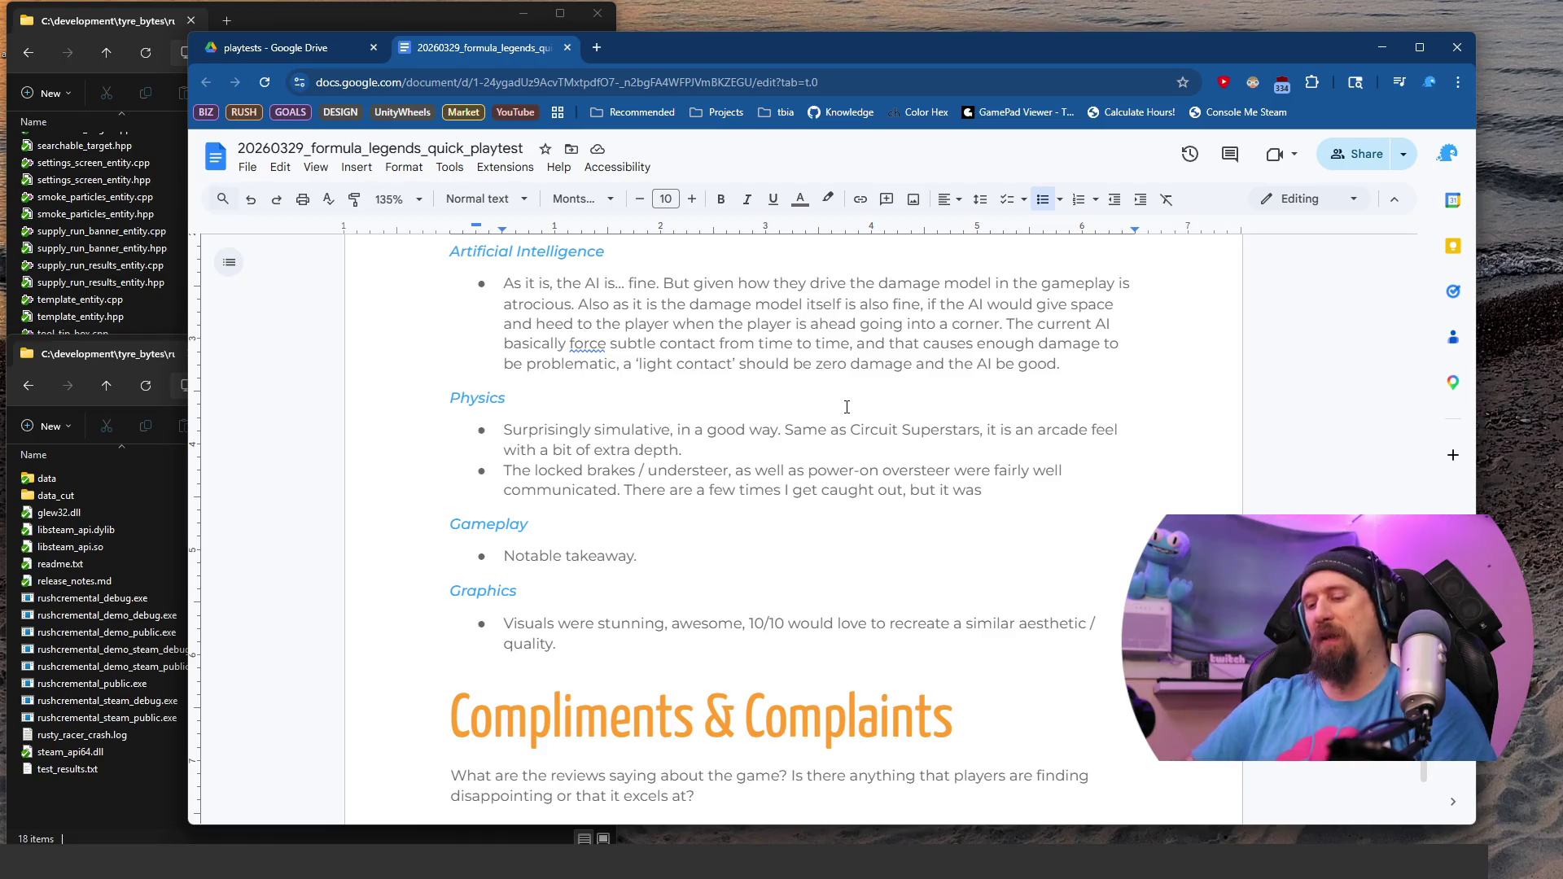
Step: In a new tab, search for 'screamer' and open Screamer's Steam store page
key(ctrl+t)
text(screamer)
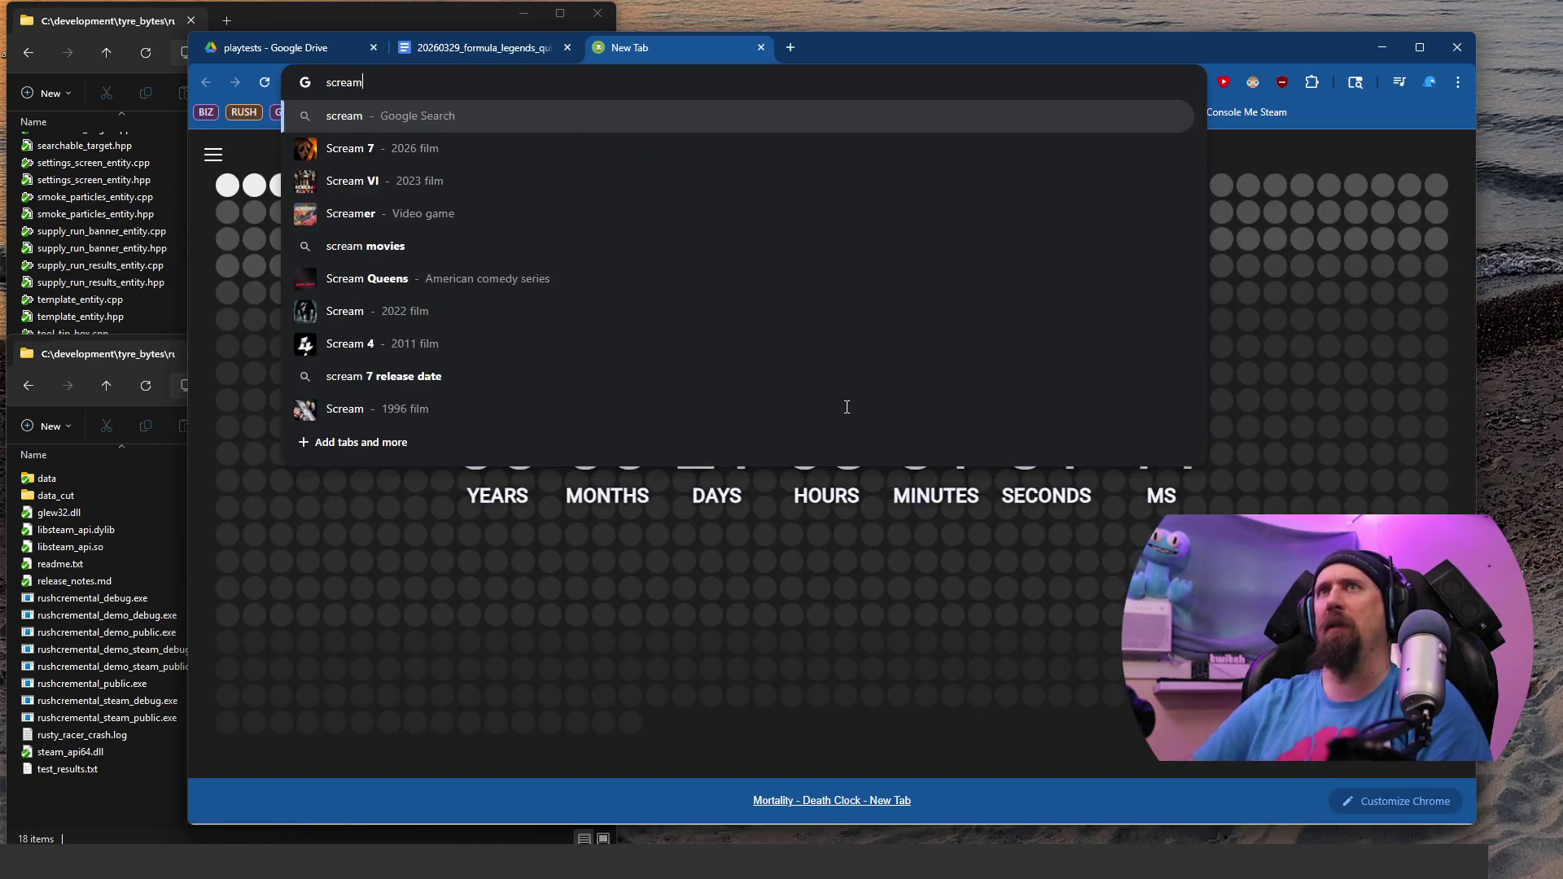
key(Return)
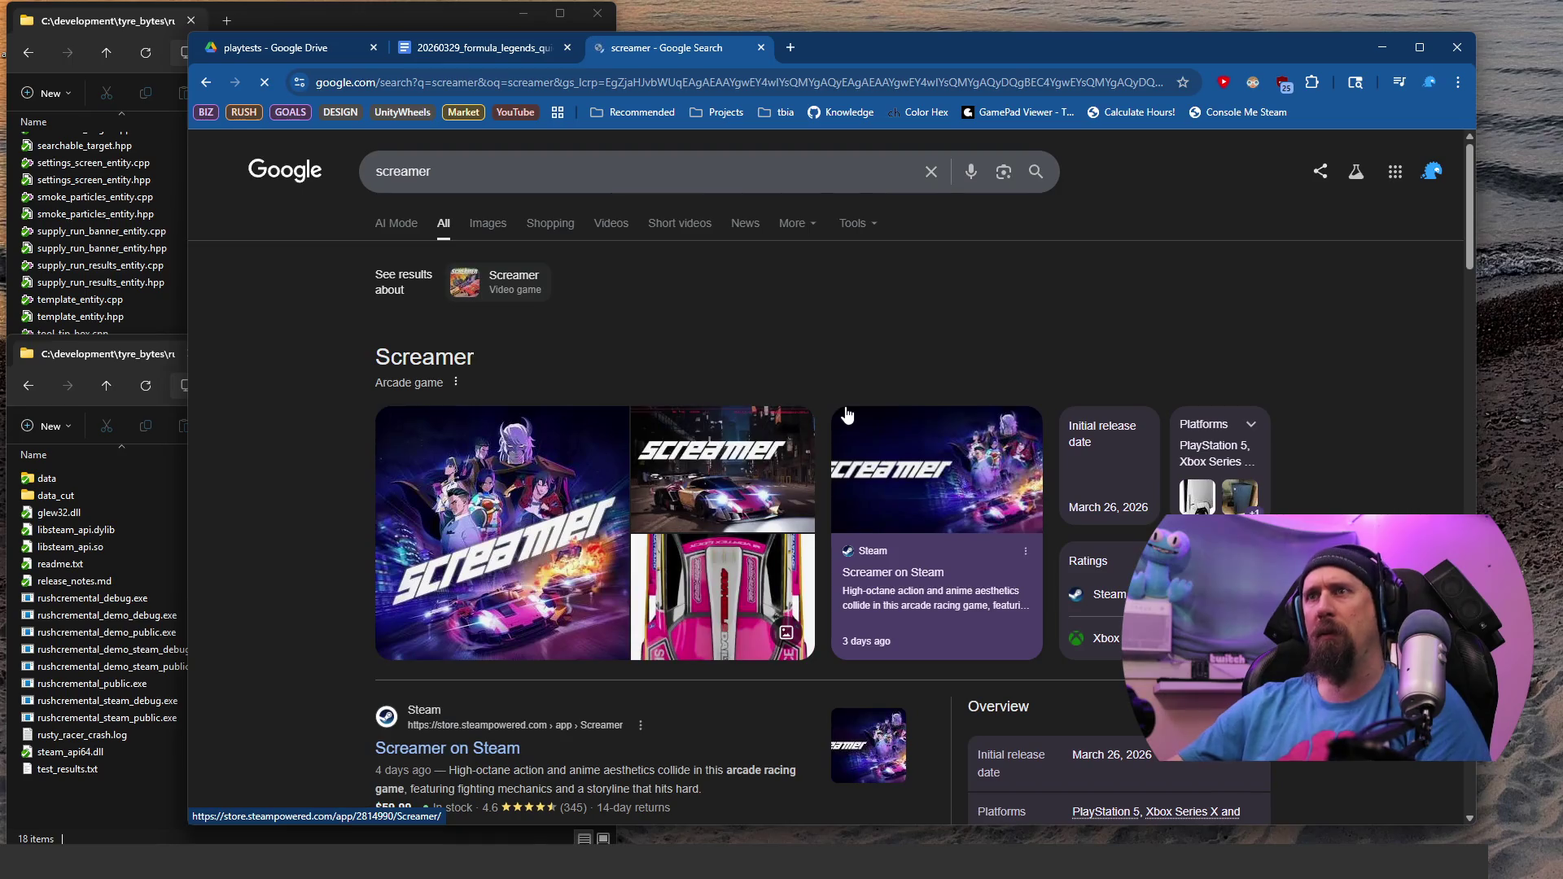
scroll(595, 594, down, 2)
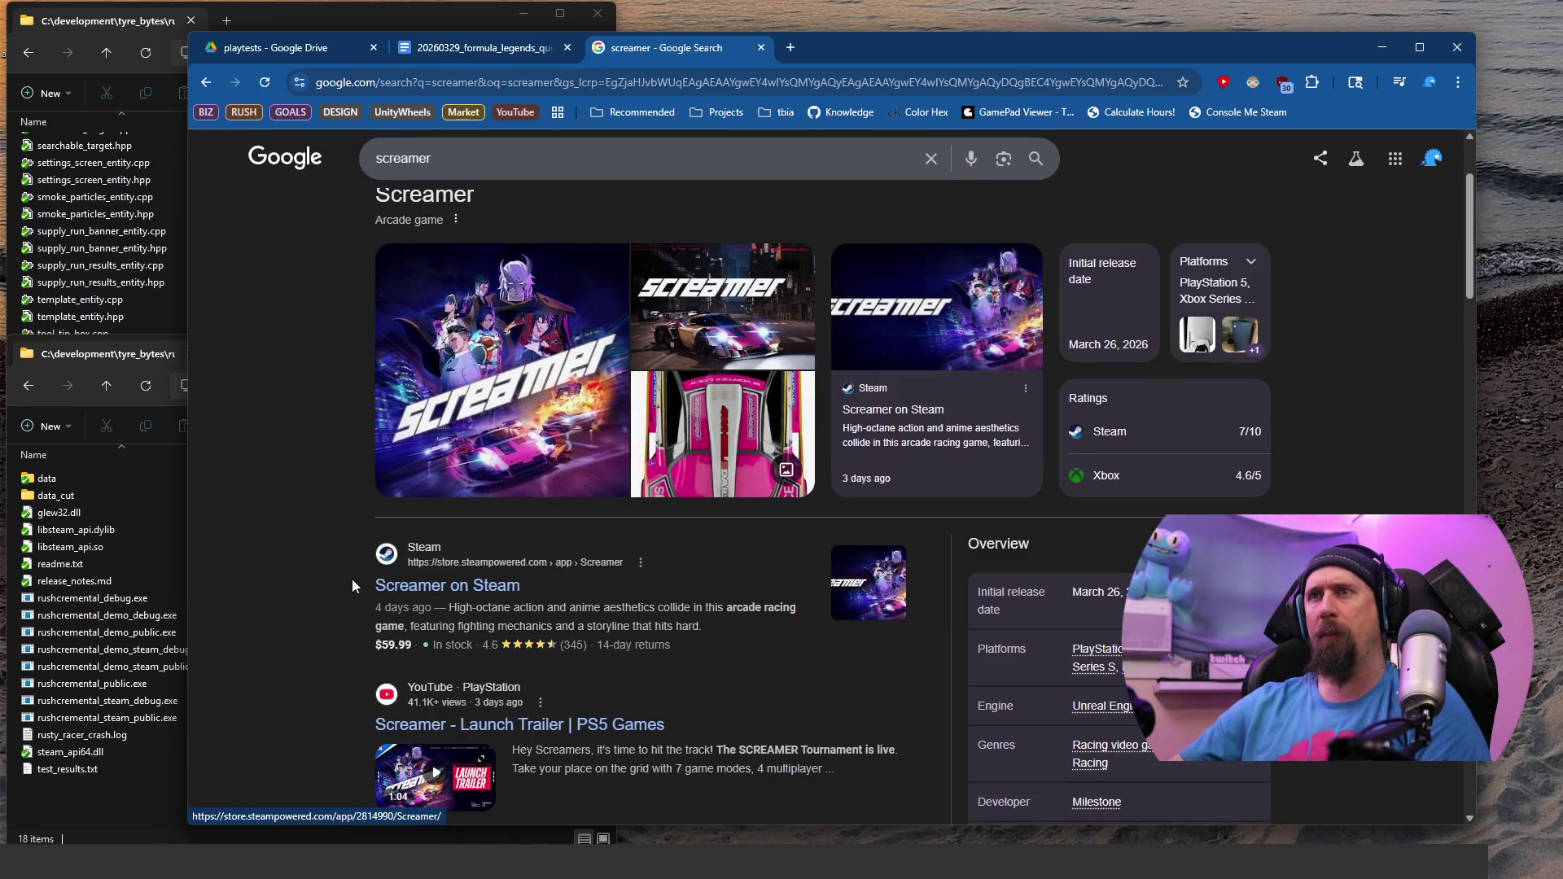
click(446, 597)
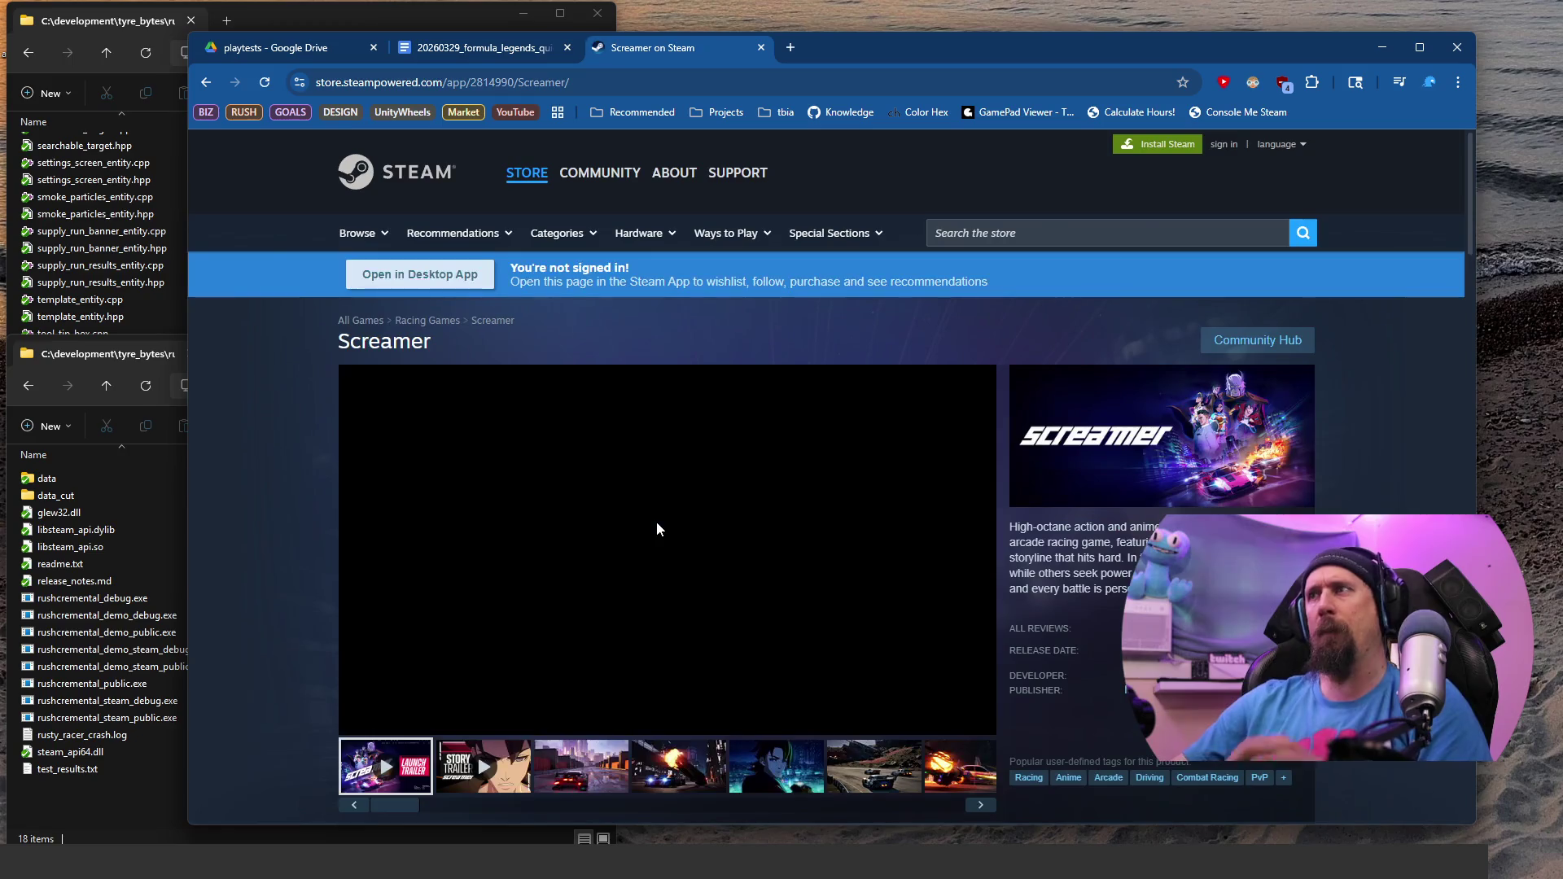
Step: View the third, fourth and sixth screenshots, then open the Milestone S.r.l. publisher page in a new tab
scroll(656, 528, down, 1)
click(570, 704)
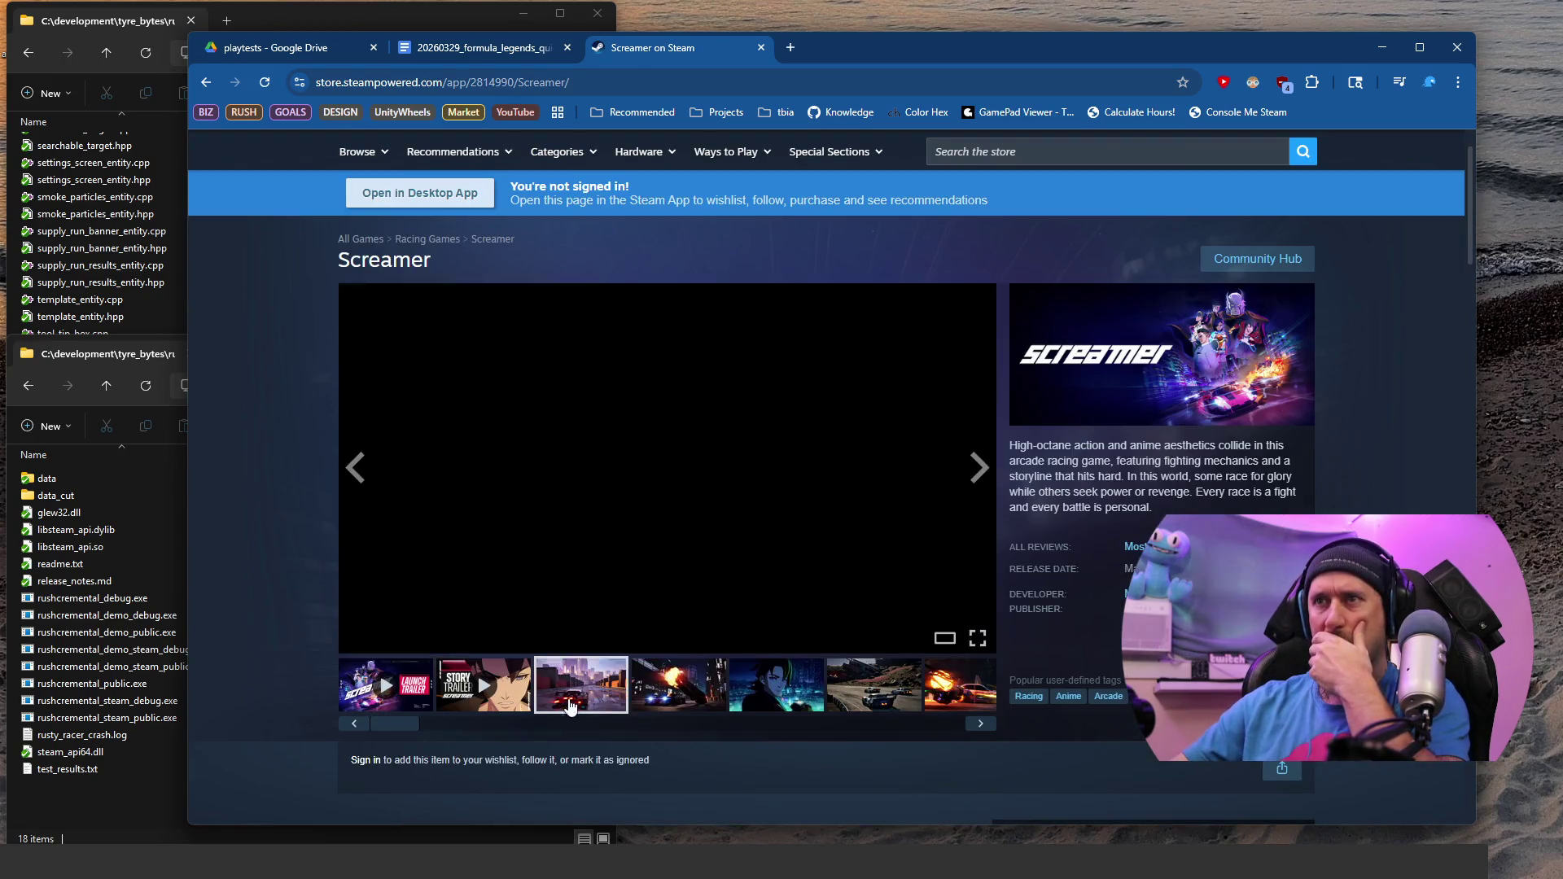
click(669, 697)
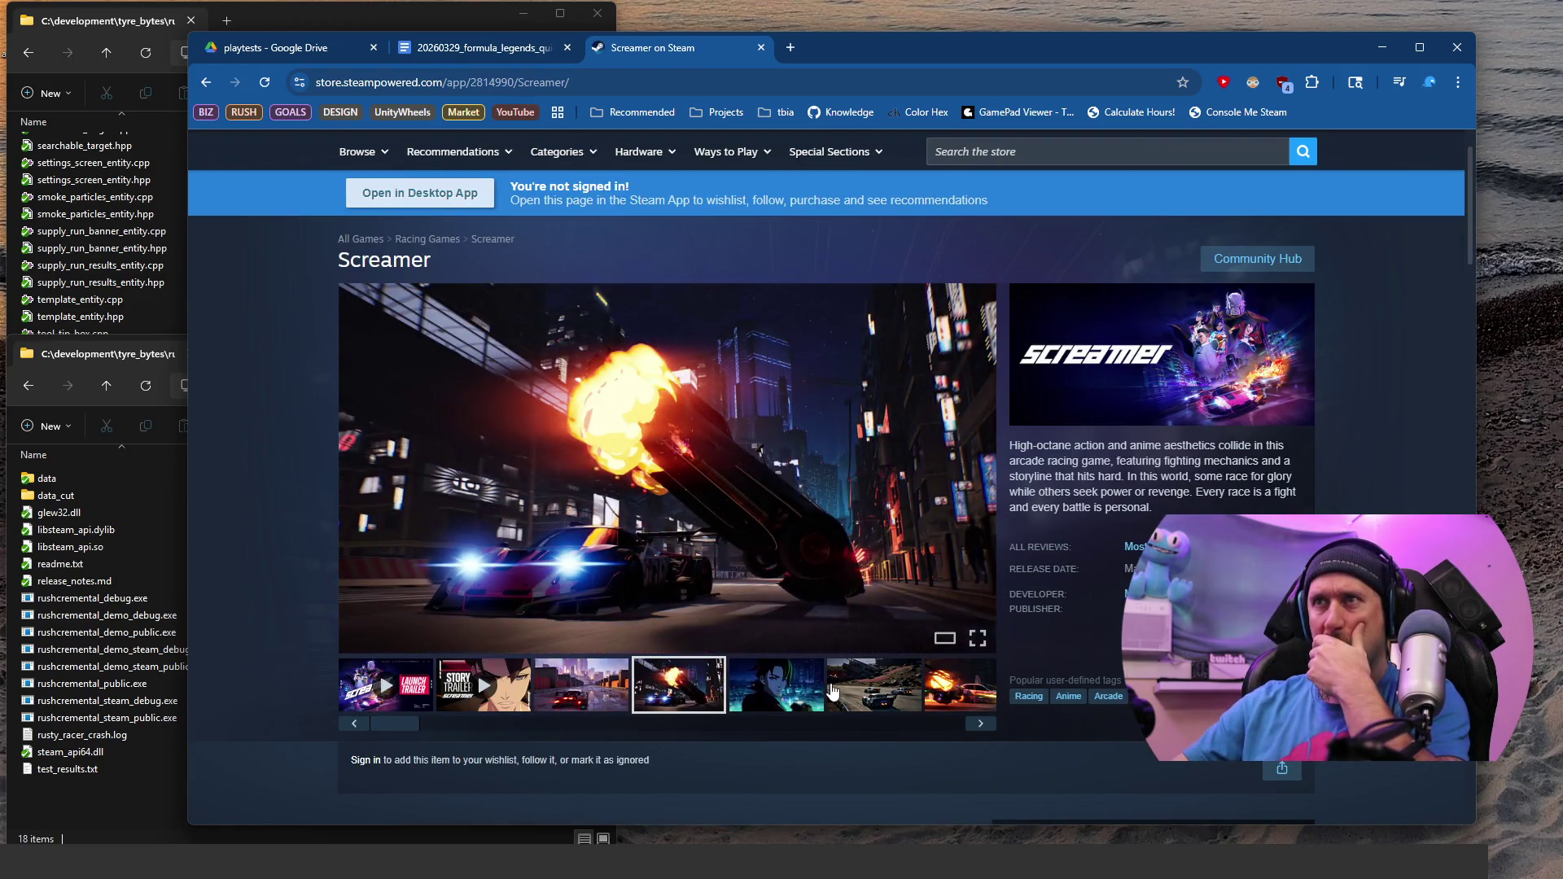
click(832, 692)
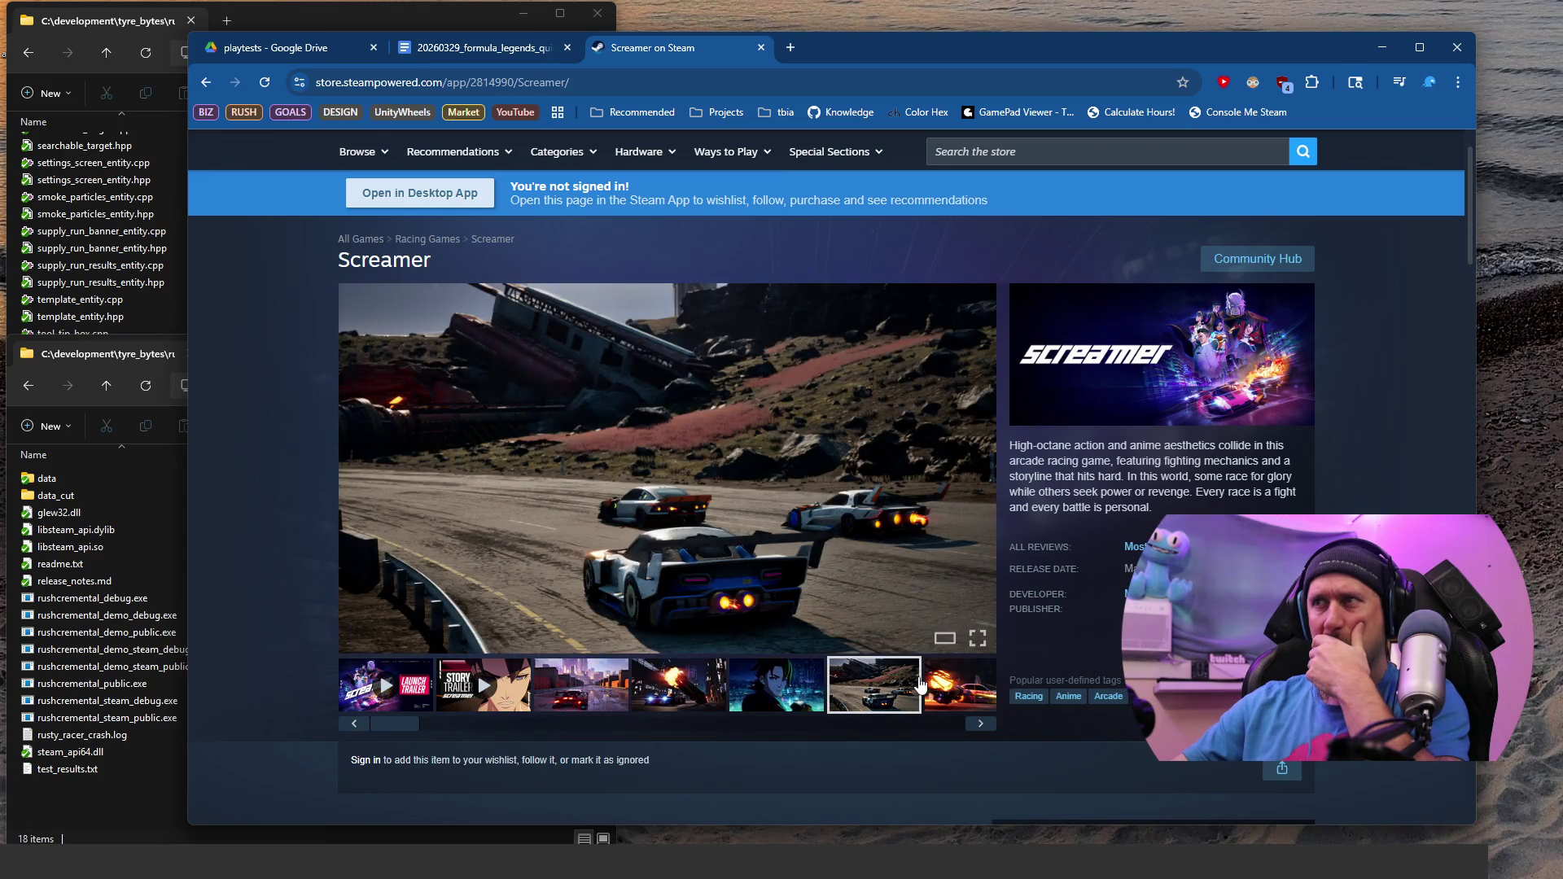
scroll(918, 684, down, 2)
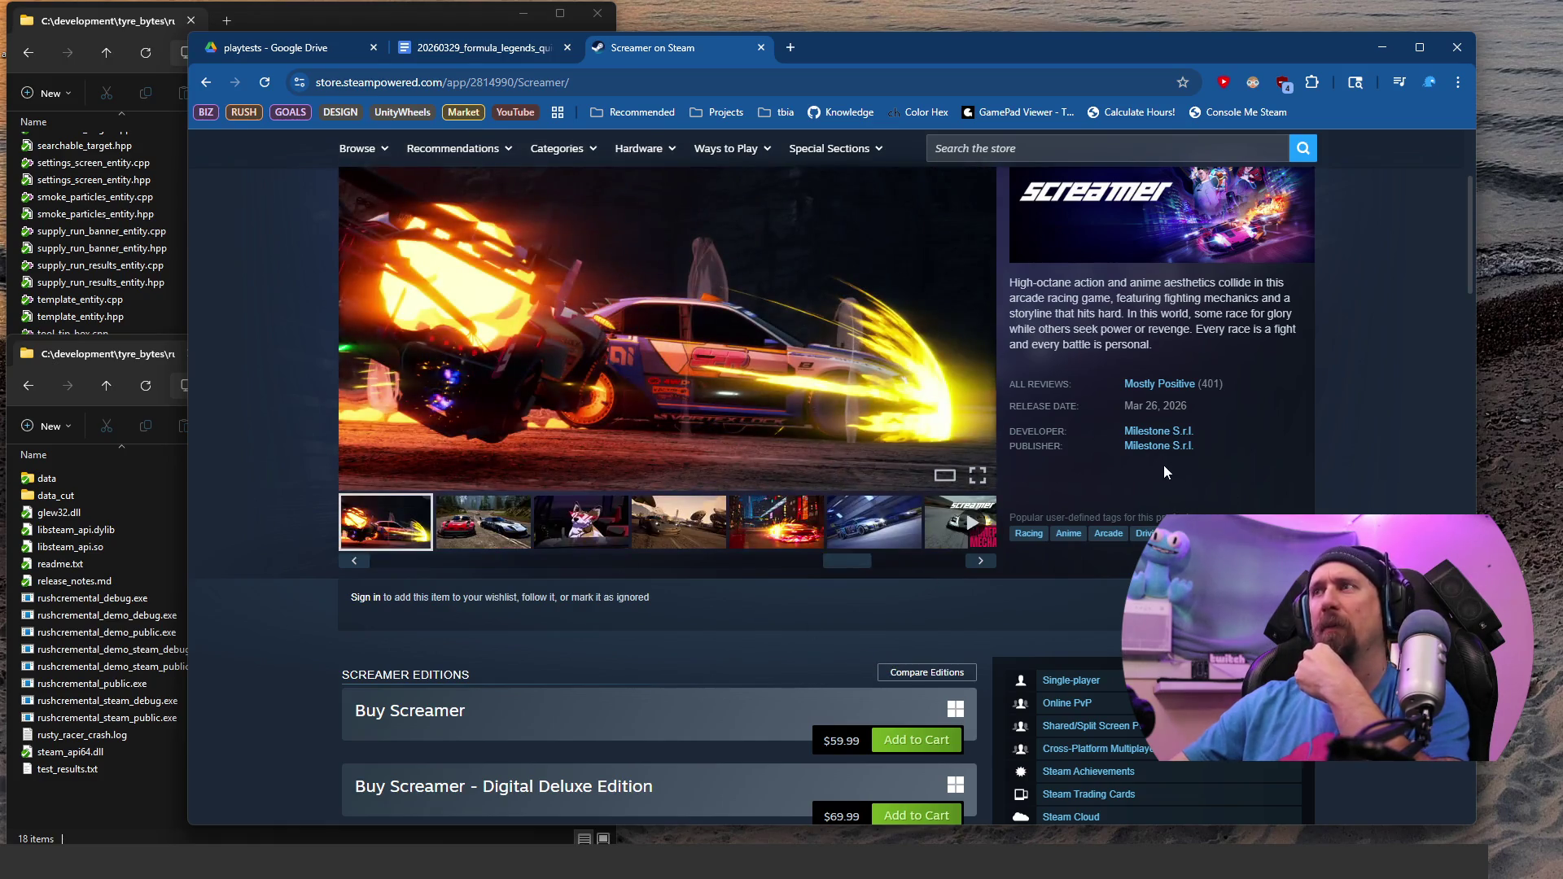
middle_click(1165, 455)
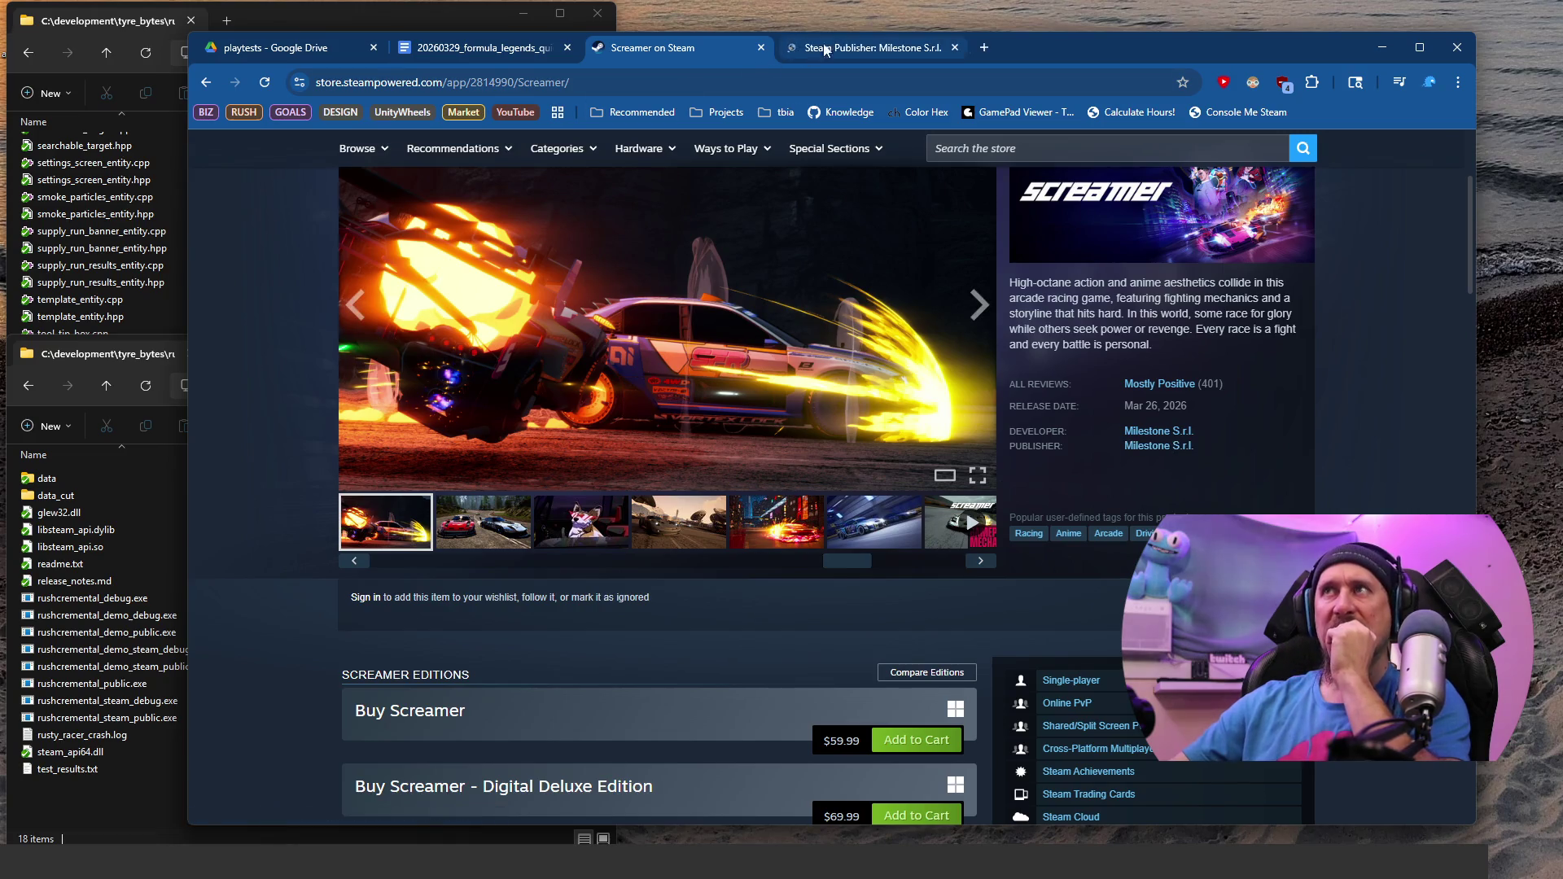
Step: Browse Milestone S.r.l.'s New Releases racing catalogue on its publisher page, then close that page
click(871, 47)
scroll(375, 491, down, 10)
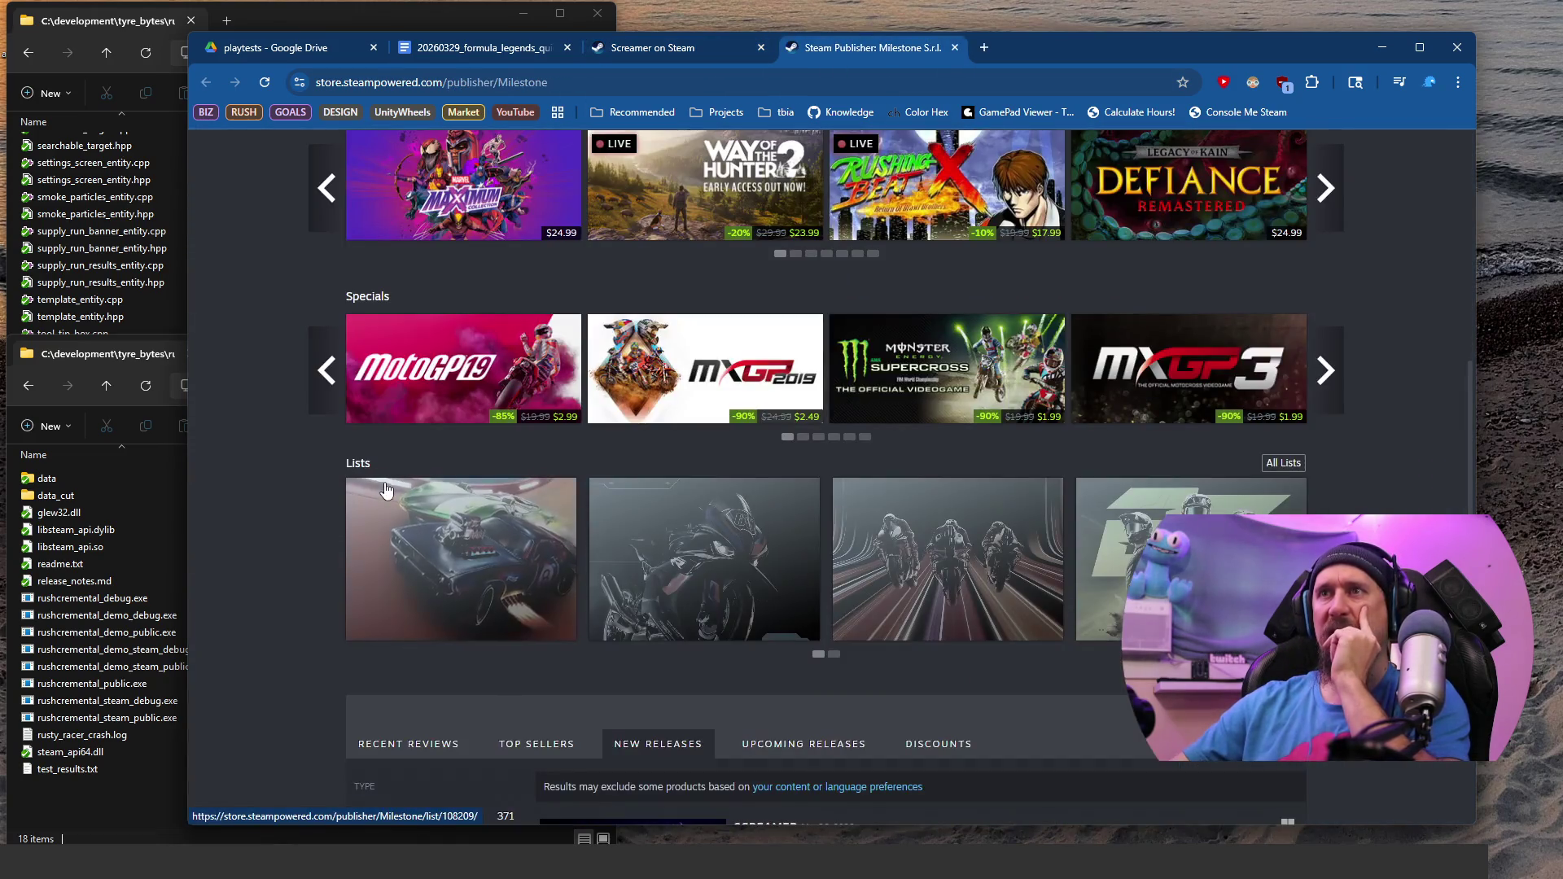
scroll(277, 422, up, 3)
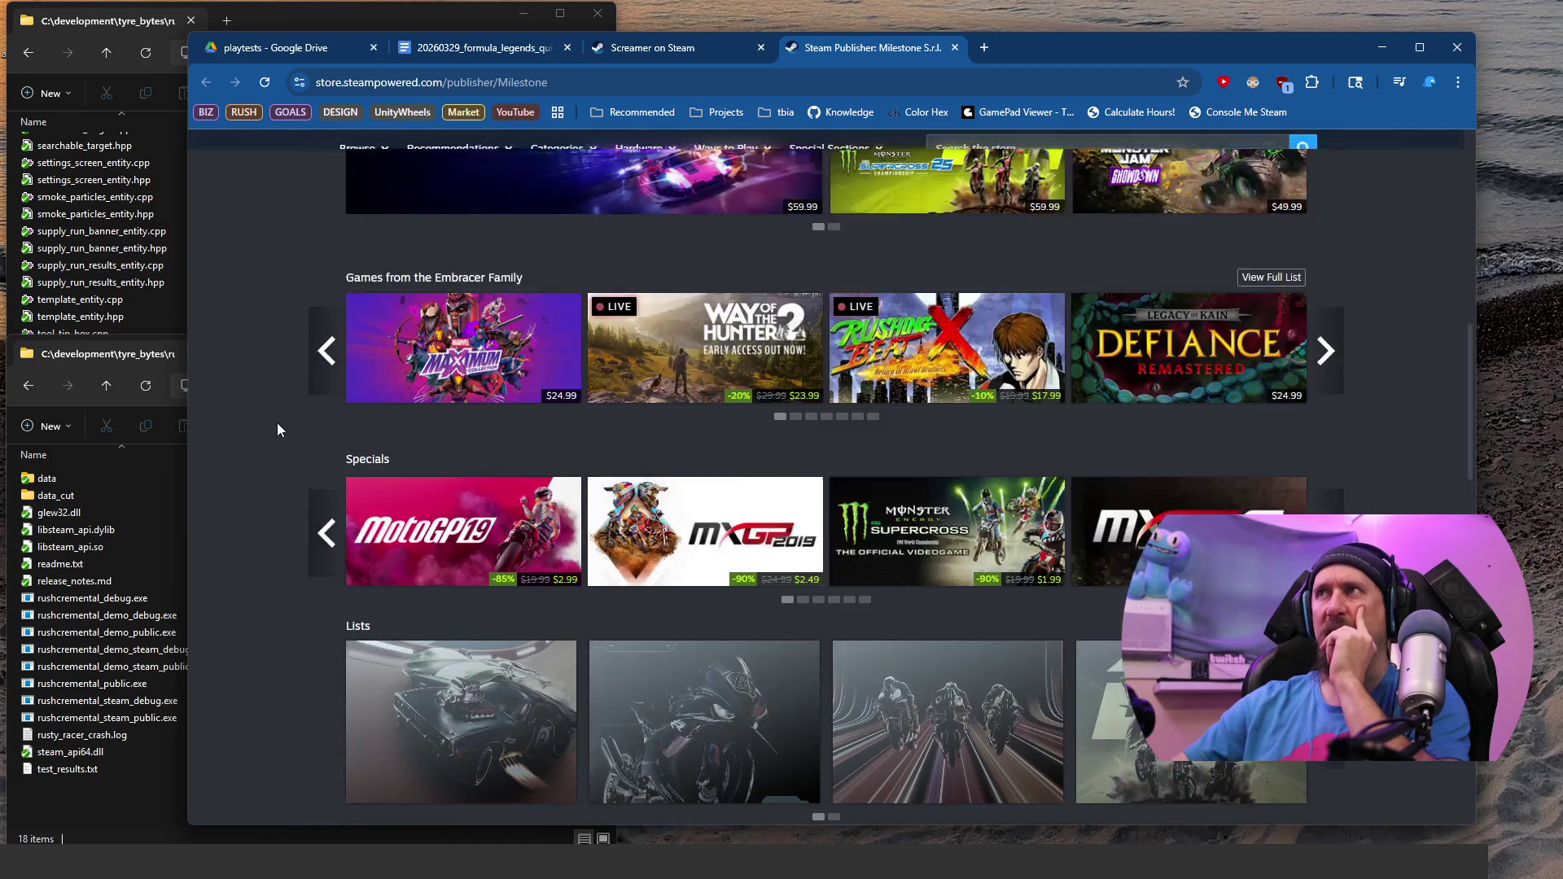
scroll(277, 422, down, 8)
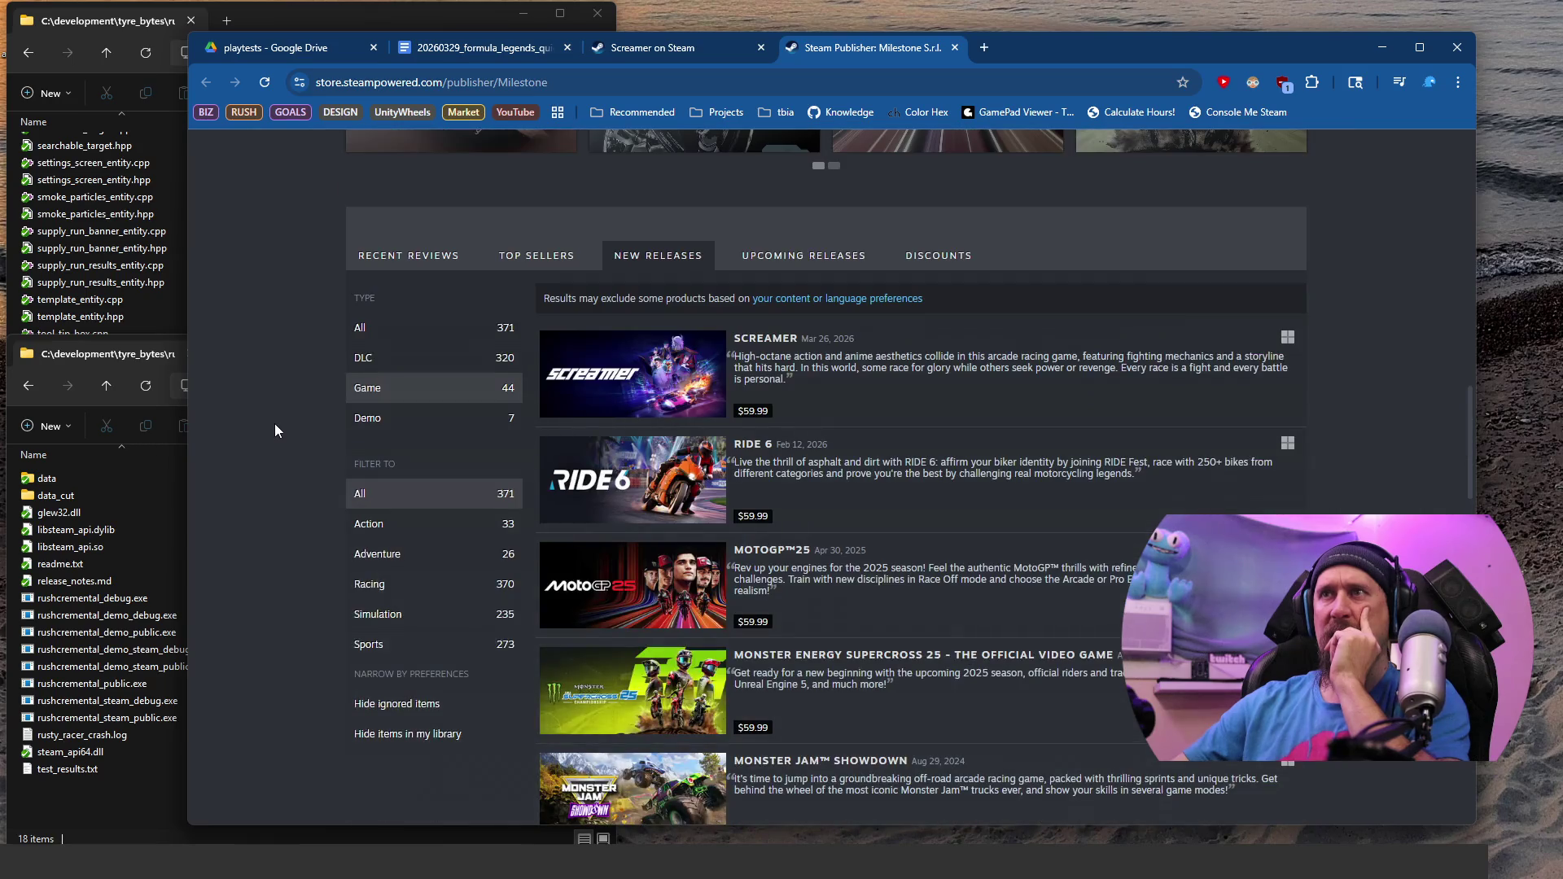
scroll(276, 423, down, 9)
scroll(275, 423, down, 10)
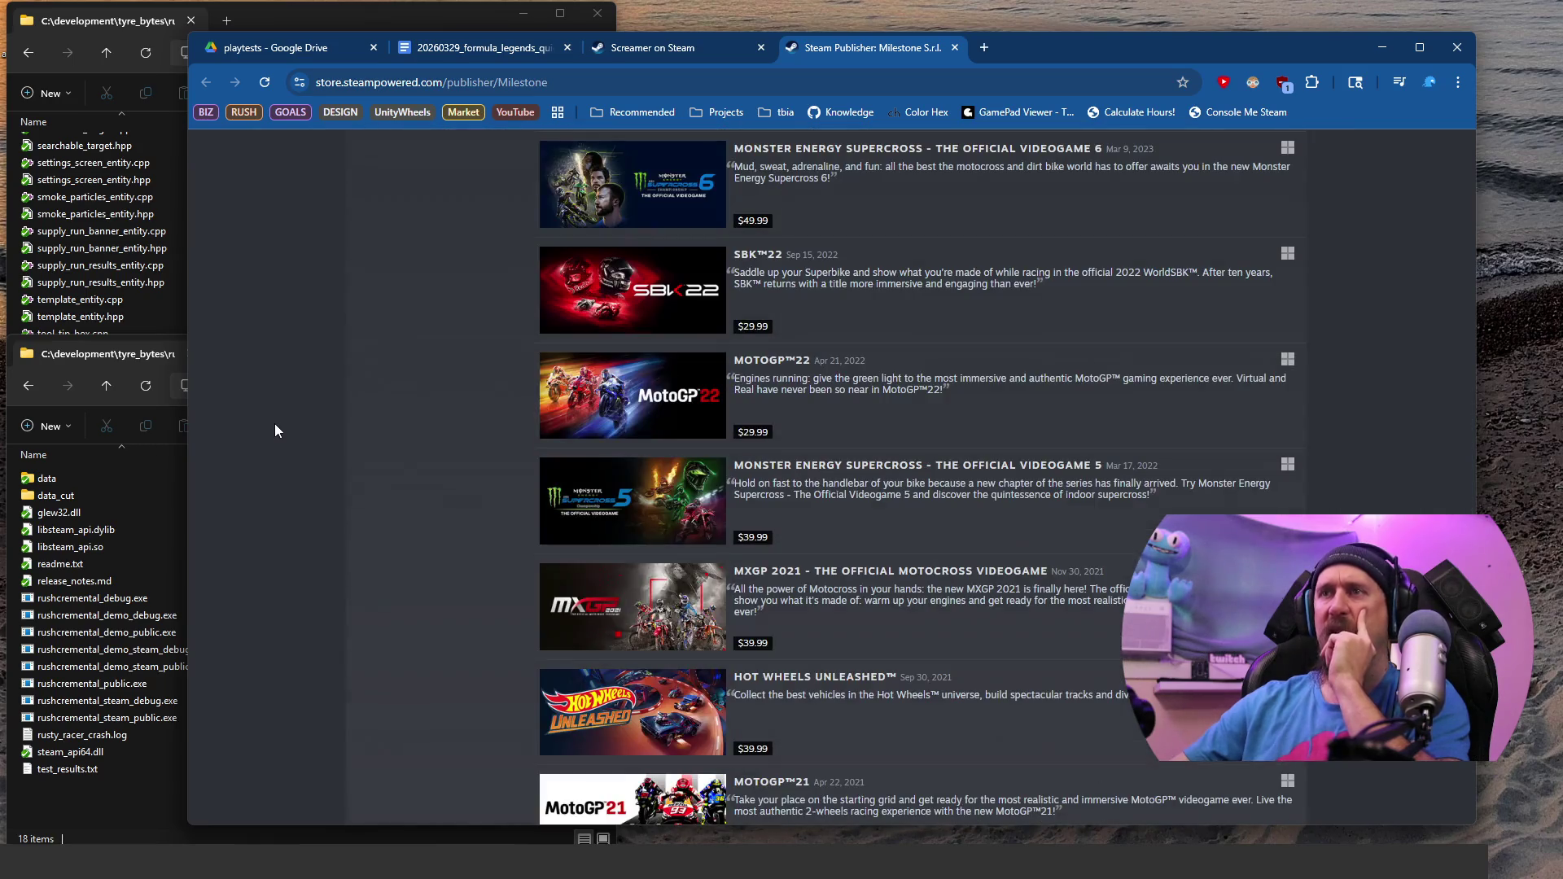
scroll(275, 424, down, 9)
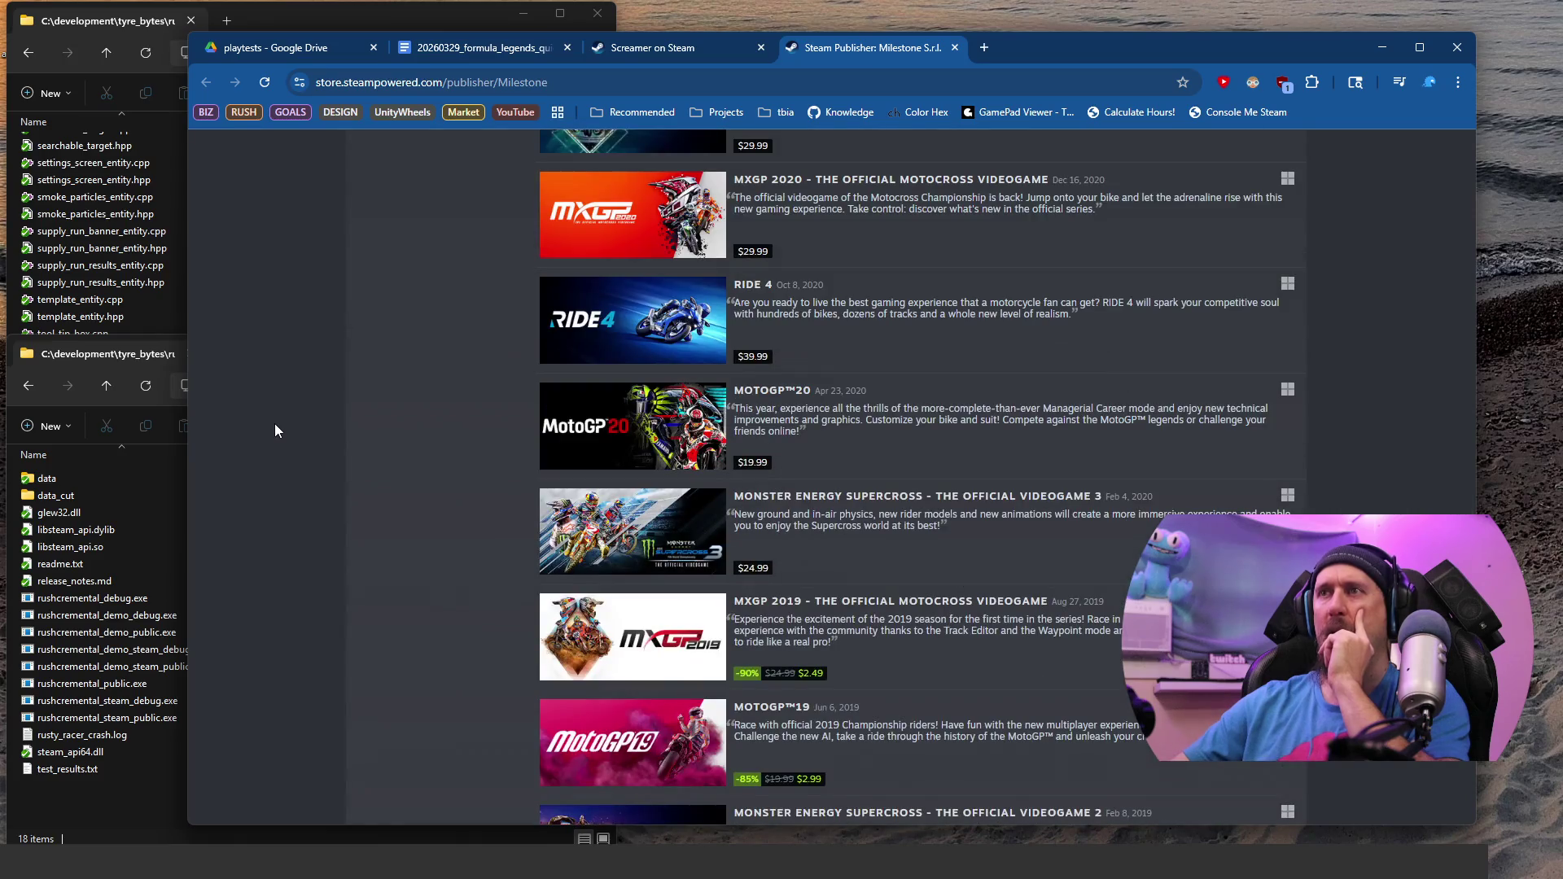
scroll(276, 424, down, 5)
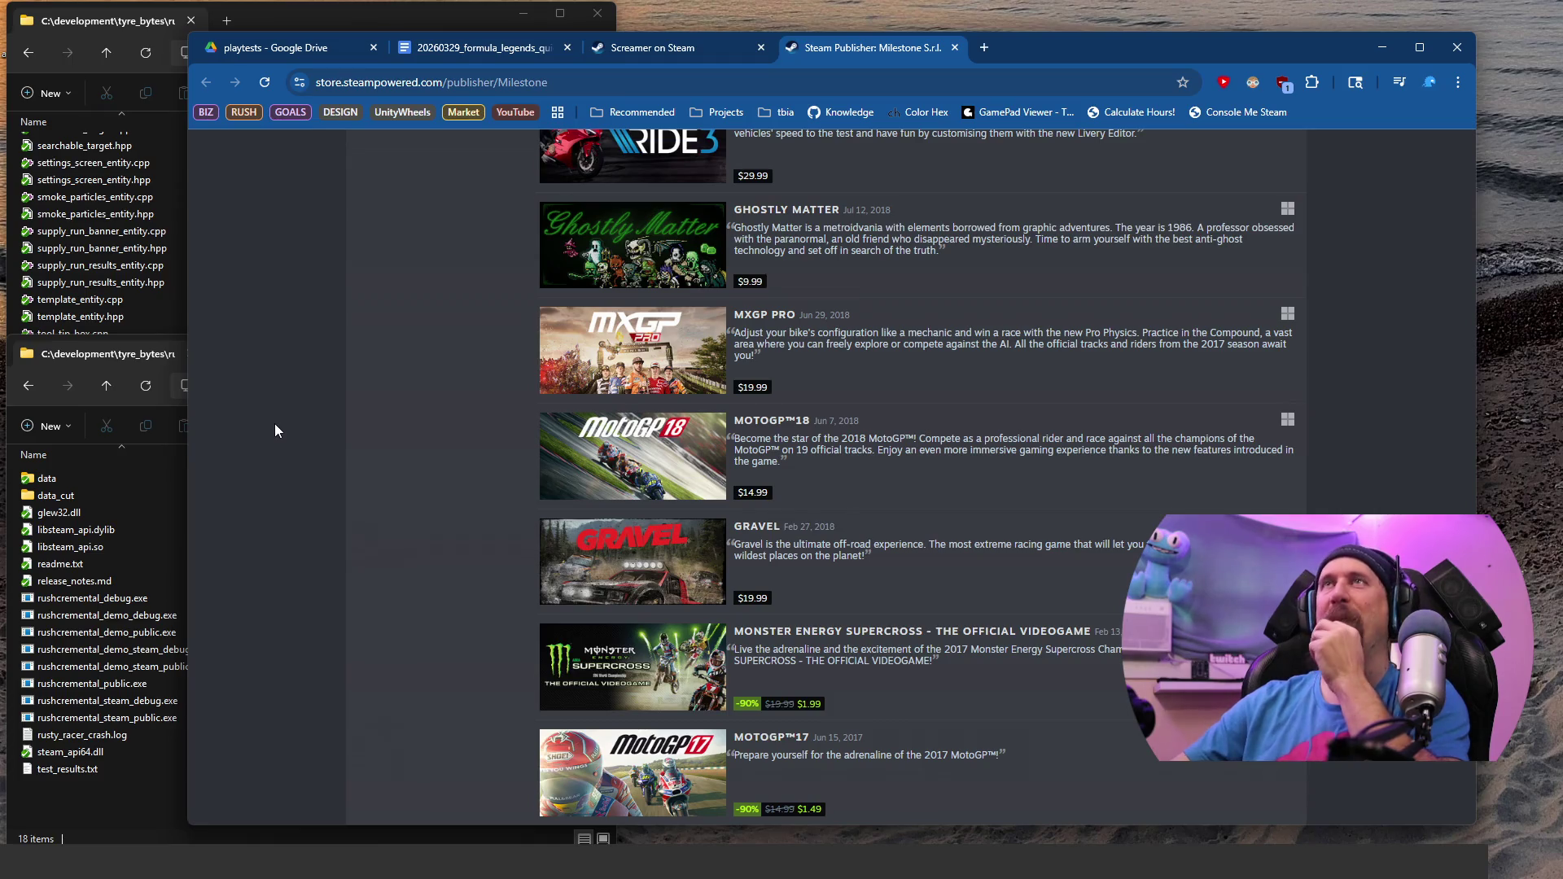
scroll(275, 424, up, 1)
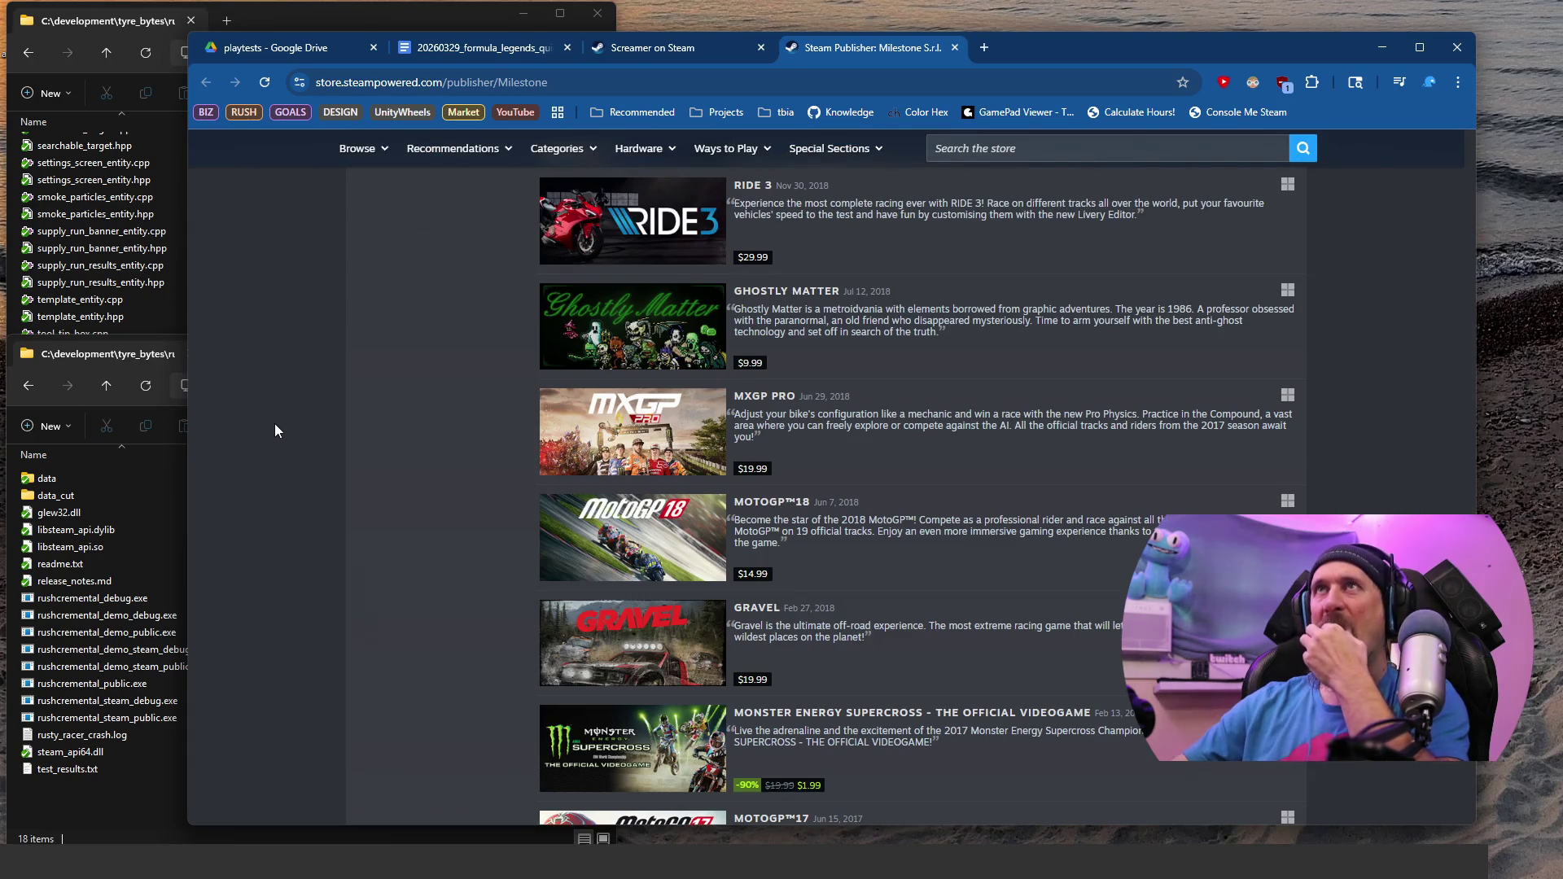
scroll(275, 424, up, 20)
scroll(275, 425, up, 20)
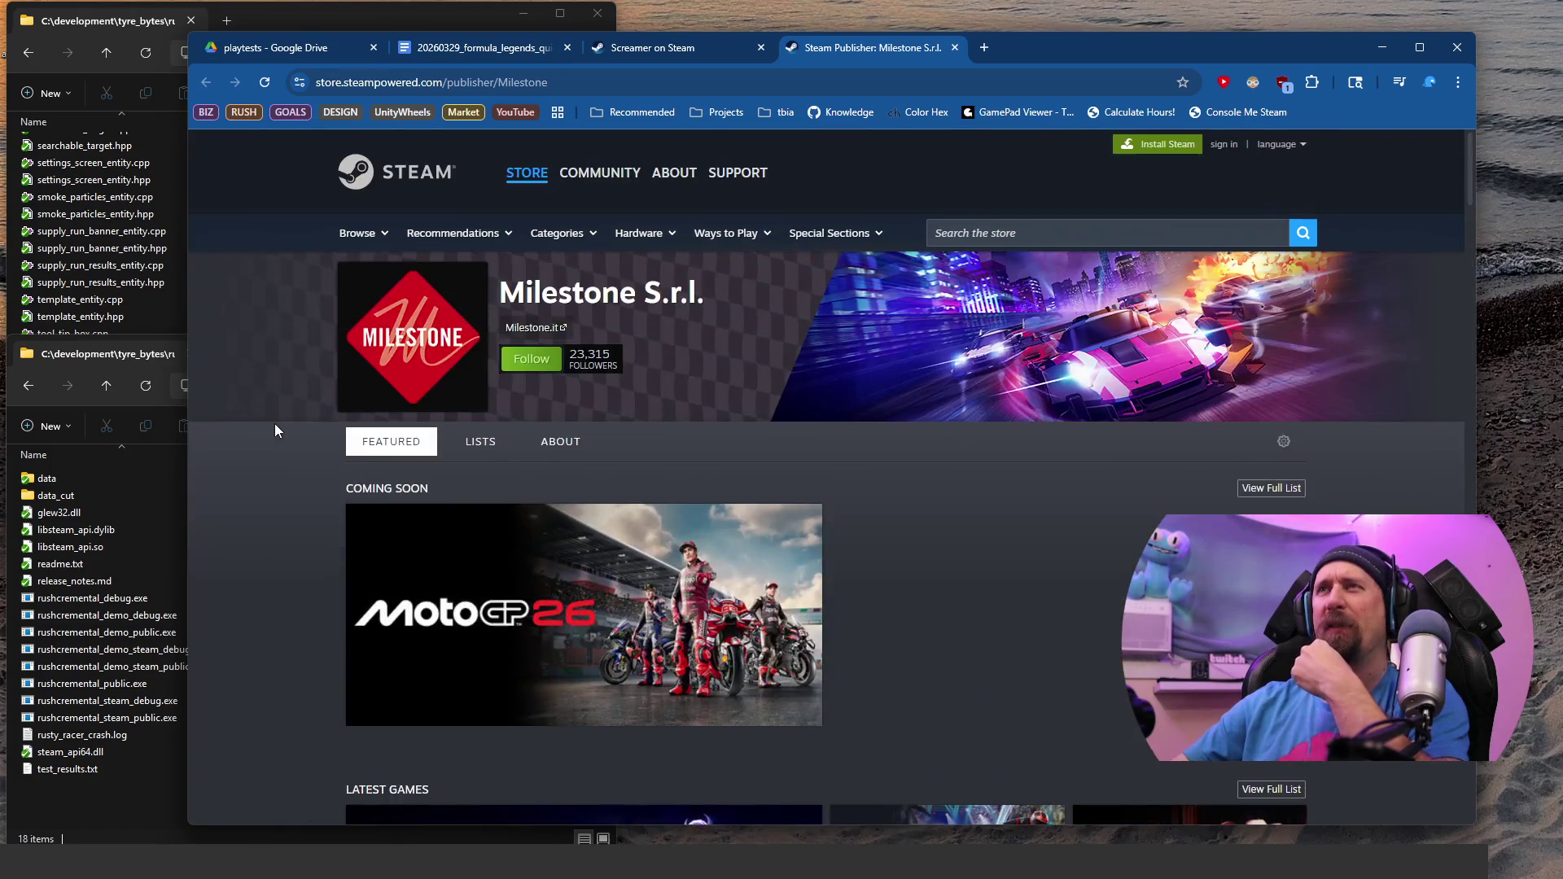
click(955, 48)
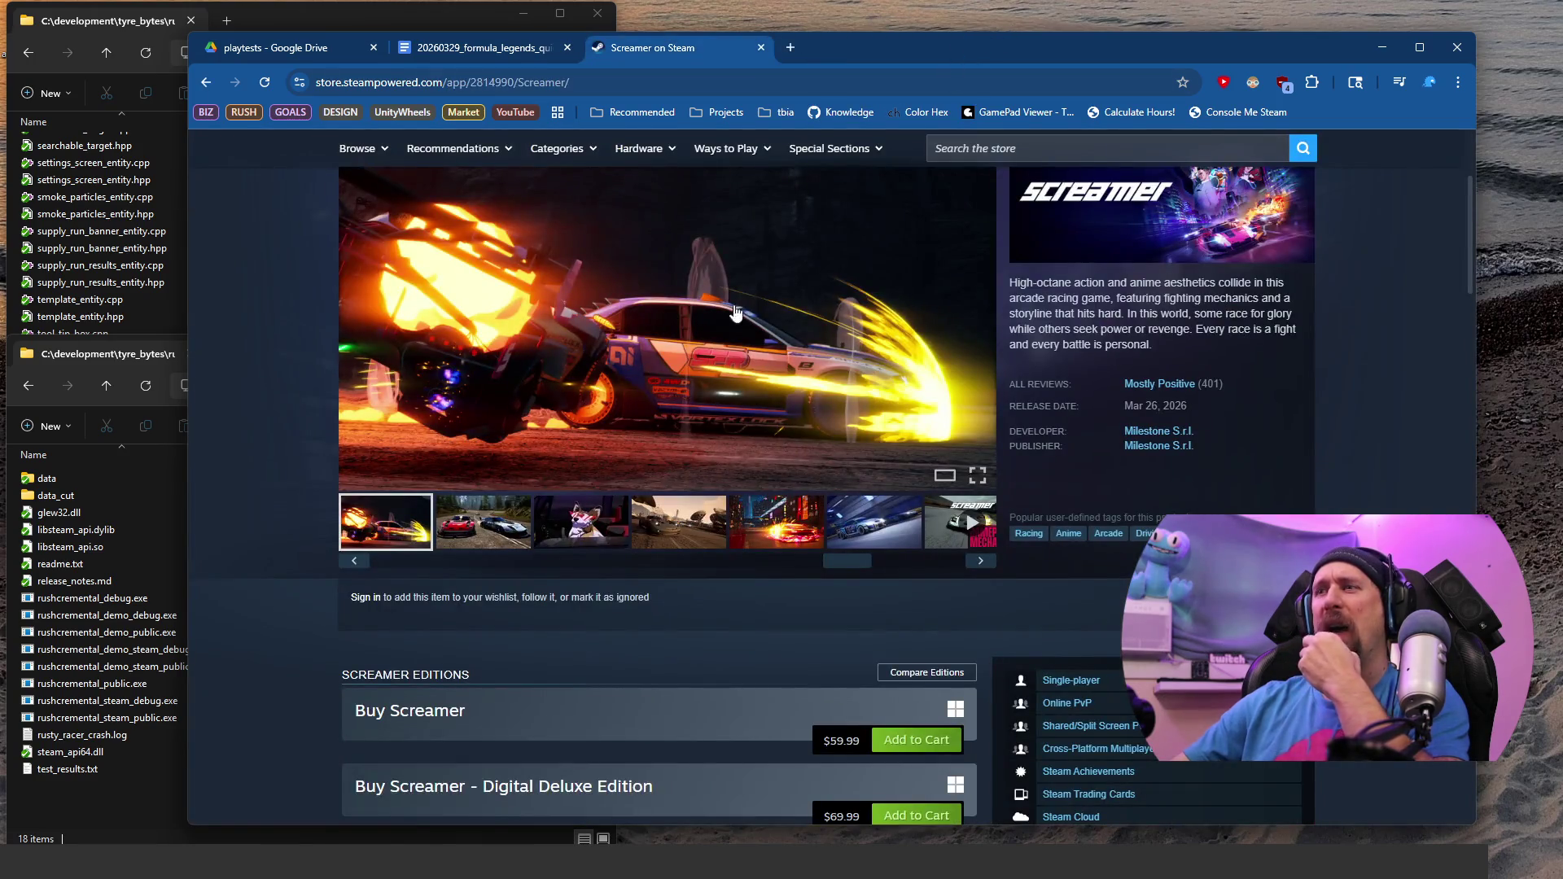
Step: Rewind and pause the Formula Legends trailer, then return to the notes' second Physics bullet
scroll(446, 353, down, 1)
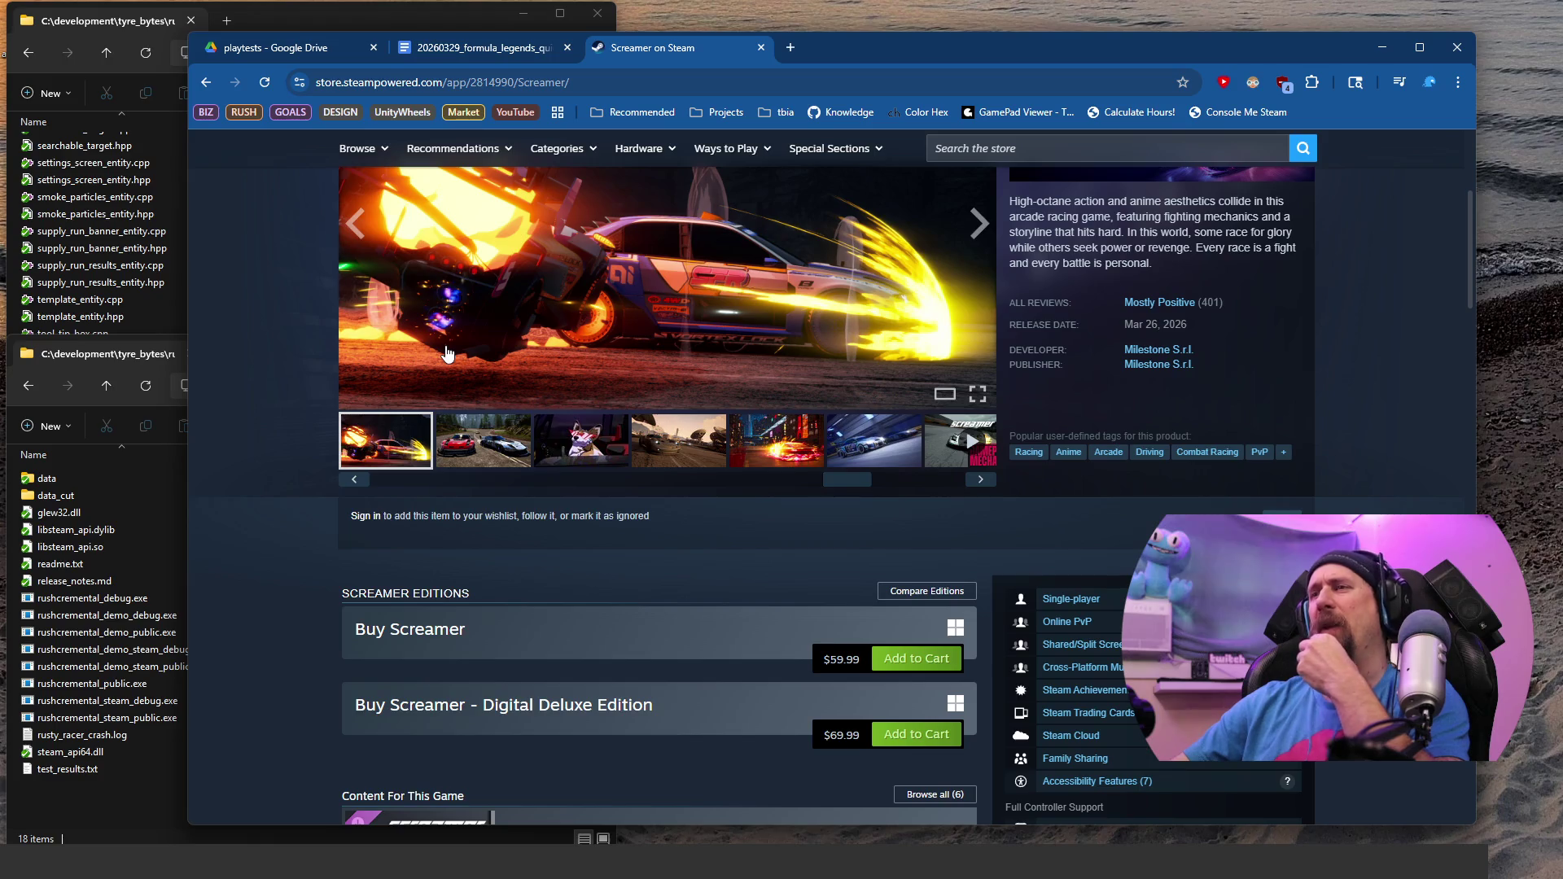
click(491, 51)
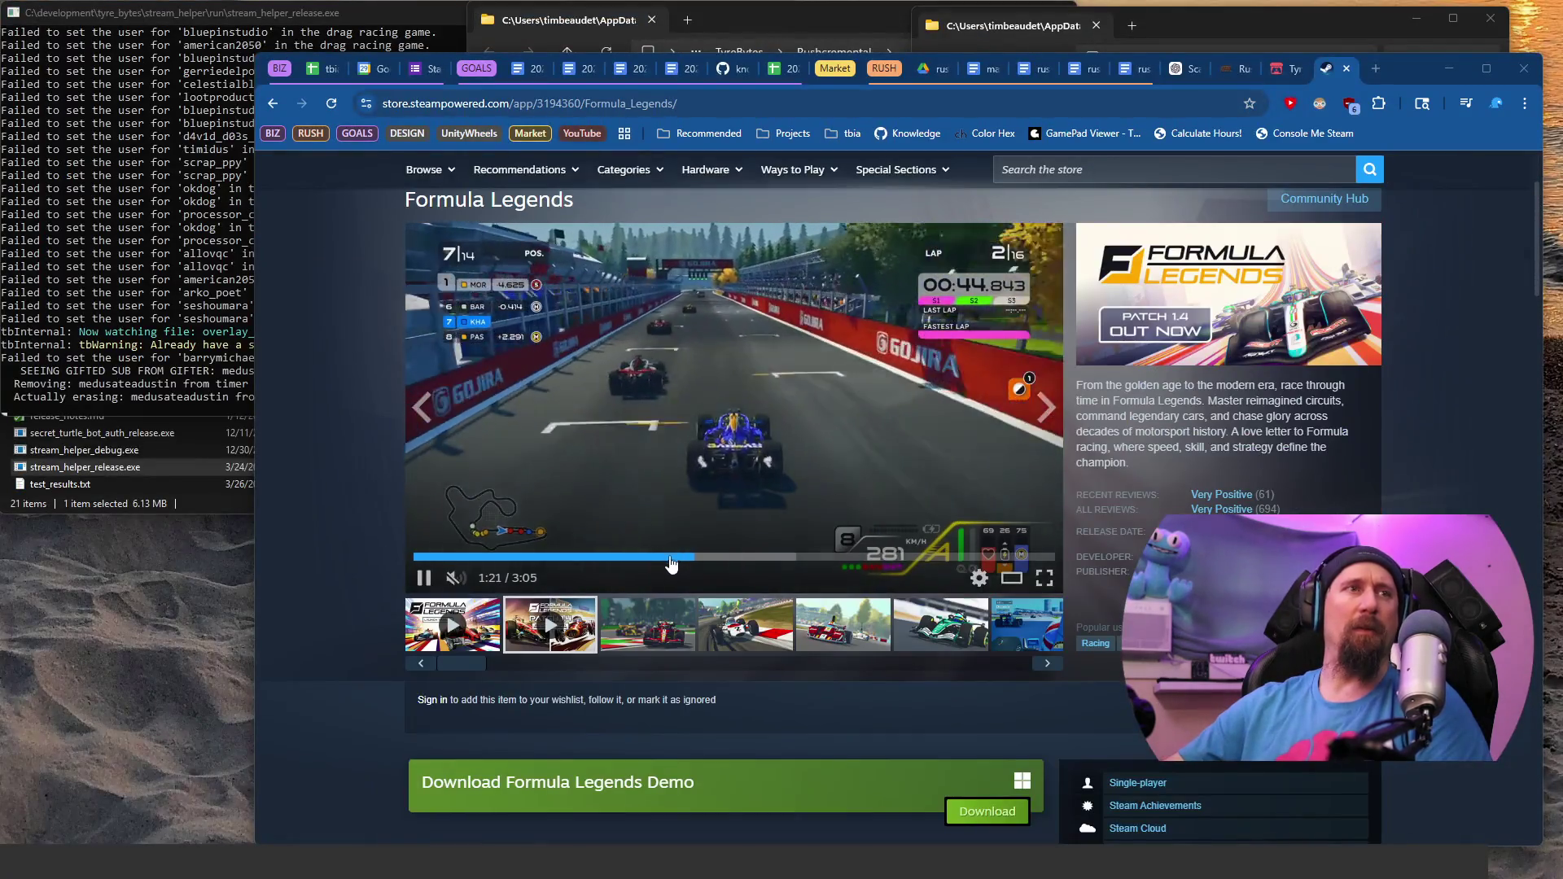
click(667, 557)
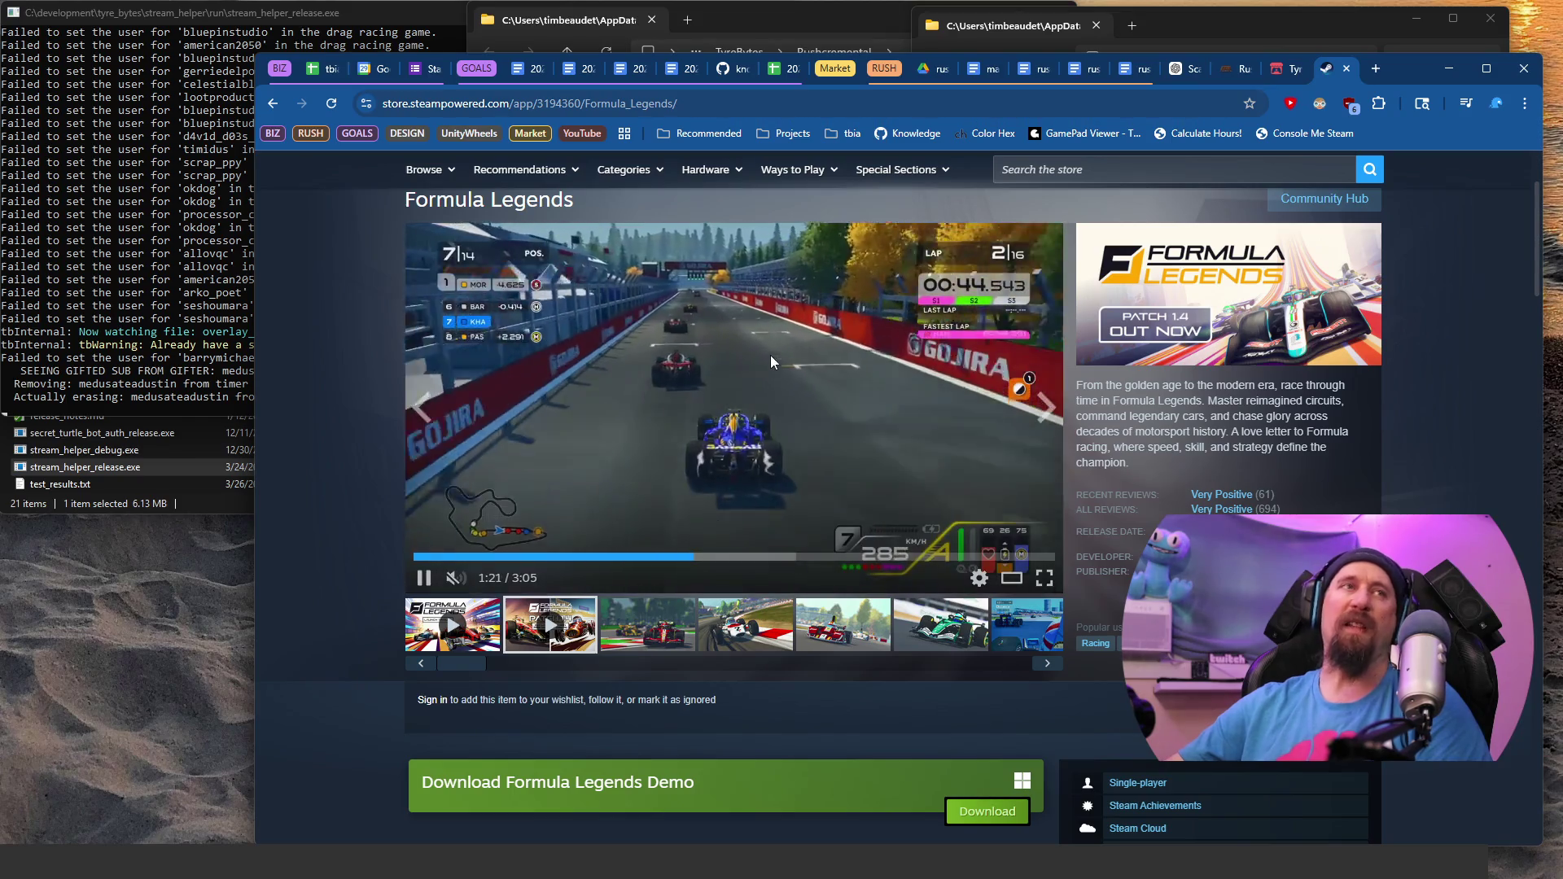
click(780, 354)
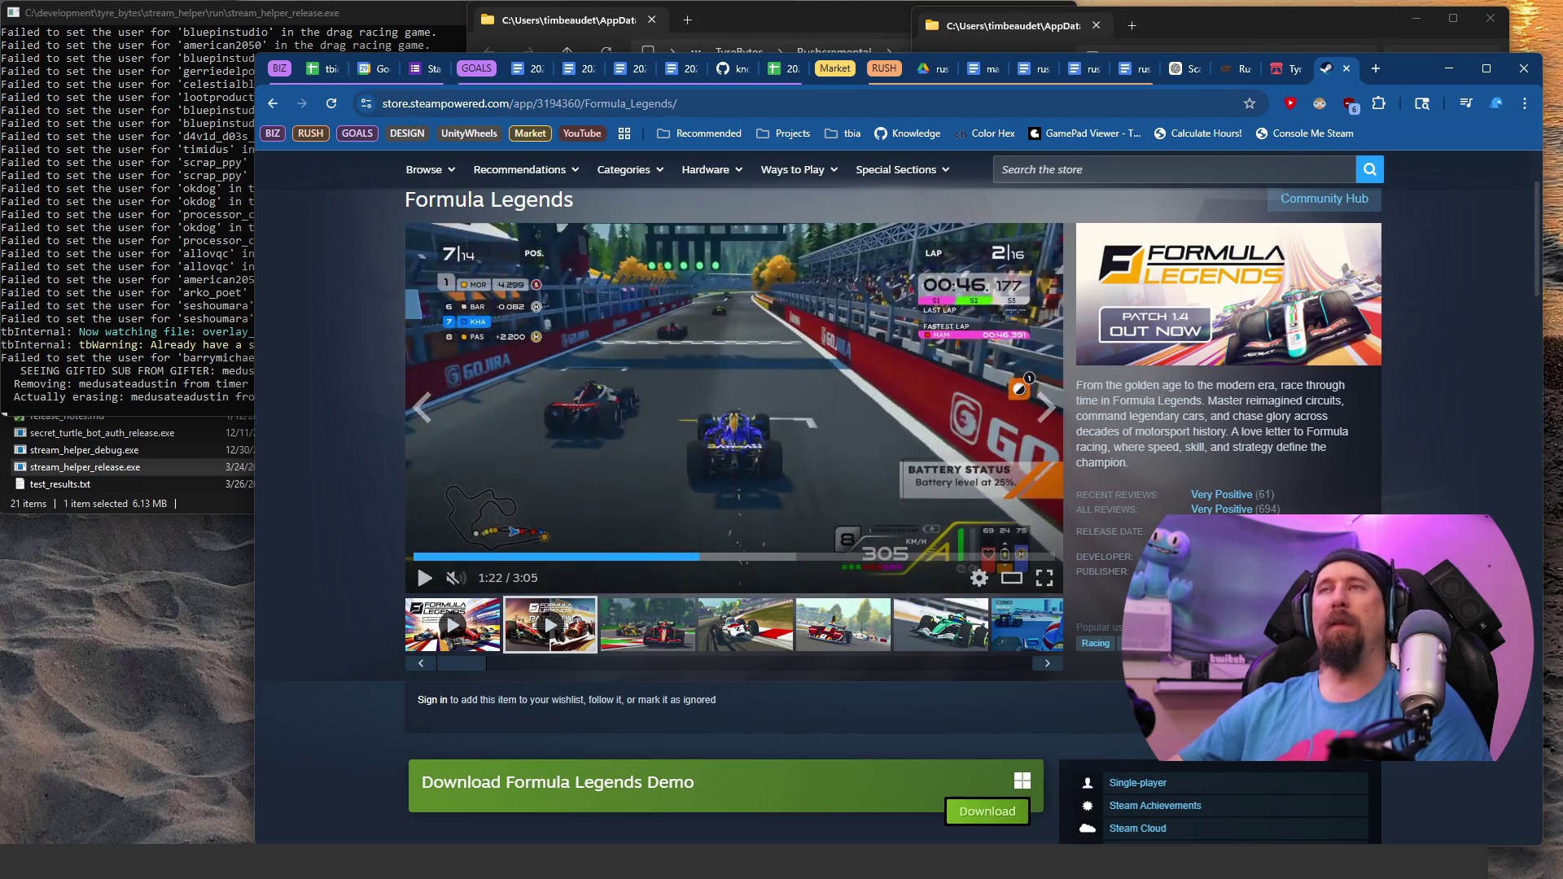
key(ctrl+super+Right)
click(537, 489)
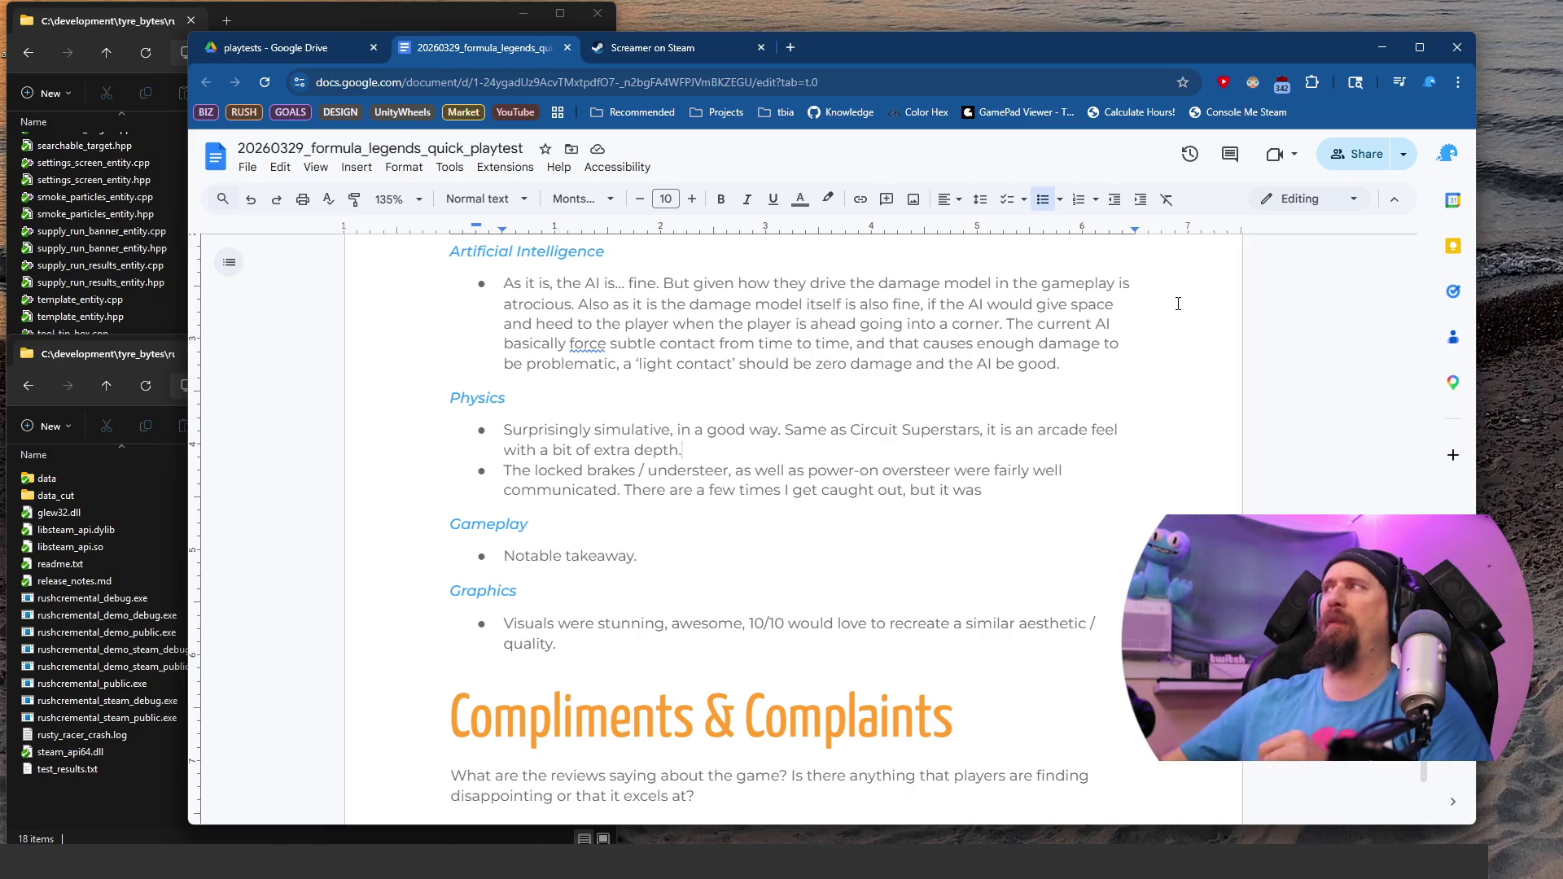
key(ctrl+super+Right)
click(279, 151)
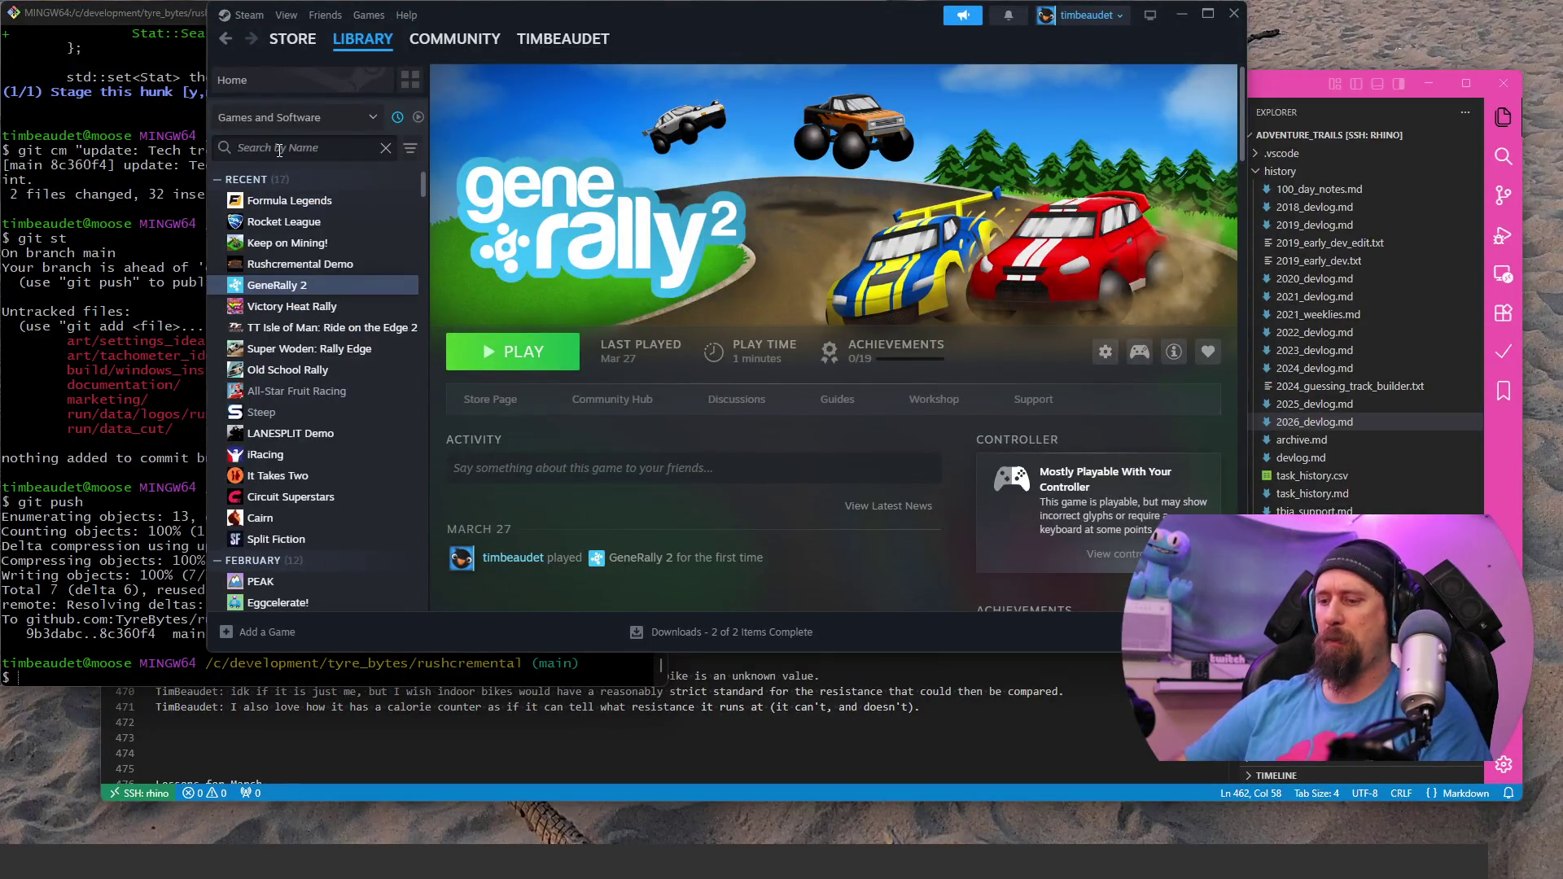
text(inter)
key(BackSpace)
key(BackSpace)
text(er)
key(BackSpace)
key(BackSpace)
key(BackSpace)
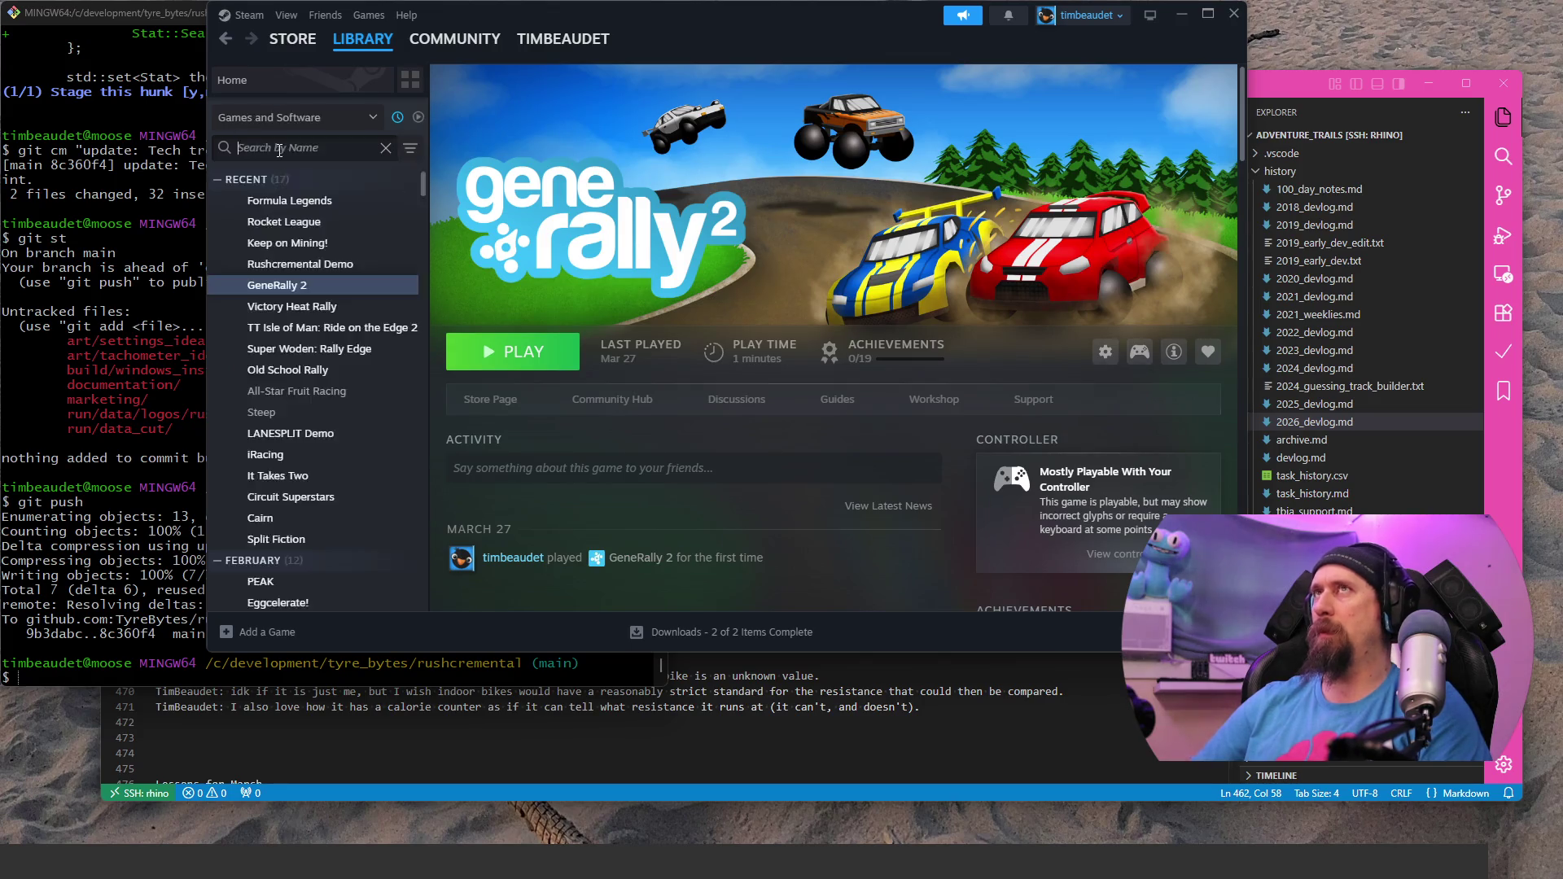
key(ctrl+super+Right)
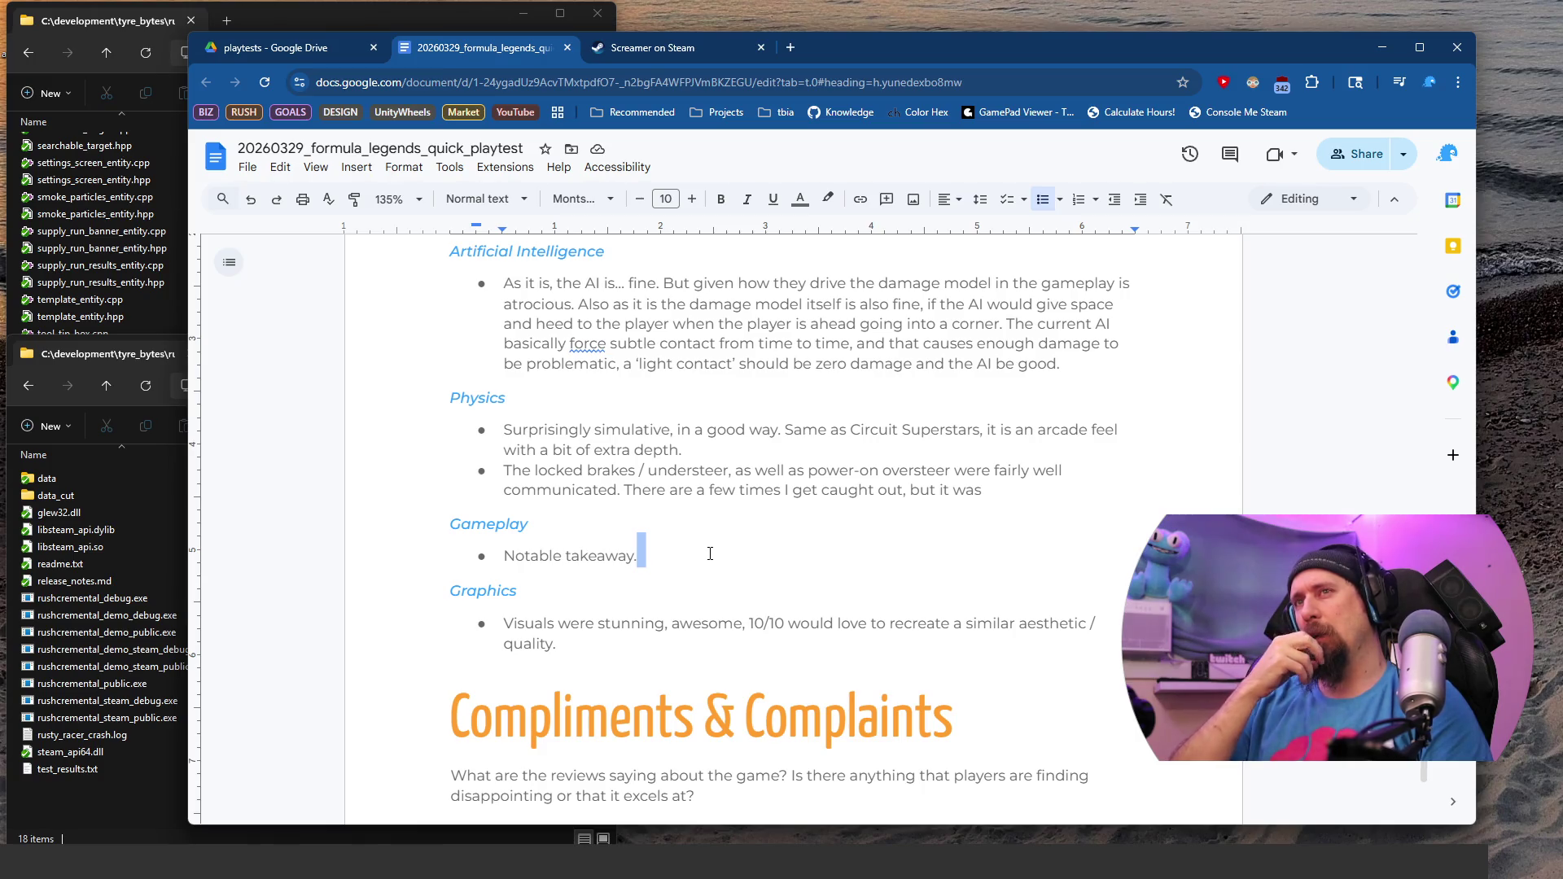
Step: Look over the reviews prompt, Gameplay, Good Feelings and Motivation and Progression bullets
scroll(710, 553, up, 2)
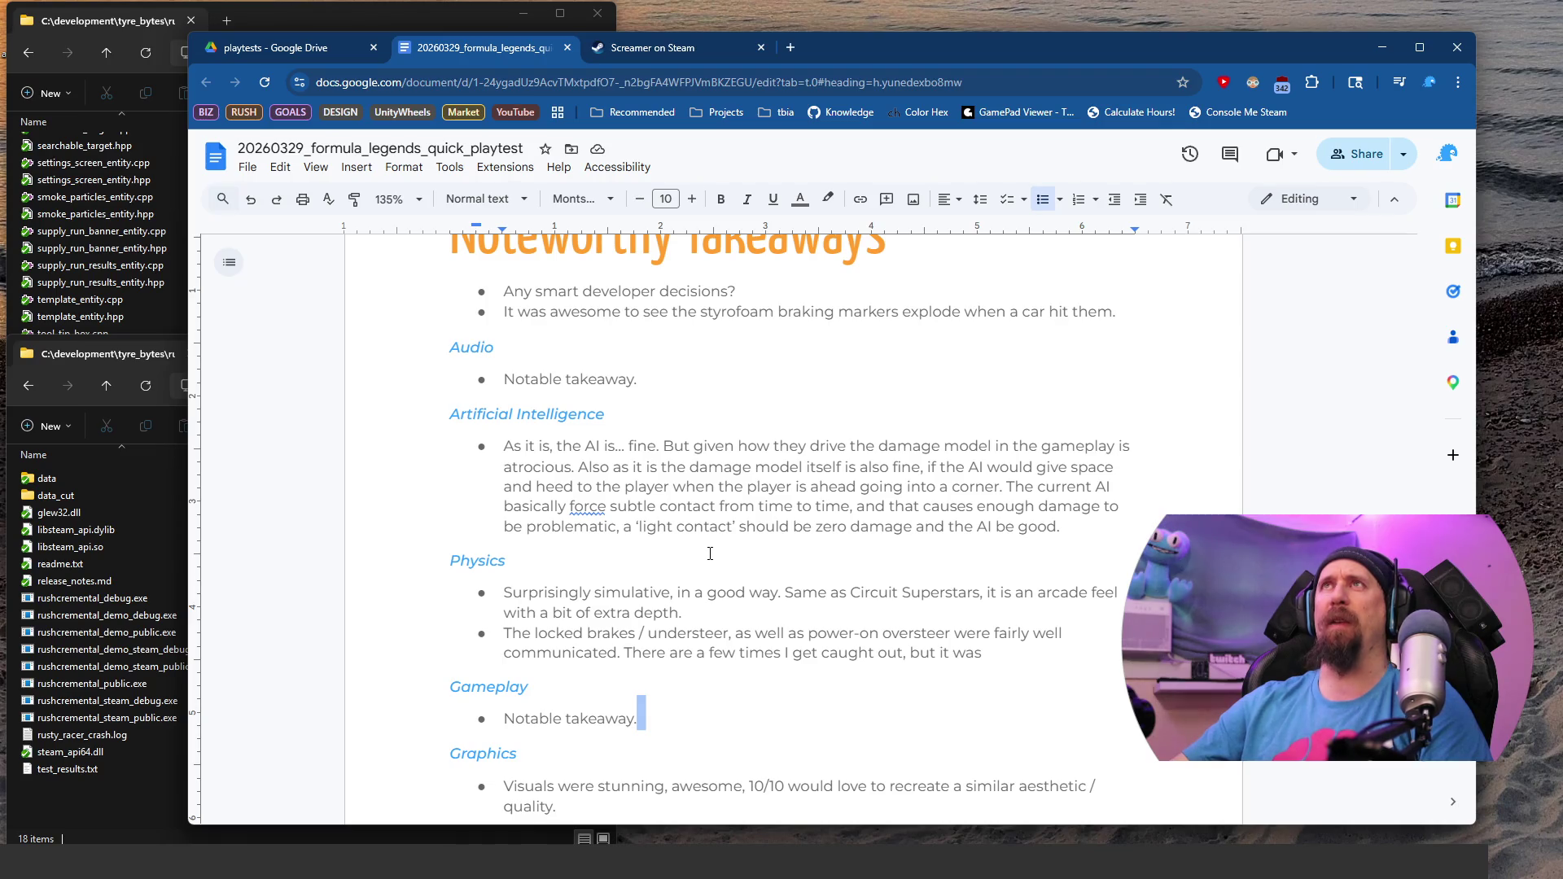
scroll(710, 554, down, 4)
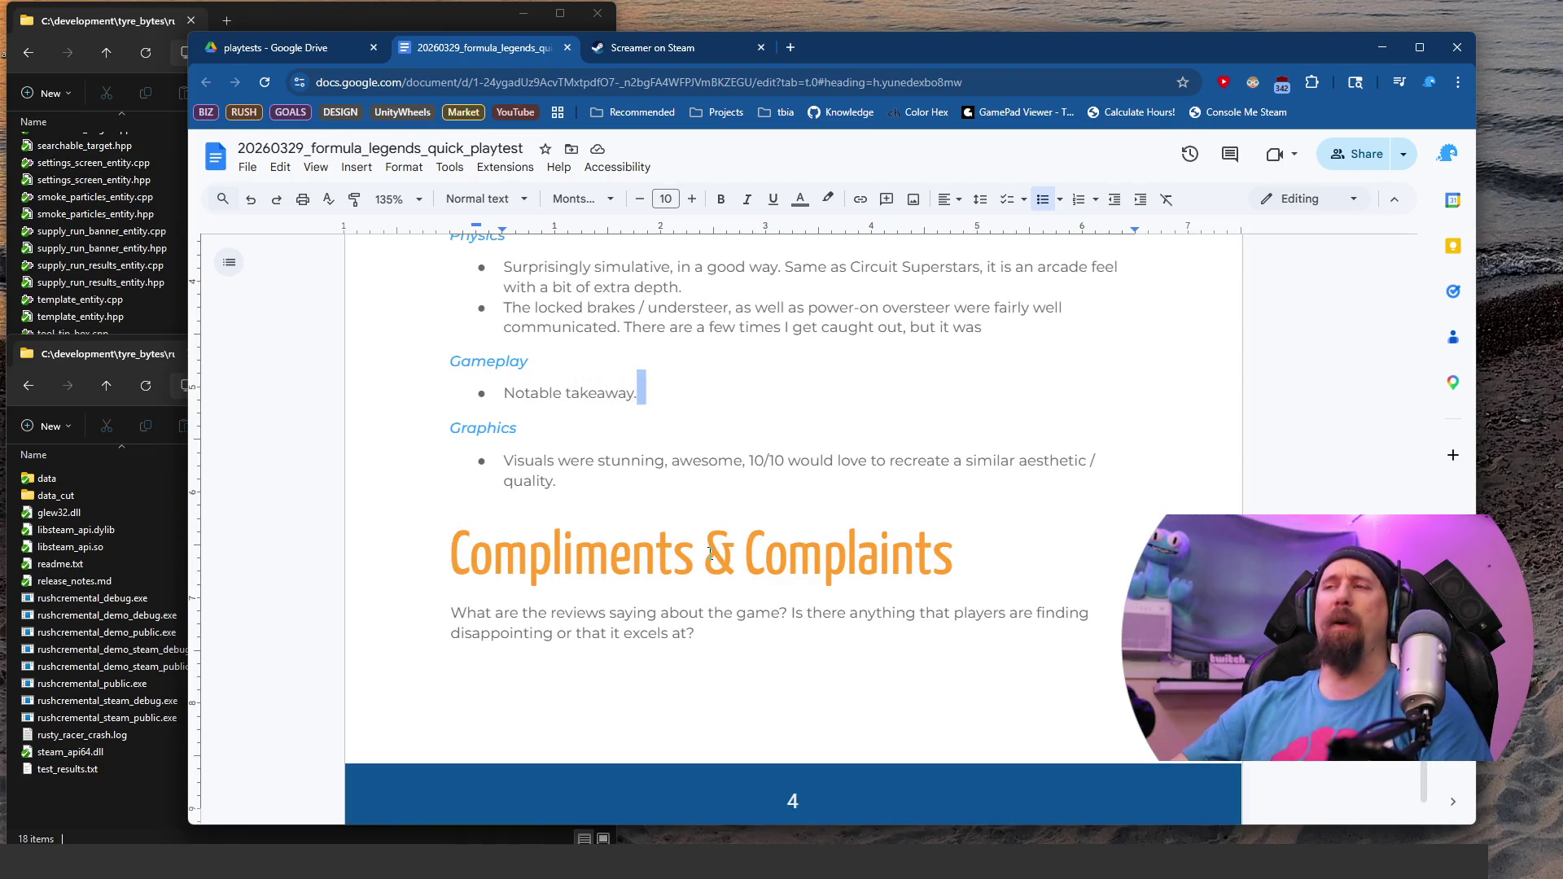
scroll(710, 553, down, 2)
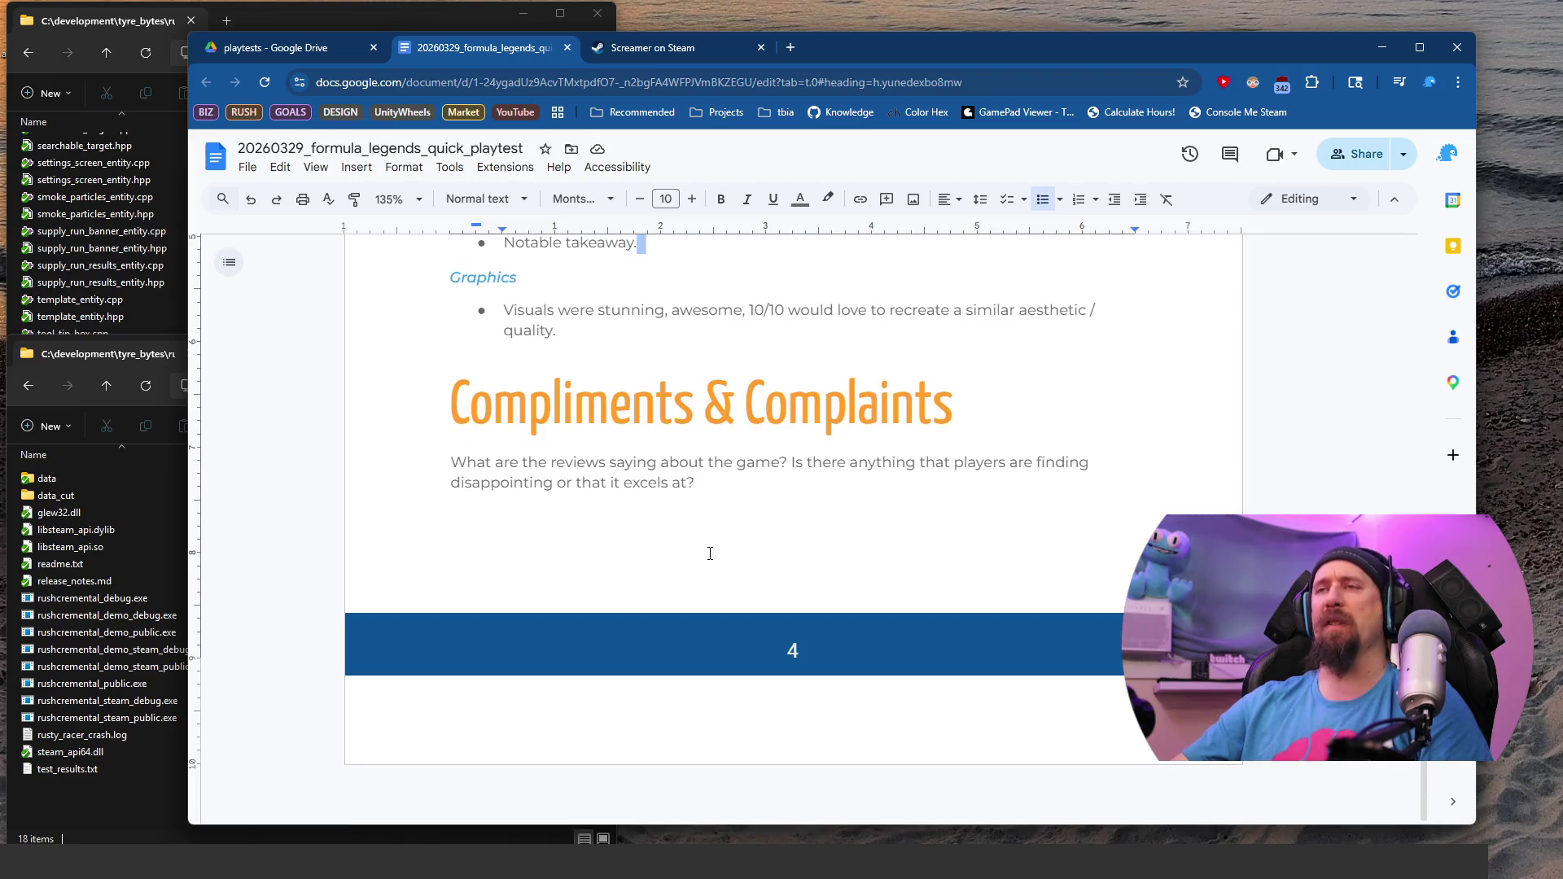
click(838, 509)
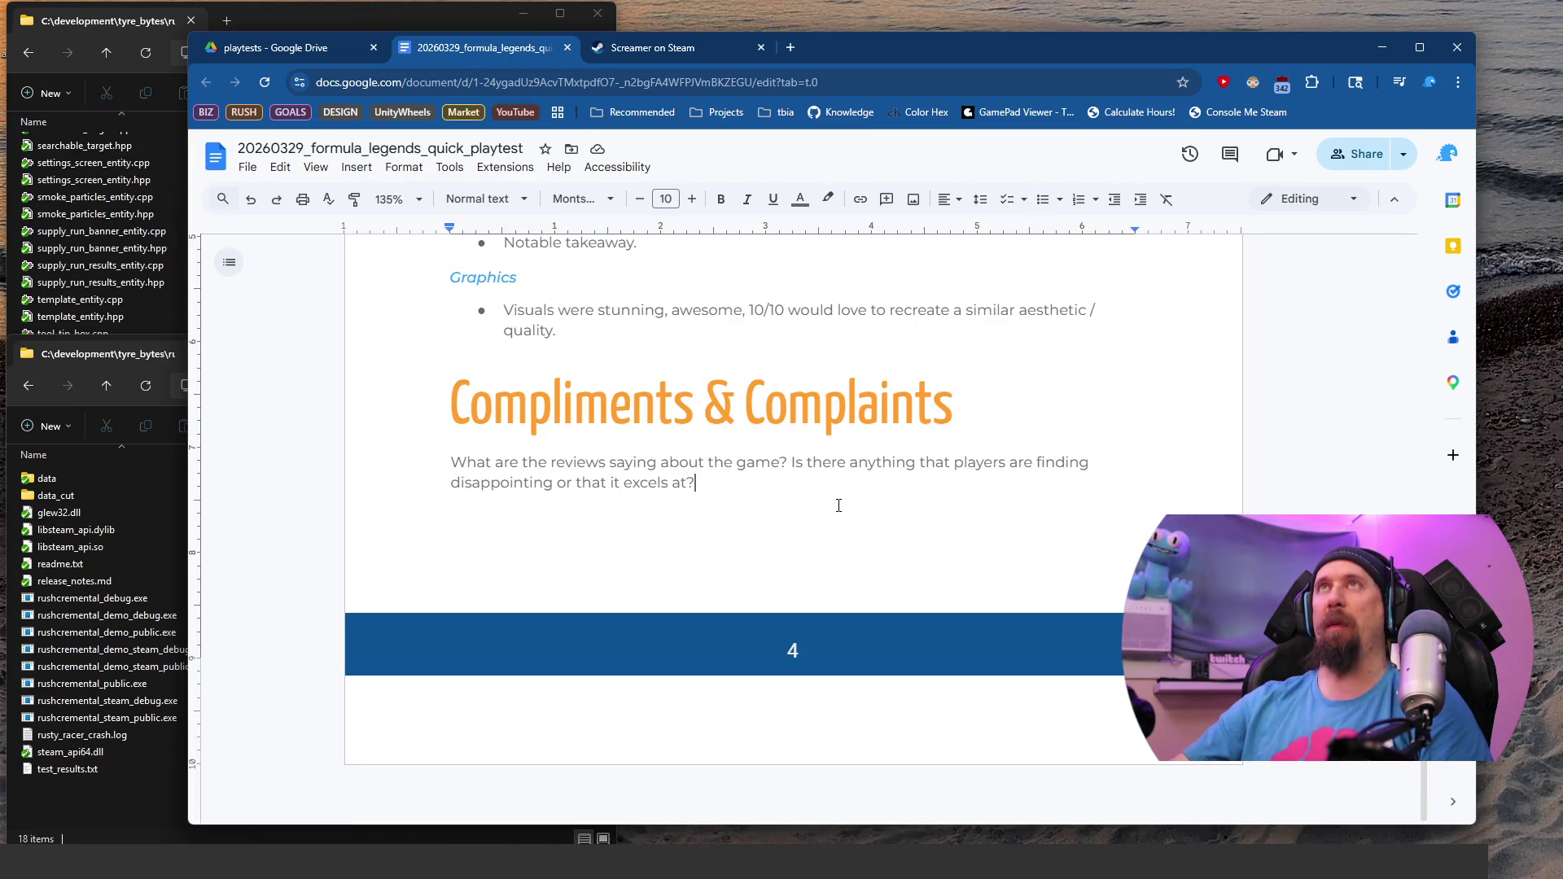
scroll(838, 505, up, 3)
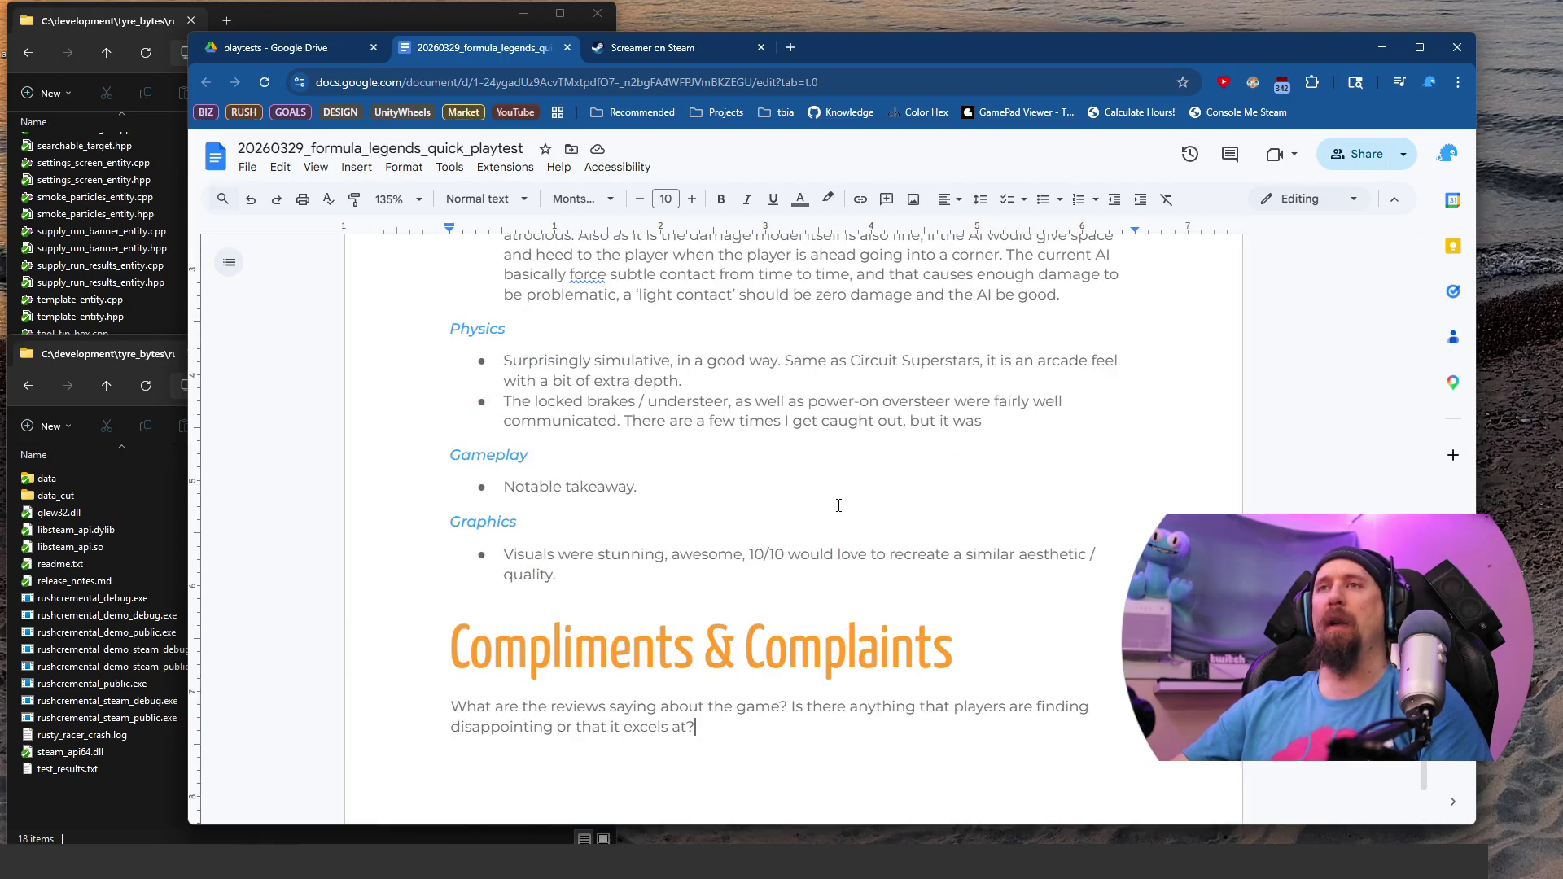
click(843, 487)
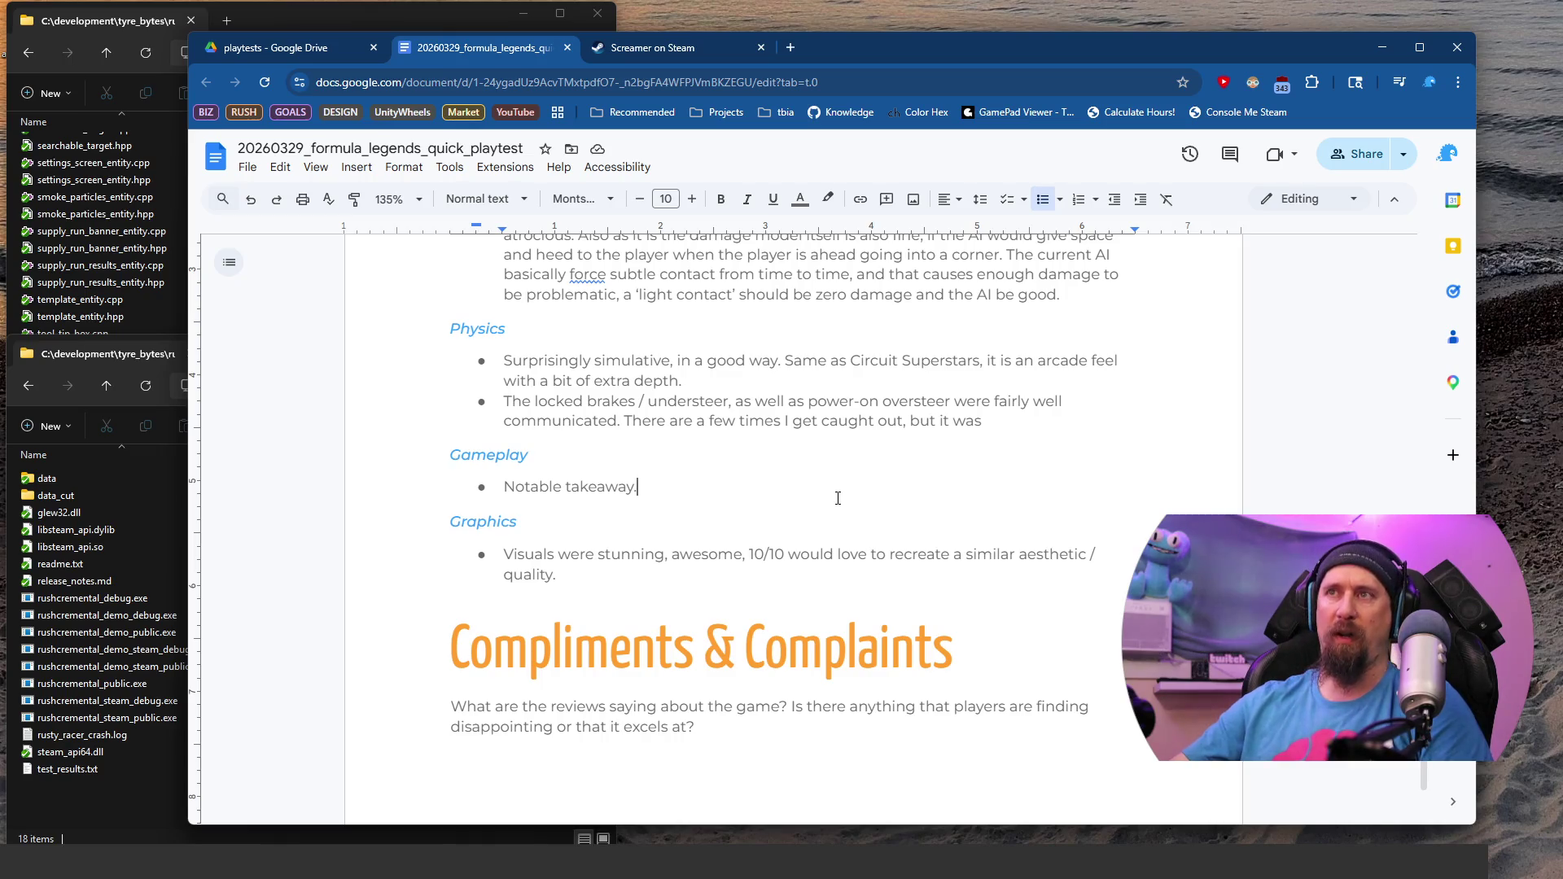
scroll(843, 489, up, 5)
scroll(838, 497, down, 15)
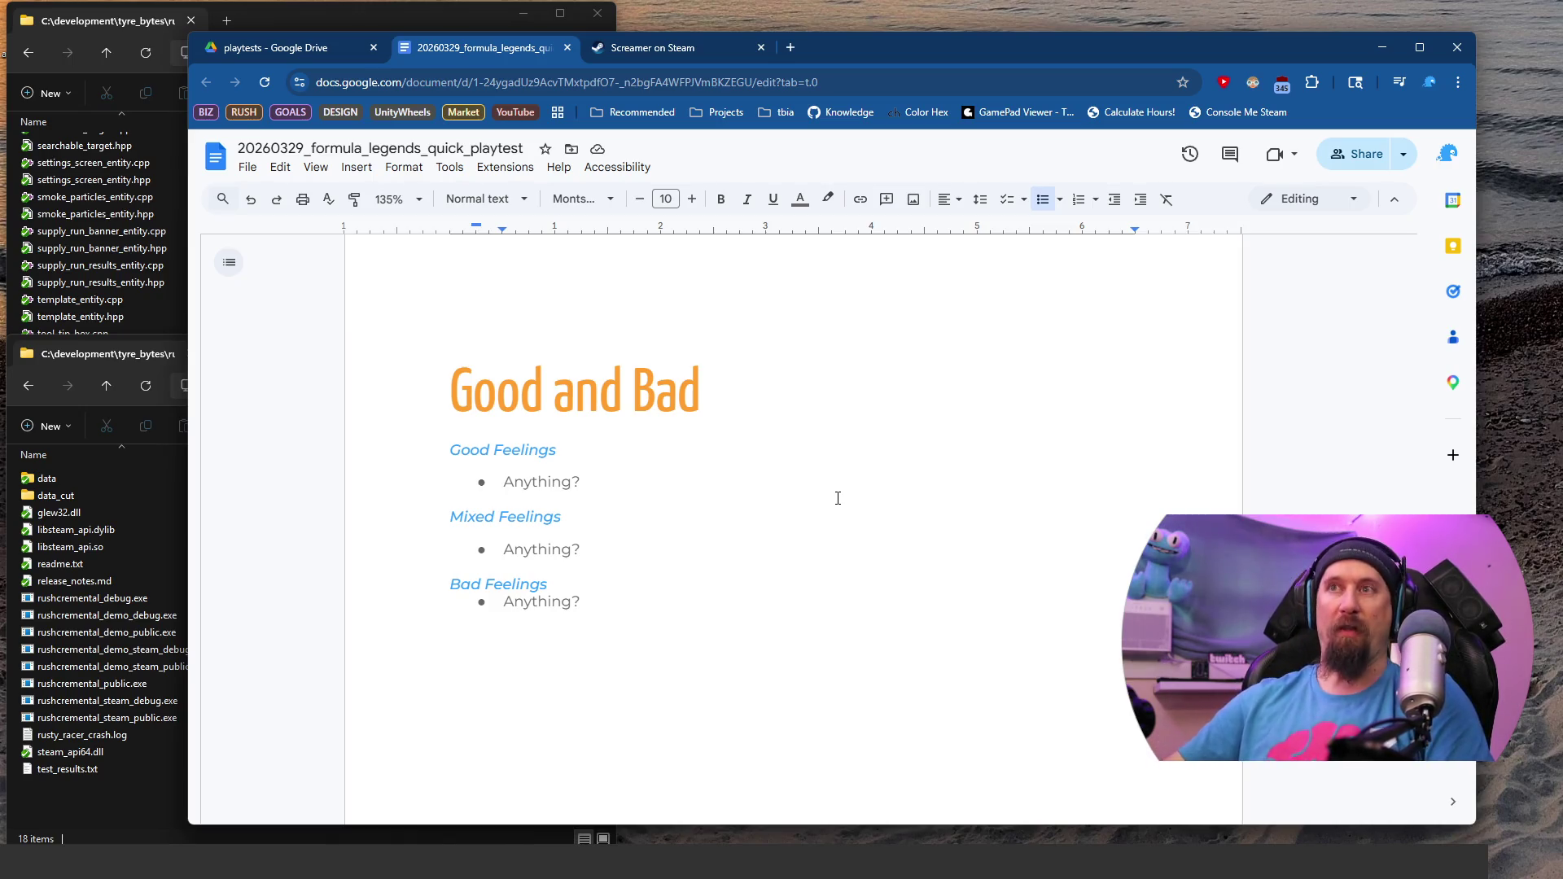
click(825, 462)
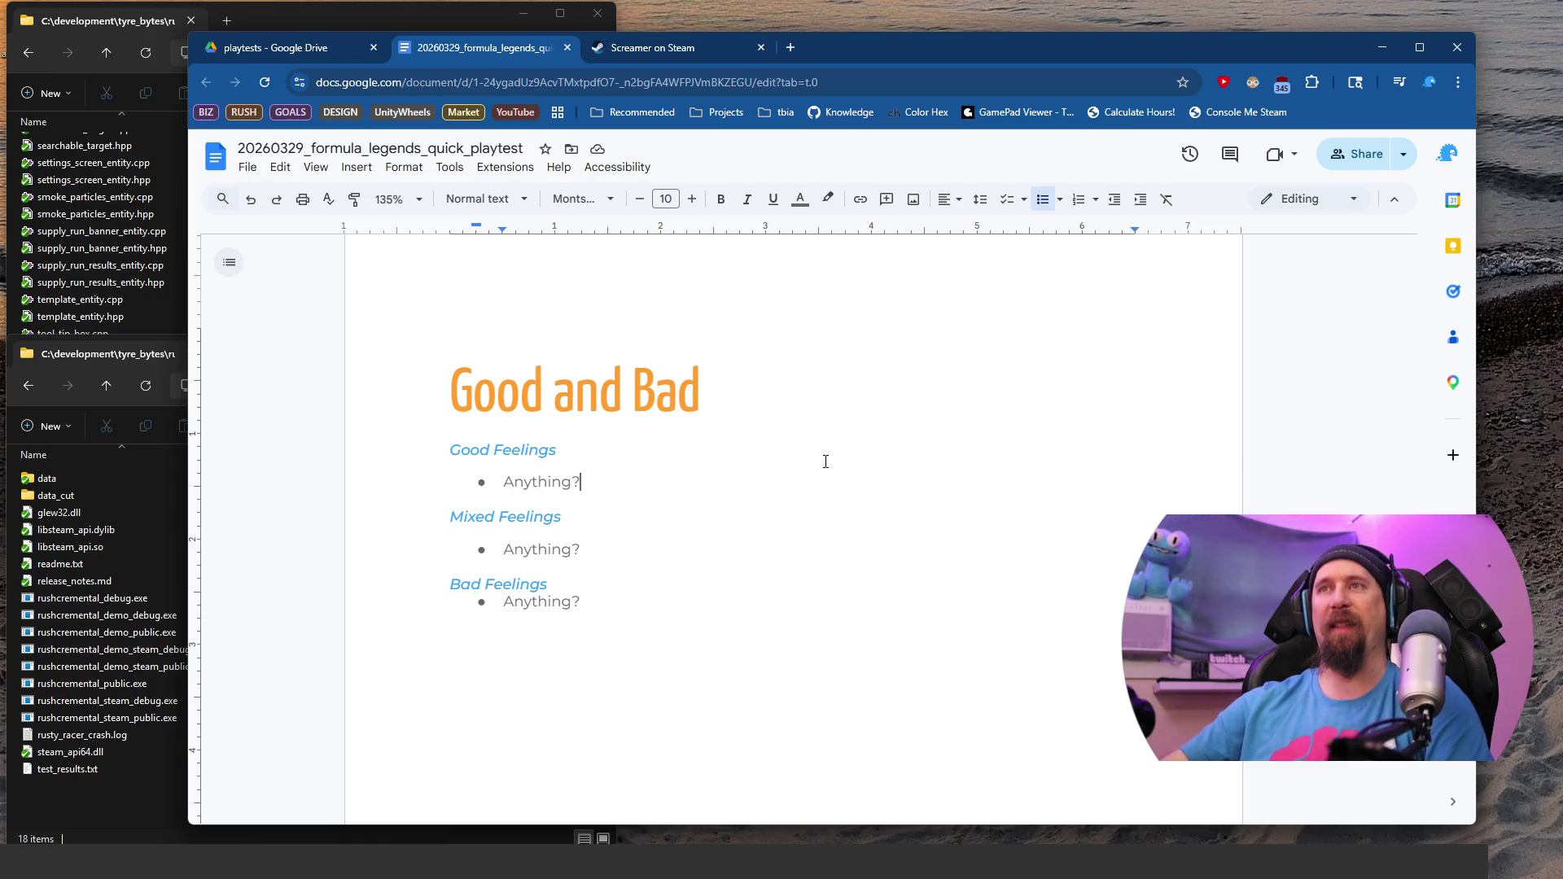
scroll(826, 487, up, 10)
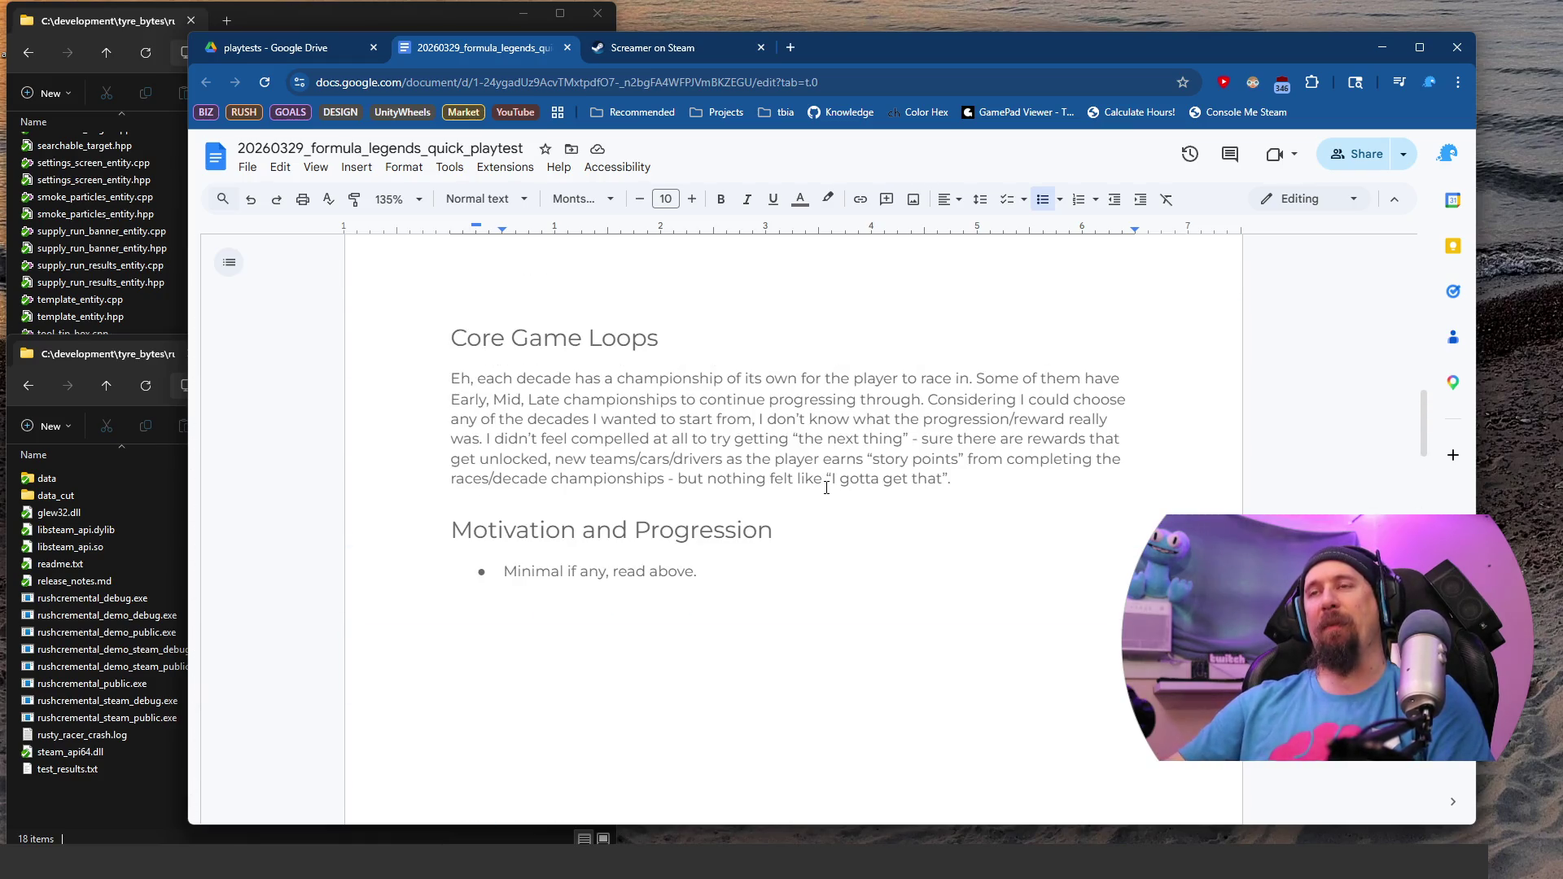
click(811, 577)
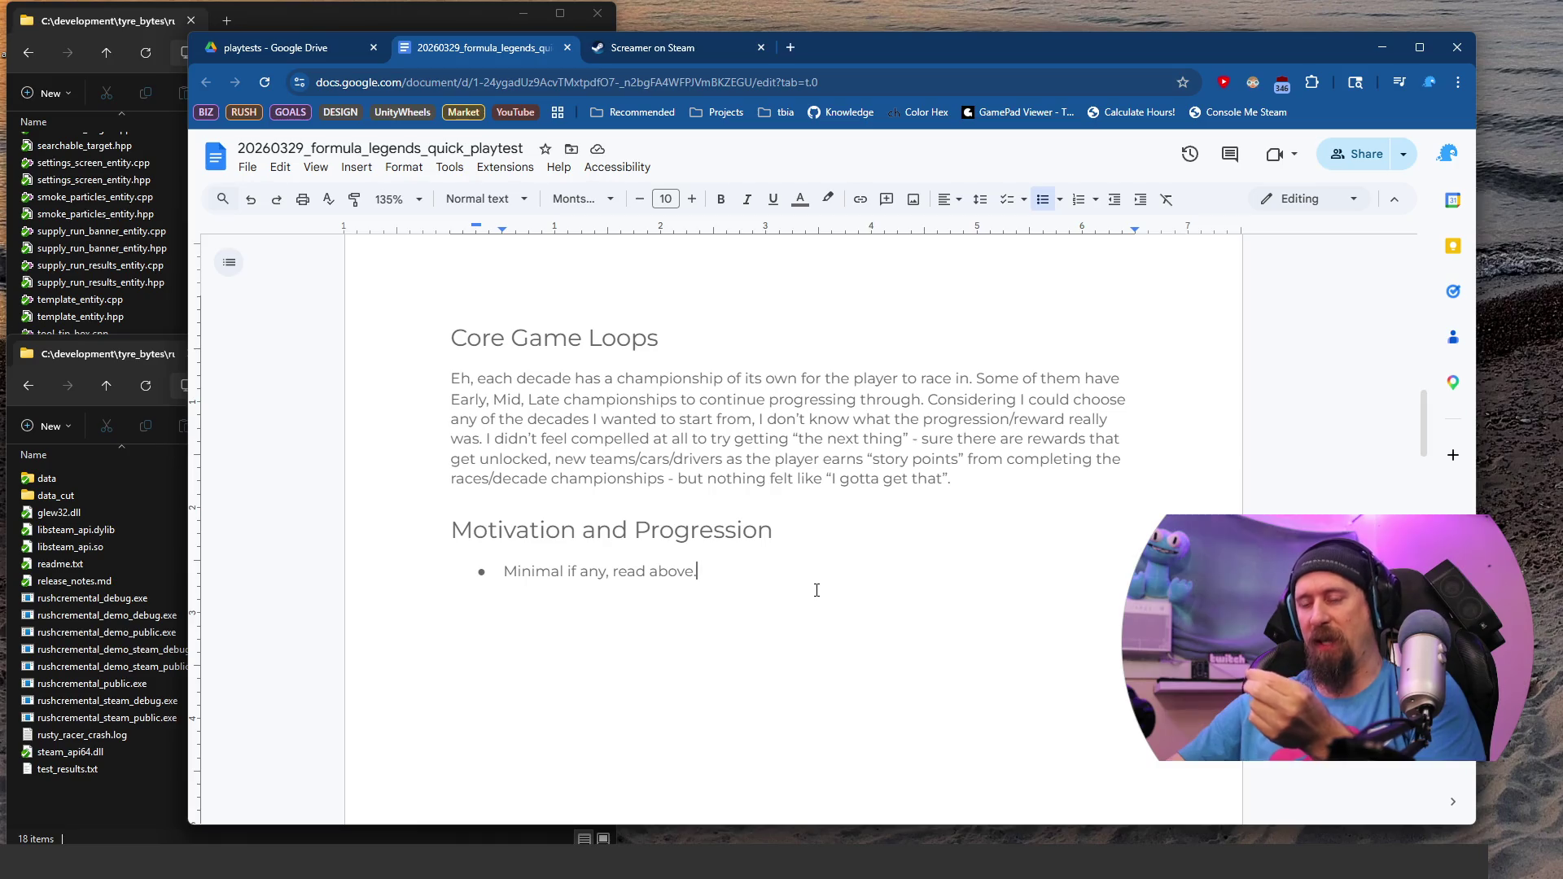
Step: Remove the page break before the Good and Bad heading
scroll(816, 590, up, 10)
scroll(817, 590, down, 20)
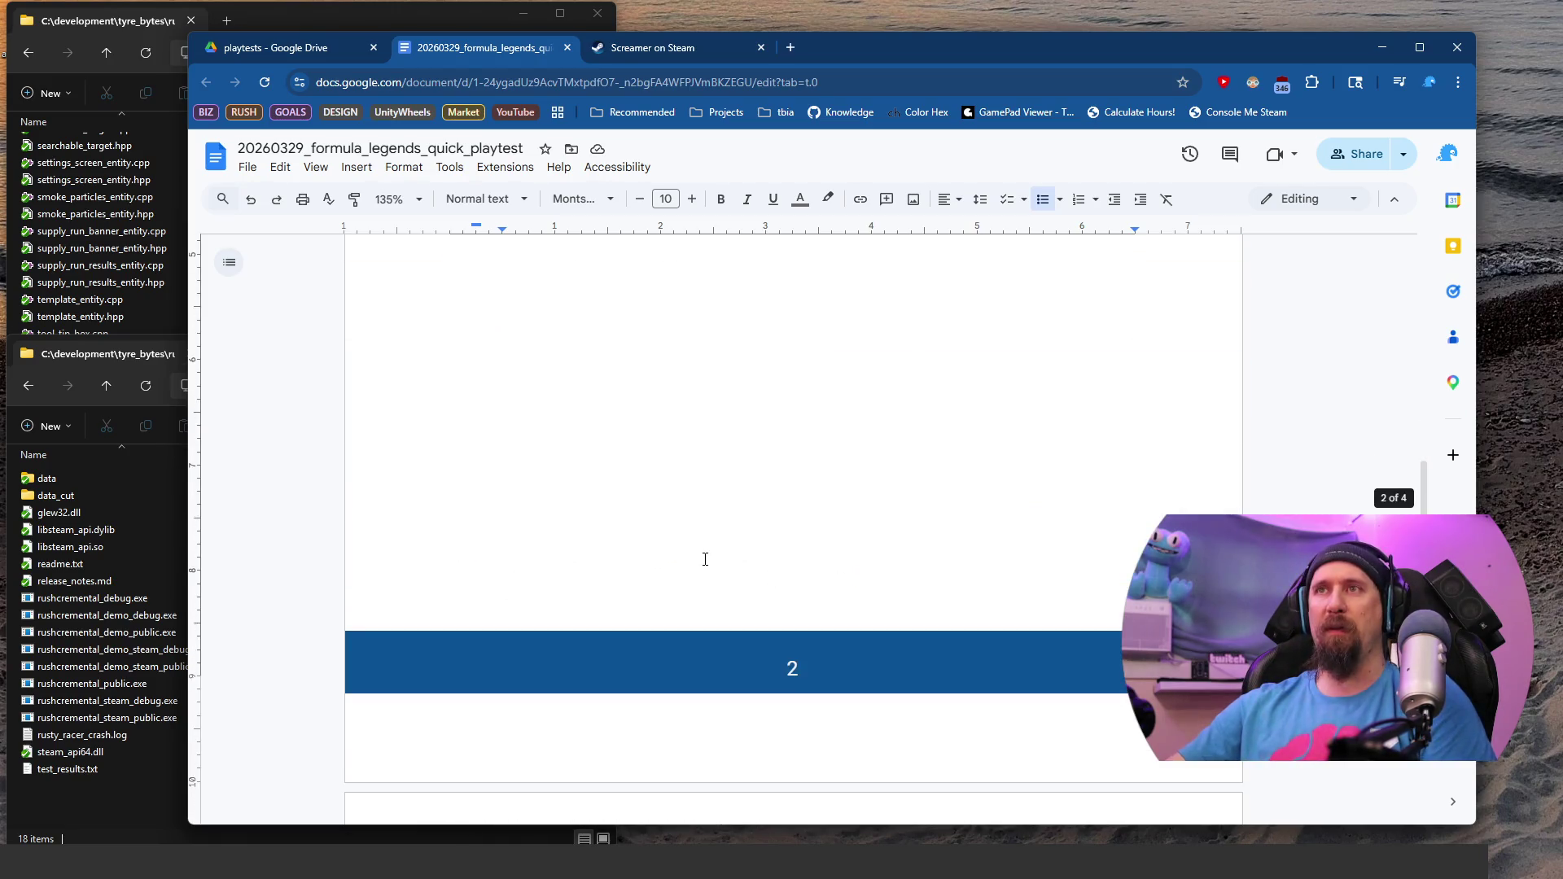
scroll(677, 562, up, 2)
click(457, 446)
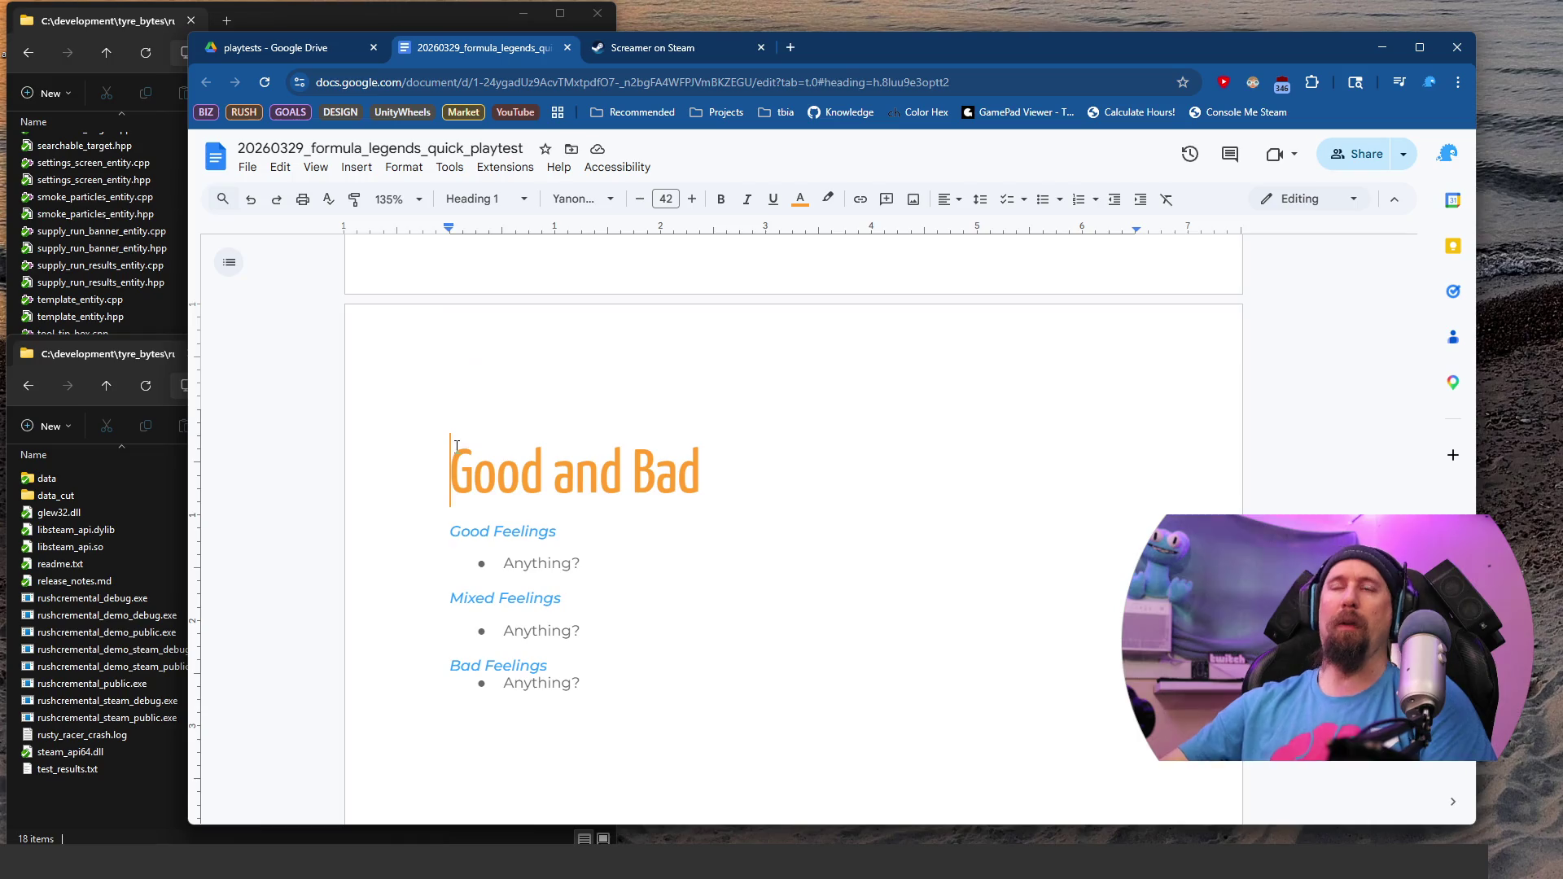
key(BackSpace)
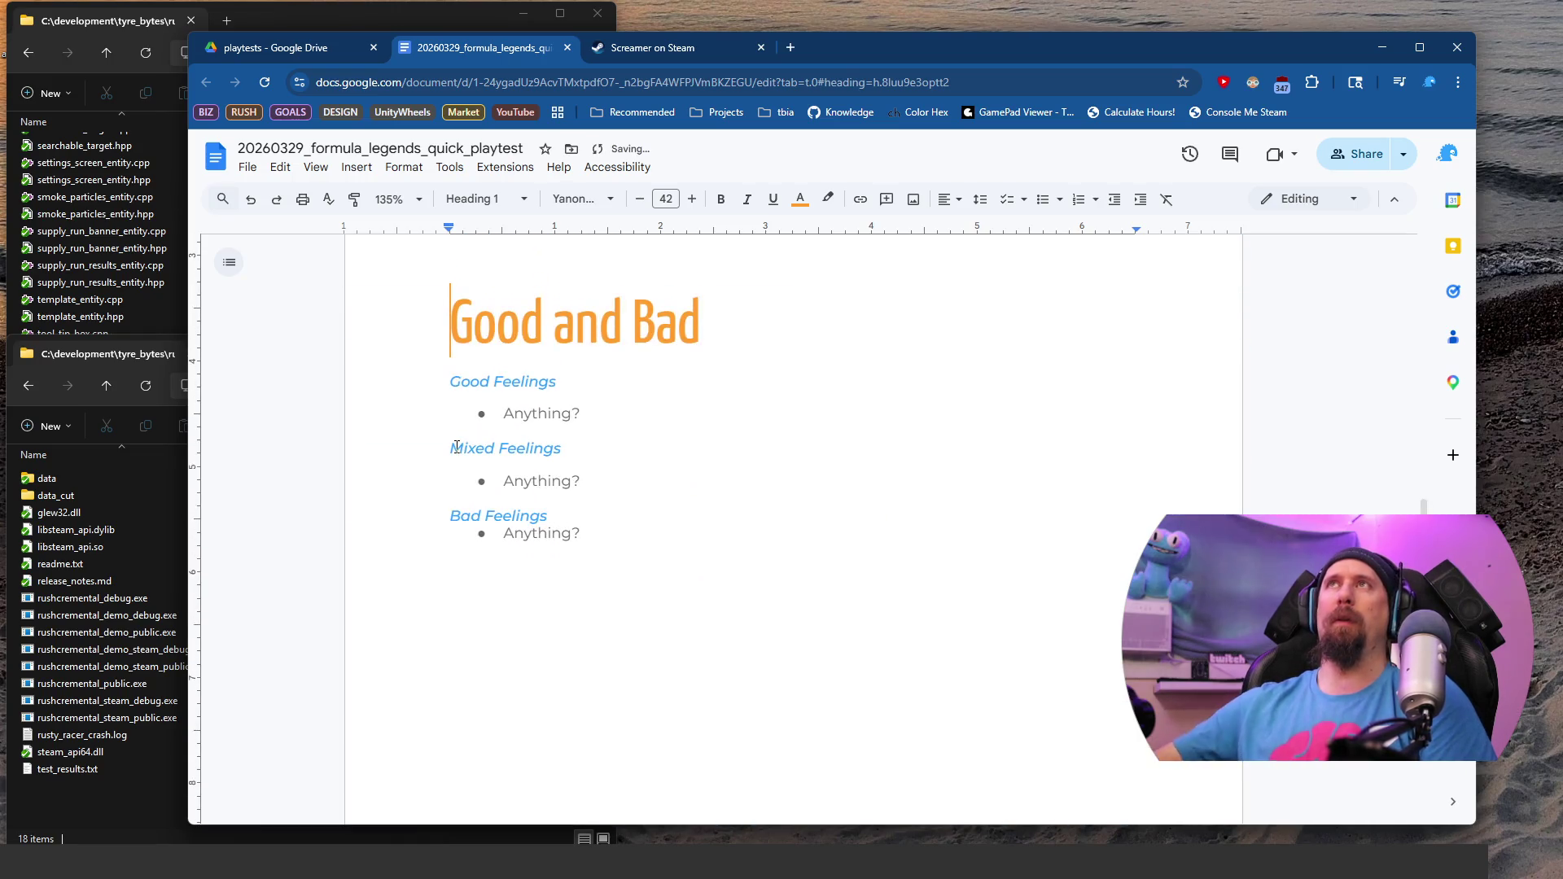
click(524, 498)
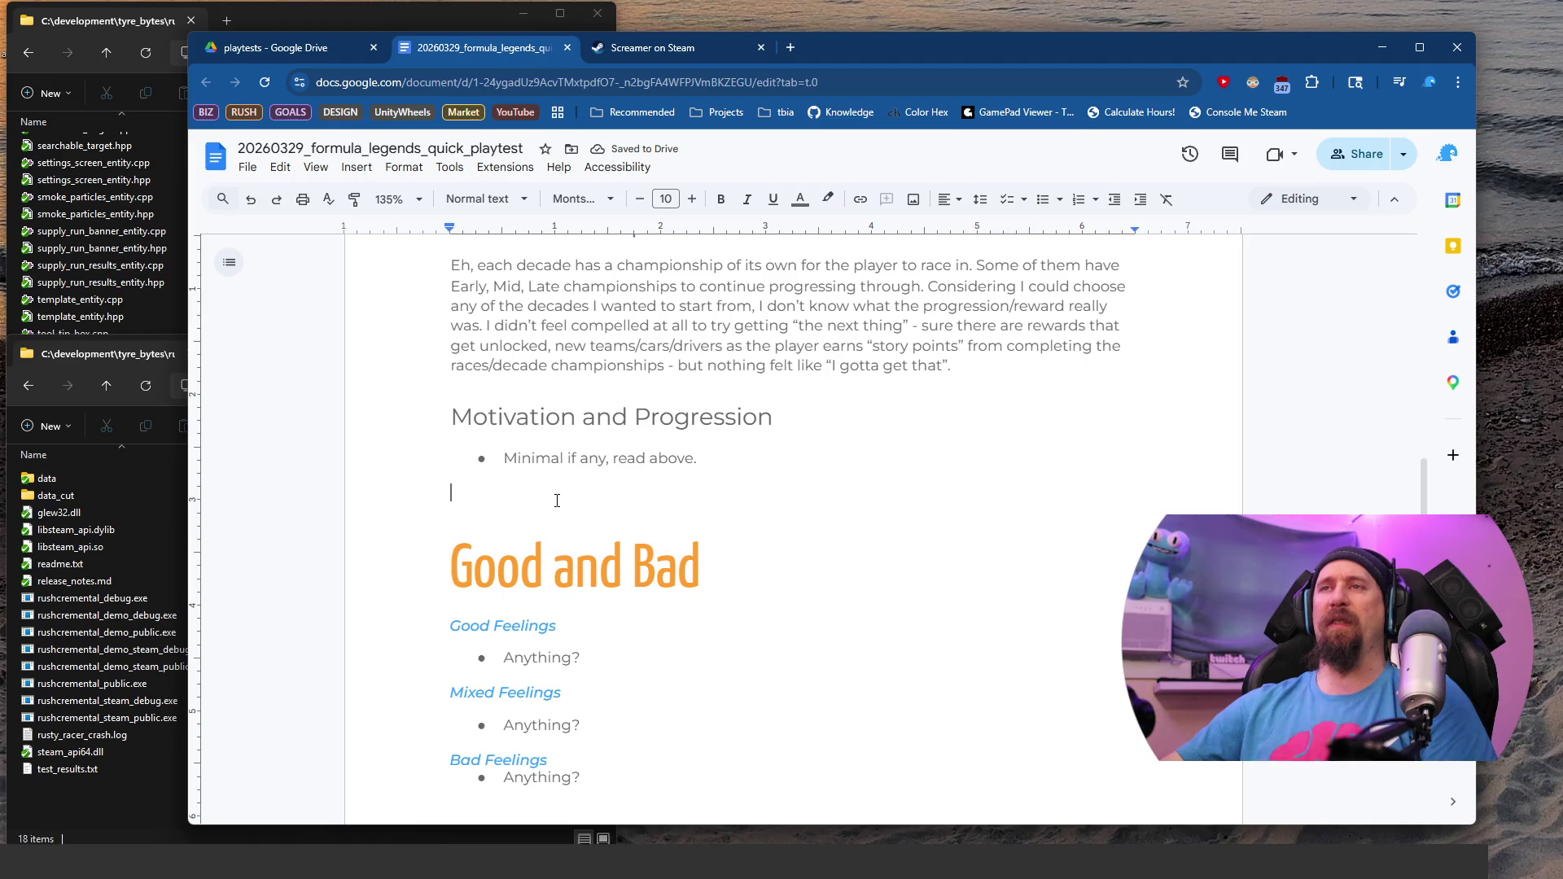
Step: Delete the 'Any smart developer decisions?' text from the first Noteworthy Takeaways bullet
scroll(875, 425, down, 3)
scroll(872, 428, down, 3)
click(674, 324)
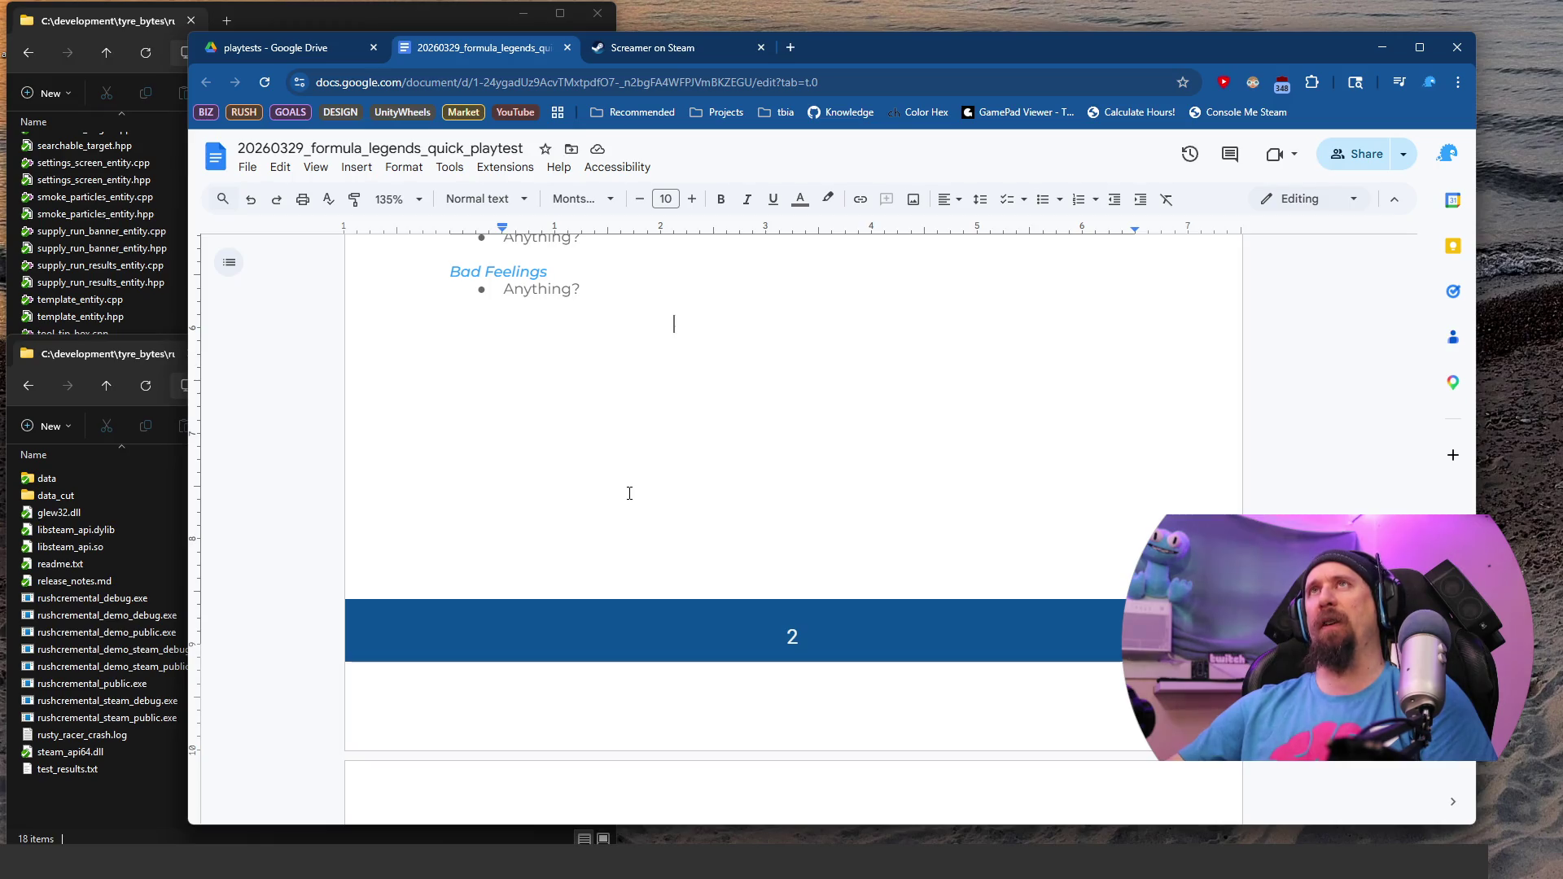
key(Home)
key(Down)
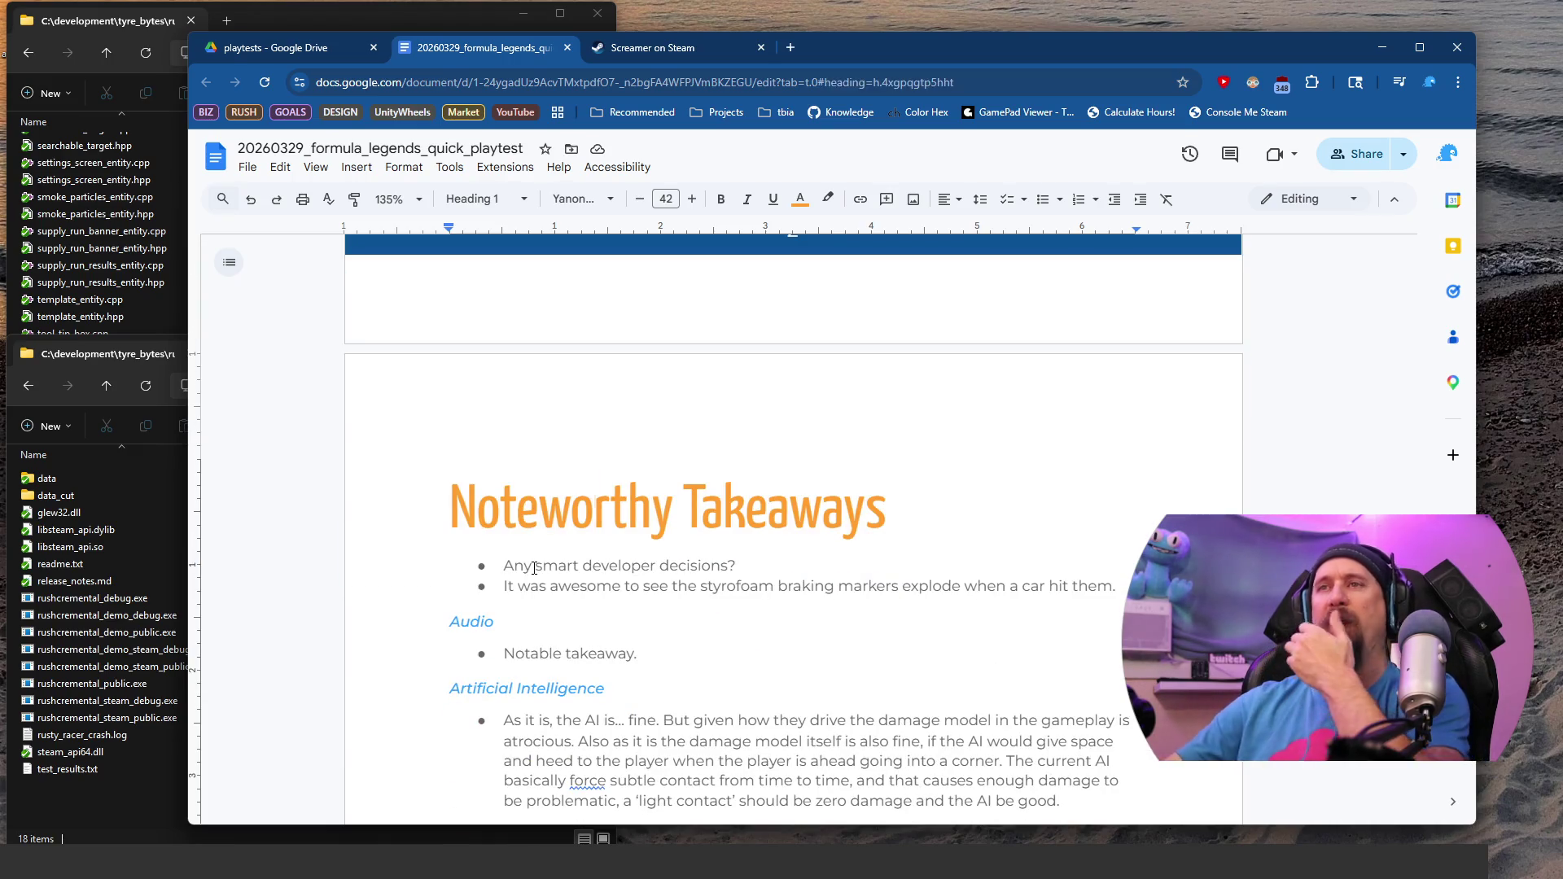
key(Down)
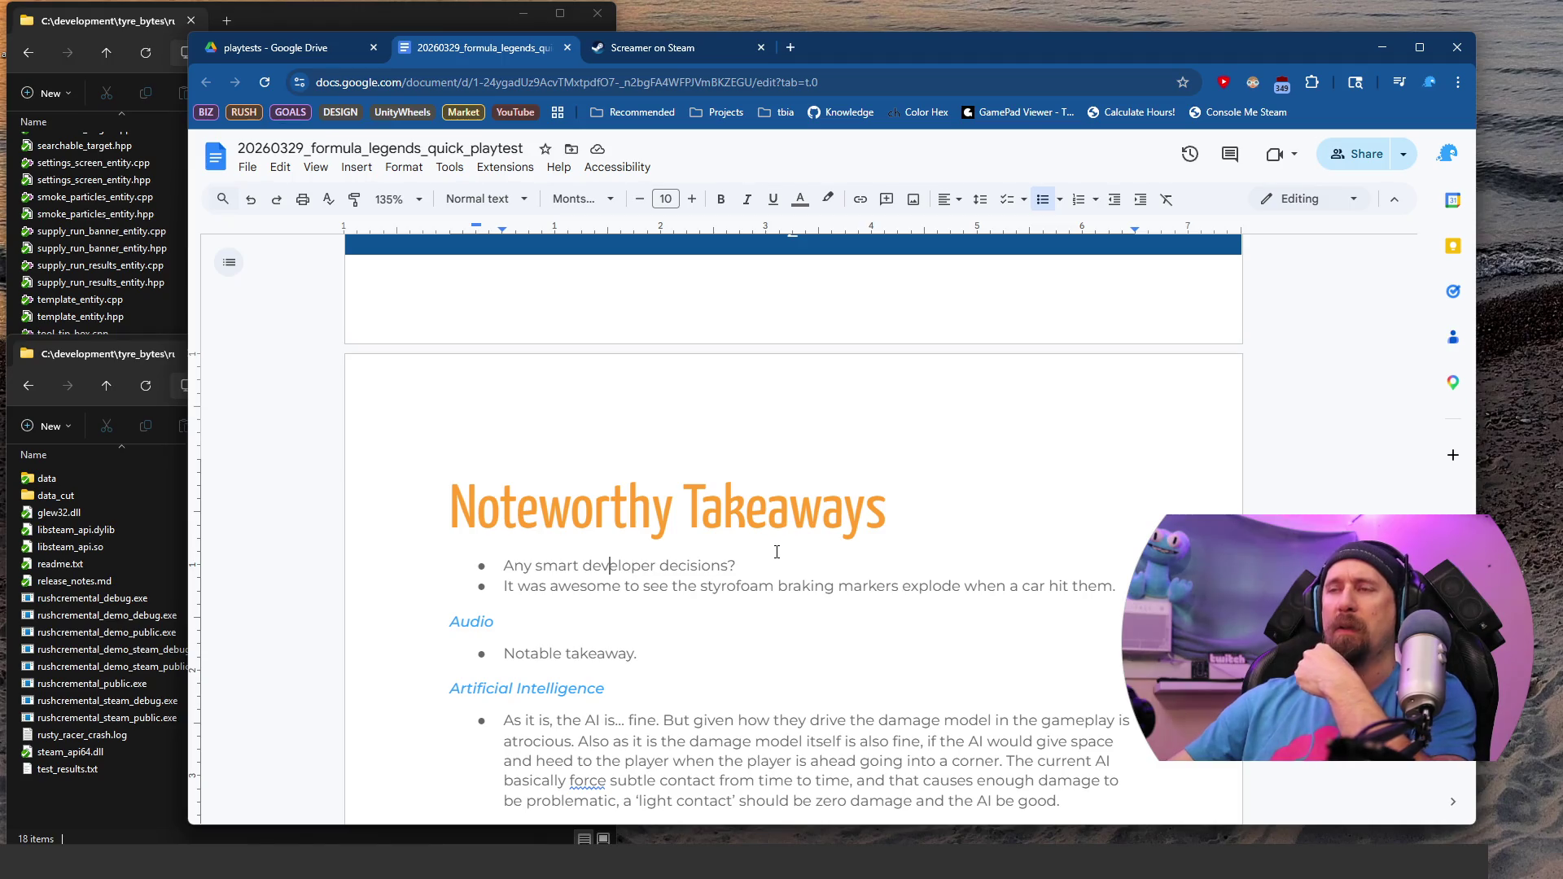
key(Home)
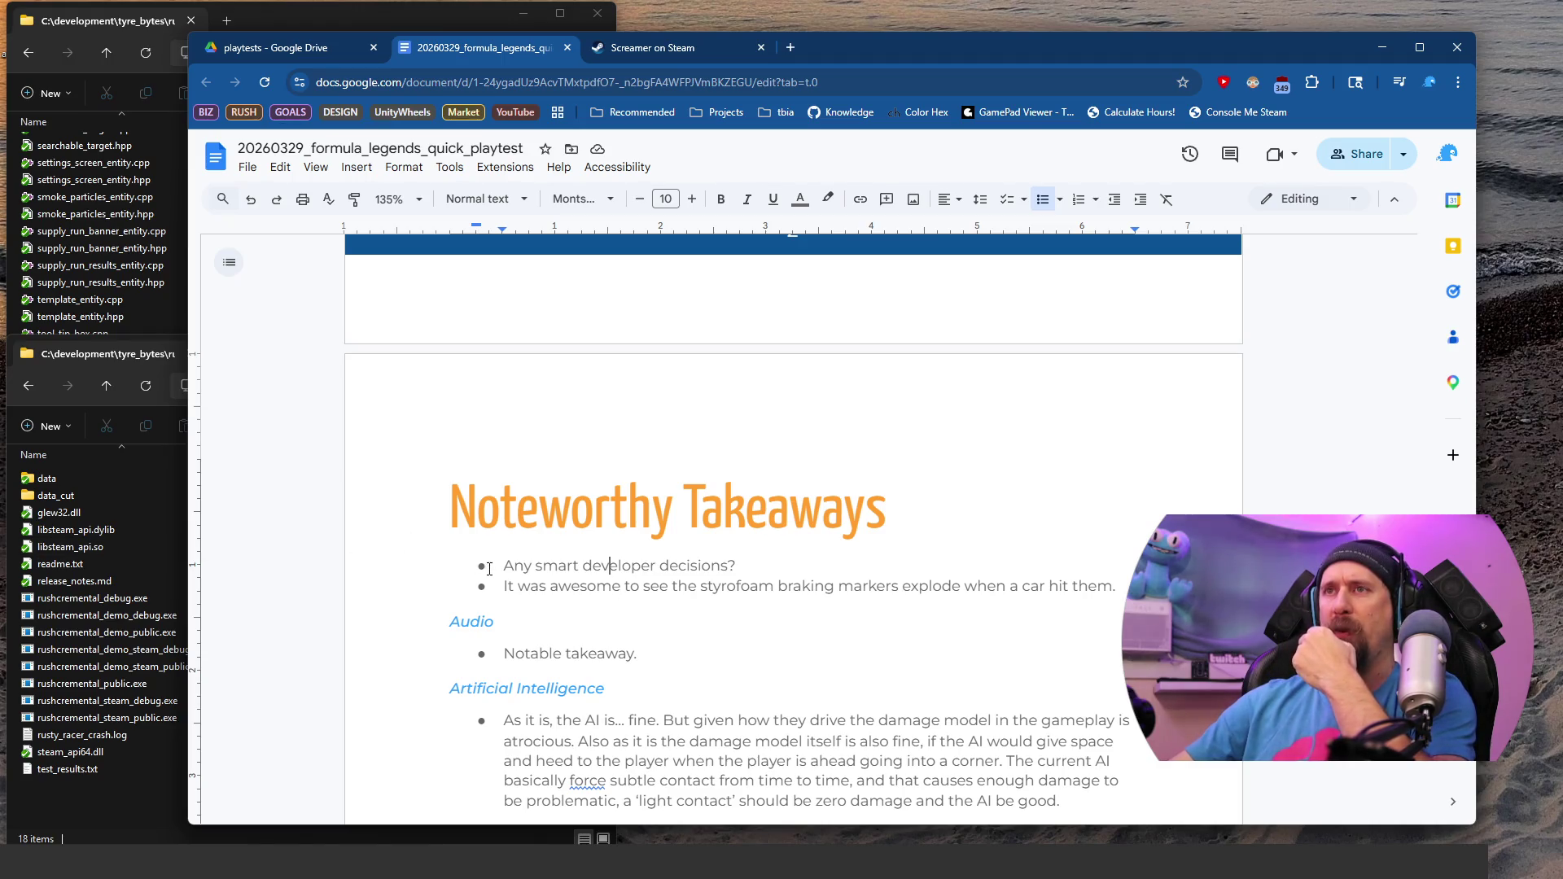
key(shift+End)
key(BackSpace)
key(BackSpace)
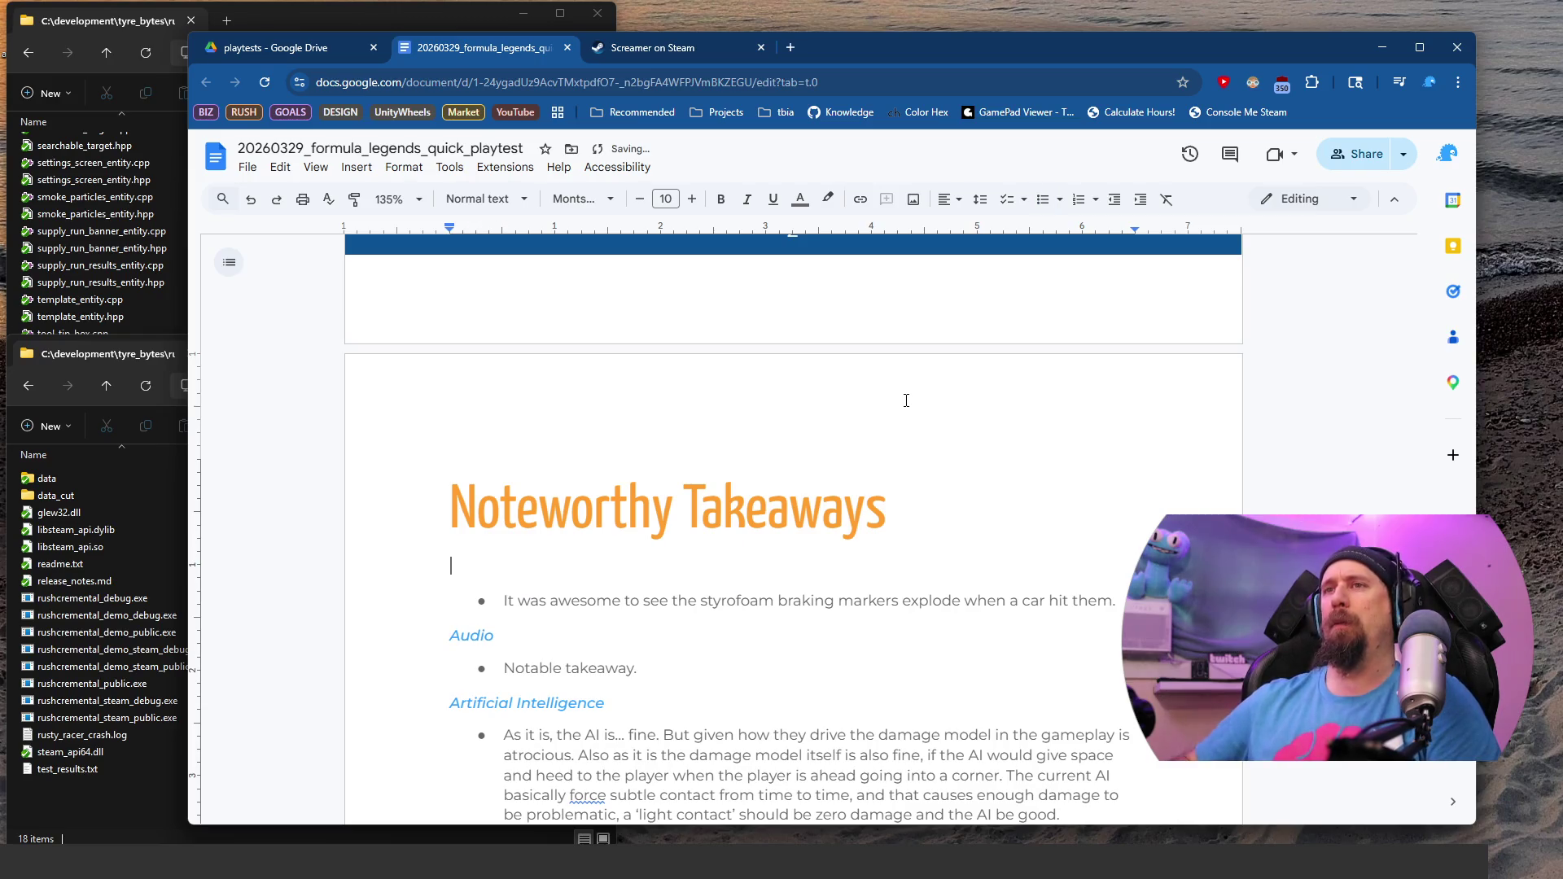
Step: Add the takeaway 'Leaving the player open to choose any "decade" stole away any sense of progression.'
key(Delete)
key(End)
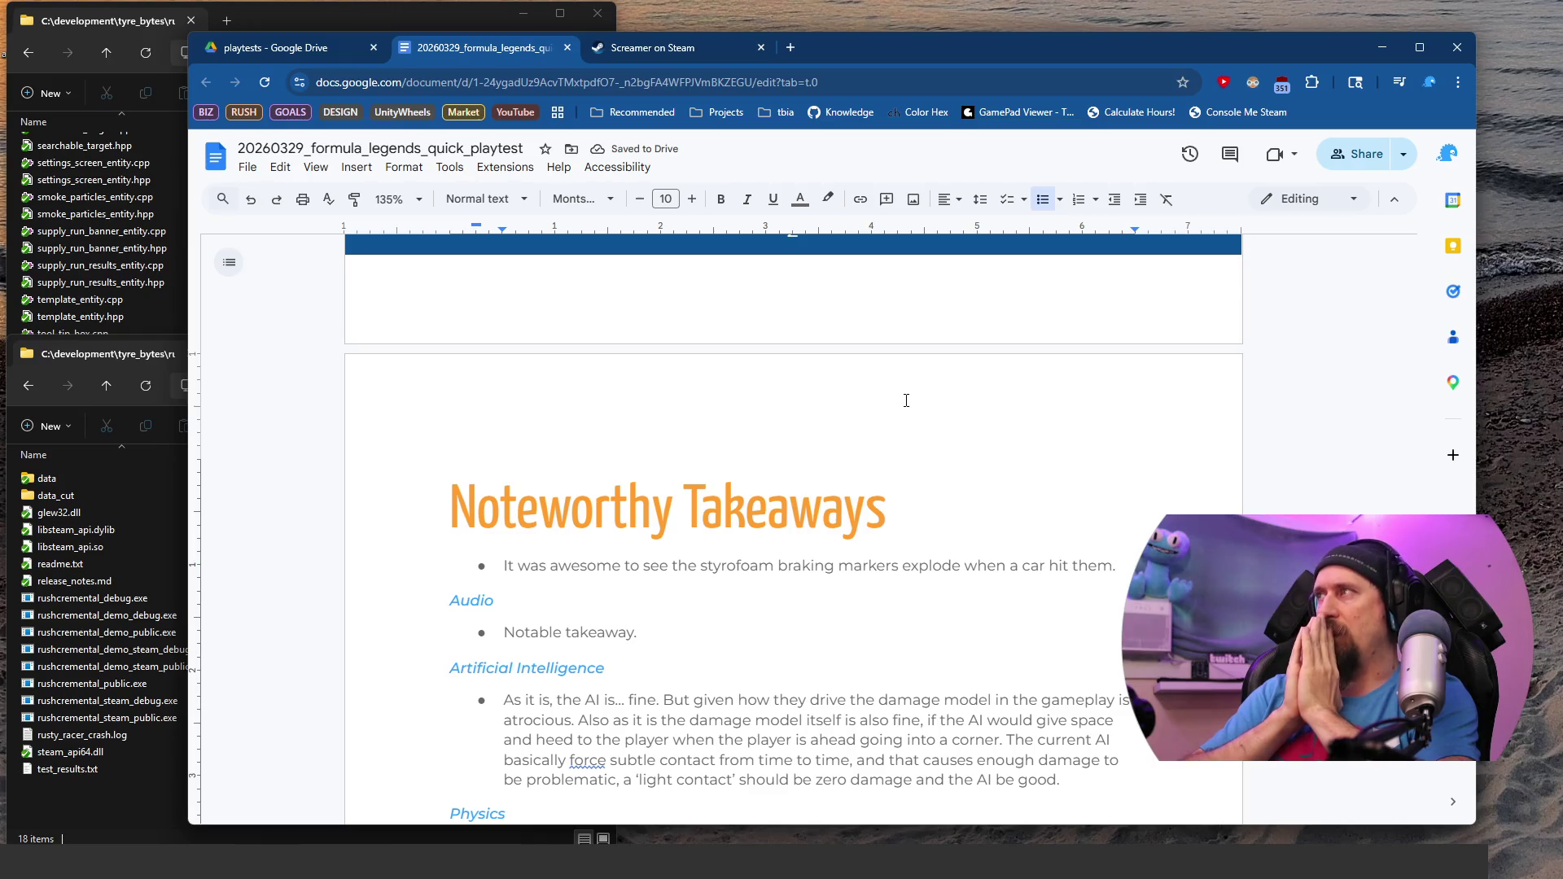
key(Return)
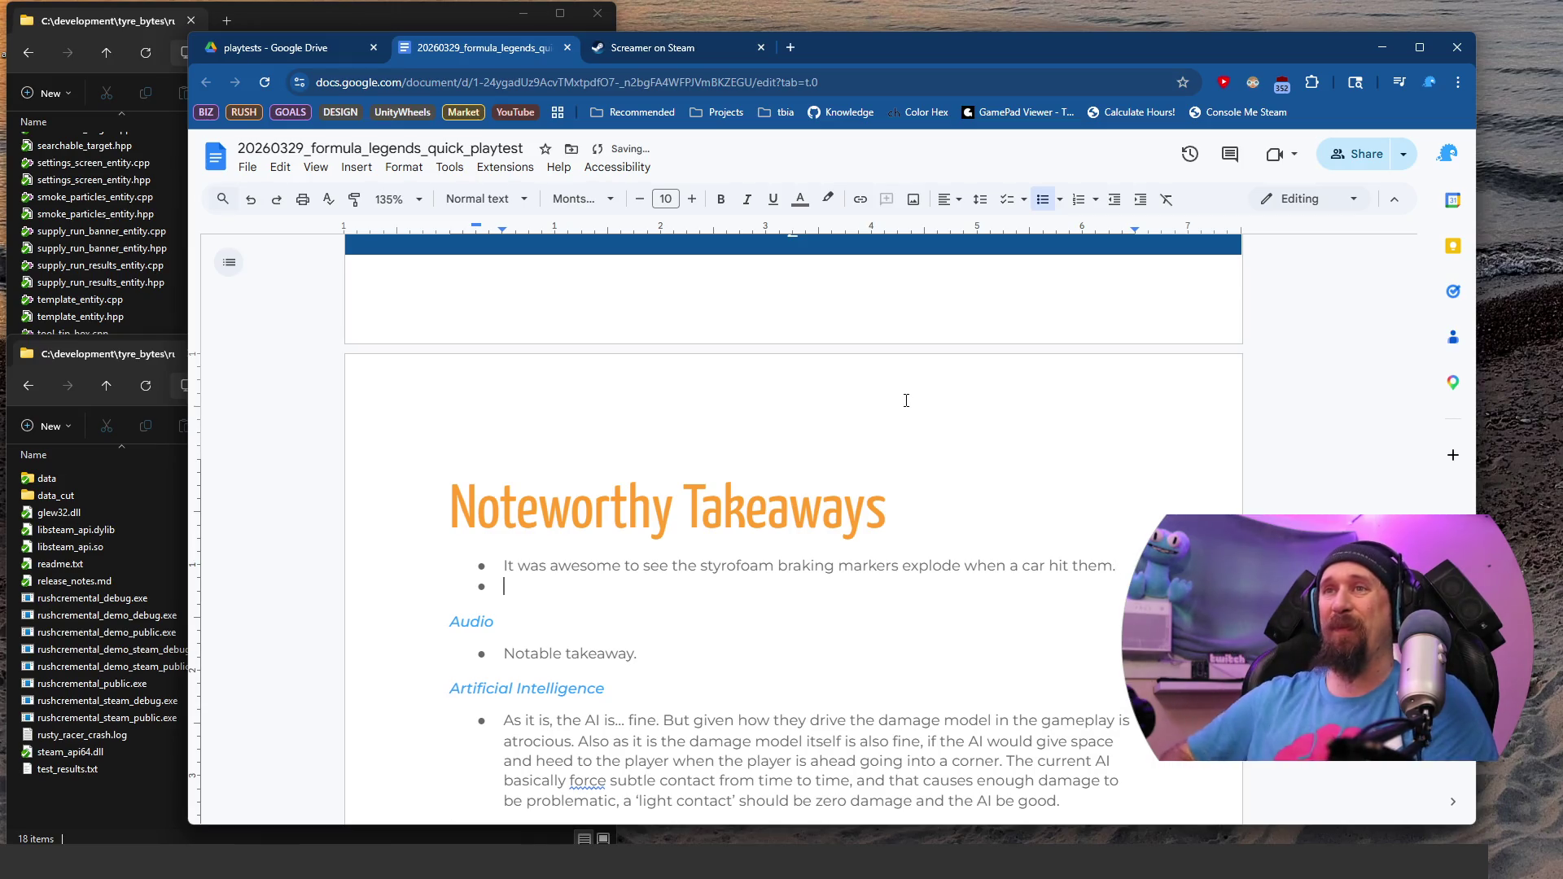
text(Lea)
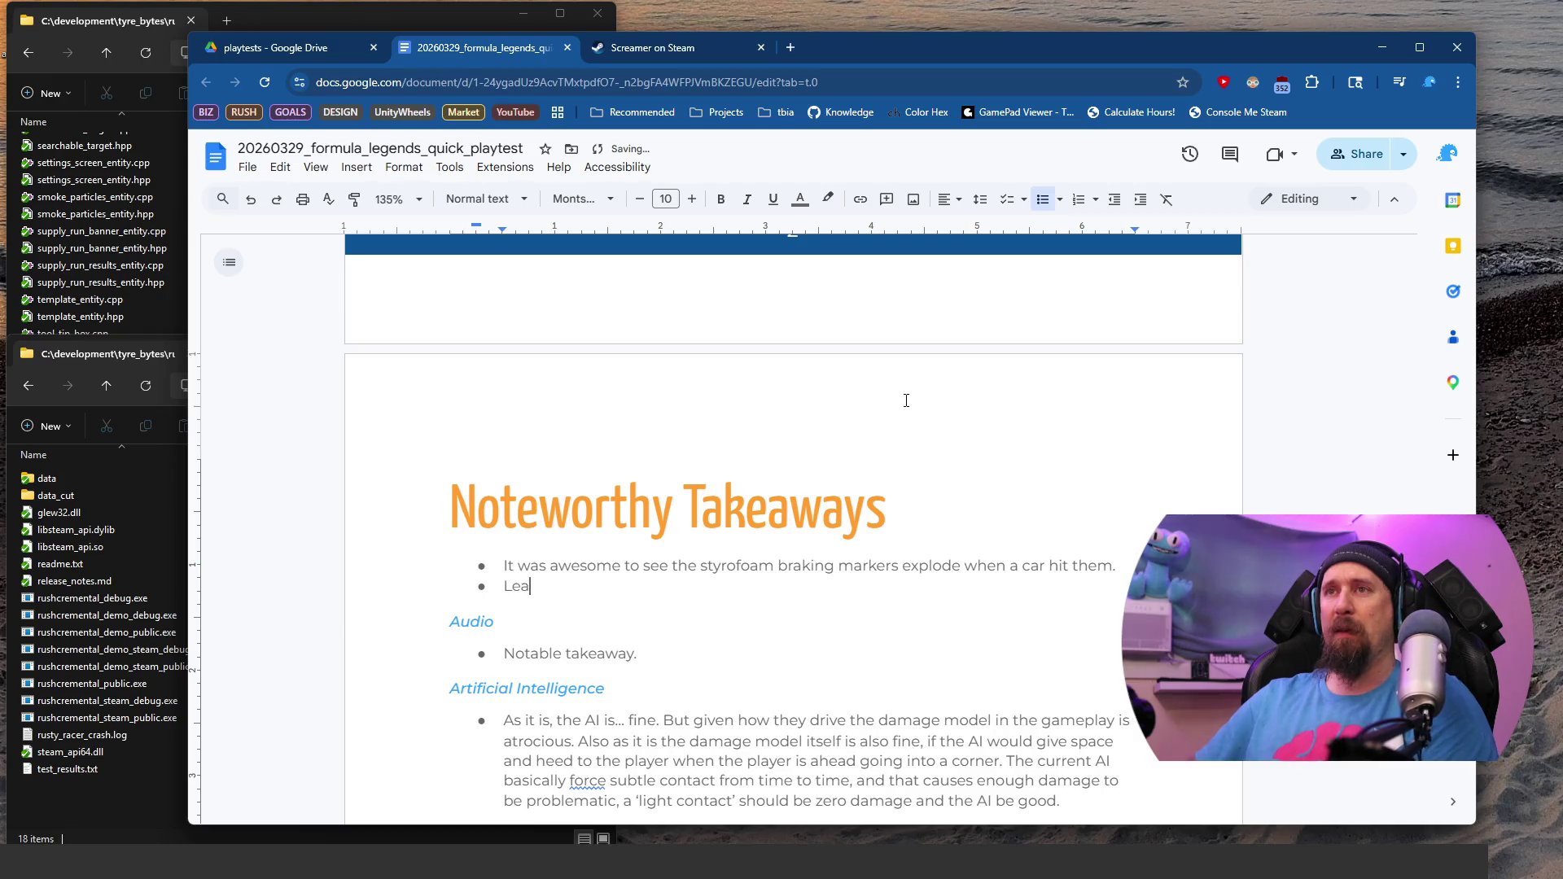
text(ving the player)
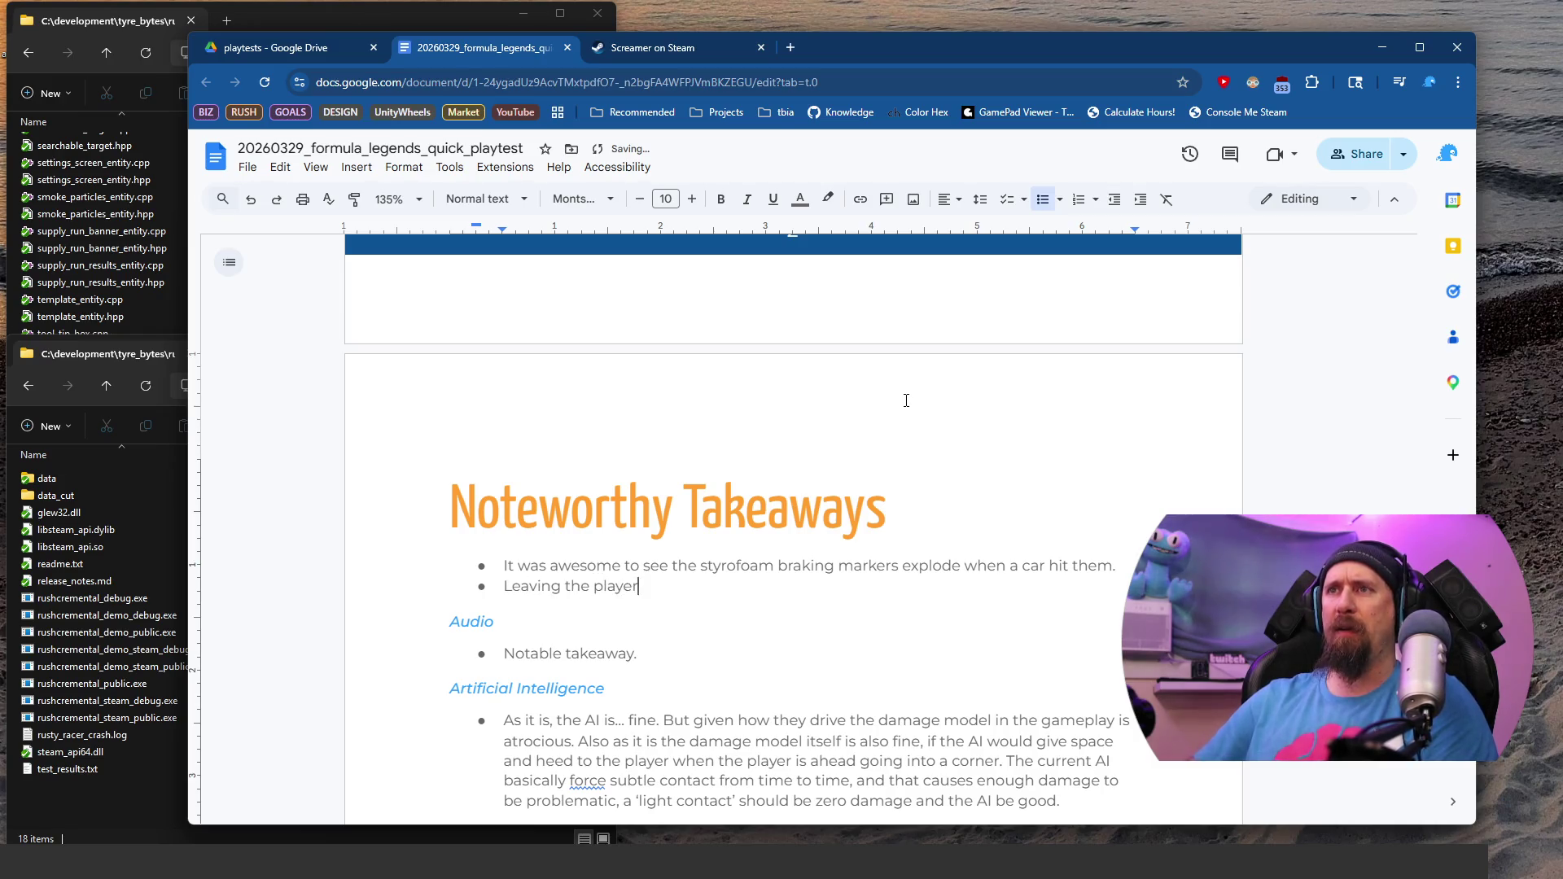
text( open to choose any ")
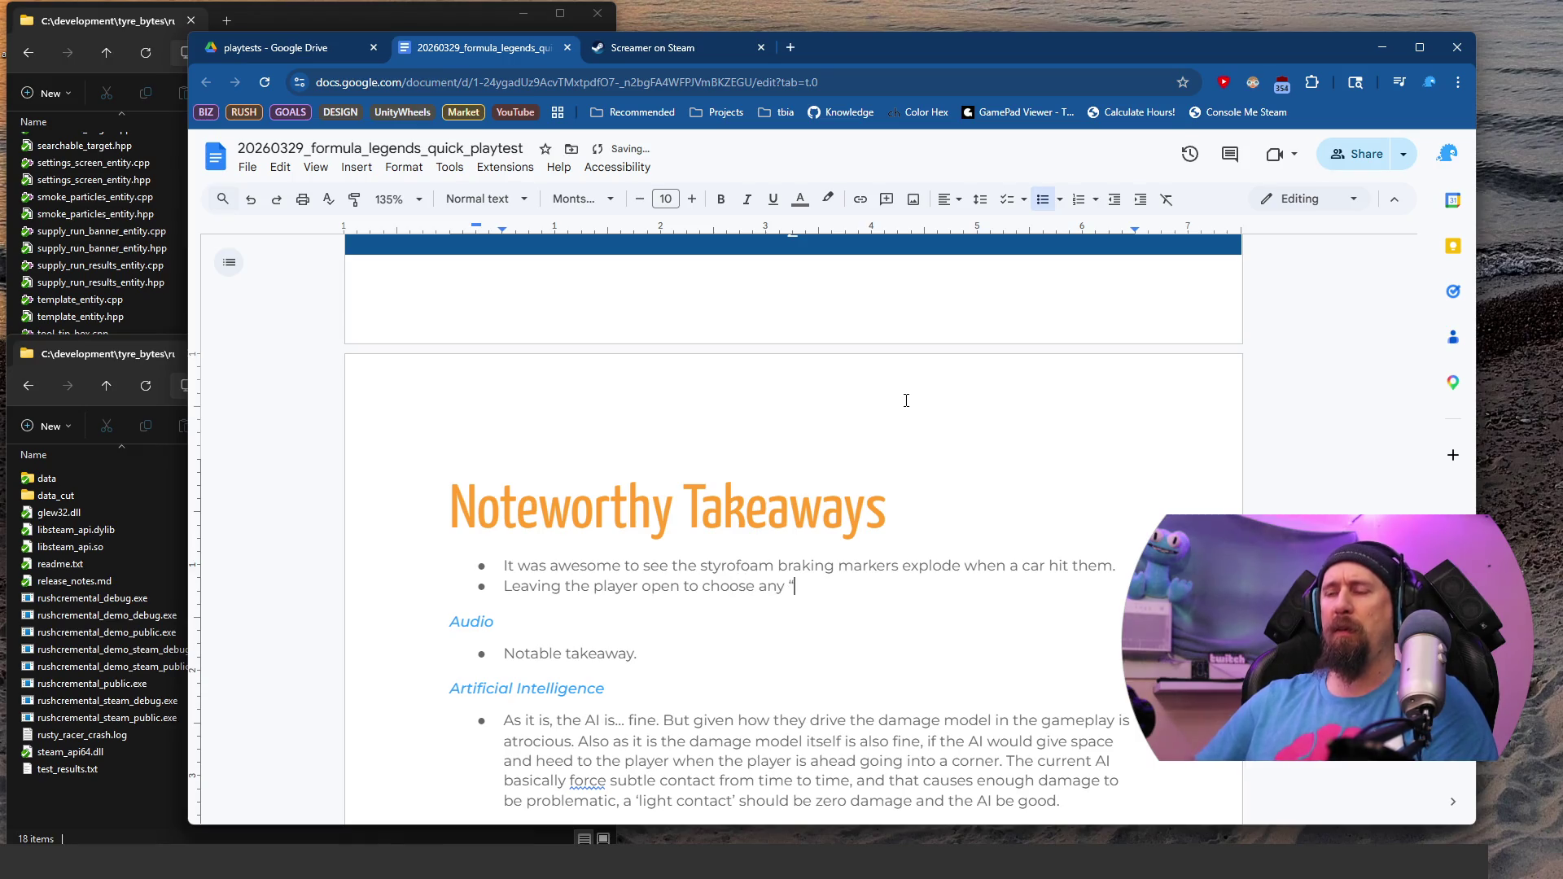
text(decade)
text(stole away any sense of progression.)
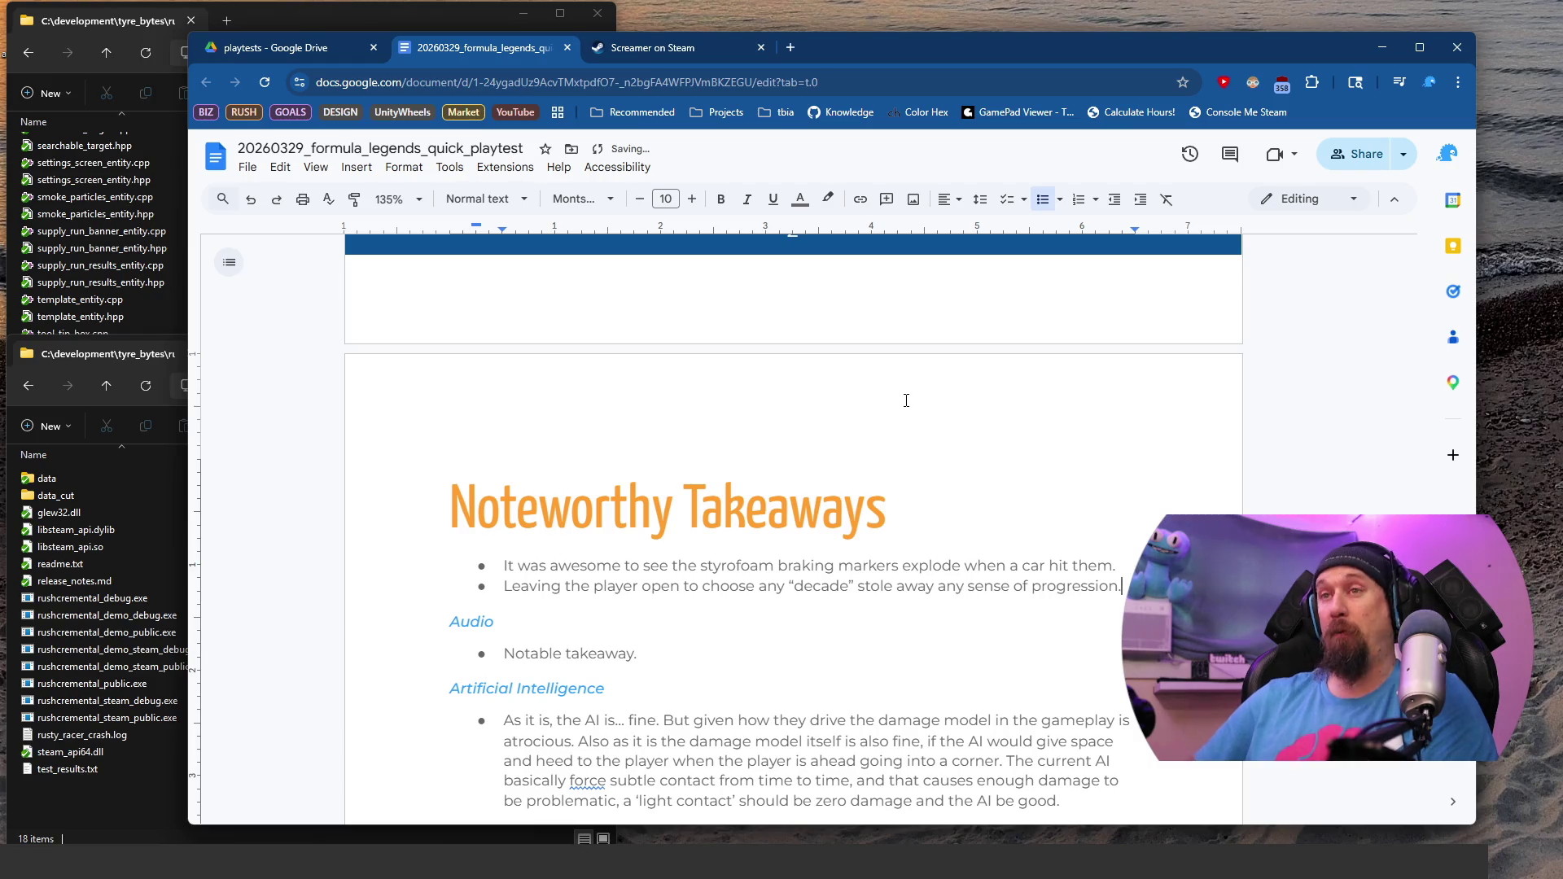
key(Return)
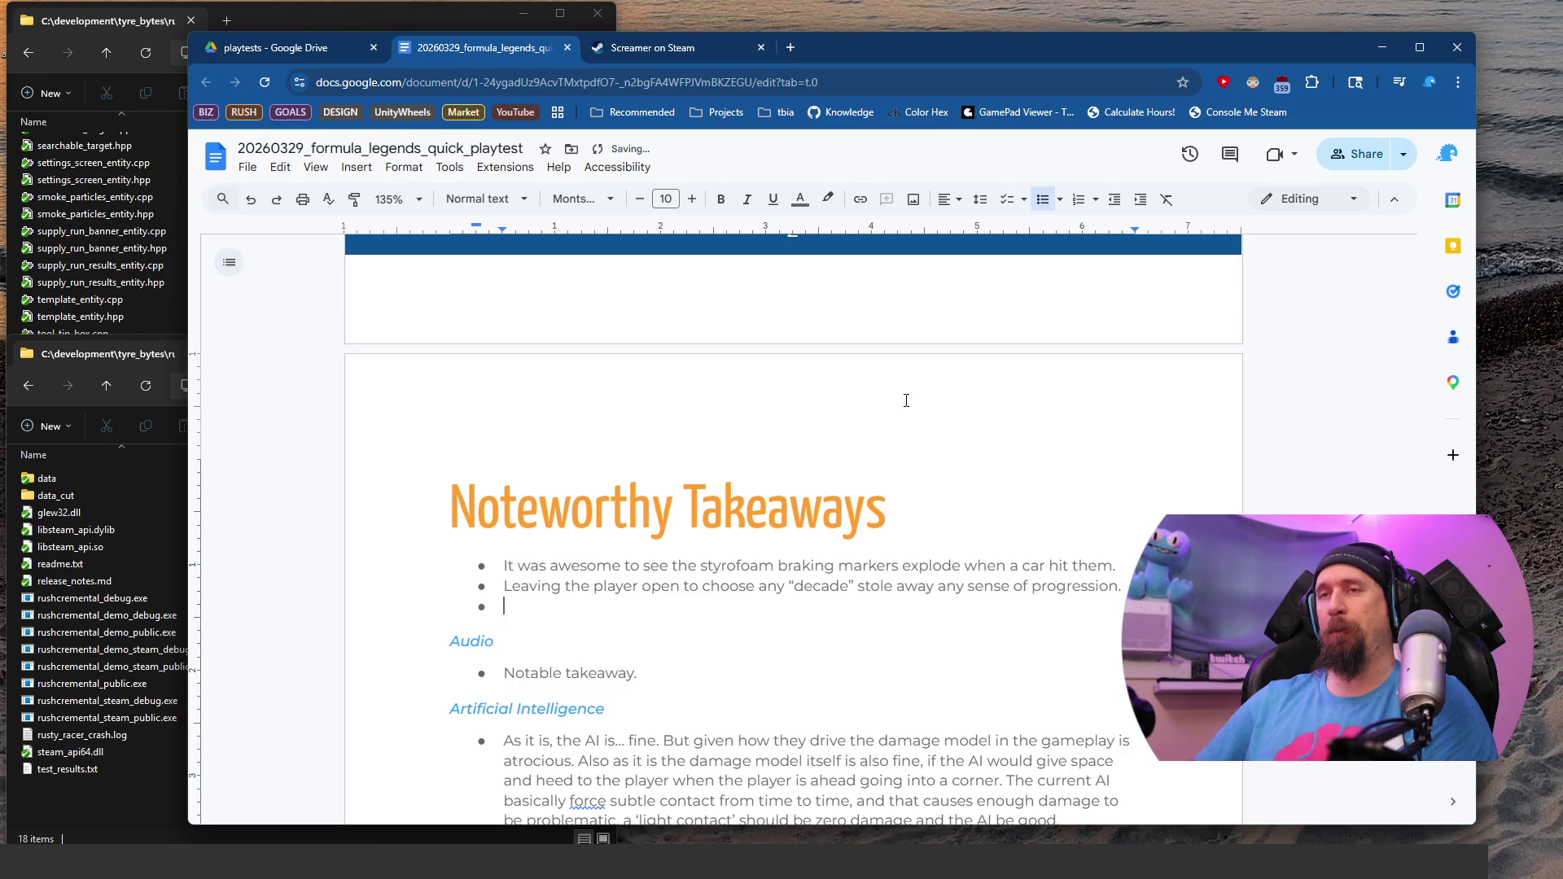
Step: Type the bullet 'Calling the career mode "Story Mode" and then not delivering on any story lines'
text(Calling t)
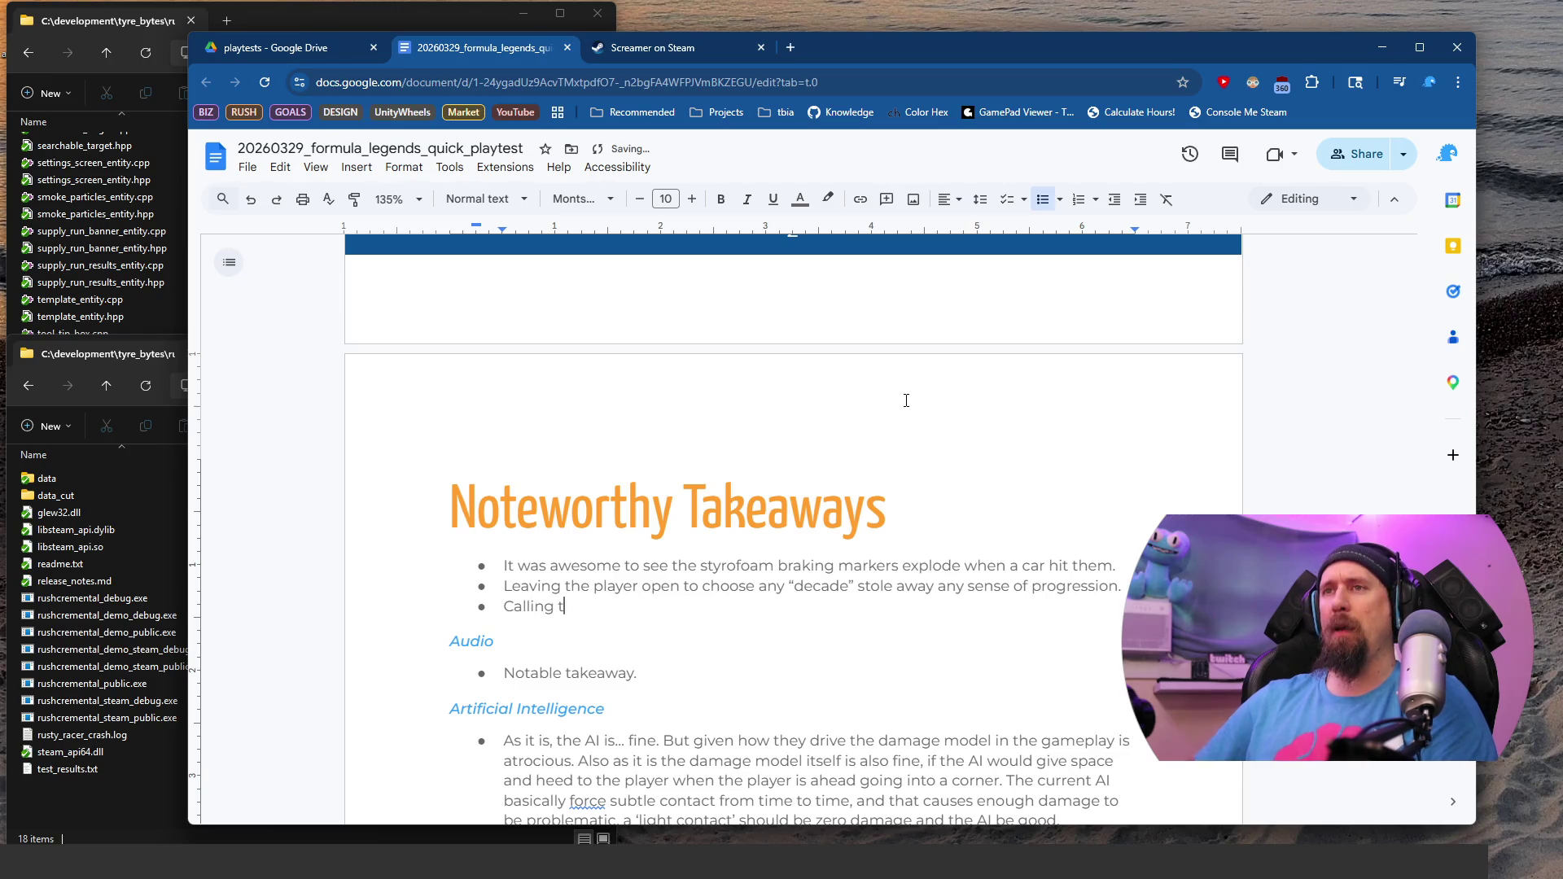
text(he career/)
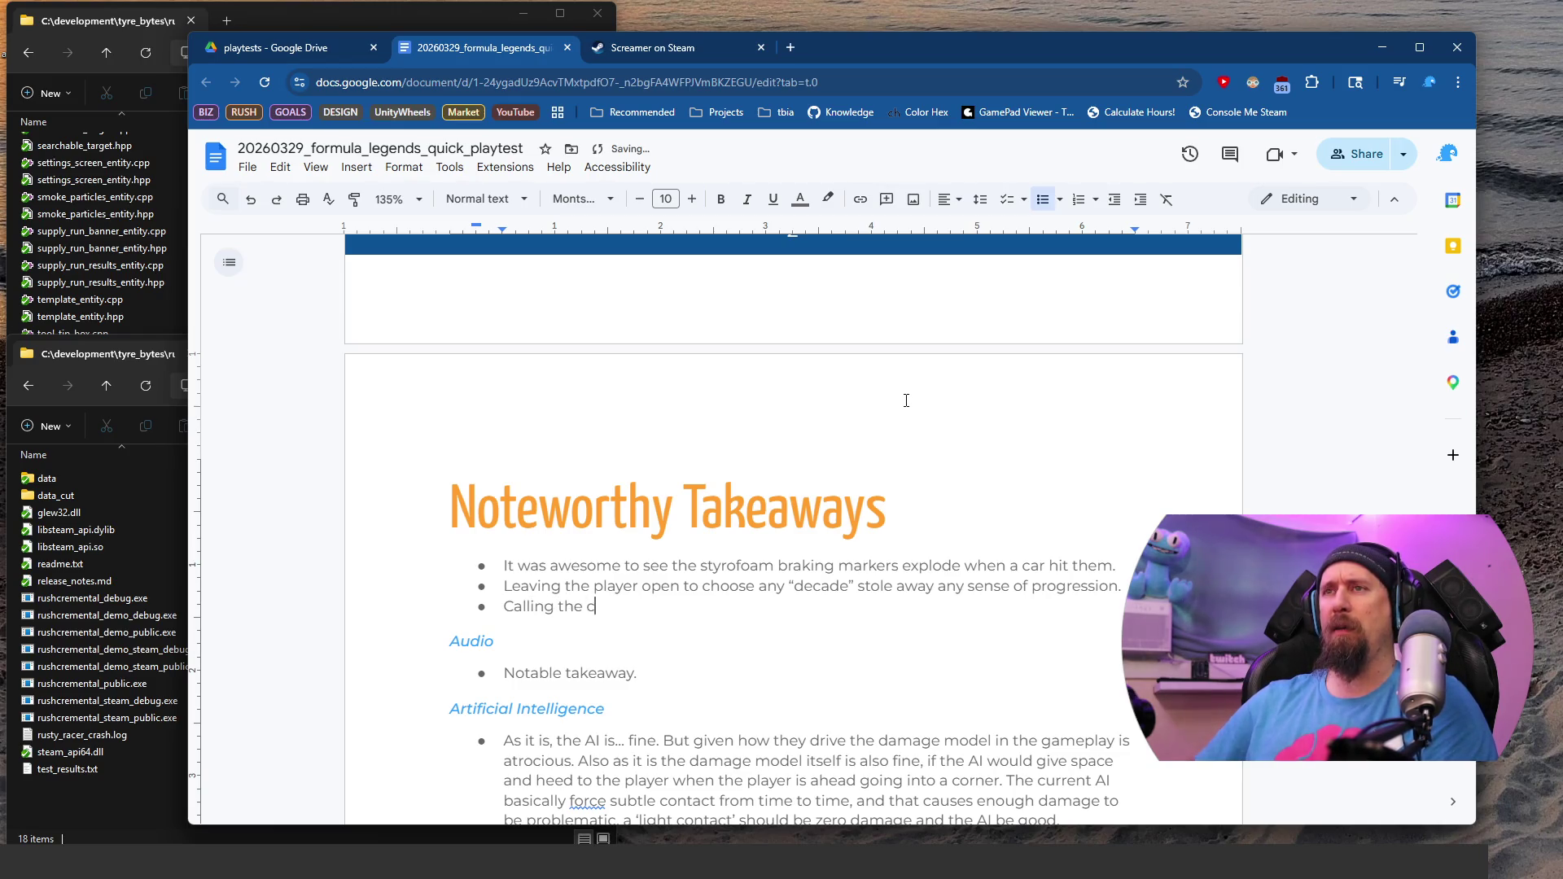
key(BackSpace)
text(mode “Store)
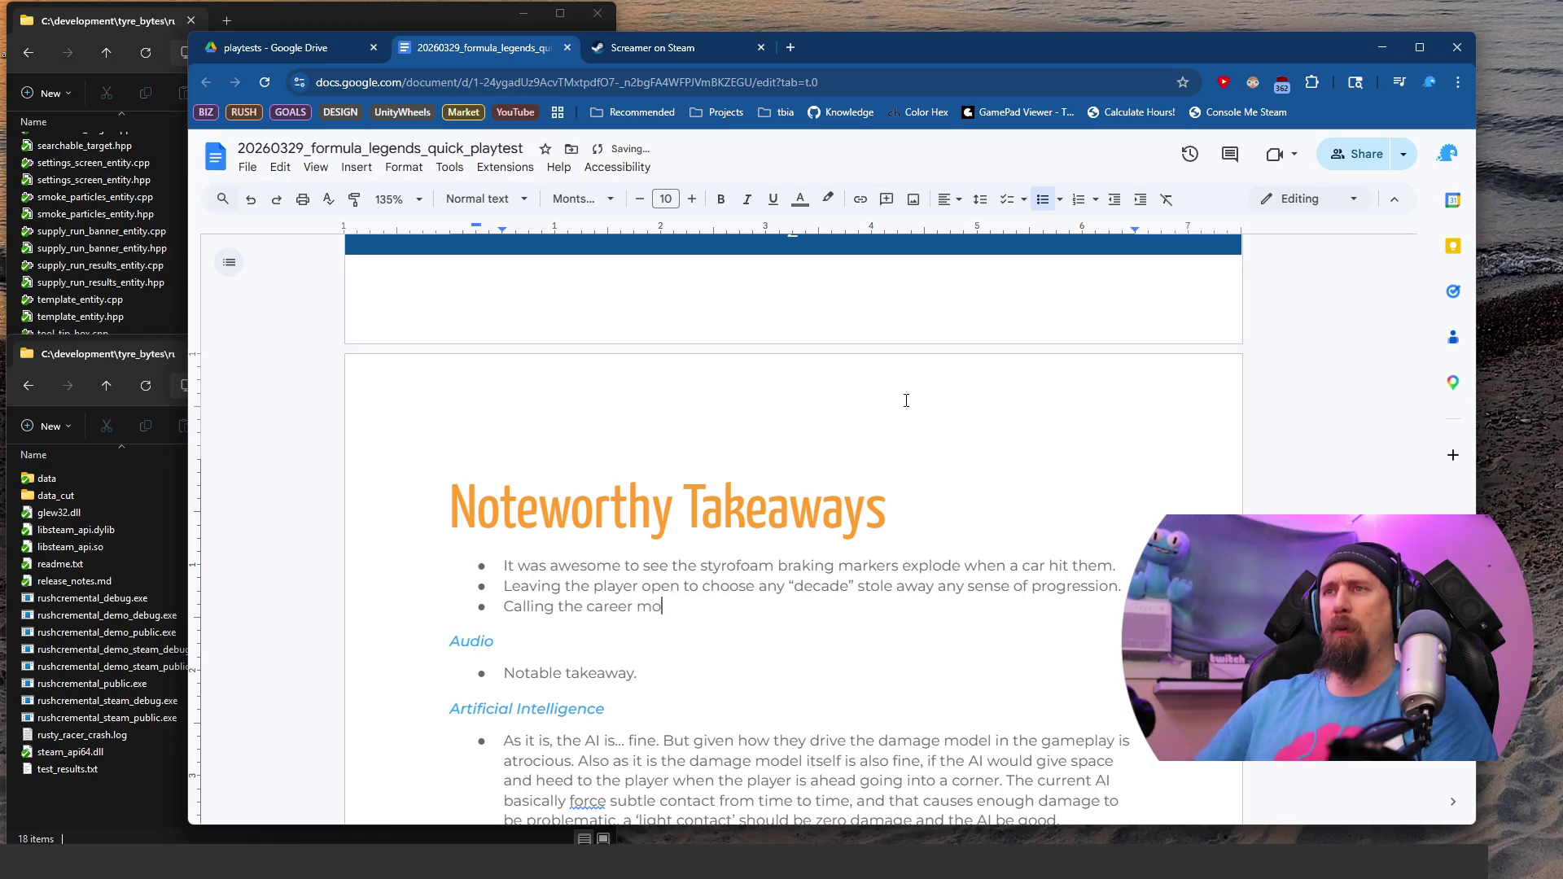
key(BackSpace)
key(BackSpace)
text(y Mode)
text(" )
text(and then not)
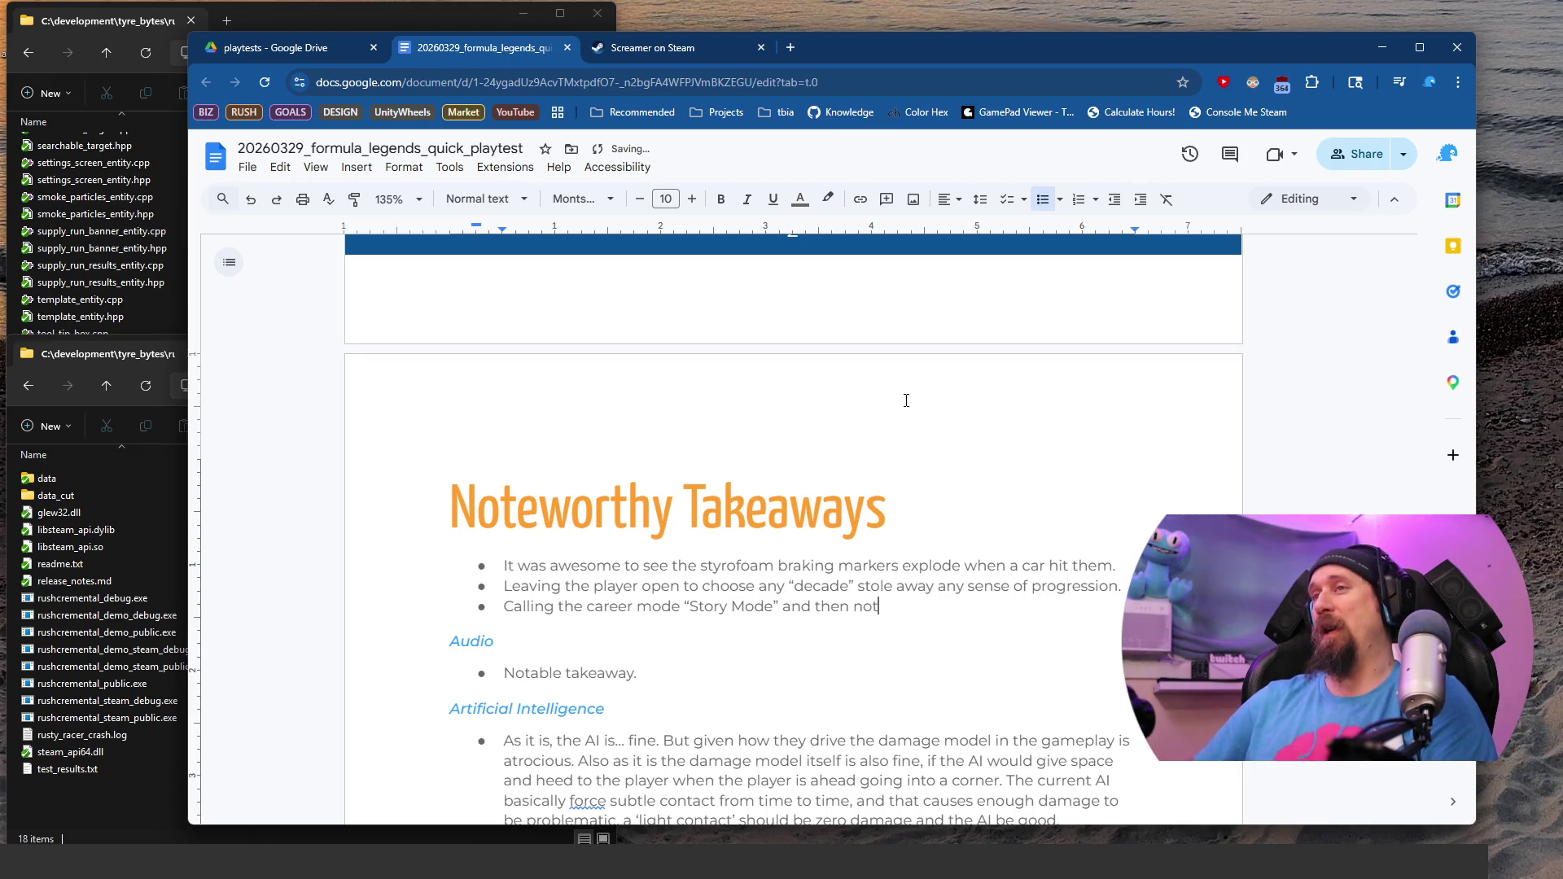
text( delivering )
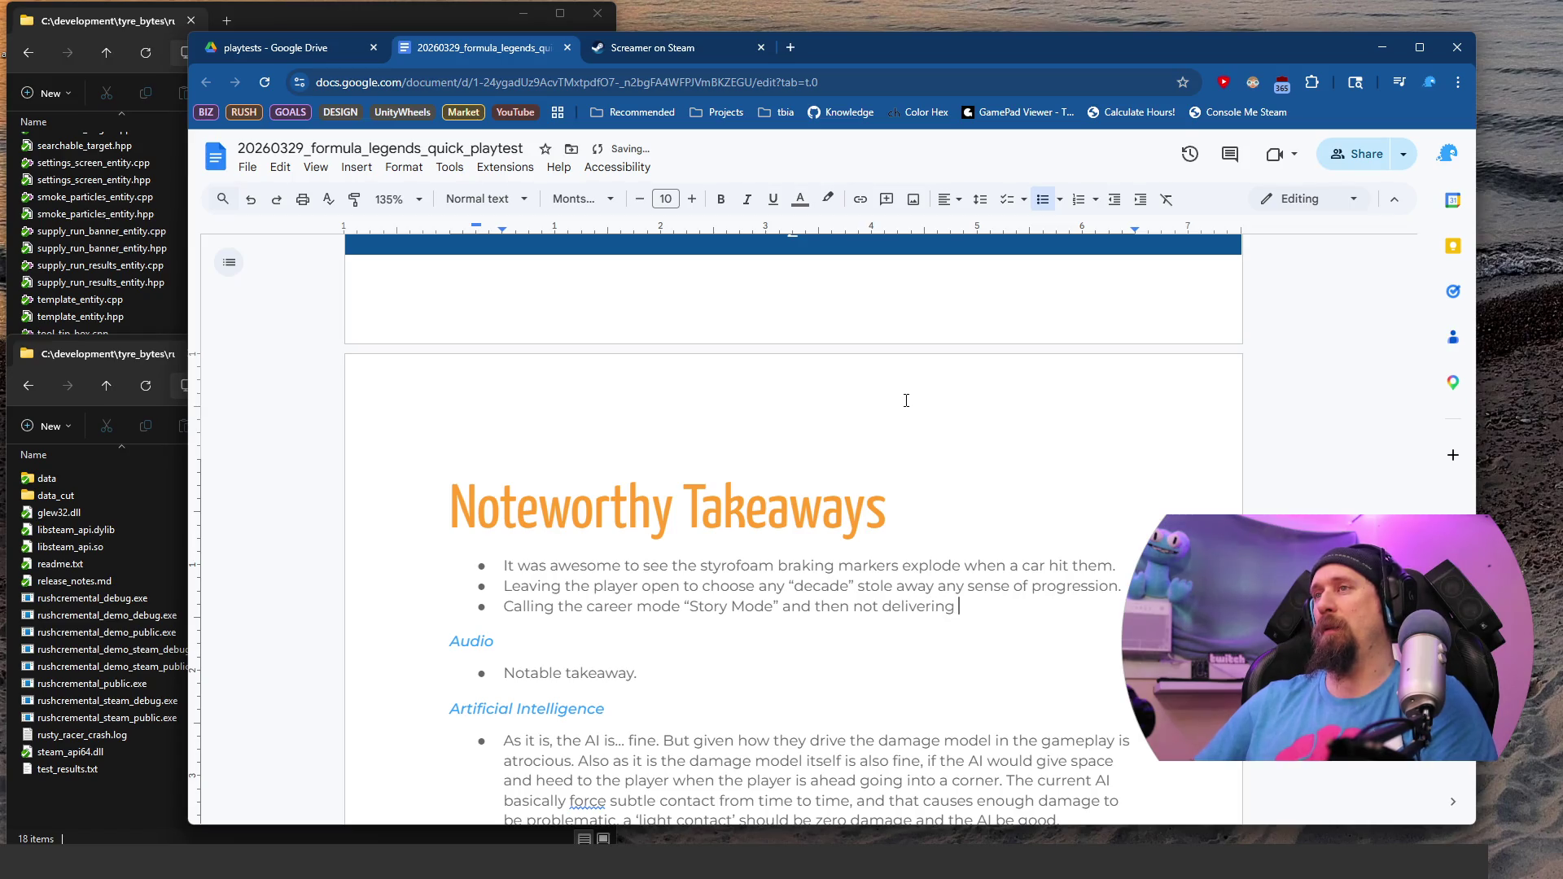
text(onany )
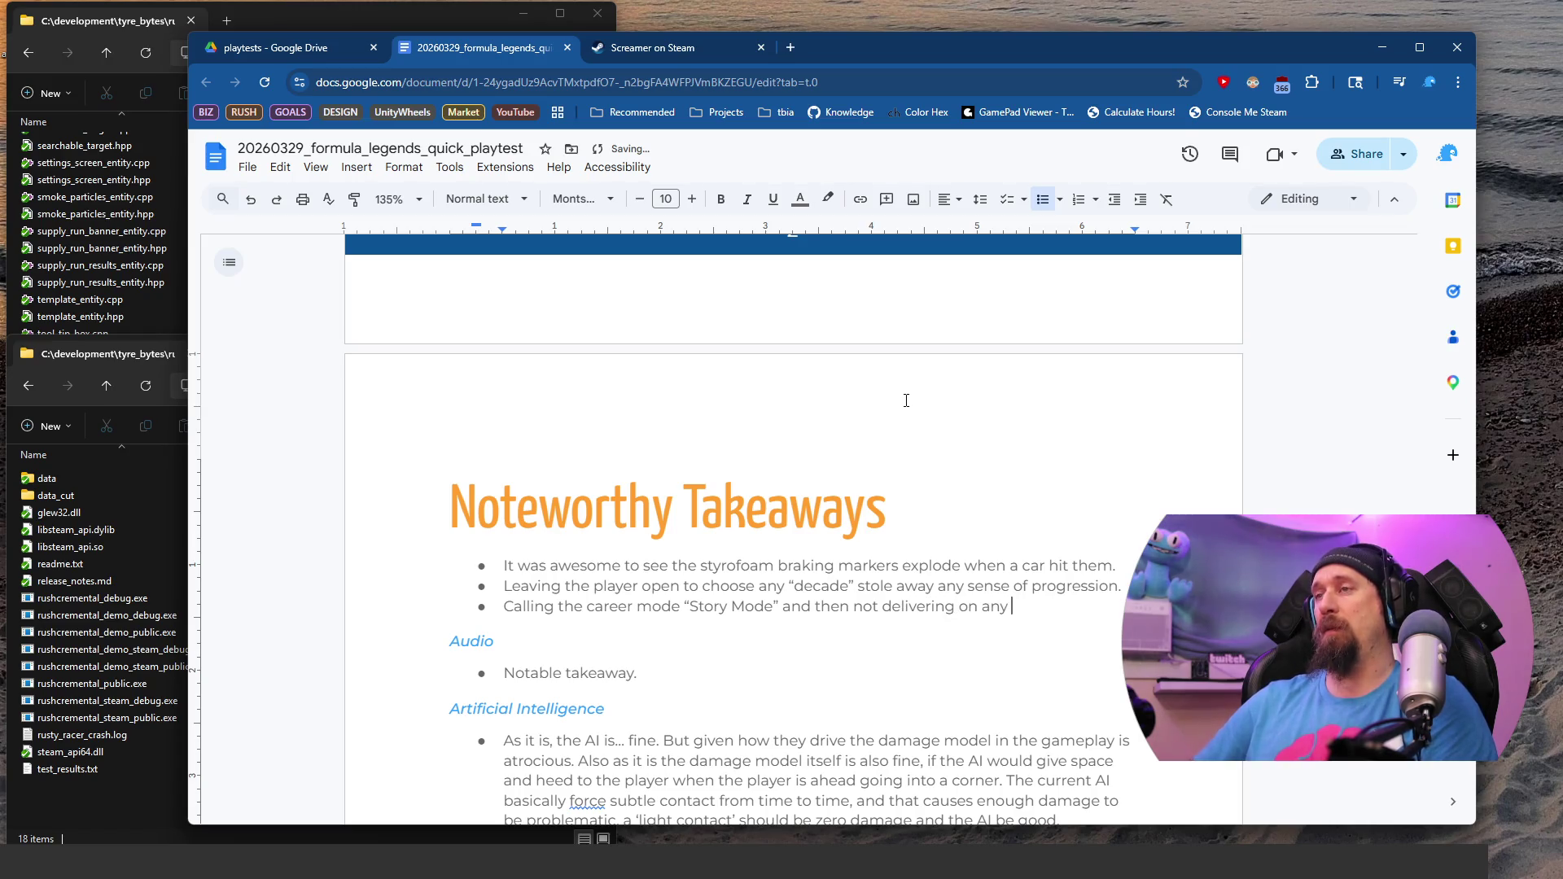
text(story lines)
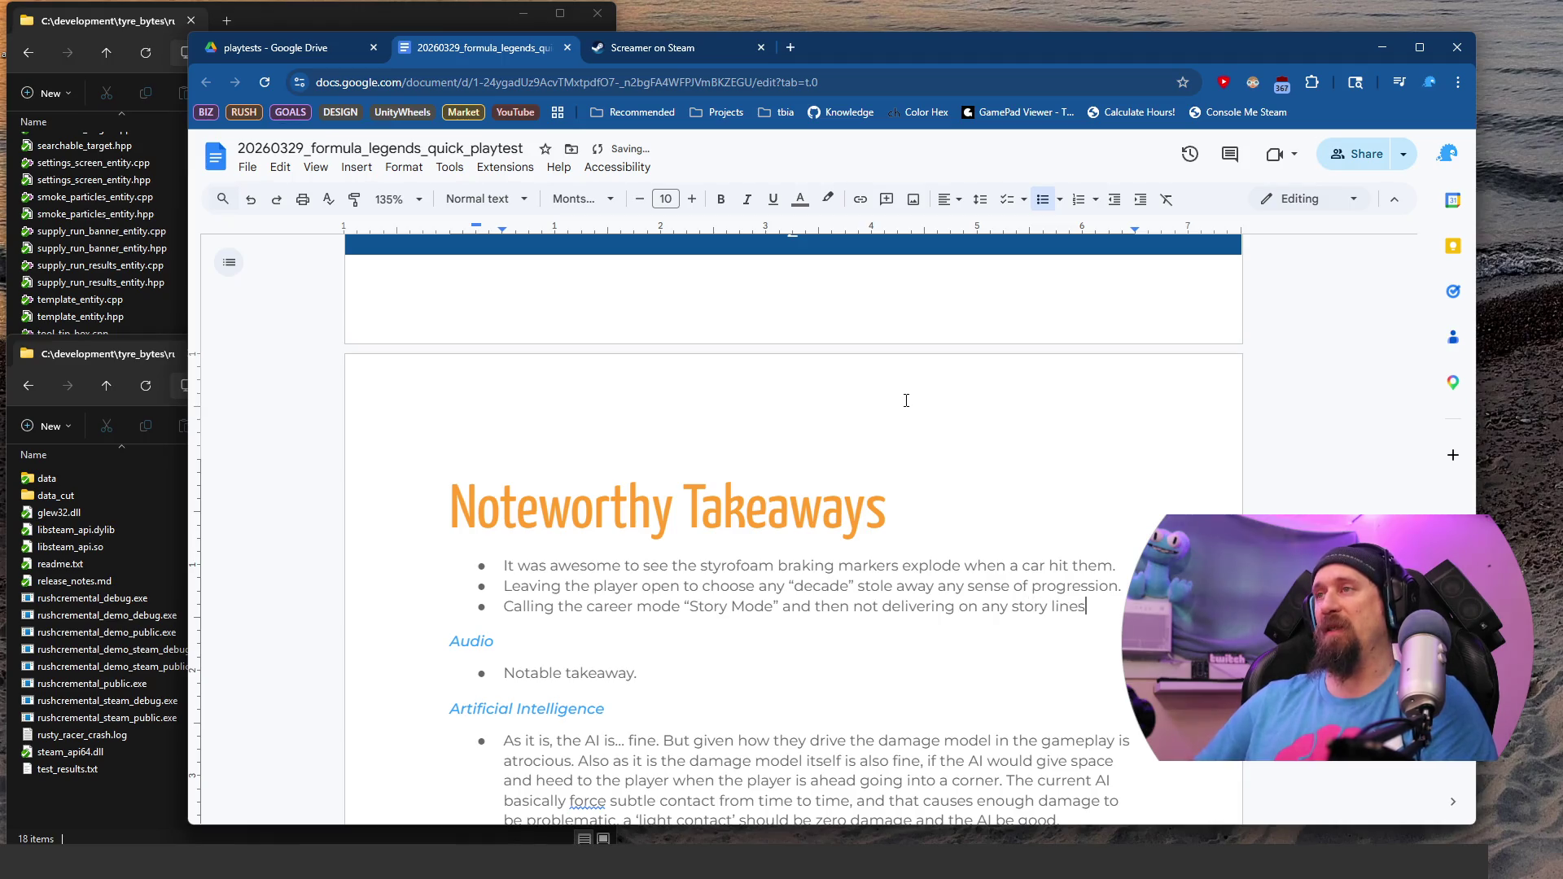
Step: Hyphenate 'story-lines' and append 'was certainly a choice. Not one I think should be'
key(BackSpace)
text(-)
key(End)
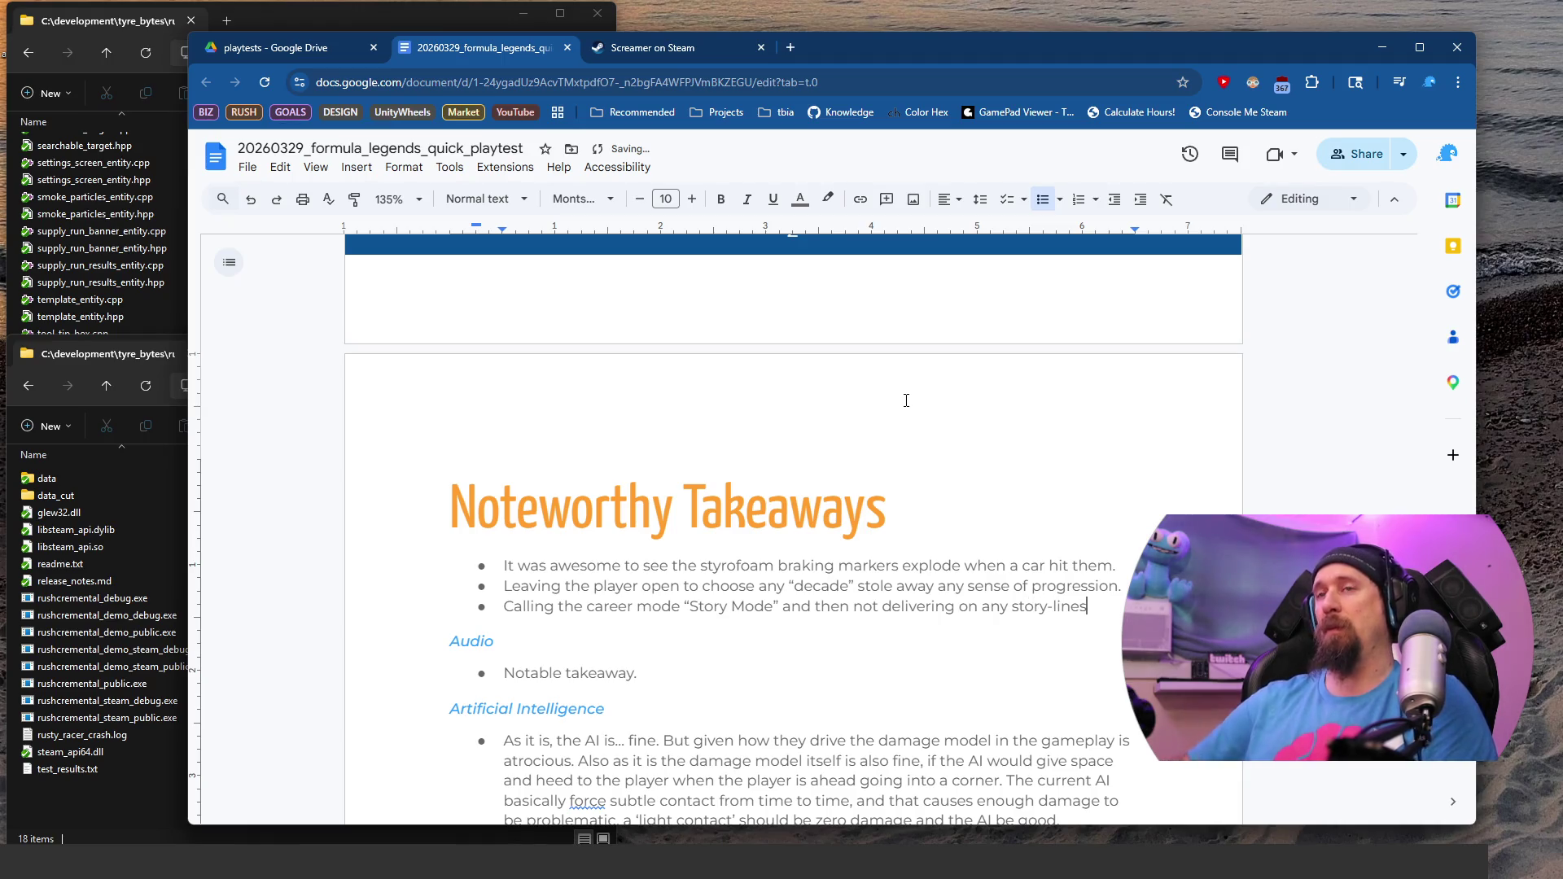
text(was)
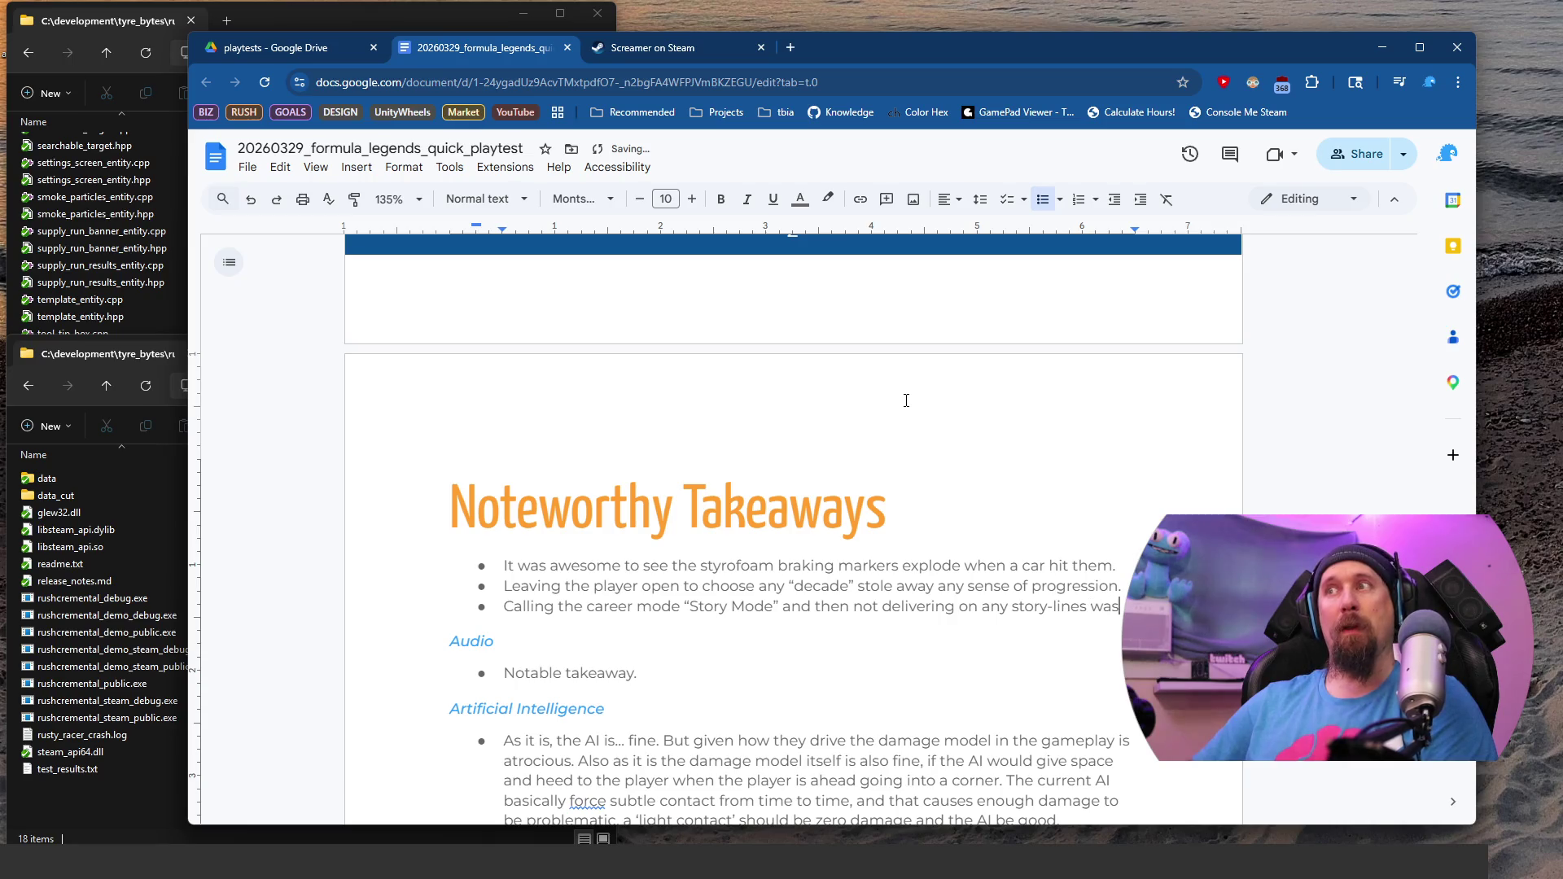
text( certain)
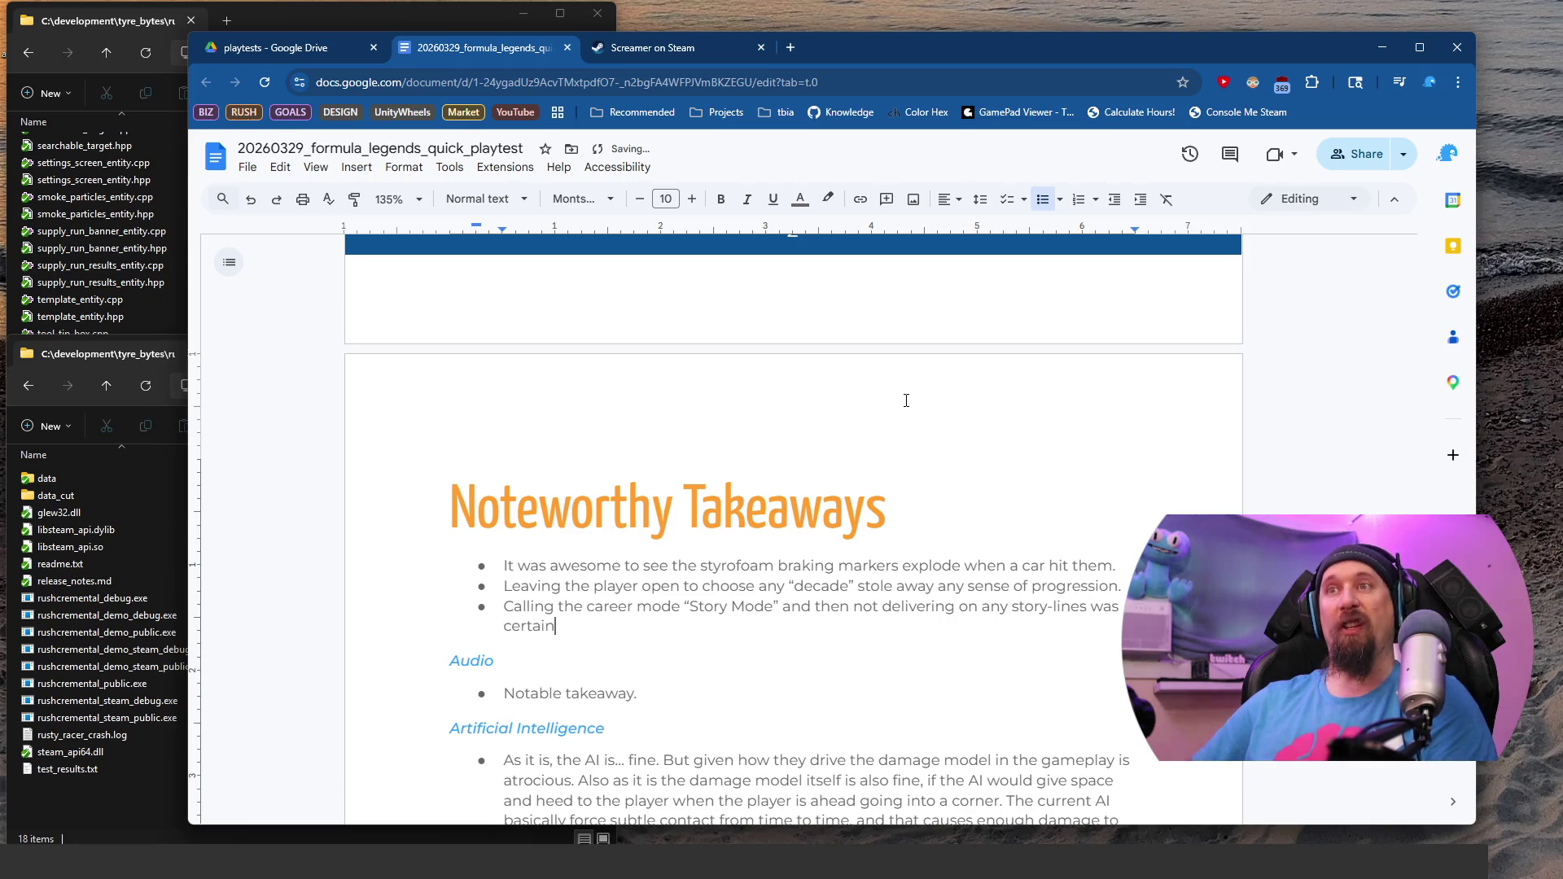
text(ly a choice)
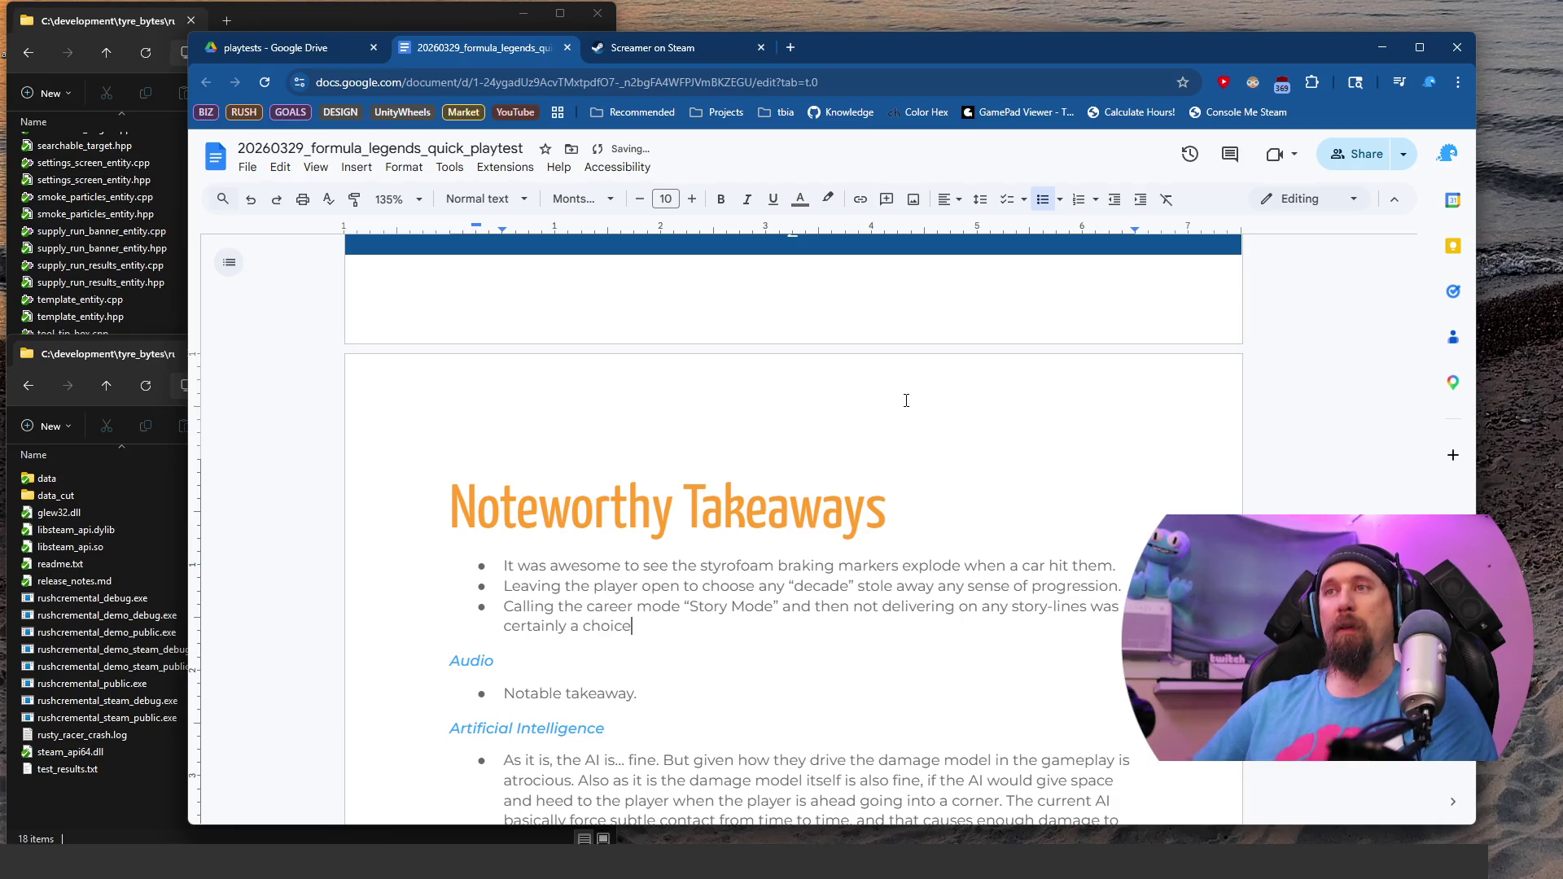
text(. Not )
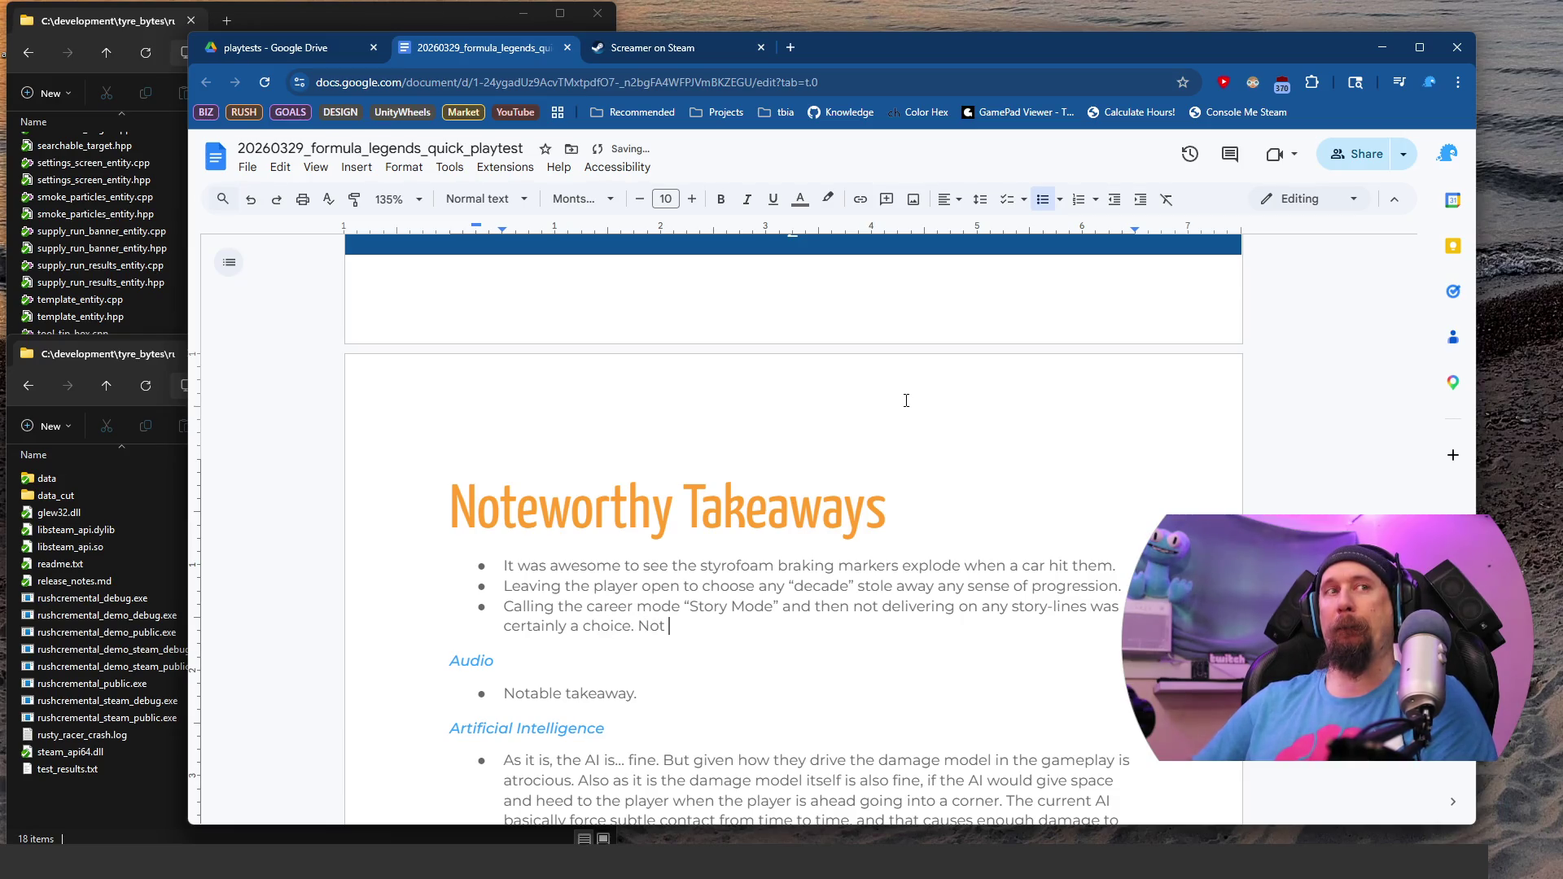
text(one I think )
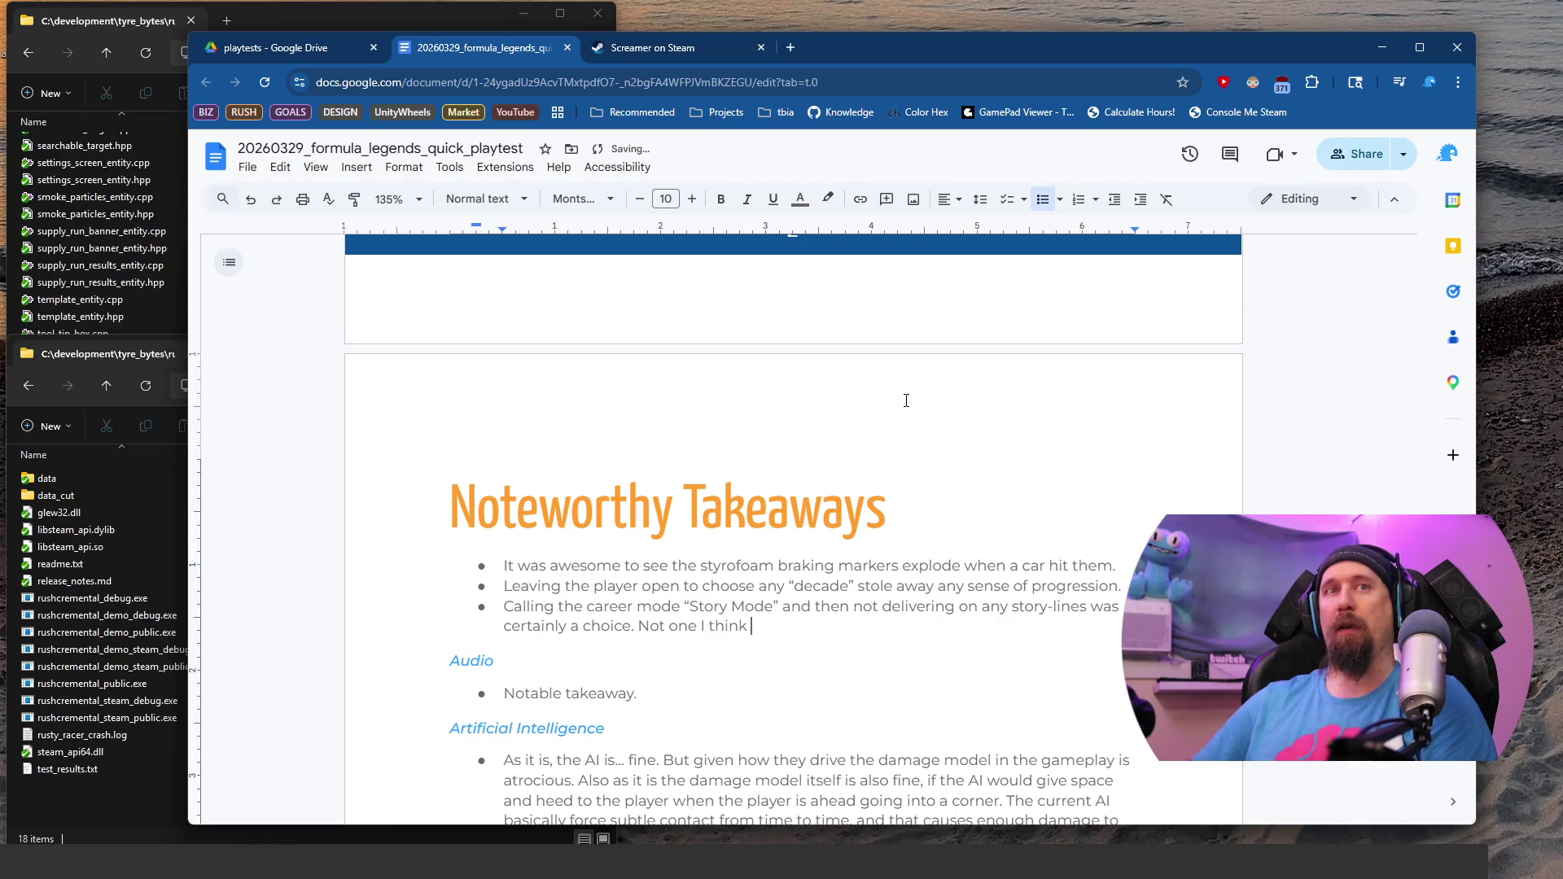
text(should be h)
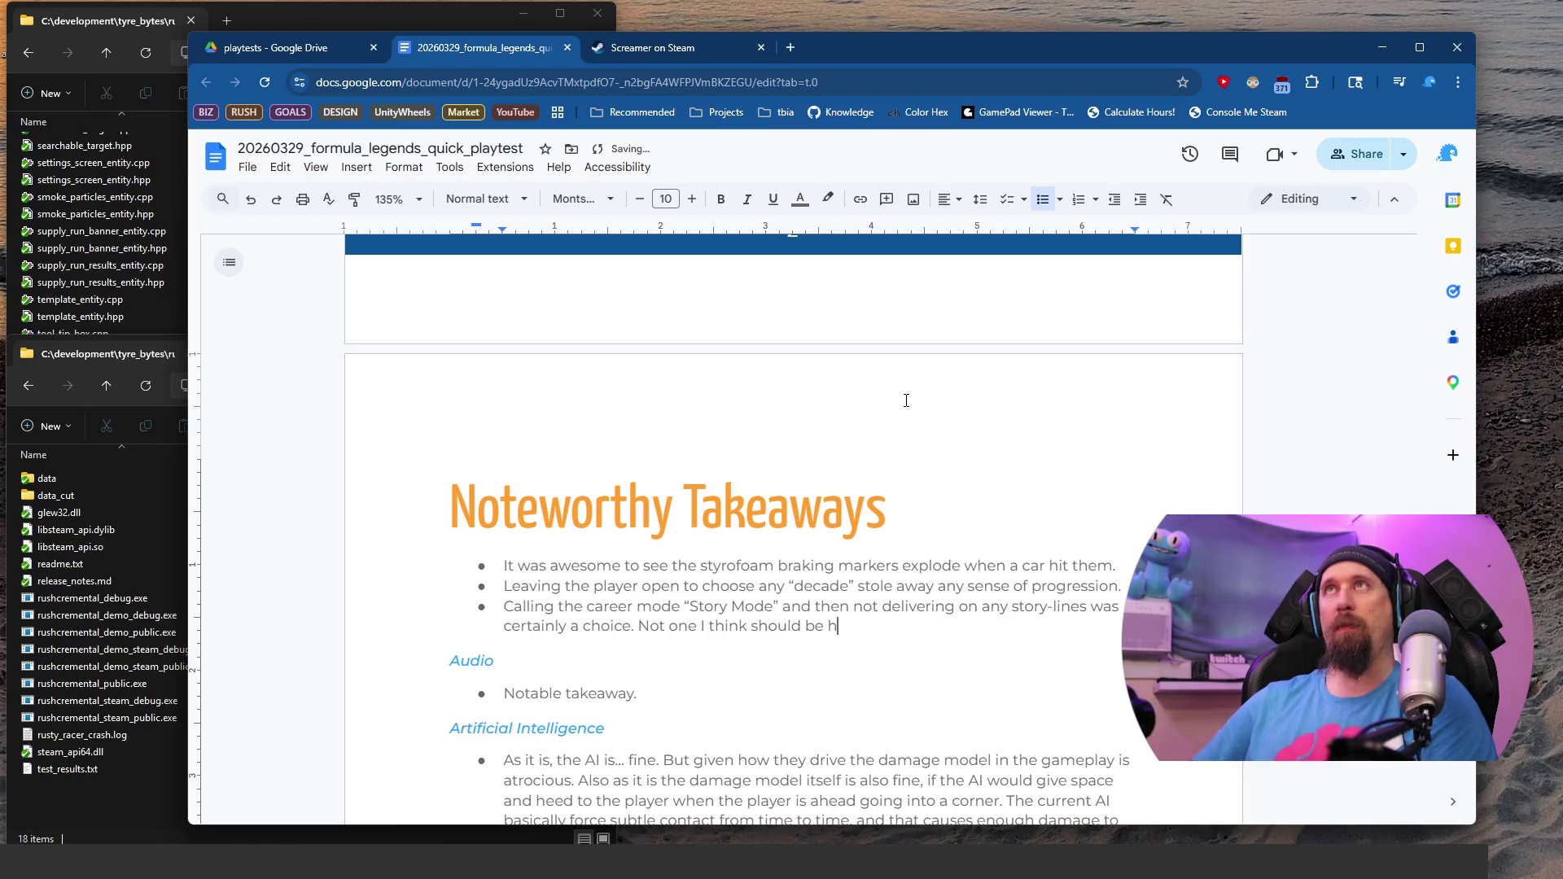
key(BackSpace)
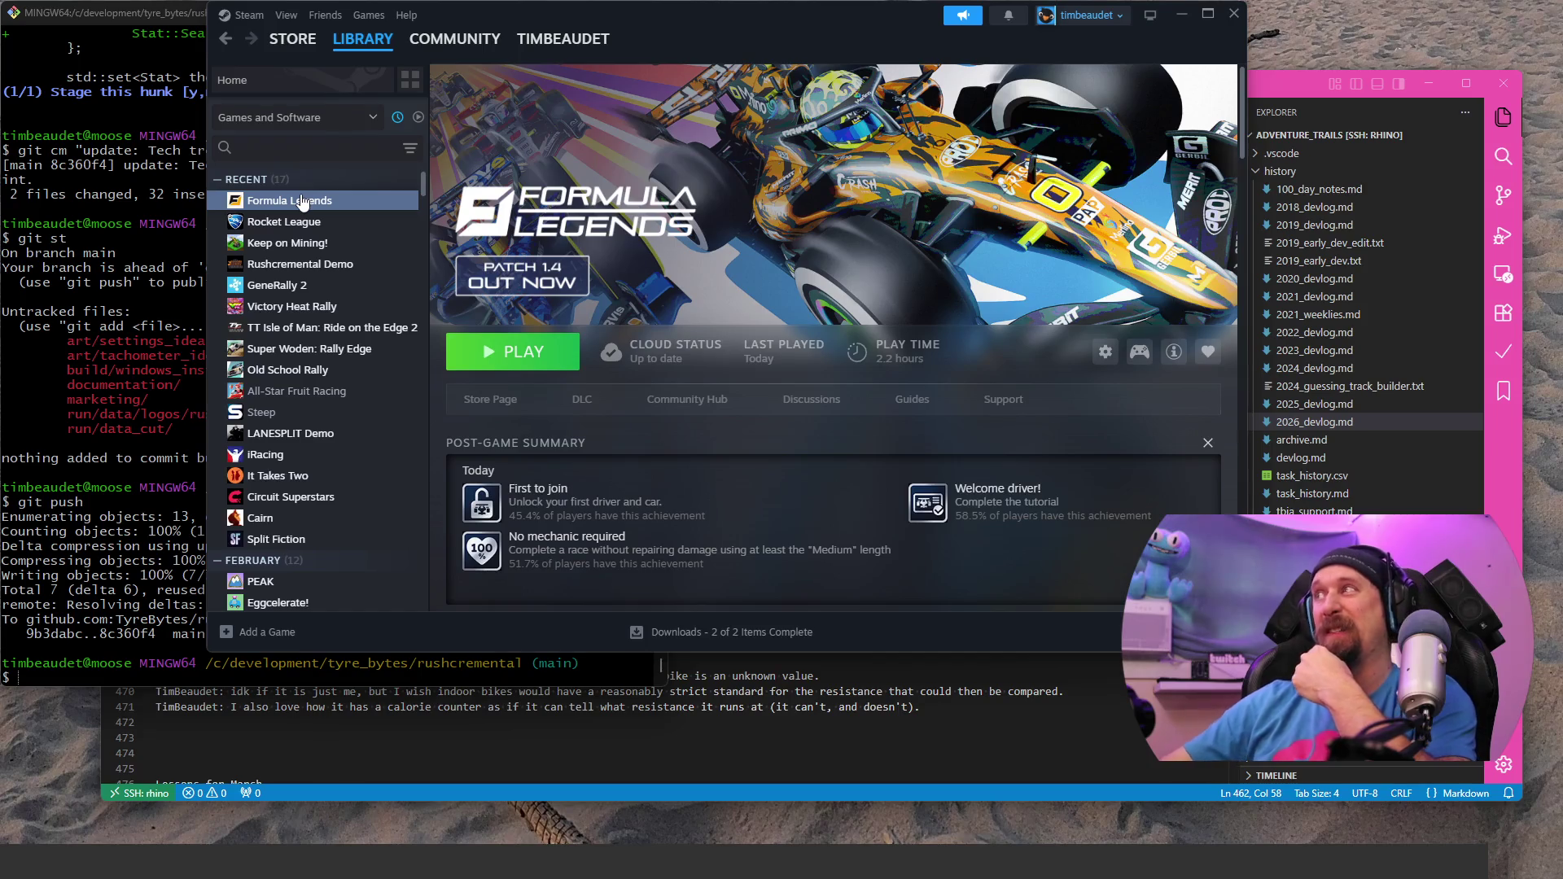
key(ctrl+super+Right)
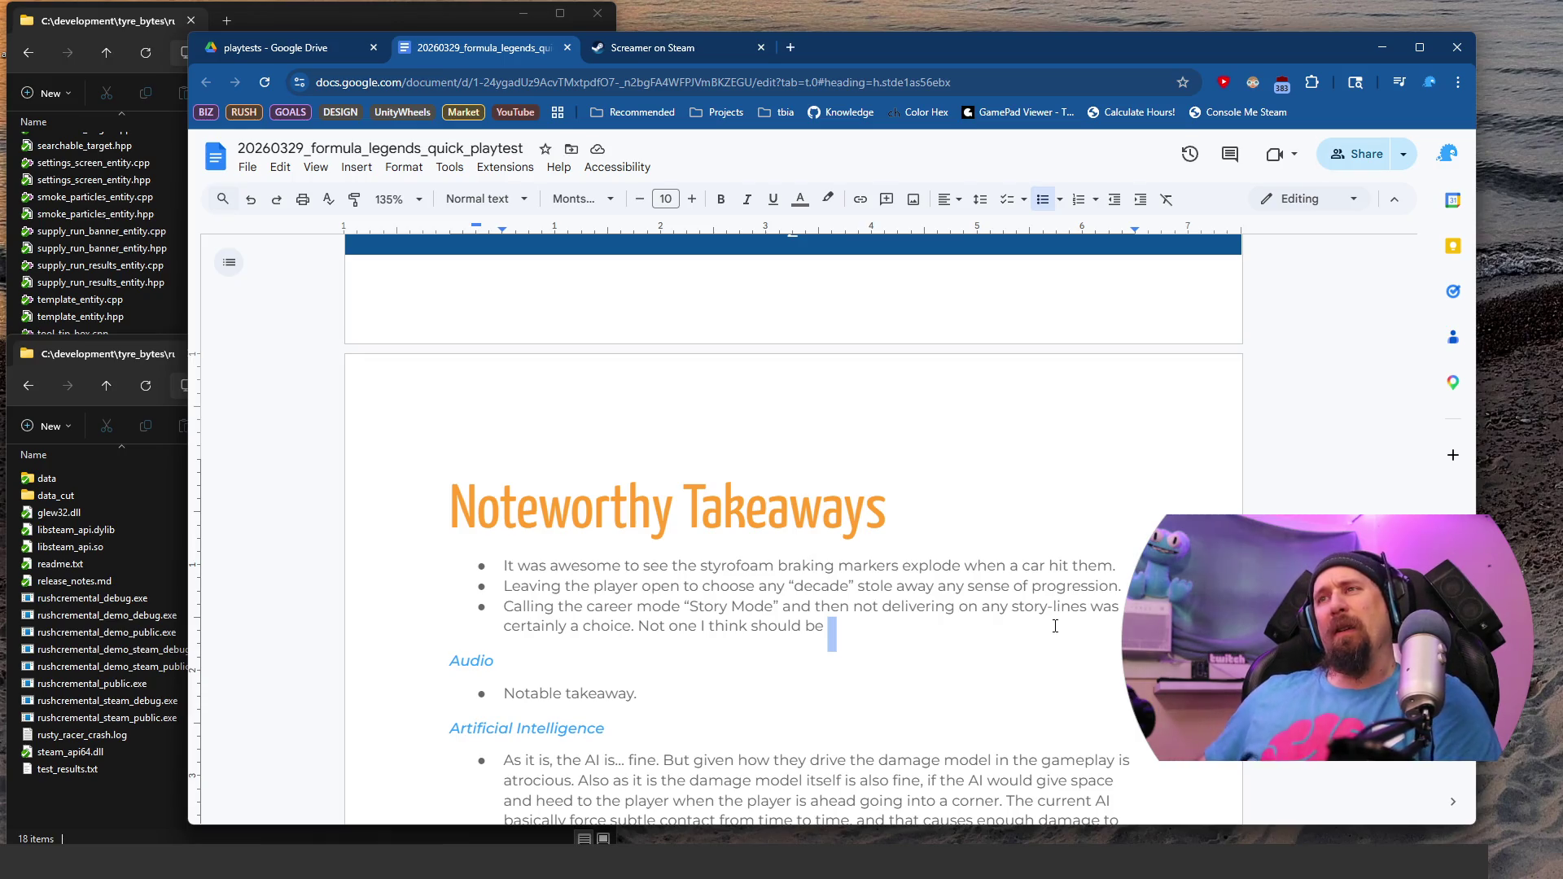
Step: Replace 'think should be' with 'was impressed with.' and begin a fourth bullet 'My take'
key(Up)
key(Home)
key(Down)
key(End)
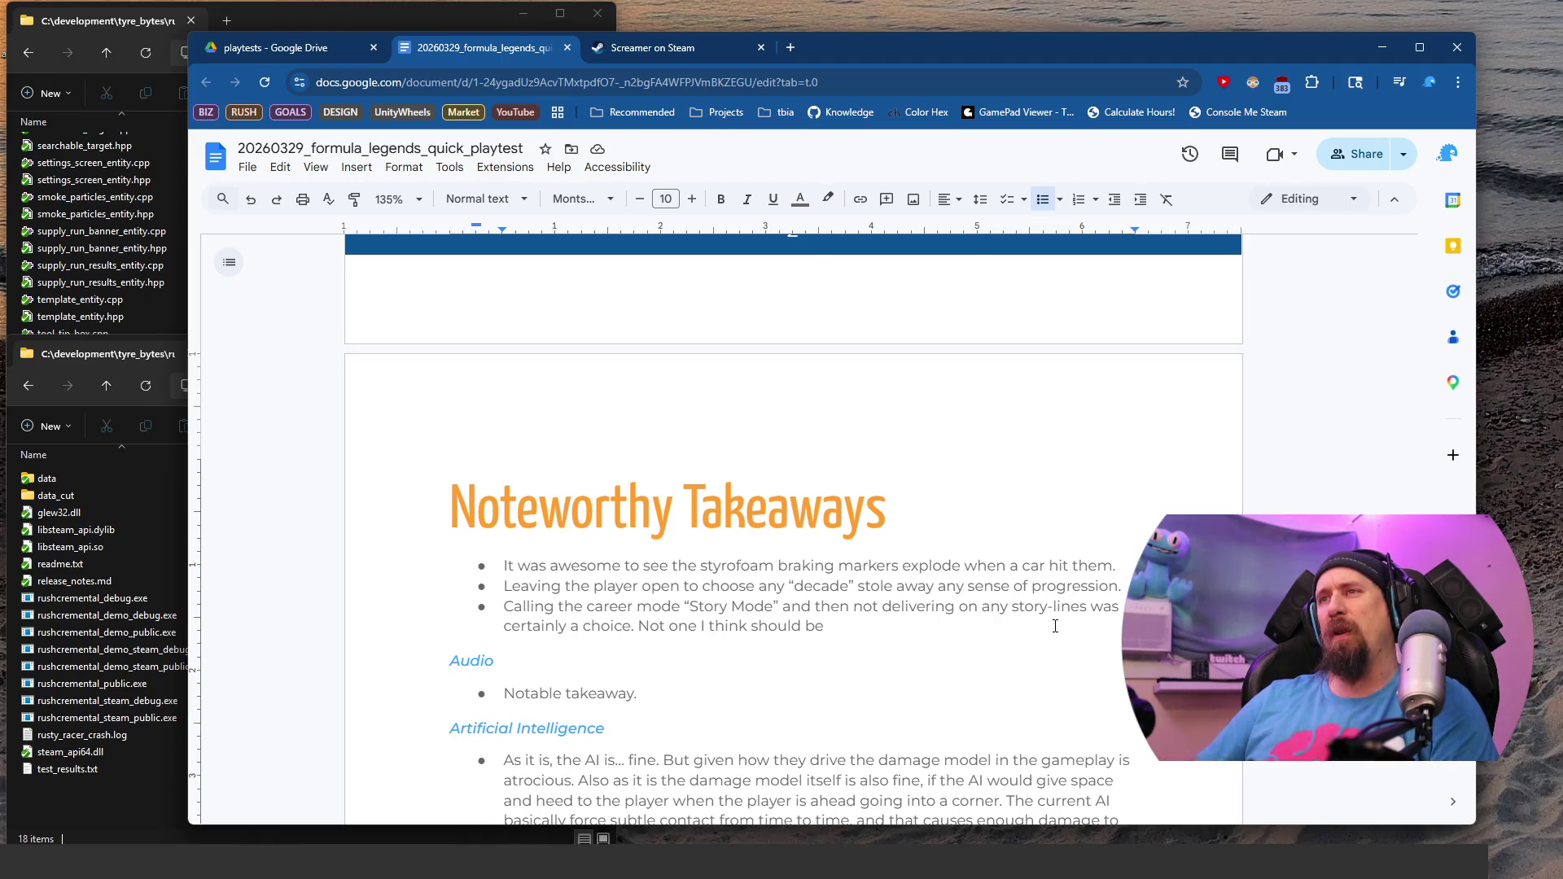
key(ctrl+BackSpace)
key(ctrl+BackSpace)
key(ctrl+BackSpace)
text(was)
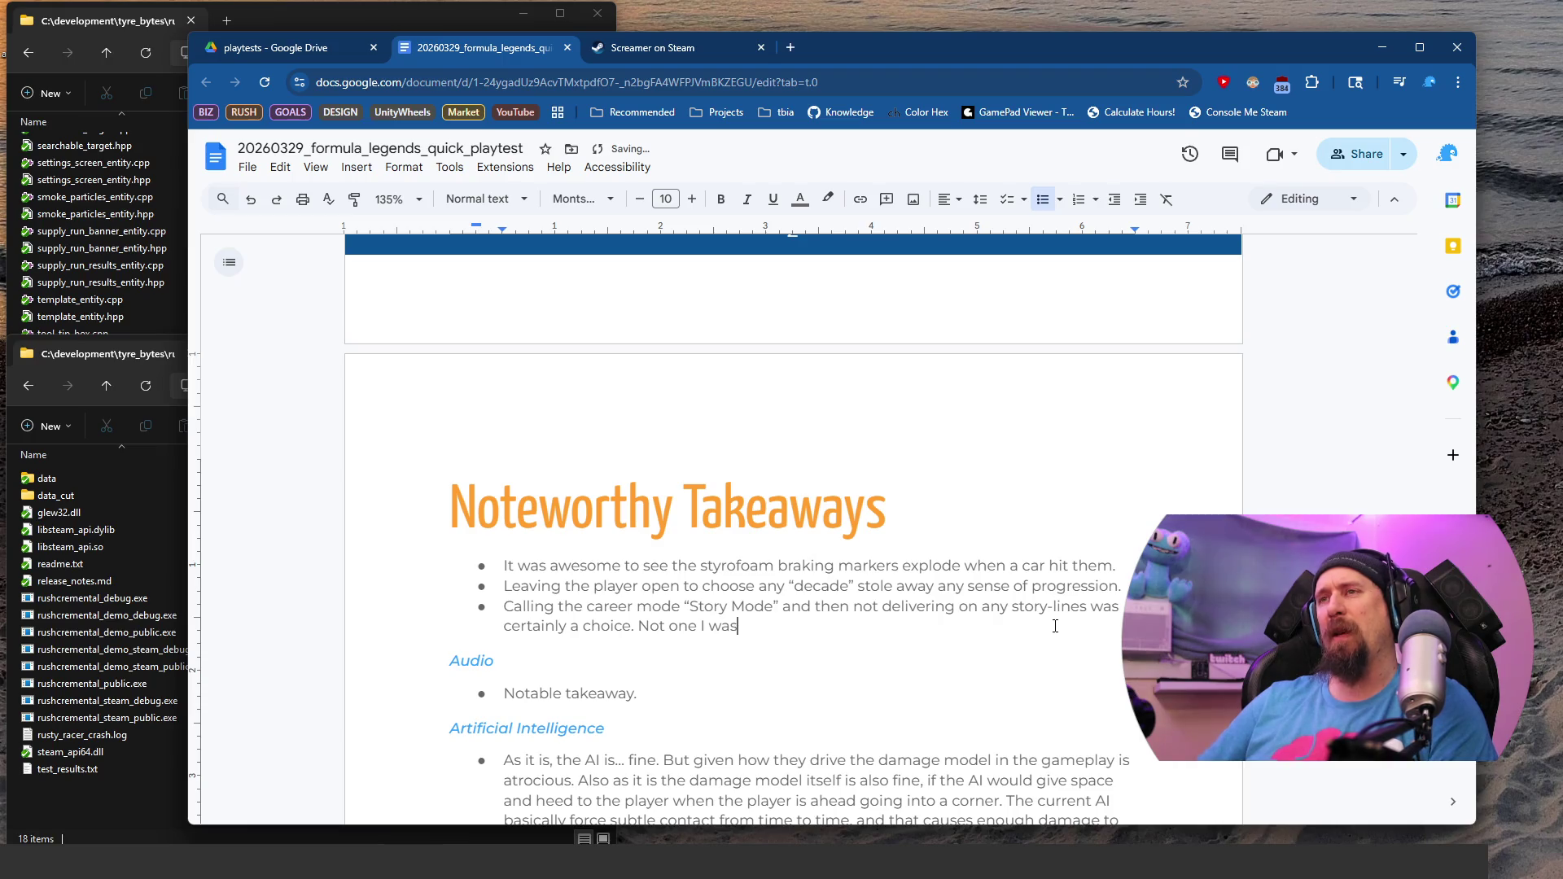
text( impressed with. I)
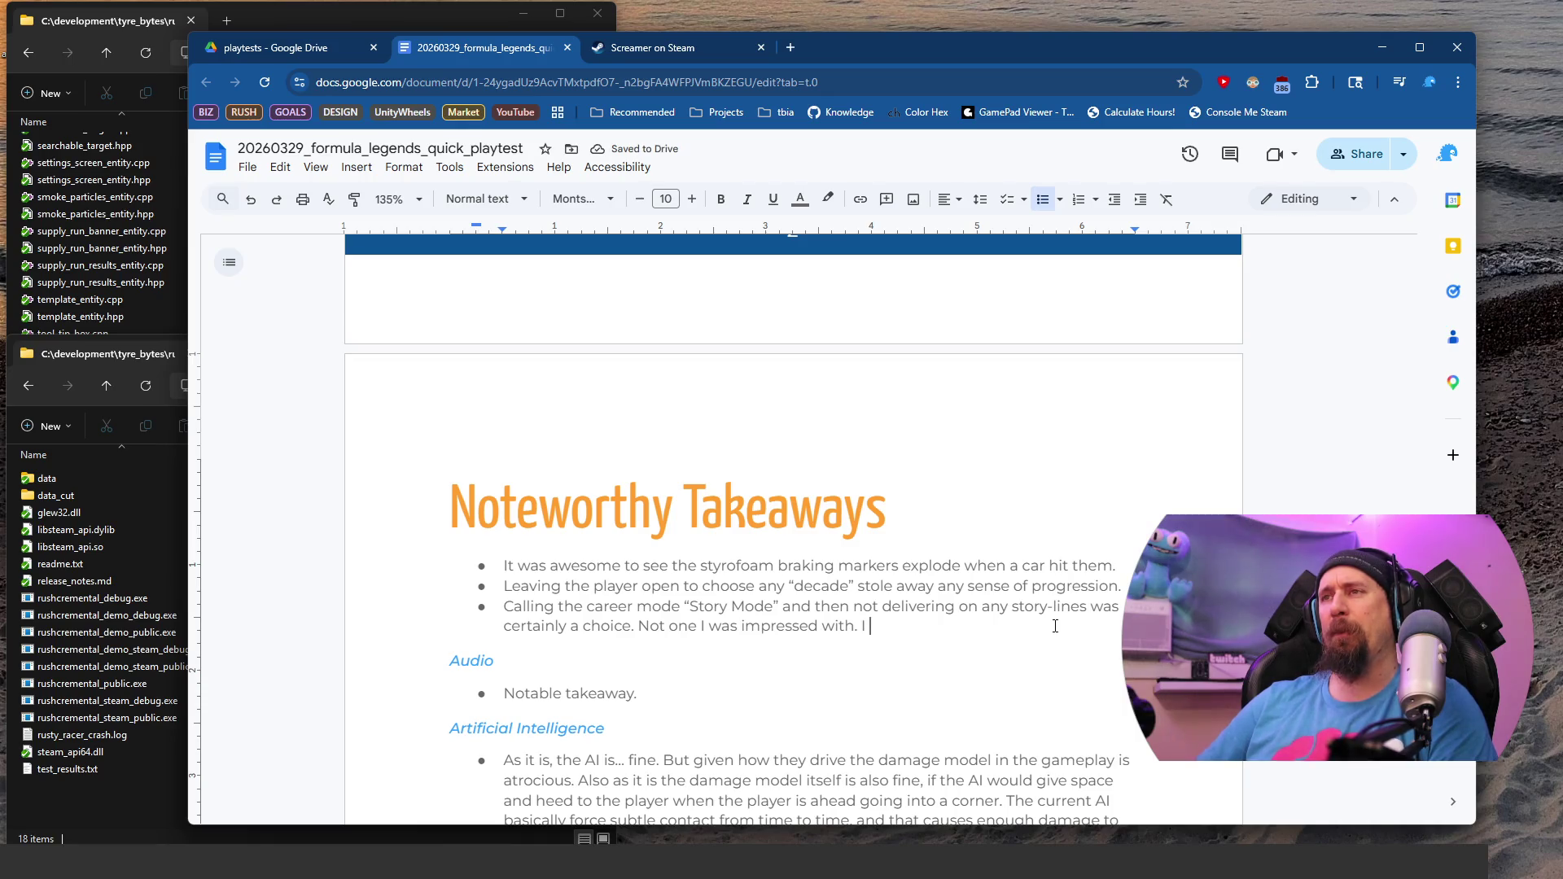
key(BackSpace)
key(BackSpace)
key(Return)
text(My take)
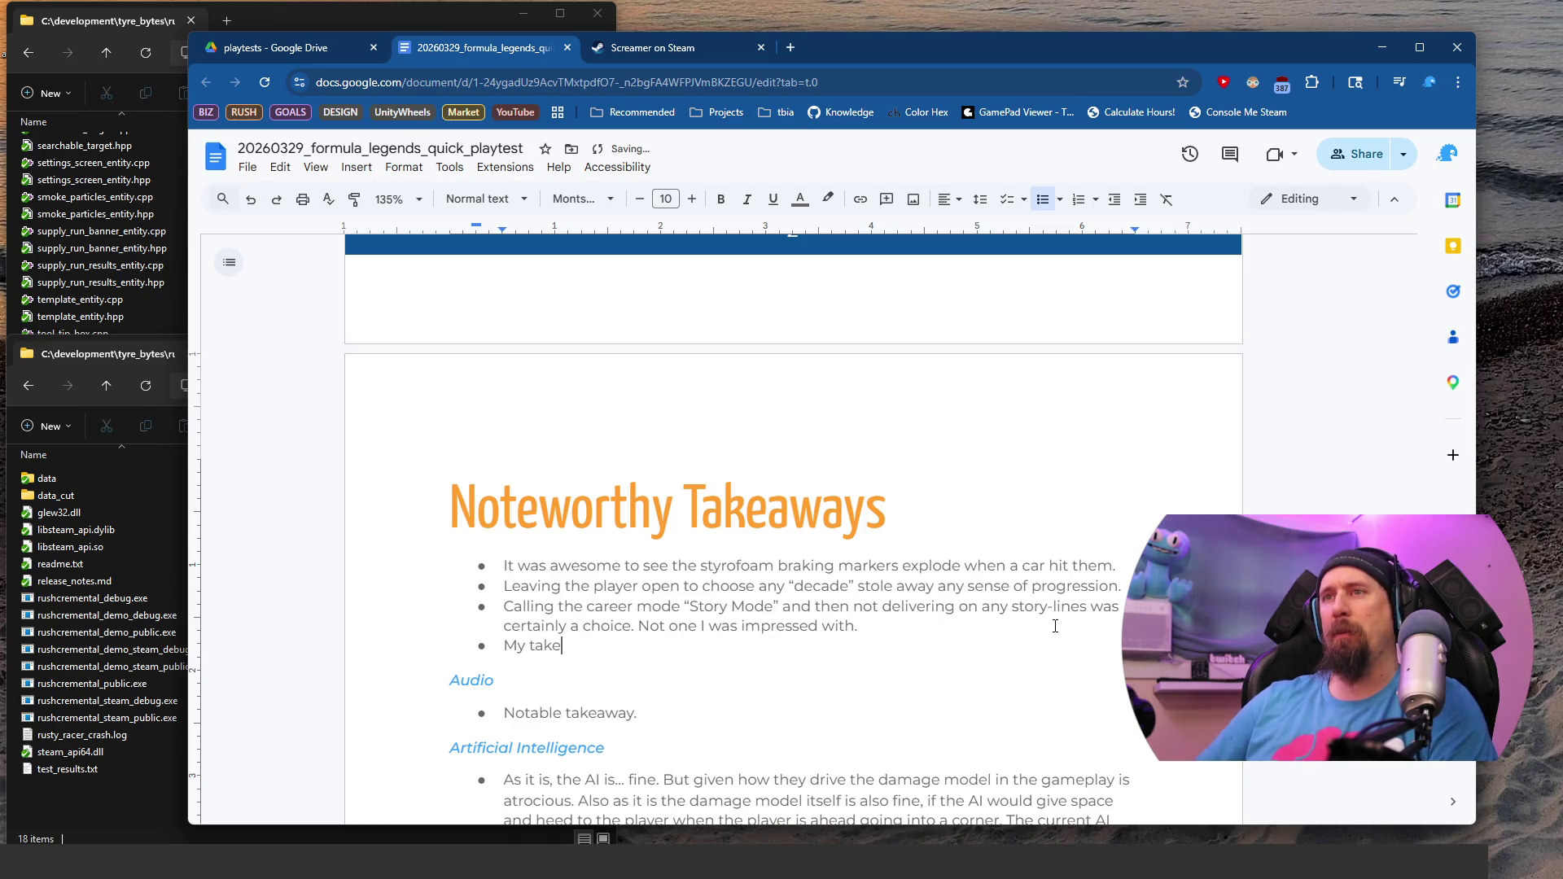
Step: Write the progression takeaway: a story mode narrative following drivers' challenges through a season
key(BackSpace)
key(BackSpace)
key(BackSpace)
text(Big)
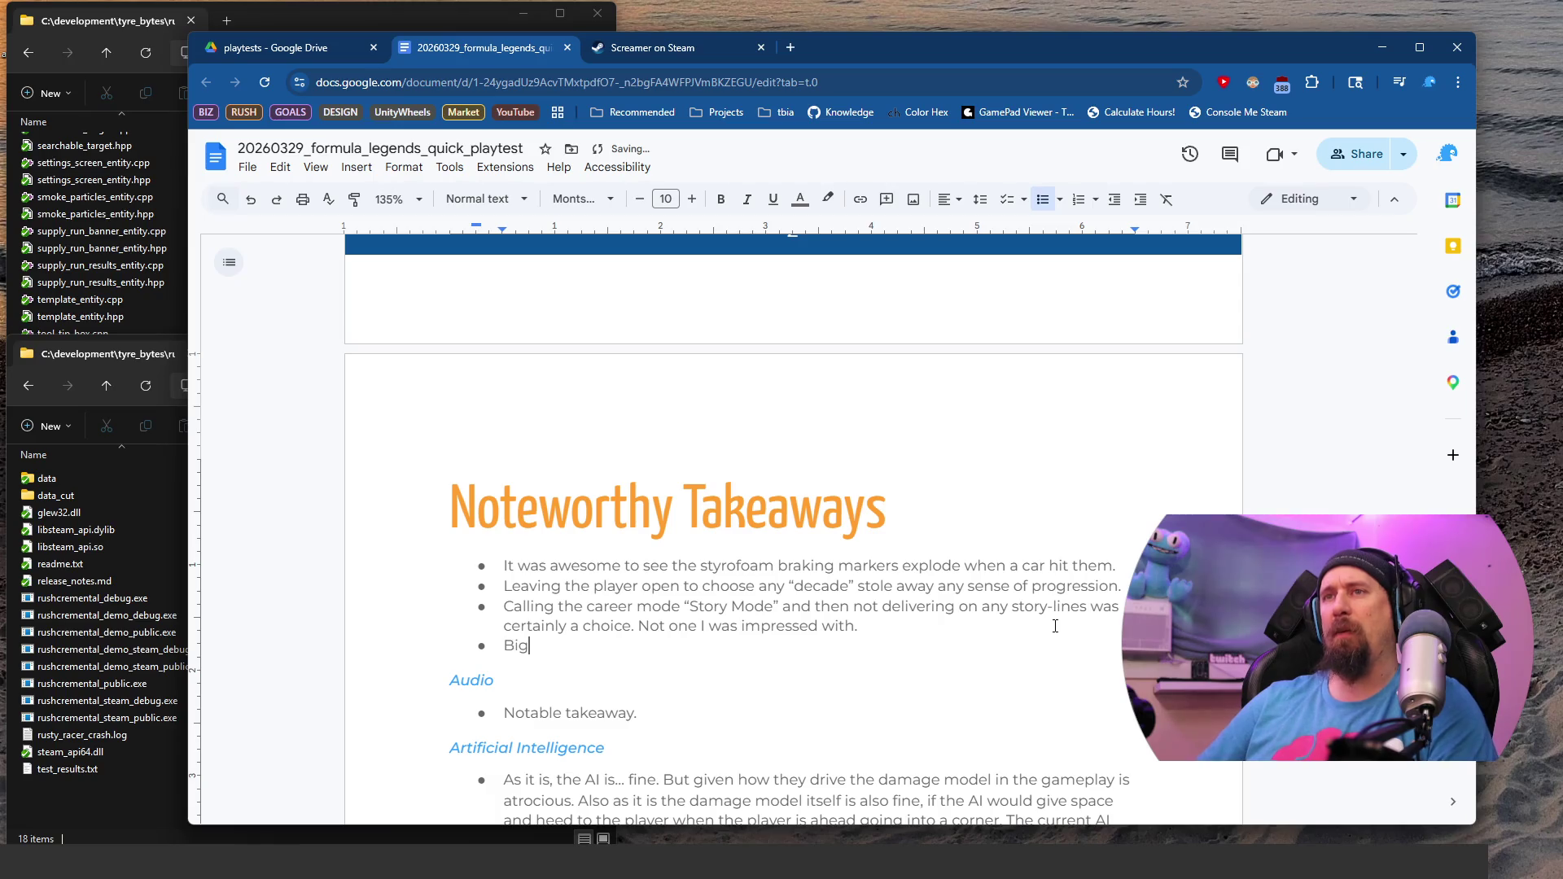
text( takeaway on progression; if the story mode whas a)
key(BackSpace)
key(BackSpace)
key(BackSpace)
text(as a)
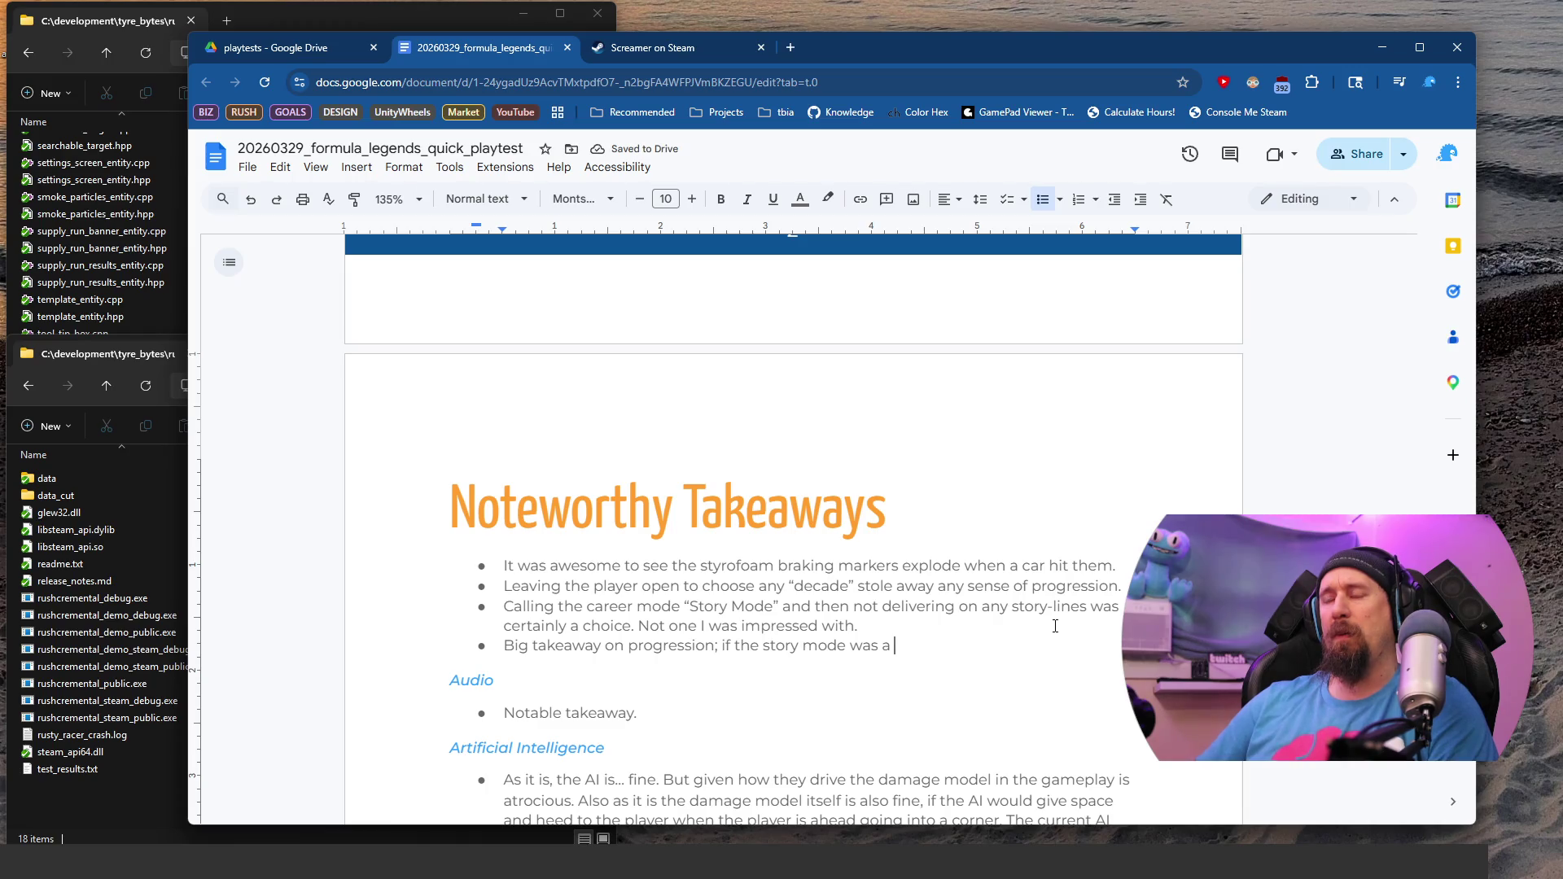
key(BackSpace)
key(BackSpace)
key(BackSpace)
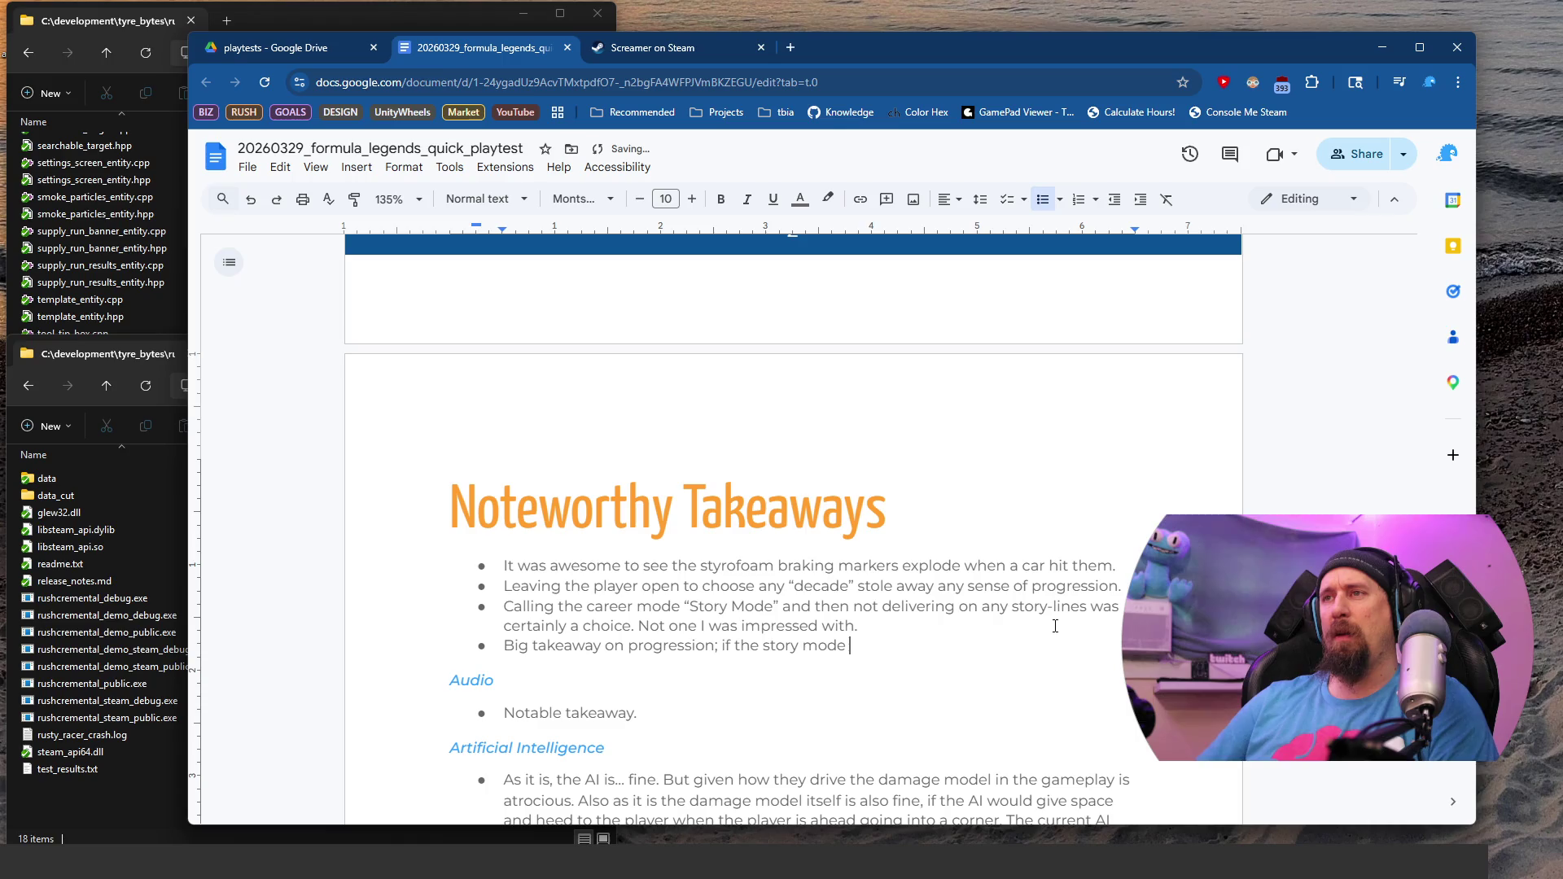
text(had a narrative that went along with drivers )
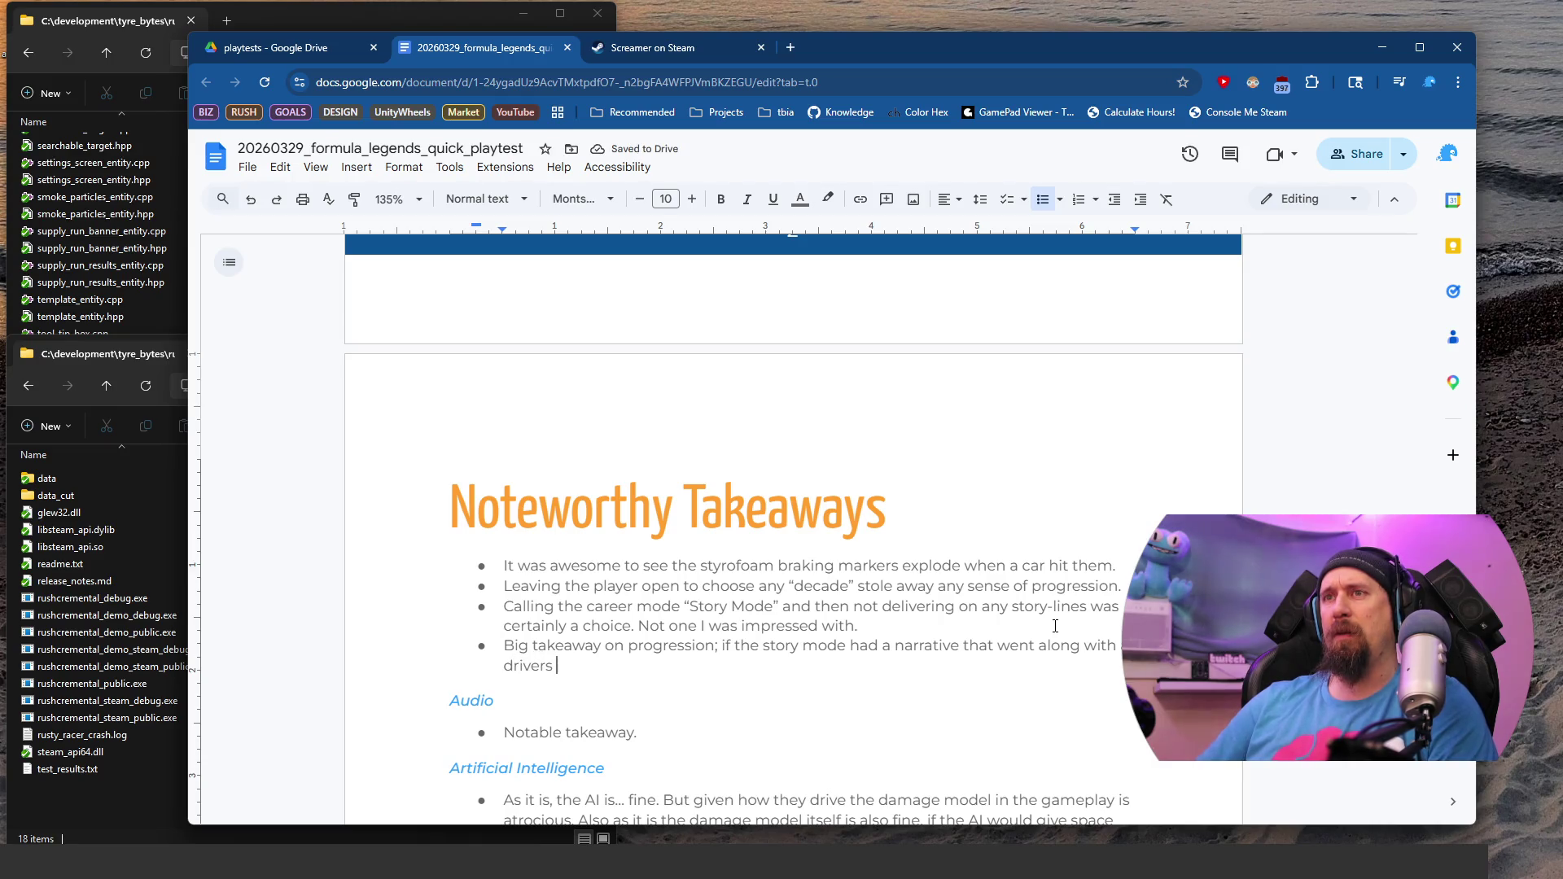
text(challenges through a season, )
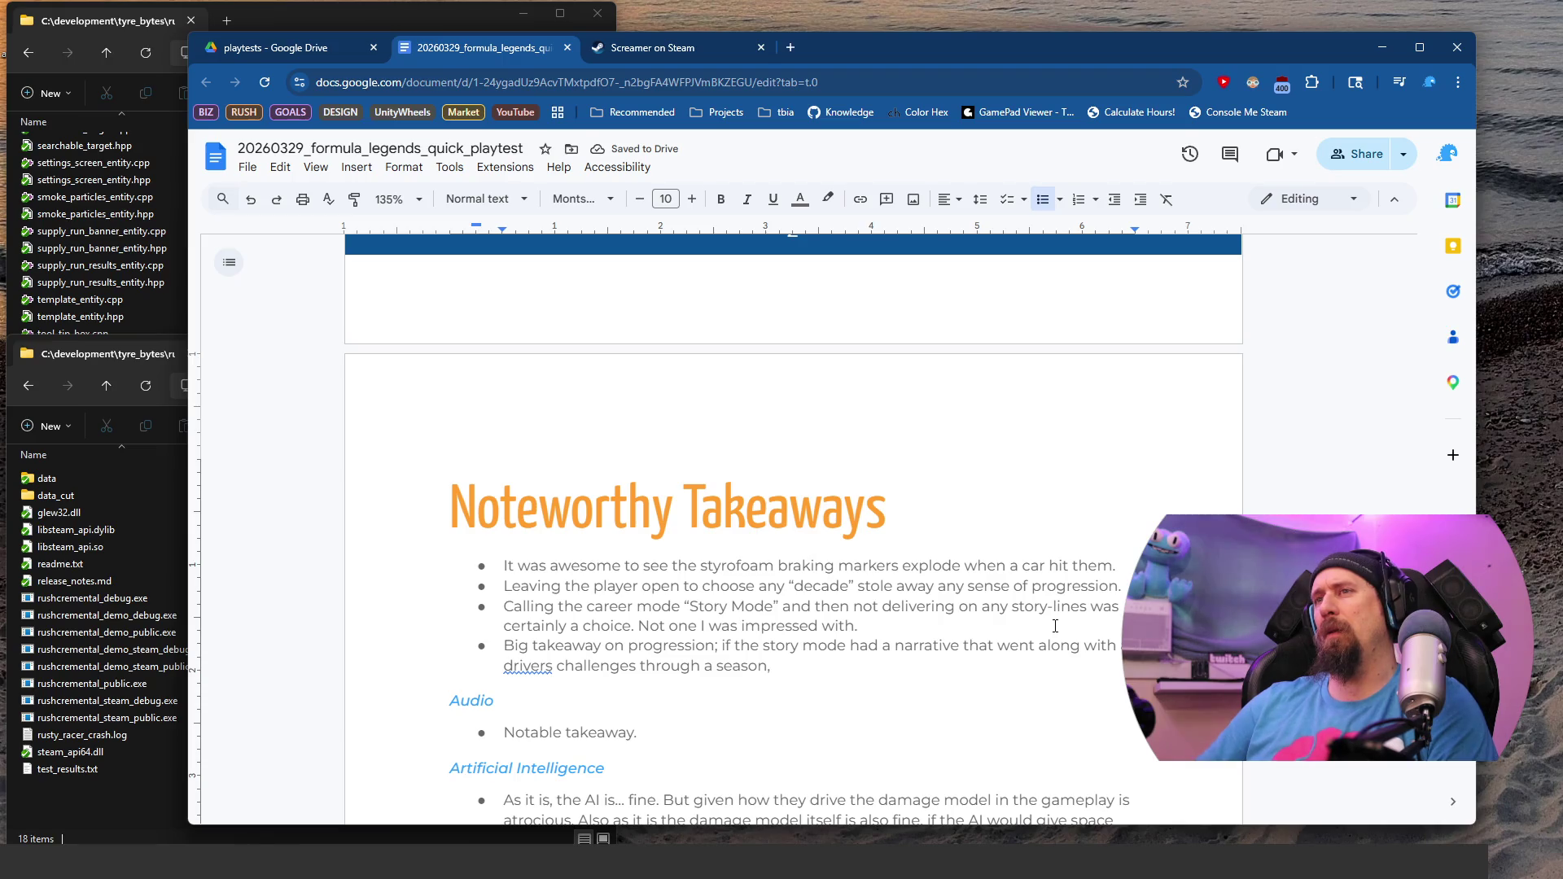
text(there could )
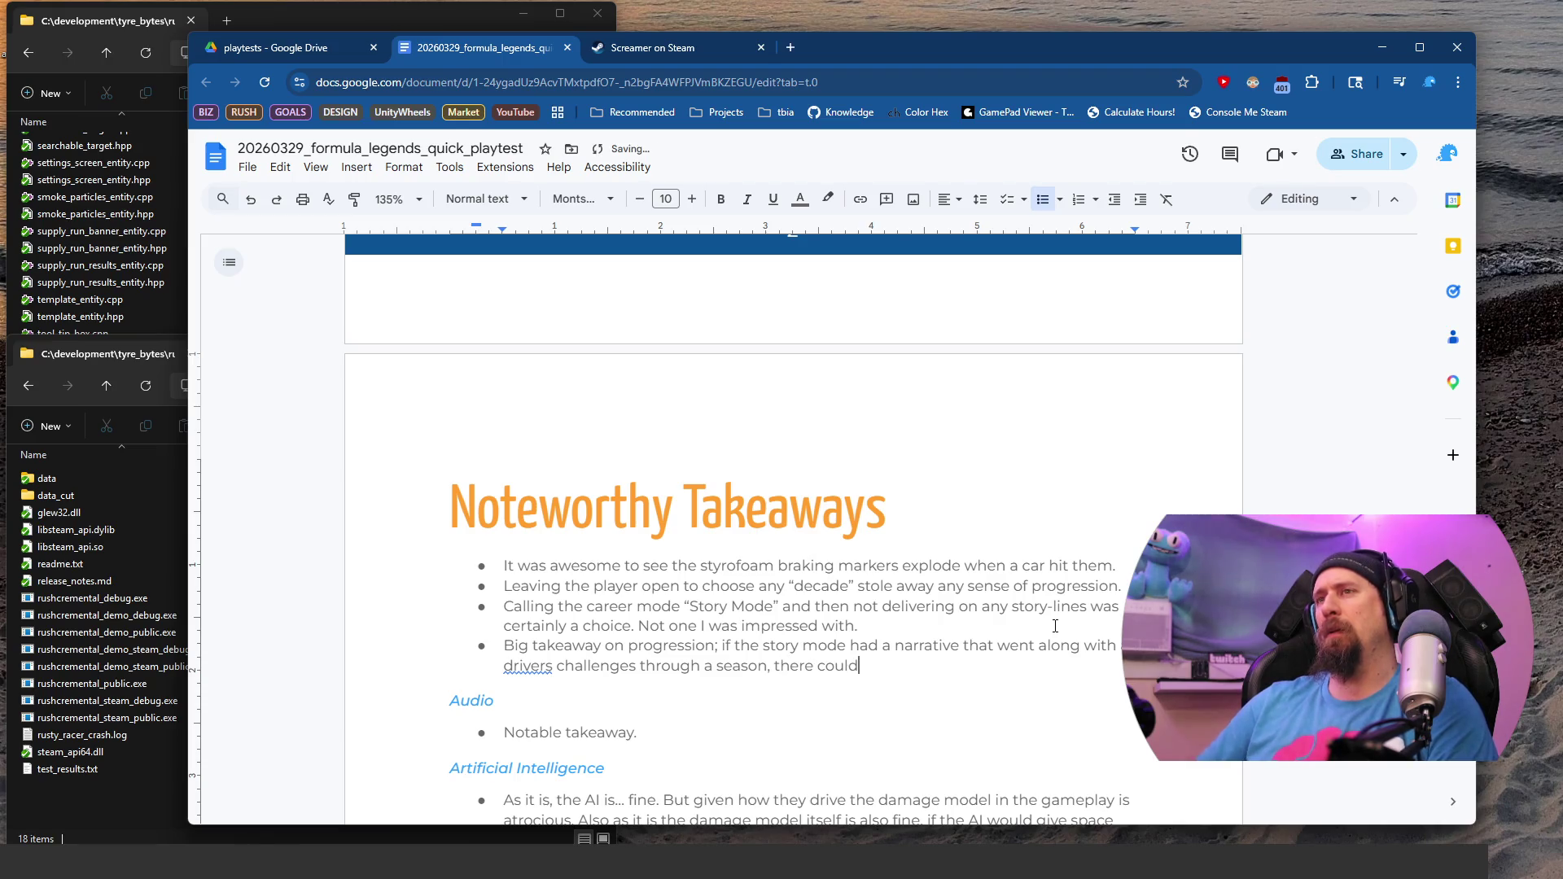
text(be a )
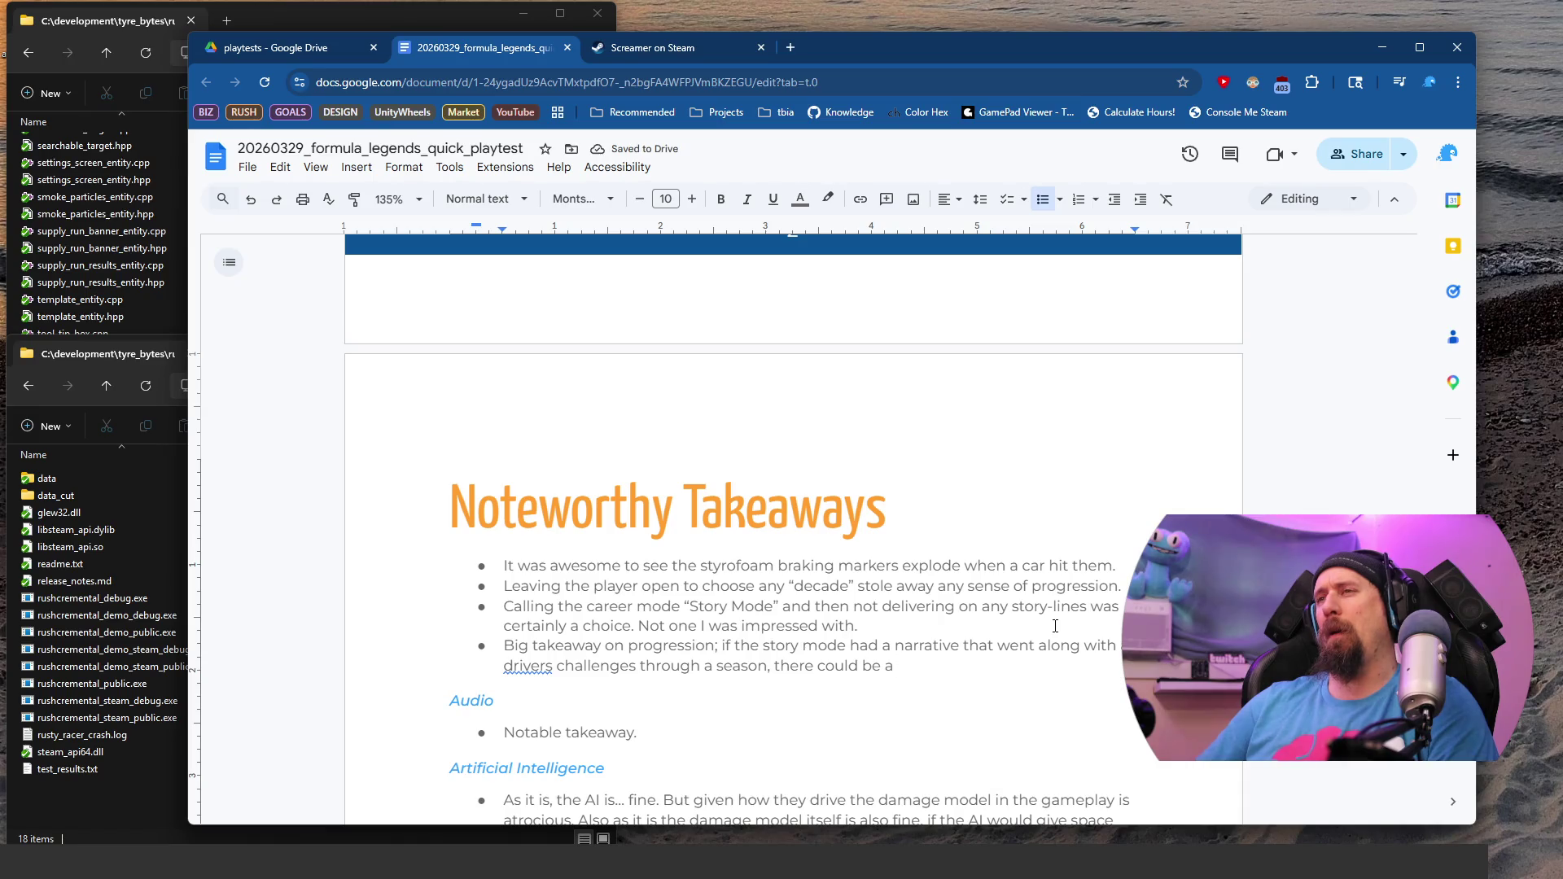
text(n improve)
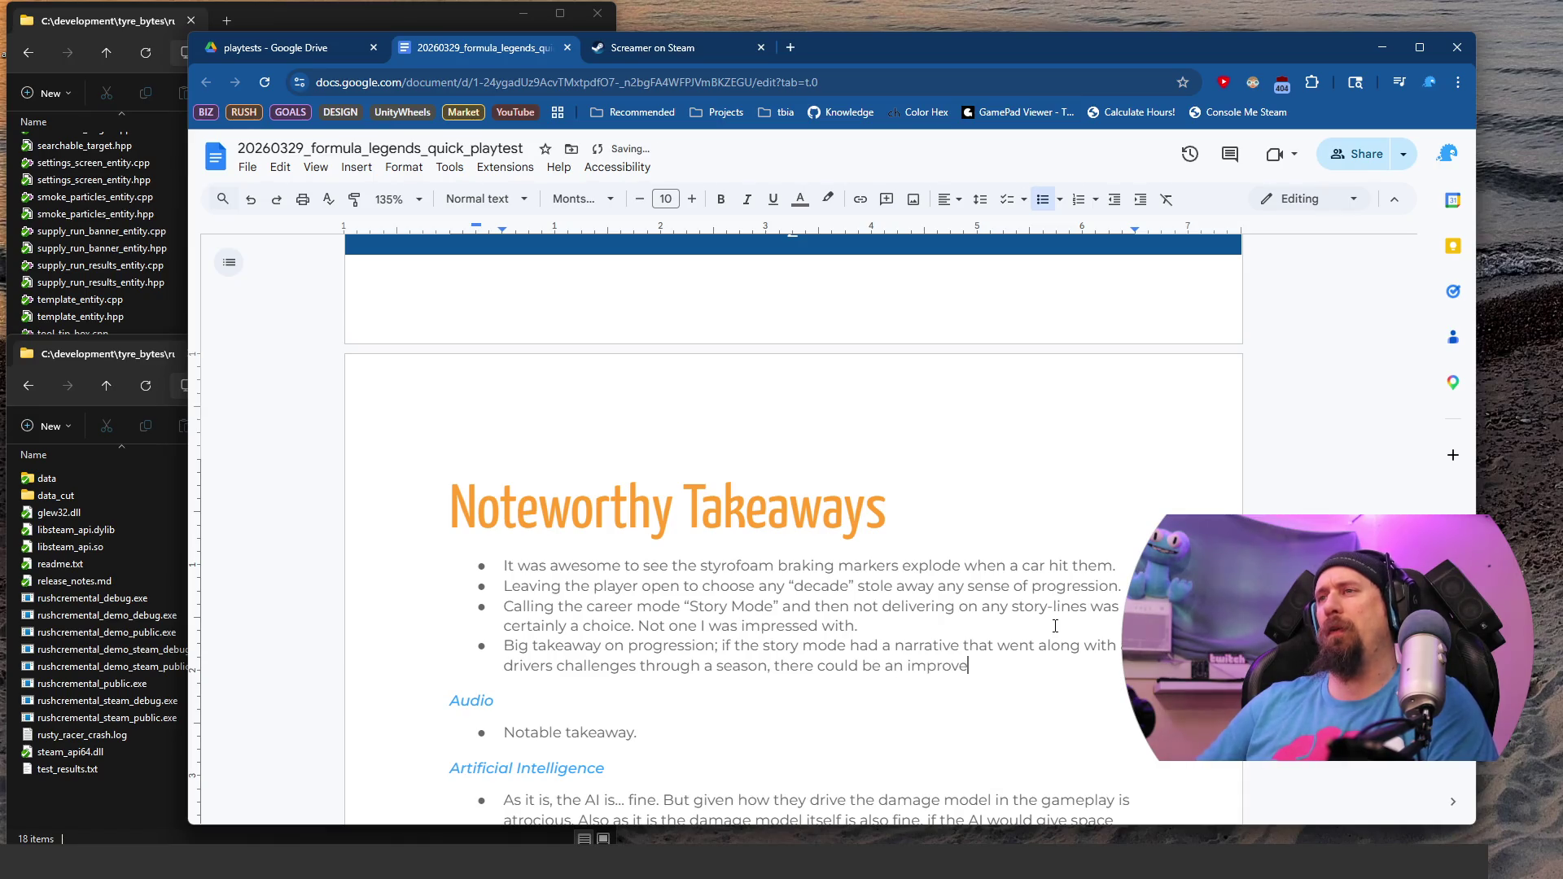
text(d mo)
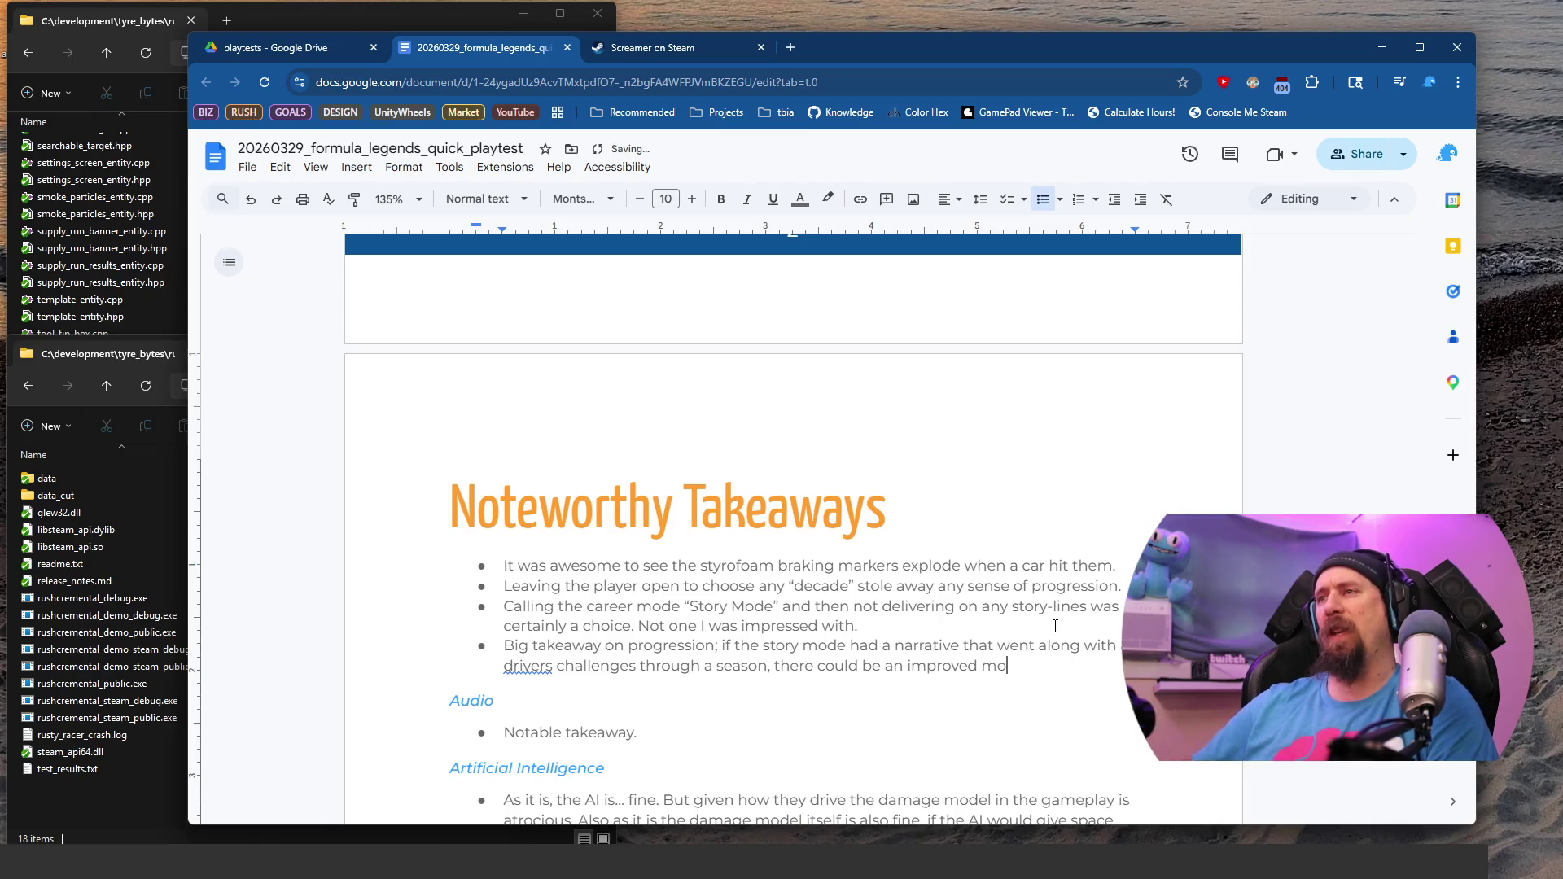
text(tivation an)
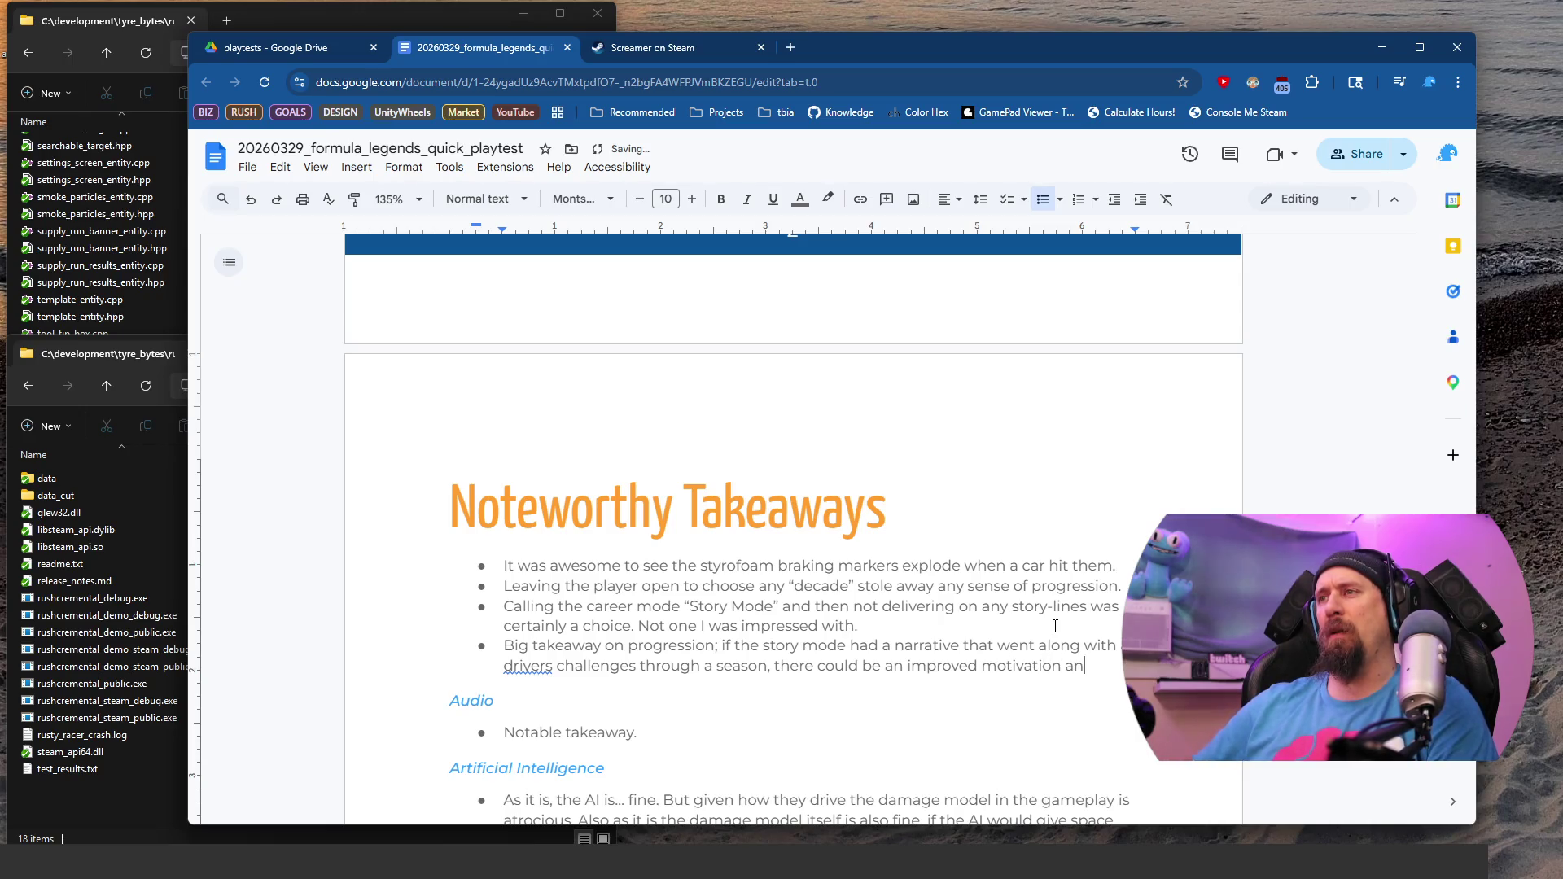
text(d reason to unlo)
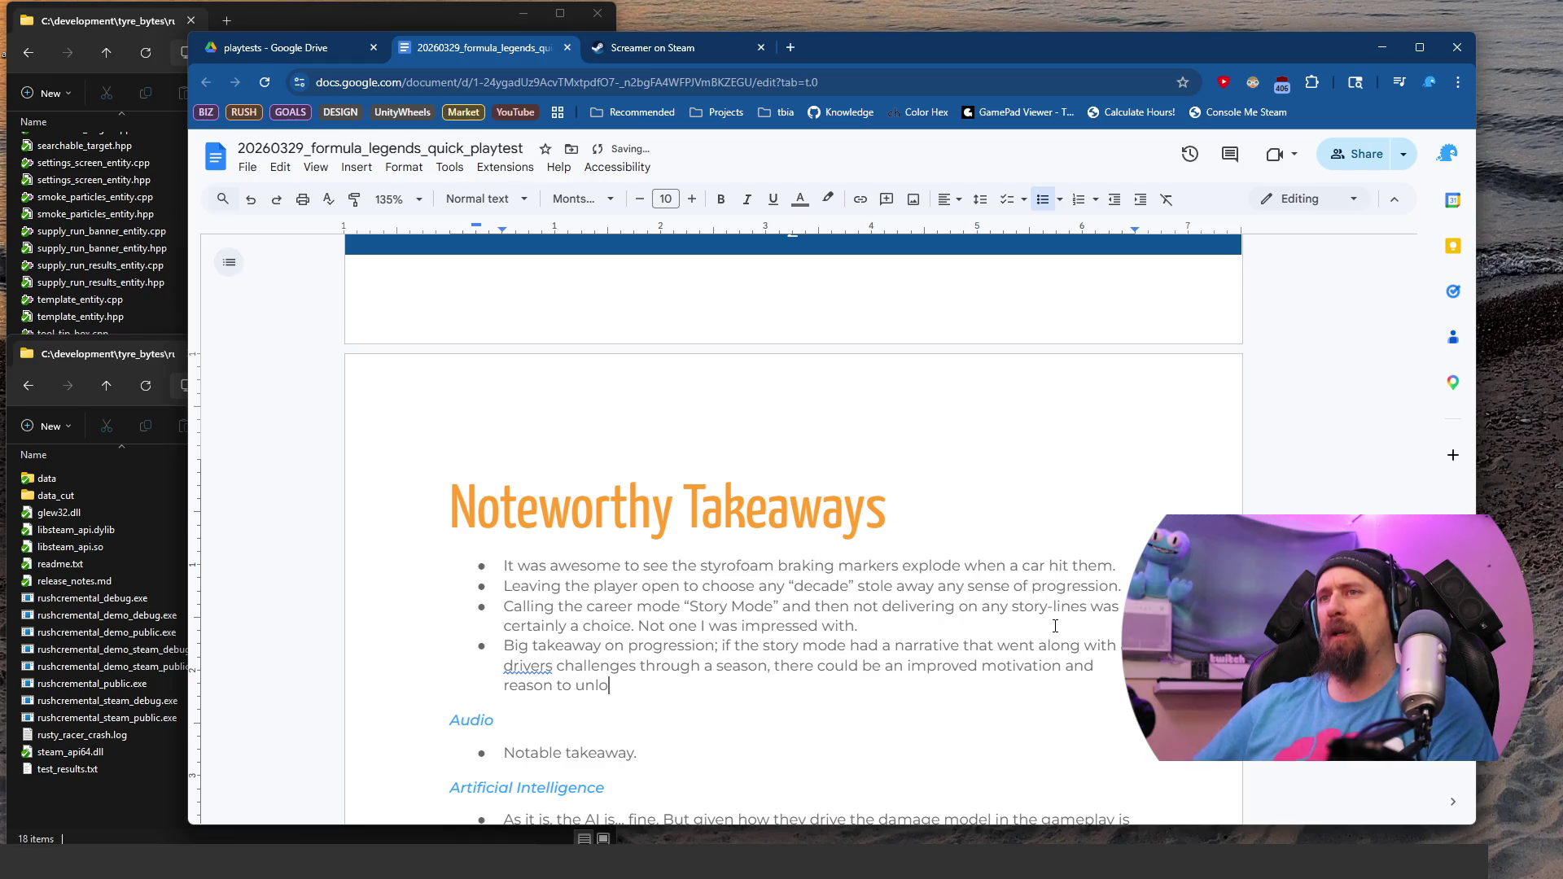
text(ck another driver)
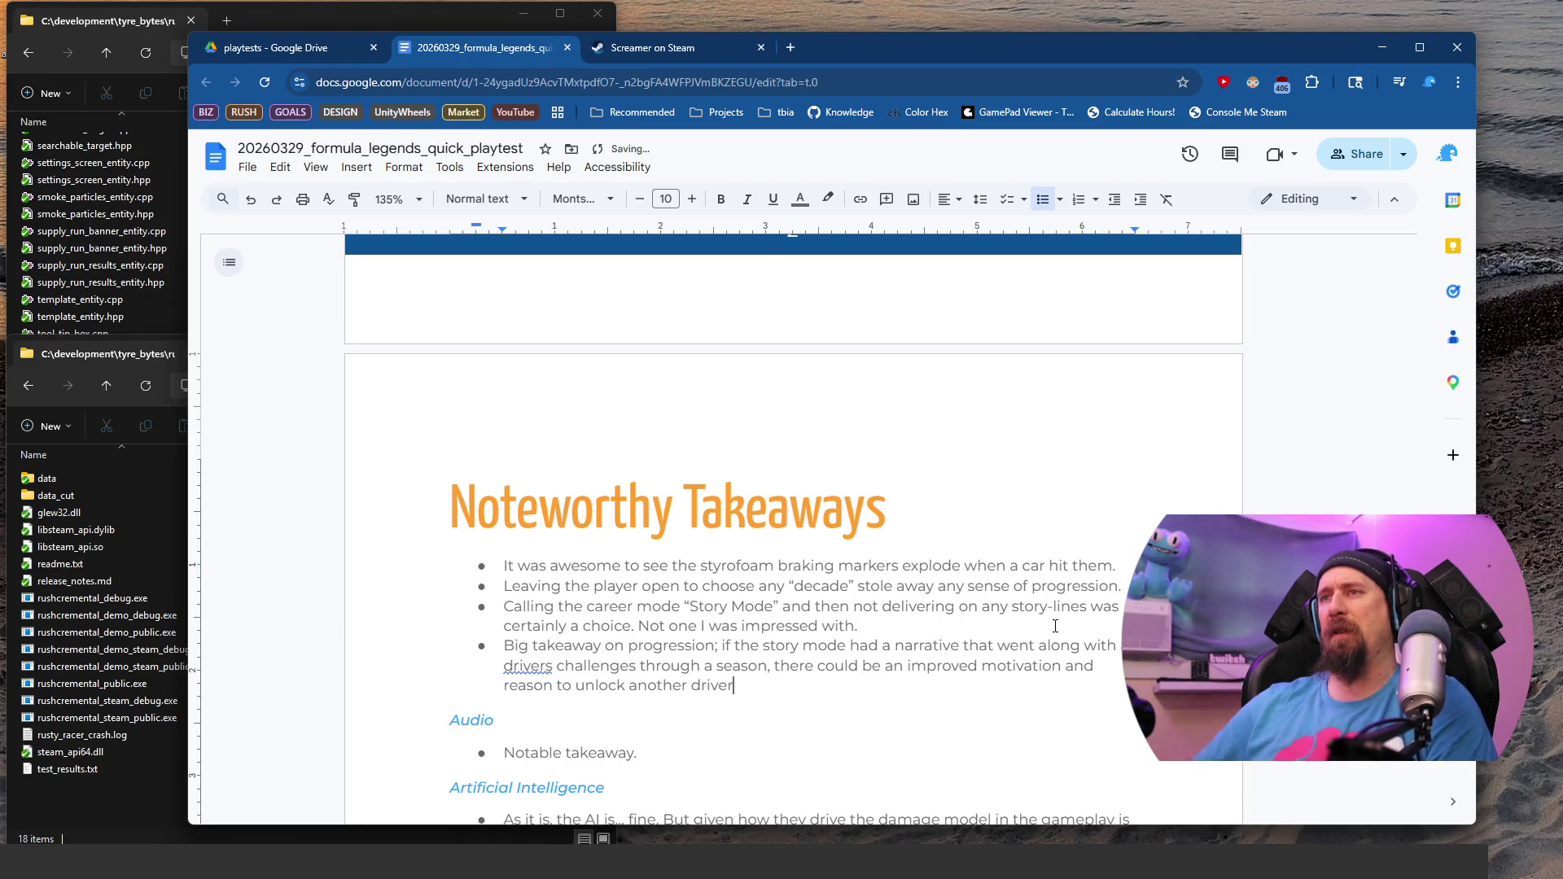
text(, thusexperiencing )
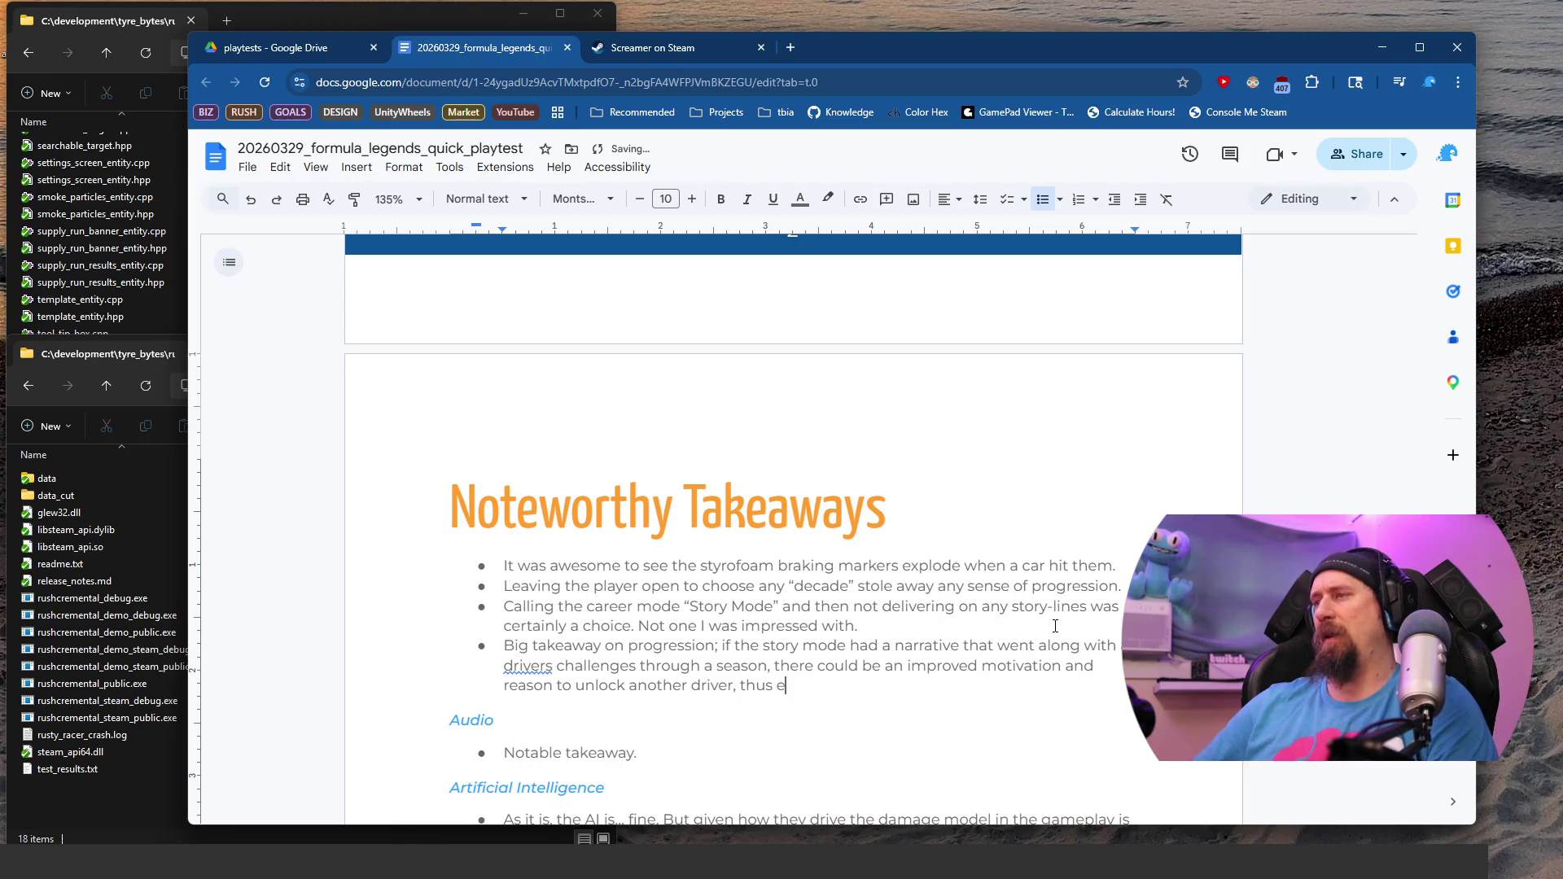
text(the )
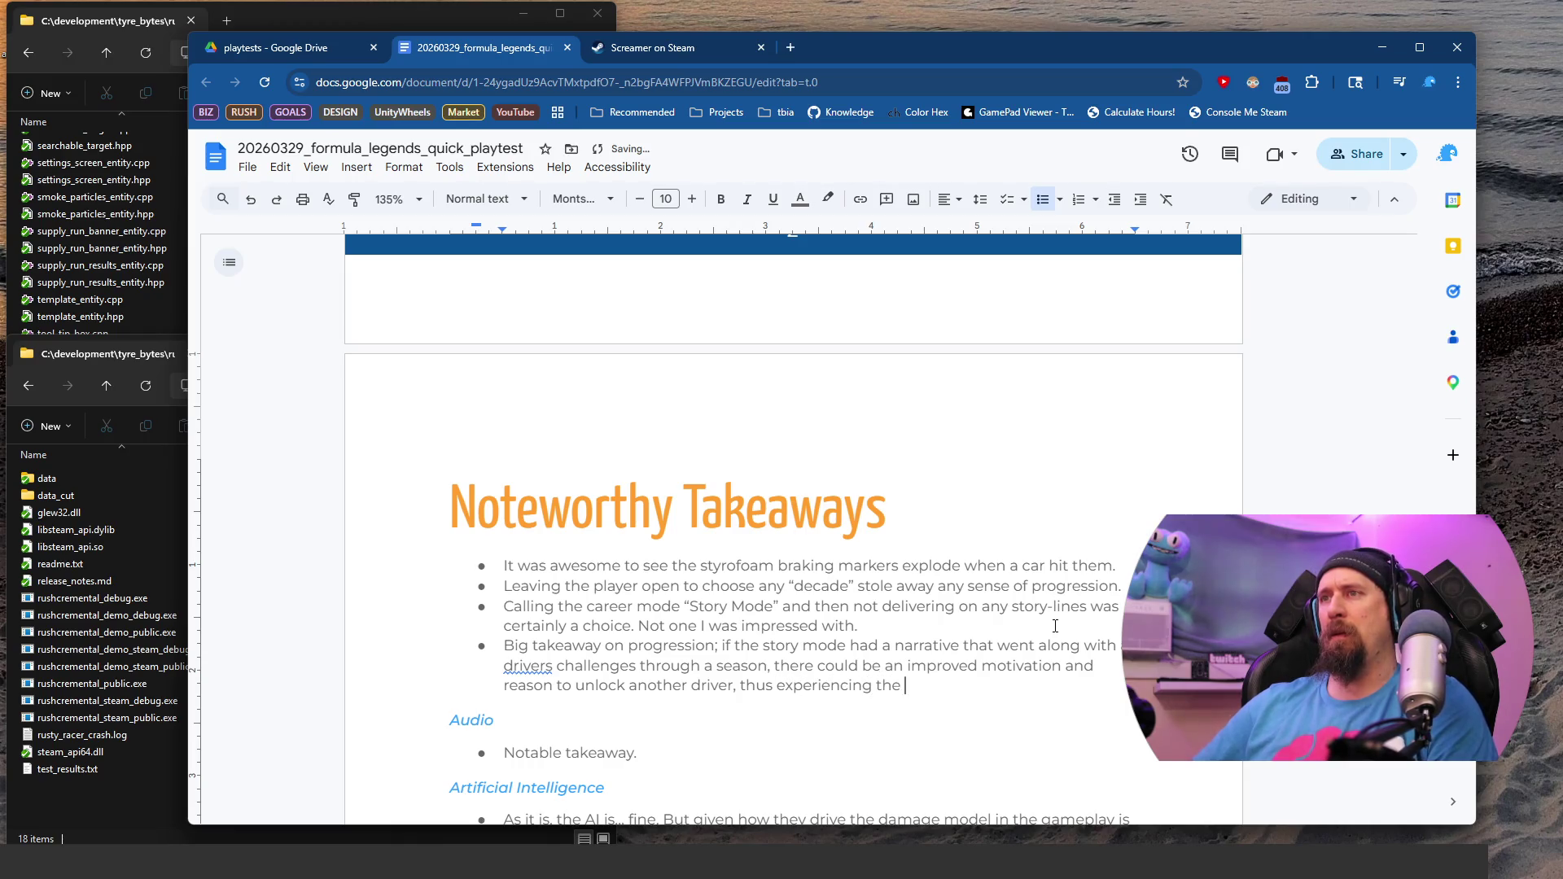
text(season from another perspective.)
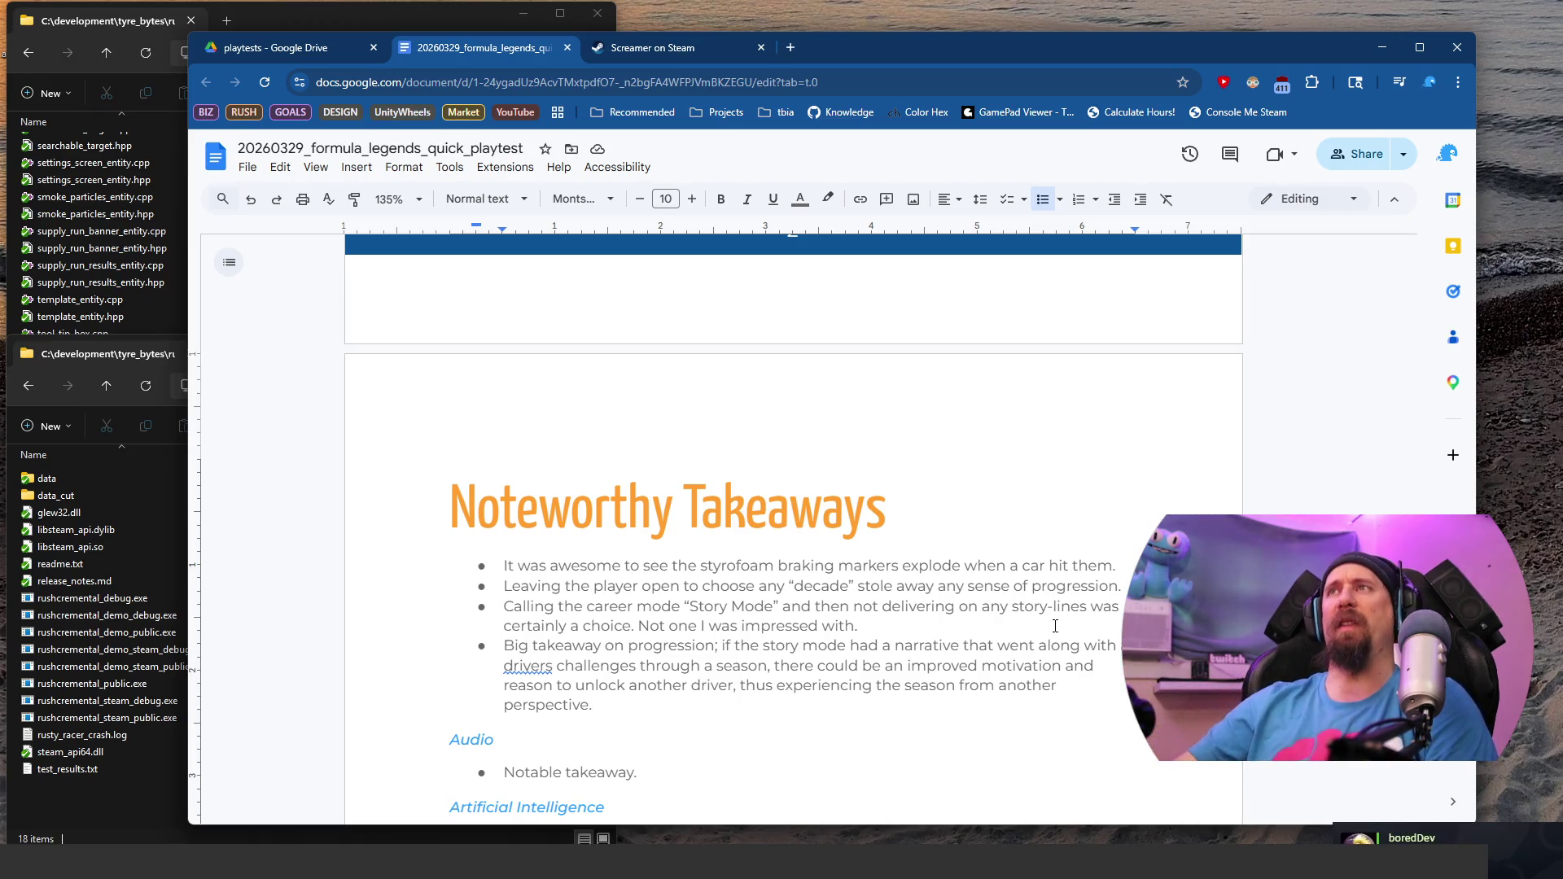
scroll(1055, 625, up, 10)
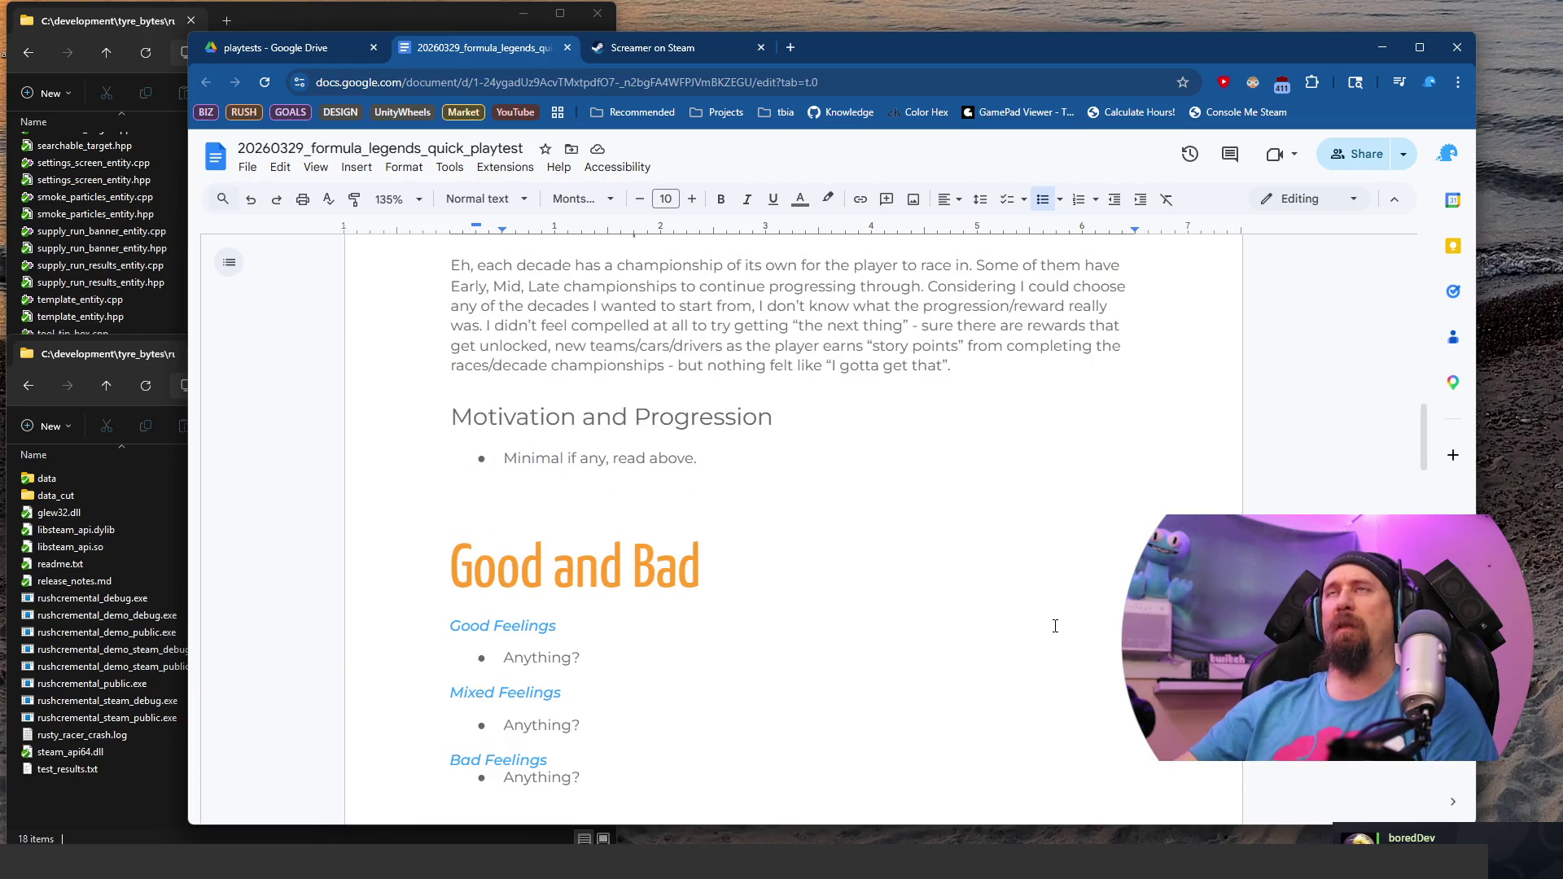
Step: Make the blank line under the Compliments & Complaints intro a bullet, then switch to Formula Legends' Steam page
scroll(1055, 625, up, 15)
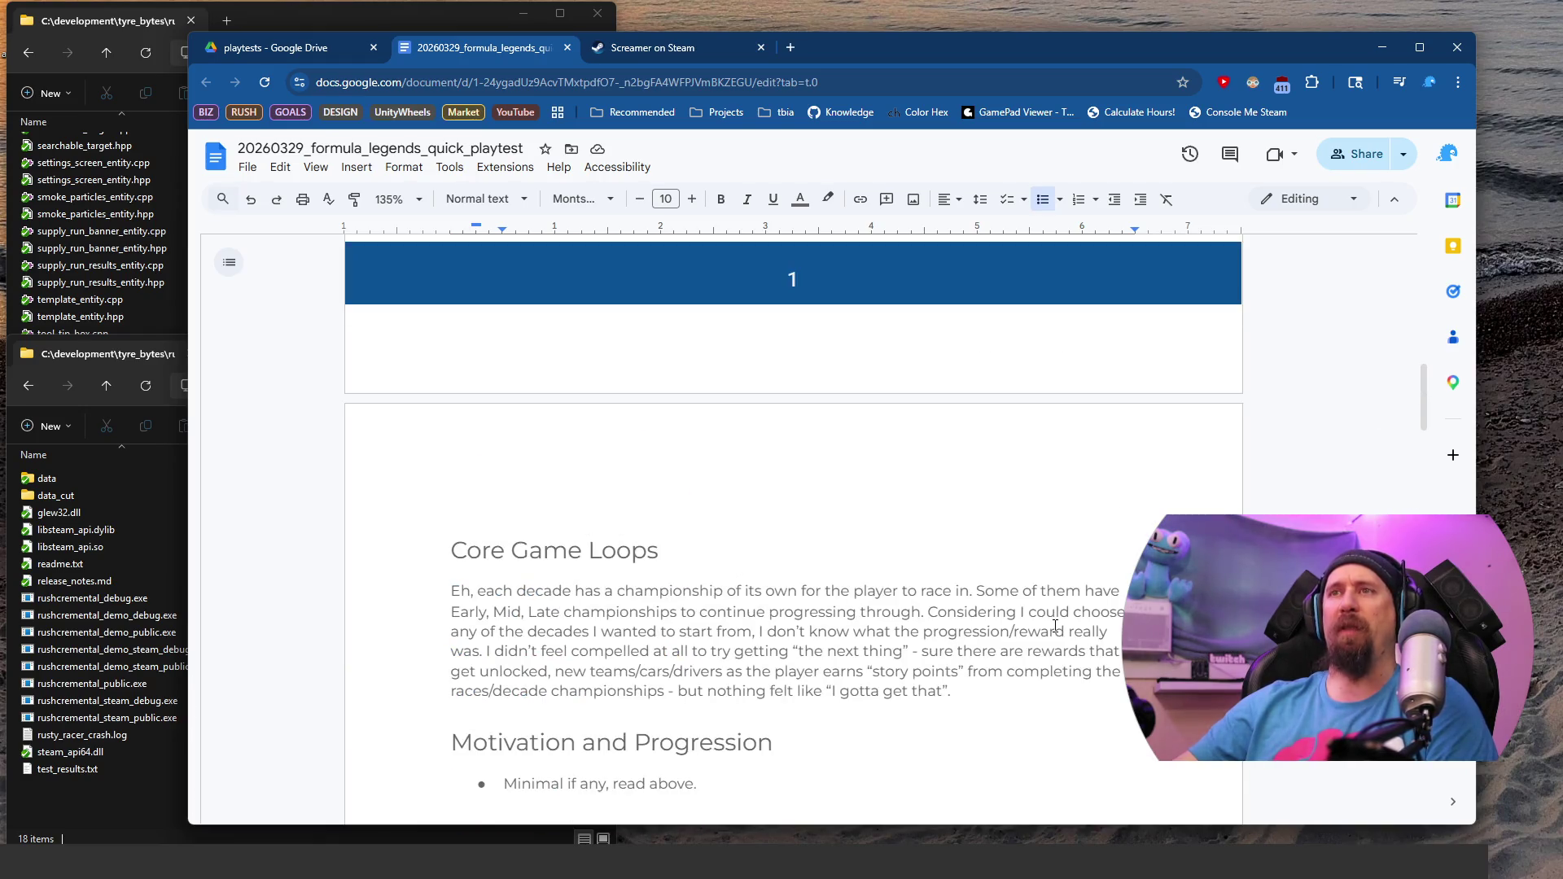
scroll(1055, 625, down, 2)
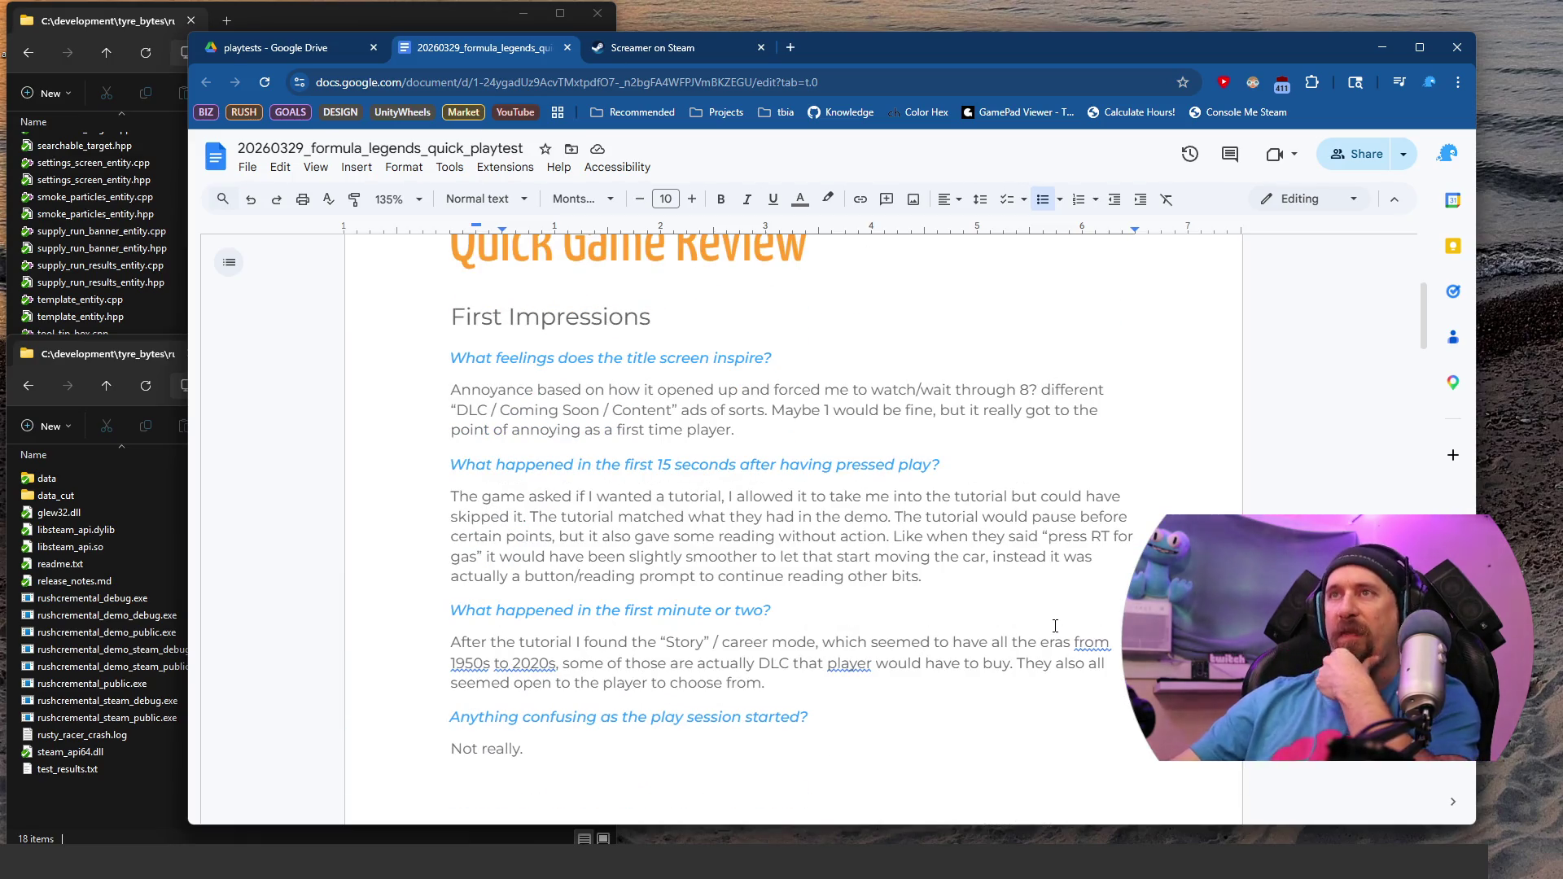
scroll(1055, 625, down, 2)
scroll(1055, 626, down, 1)
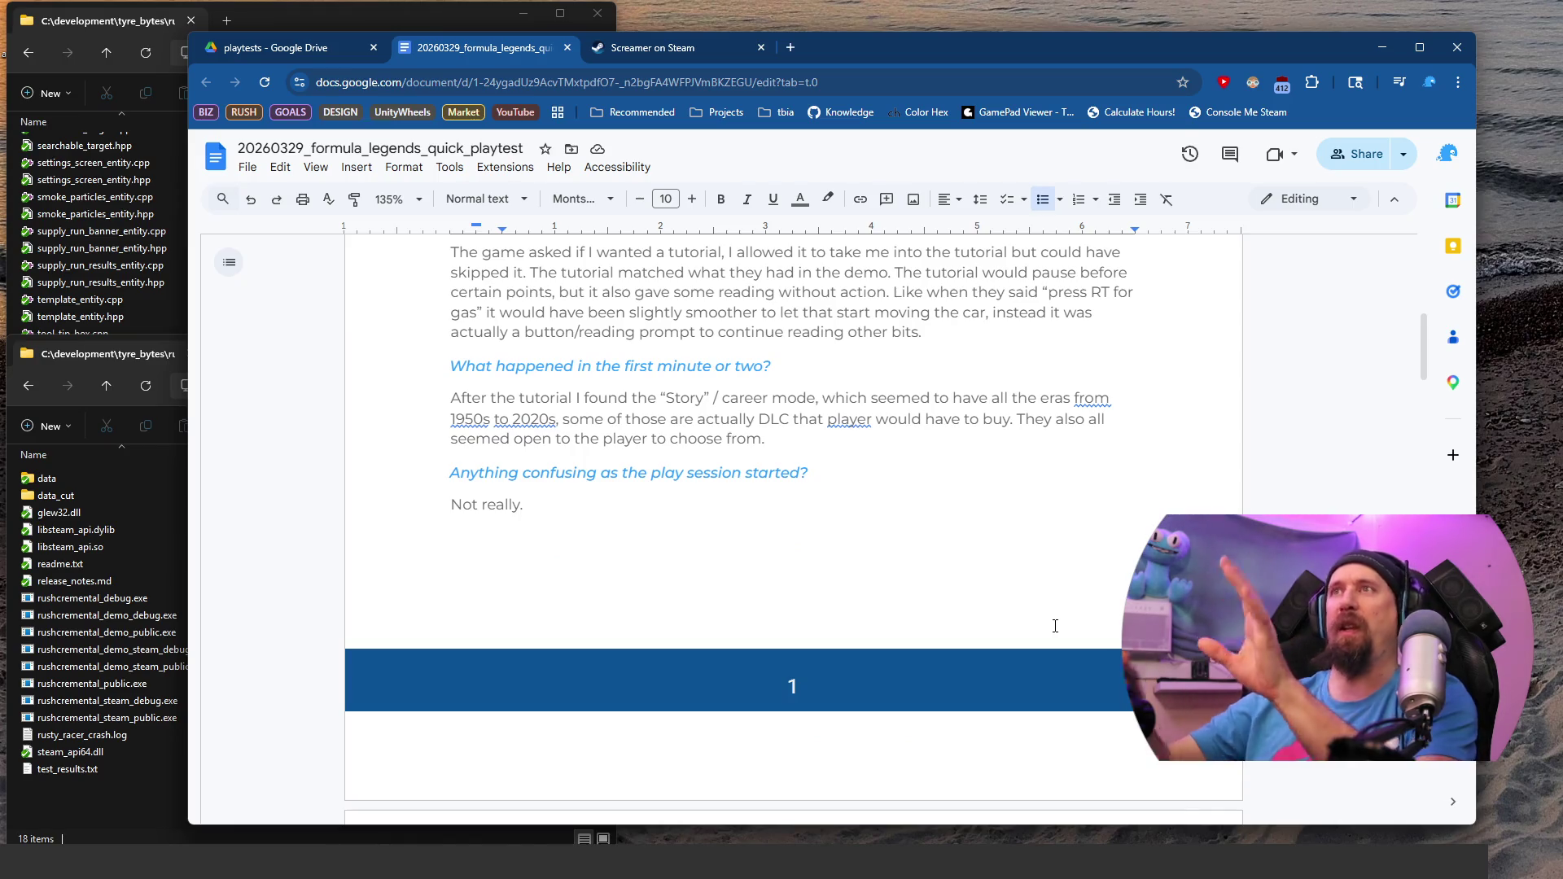
scroll(1055, 625, down, 6)
scroll(1050, 607, down, 8)
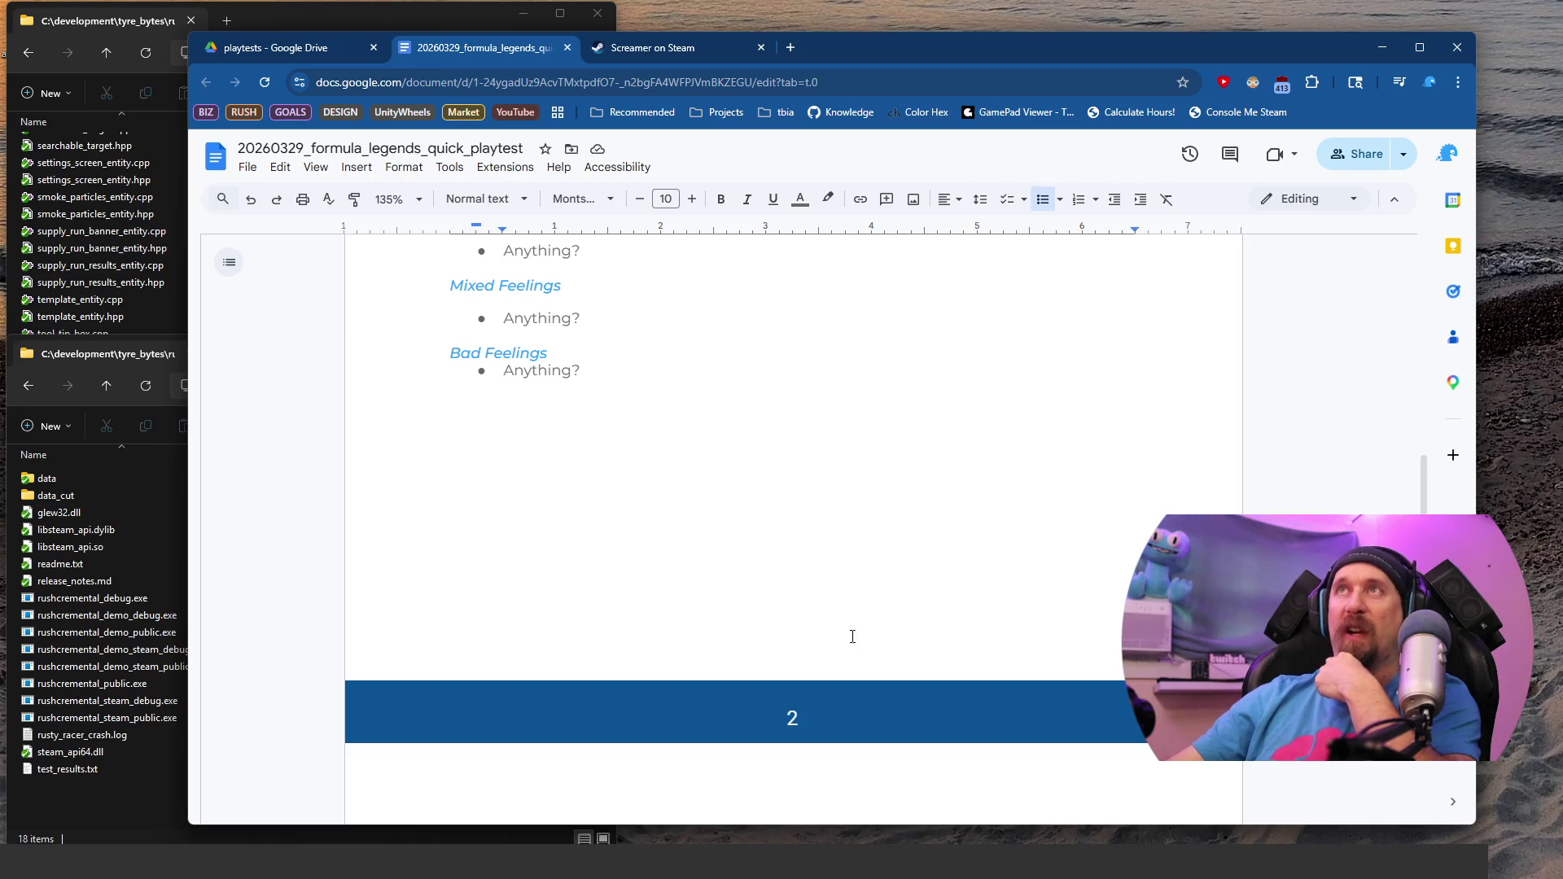
scroll(814, 473, up, 3)
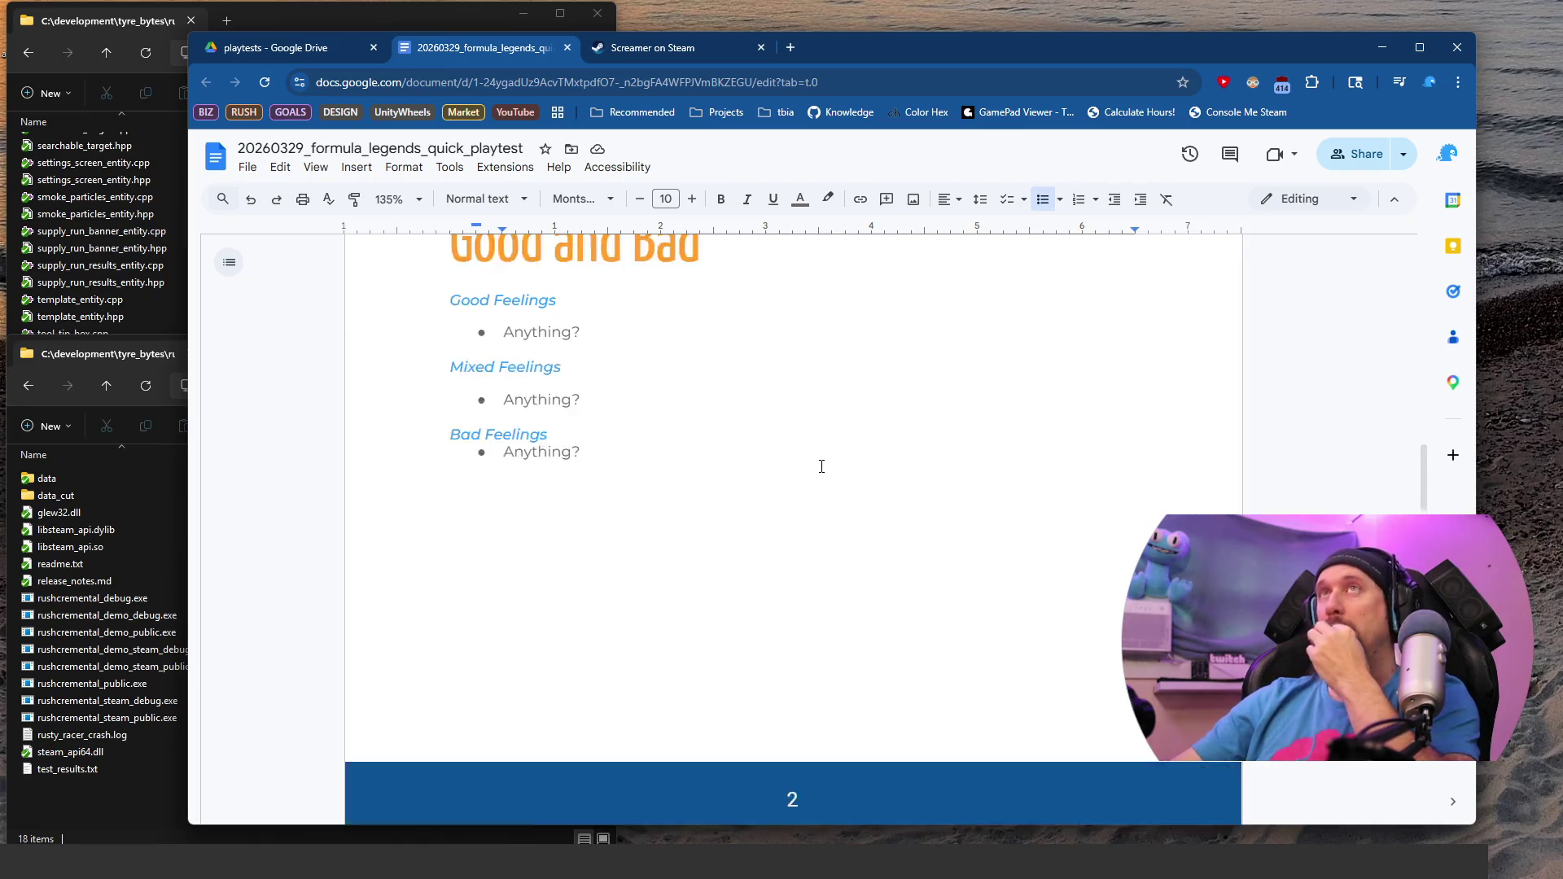
scroll(828, 527, down, 11)
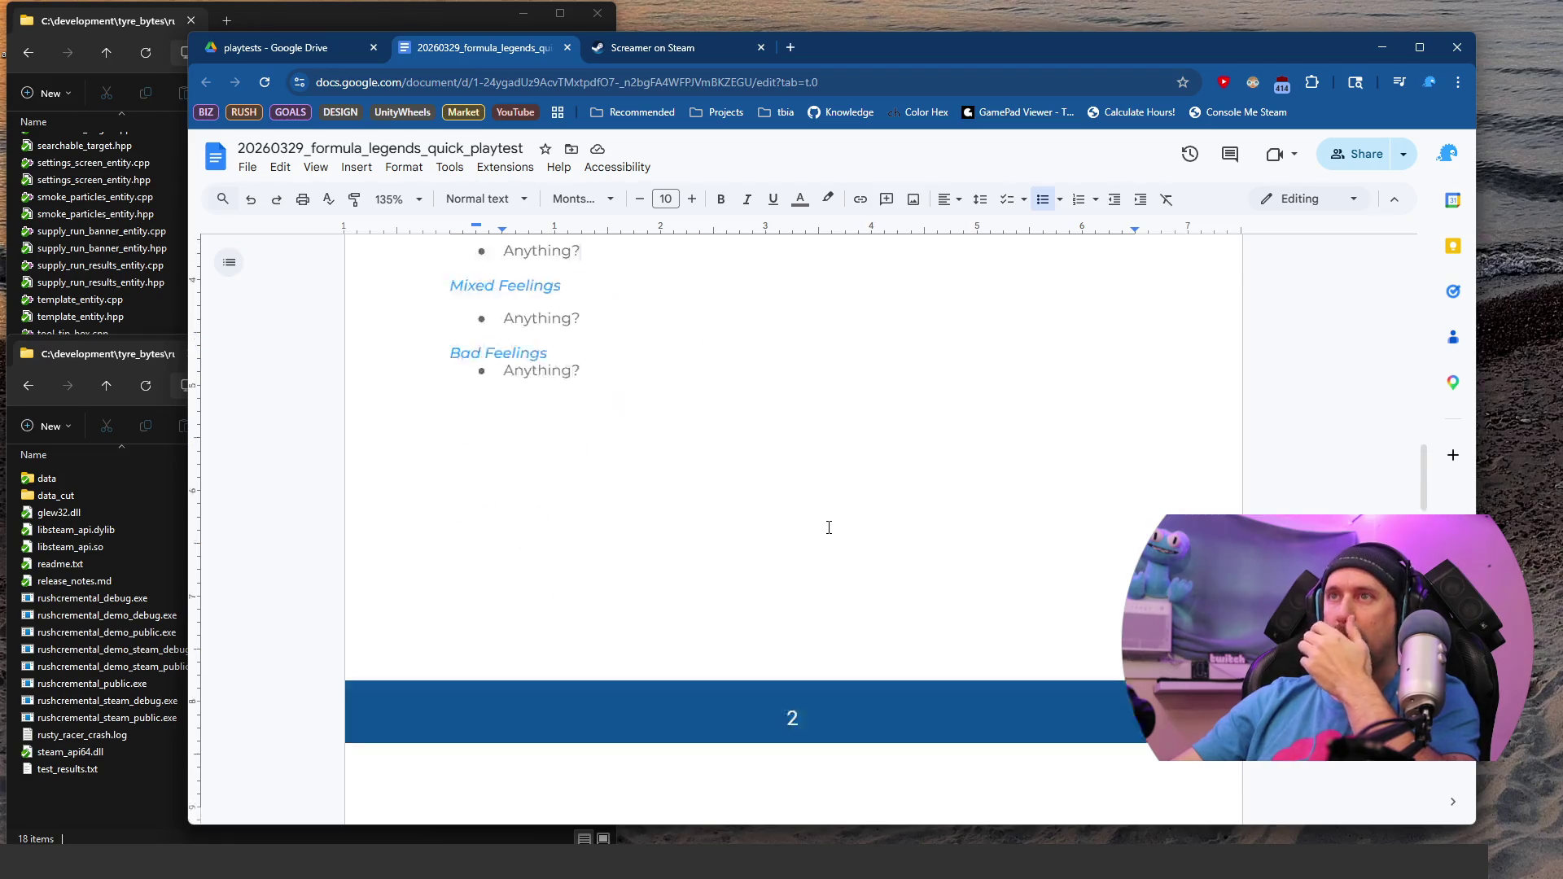
scroll(828, 528, down, 15)
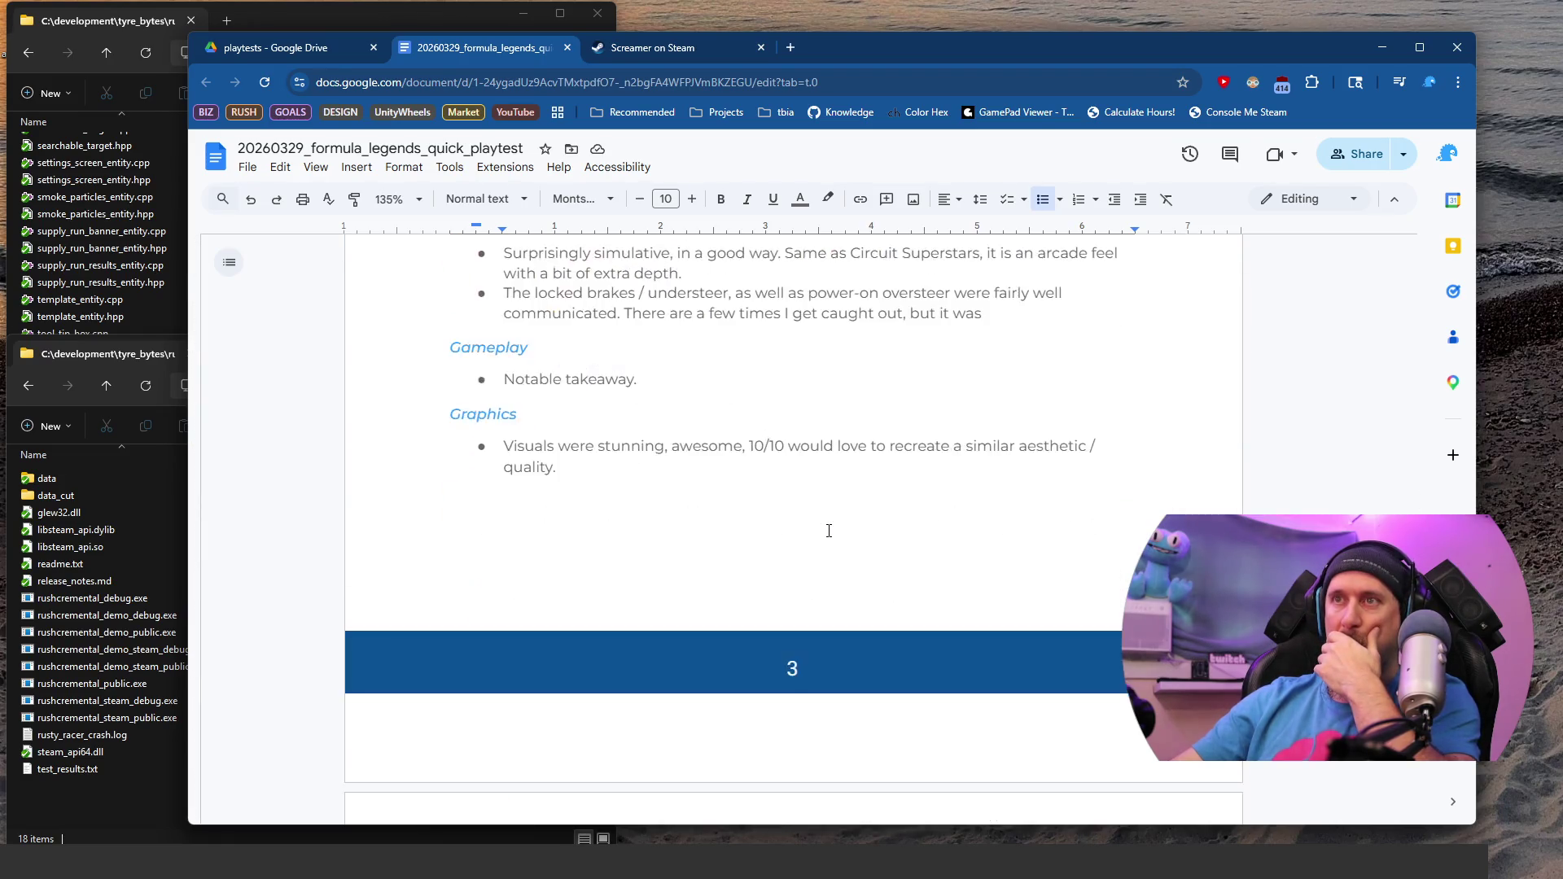
scroll(828, 530, up, 11)
scroll(829, 530, up, 1)
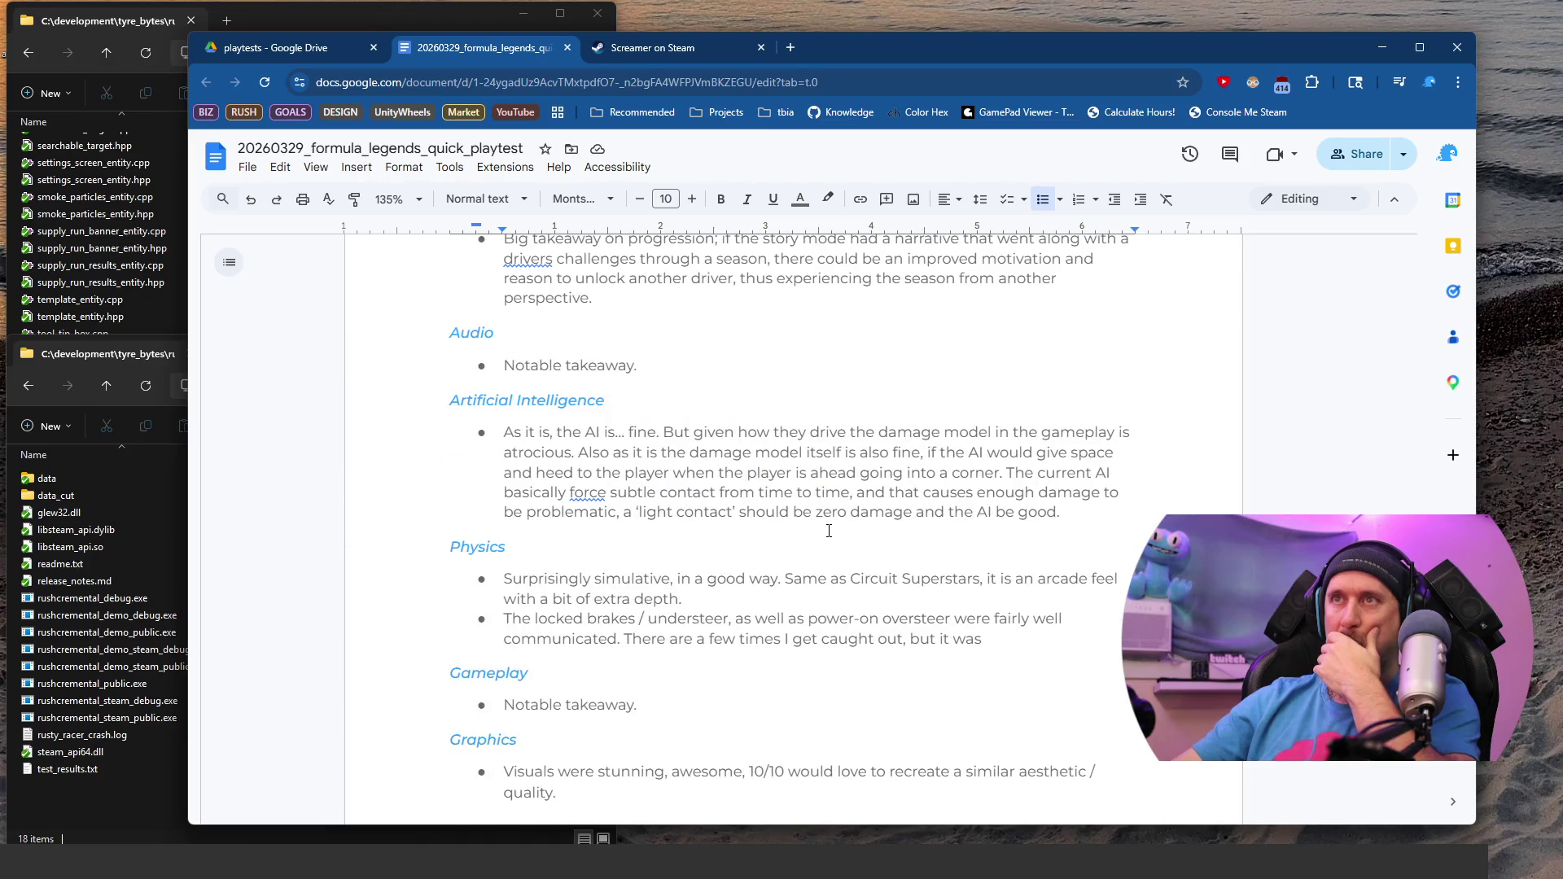
scroll(829, 530, down, 10)
click(827, 486)
key(BackSpace)
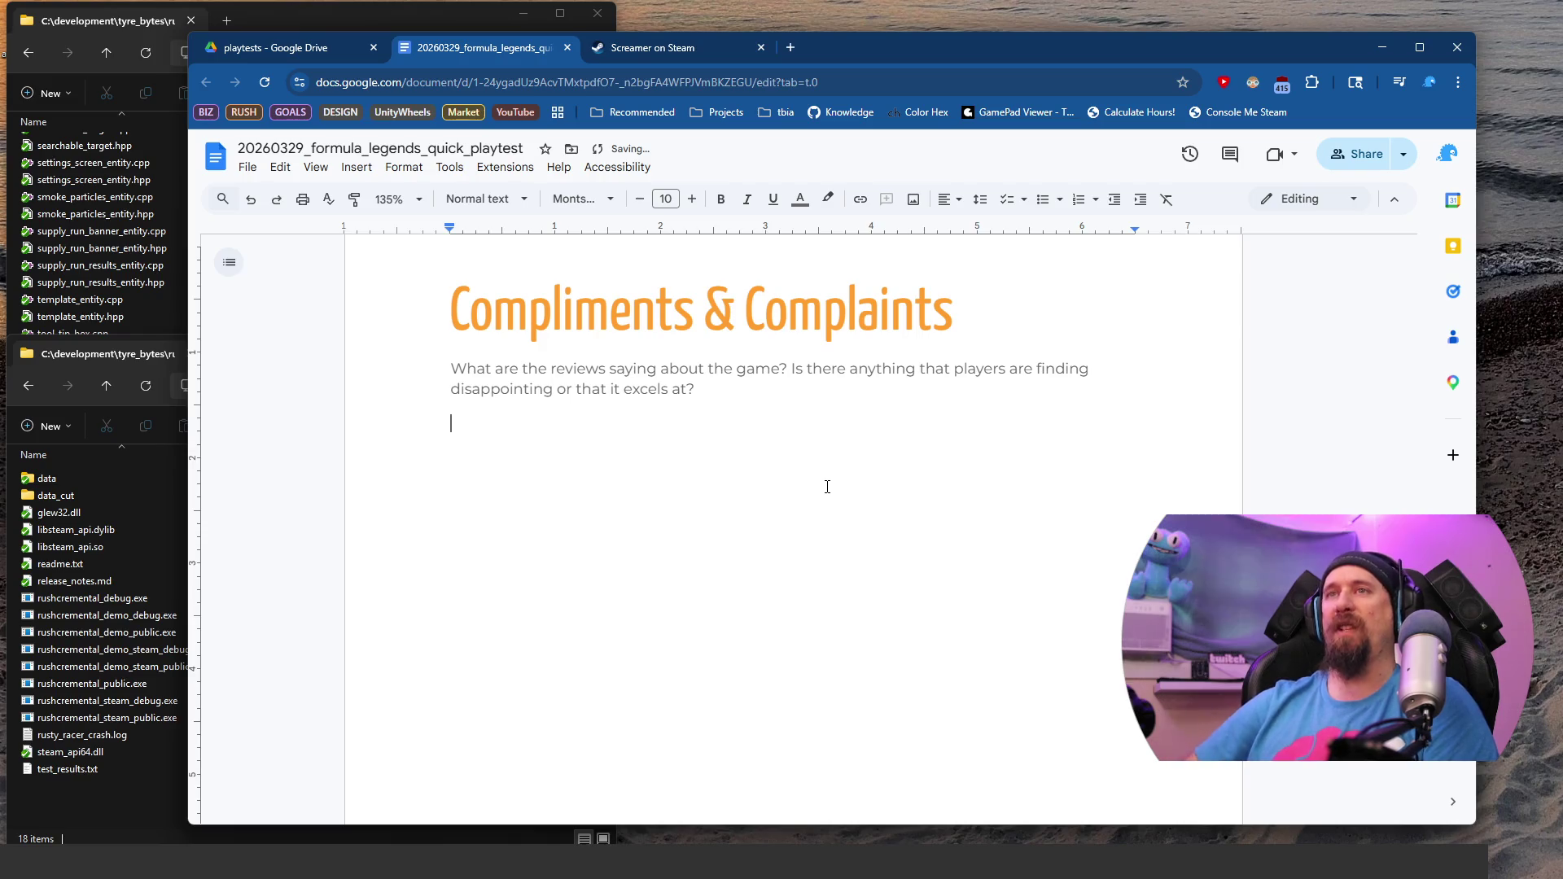
key(ctrl+shift+8)
key(alt+Tab)
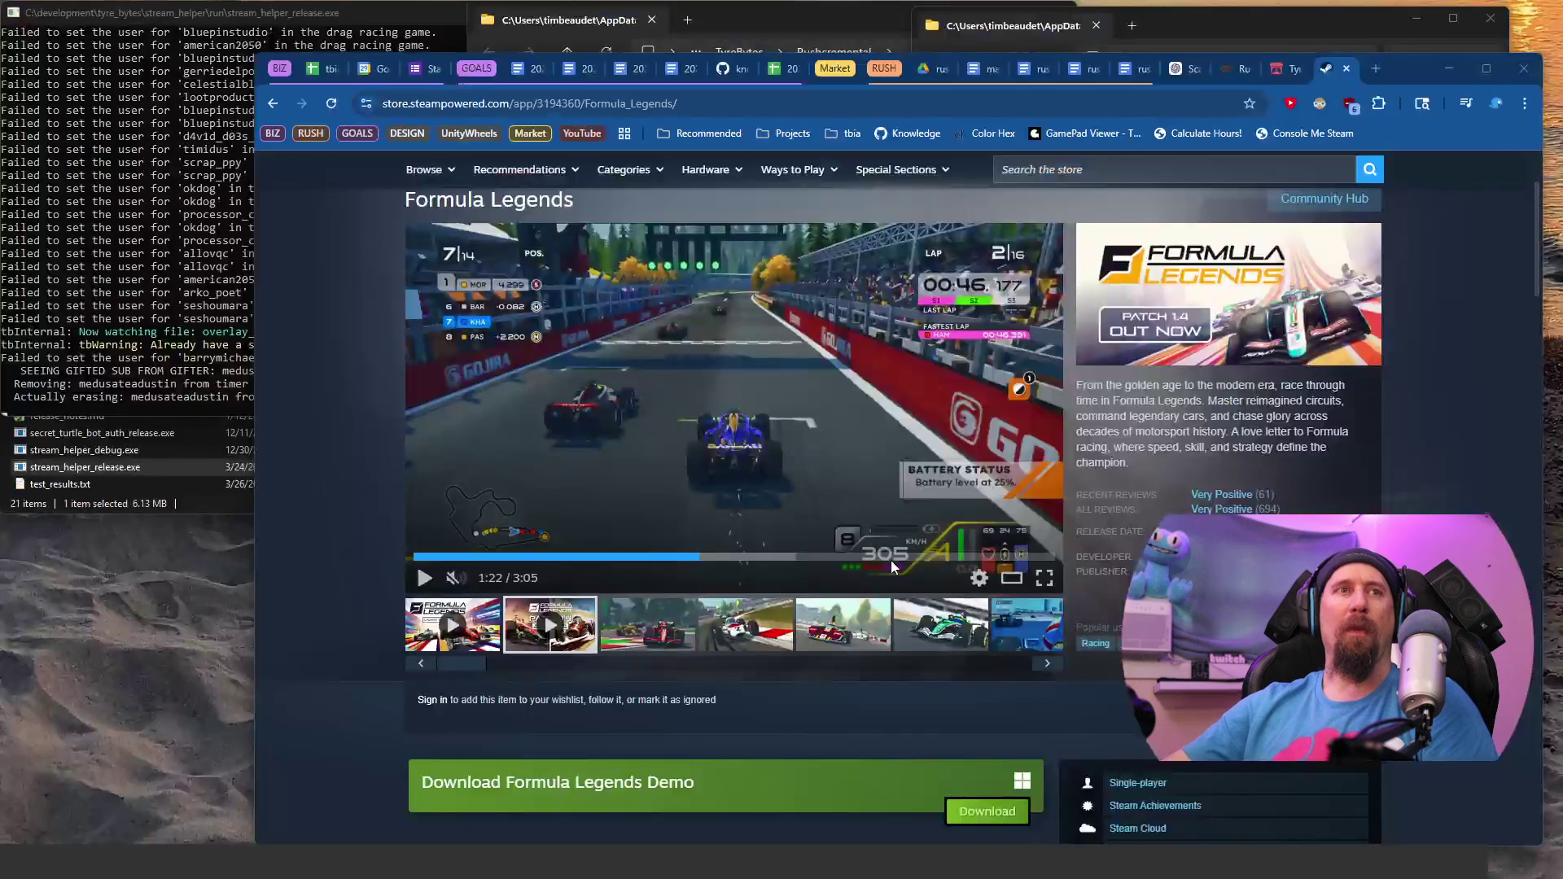
Step: Read the Formula Legends reviews, marking steering and controller complaints, and open all 777 reviews in a new tab
scroll(643, 462, down, 20)
scroll(659, 463, down, 15)
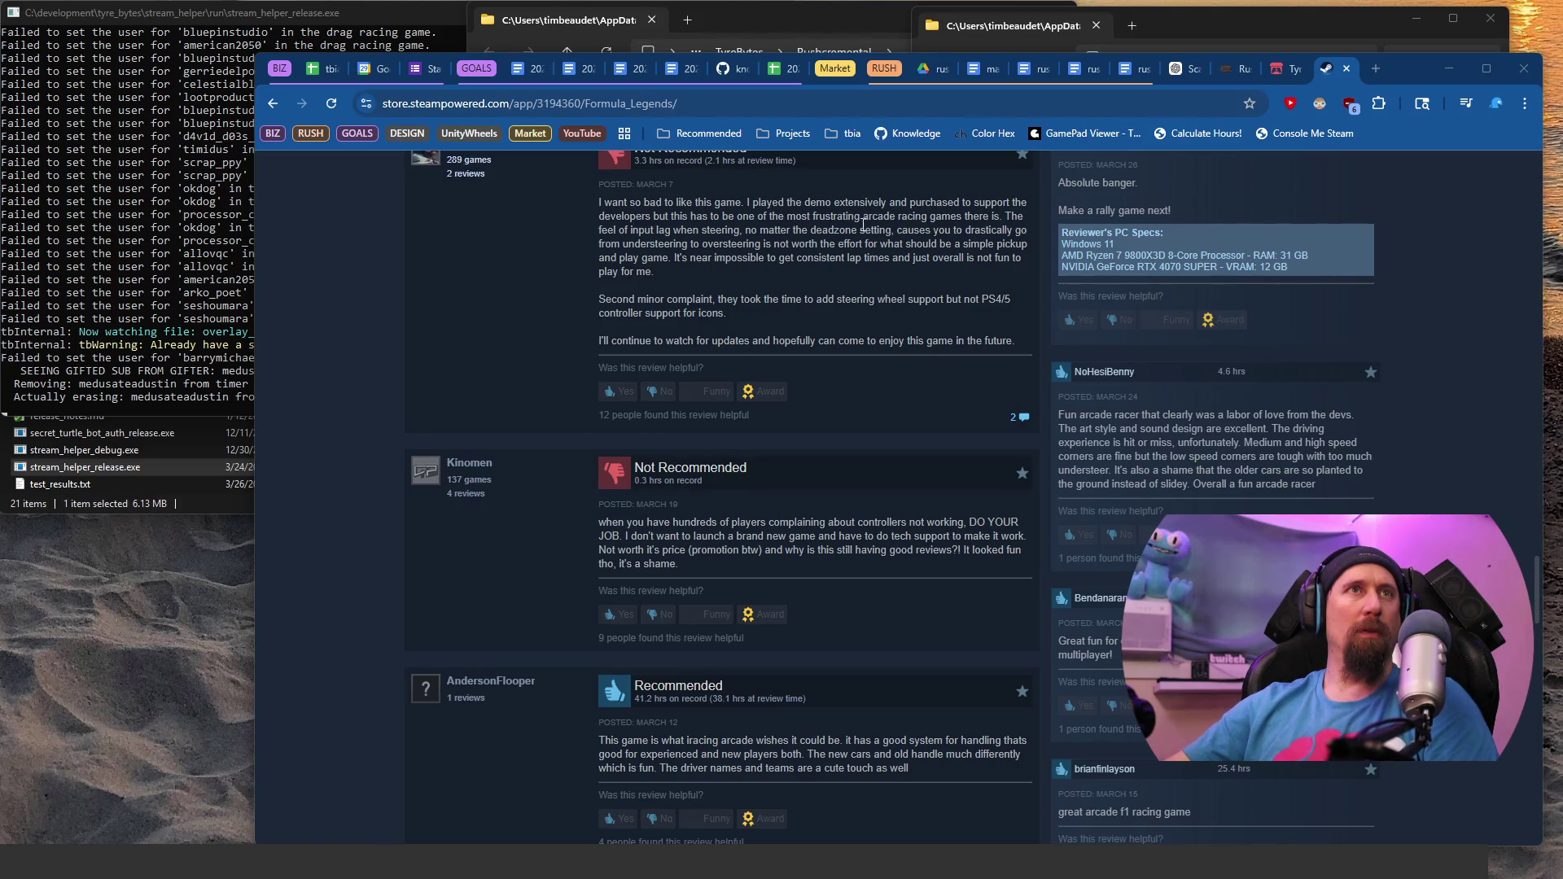
mouse_move(867, 232)
mouse_down()
mouse_move(844, 278)
mouse_move(802, 299)
mouse_move(842, 321)
mouse_up()
scroll(826, 358, up, 4)
scroll(805, 407, down, 4)
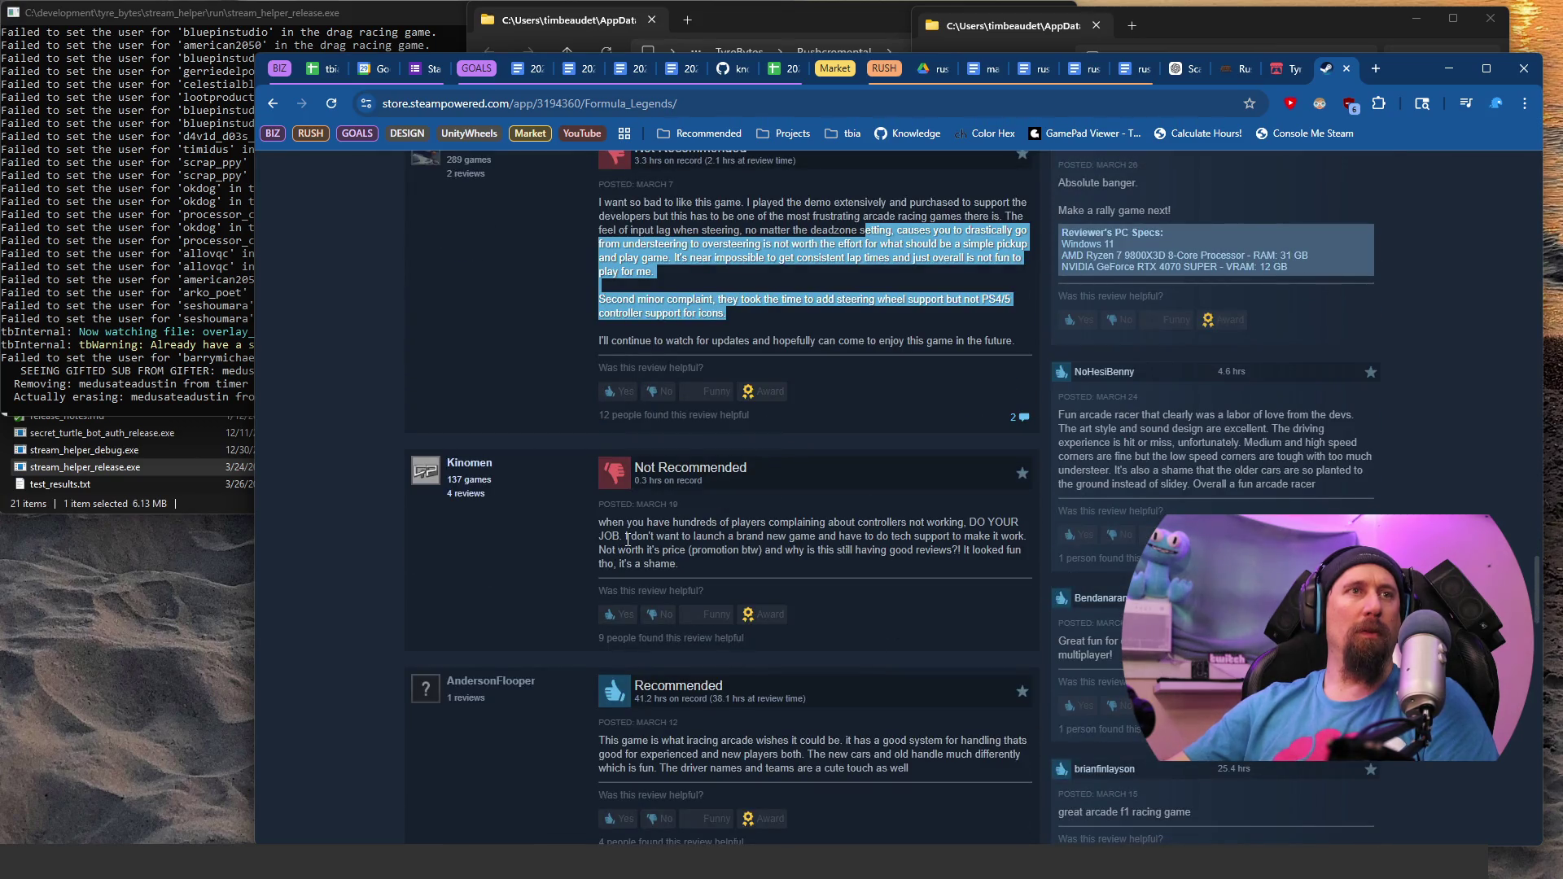
mouse_move(627, 539)
mouse_down()
mouse_move(588, 524)
mouse_move(598, 507)
mouse_move(604, 521)
mouse_up()
scroll(861, 358, down, 2)
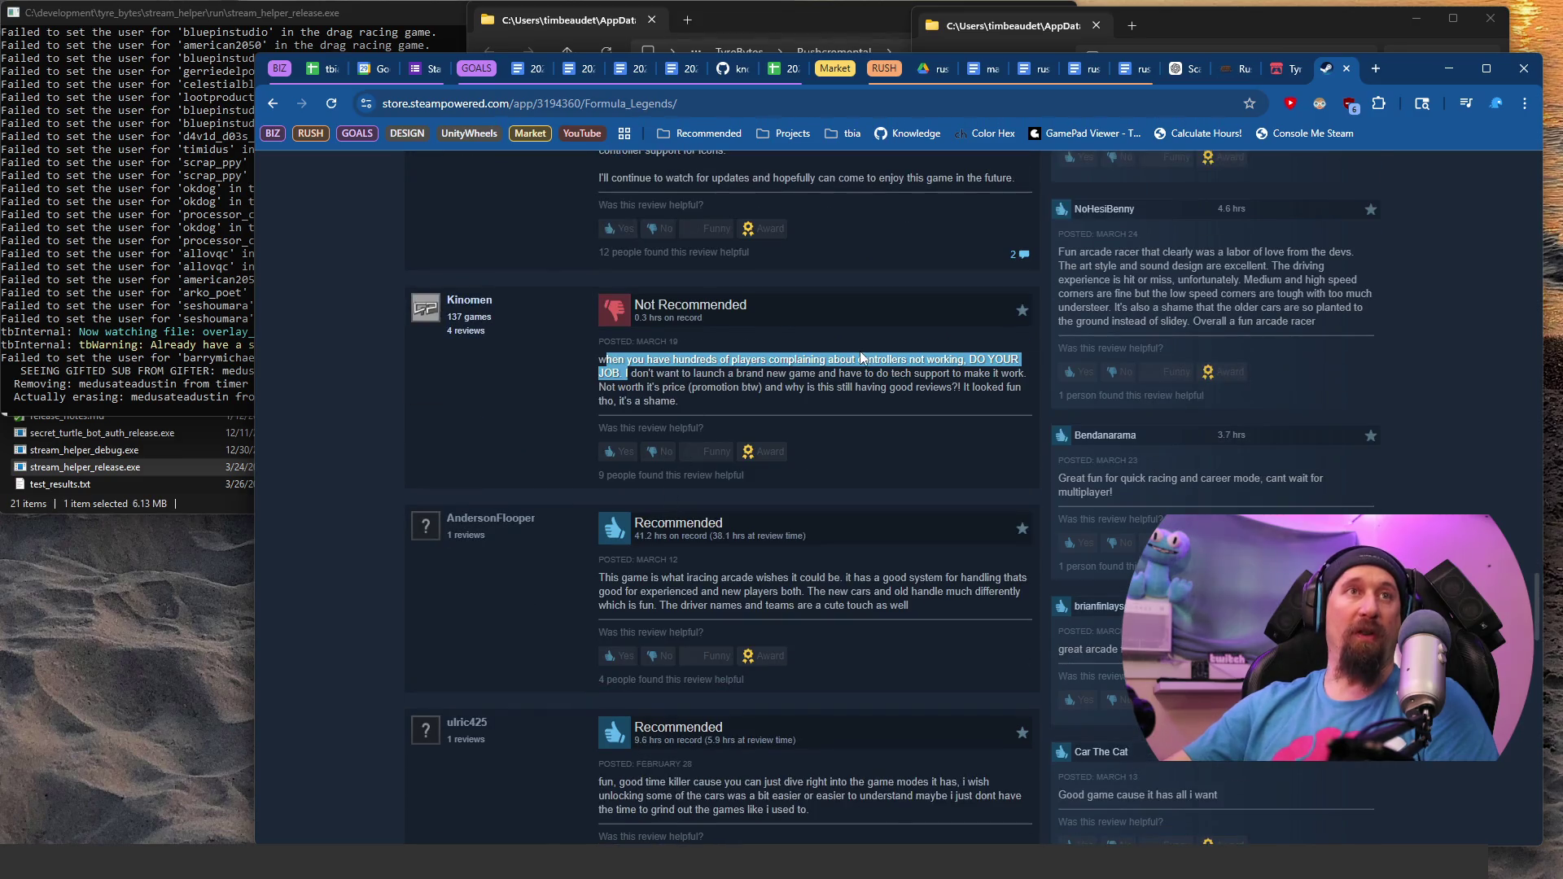
scroll(753, 373, down, 2)
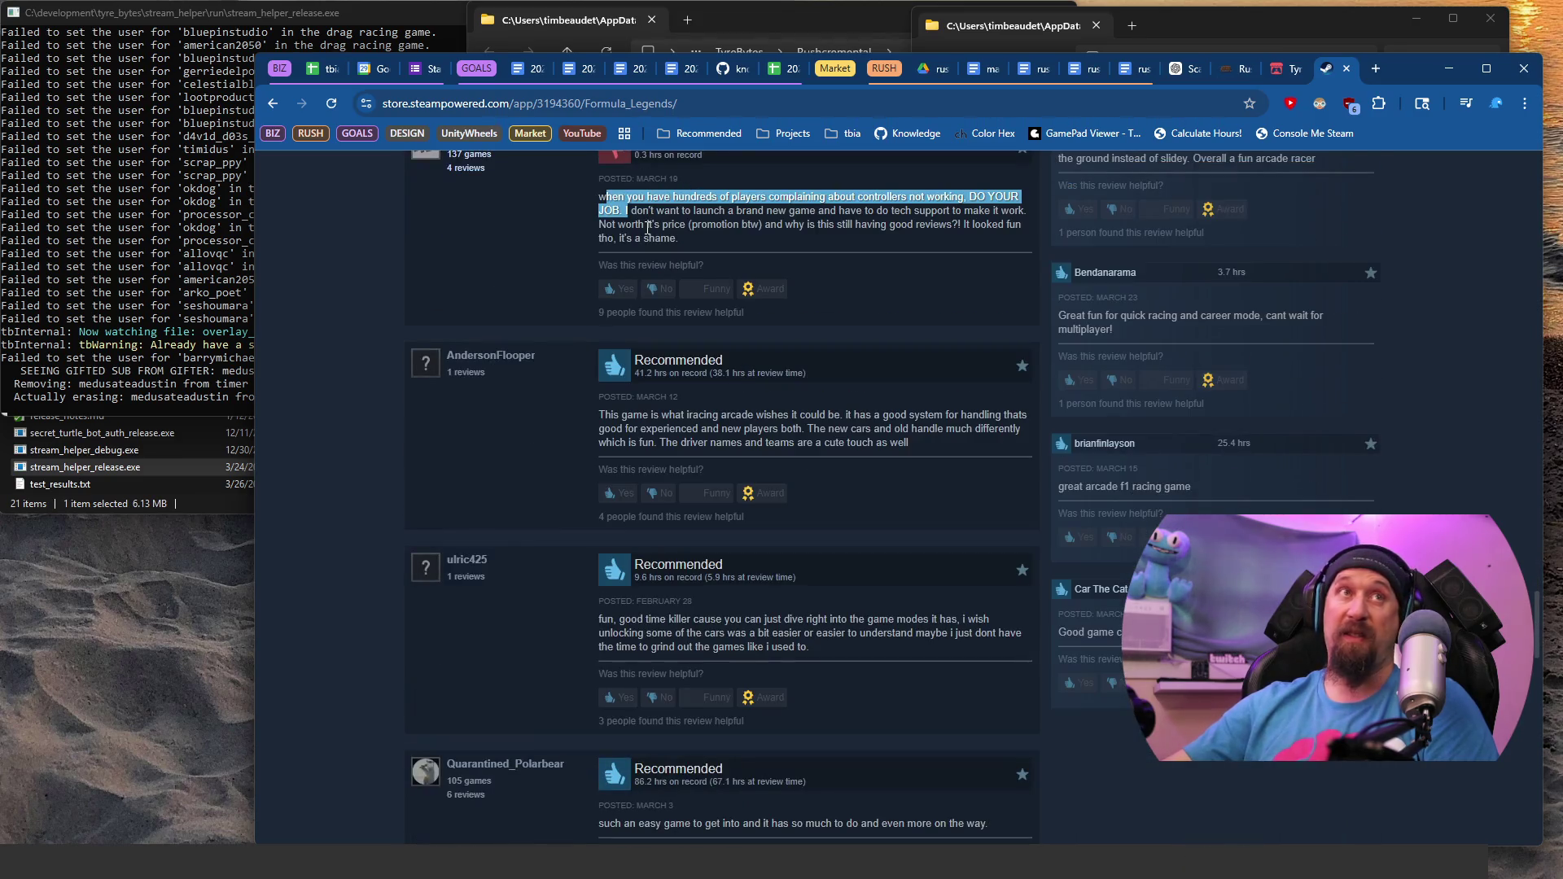
scroll(599, 332, down, 2)
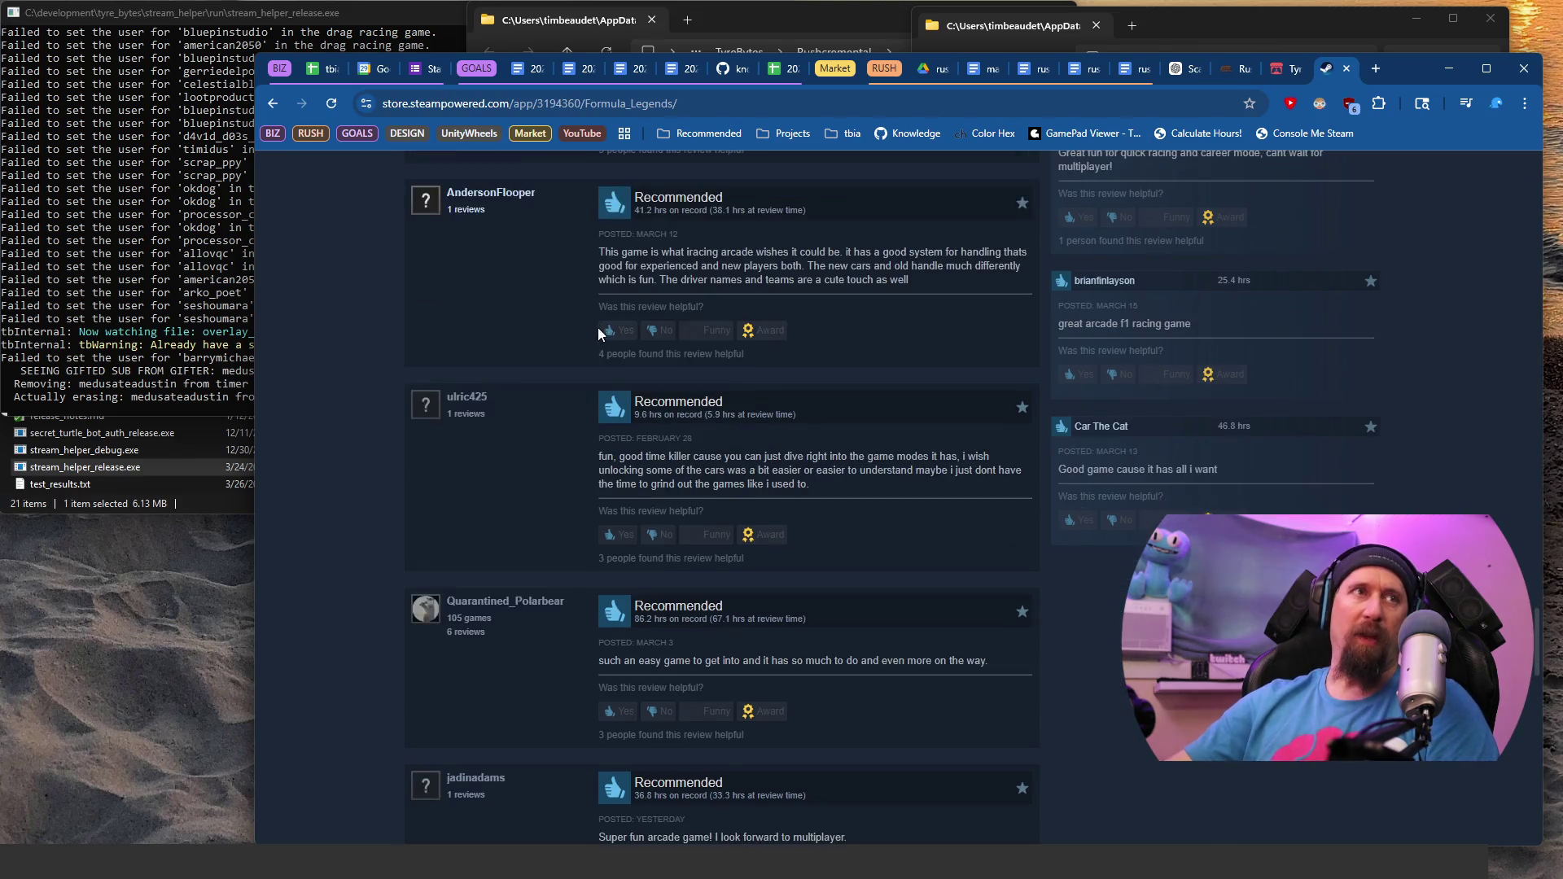
scroll(597, 331, down, 15)
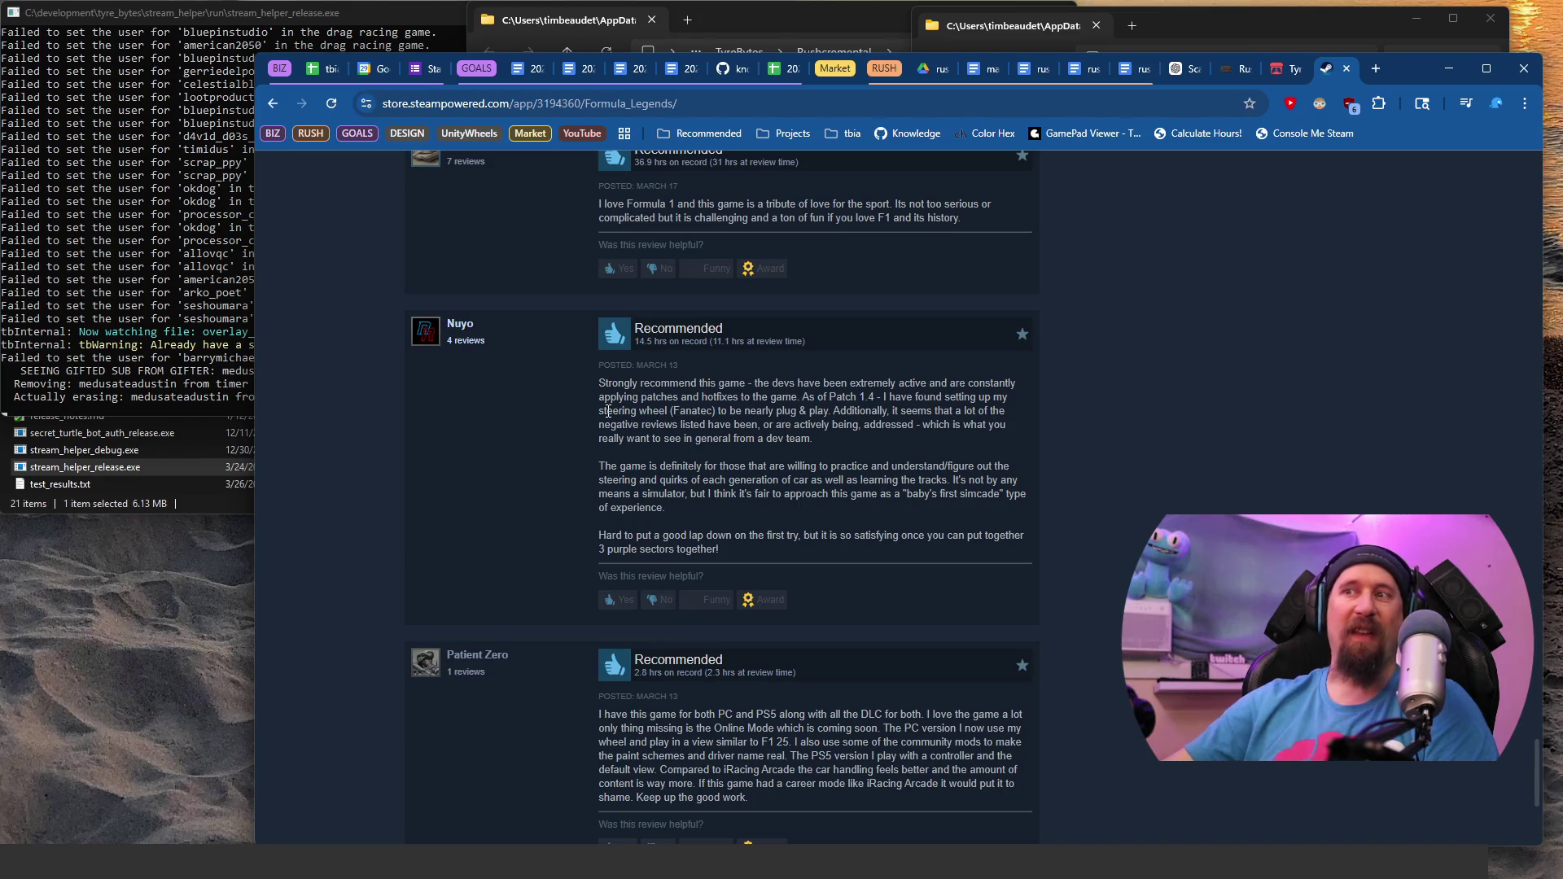
scroll(607, 411, down, 4)
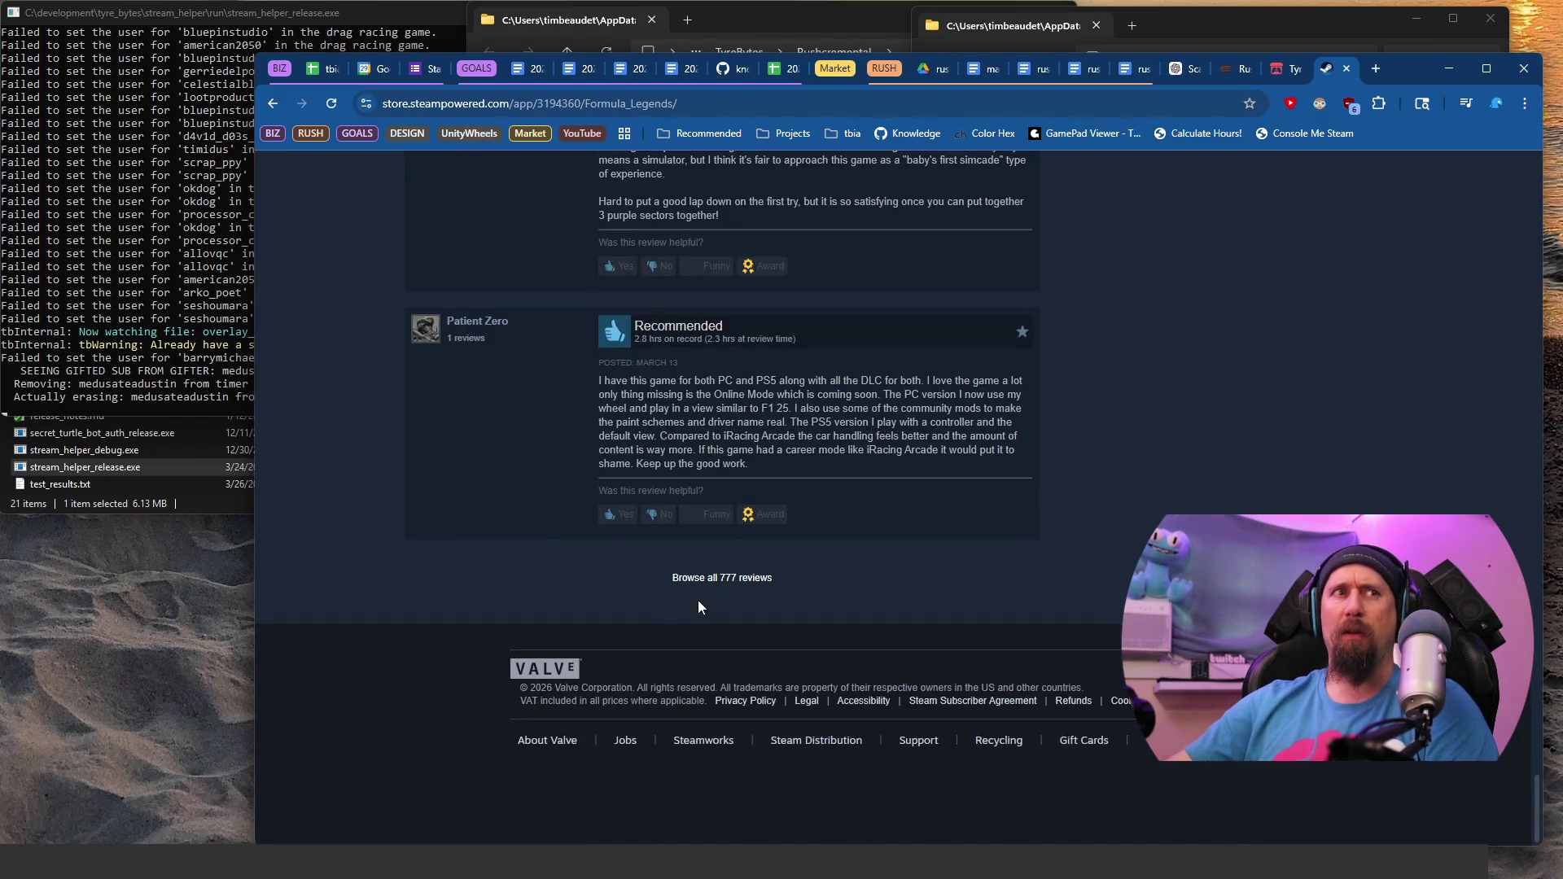
middle_click(717, 585)
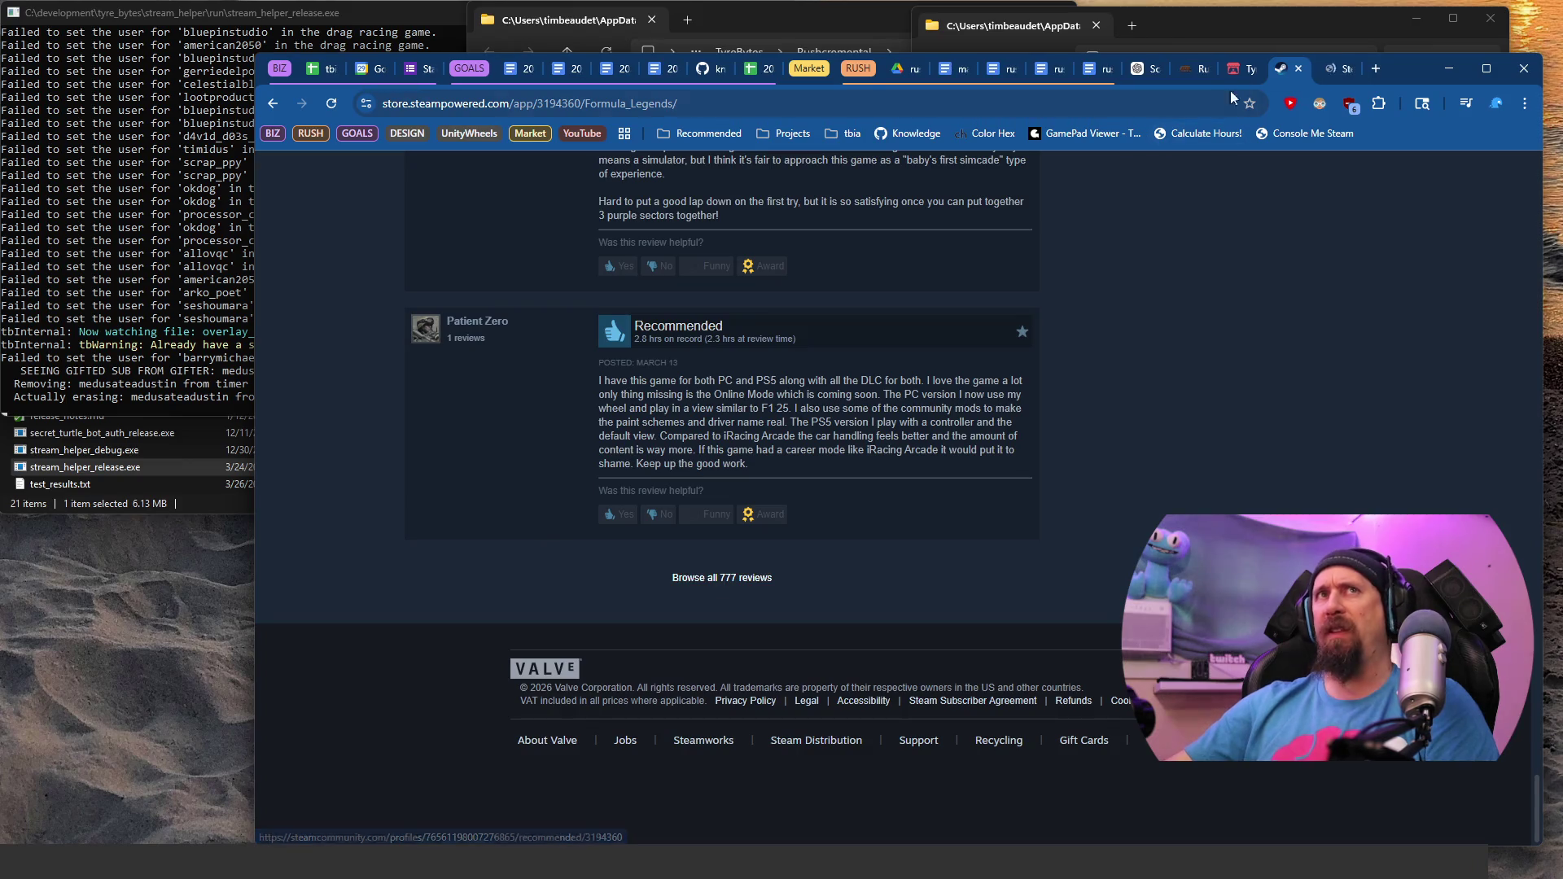
Step: In the community reviews tab, open the review complaining about the DLC paywall and select that complaint
click(1335, 70)
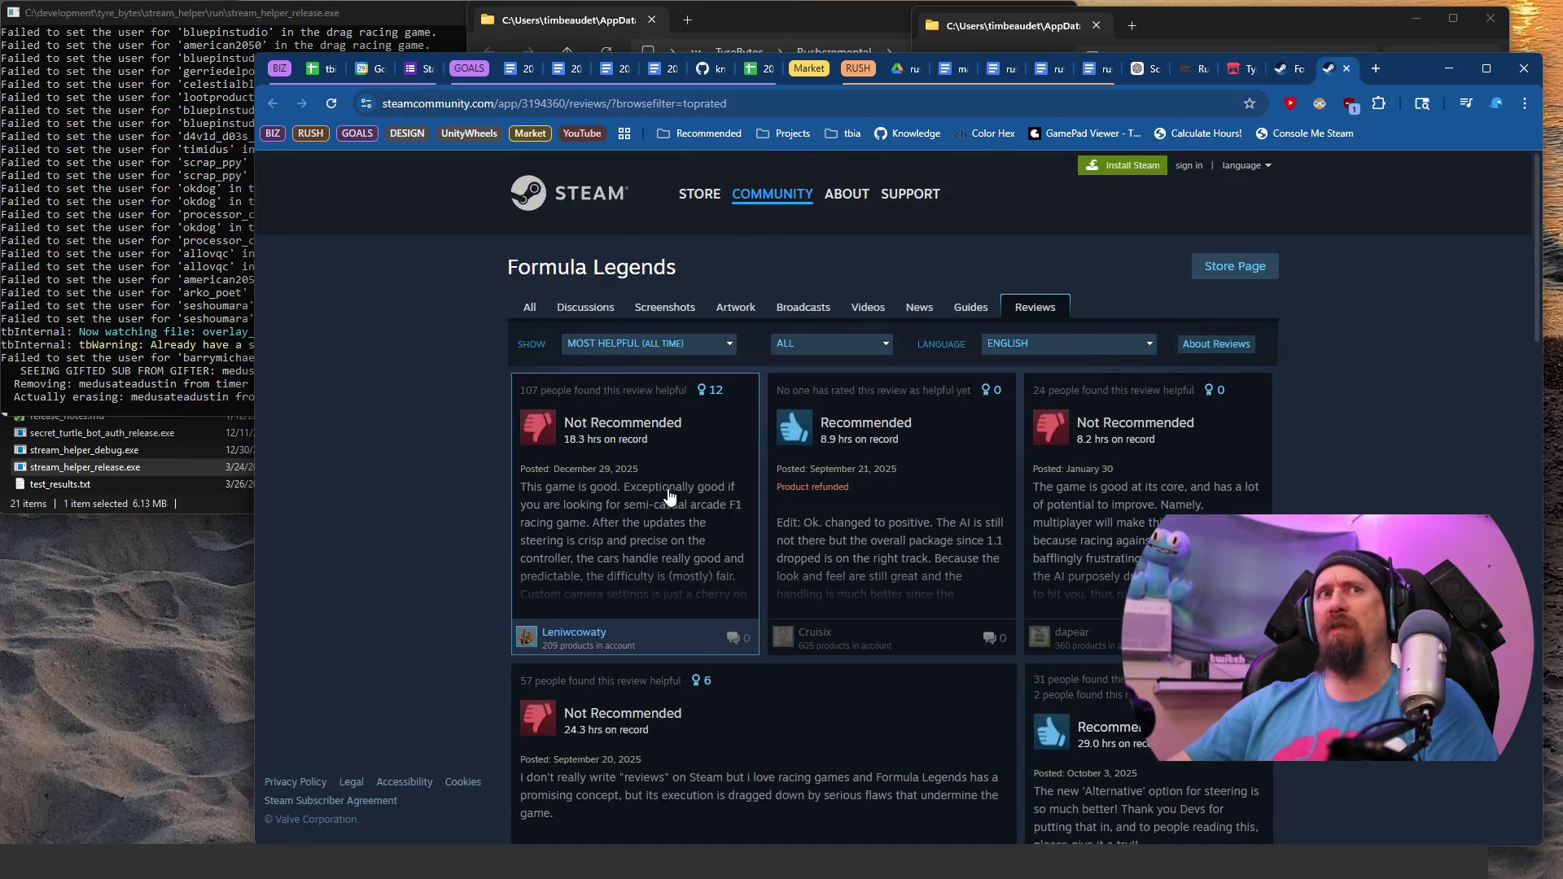
scroll(559, 529, down, 2)
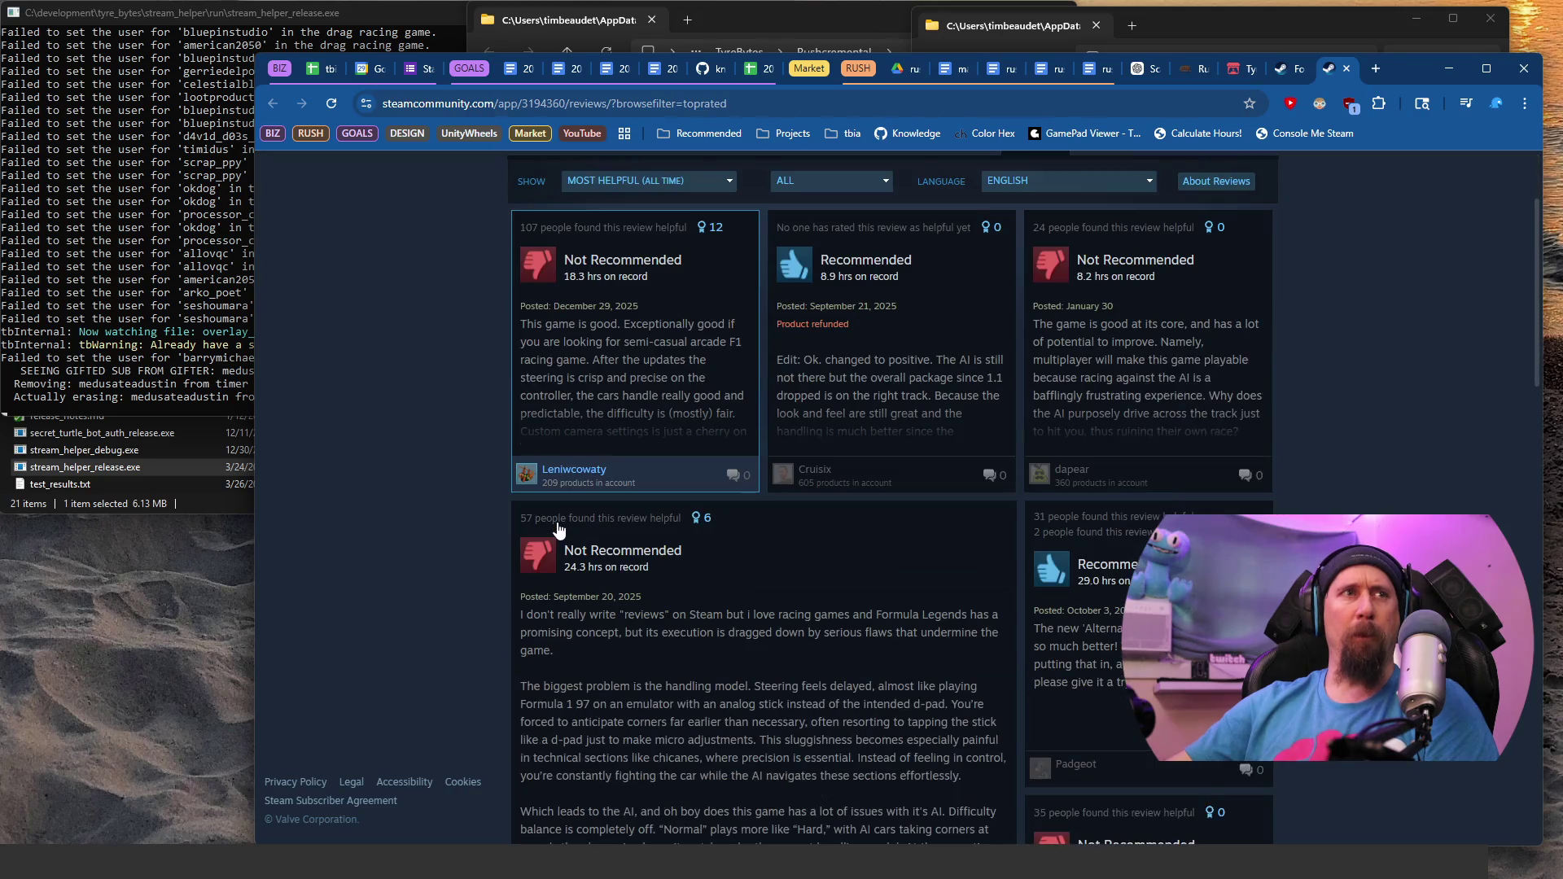
scroll(559, 530, down, 3)
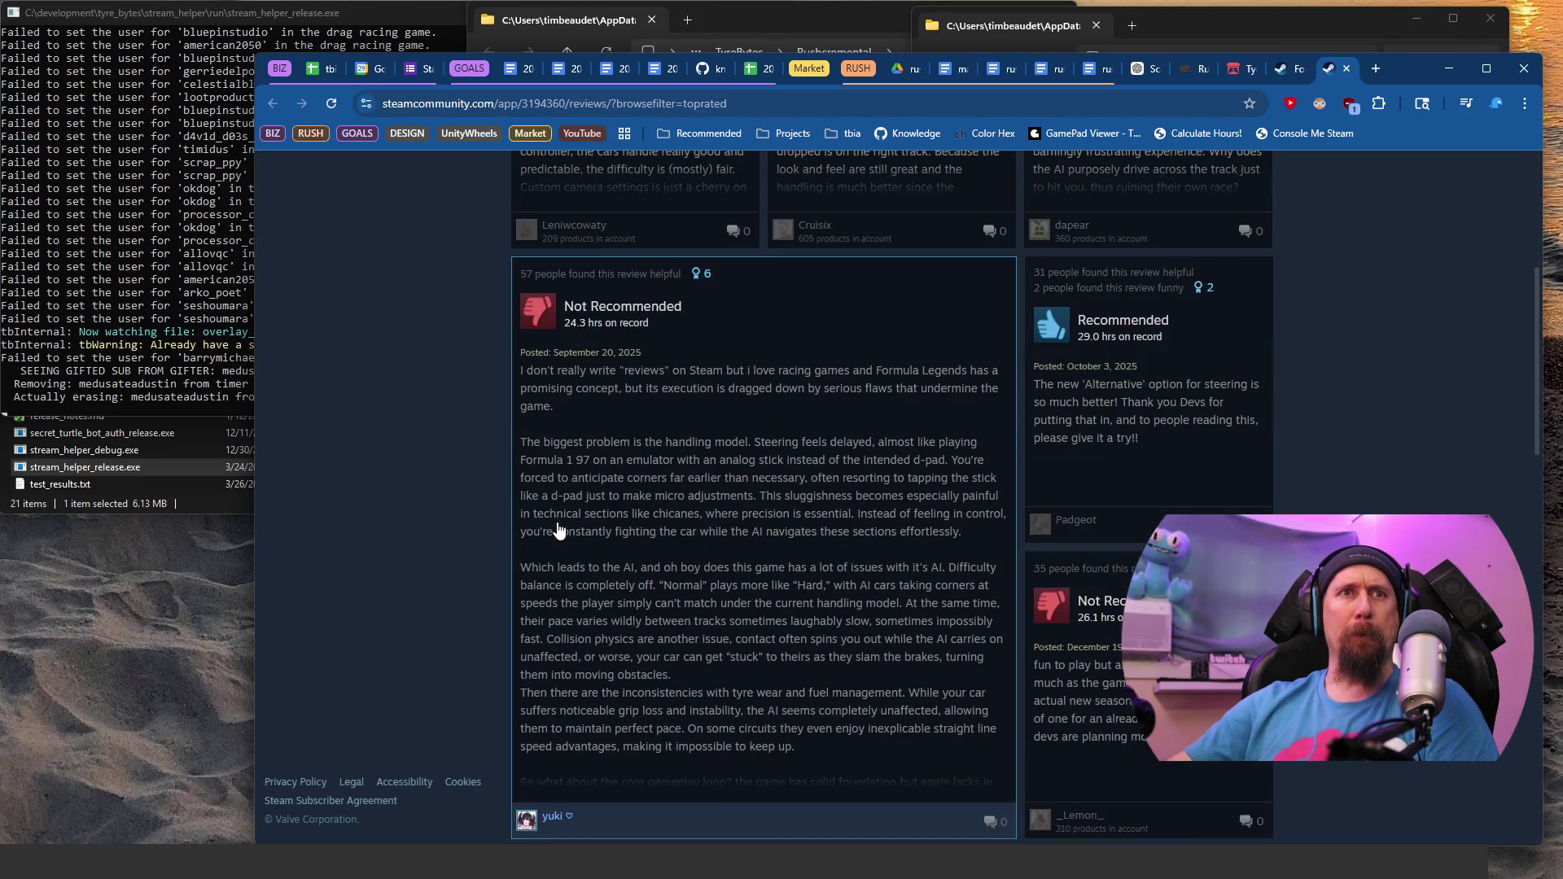
scroll(684, 444, down, 4)
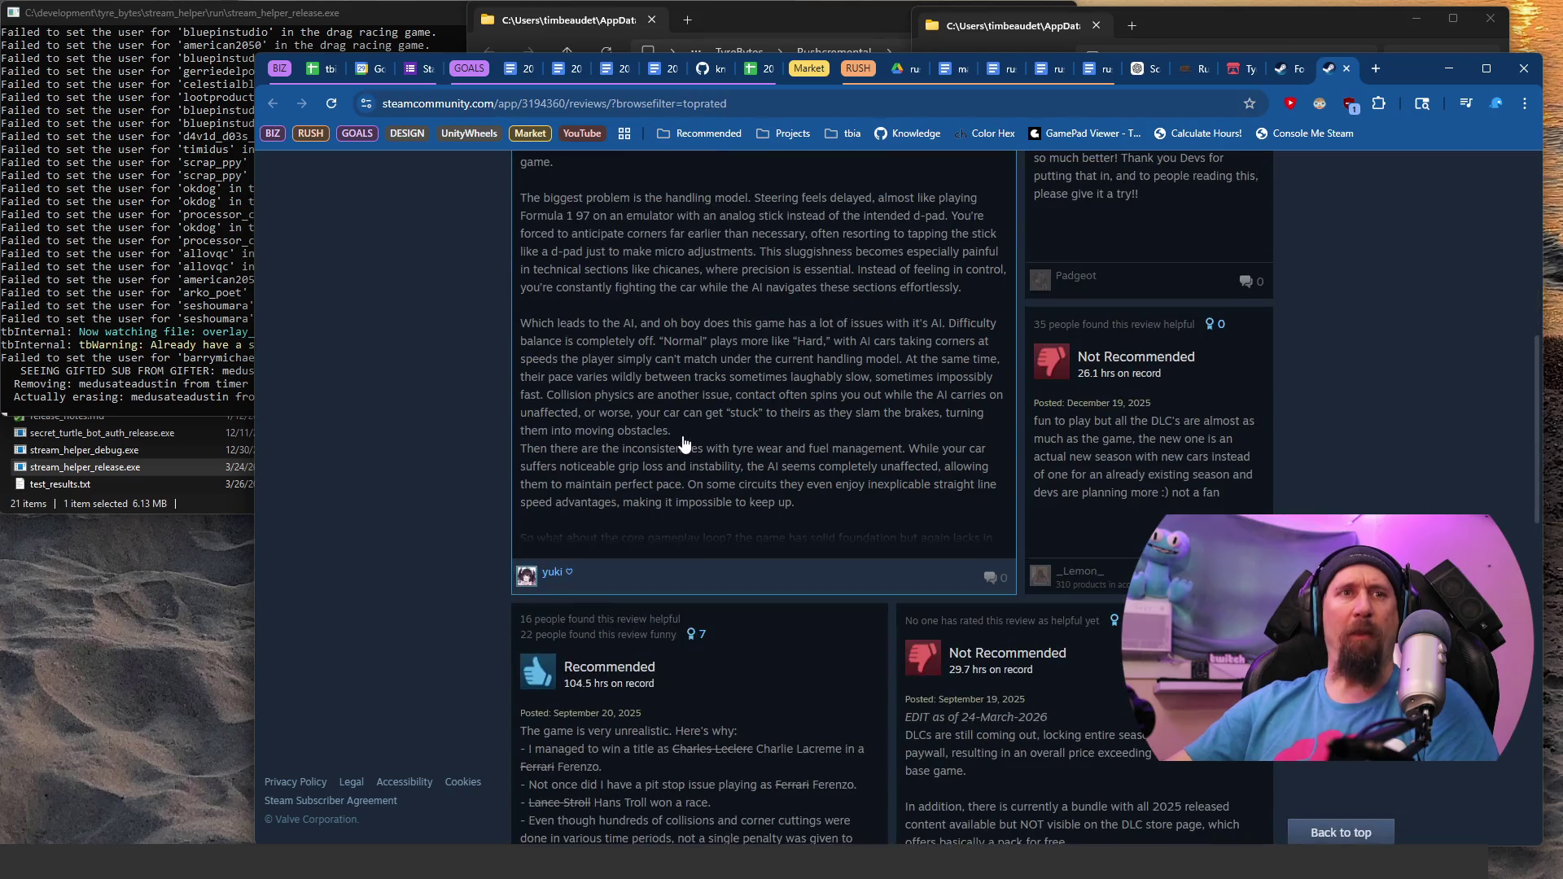
scroll(683, 443, down, 2)
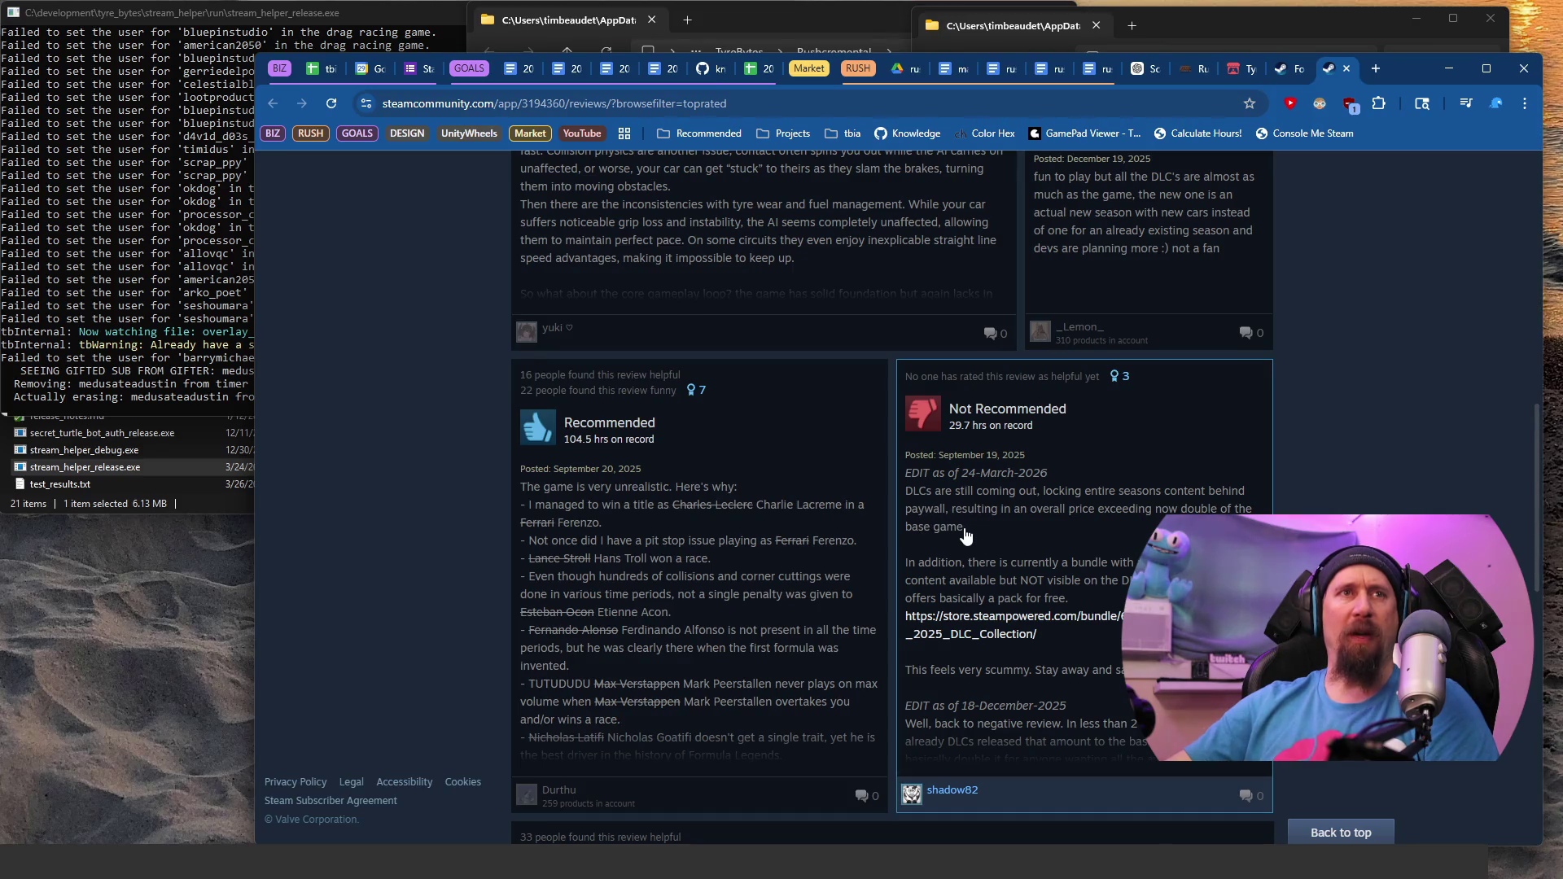
drag(950, 508, 904, 499)
click(903, 499)
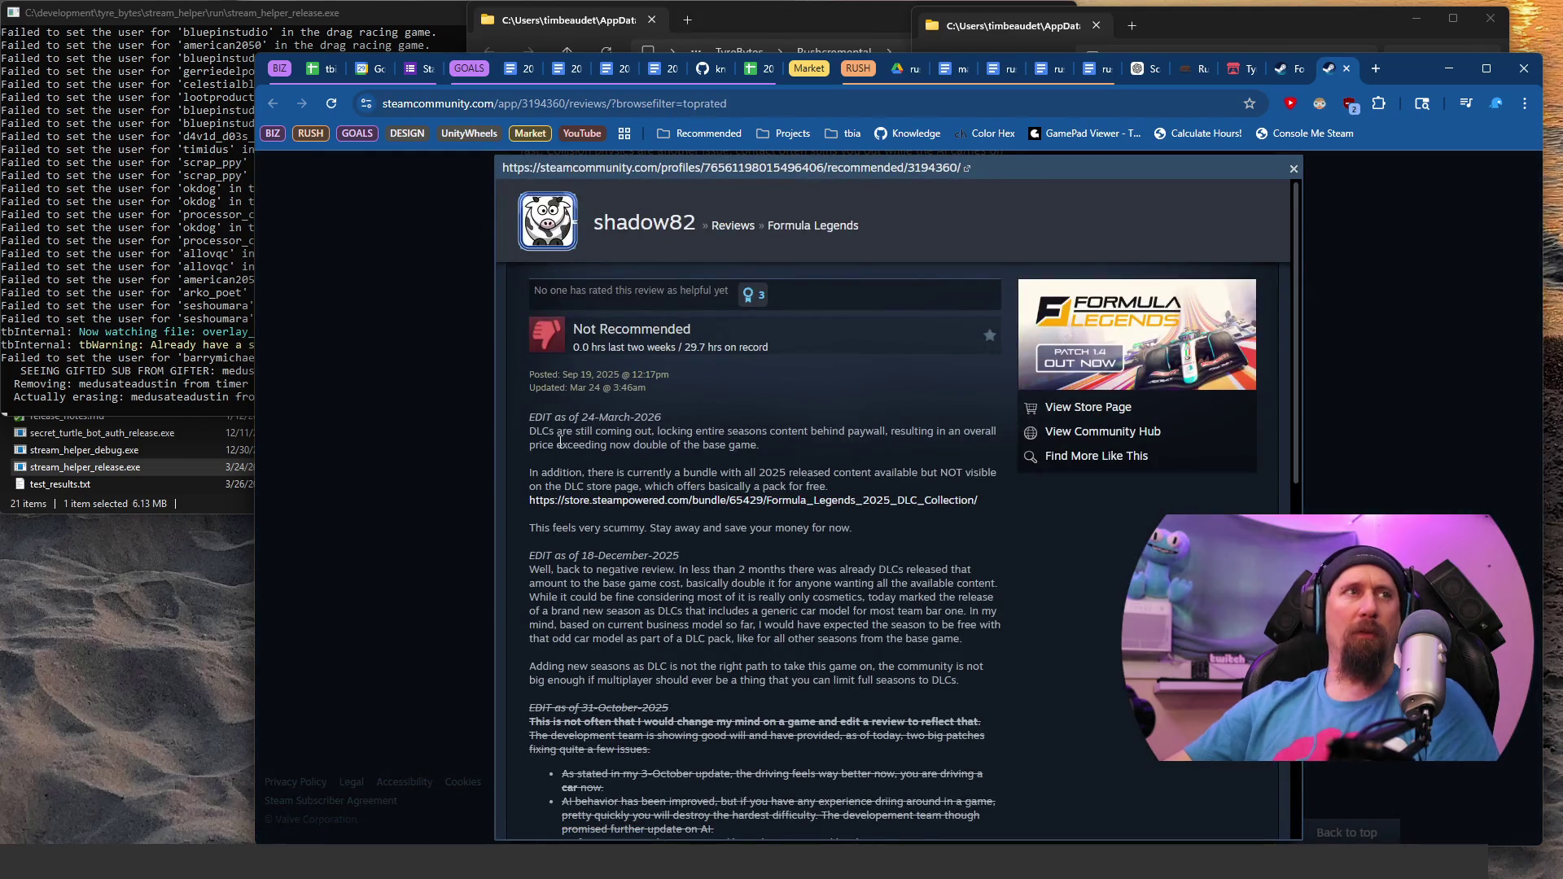
drag(534, 435, 779, 446)
key(ctrl+c)
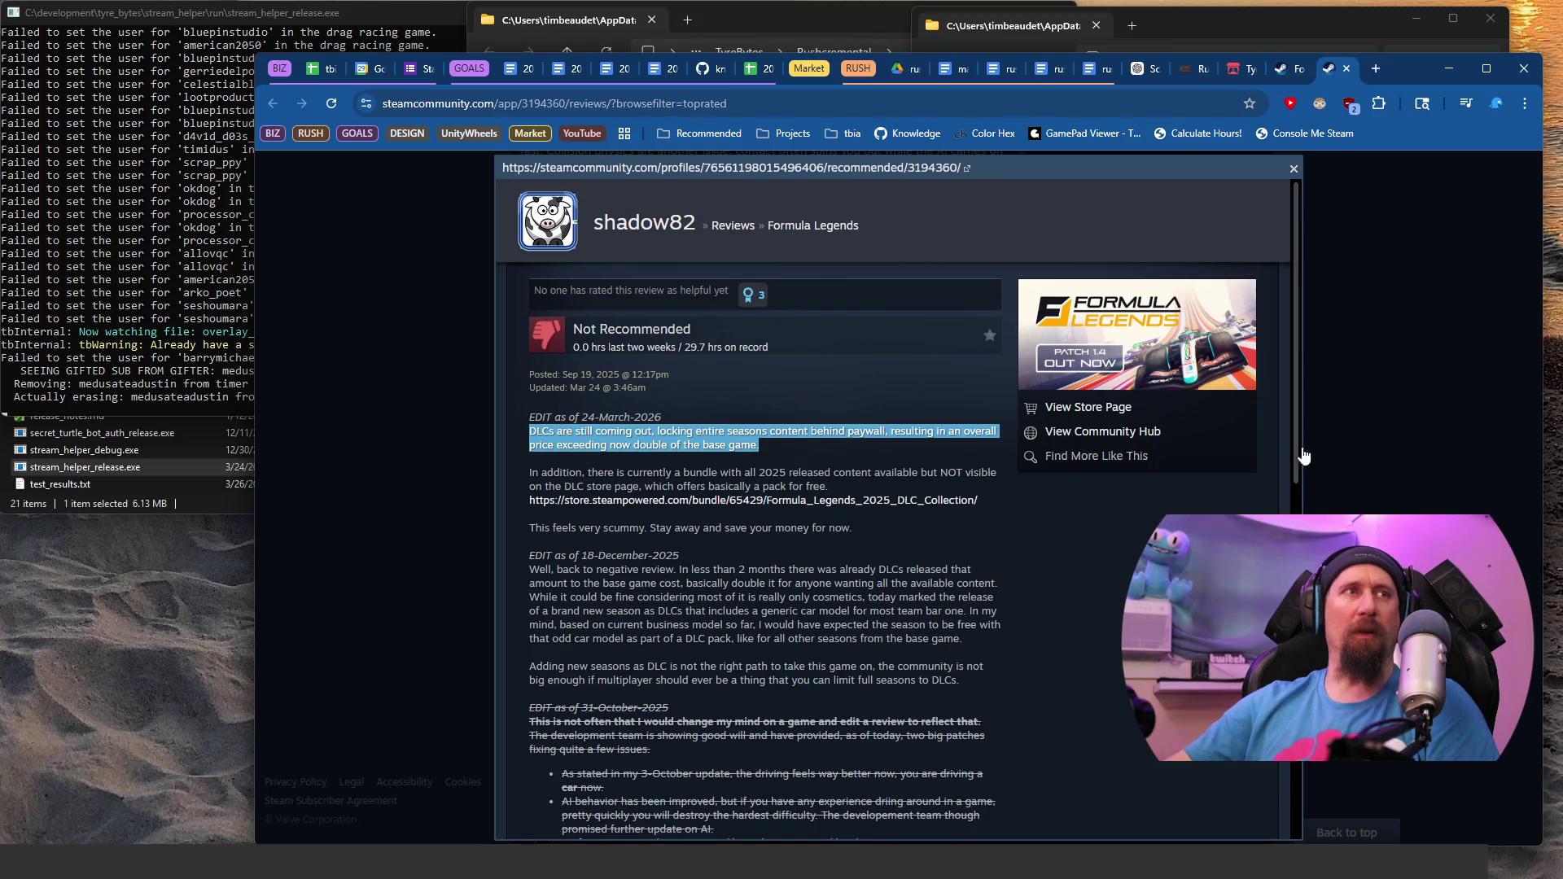
Step: Paste the DLC paywall complaint as plain text into the empty notes bullet
key(alt+Tab)
click(693, 420)
key(ctrl+v)
key(ctrl+z)
key(ctrl+shift+v)
key(alt+Tab)
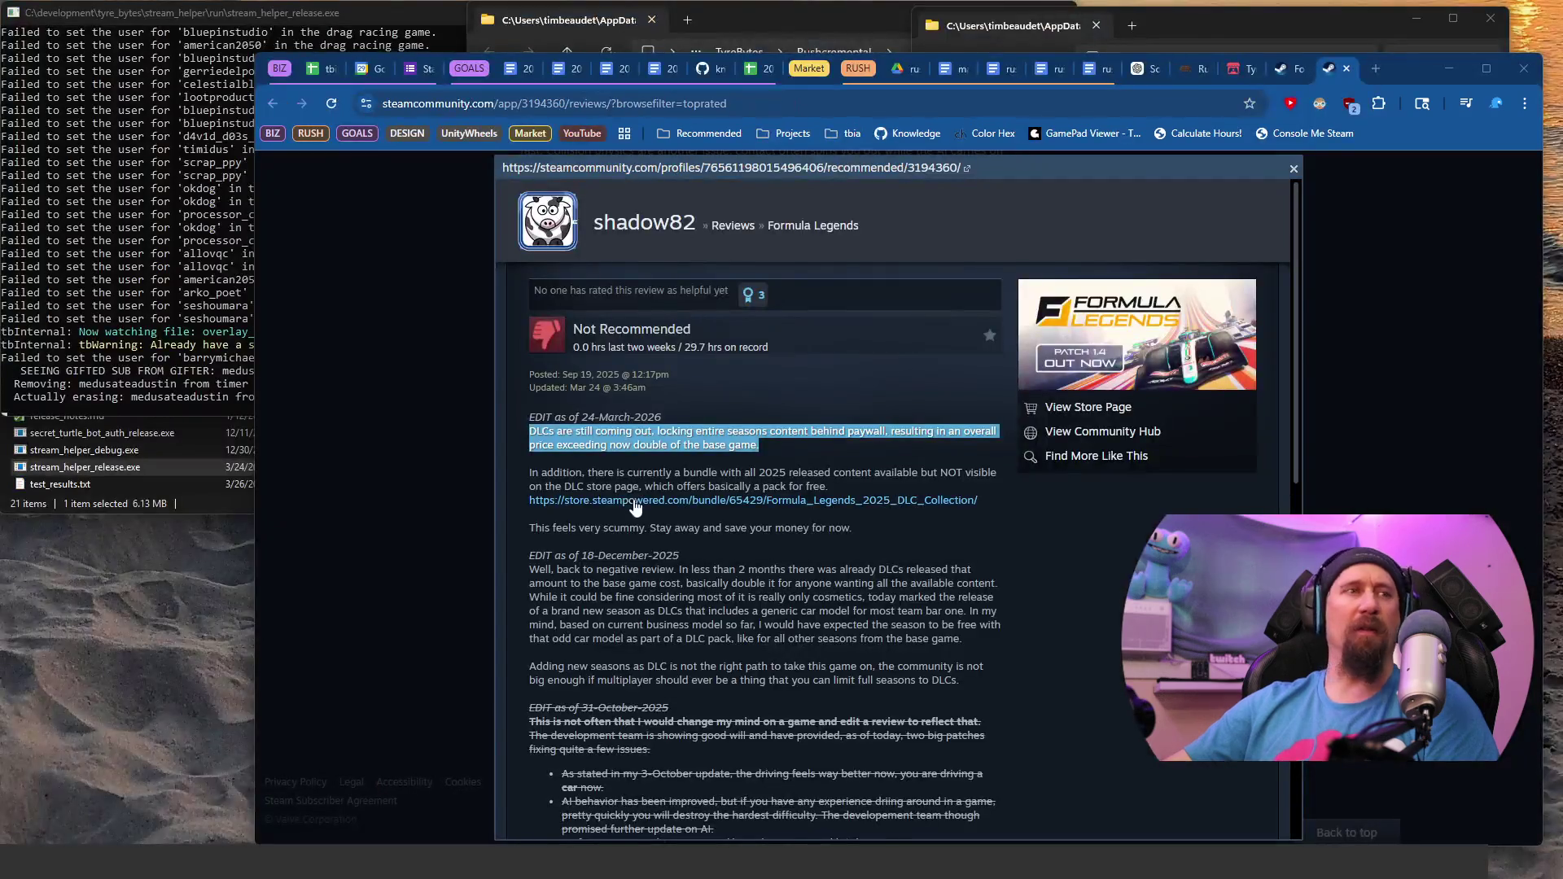
Step: Read the review's December and October edits and its paragraph about the steering system
scroll(688, 539, down, 3)
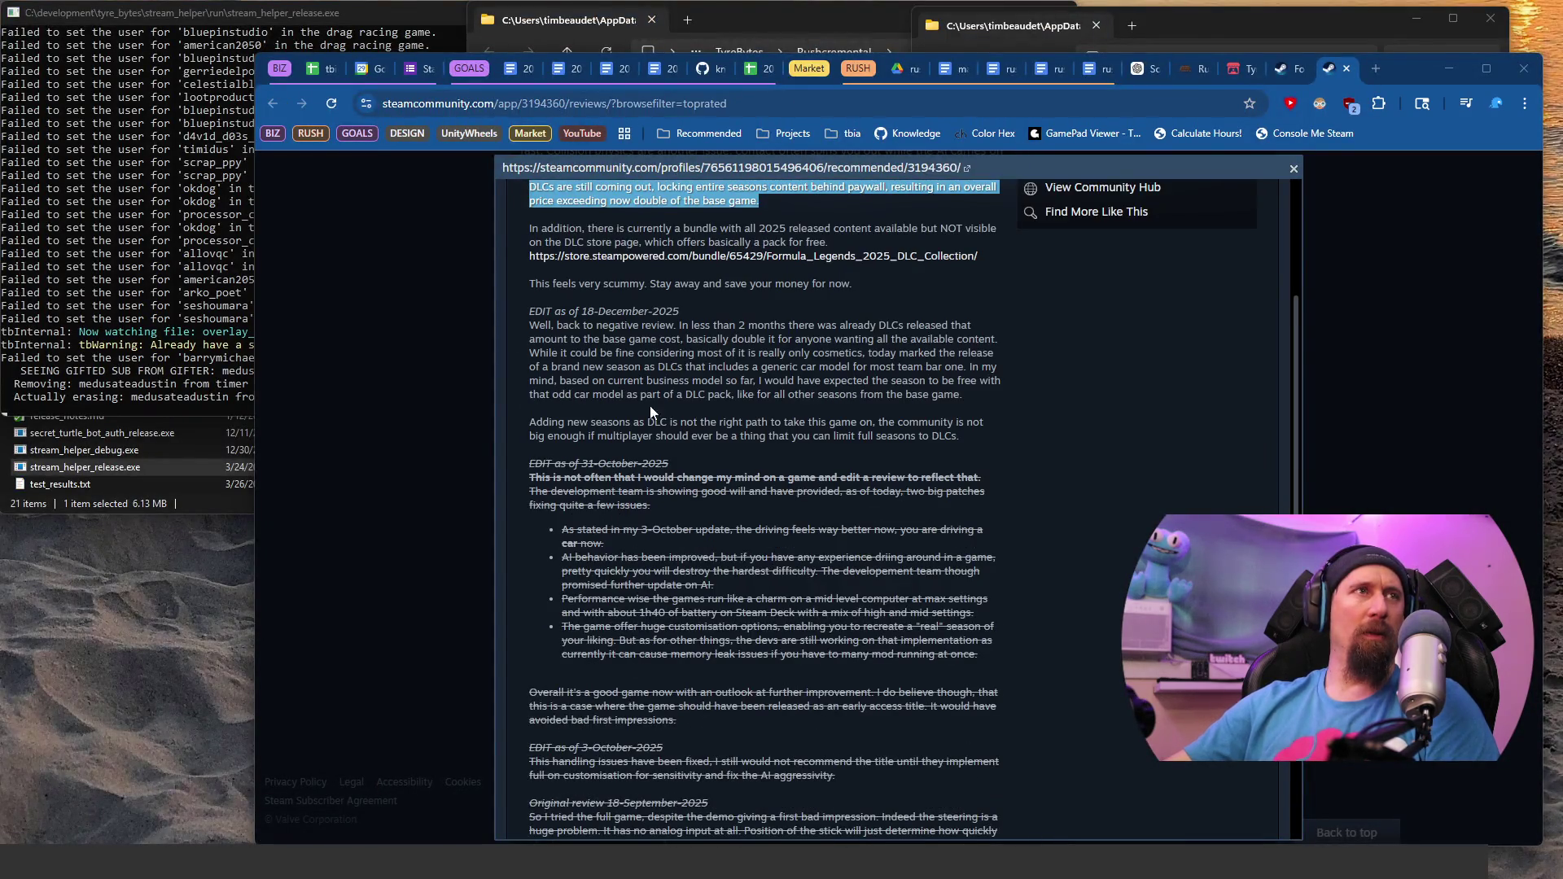
mouse_move(619, 330)
mouse_down()
mouse_move(814, 340)
mouse_move(651, 394)
mouse_move(761, 436)
mouse_up()
scroll(715, 450, down, 1)
drag(552, 397, 645, 423)
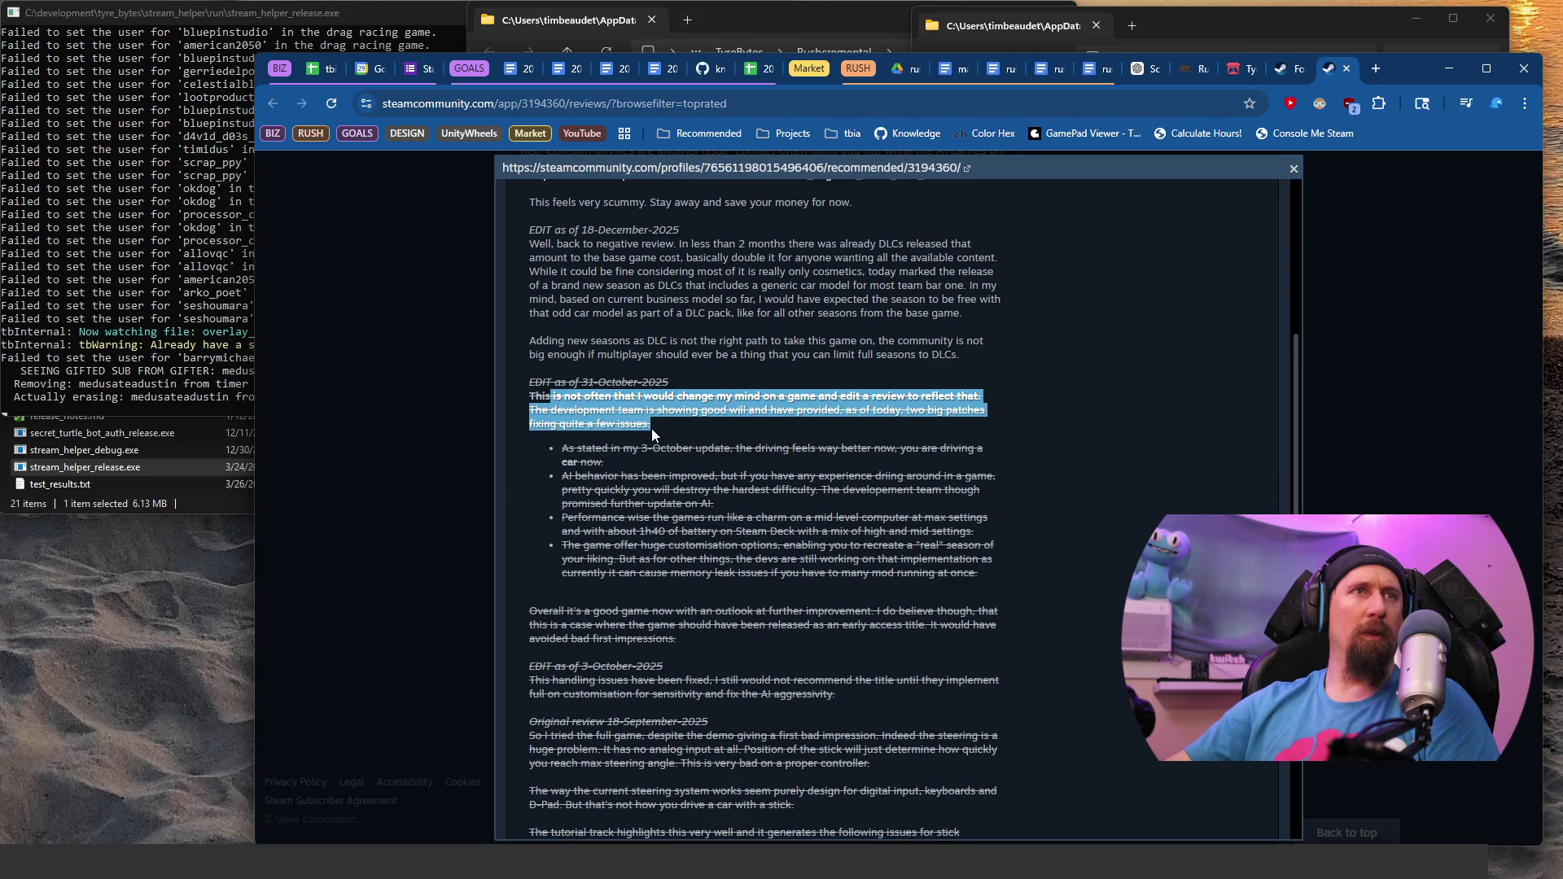
drag(609, 450, 643, 531)
scroll(612, 448, down, 3)
scroll(603, 417, down, 3)
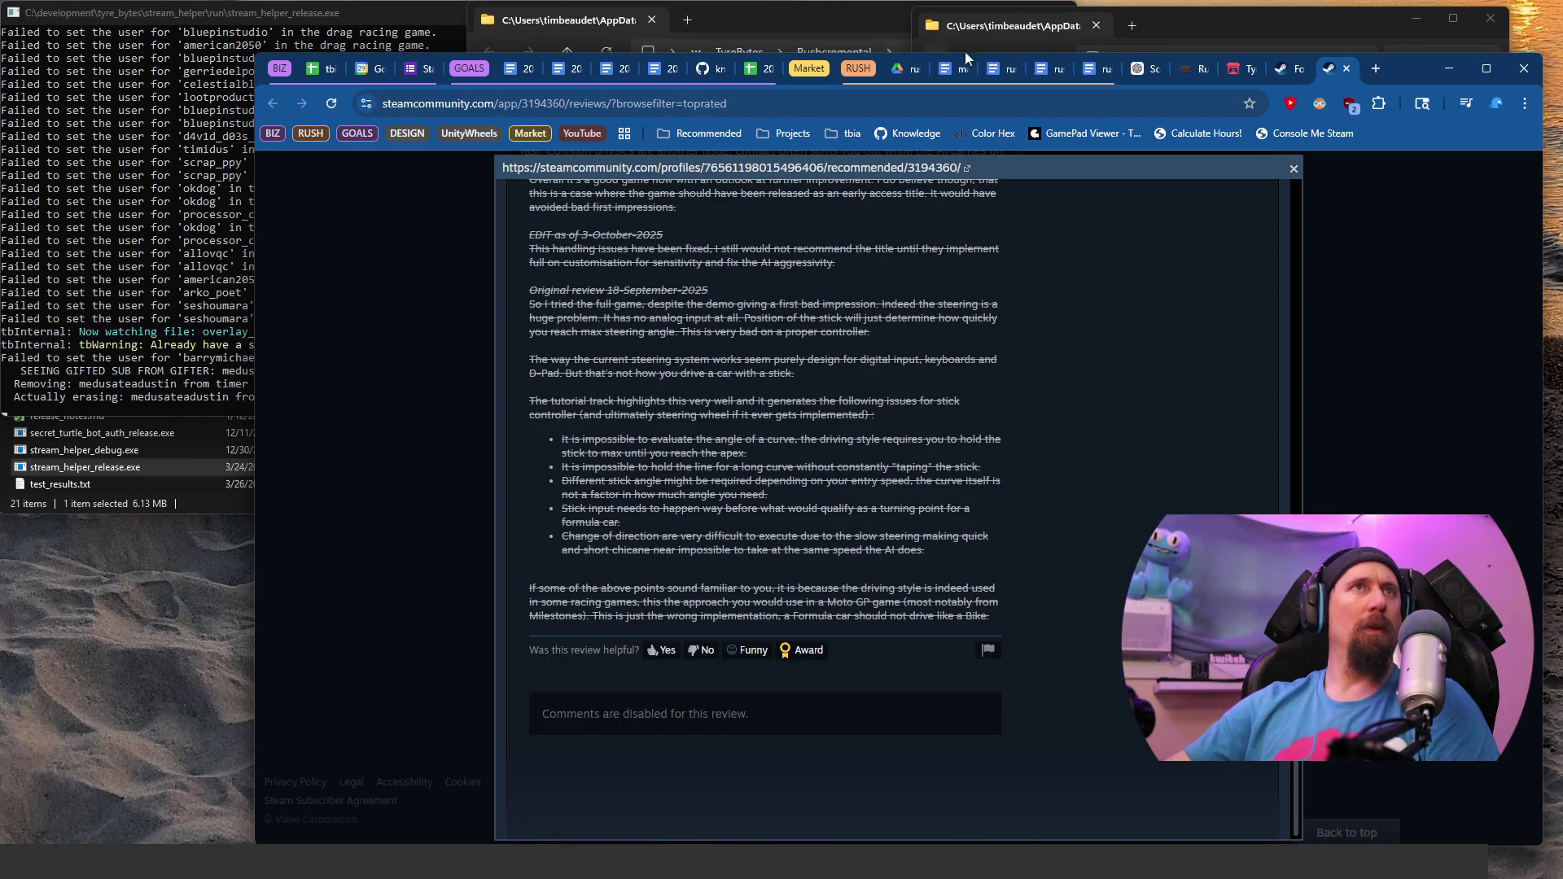
mouse_move(588, 352)
mouse_down()
mouse_move(745, 415)
mouse_move(747, 453)
mouse_up()
click(842, 440)
Step: Go back to the Formula Legends store page tab
scroll(843, 441, up, 3)
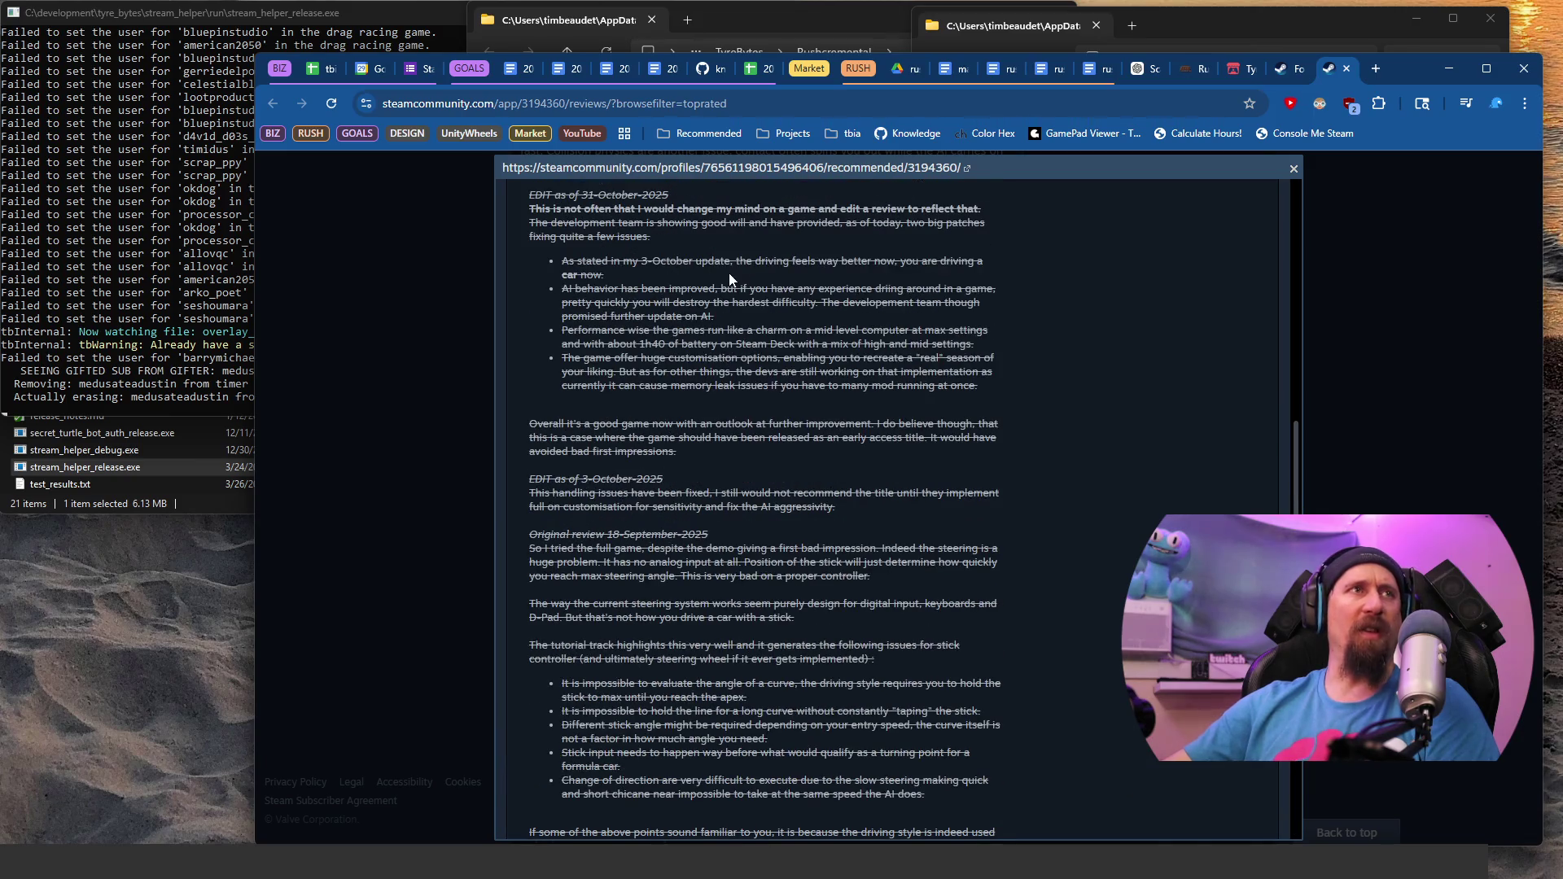
scroll(1050, 278, up, 5)
click(1274, 71)
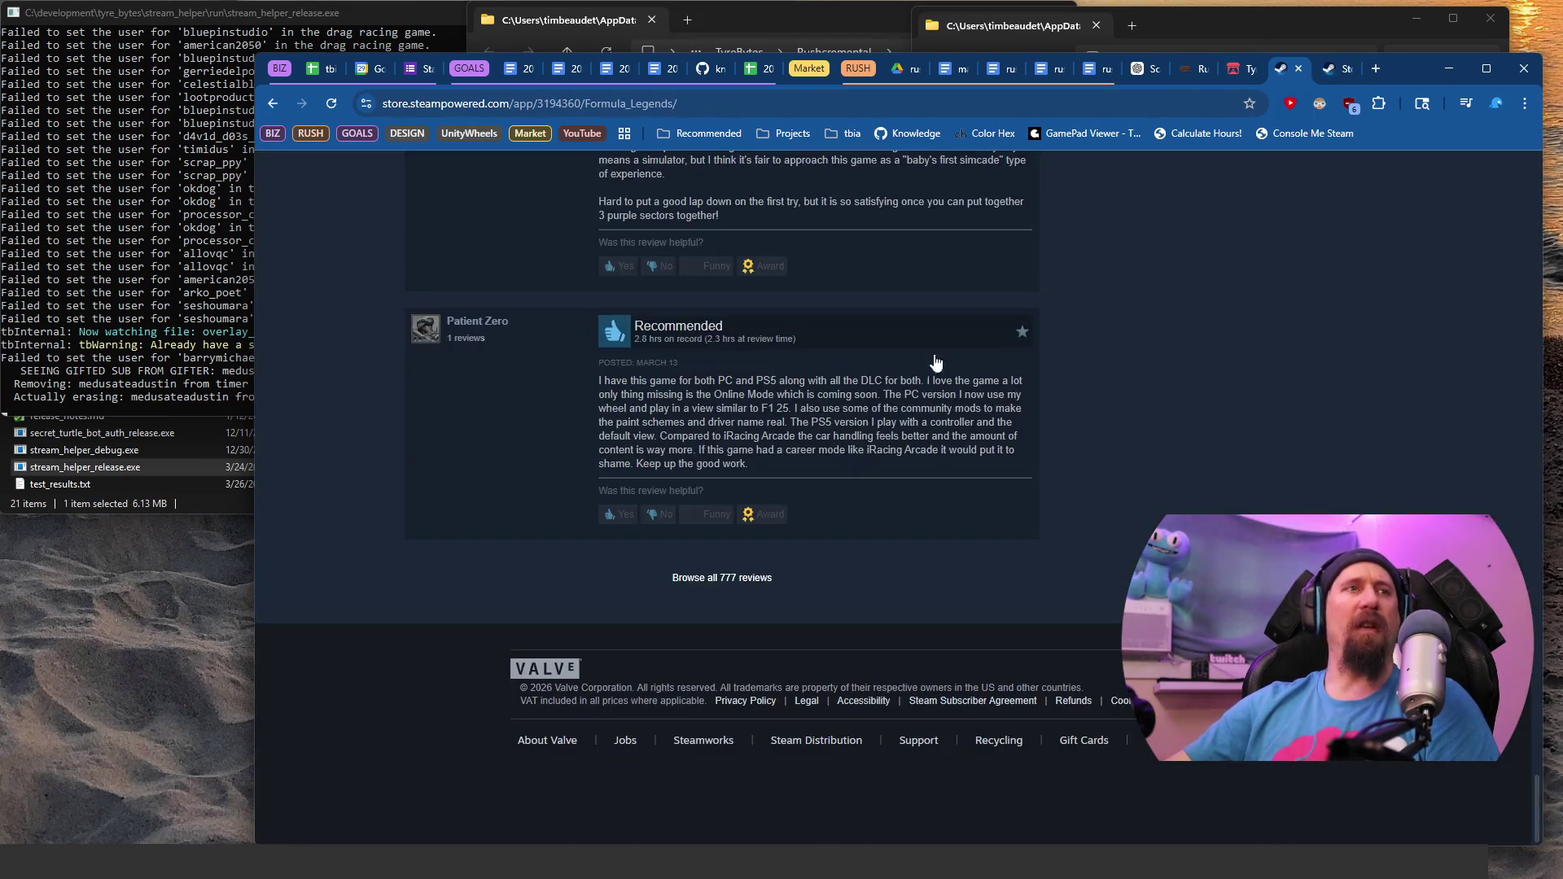
scroll(778, 311, up, 4)
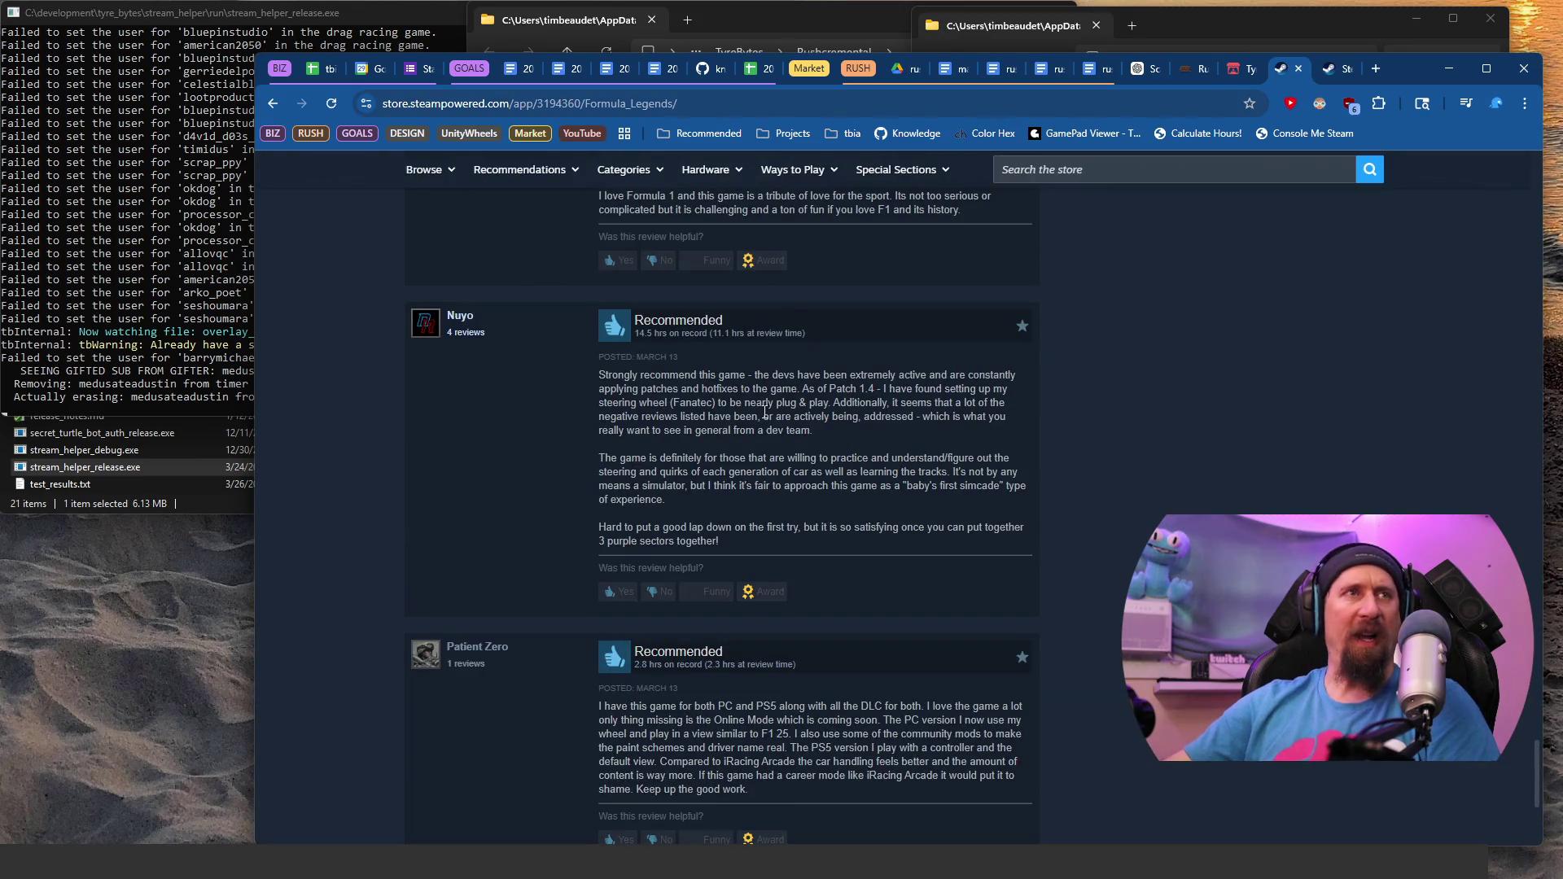
scroll(765, 412, down, 10)
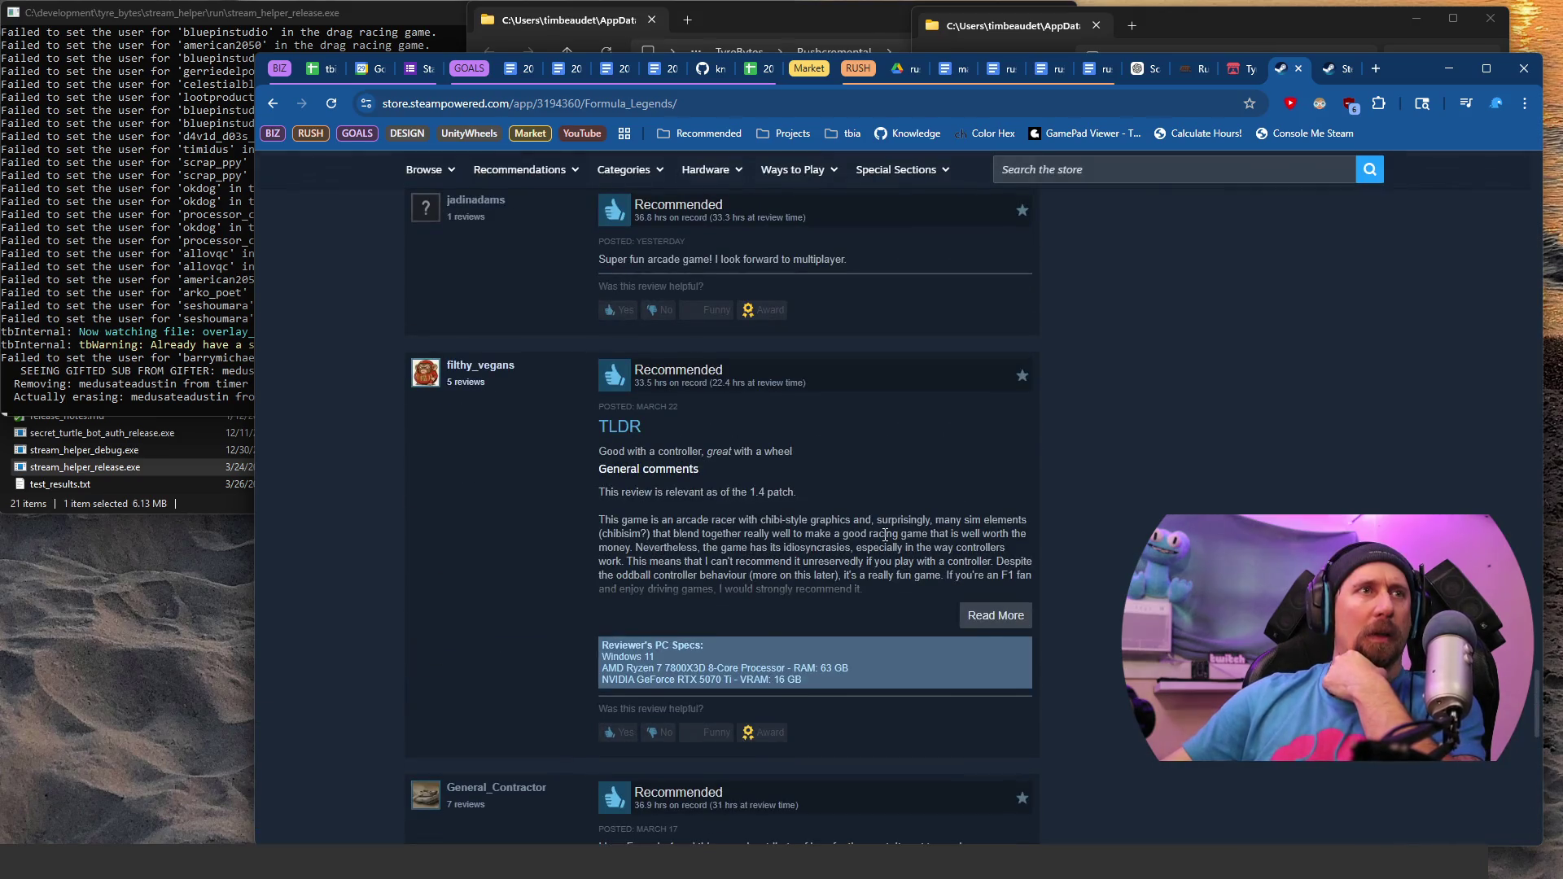
scroll(884, 535, up, 5)
scroll(885, 535, up, 3)
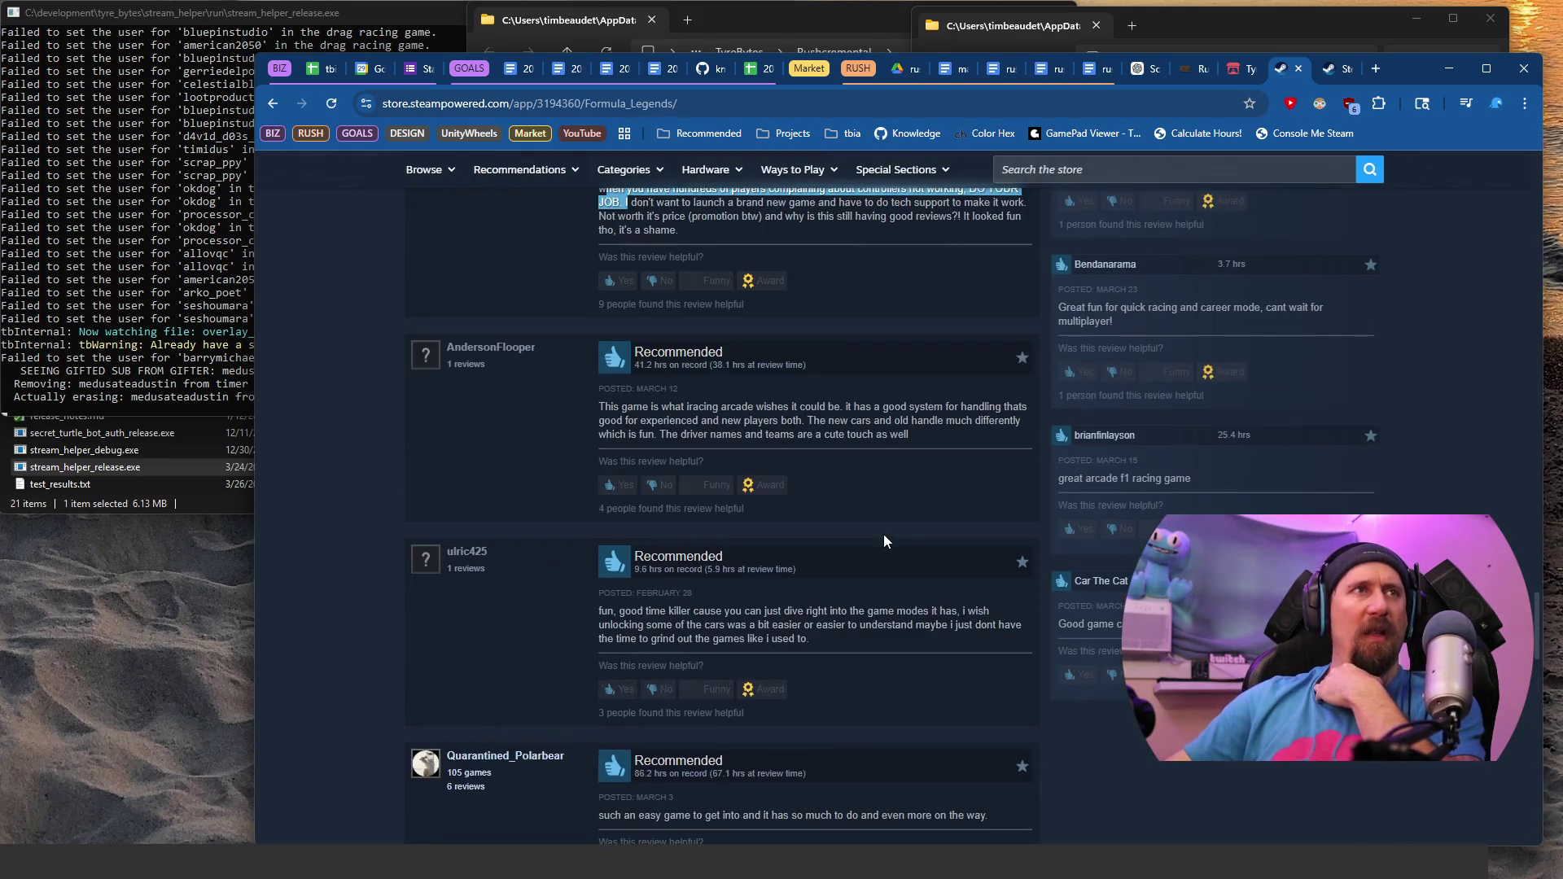
scroll(887, 534, up, 3)
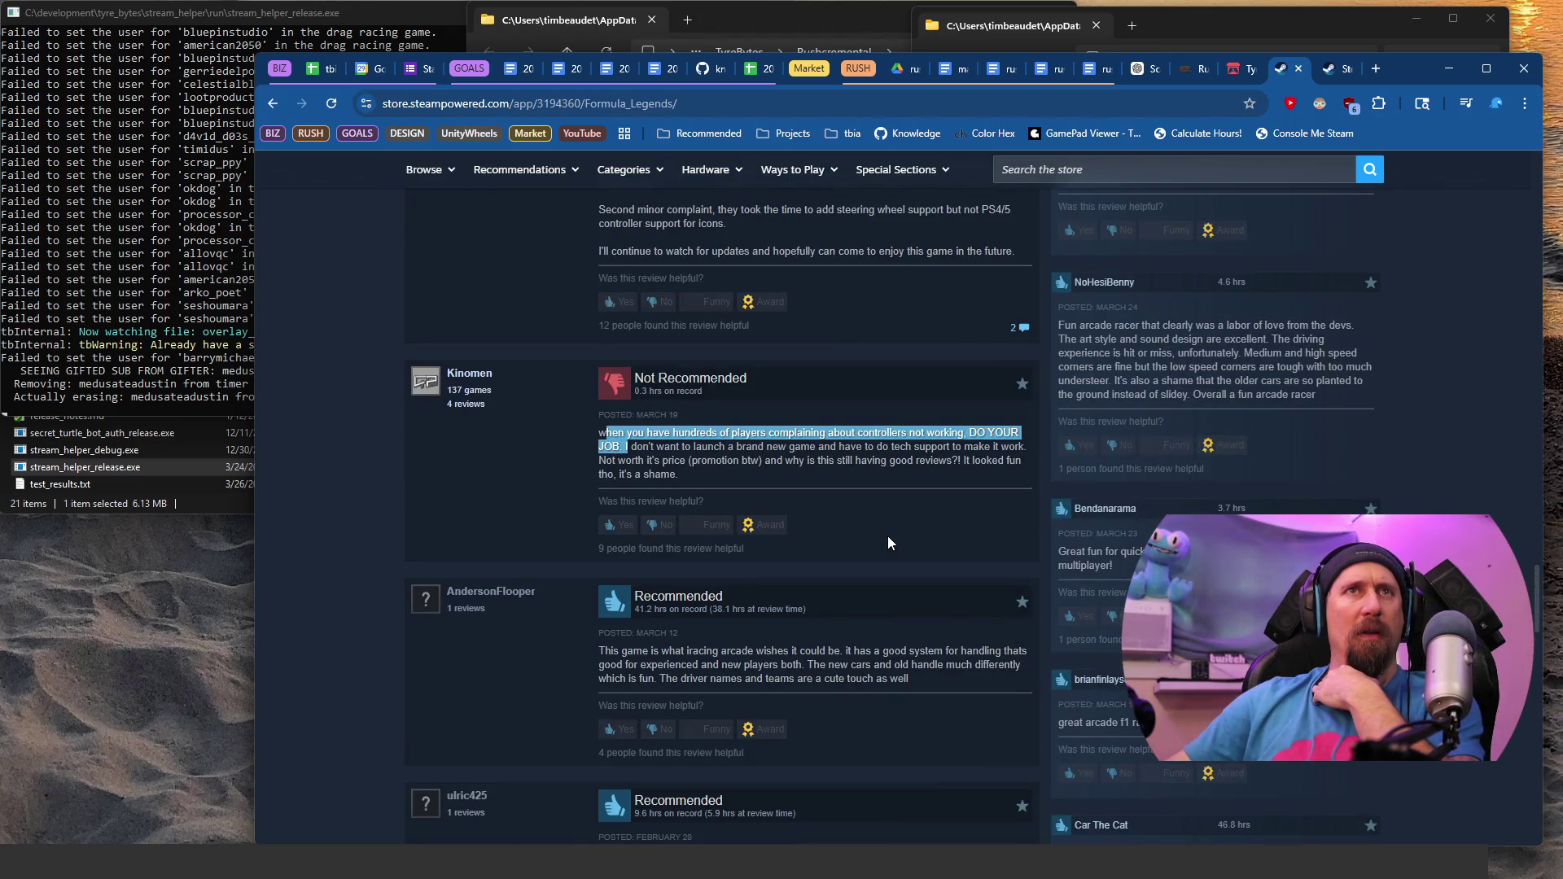
scroll(888, 536, up, 4)
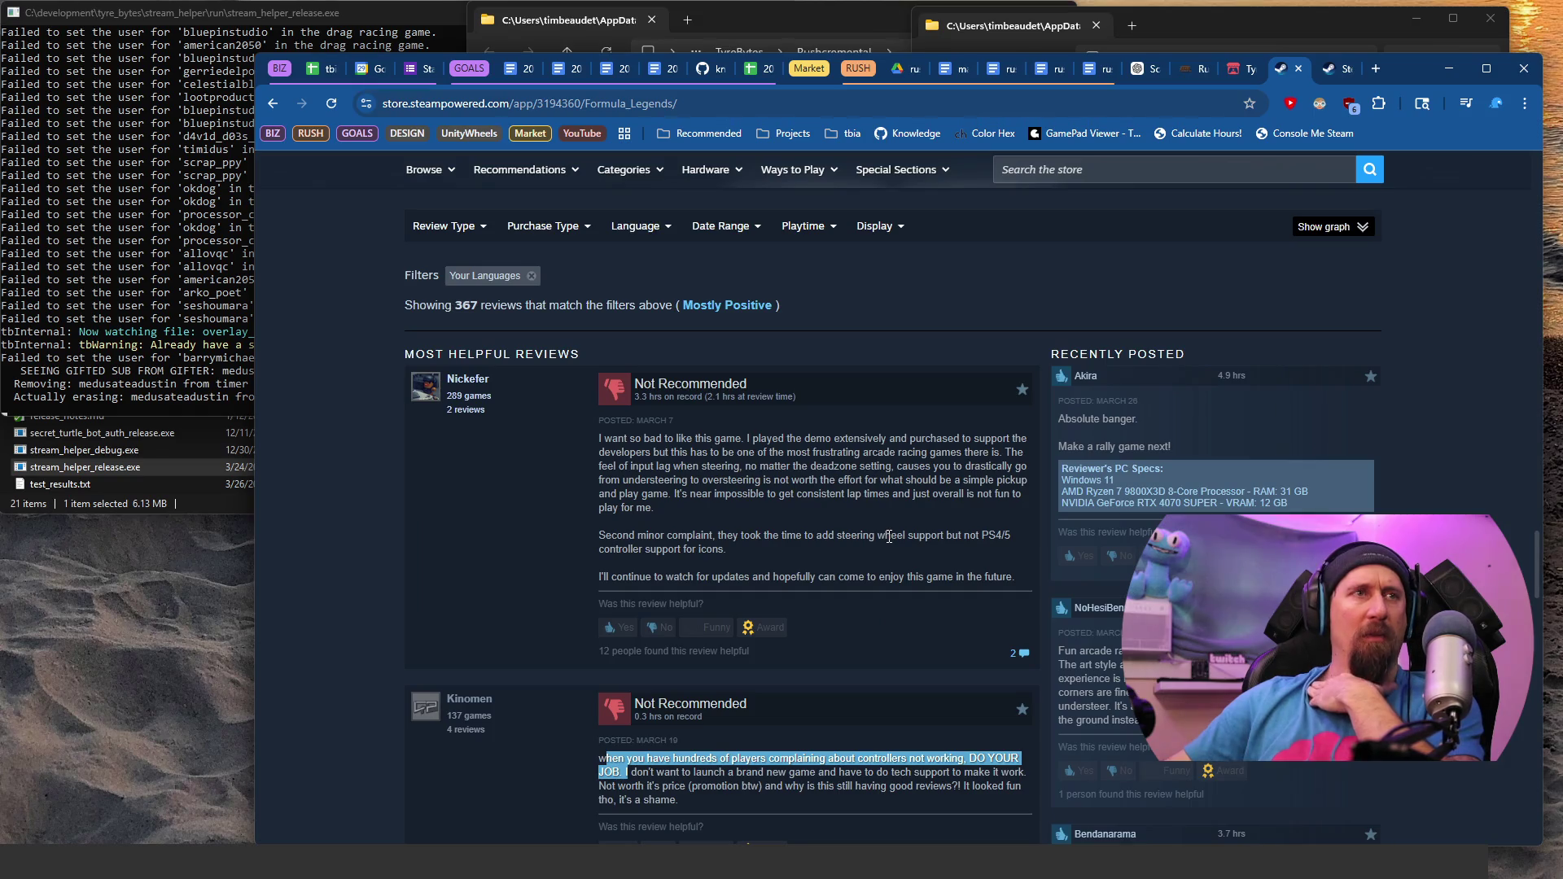
mouse_move(780, 479)
mouse_down()
mouse_move(817, 500)
mouse_move(814, 549)
mouse_move(601, 541)
mouse_up()
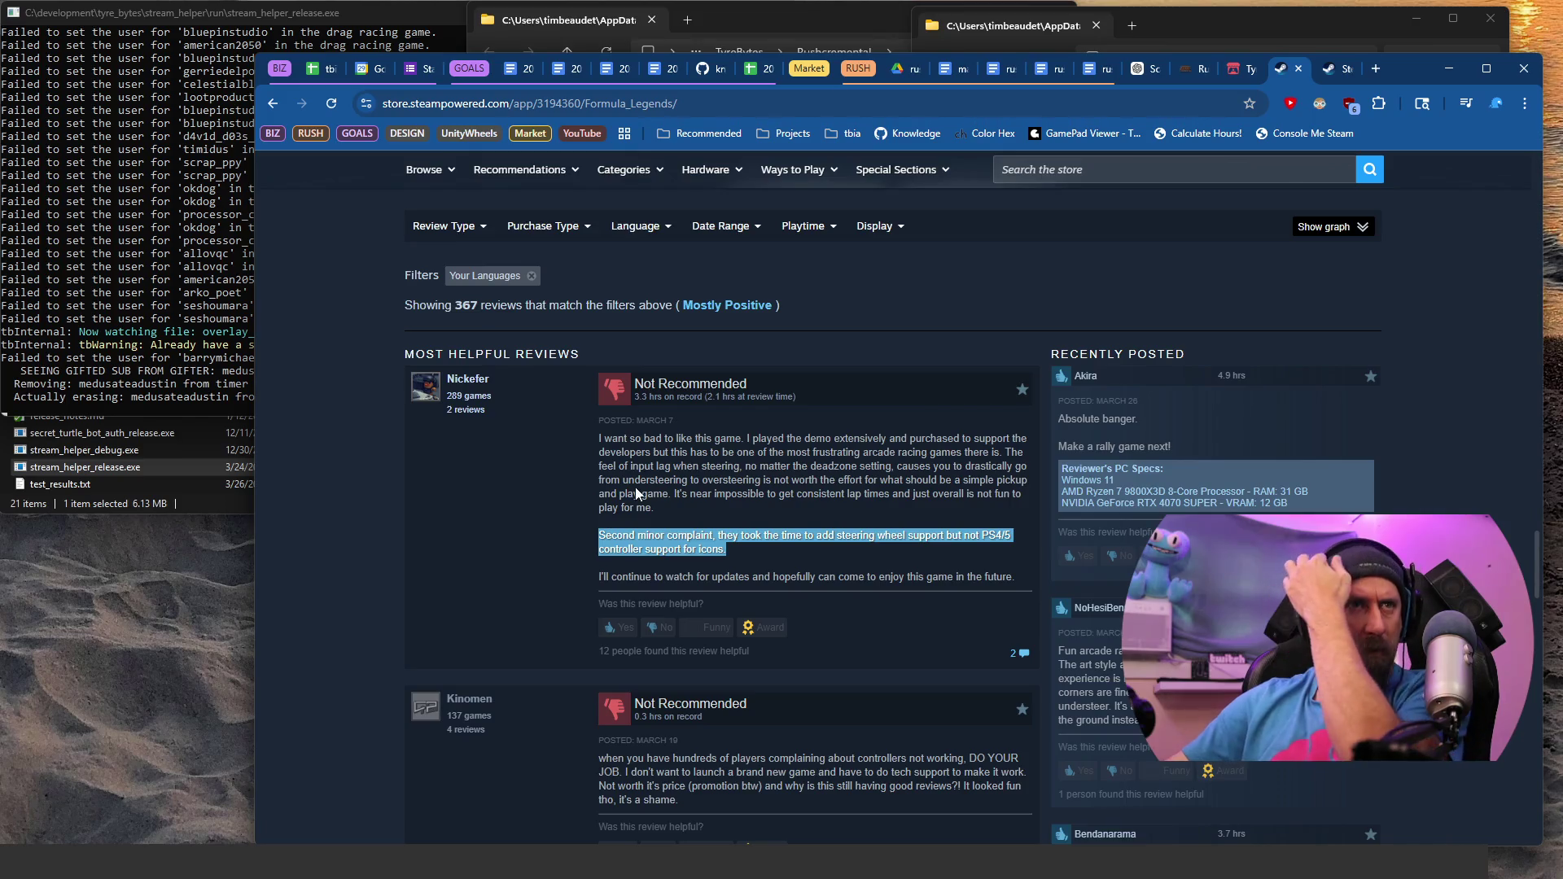
scroll(636, 486, down, 2)
scroll(637, 486, down, 3)
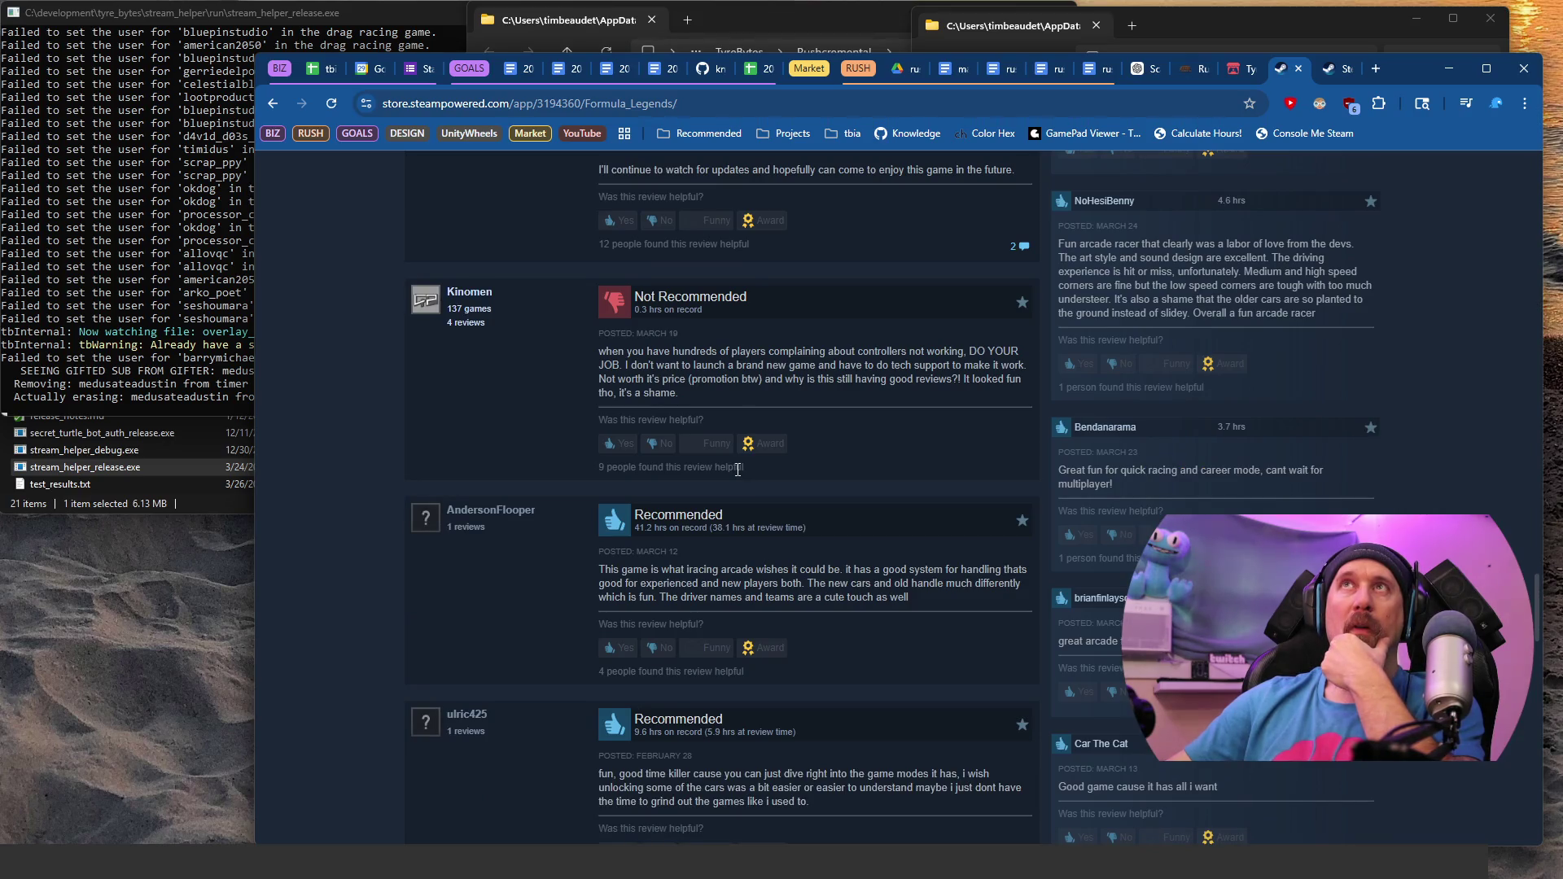
scroll(737, 470, down, 12)
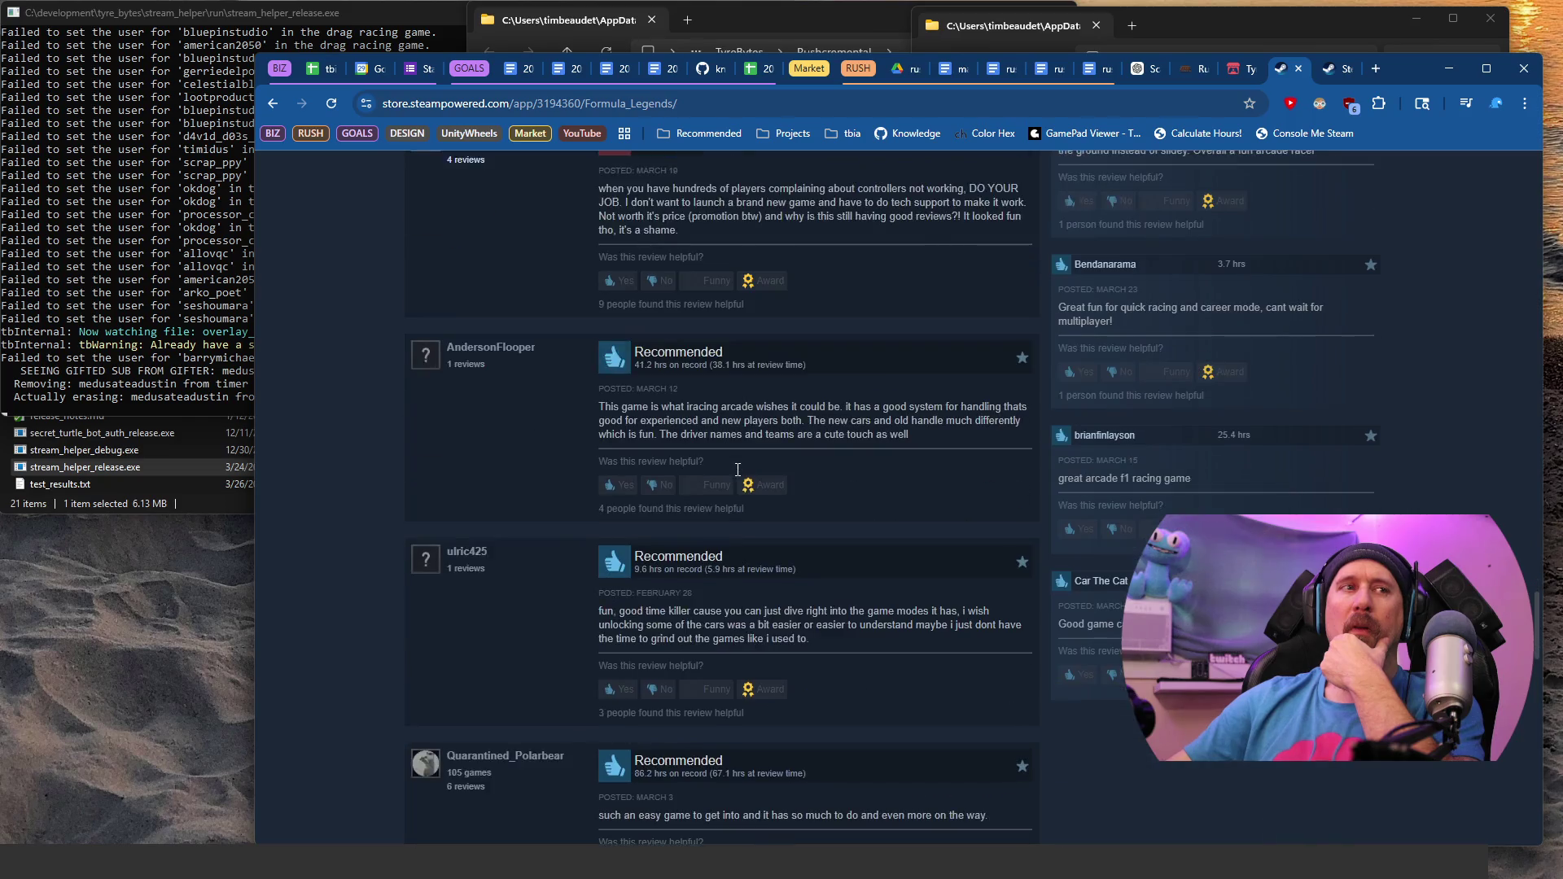
scroll(737, 469, down, 15)
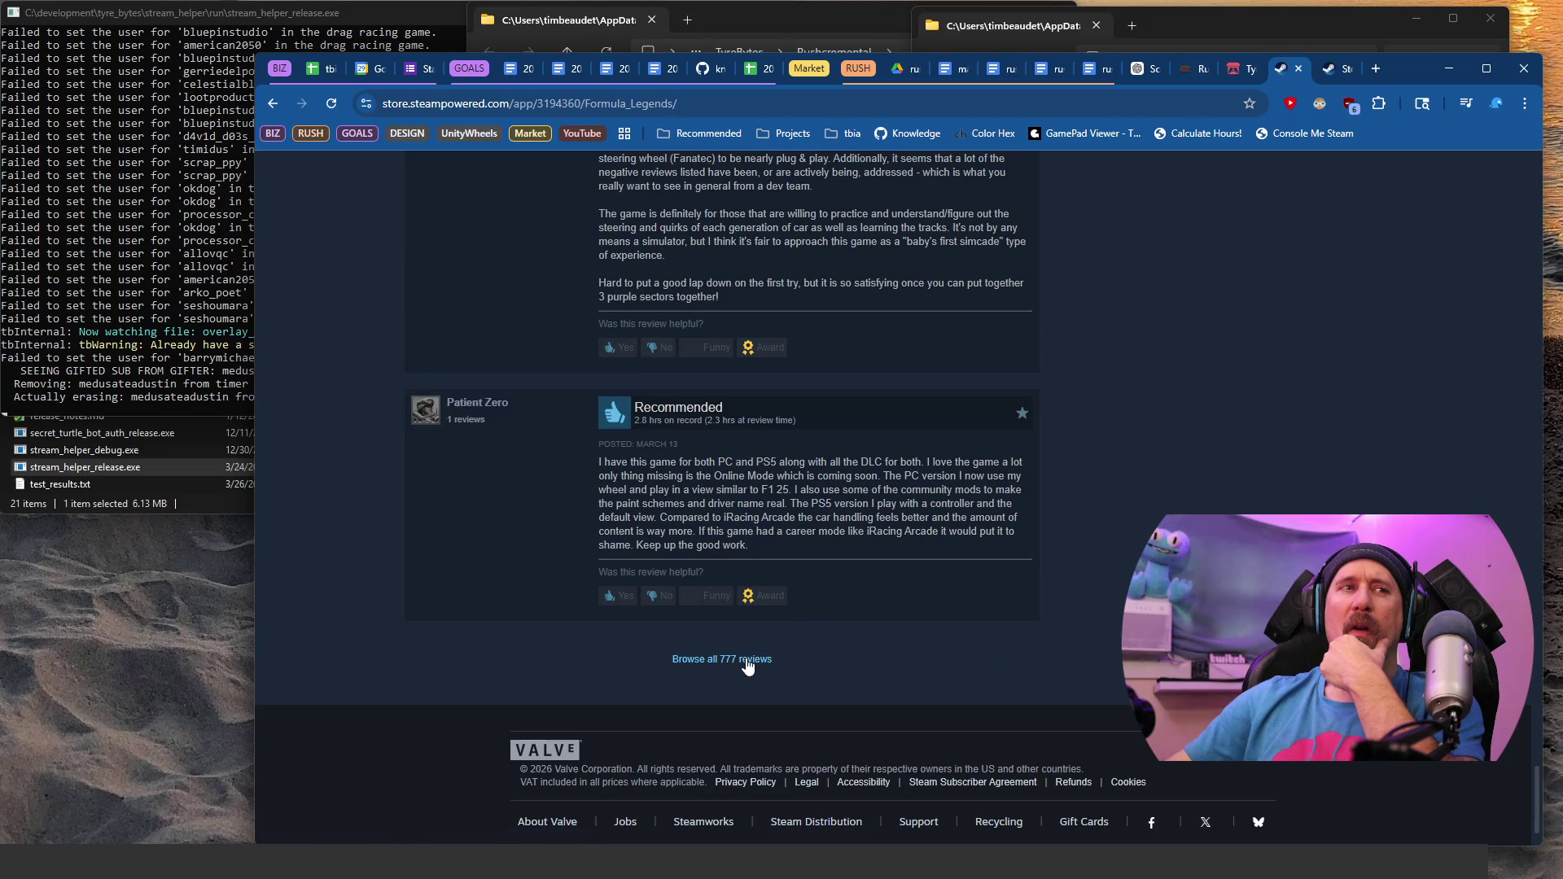
click(747, 659)
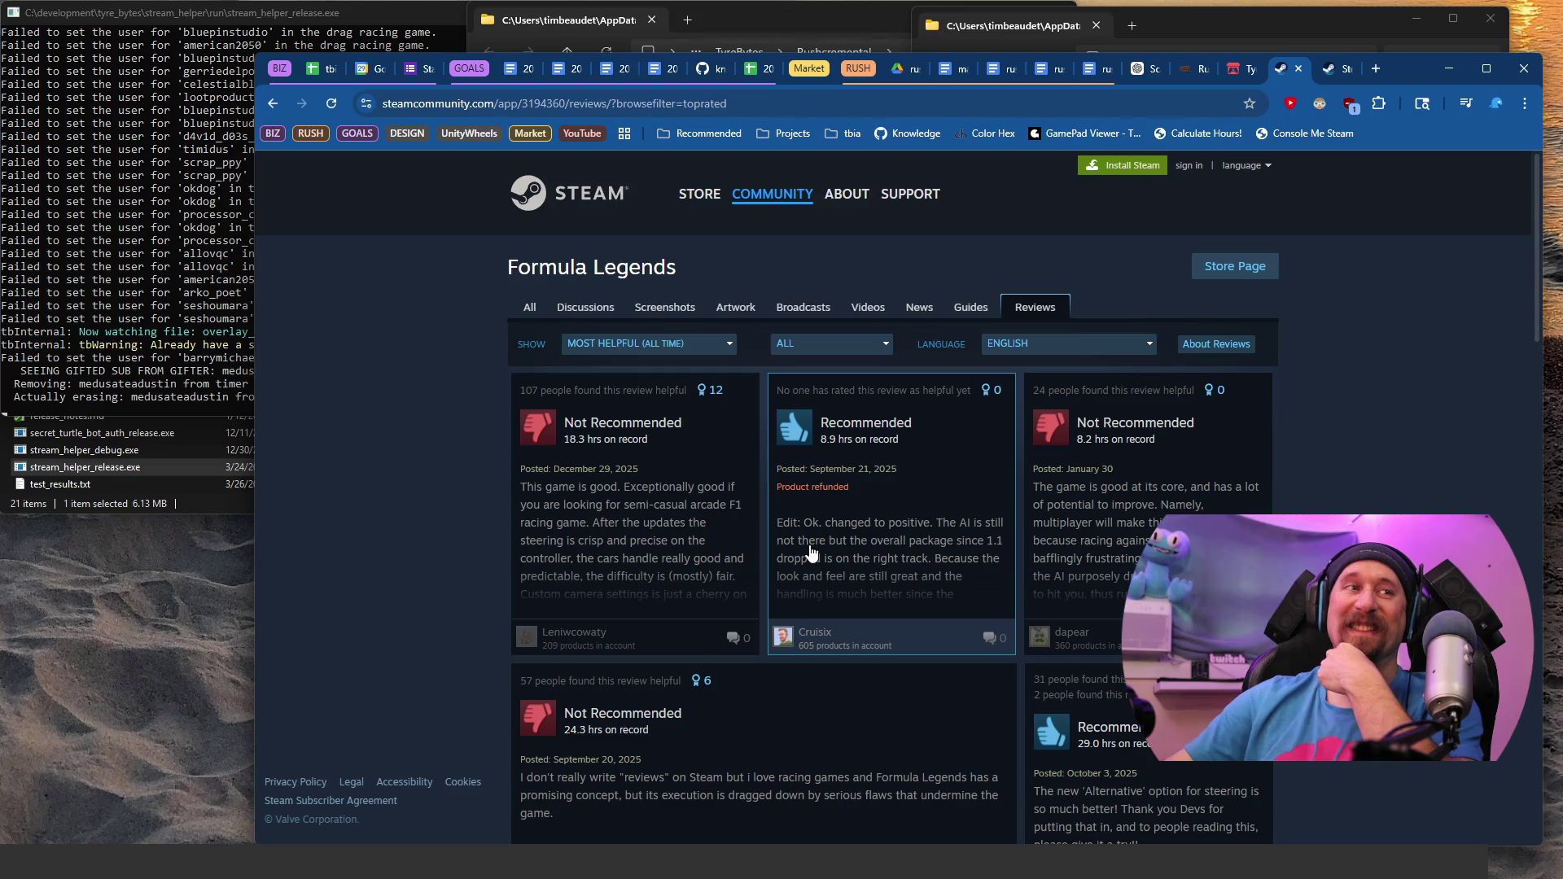
Step: Scroll through the Formula Legends community review cards, down to a Recommended review calling it very unrealistic
scroll(812, 553, down, 2)
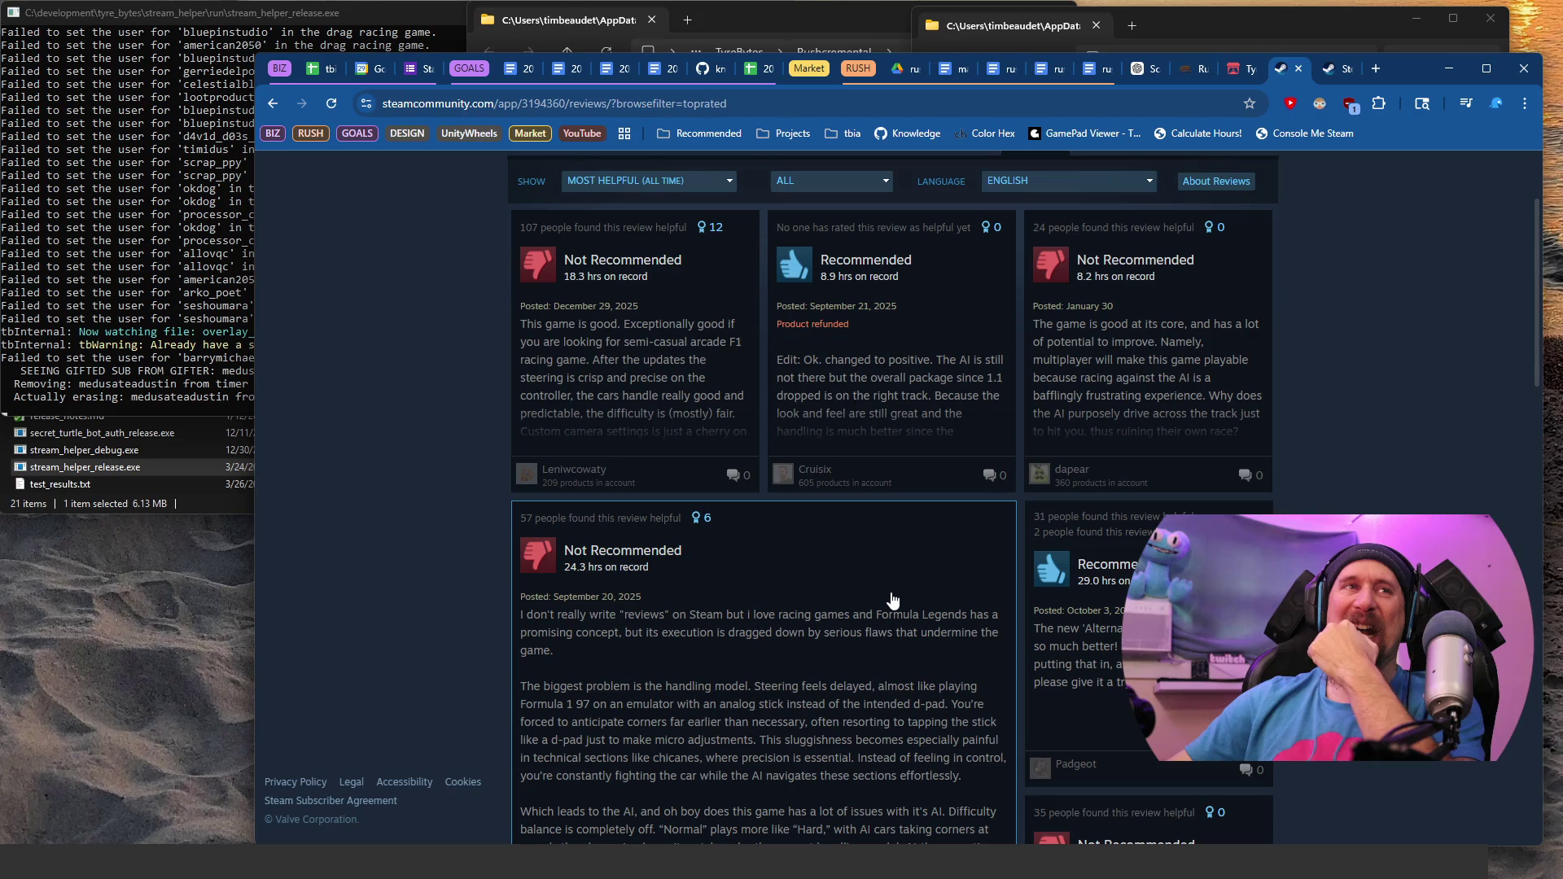
scroll(893, 600, down, 2)
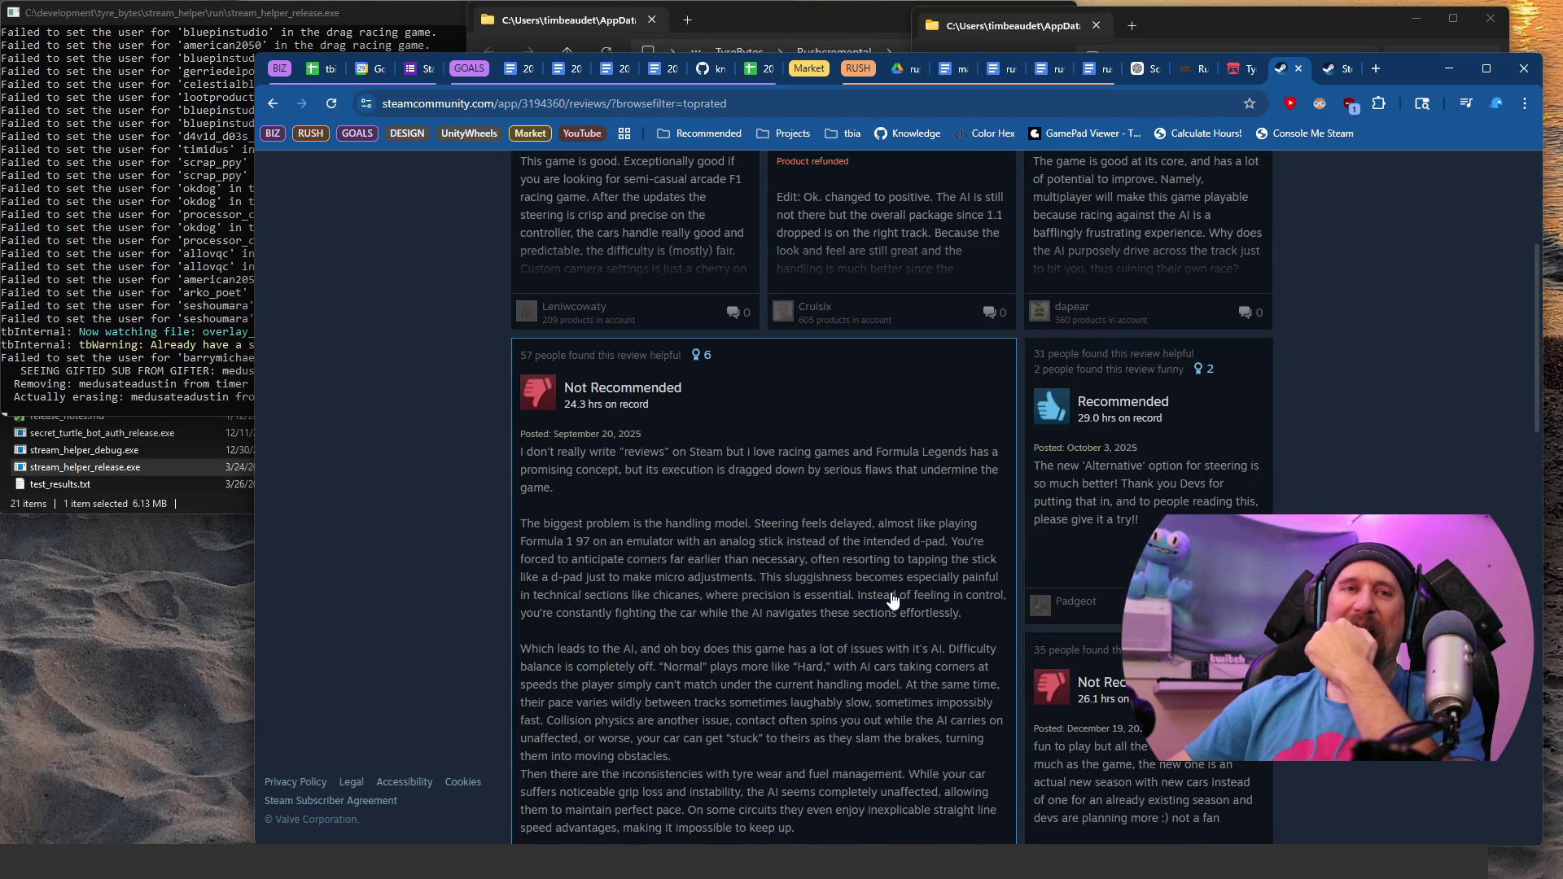
scroll(893, 600, down, 5)
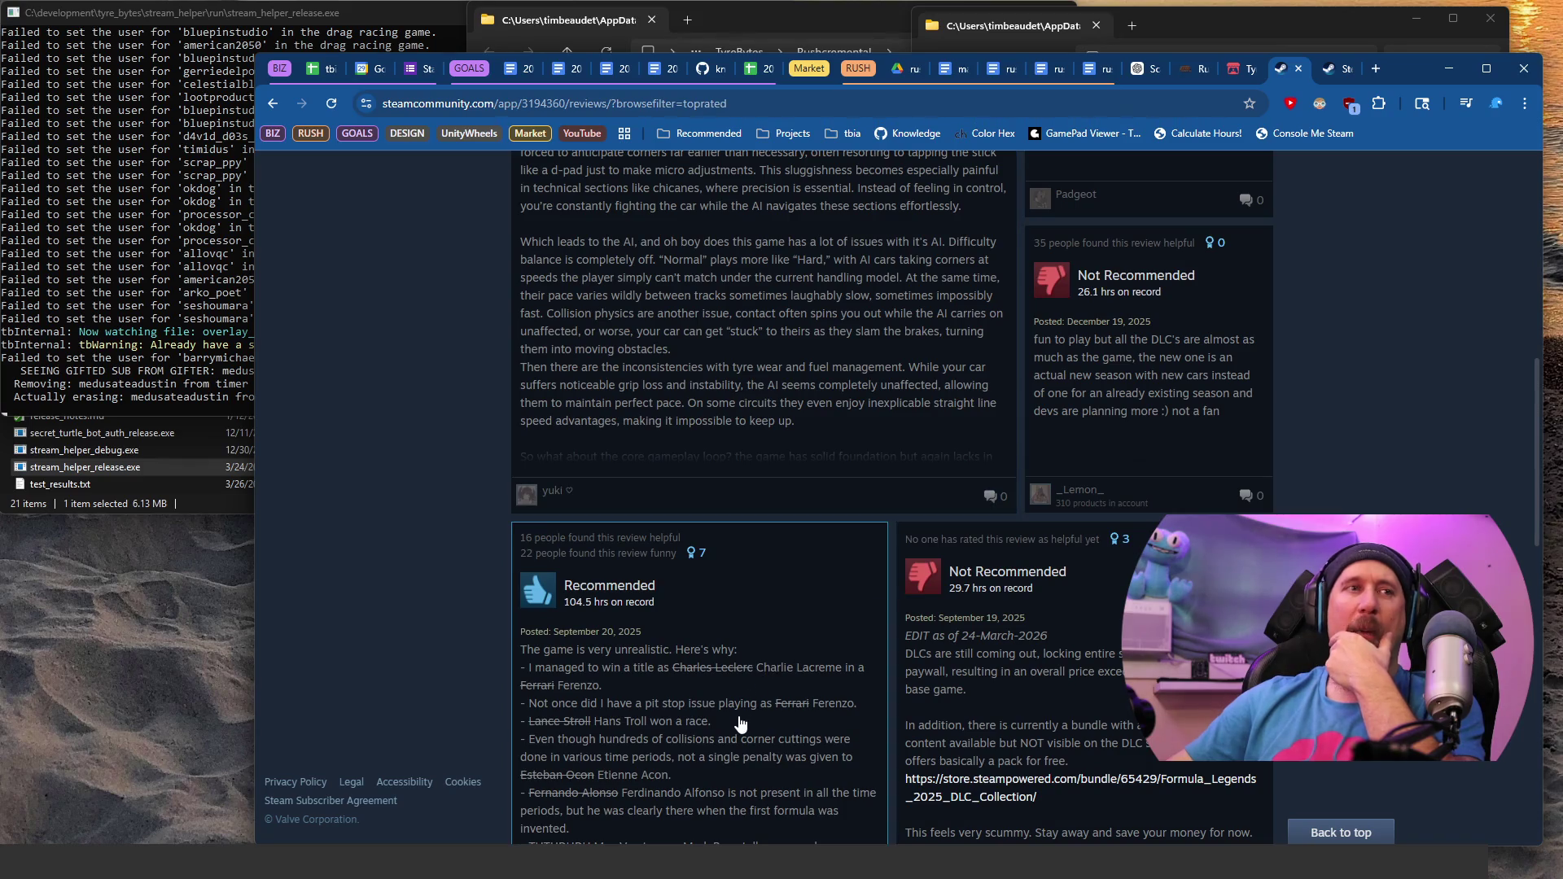
scroll(740, 724, up, 3)
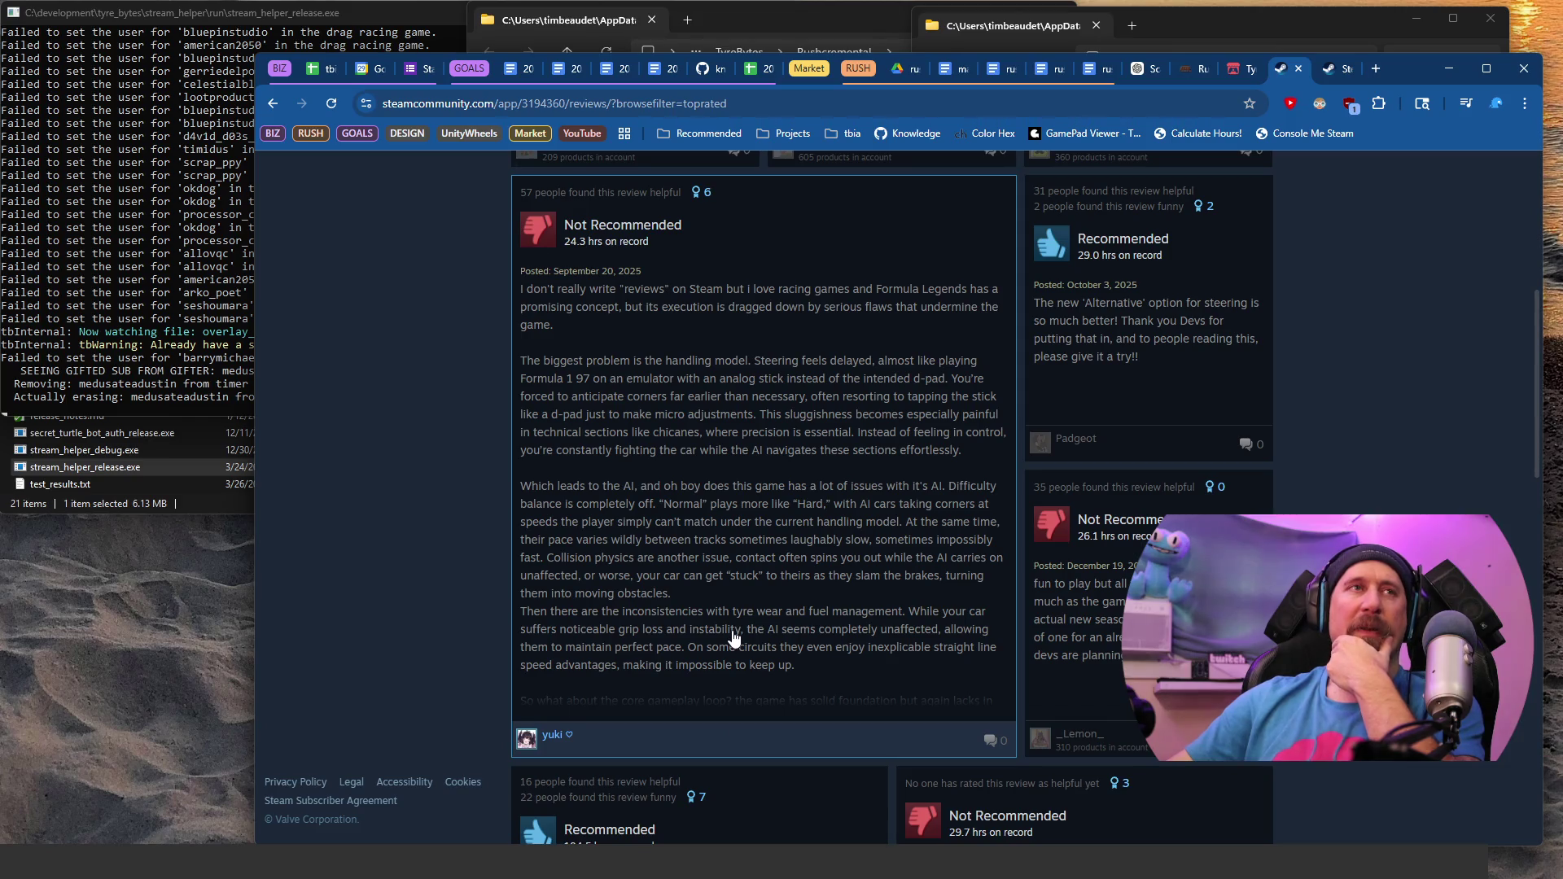
Step: Open the Not Recommended review in full and highlight its sentences on AI difficulty balance
mouse_move(754, 361)
mouse_down()
mouse_move(780, 388)
mouse_move(788, 462)
mouse_up()
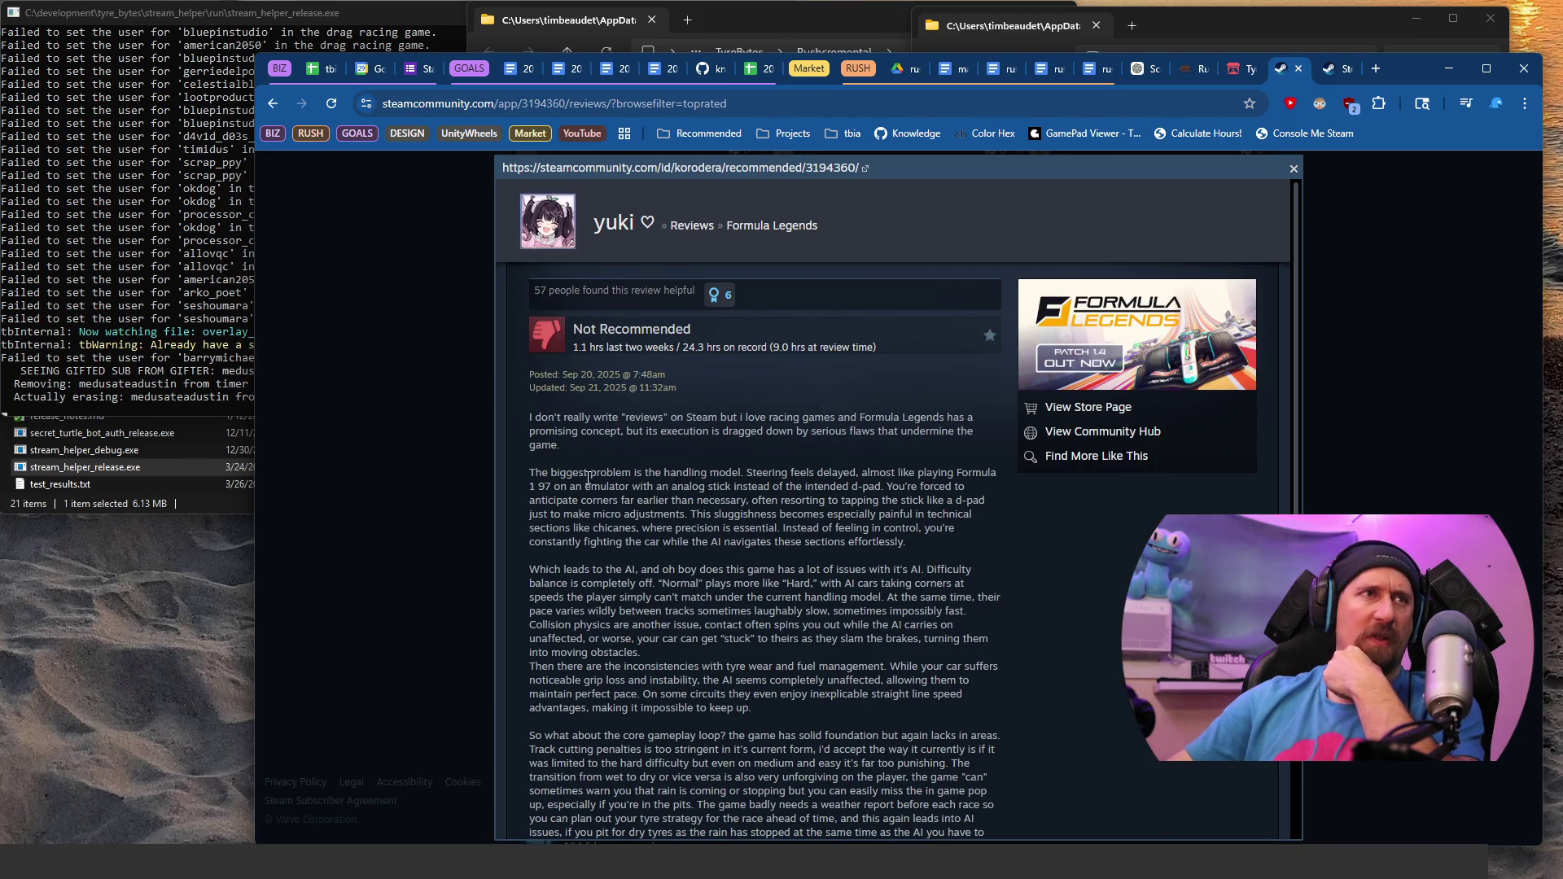
mouse_move(564, 569)
mouse_down()
mouse_move(775, 611)
mouse_move(767, 583)
mouse_up()
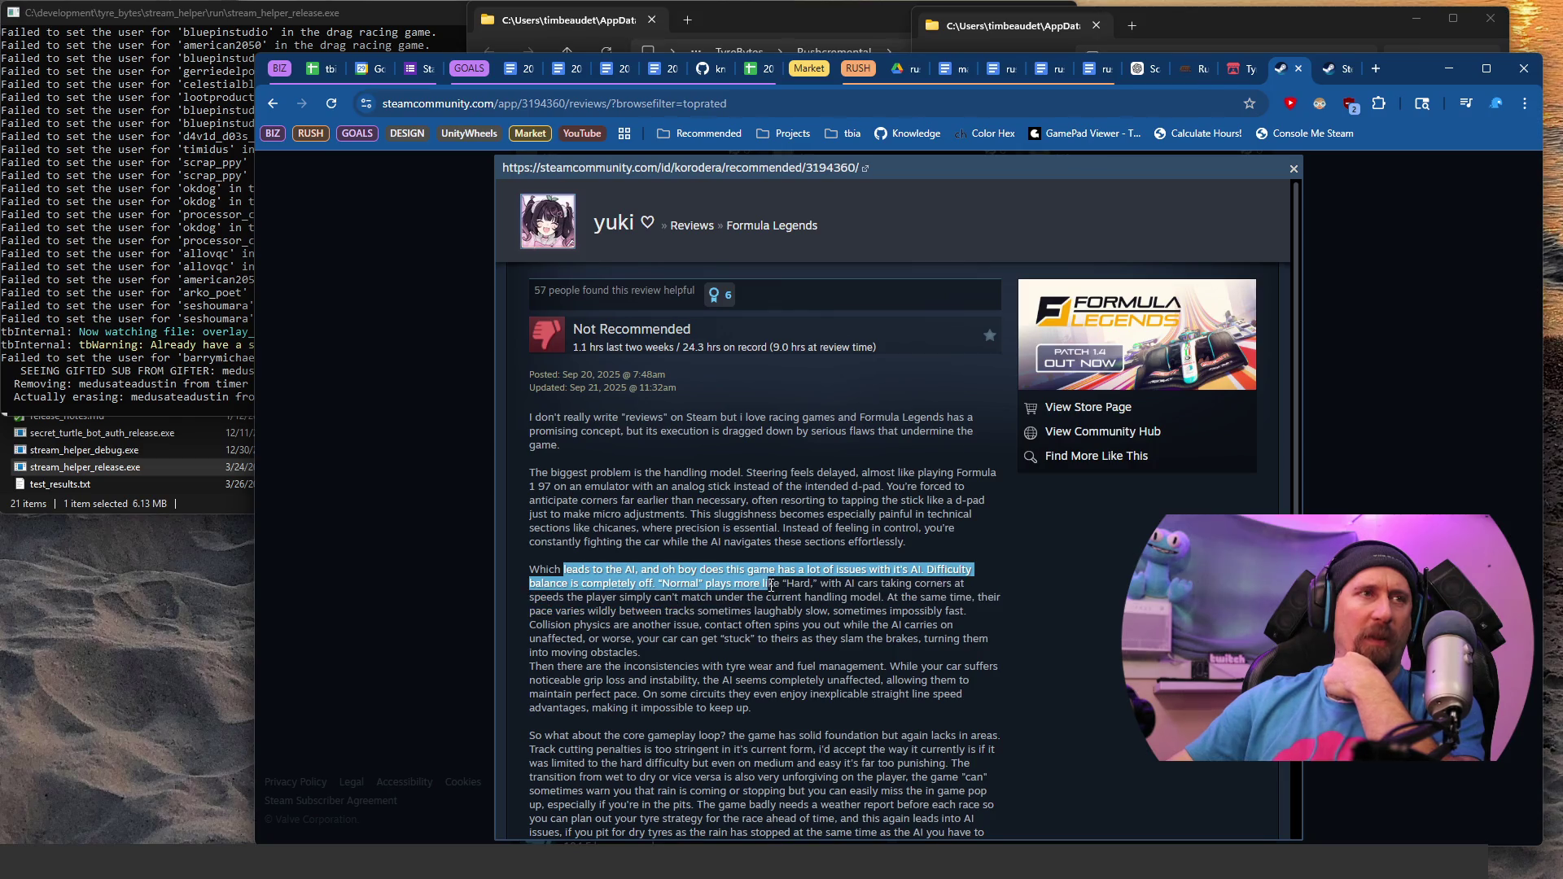
scroll(781, 454, down, 3)
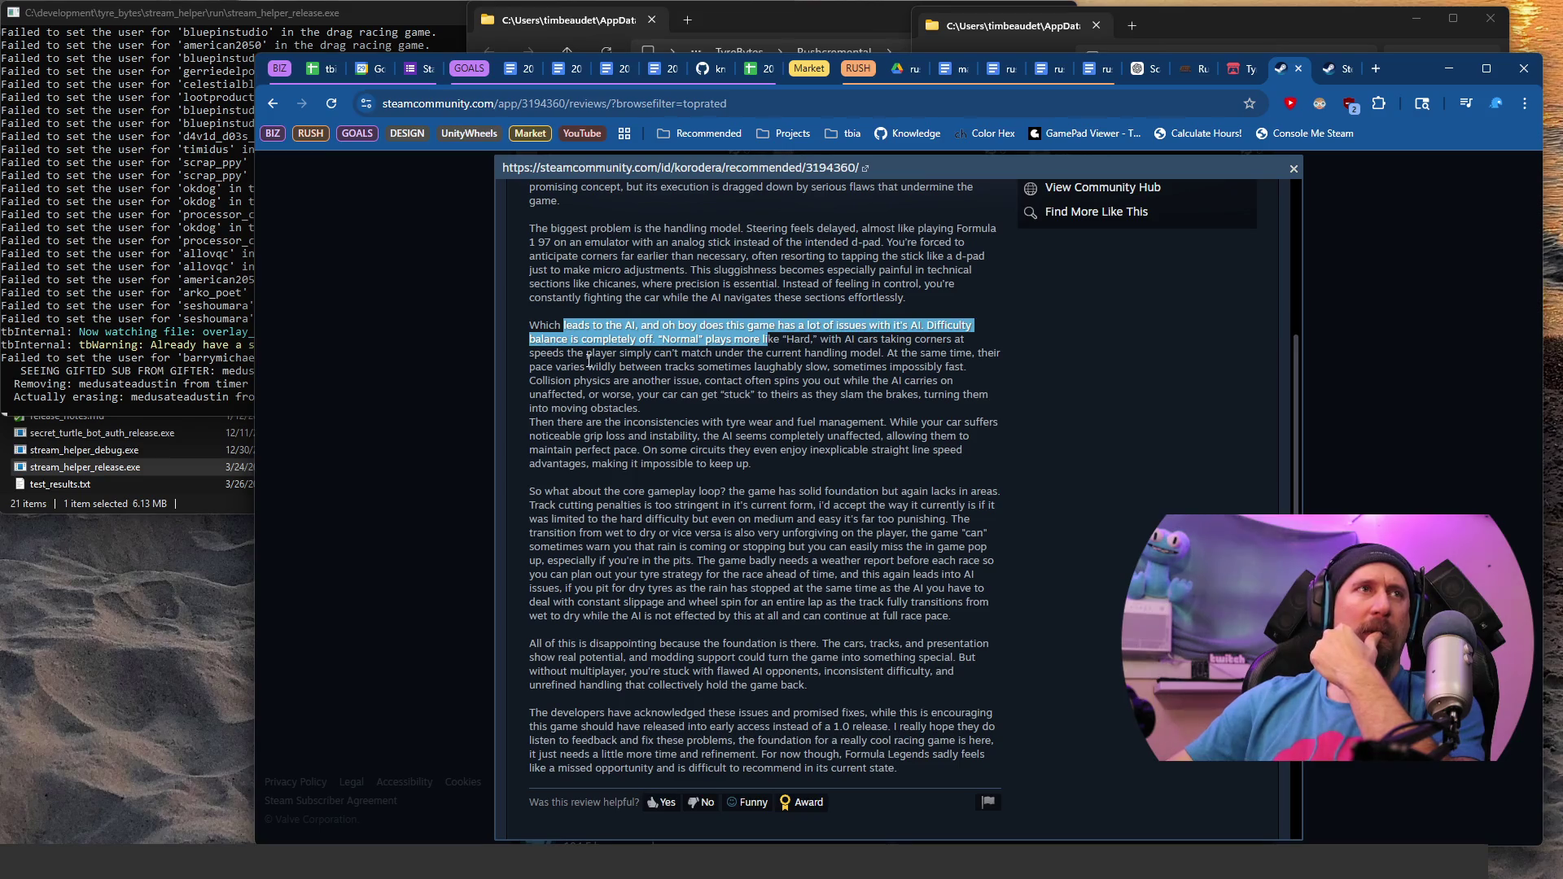
Step: Highlight the passage on AI pace and collisions, then return to the Formula Legends store page
mouse_move(593, 355)
mouse_down()
mouse_move(606, 379)
mouse_move(749, 370)
mouse_move(761, 391)
mouse_up()
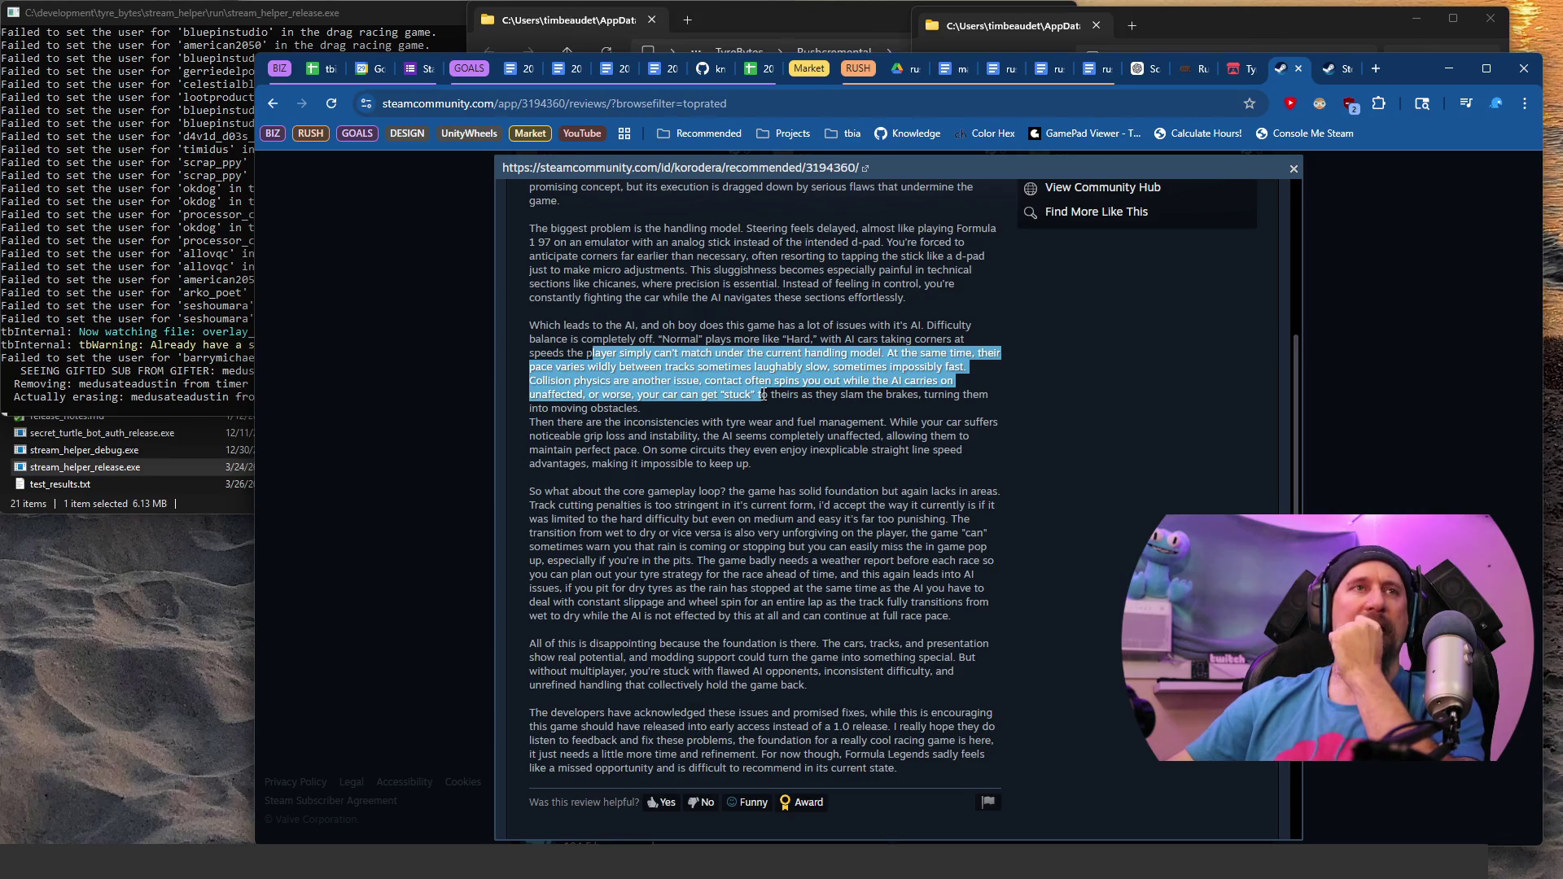
drag(763, 394, 758, 416)
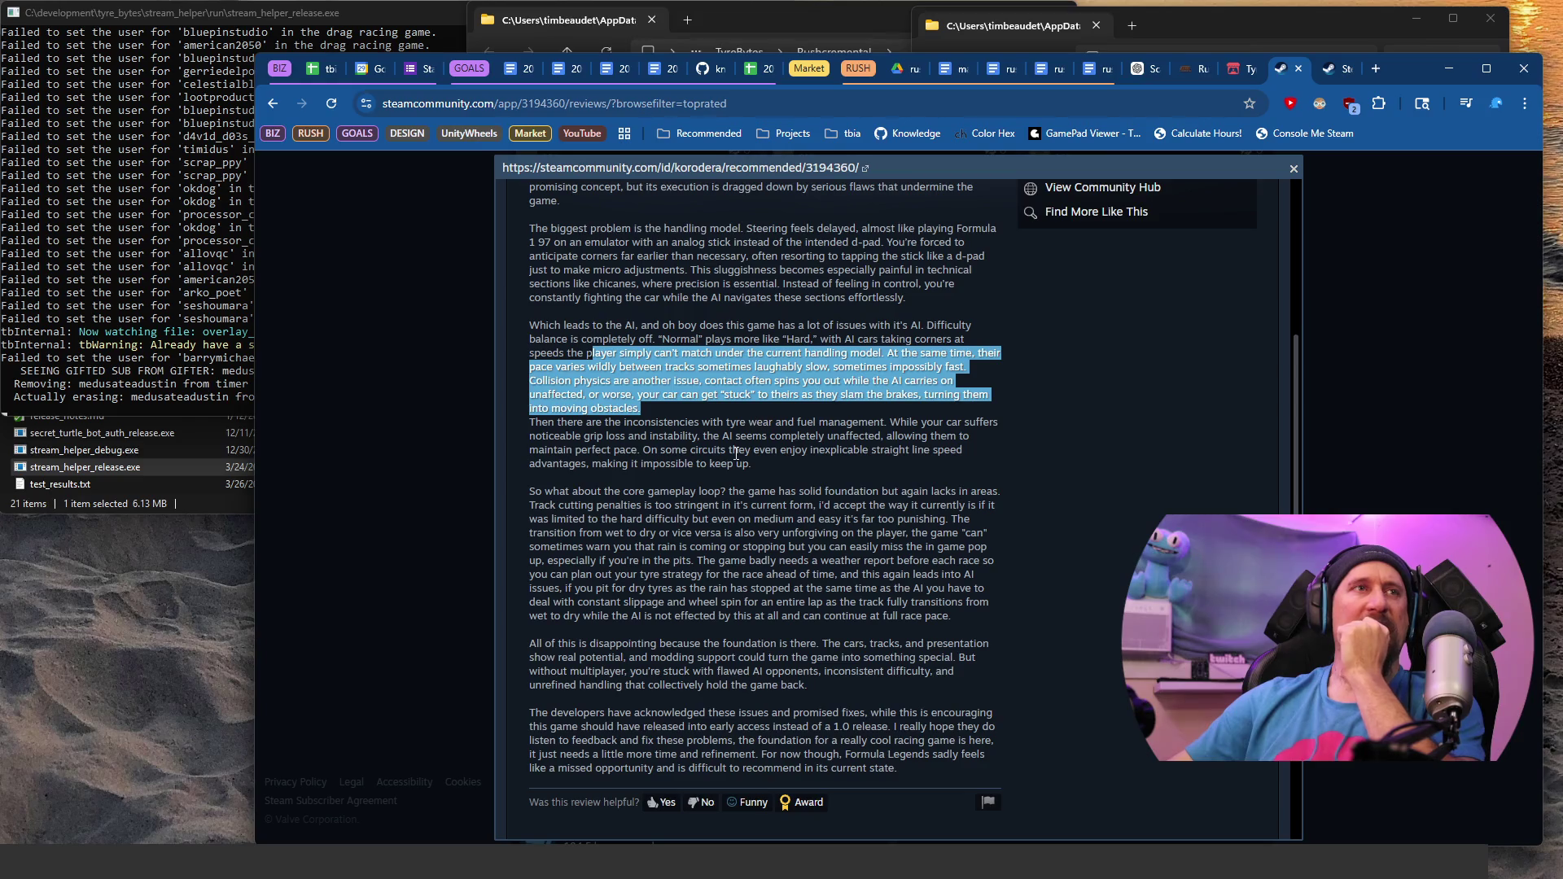
scroll(728, 434, down, 2)
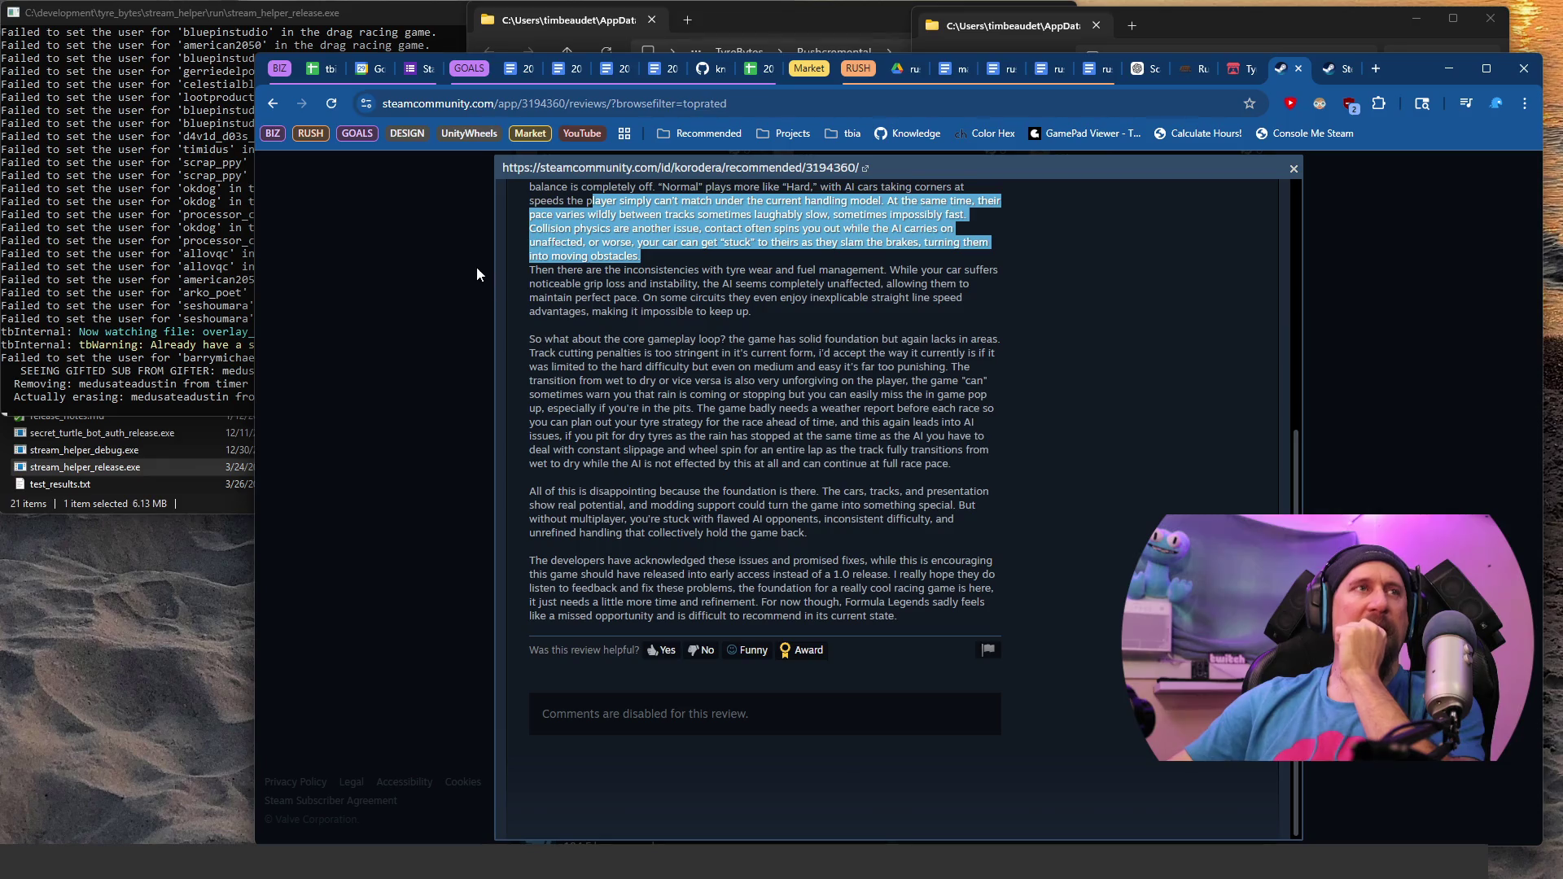
click(269, 105)
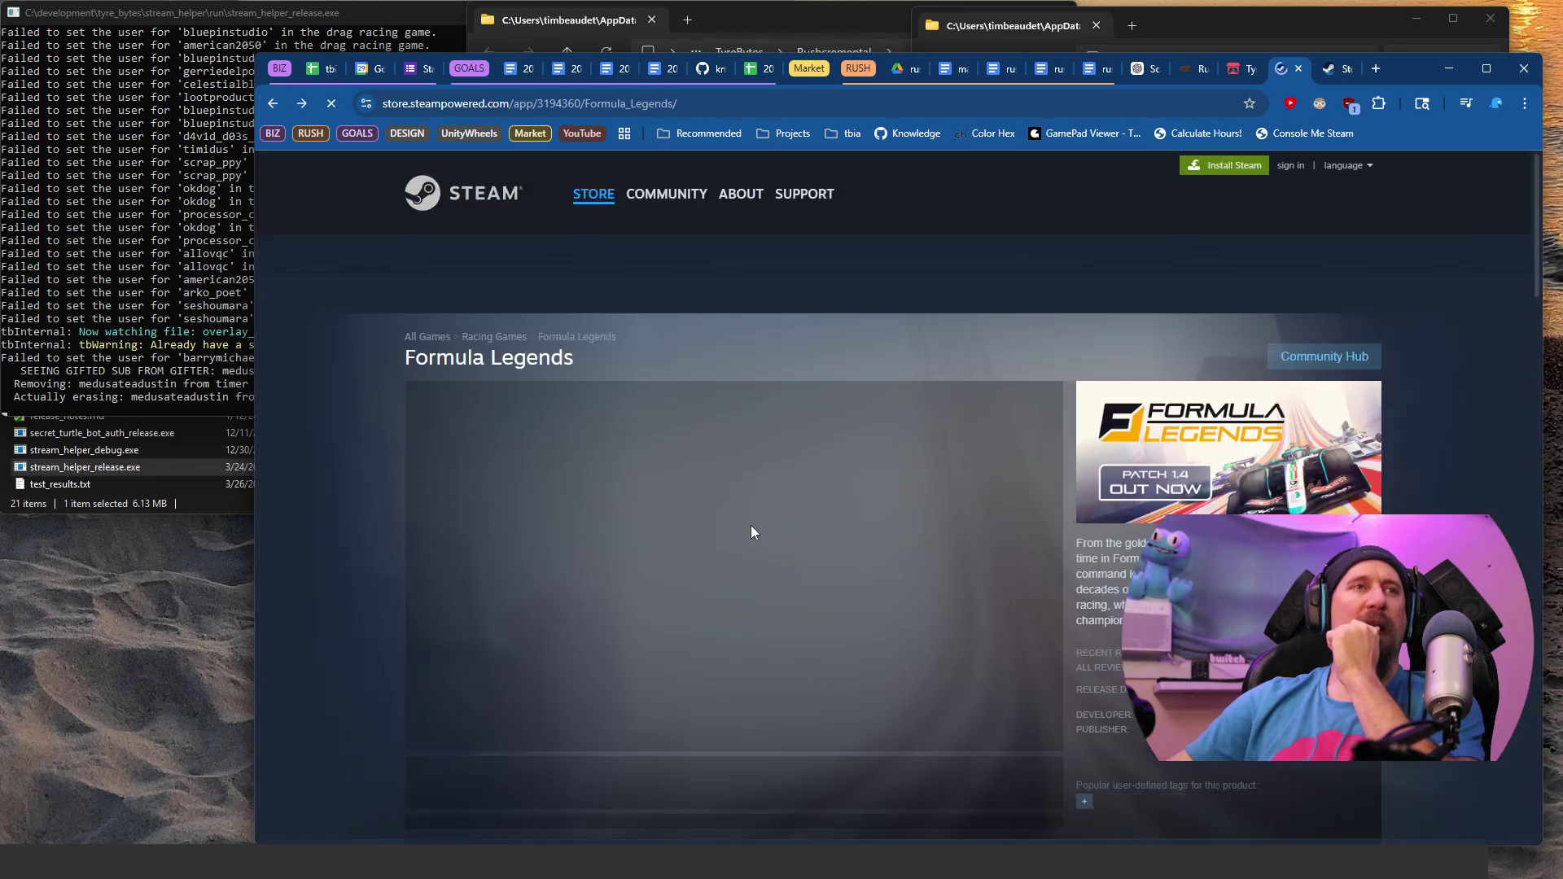
scroll(750, 530, down, 10)
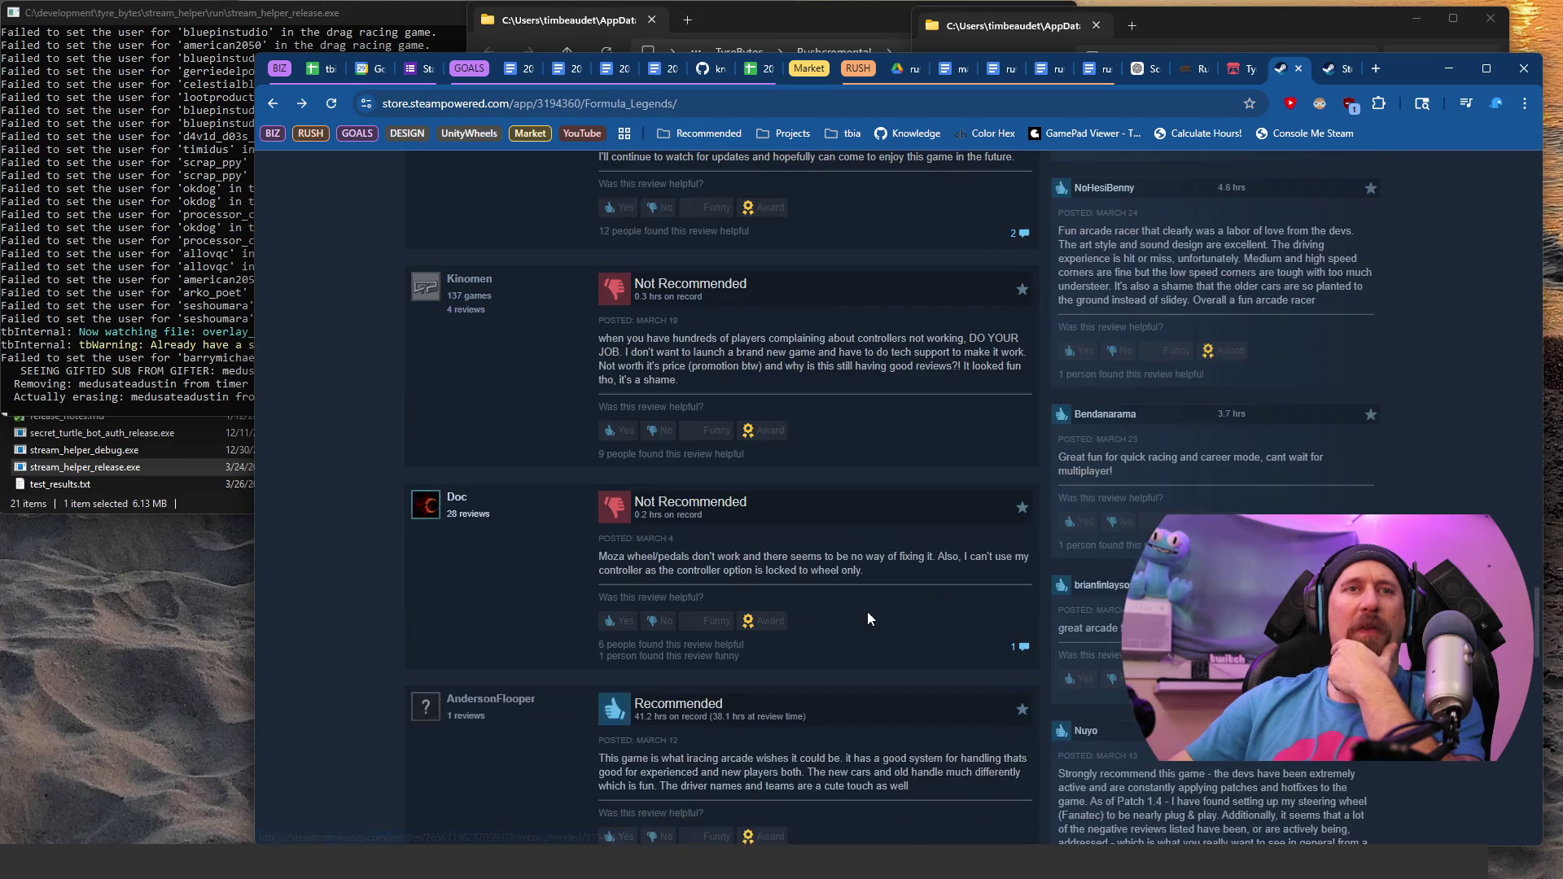
scroll(818, 496, down, 7)
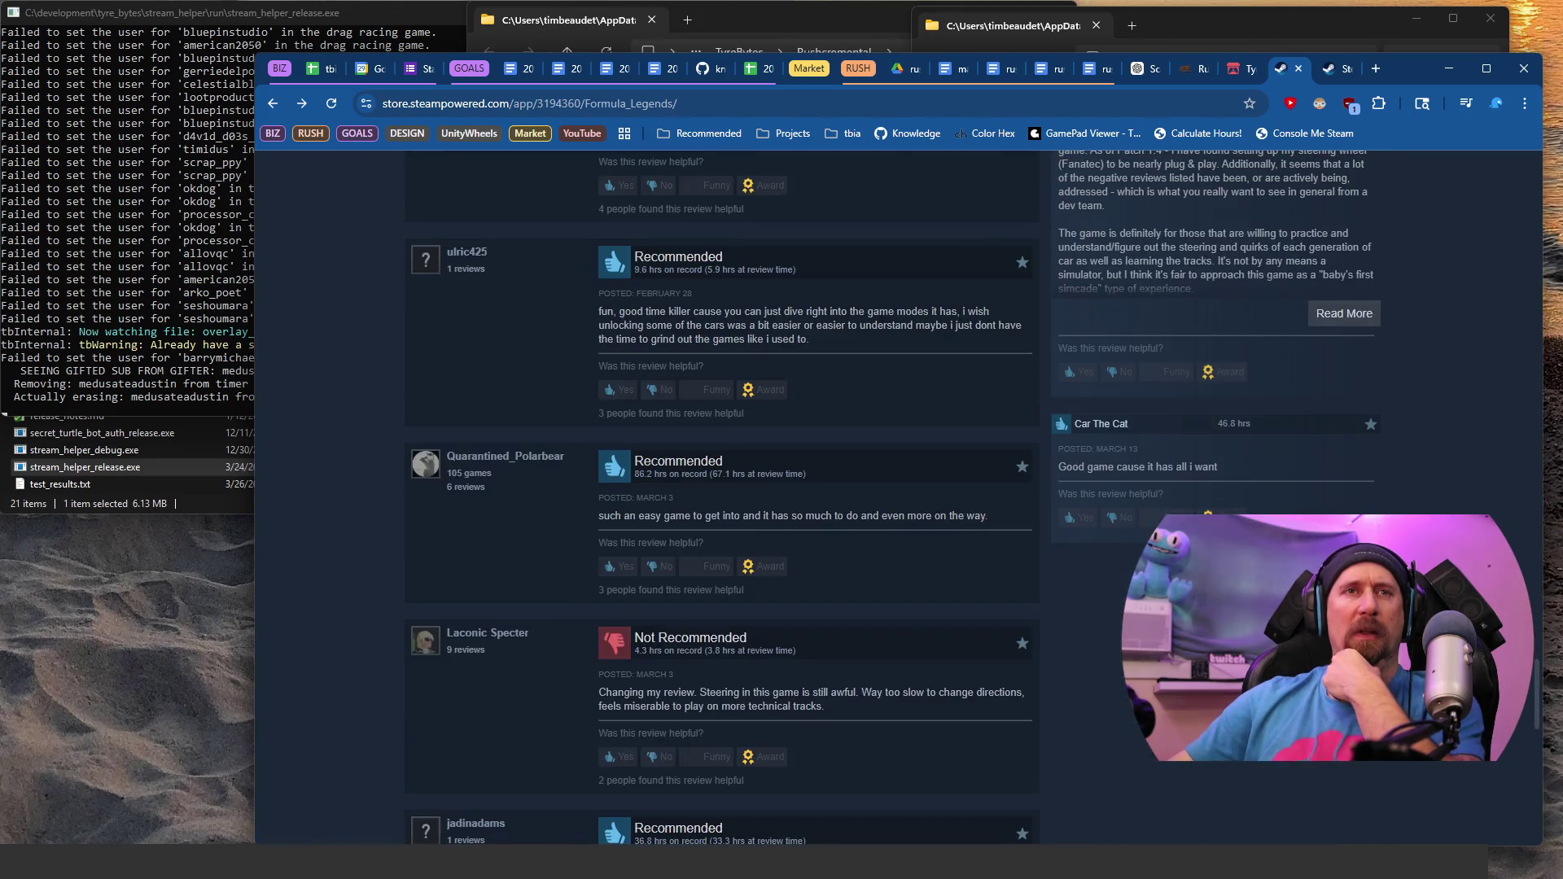
scroll(818, 496, down, 2)
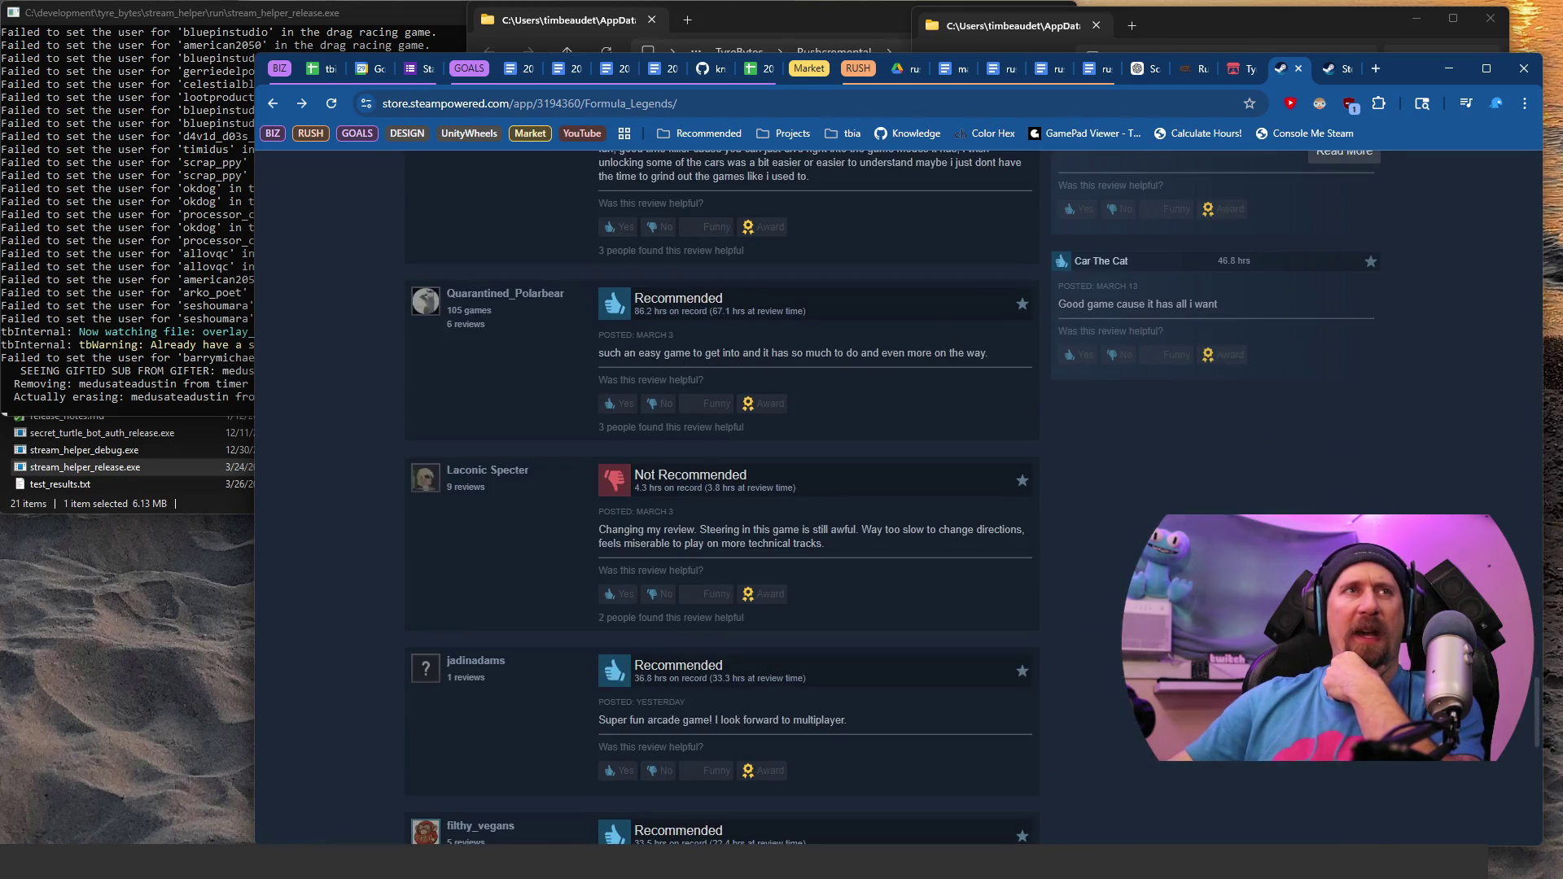
scroll(951, 537, down, 3)
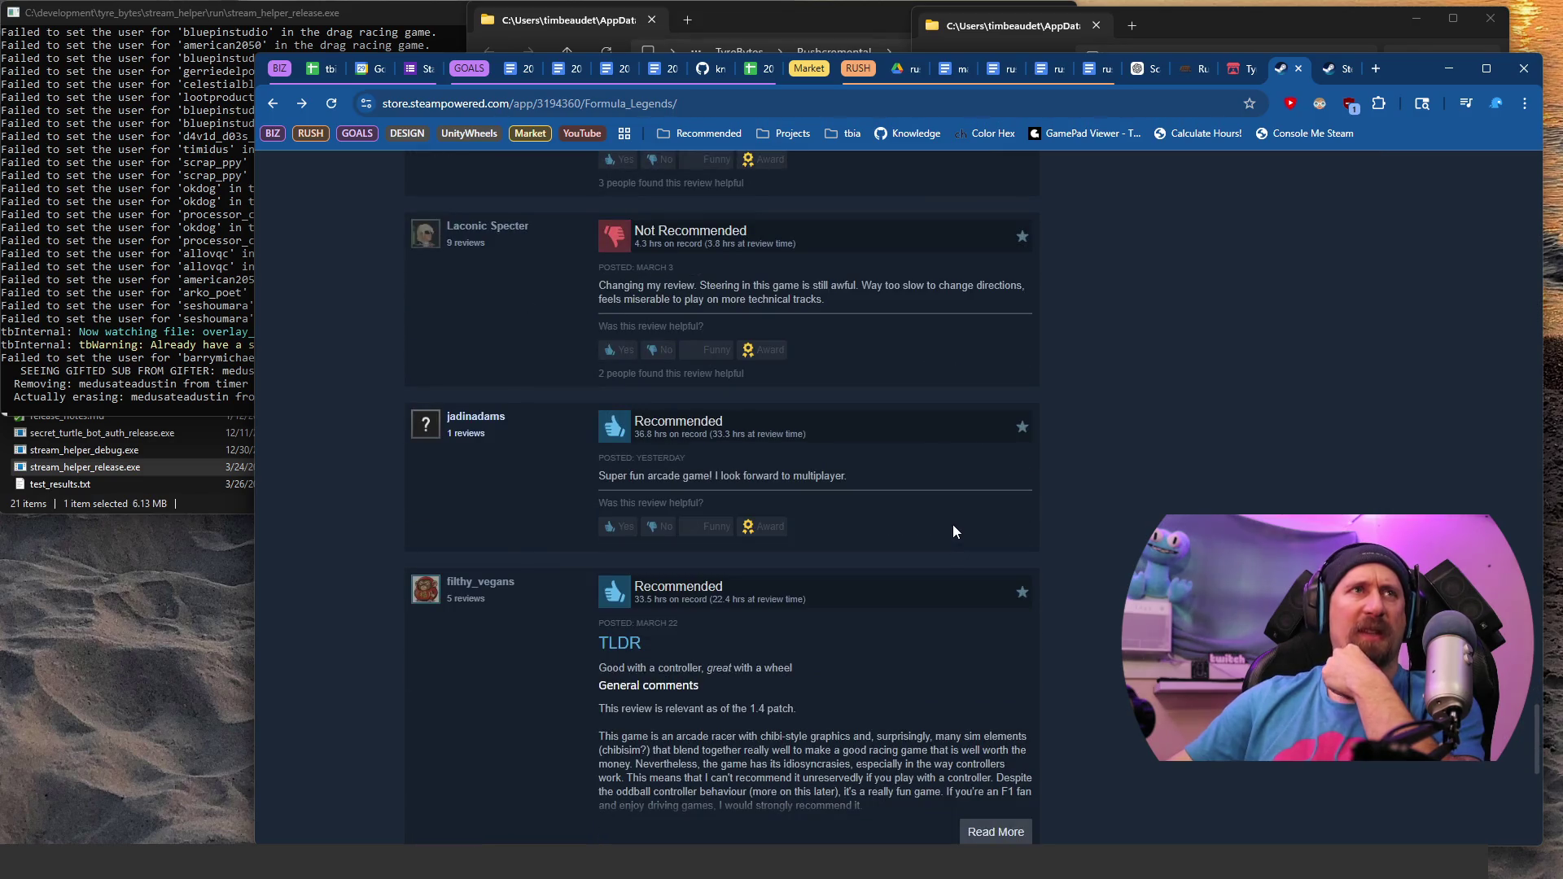
scroll(952, 524, down, 5)
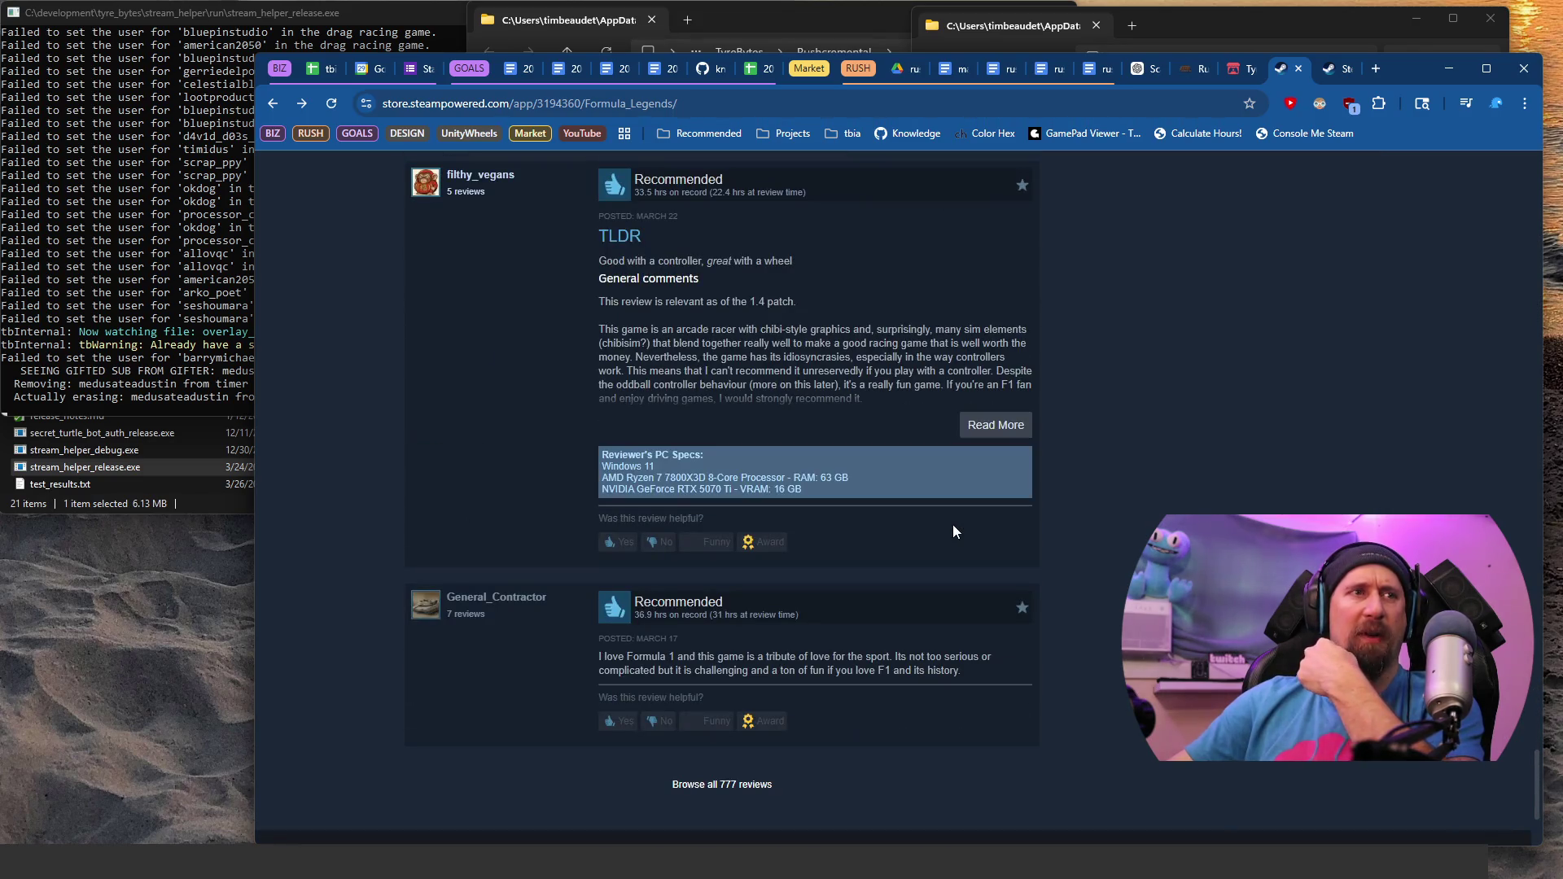
scroll(953, 524, up, 8)
scroll(952, 524, down, 10)
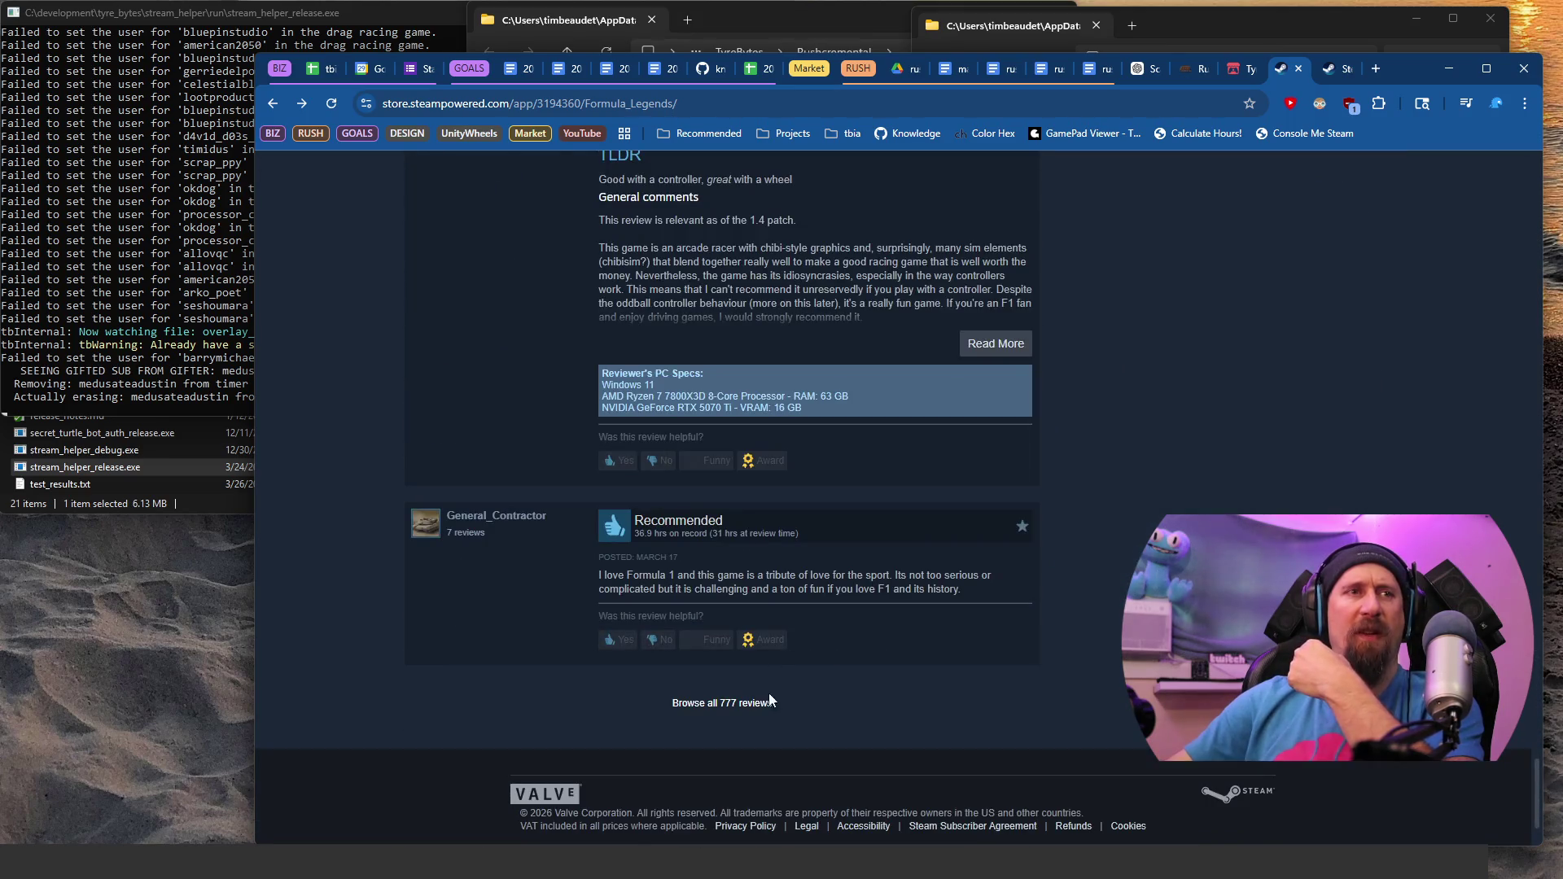
click(753, 708)
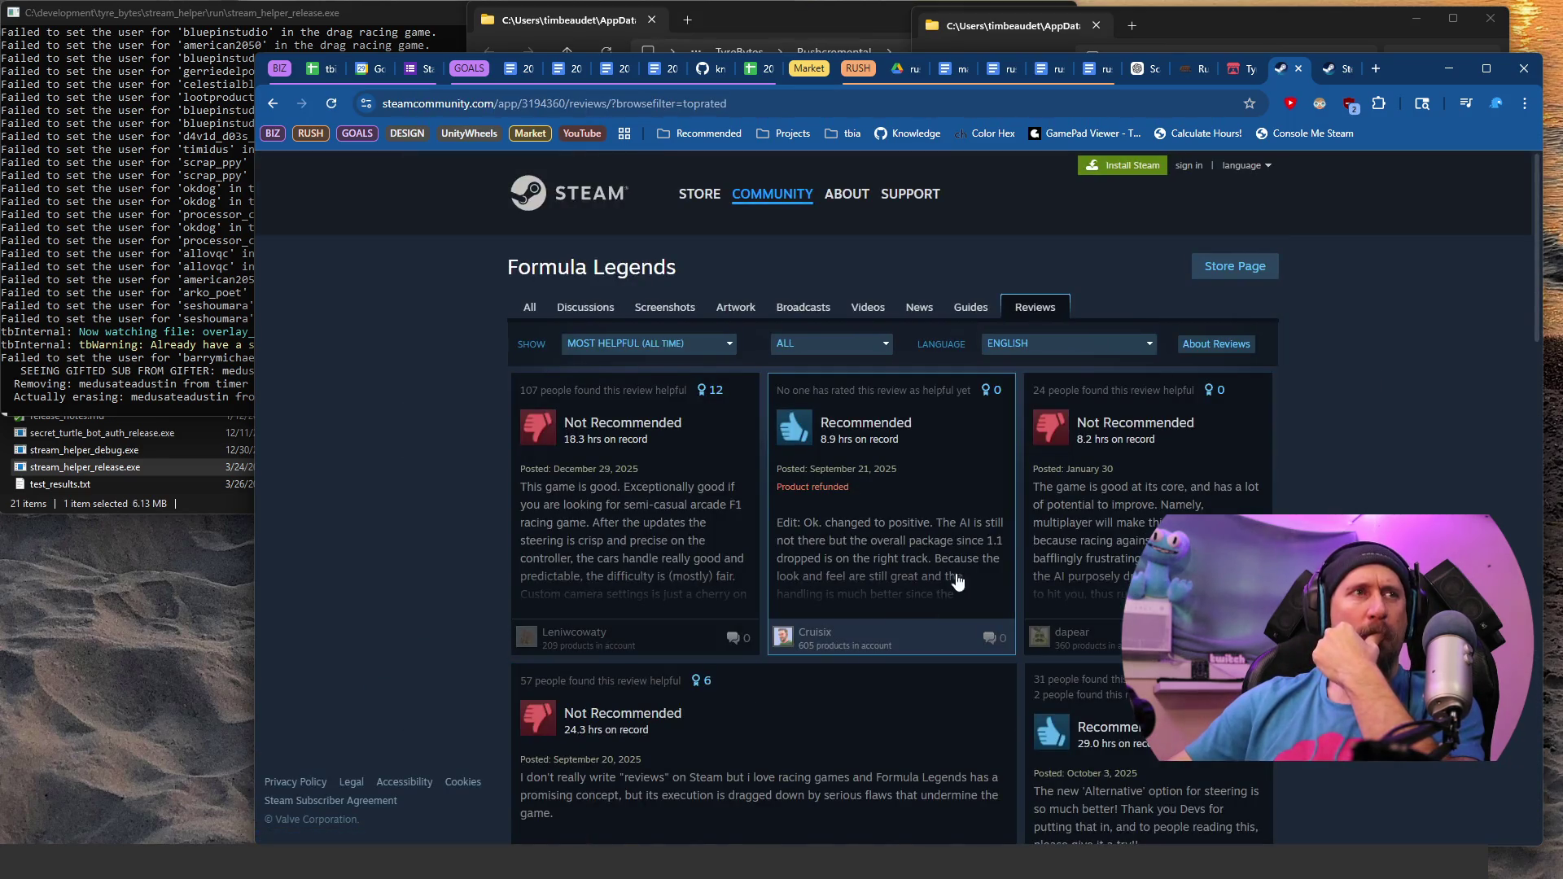
scroll(1016, 549, down, 4)
scroll(1016, 549, down, 2)
scroll(1051, 492, down, 5)
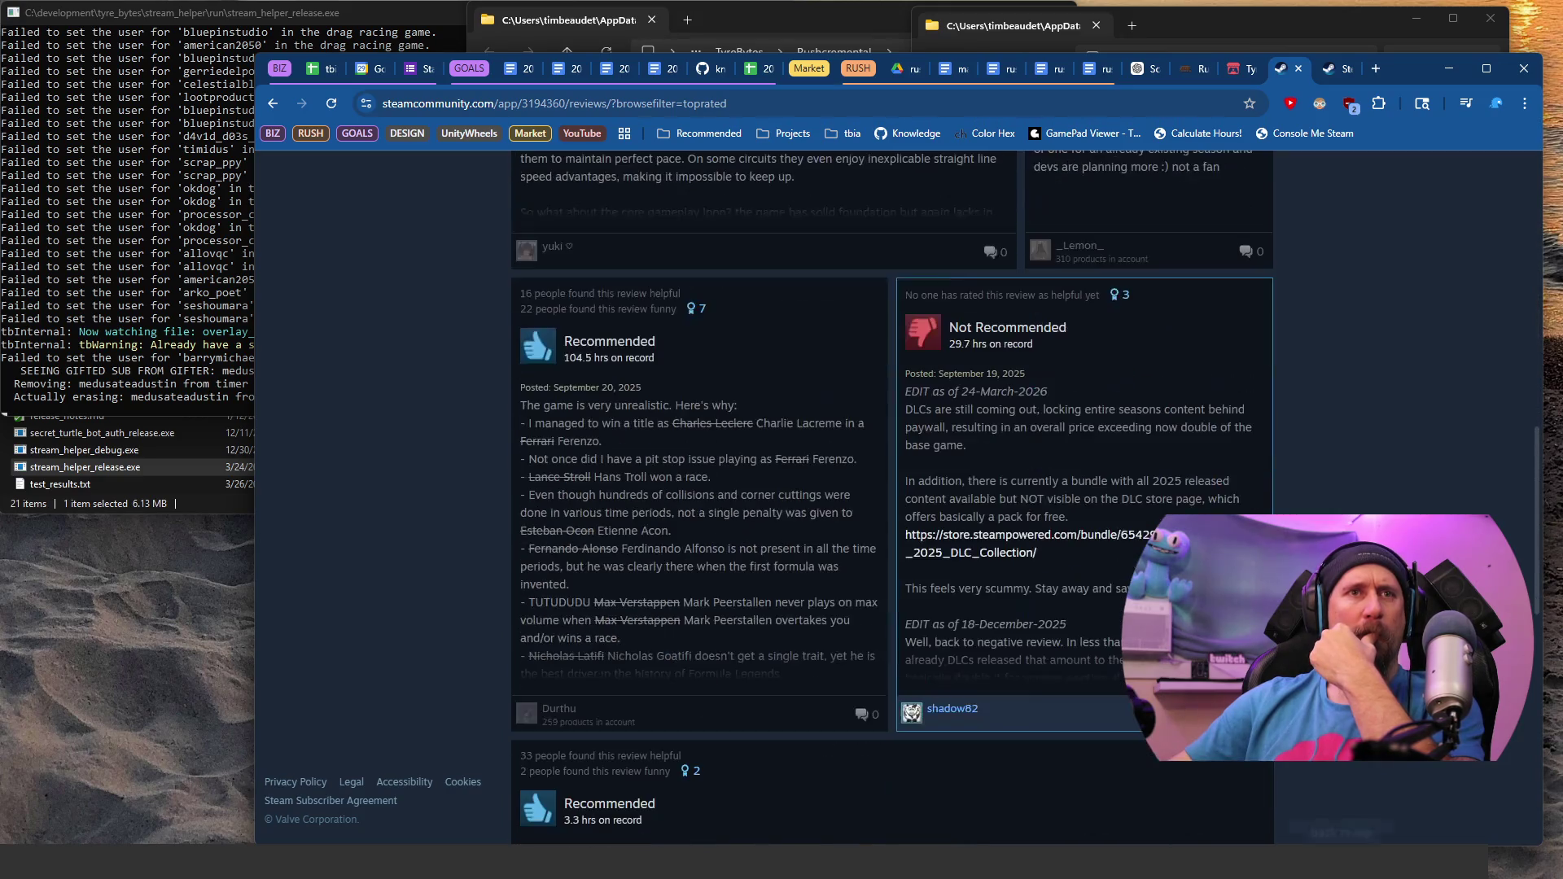
scroll(1045, 487, down, 7)
scroll(1044, 486, down, 3)
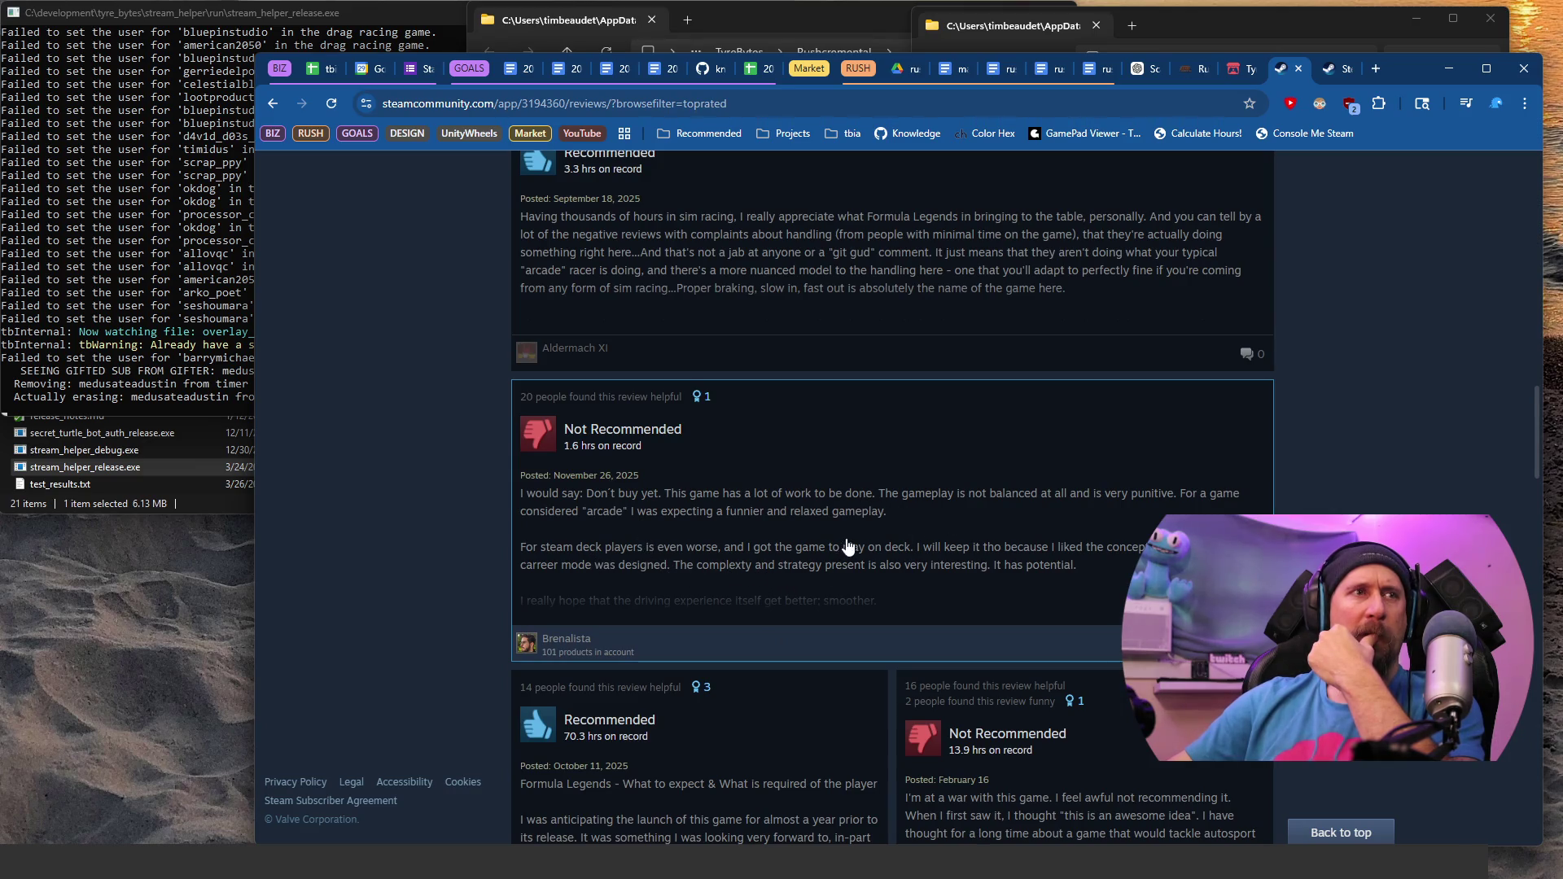
scroll(849, 547, down, 5)
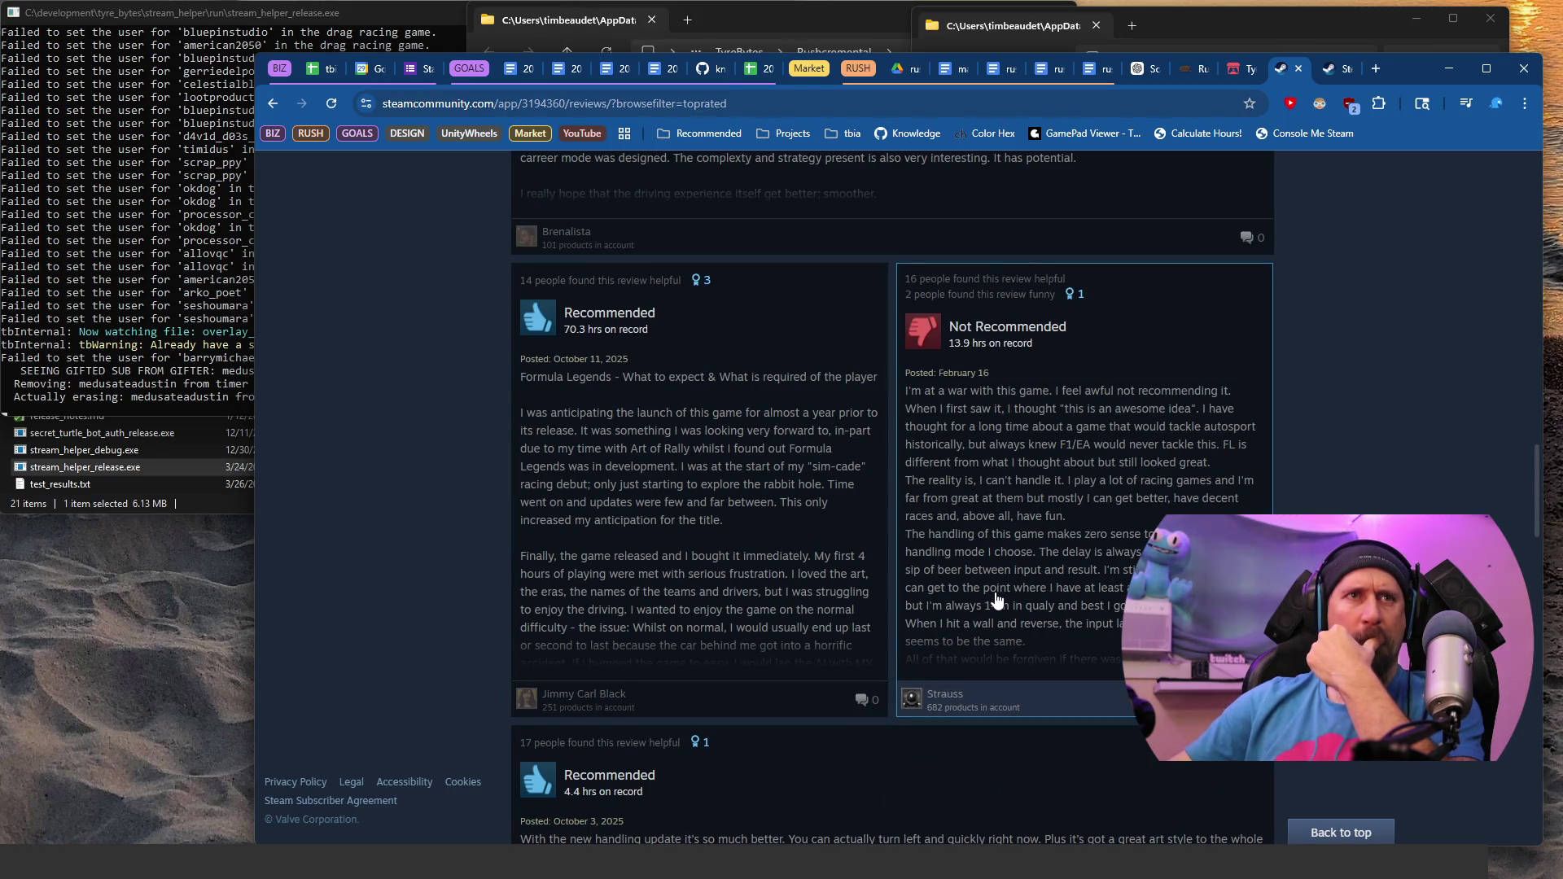
scroll(990, 603, down, 8)
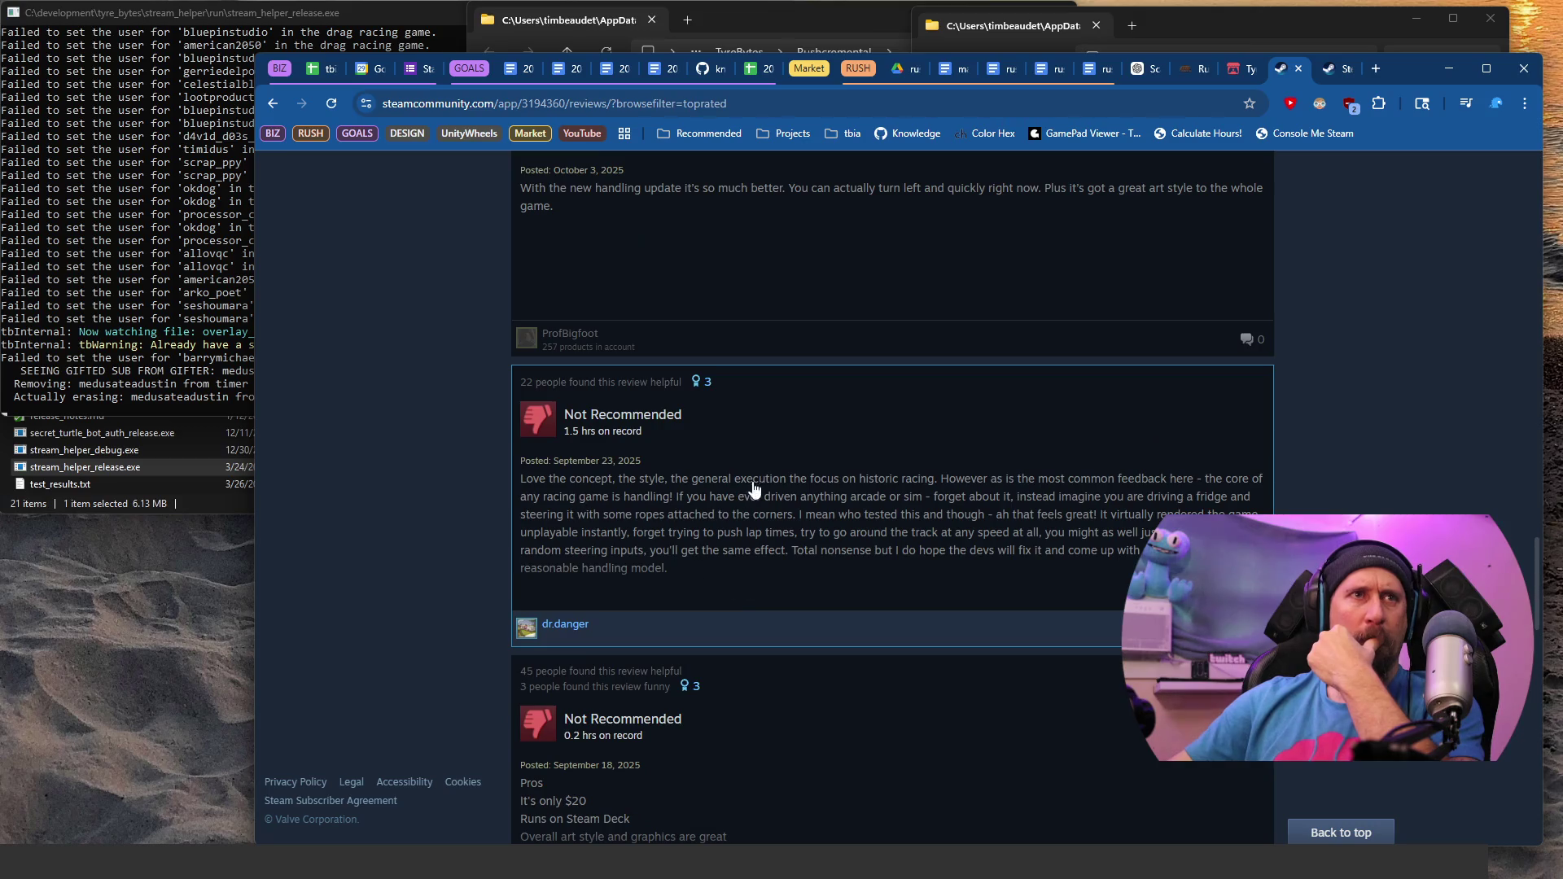
scroll(916, 558, down, 3)
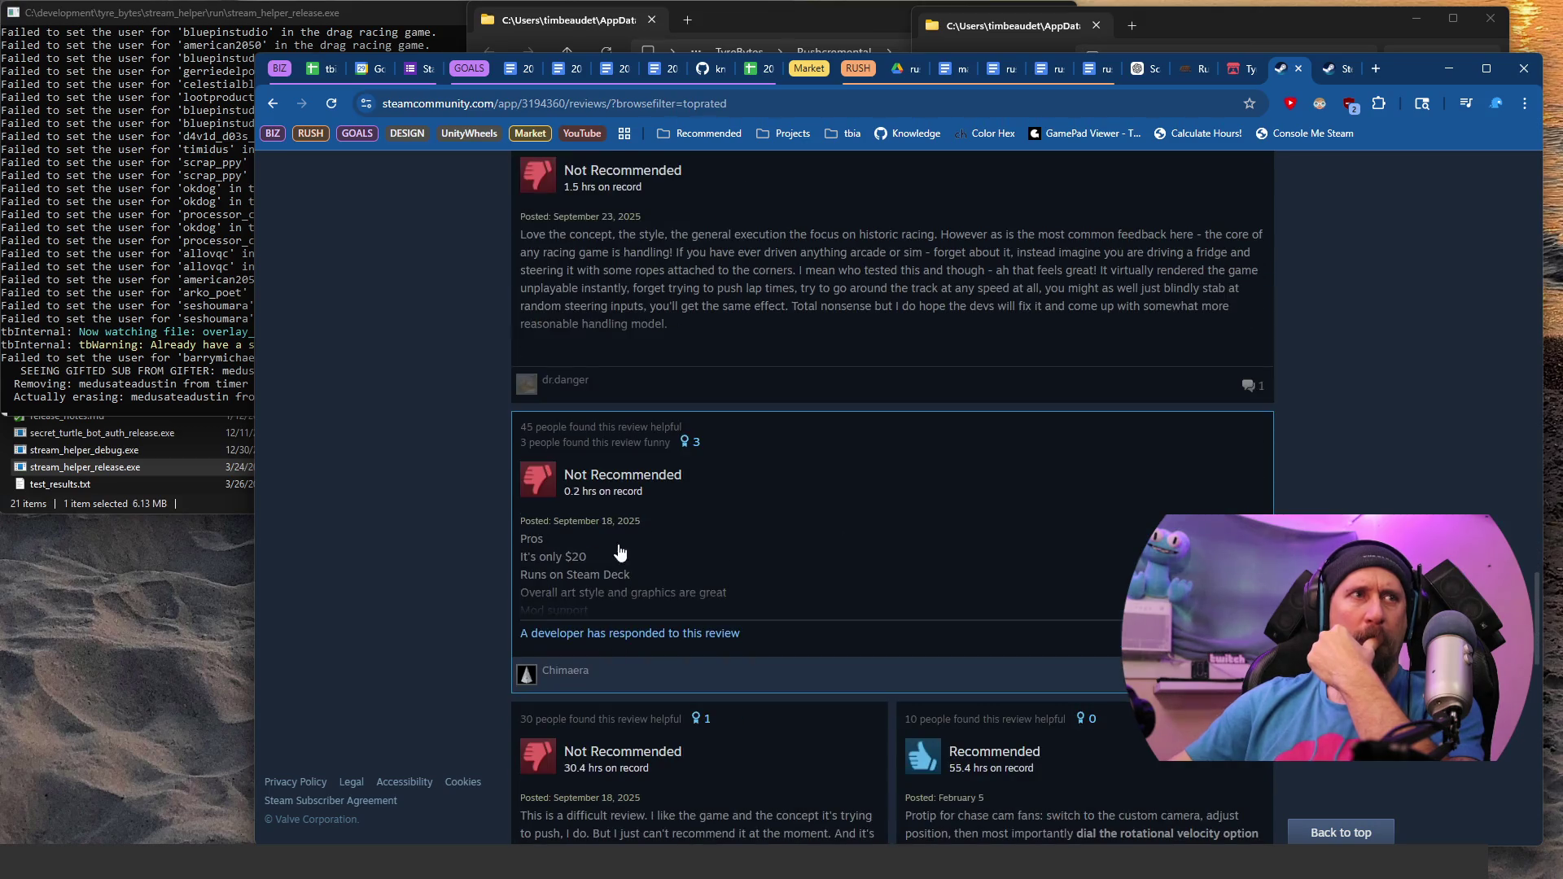
scroll(623, 551, down, 4)
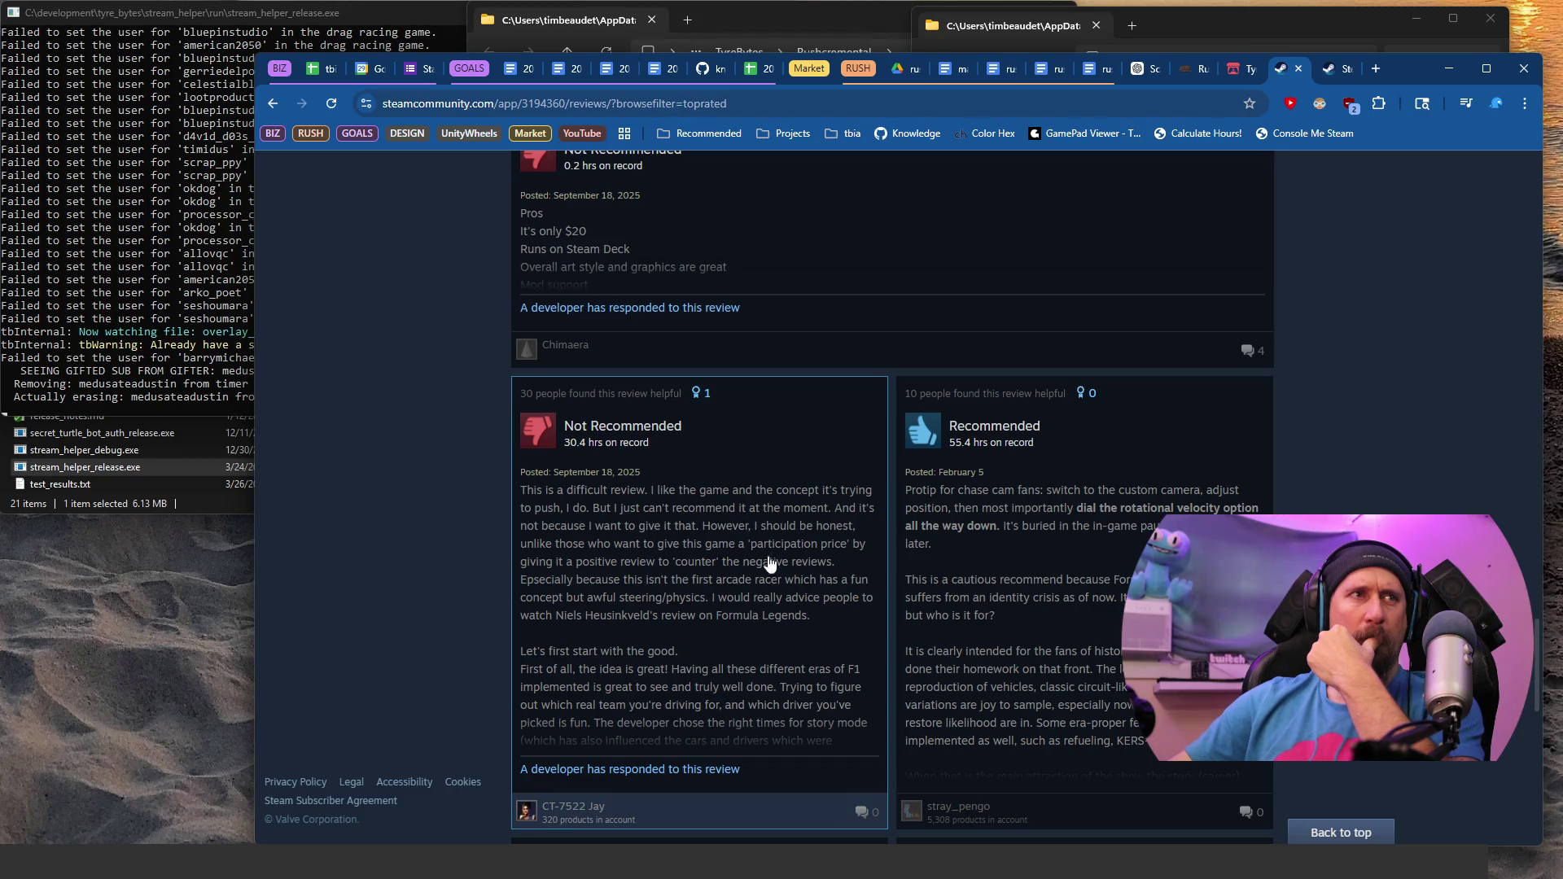
scroll(740, 627, down, 7)
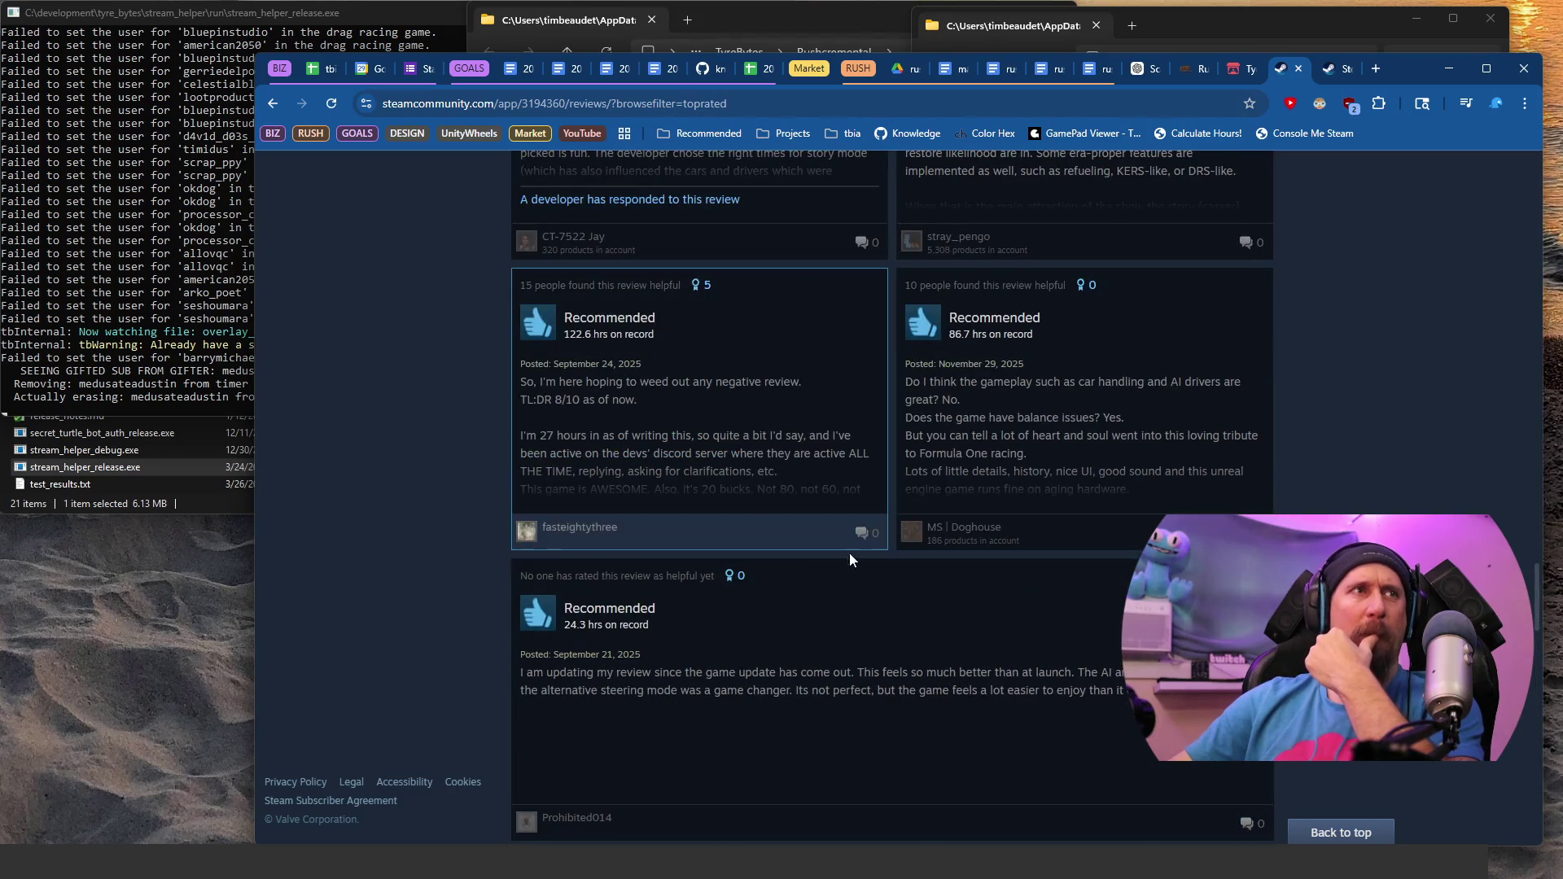
scroll(709, 489, up, 3)
scroll(673, 519, up, 1)
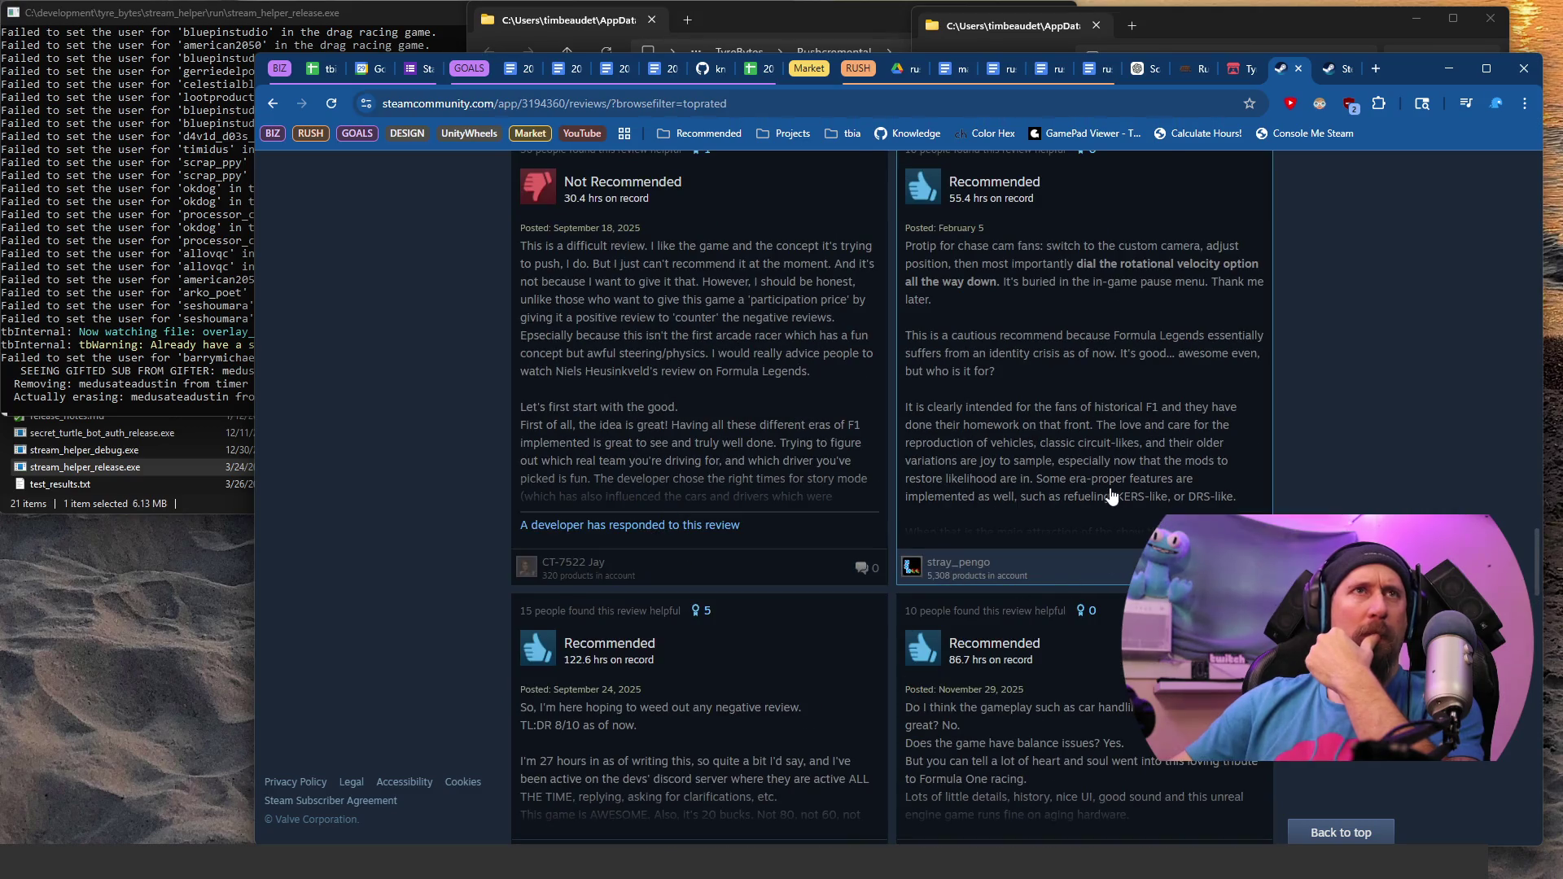
scroll(1095, 672, down, 1)
scroll(743, 530, down, 3)
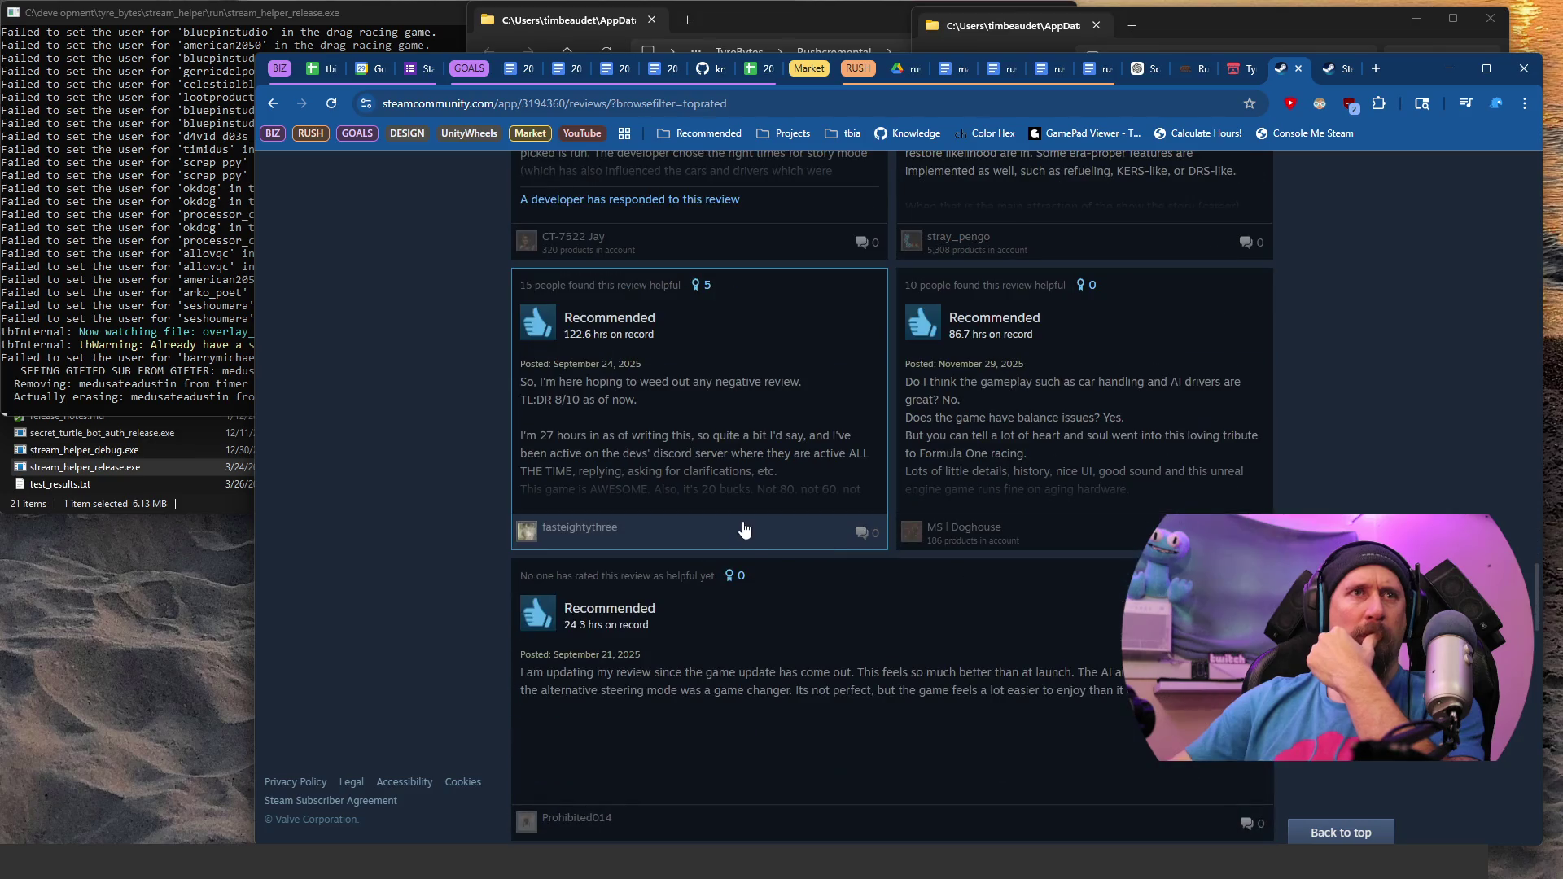
scroll(743, 530, down, 7)
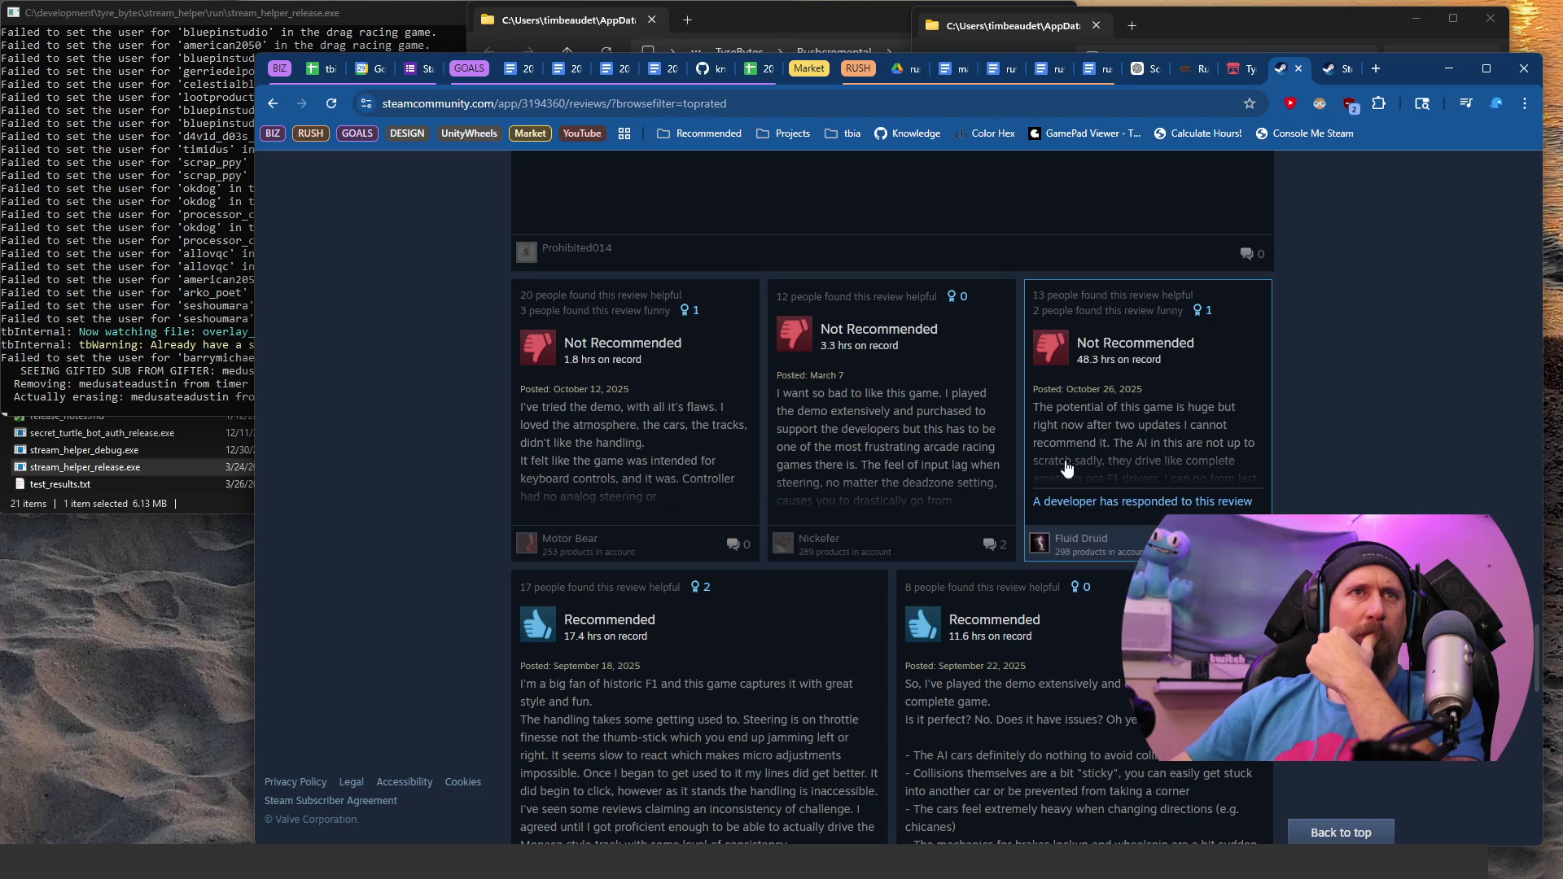
scroll(1056, 541, down, 15)
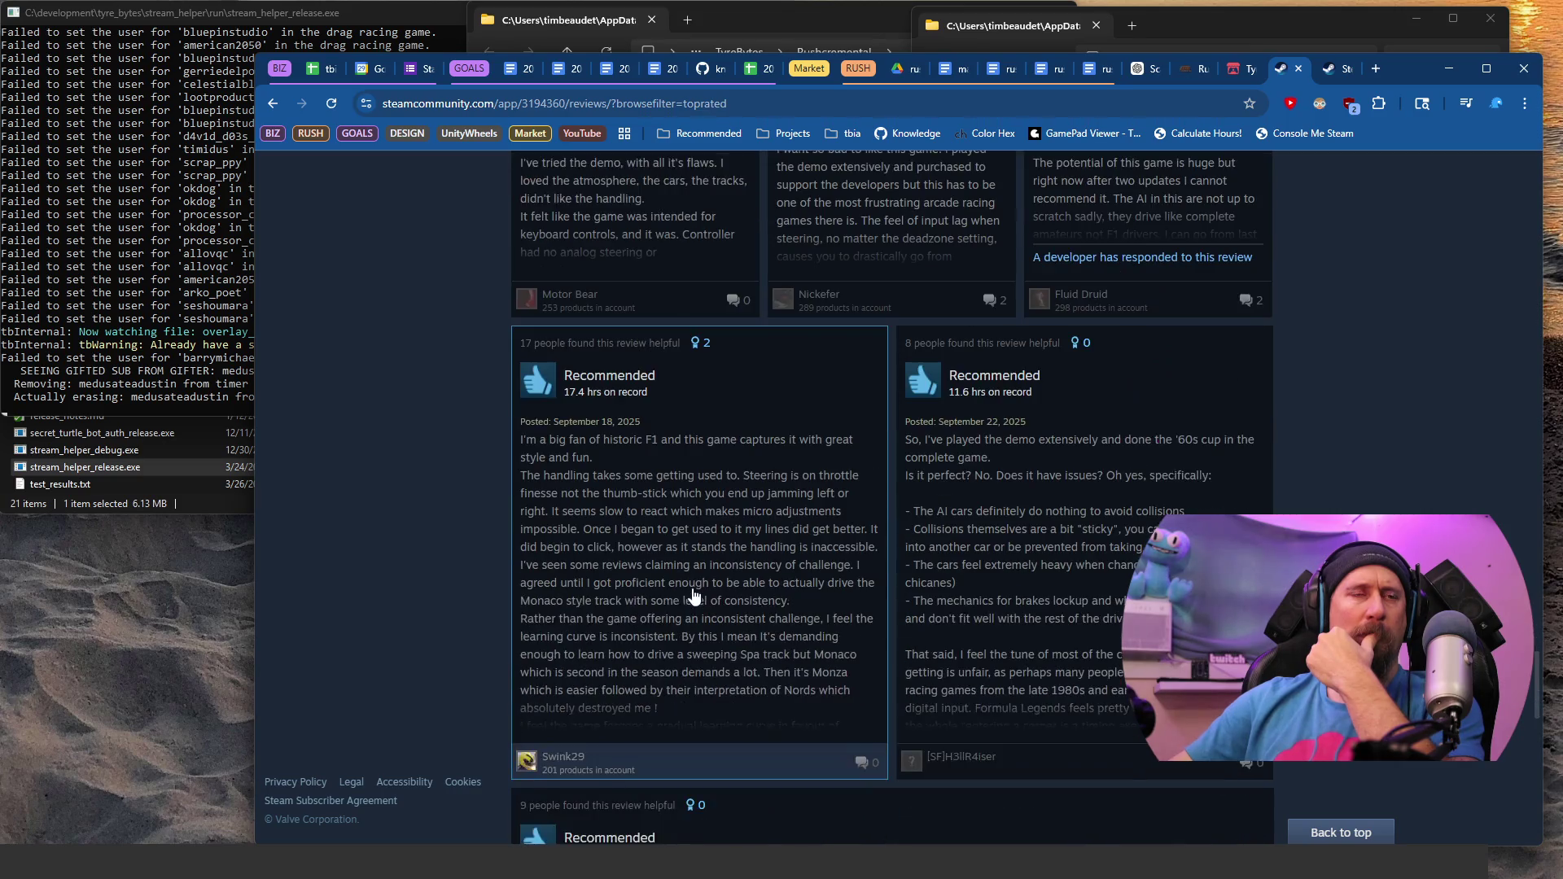
scroll(879, 583, down, 3)
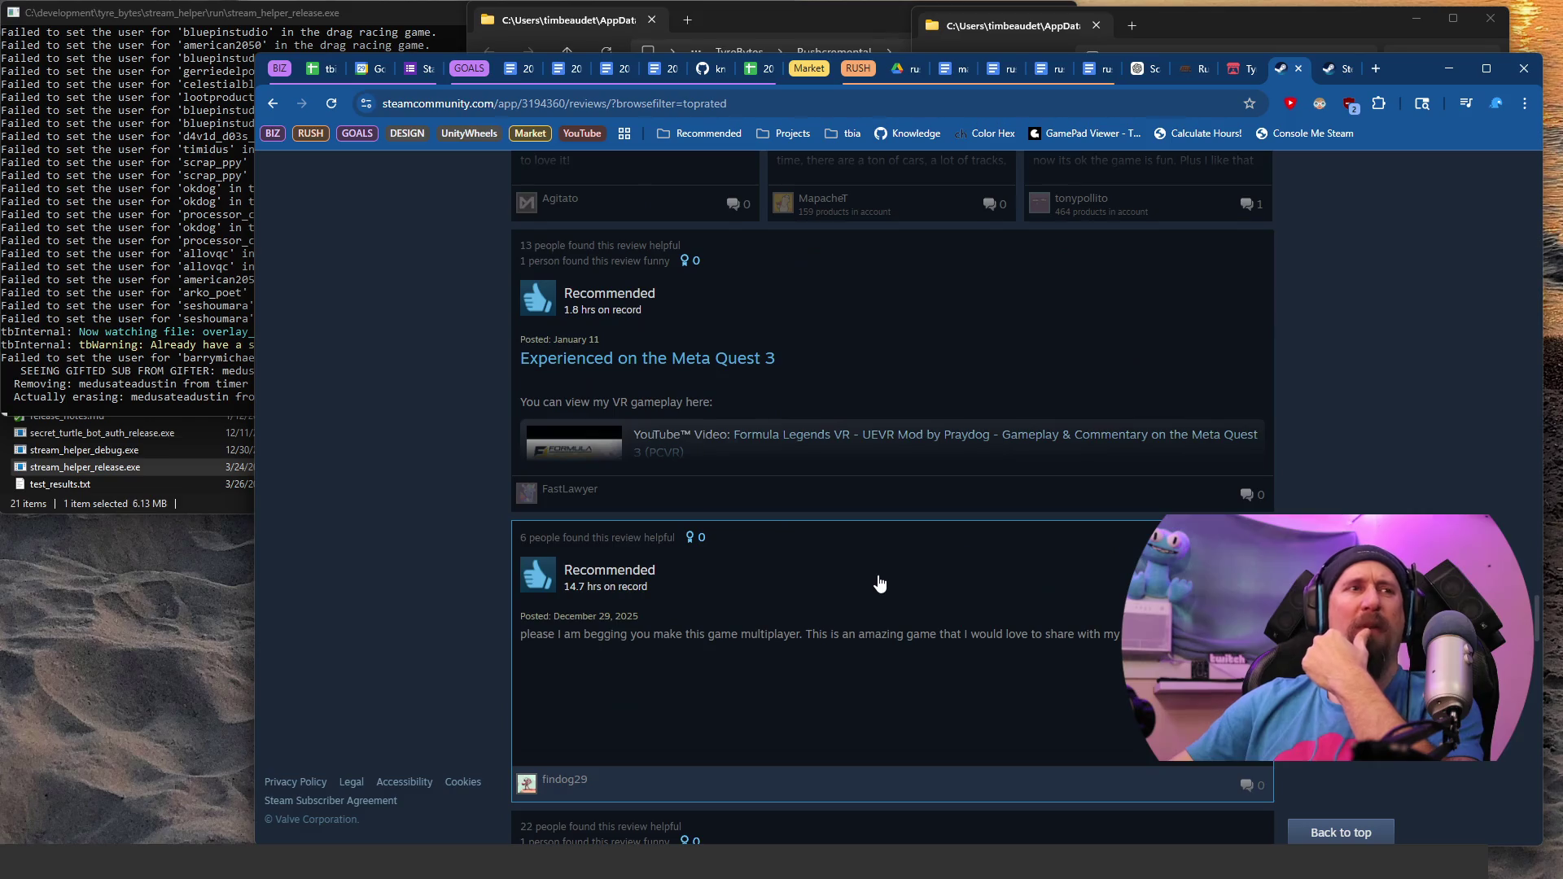
scroll(879, 583, down, 5)
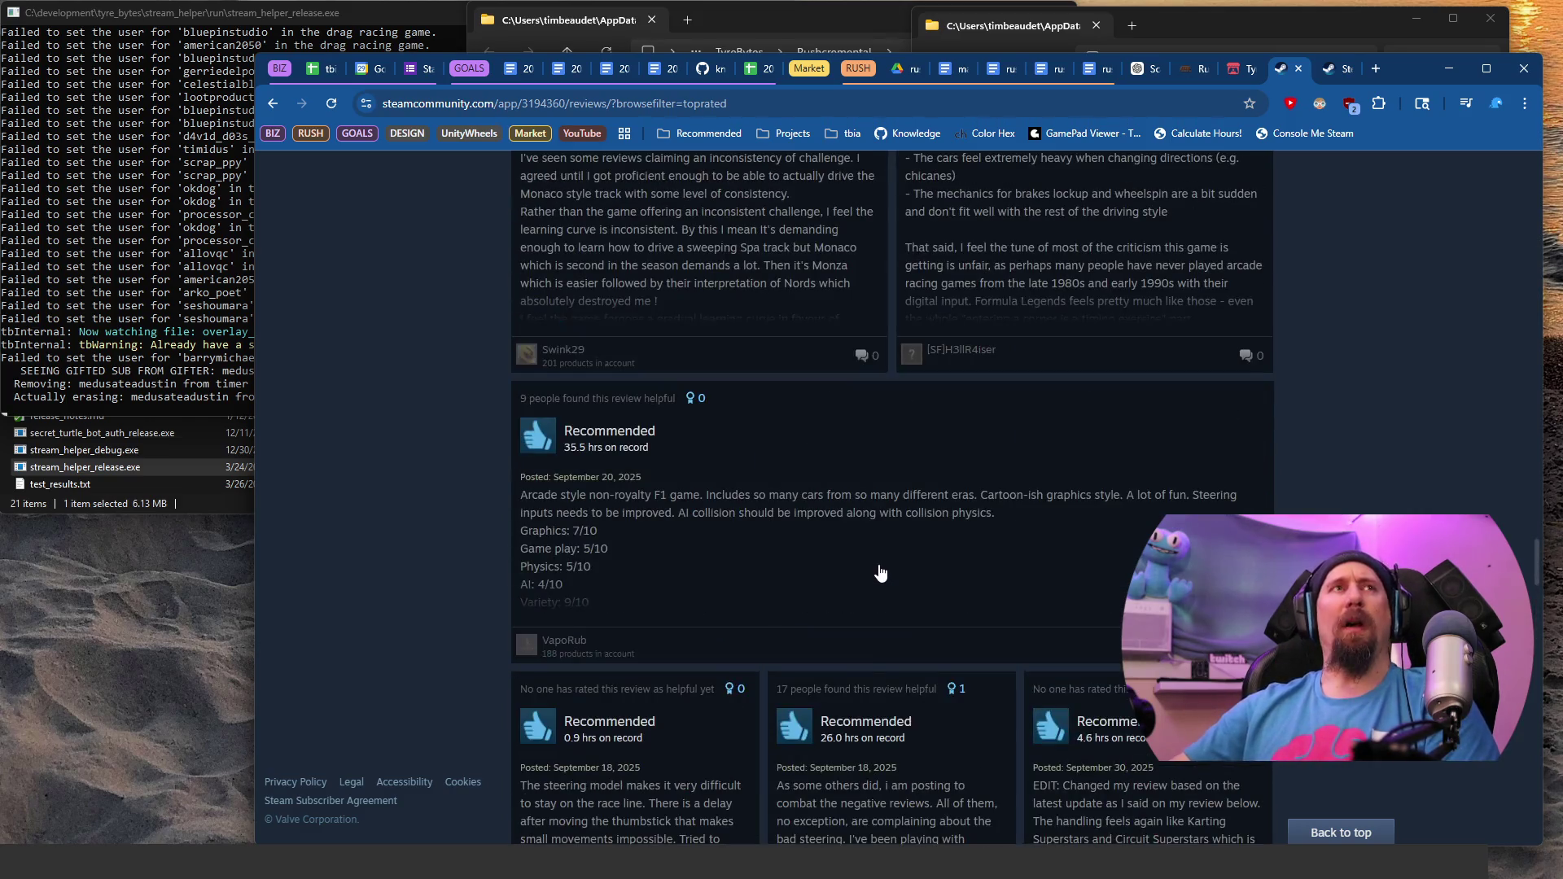
key(ctrl+f)
key(BackSpace)
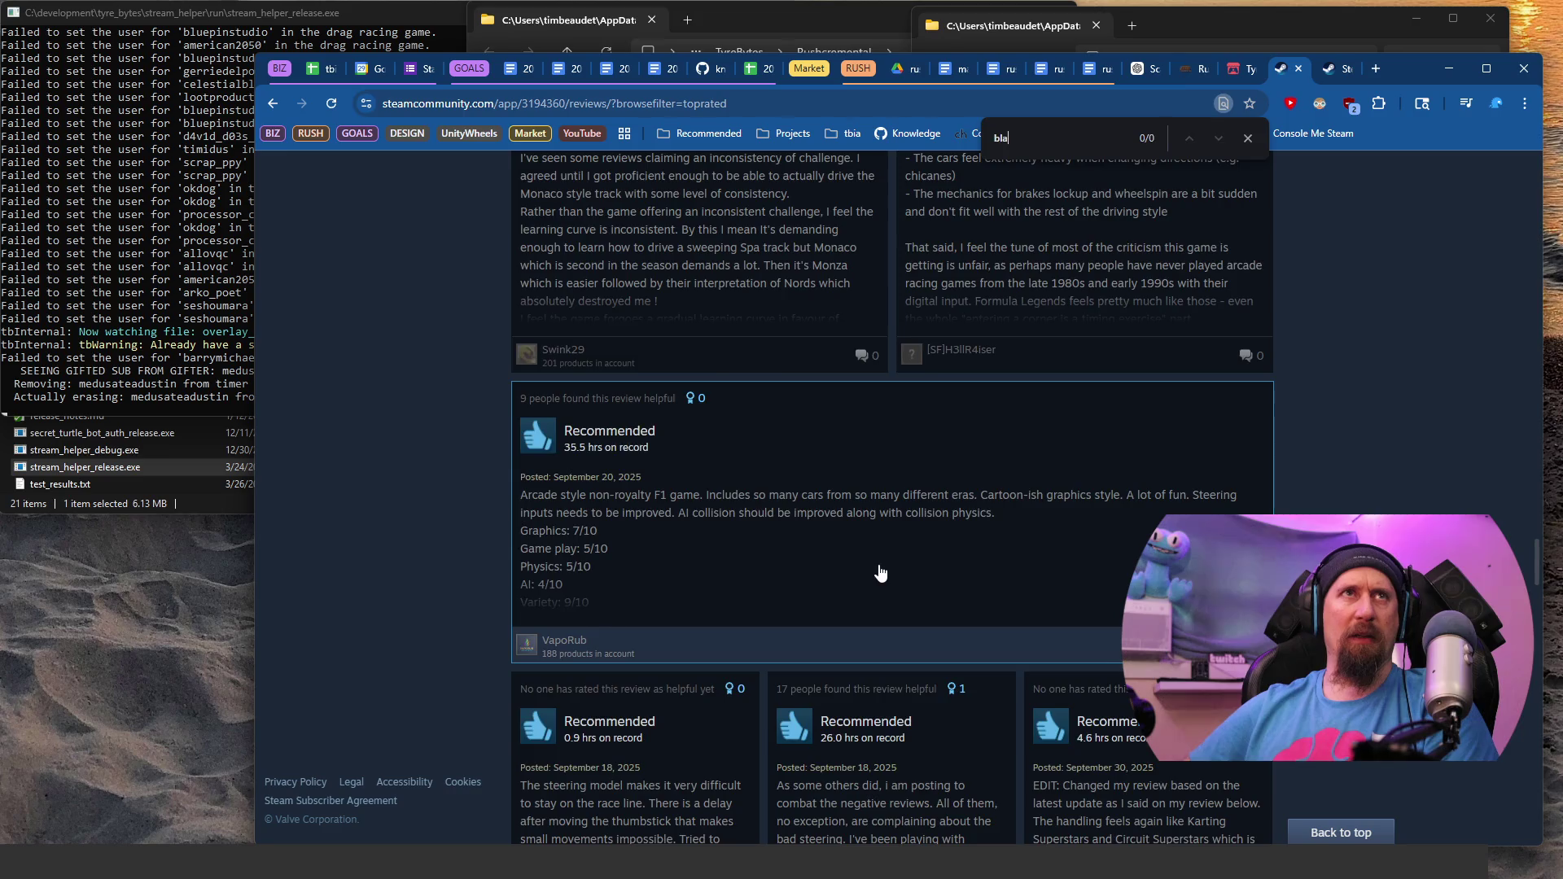
text(ck s)
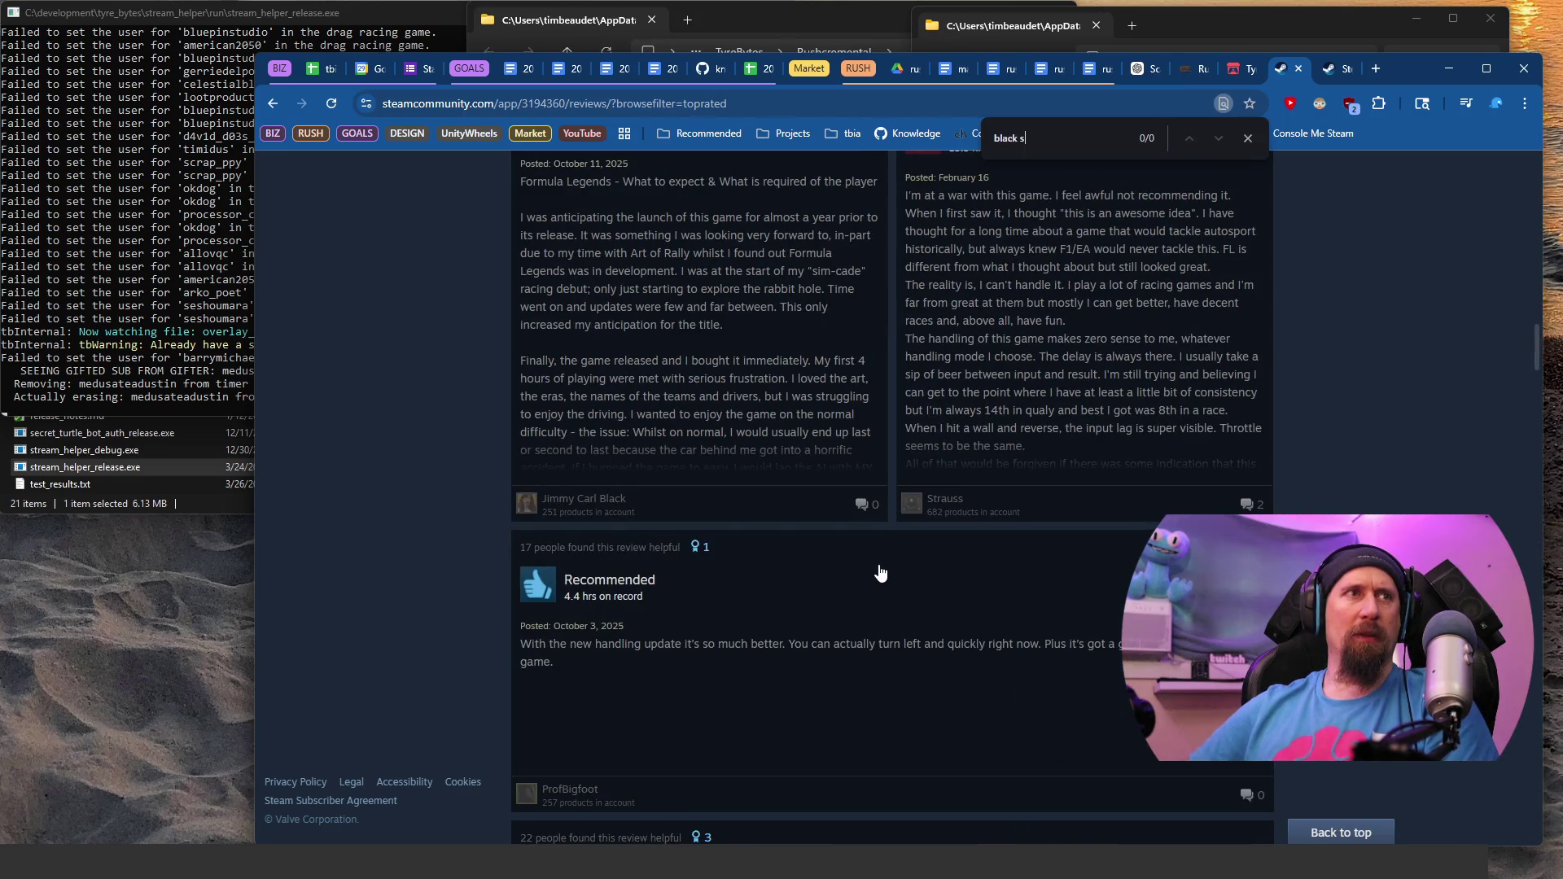
key(ctrl+a)
key(BackSpace)
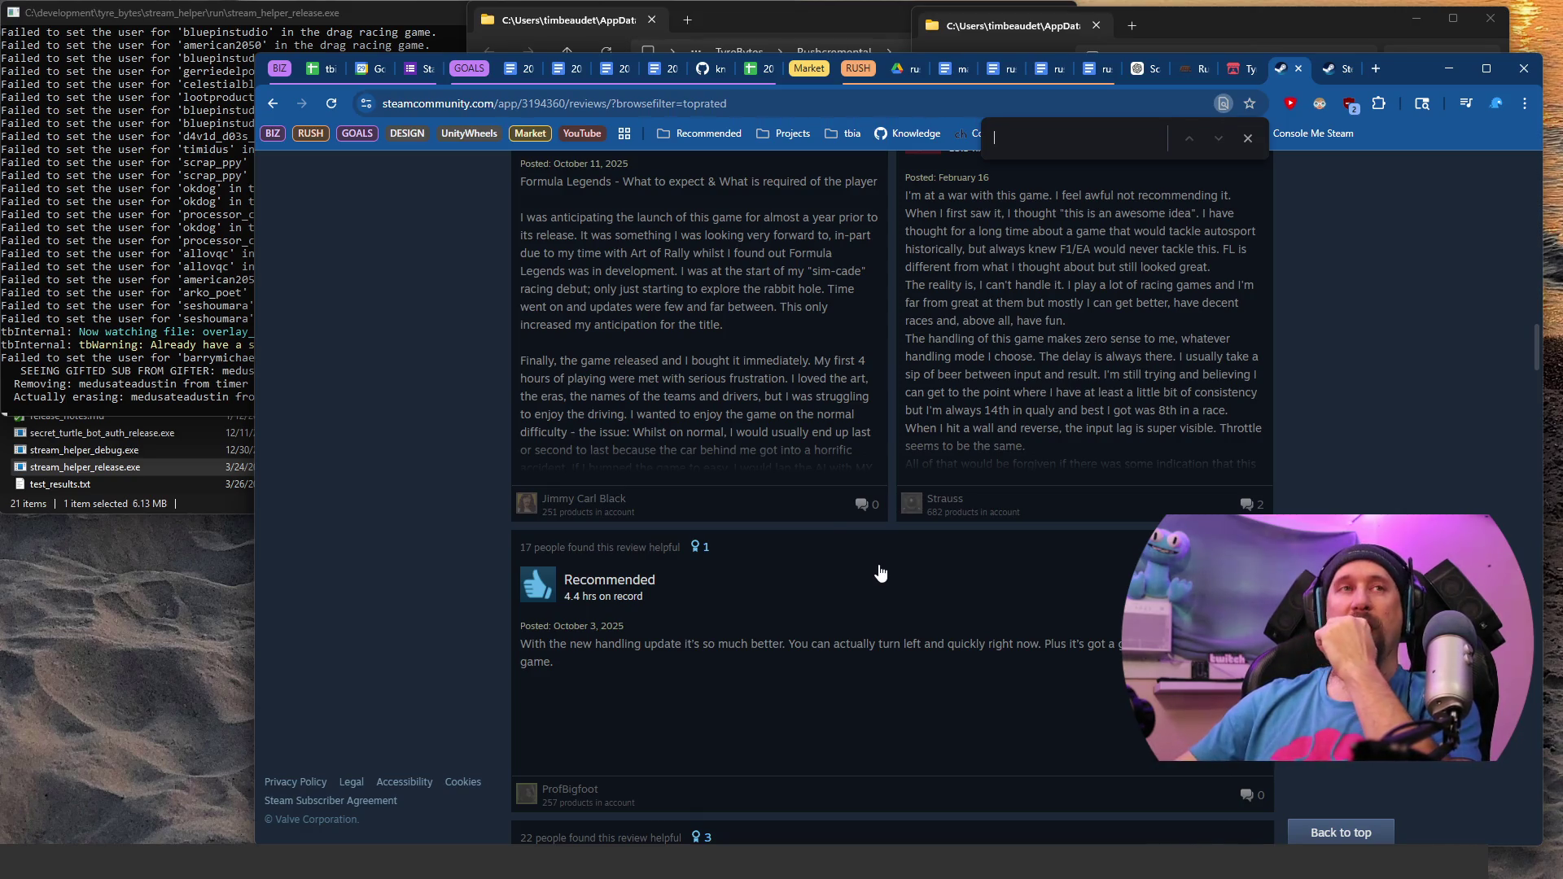
scroll(880, 573, up, 15)
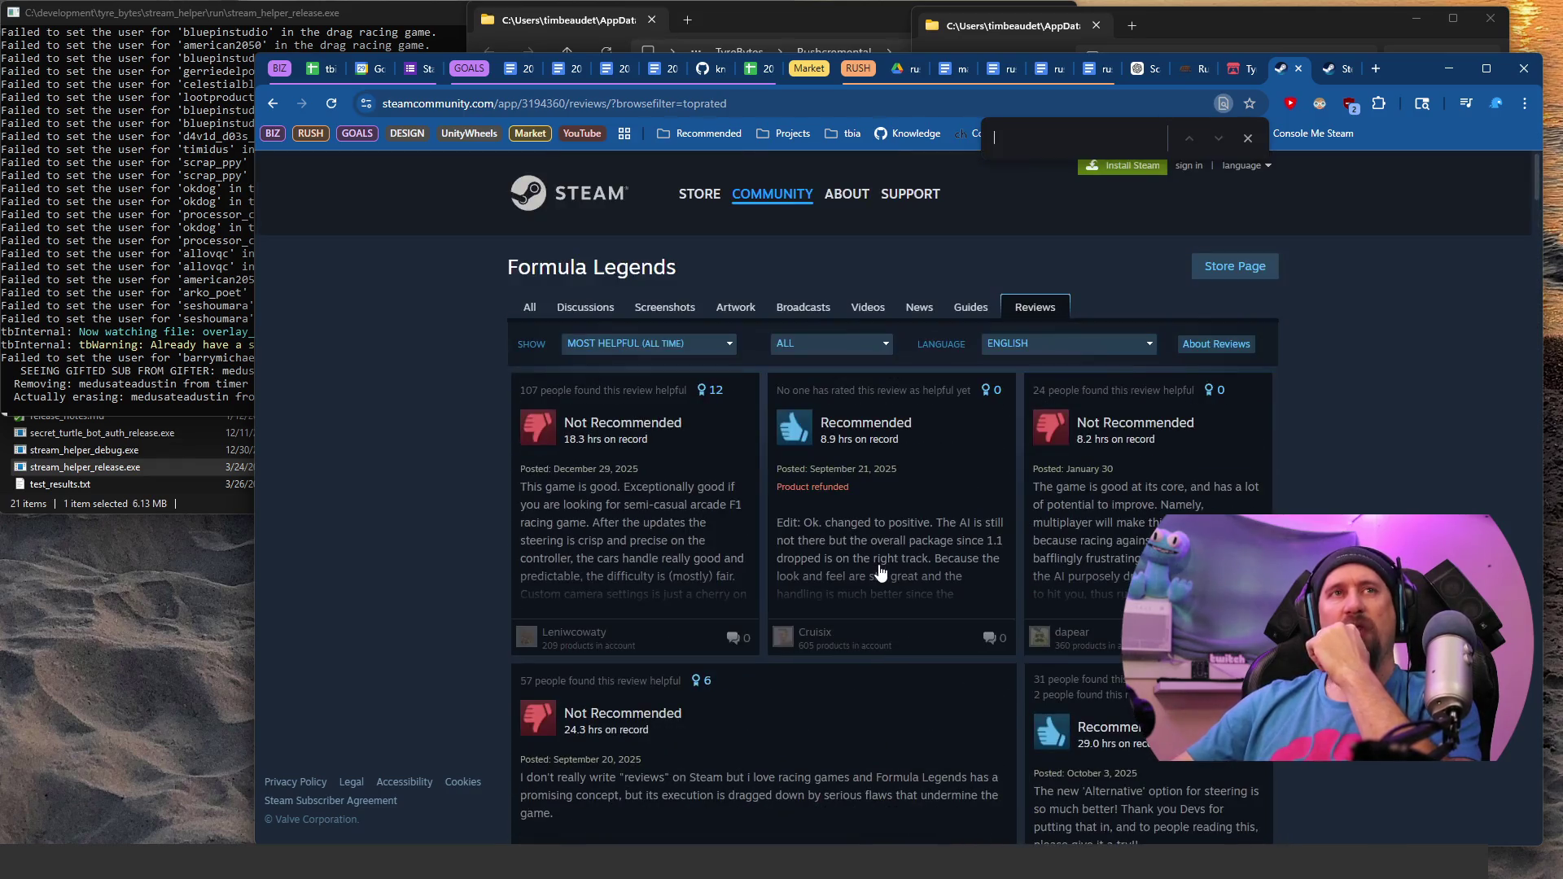
click(1247, 138)
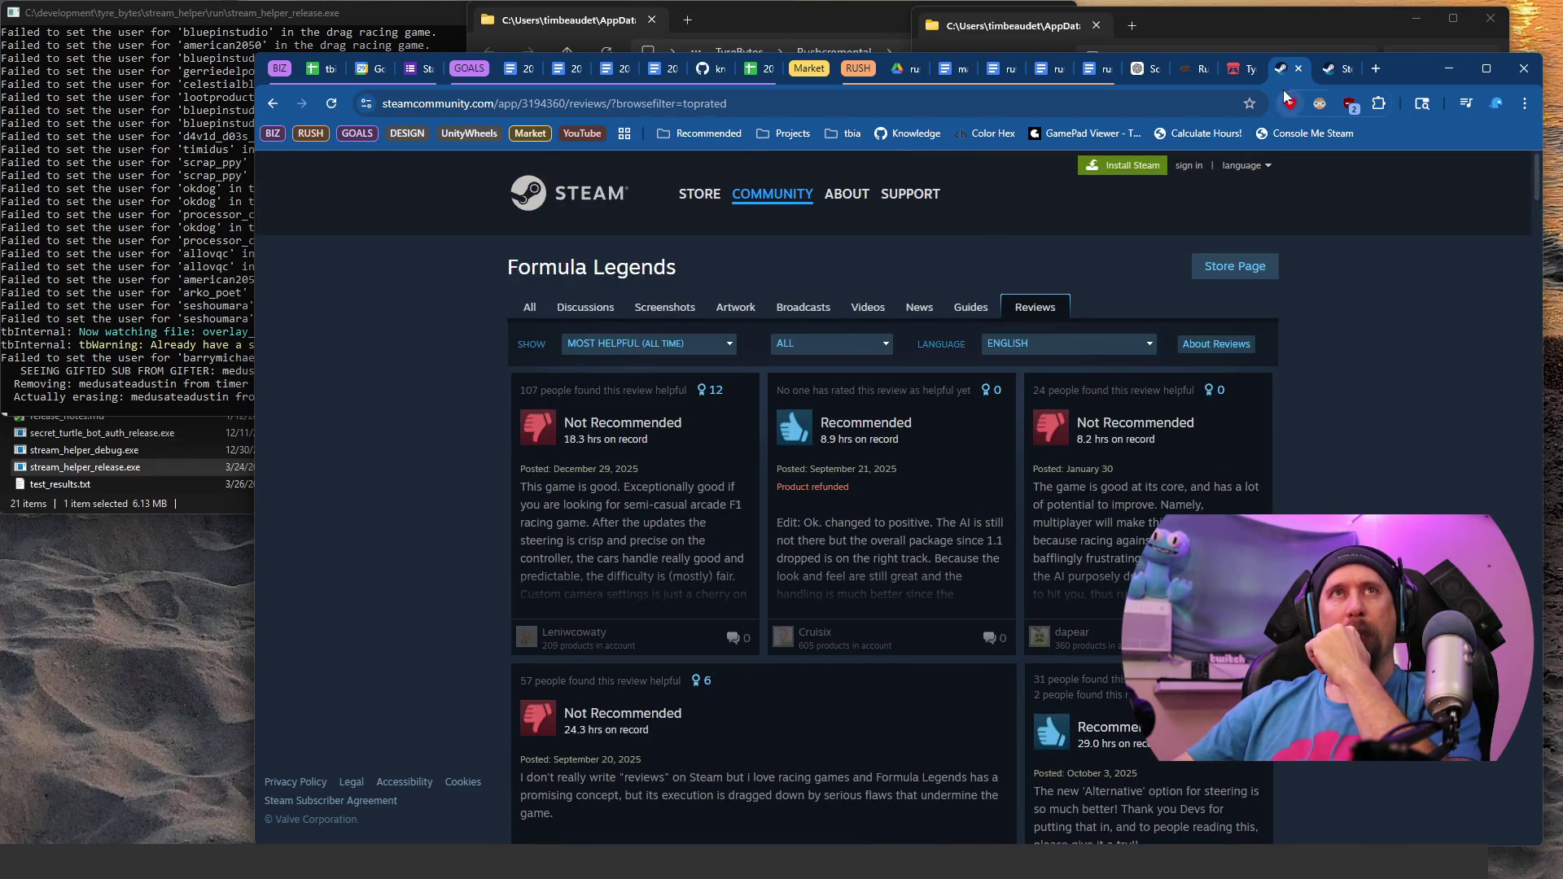
Step: In a new tab, enter 'victor' and go to the Victory Heat Rally Steam store page
click(1378, 67)
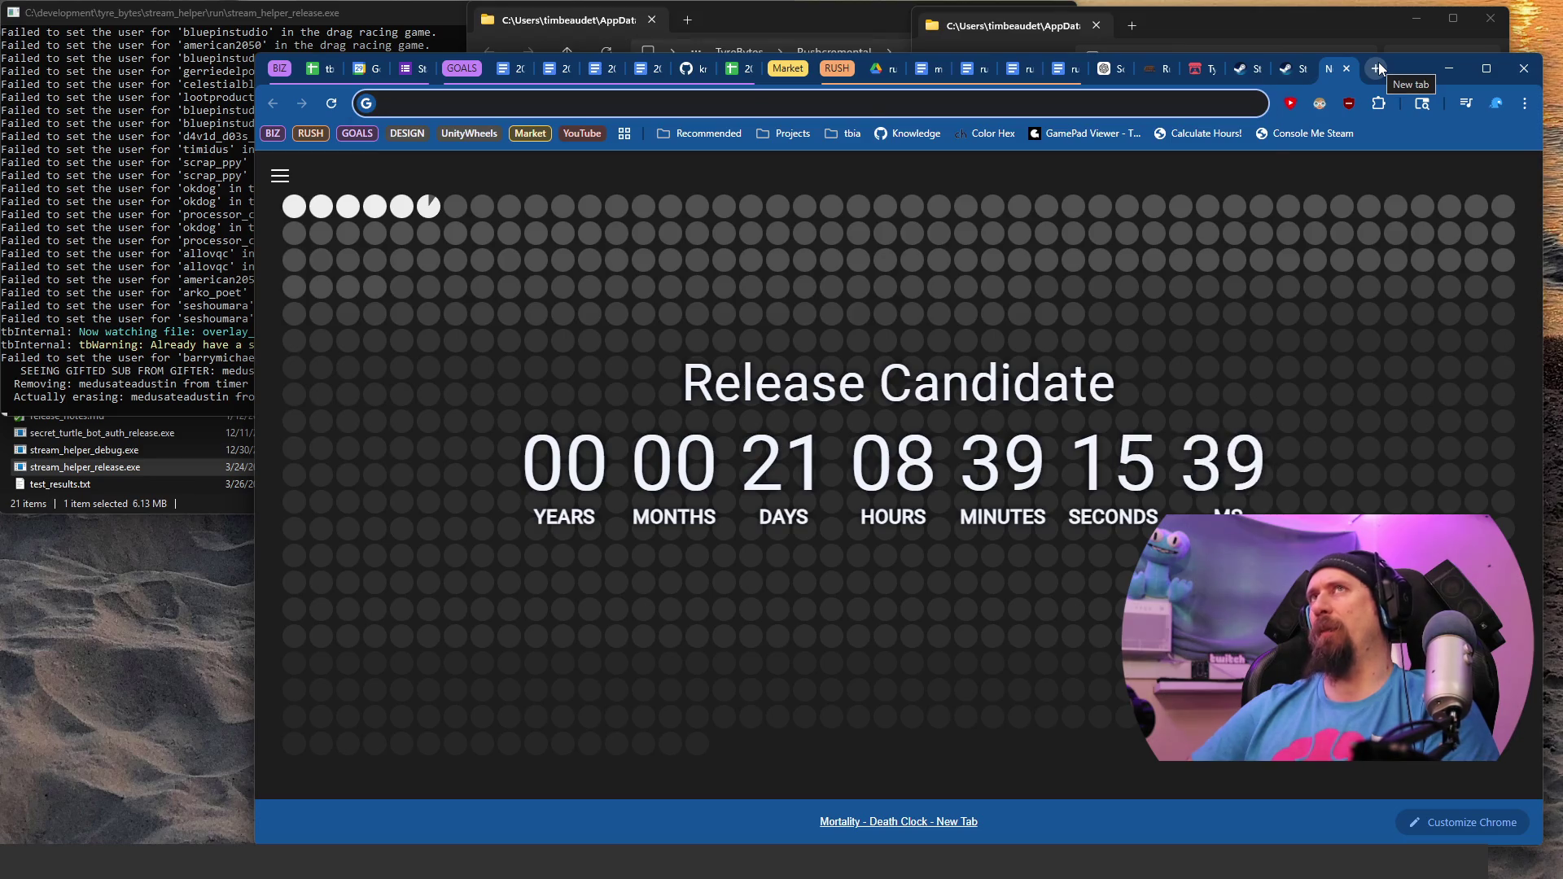
text(victor)
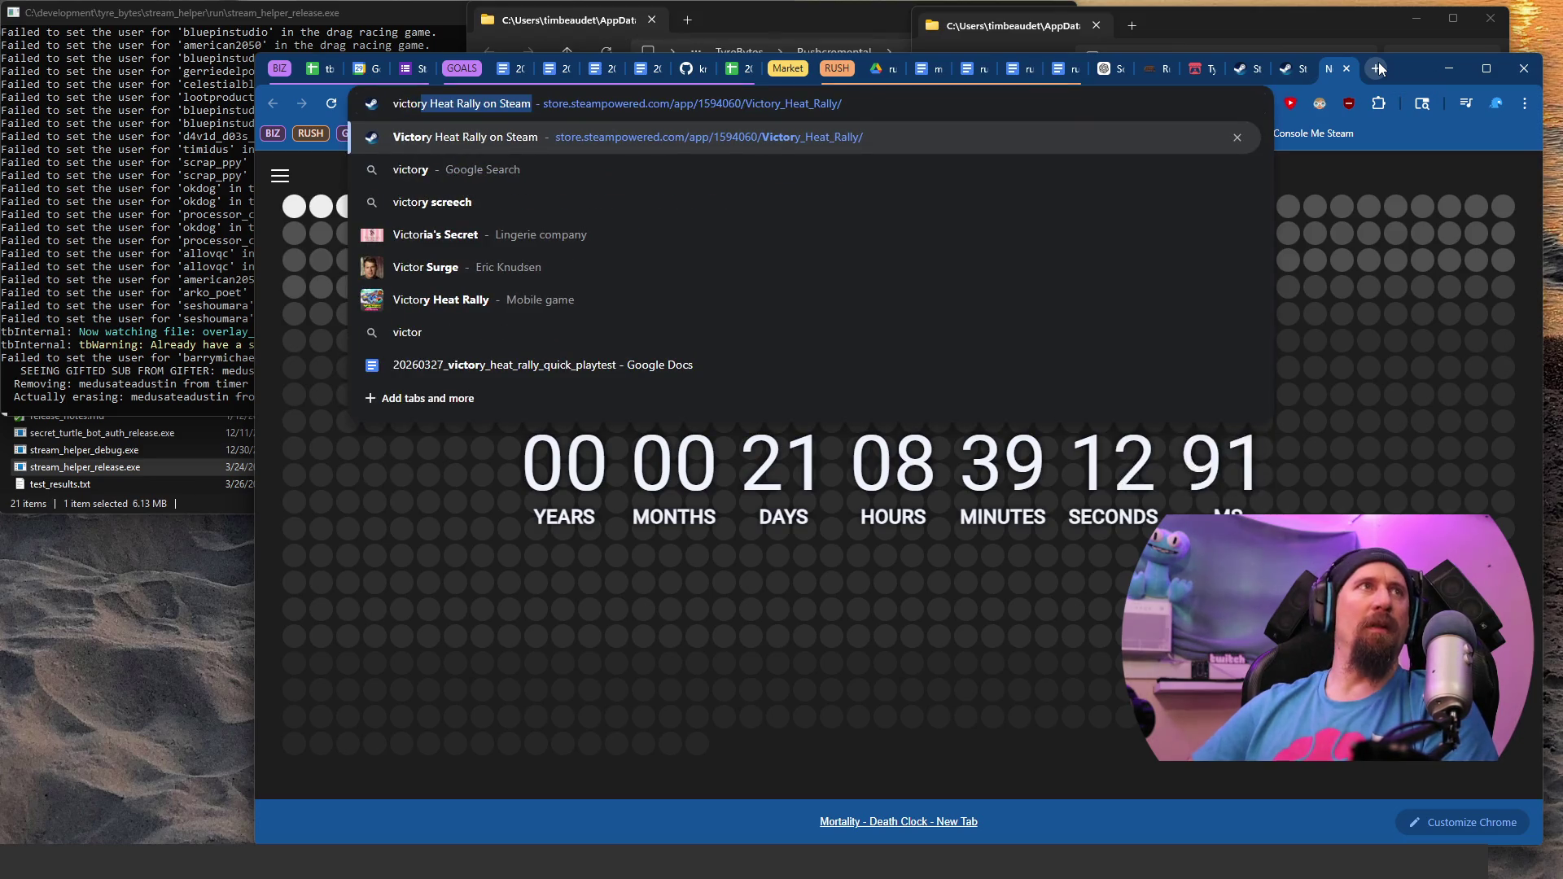
key(Return)
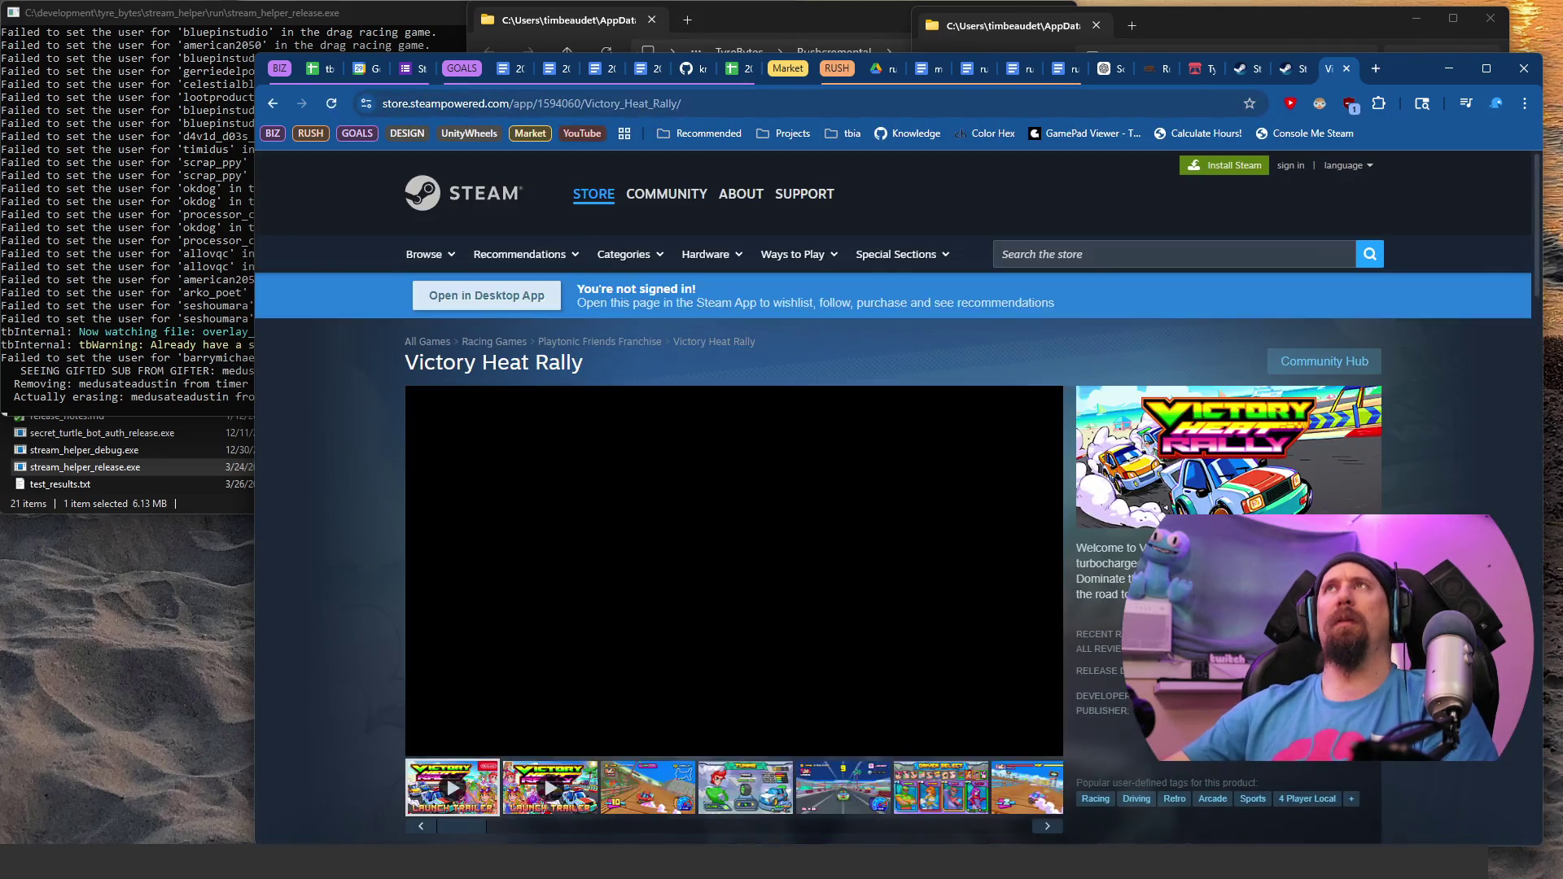
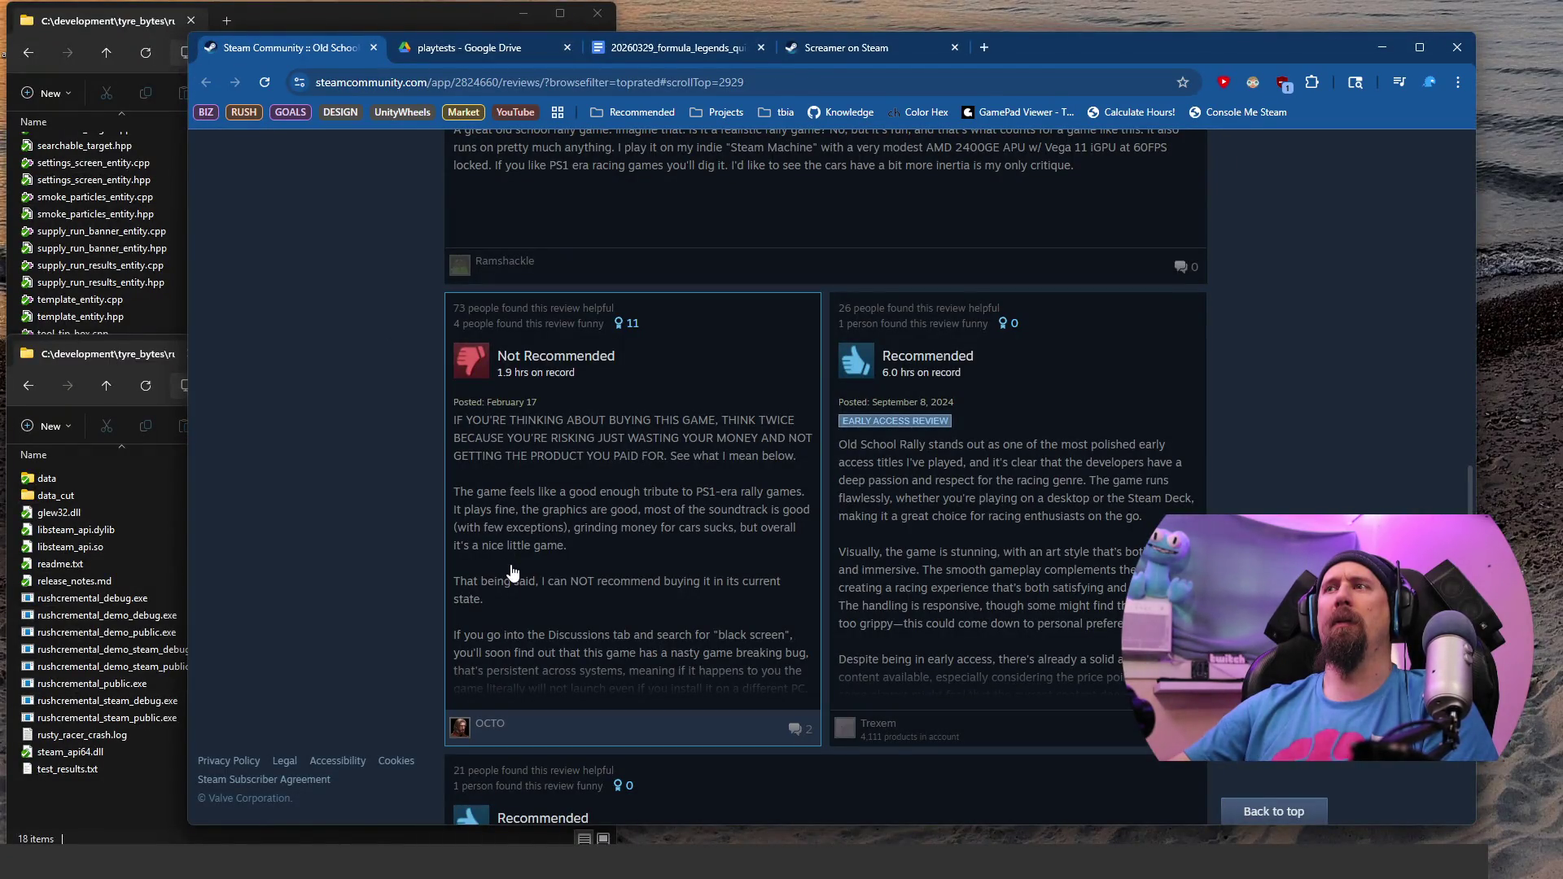
Step: Search the Steam reviews page for 'discussions' and jump to the match inside a review
scroll(512, 573, up, 1)
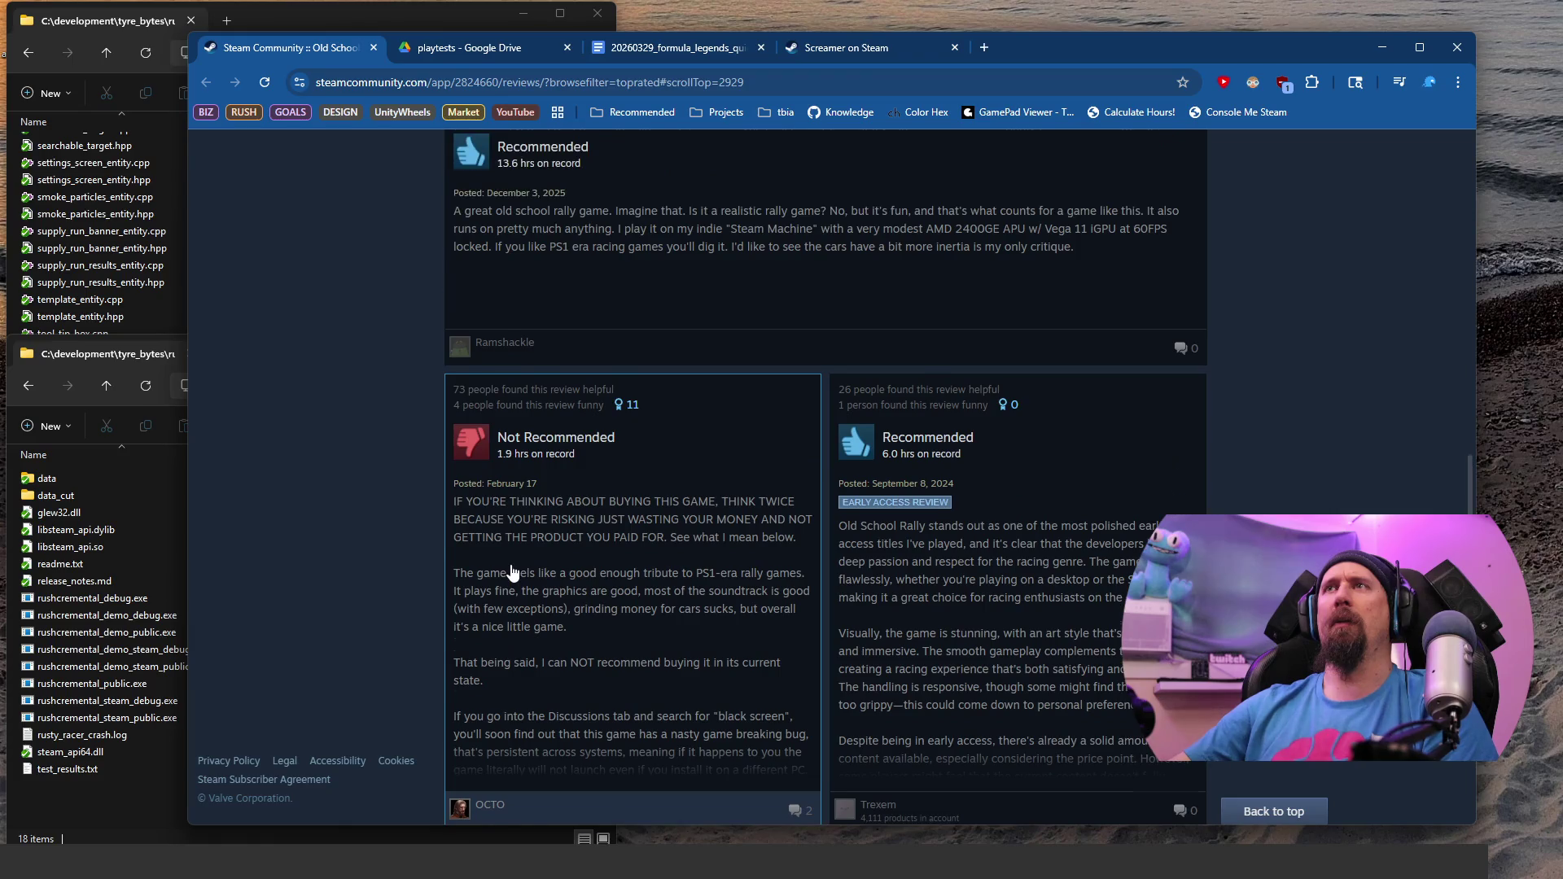
scroll(512, 573, down, 1)
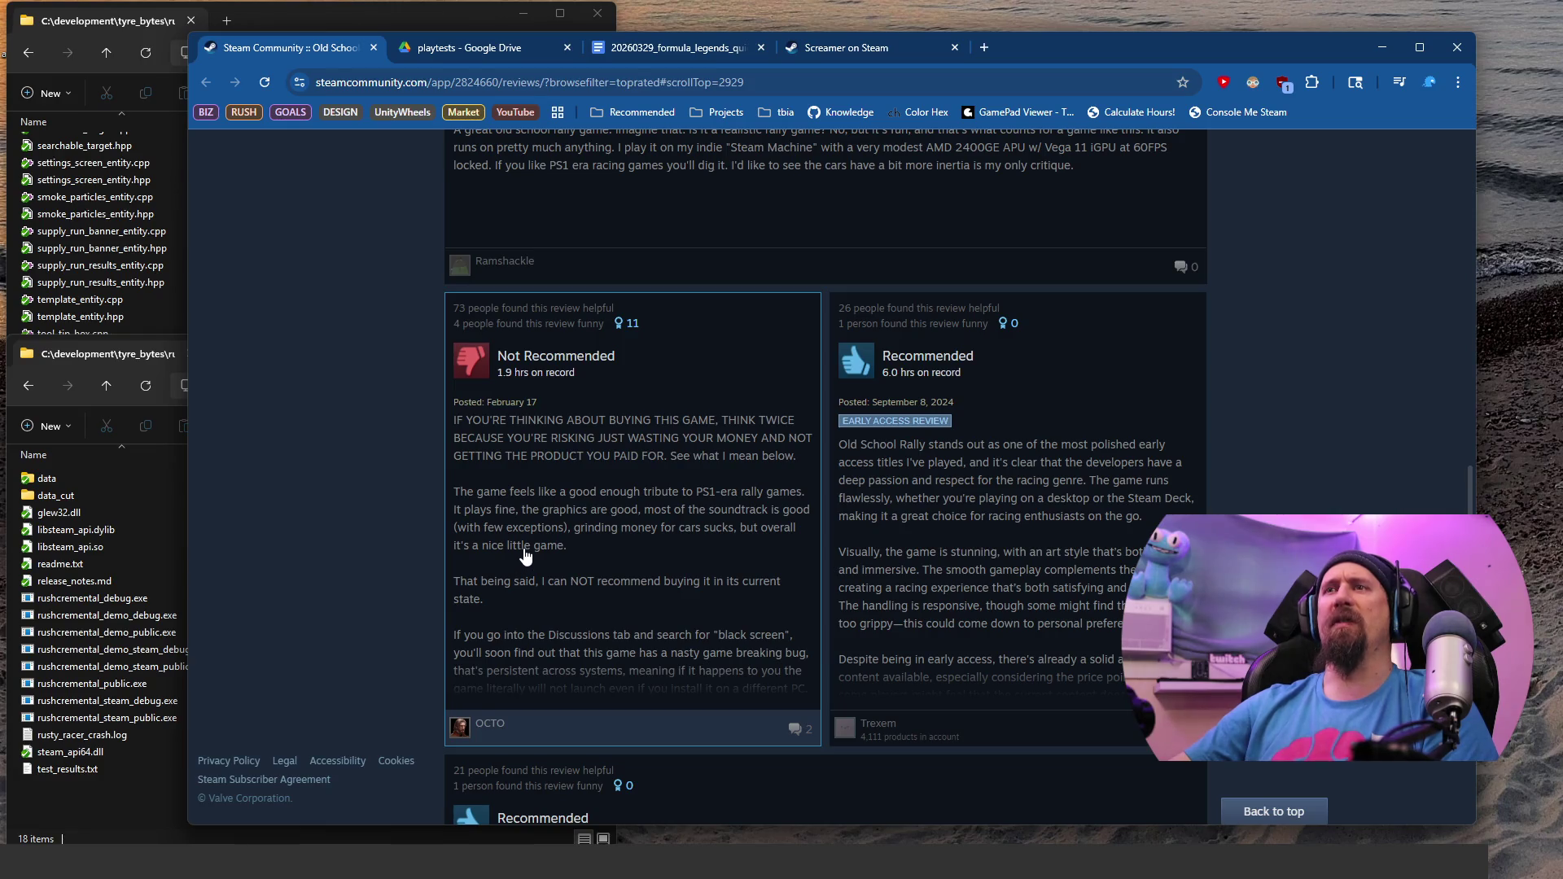
key(ctrl+f)
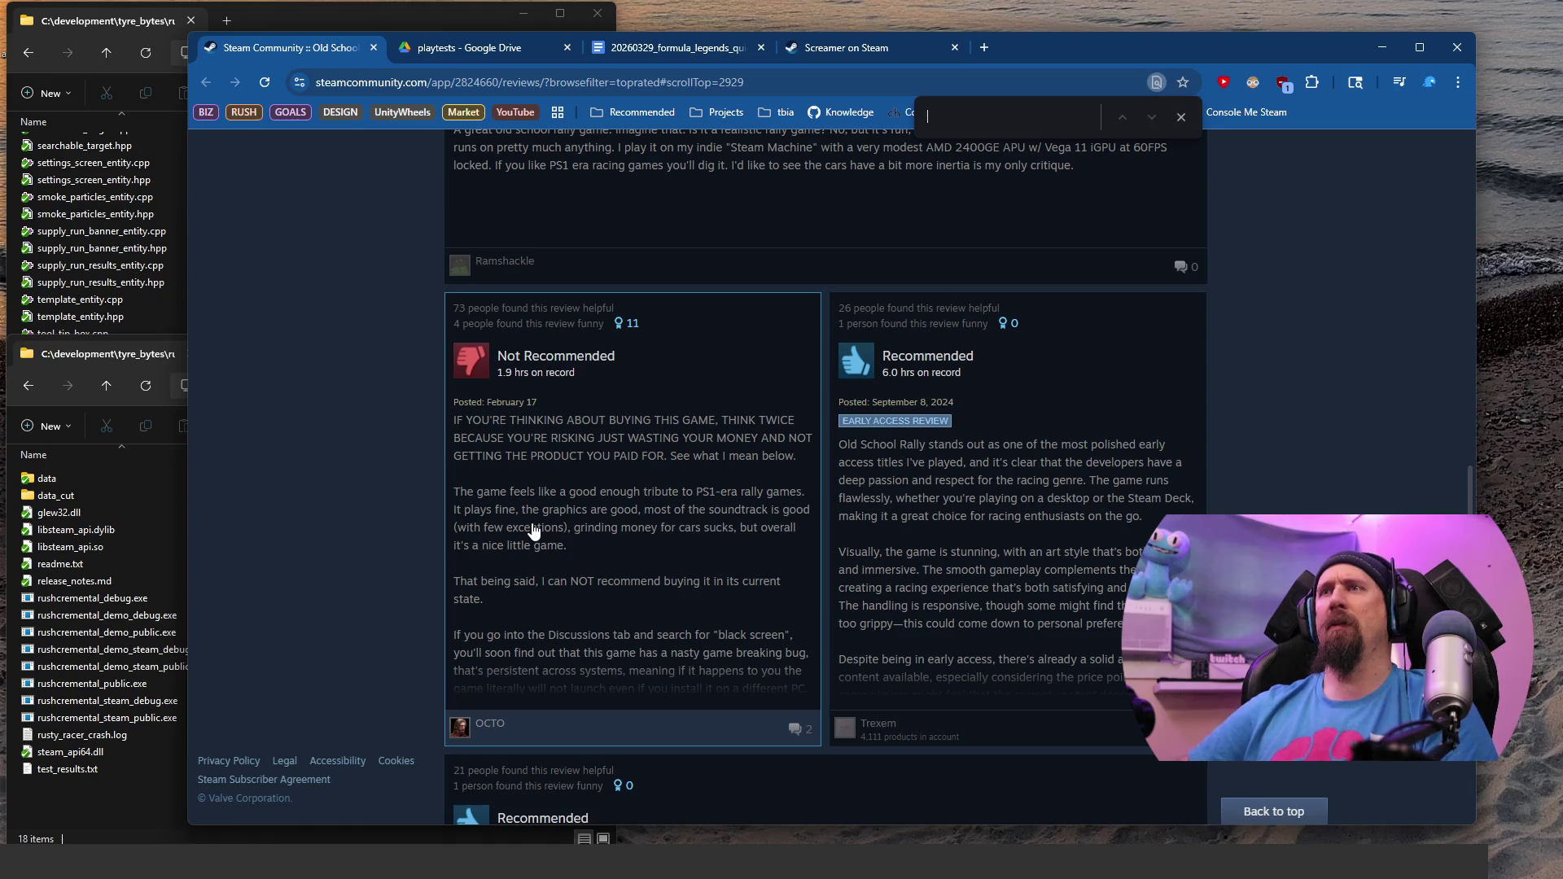
text(discussion)
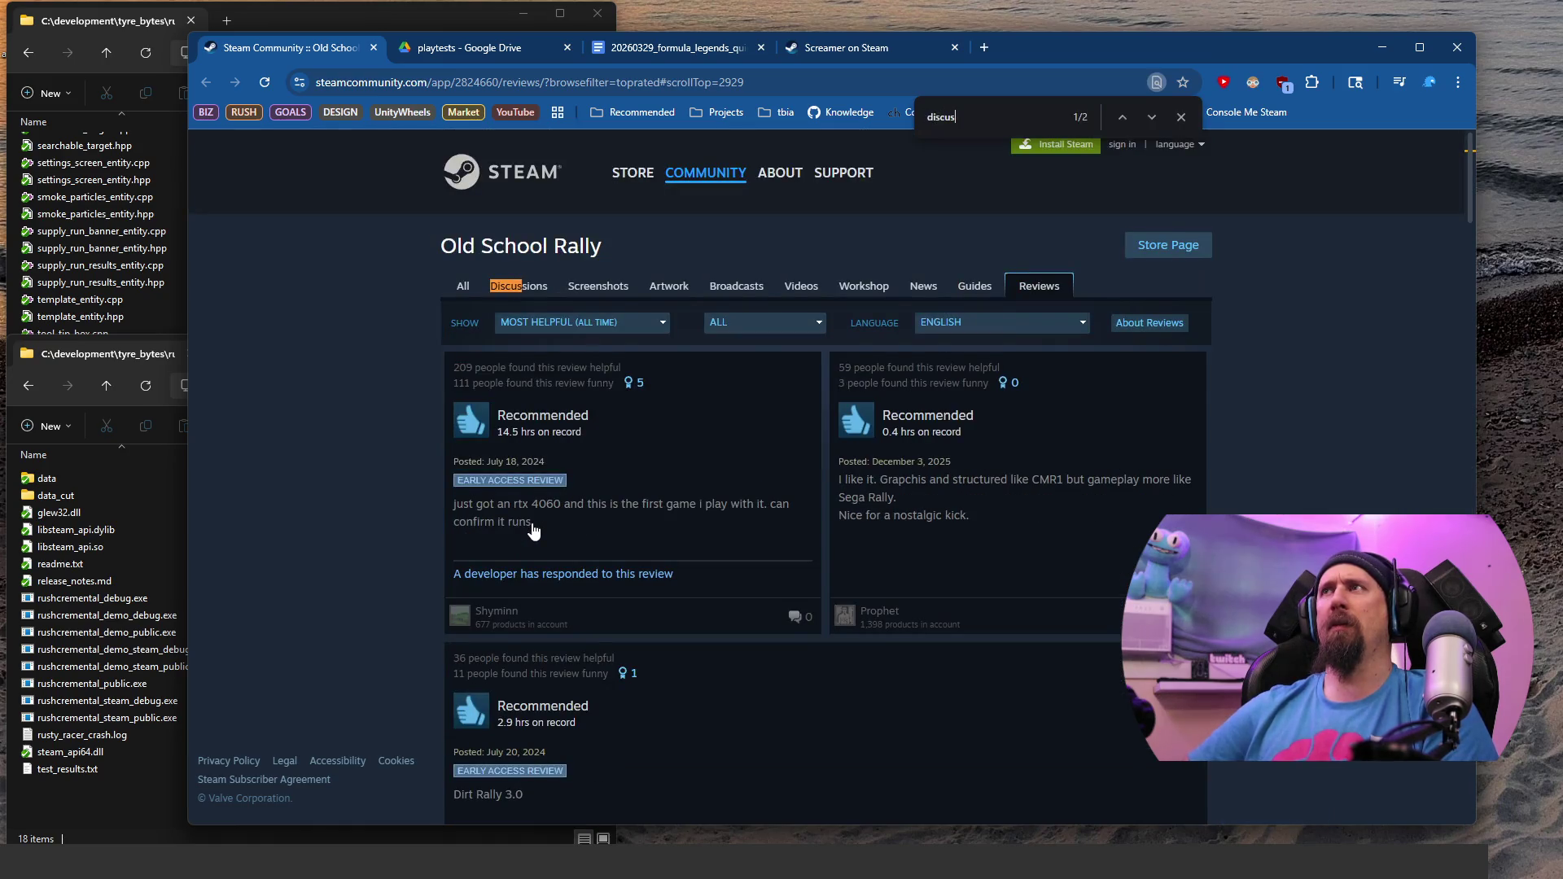
text(s)
key(Return)
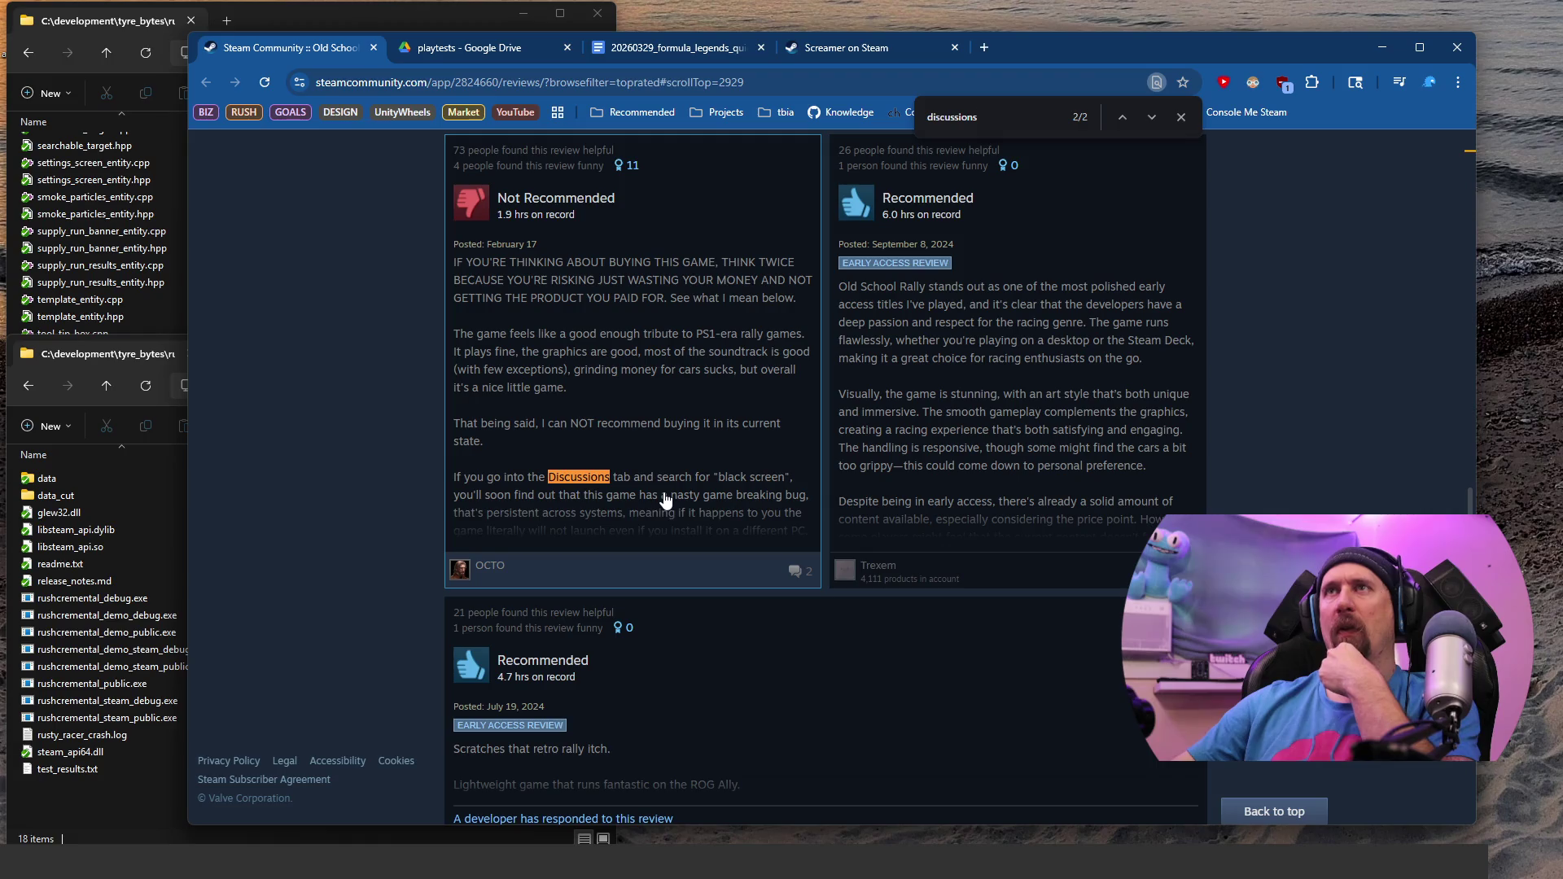
Step: Open the full Not Recommended review describing the black-screen launch bug
scroll(663, 498, down, 1)
scroll(664, 401, up, 4)
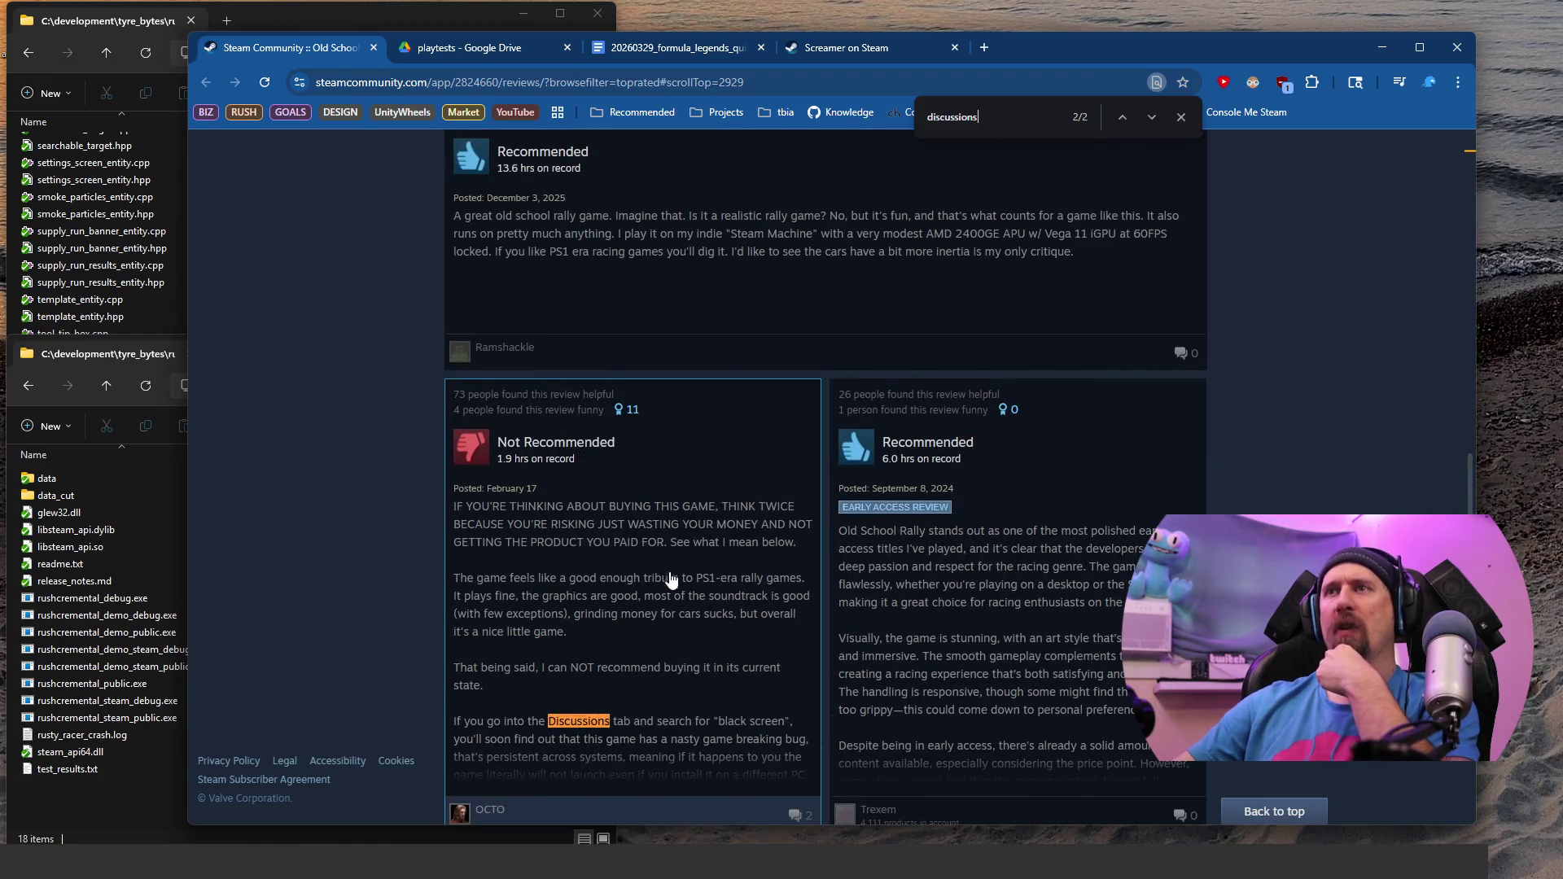
scroll(670, 580, down, 2)
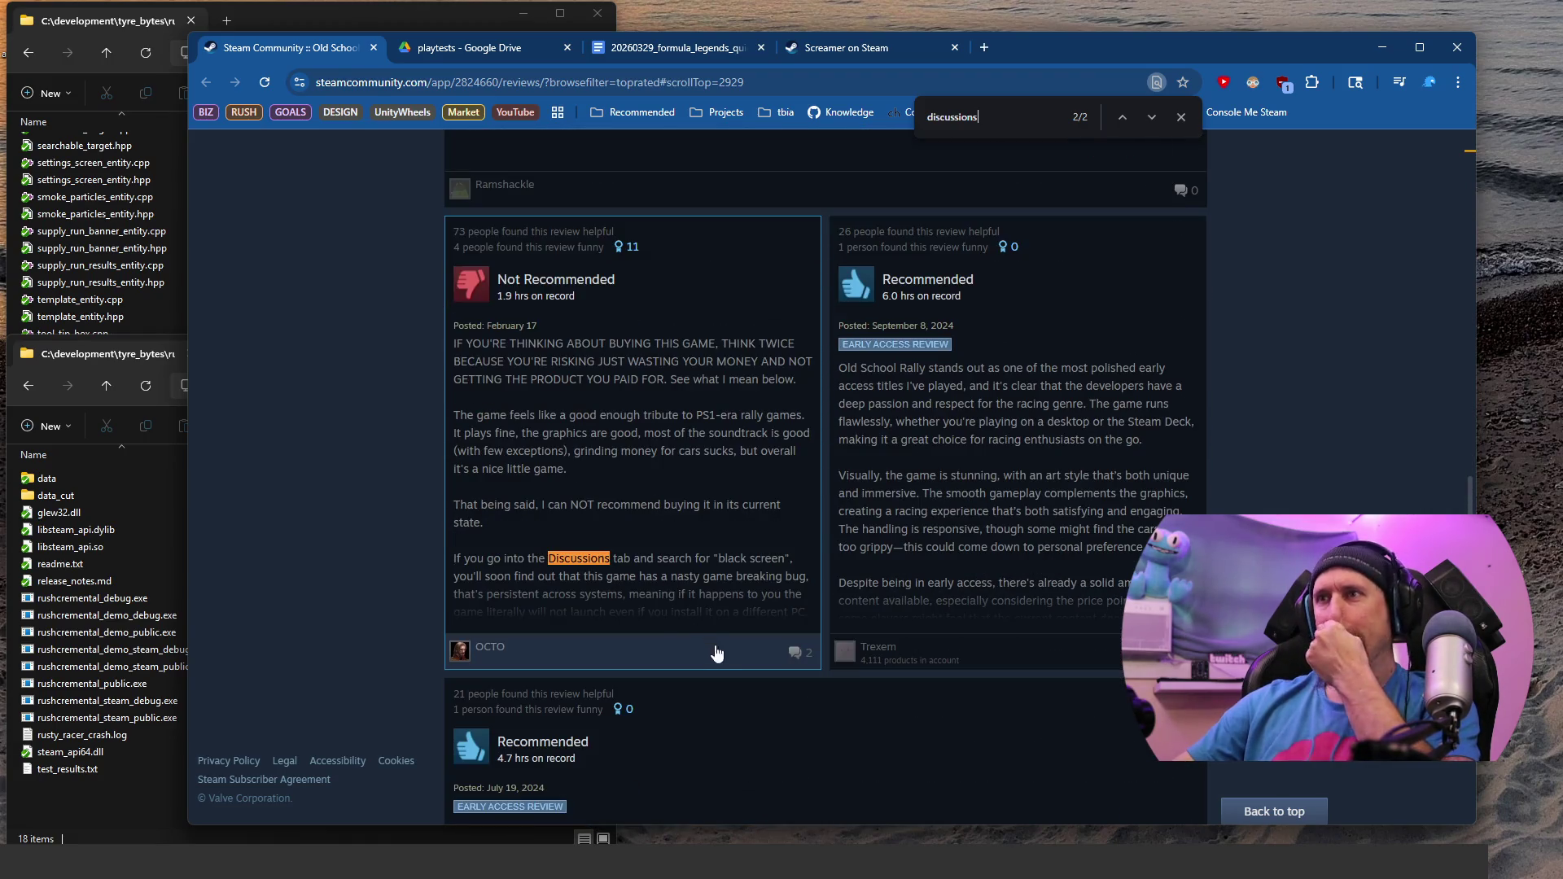
click(477, 559)
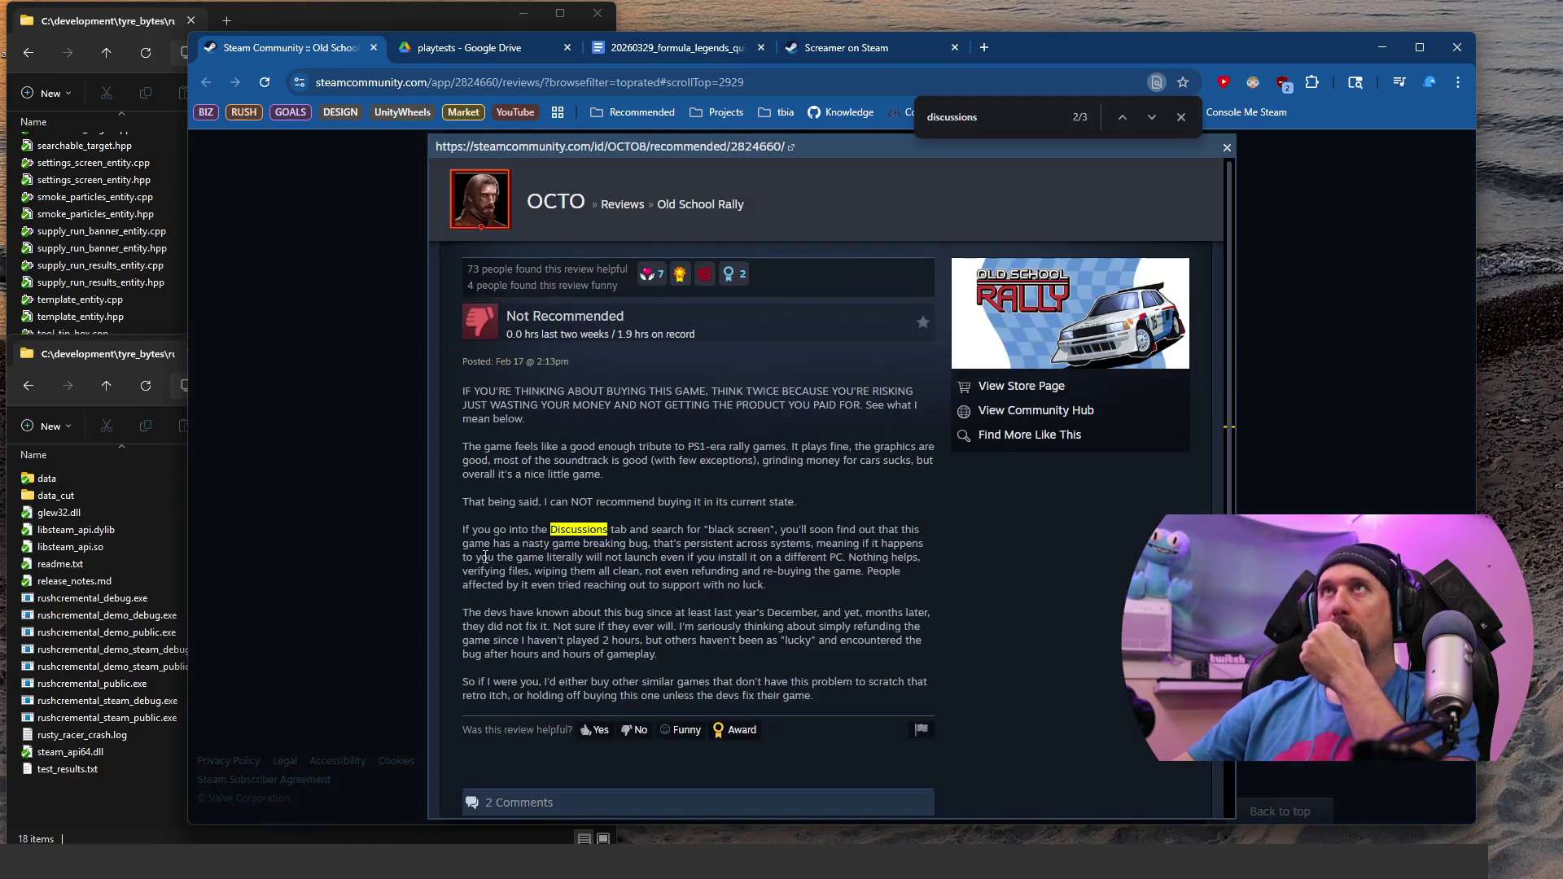
Step: Select the 'If you go into the Discussions… different PC' passage, then return to the playtest notes doc
scroll(523, 547, down, 2)
mouse_move(462, 366)
mouse_down()
mouse_move(918, 395)
mouse_move(876, 381)
mouse_move(844, 394)
mouse_up()
key(ctrl+c)
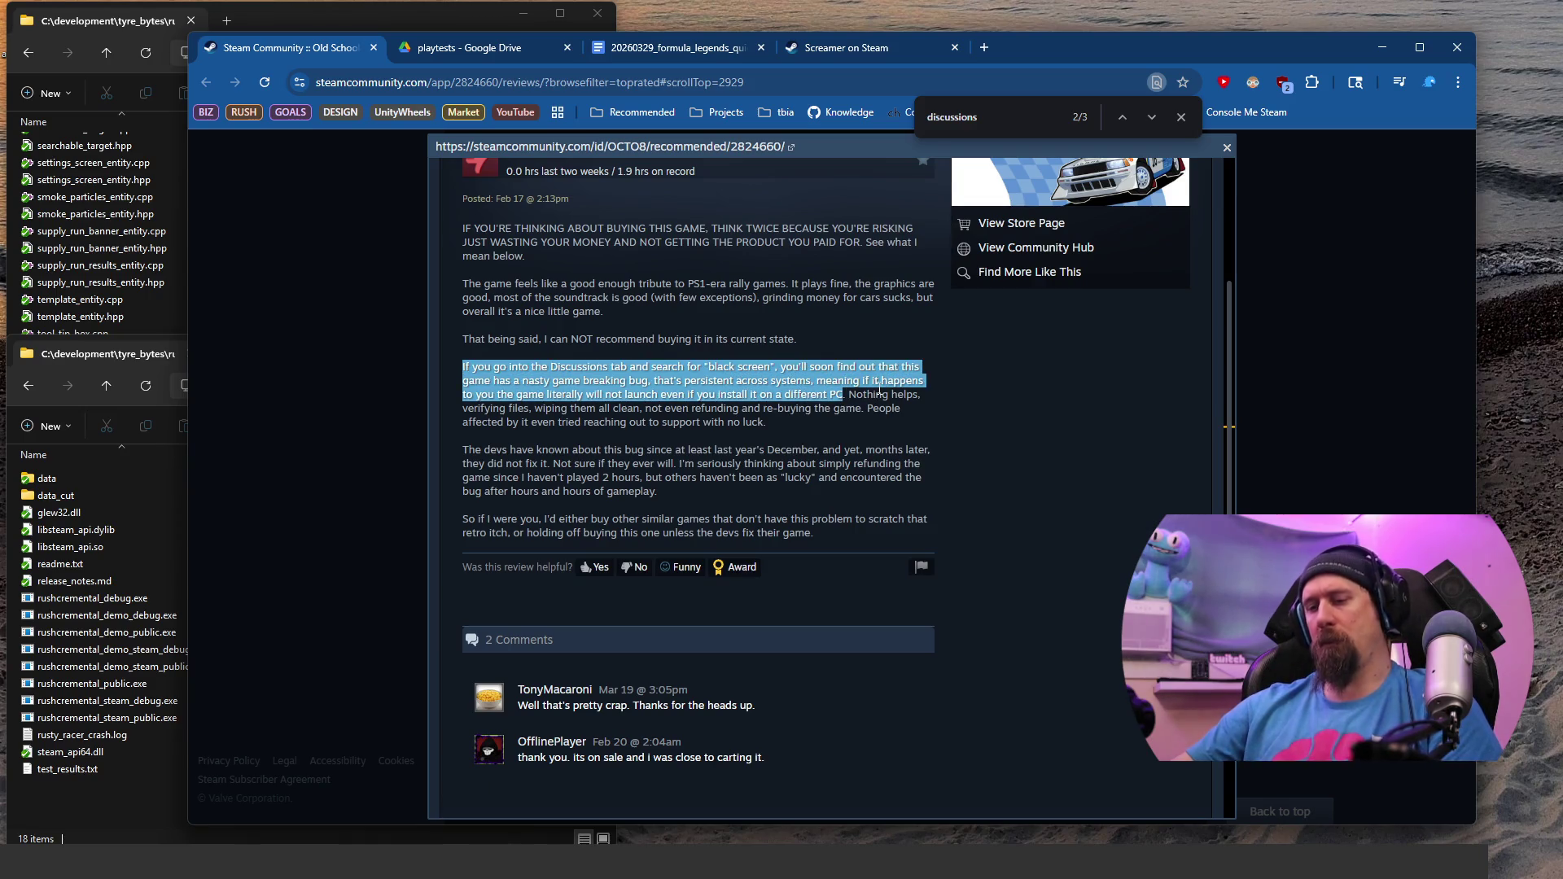
click(658, 54)
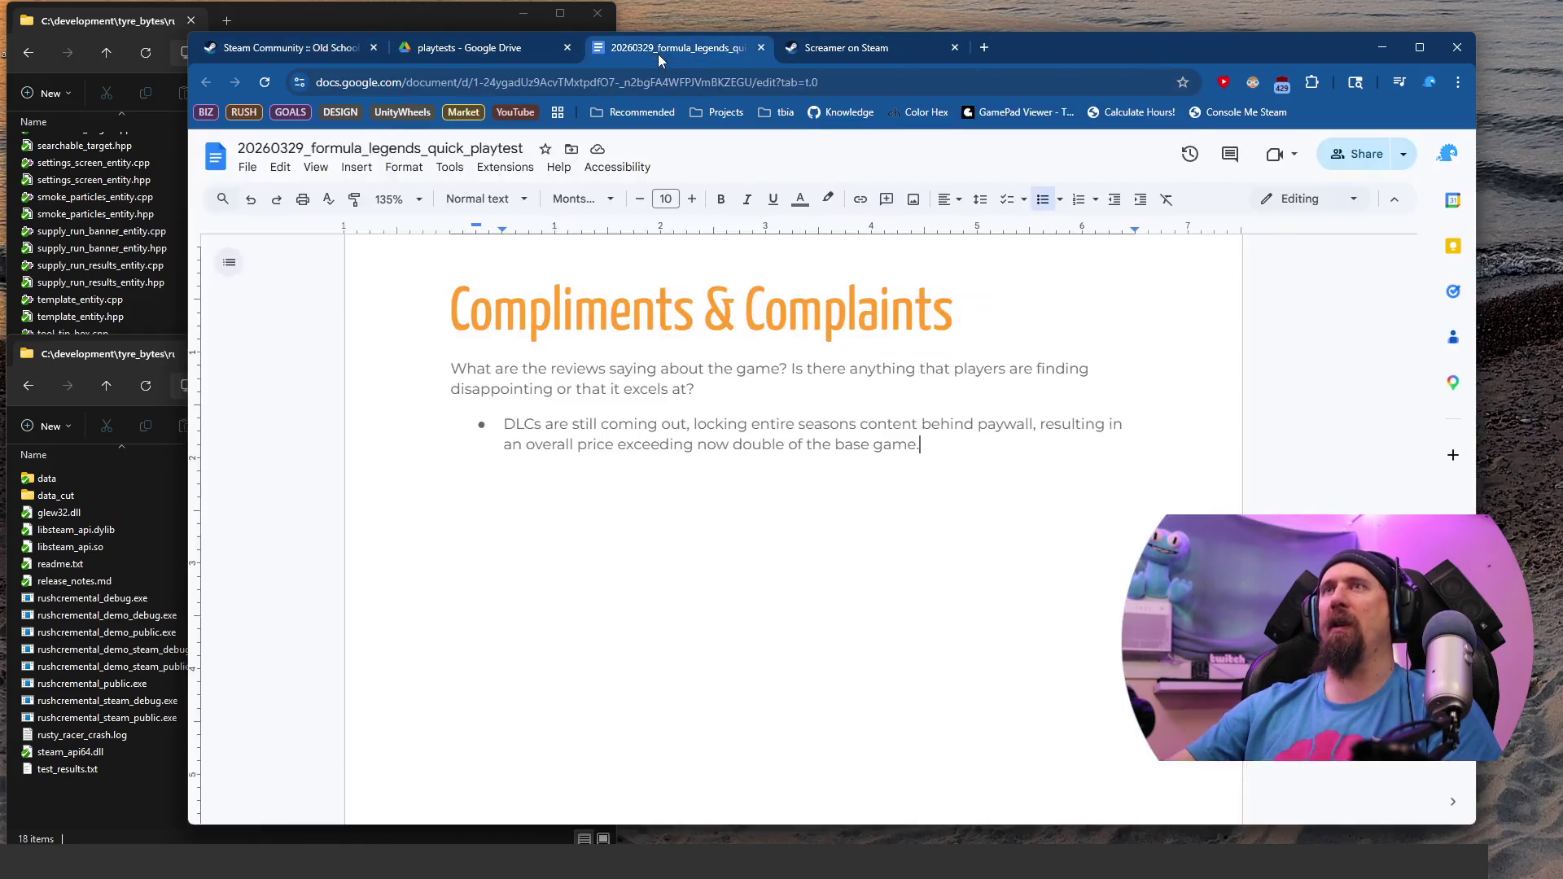
Step: Paste the black-screen review passage as a new second bullet
key(Return)
key(ctrl+v)
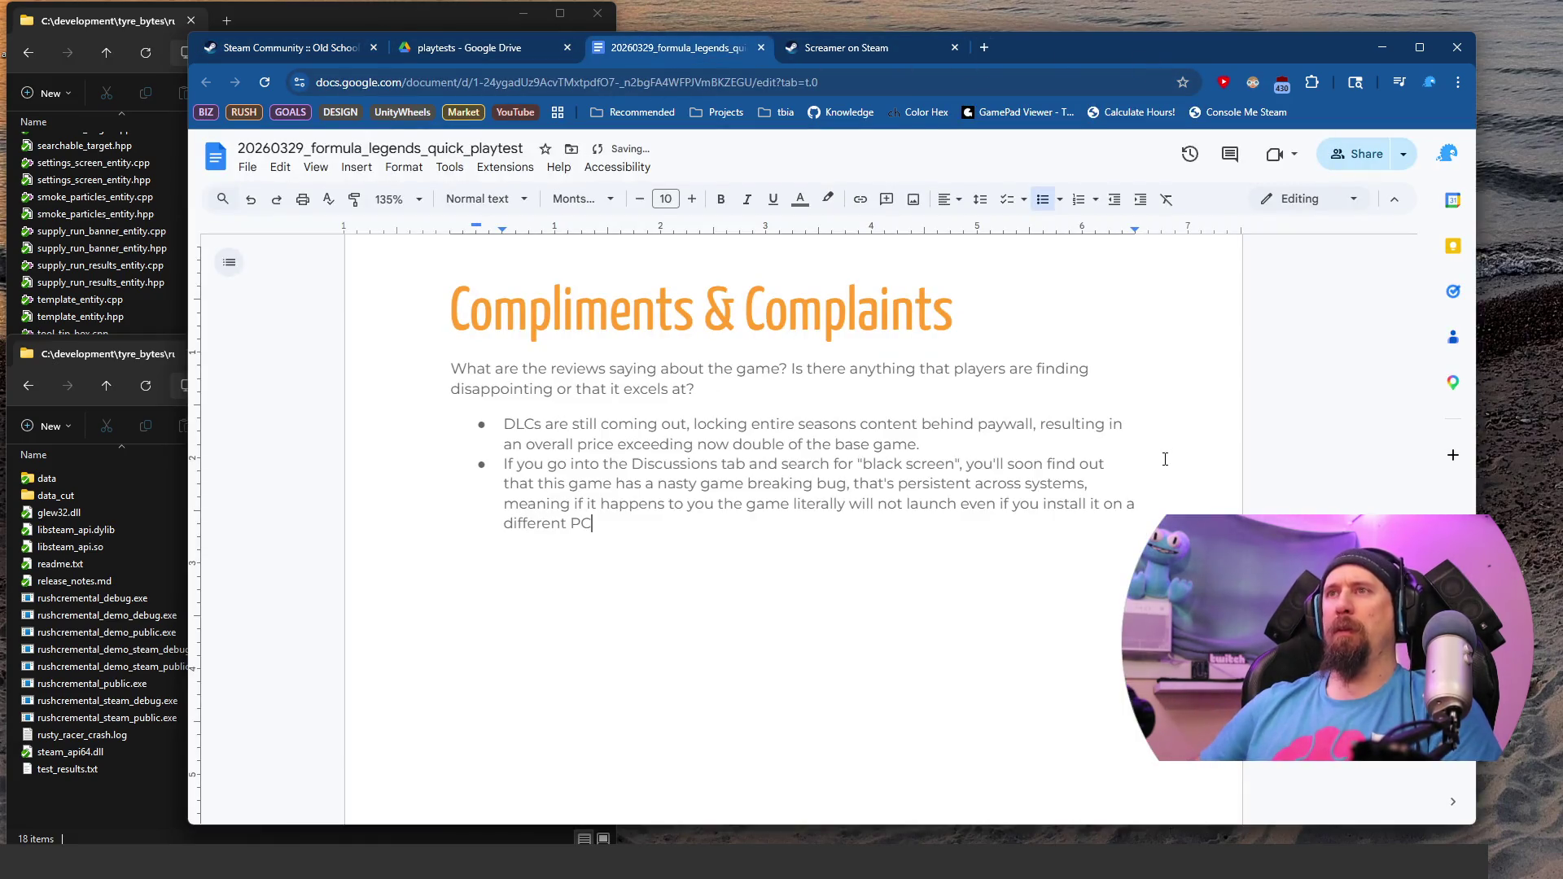
text(.)
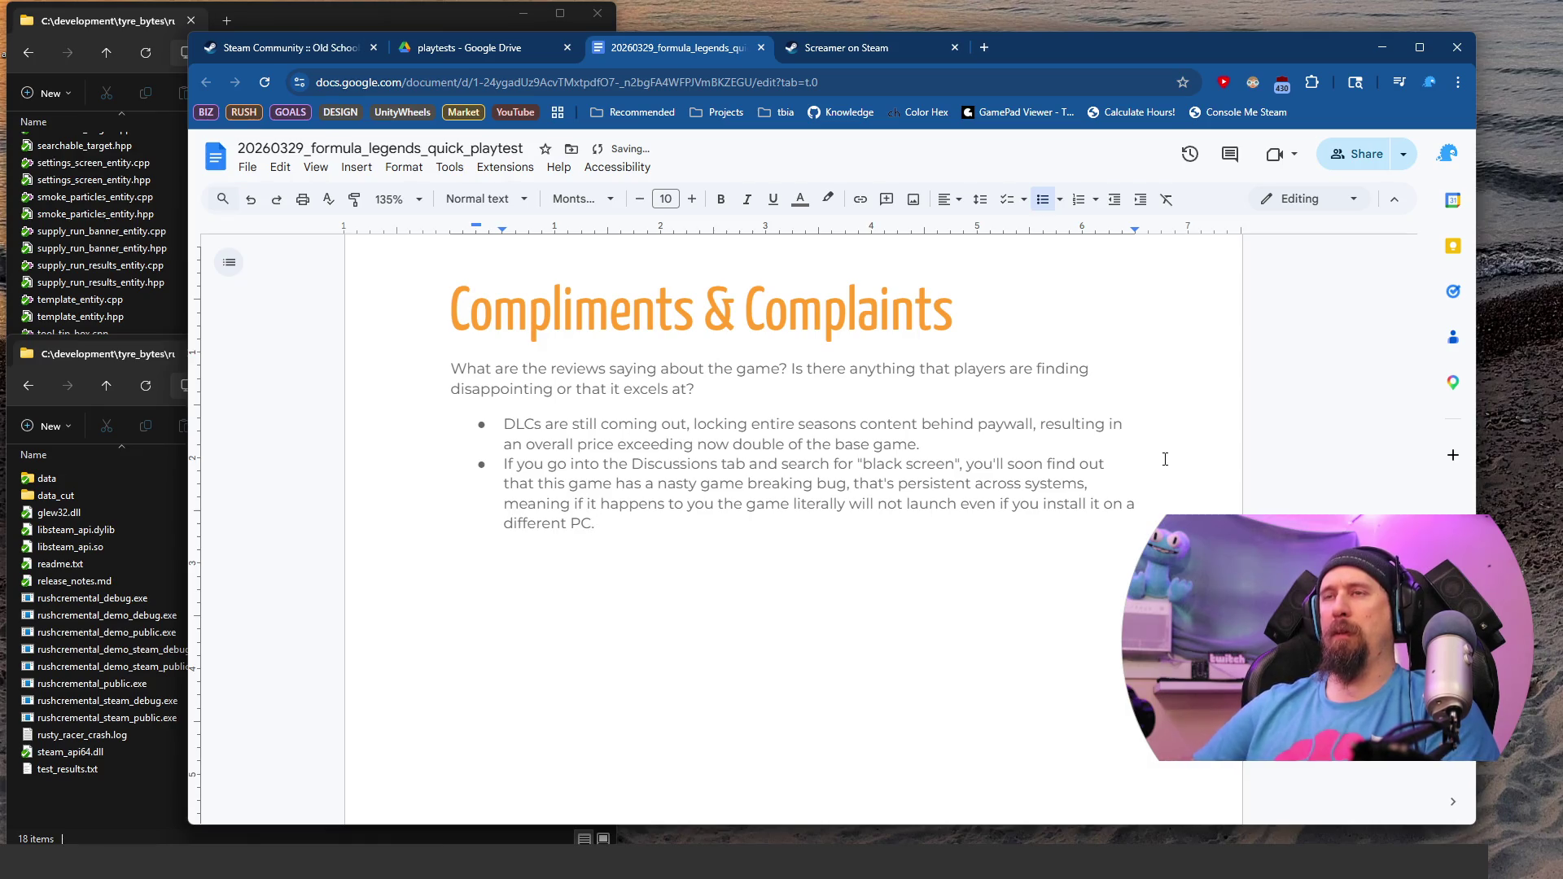
text( (This issue)
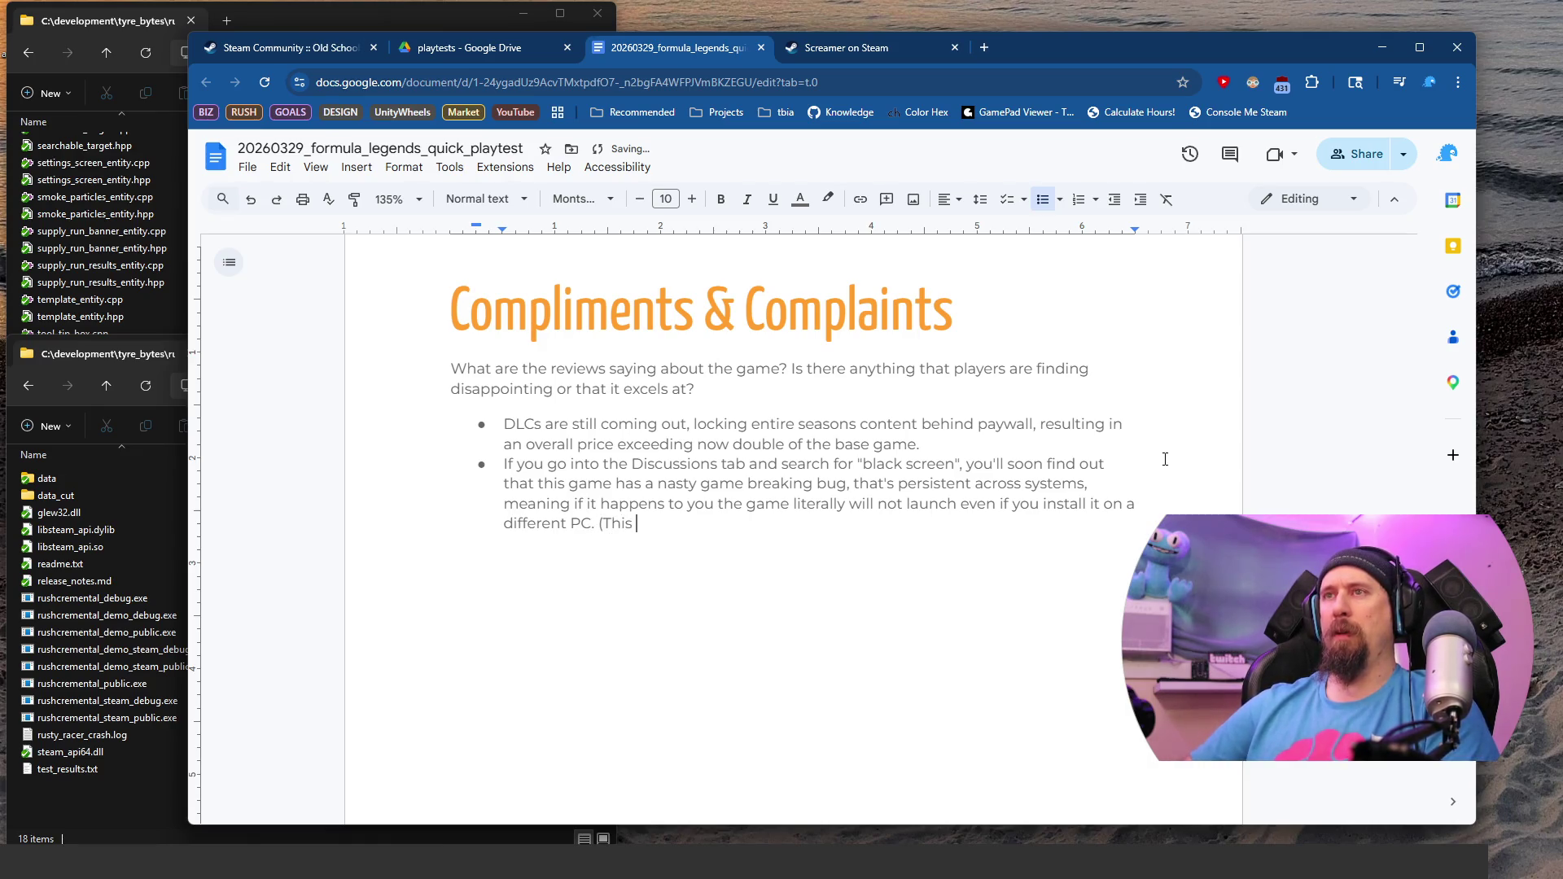
key(ctrl+shift+Left)
key(ctrl+shift+Left)
key(ctrl+shift+Left)
key(BackSpace)
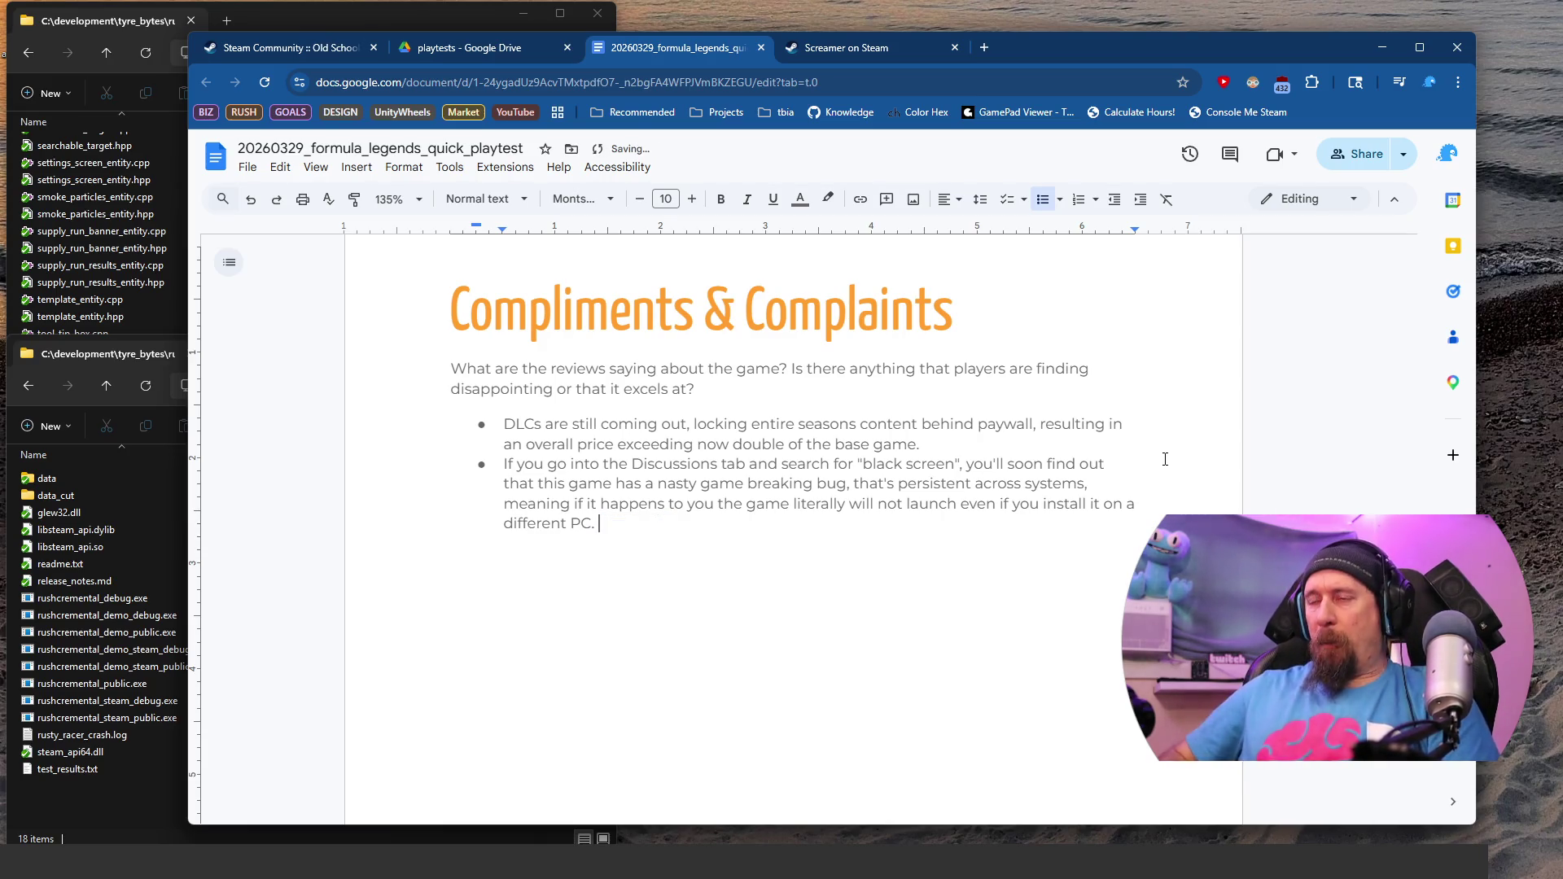
Step: Add 'This issue actually happened to me…', ending 'especially since Steam Cloud save would make this happen after reinstall'
text(This issu )
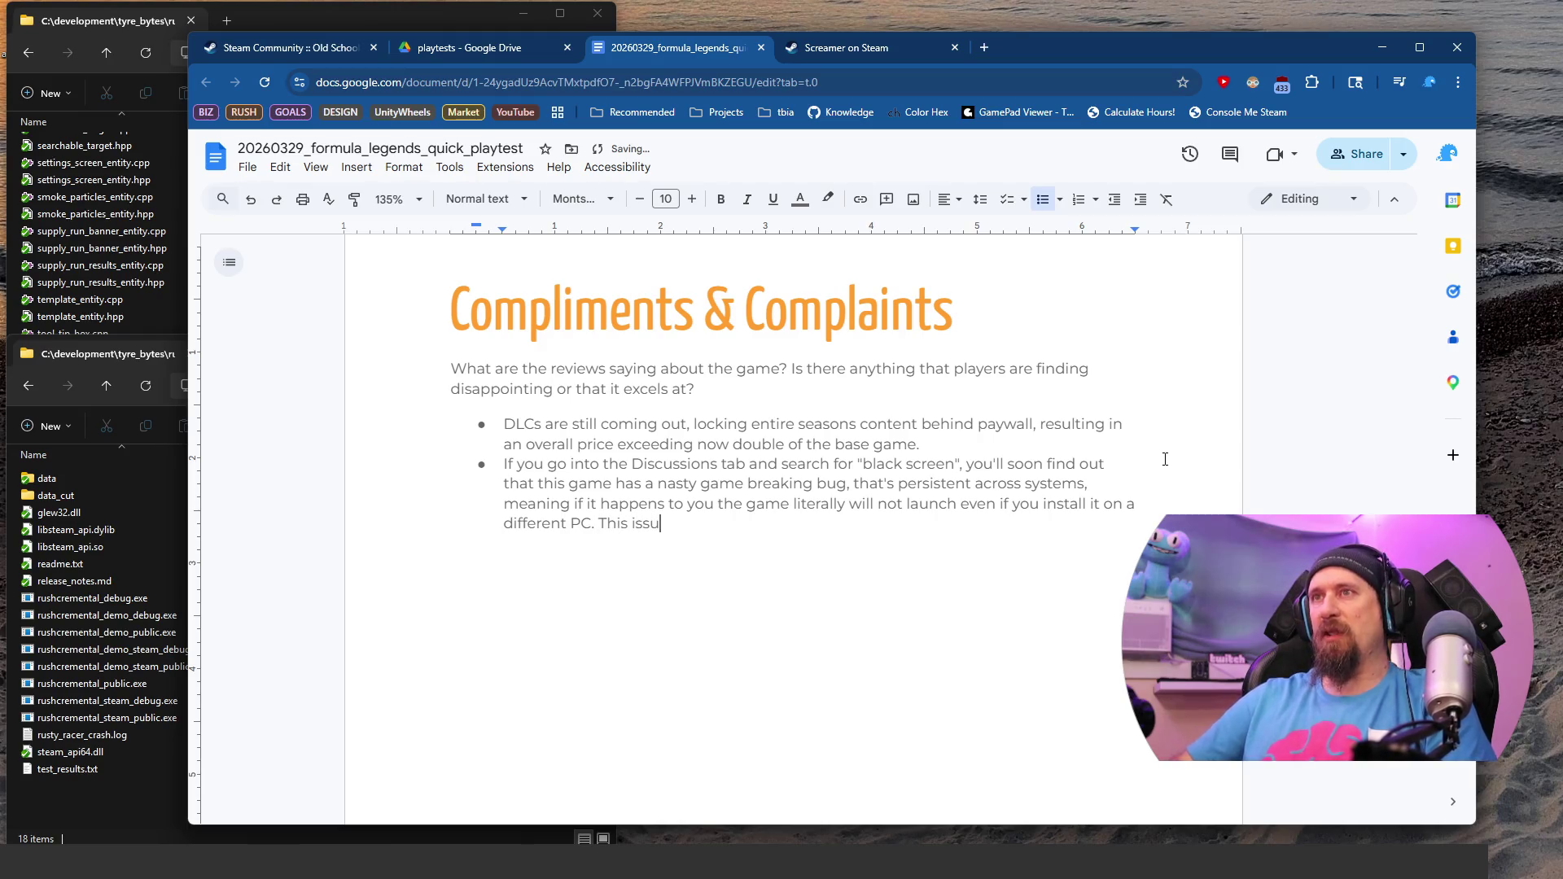
text(e actually )
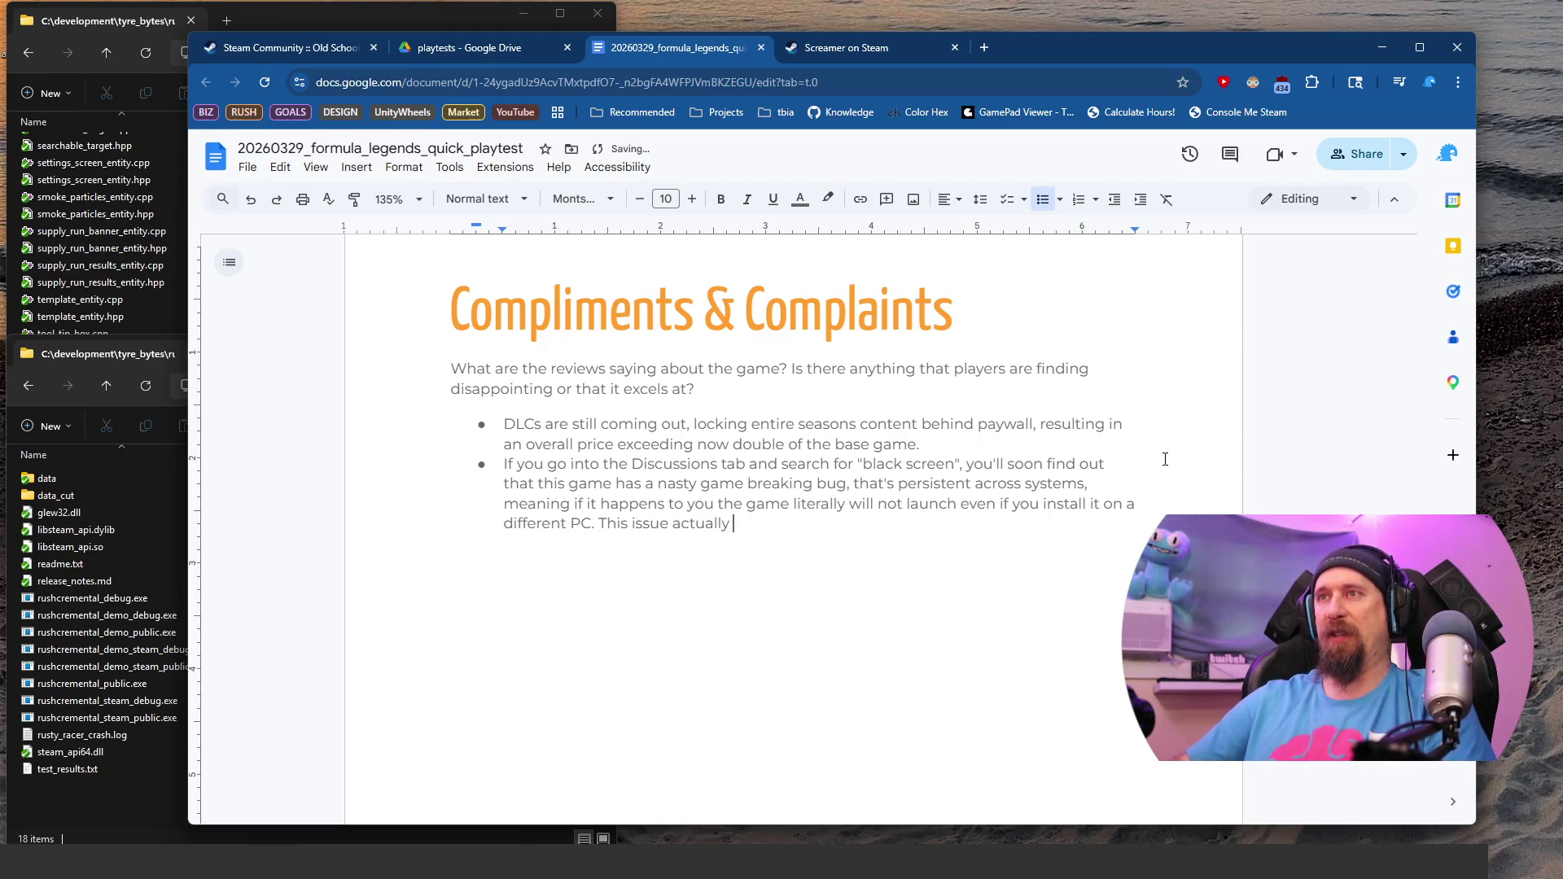
text(happened to me)
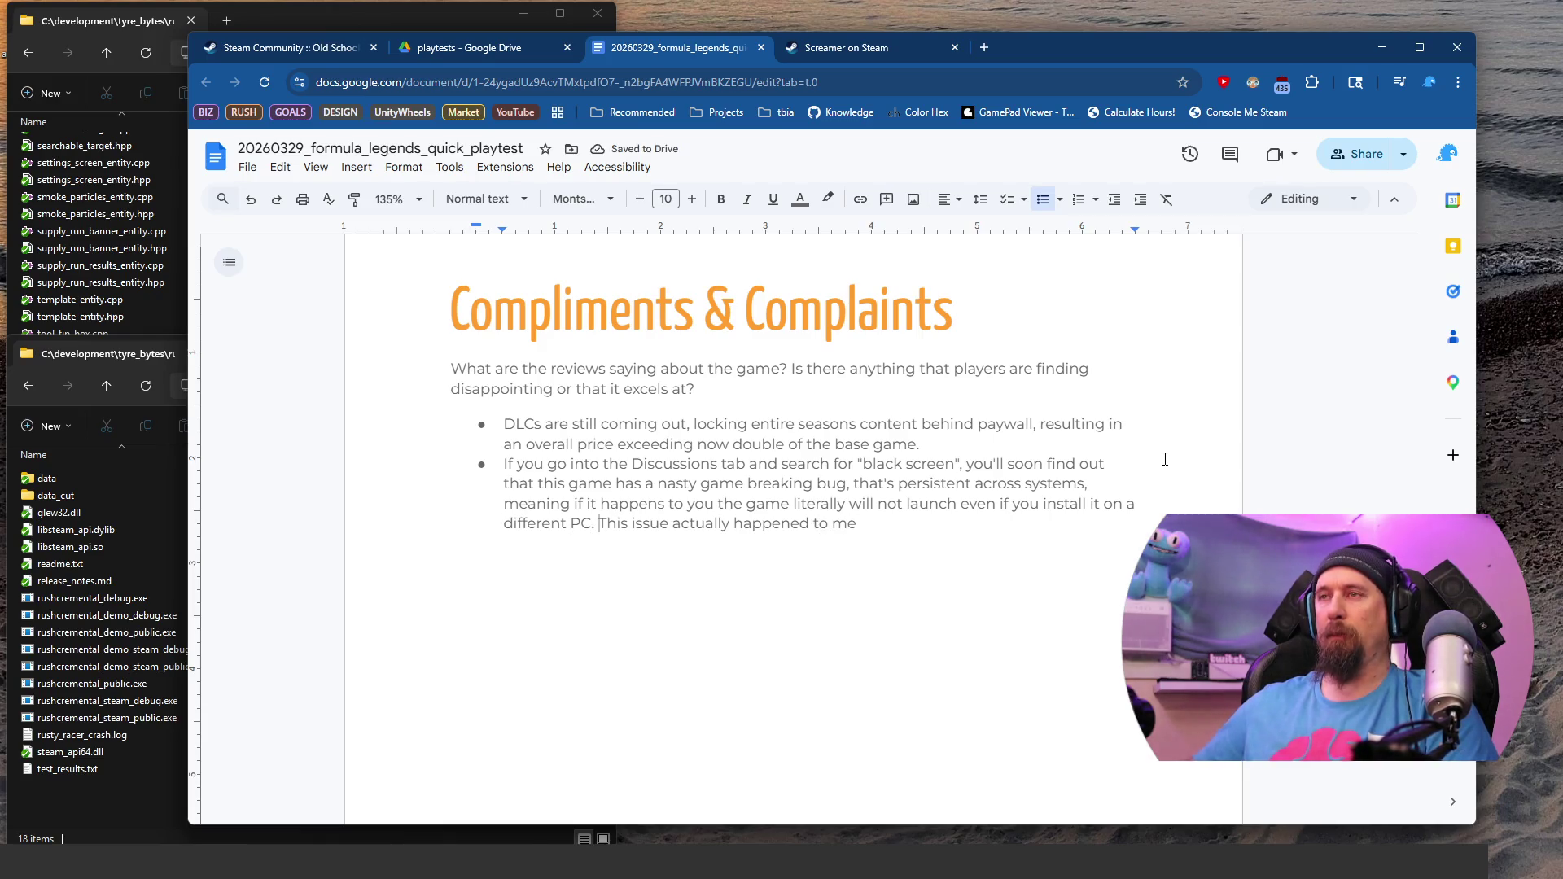
text(, as a d)
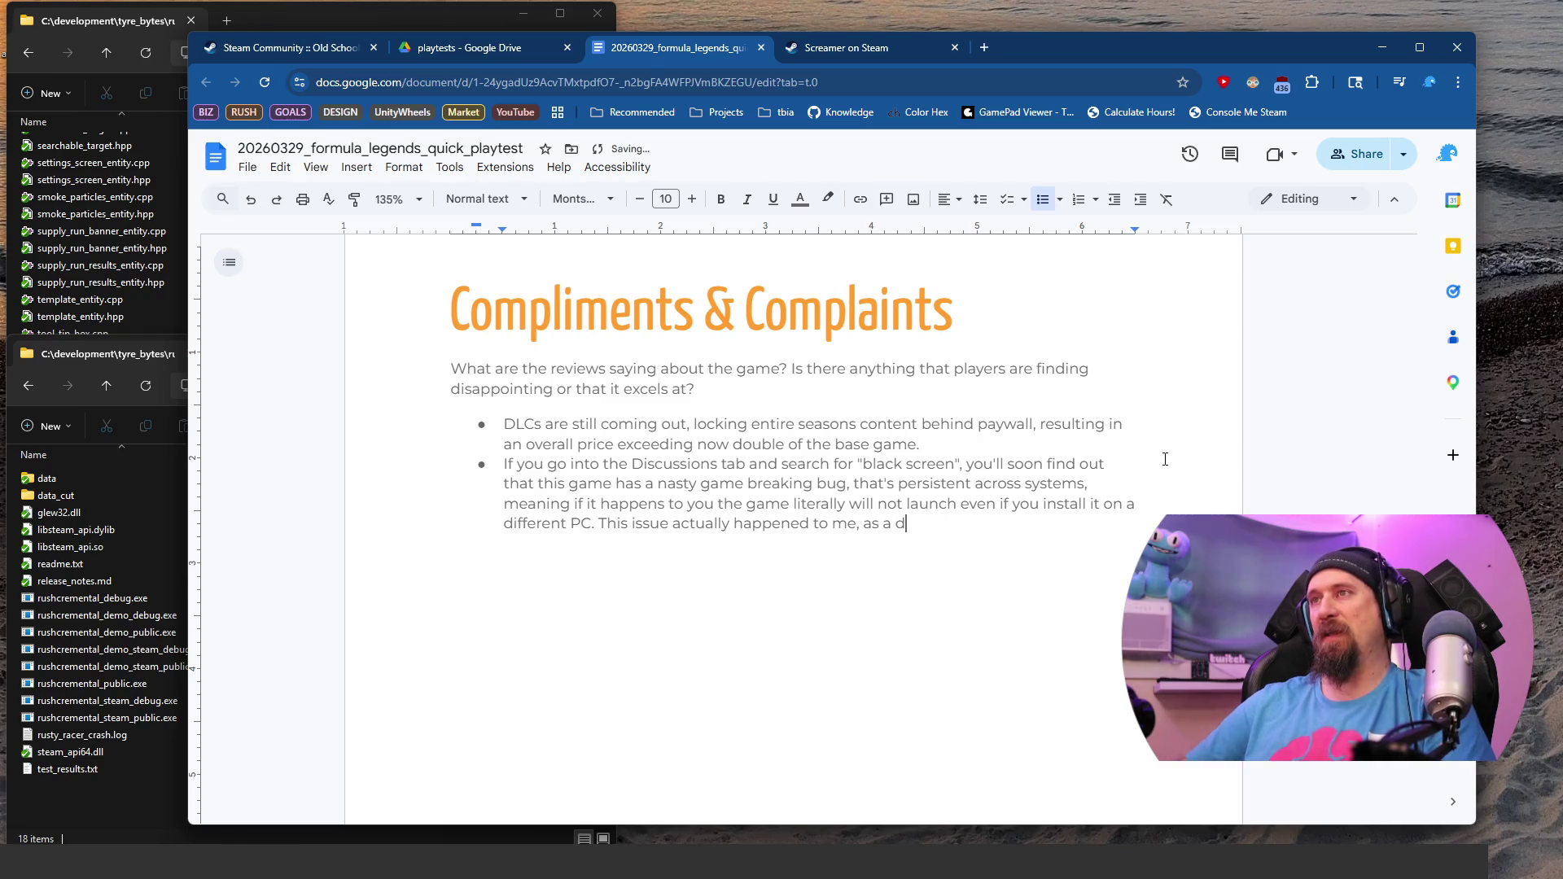
text(ev understa)
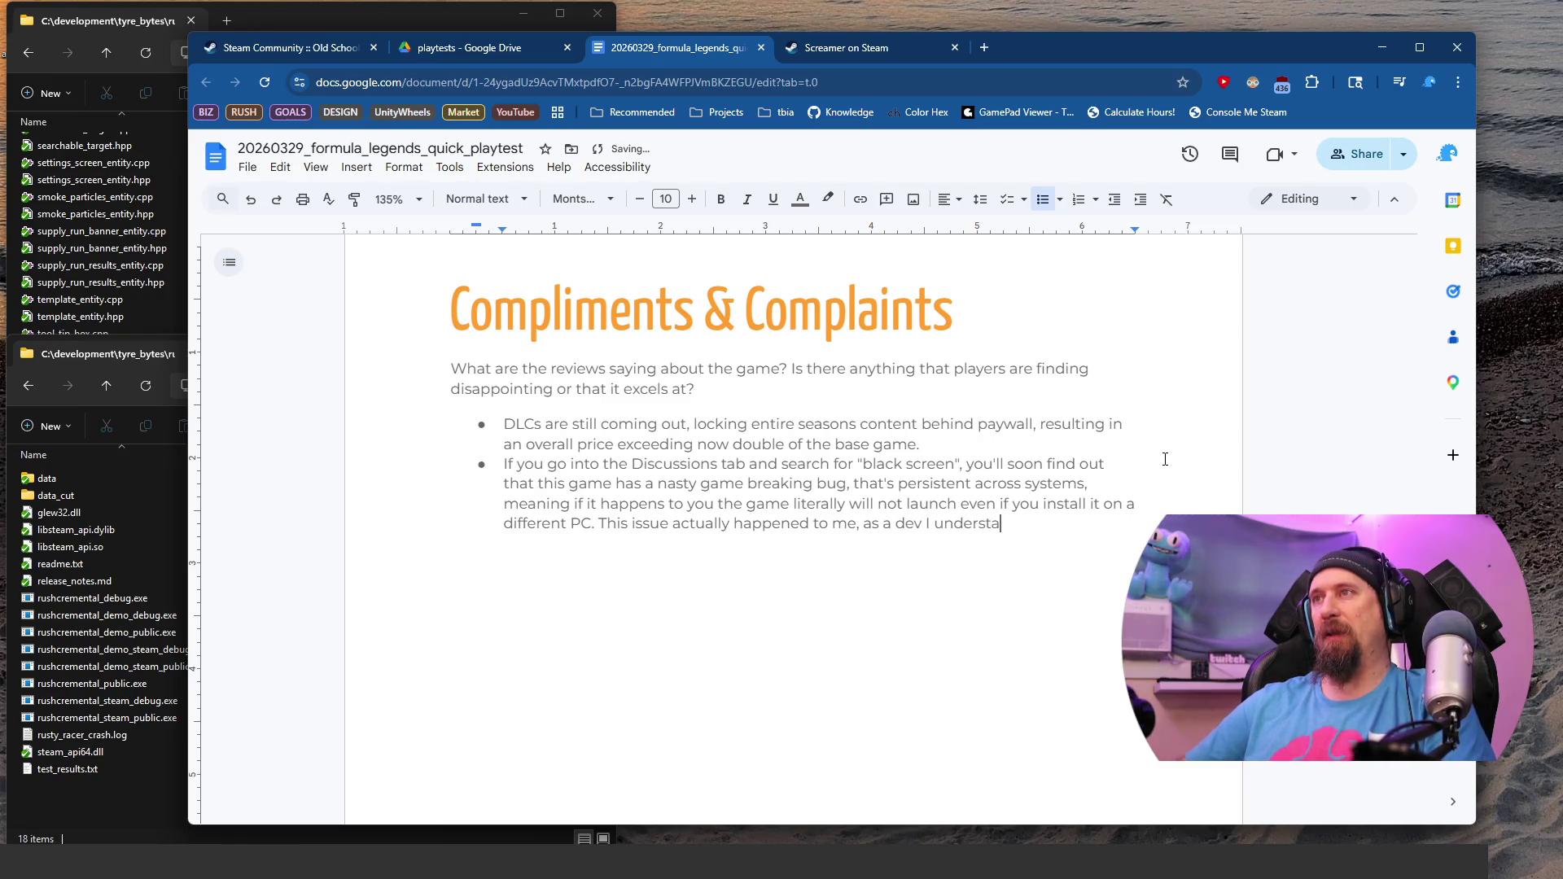
text(oodi)
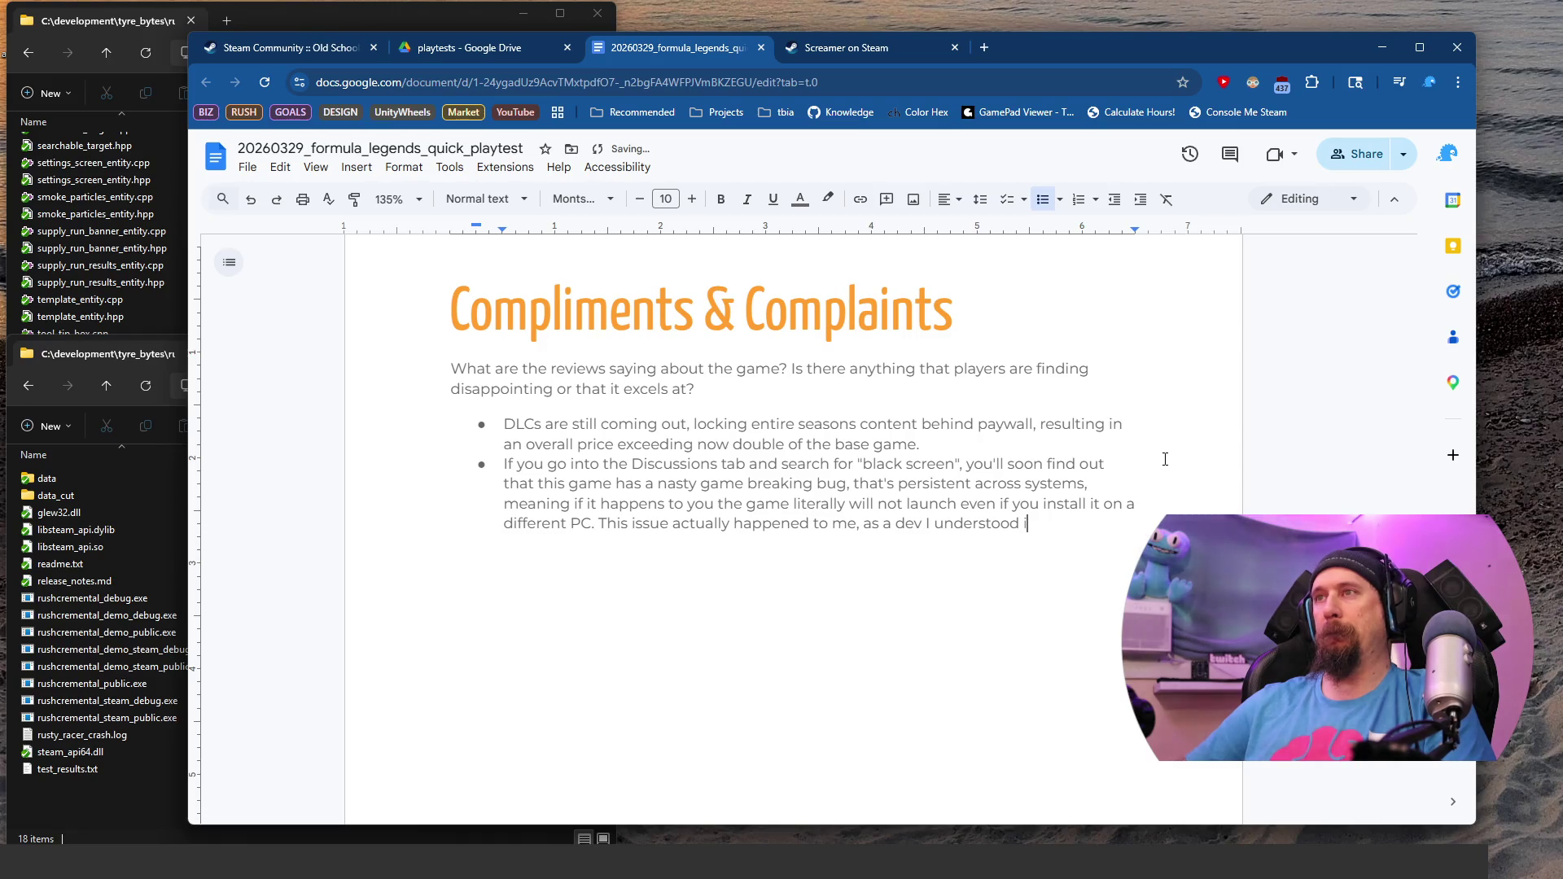
text(to b)
text(e co)
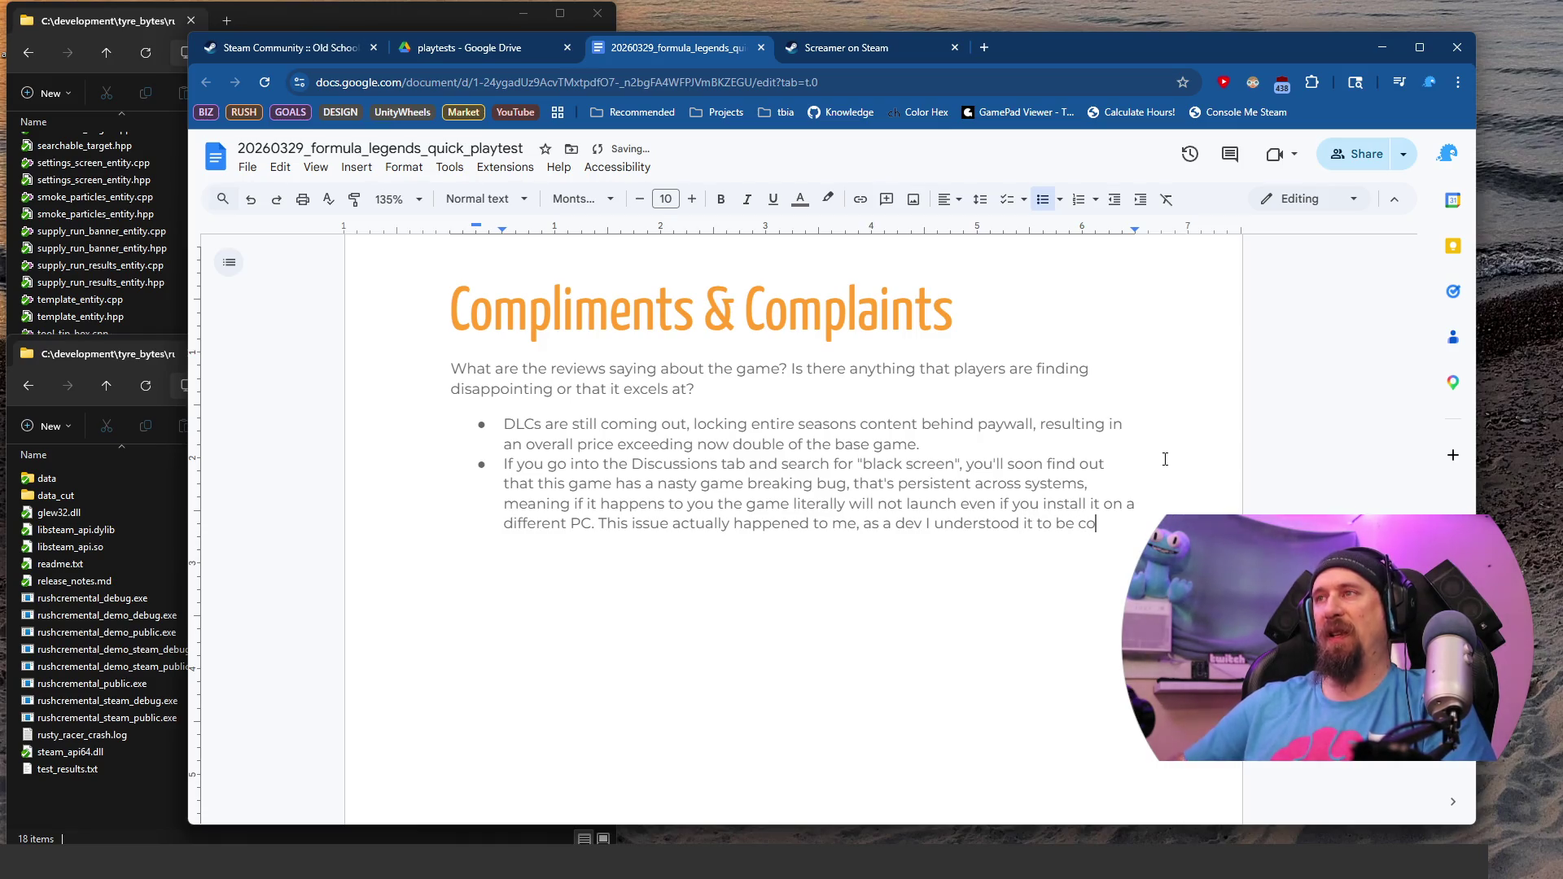
text(rrupt save )
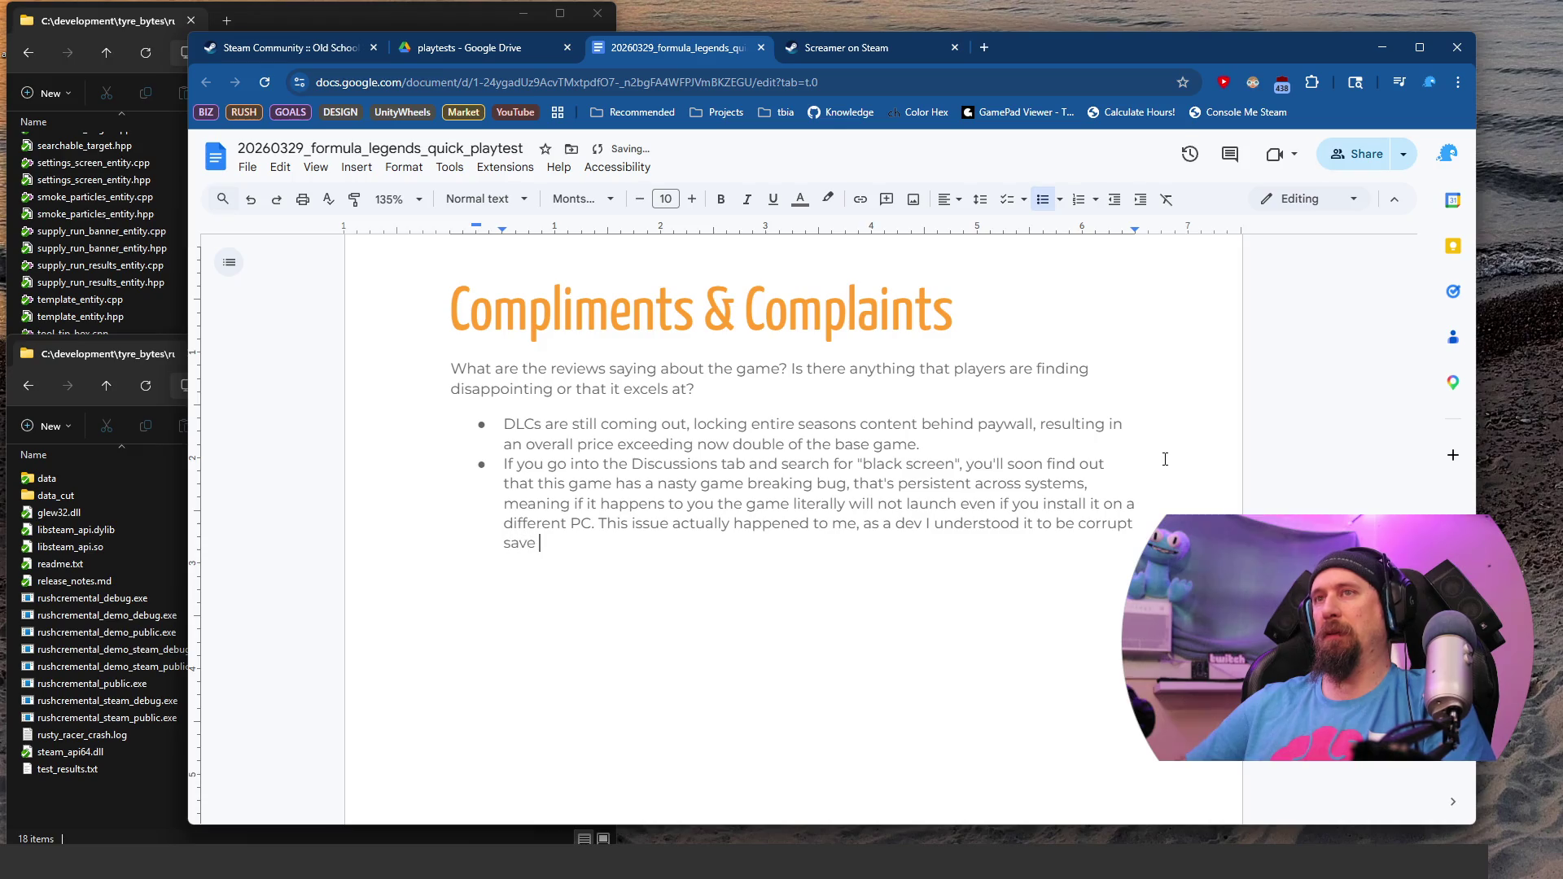
text(and got)
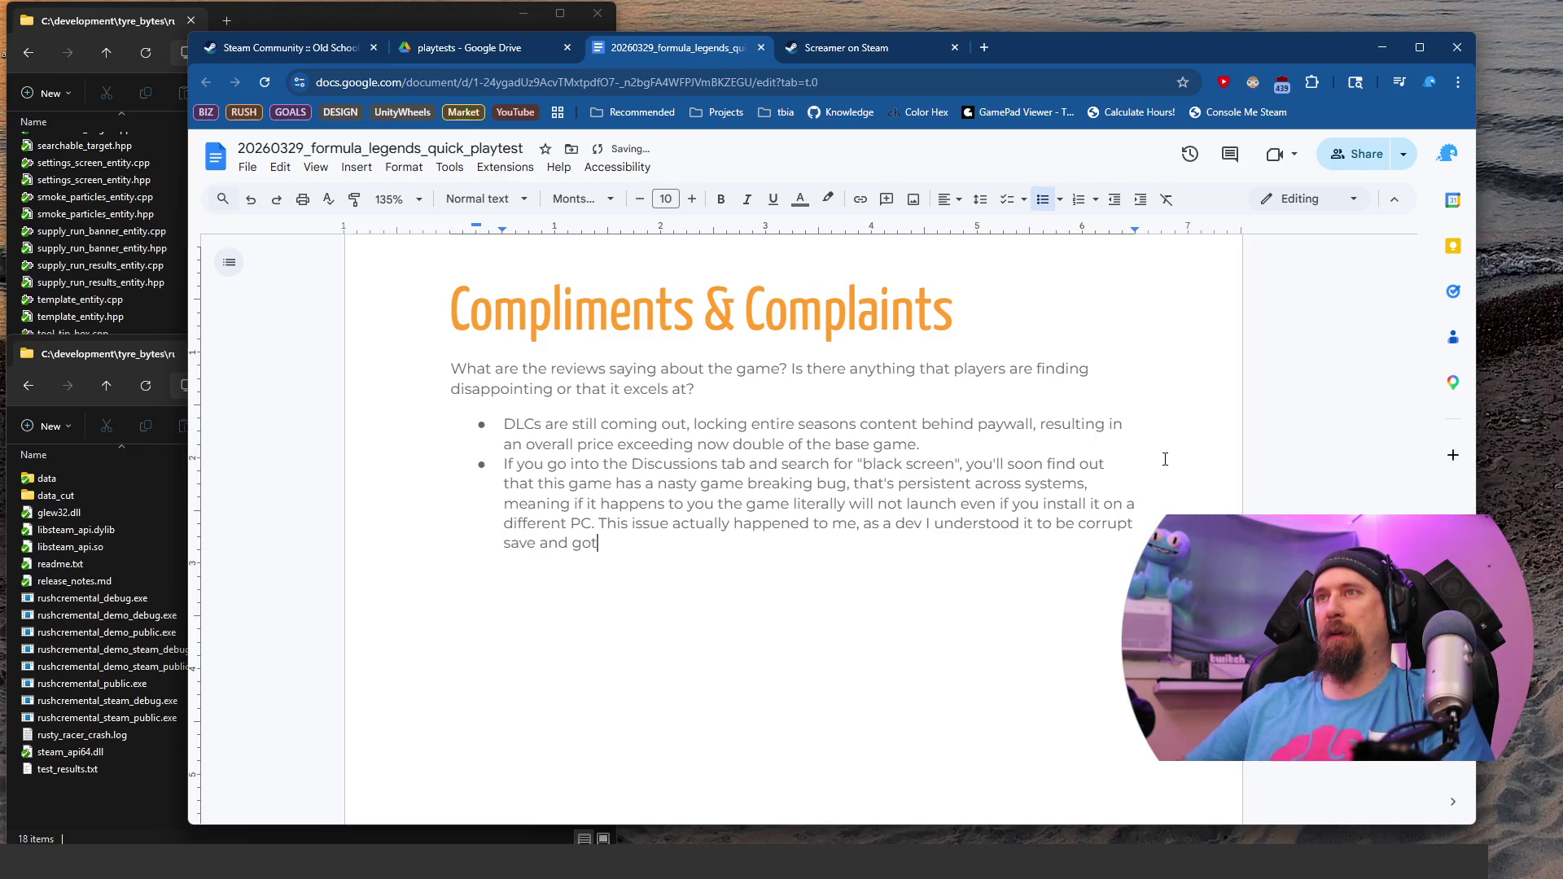
text(to)
key(ctrl+shift+Left)
key(ctrl+shift+Left)
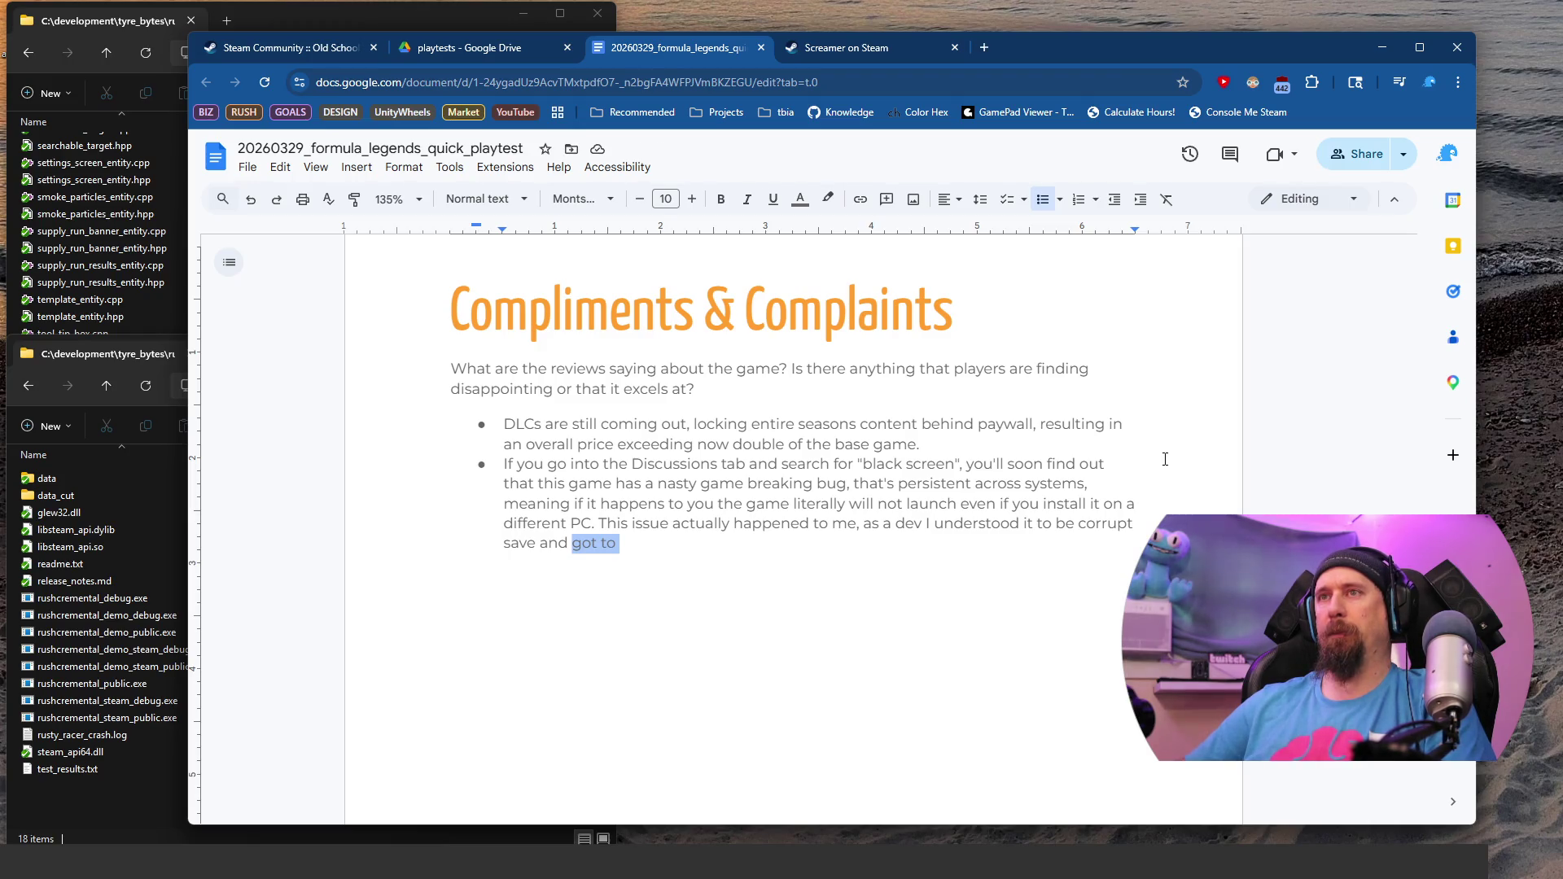
key(BackSpace)
key(BackSpace)
key(BackSpace)
text(,e)
key(BackSpace)
text(especiall)
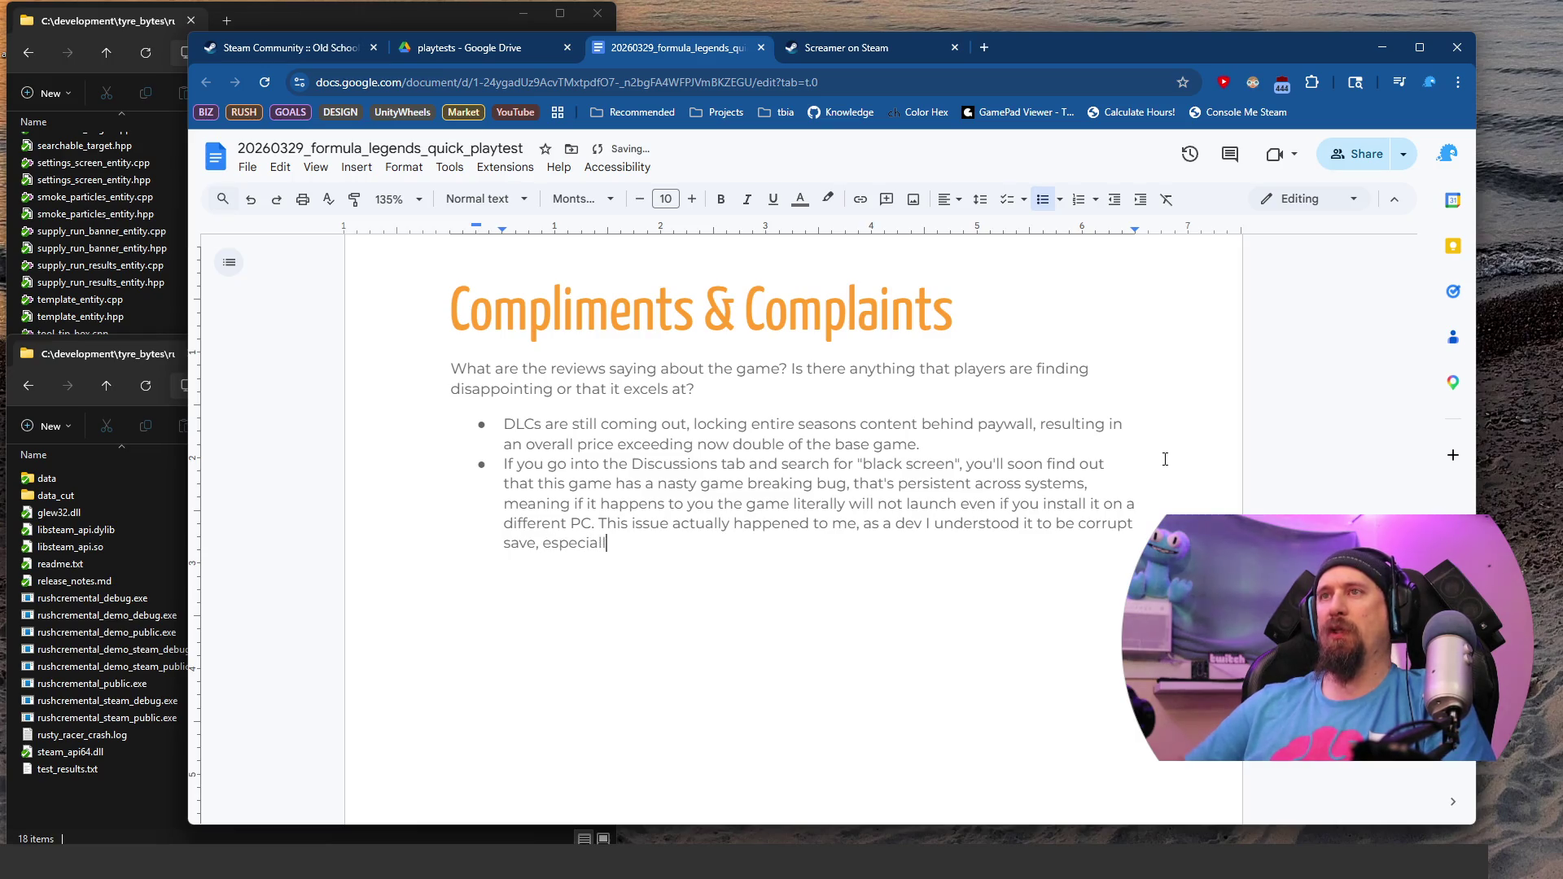
text(y since Steam Cloud save would ma)
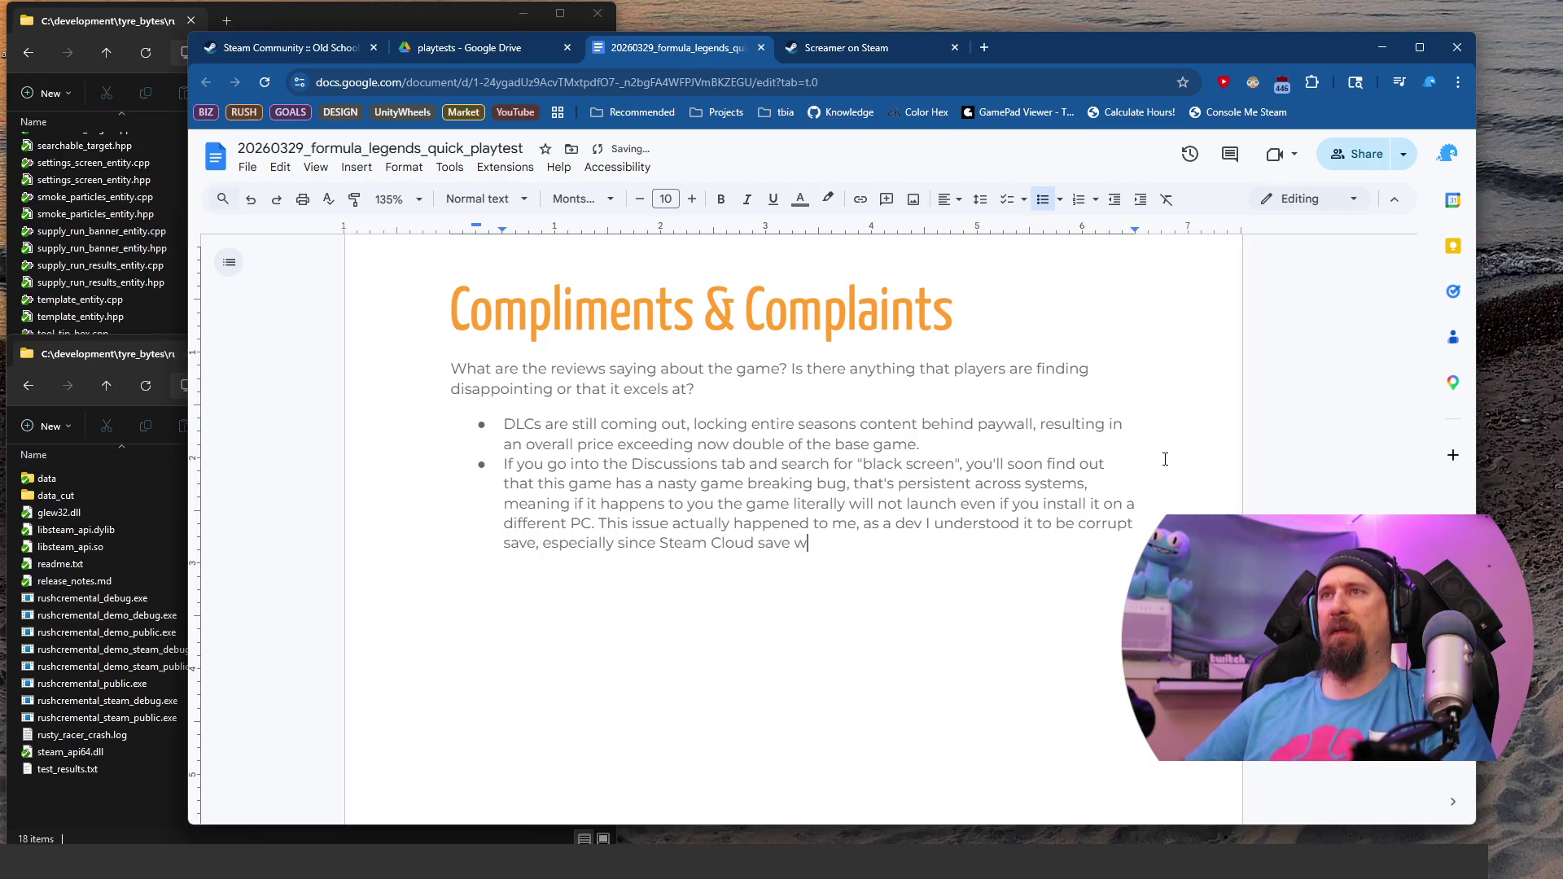
text(ke this )
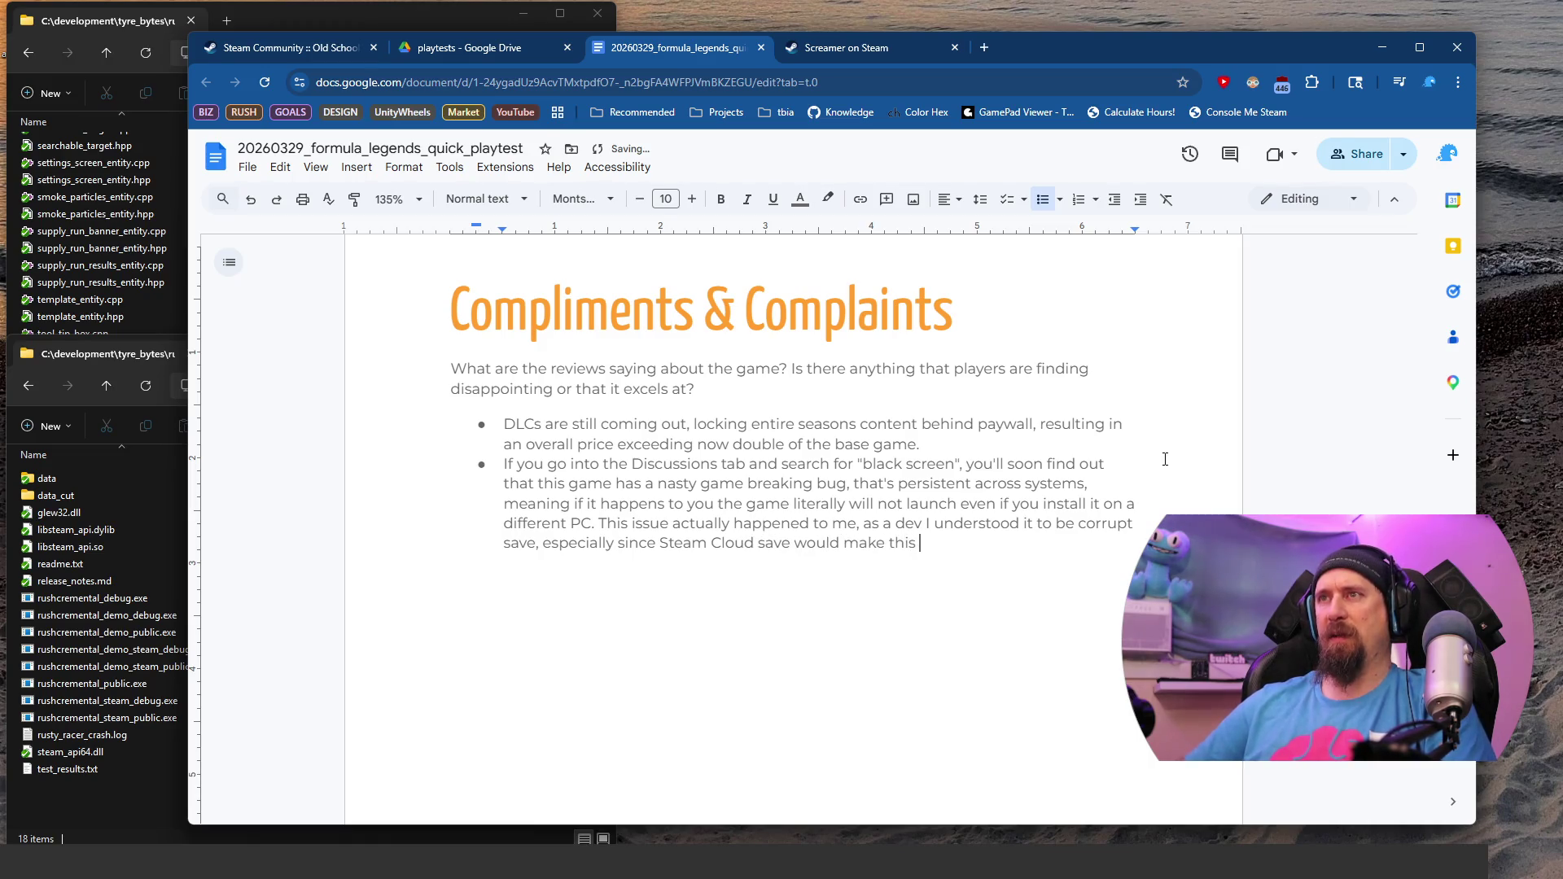
text(happen after reinstall)
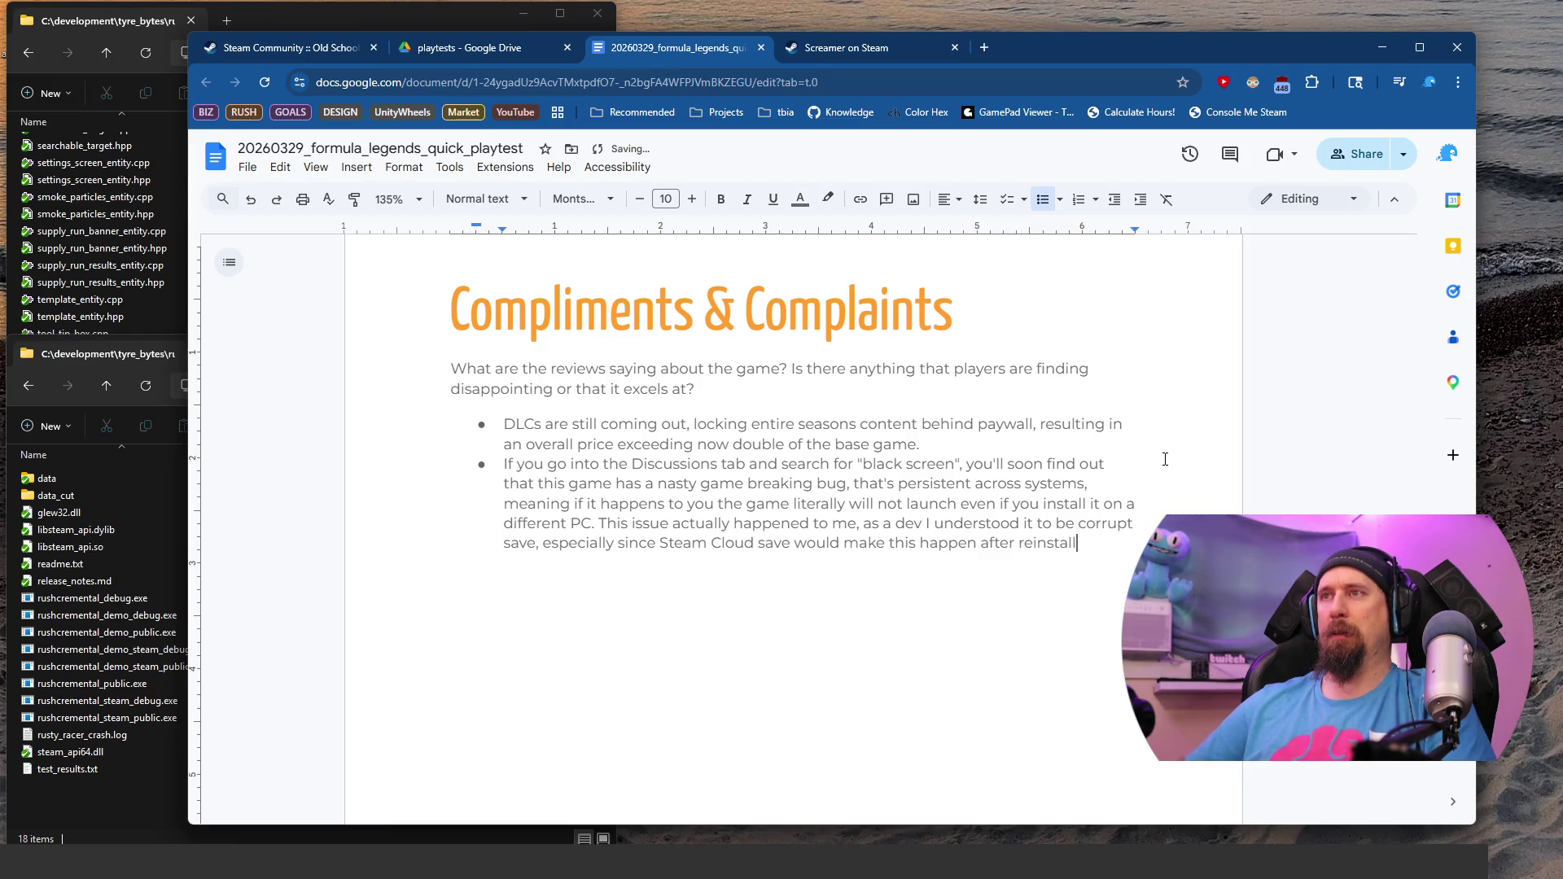
Step: Bold the 'This issue actually happened to me' sentence and start a new empty bullet
key(shift+Up)
key(ctrl+shift+Left)
key(ctrl+shift+Left)
key(ctrl+shift+Left)
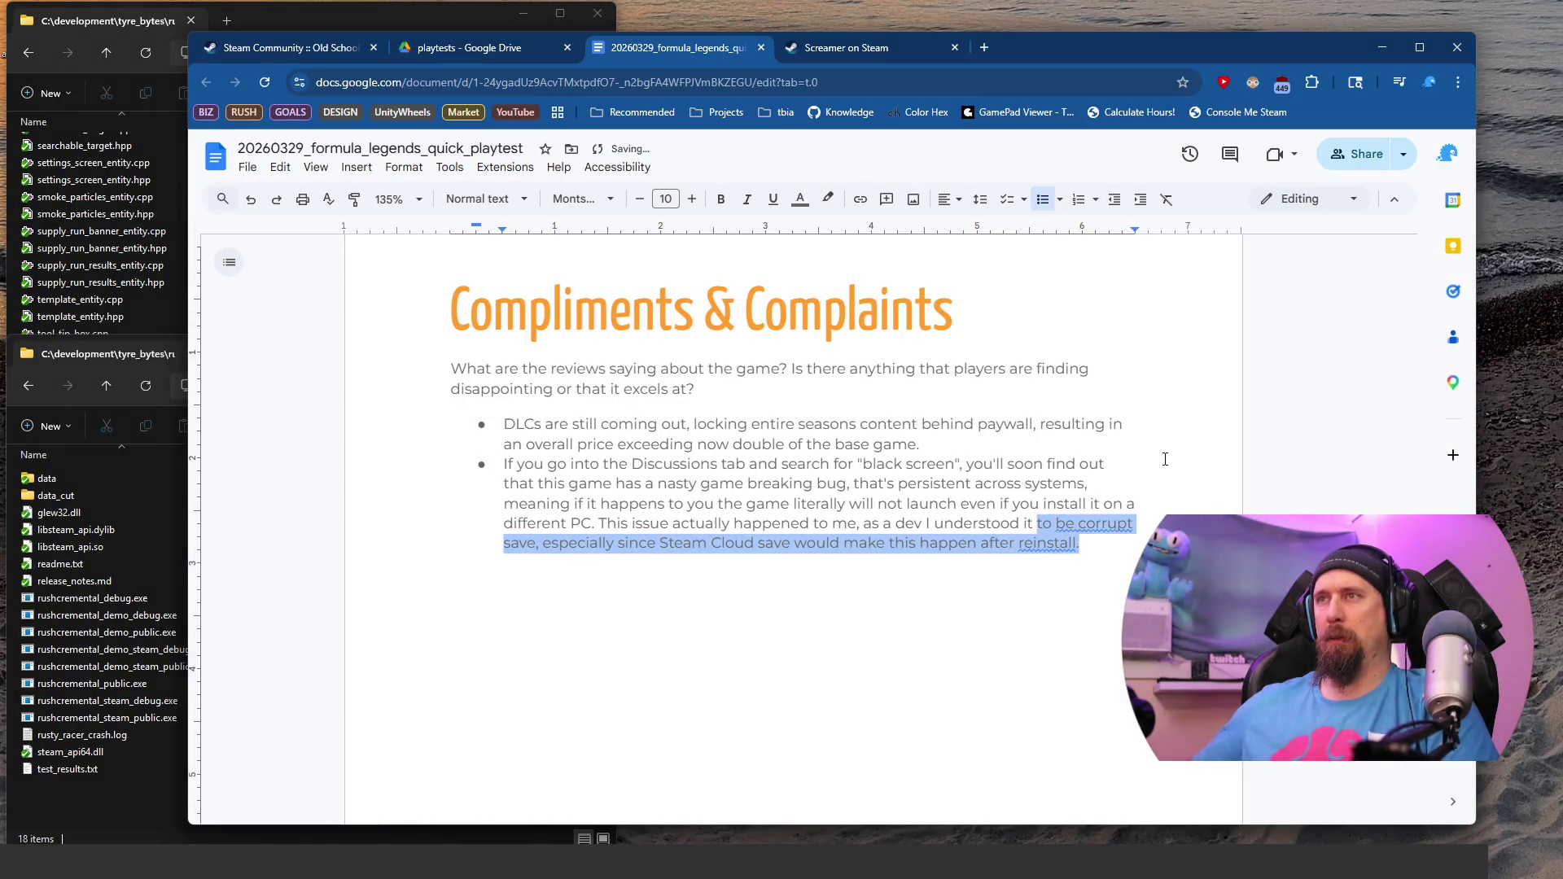
key(ctrl+shift+Left)
key(ctrl+shift+Left)
key(ctrl+shift+Left)
key(ctrl+b)
key(Right)
key(Return)
Step: Shrink the bold sentence's font size by one step, leaving the caret in the empty bullet
key(Up)
key(Up)
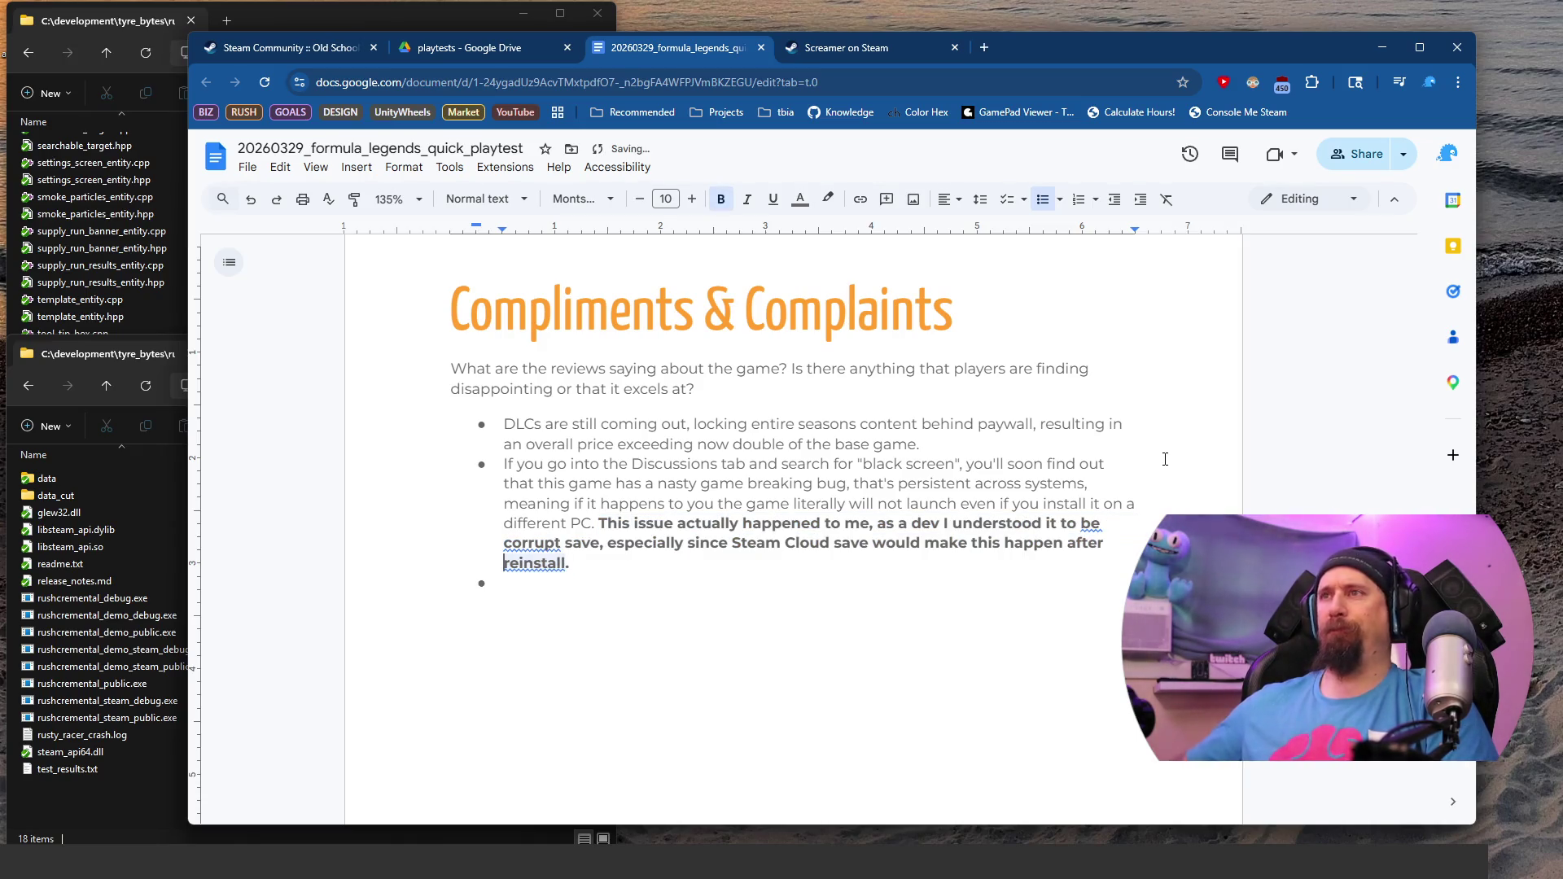
key(End)
key(ctrl+Left)
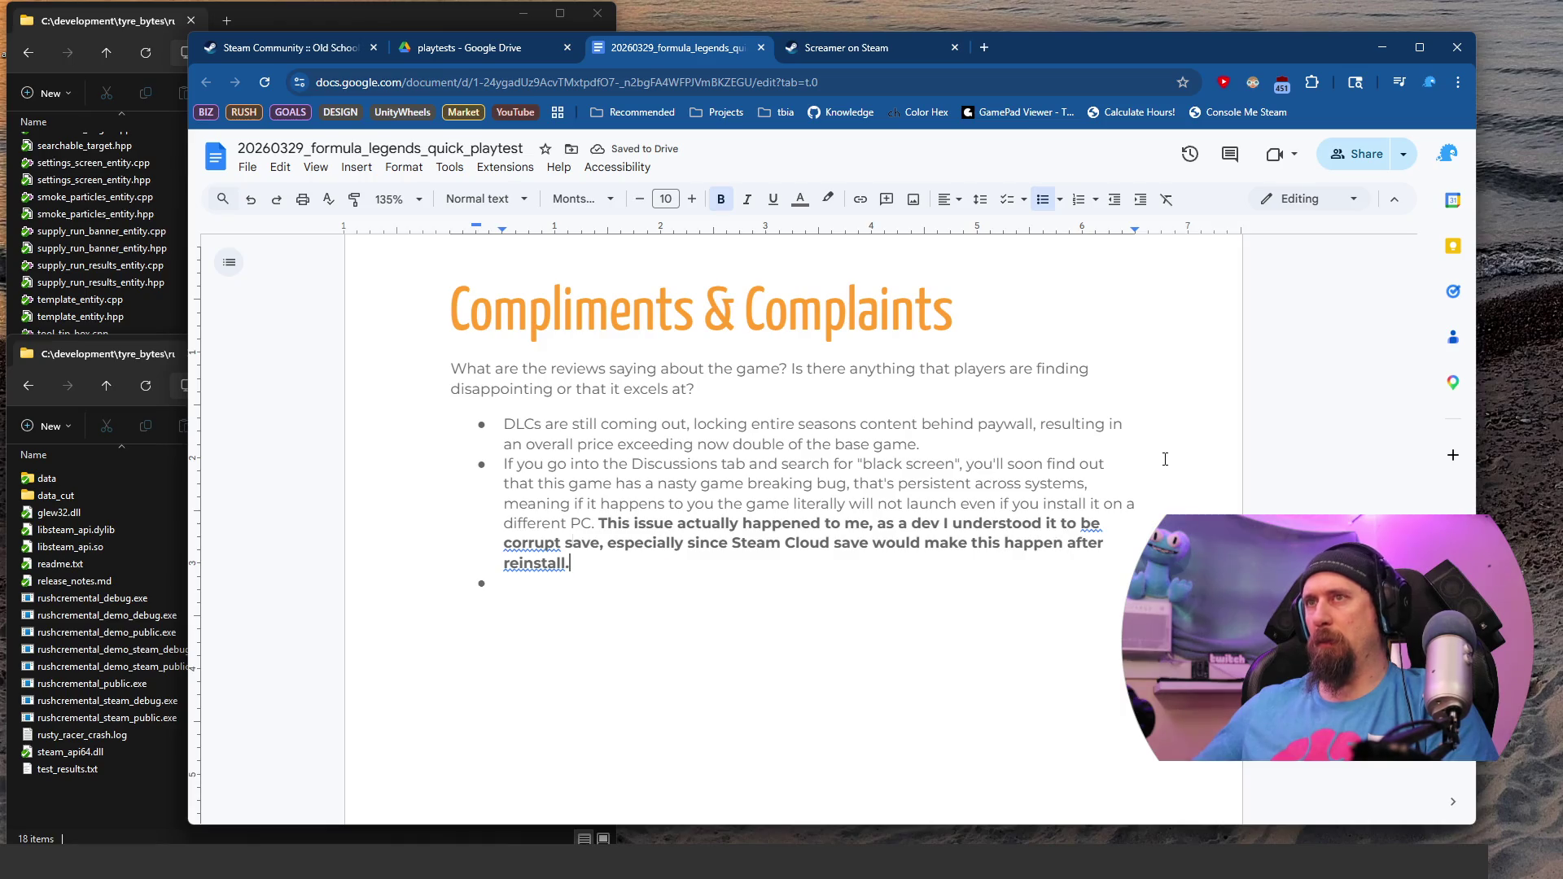
key(shift+Up)
key(shift+Up)
key(ctrl+shift+Right)
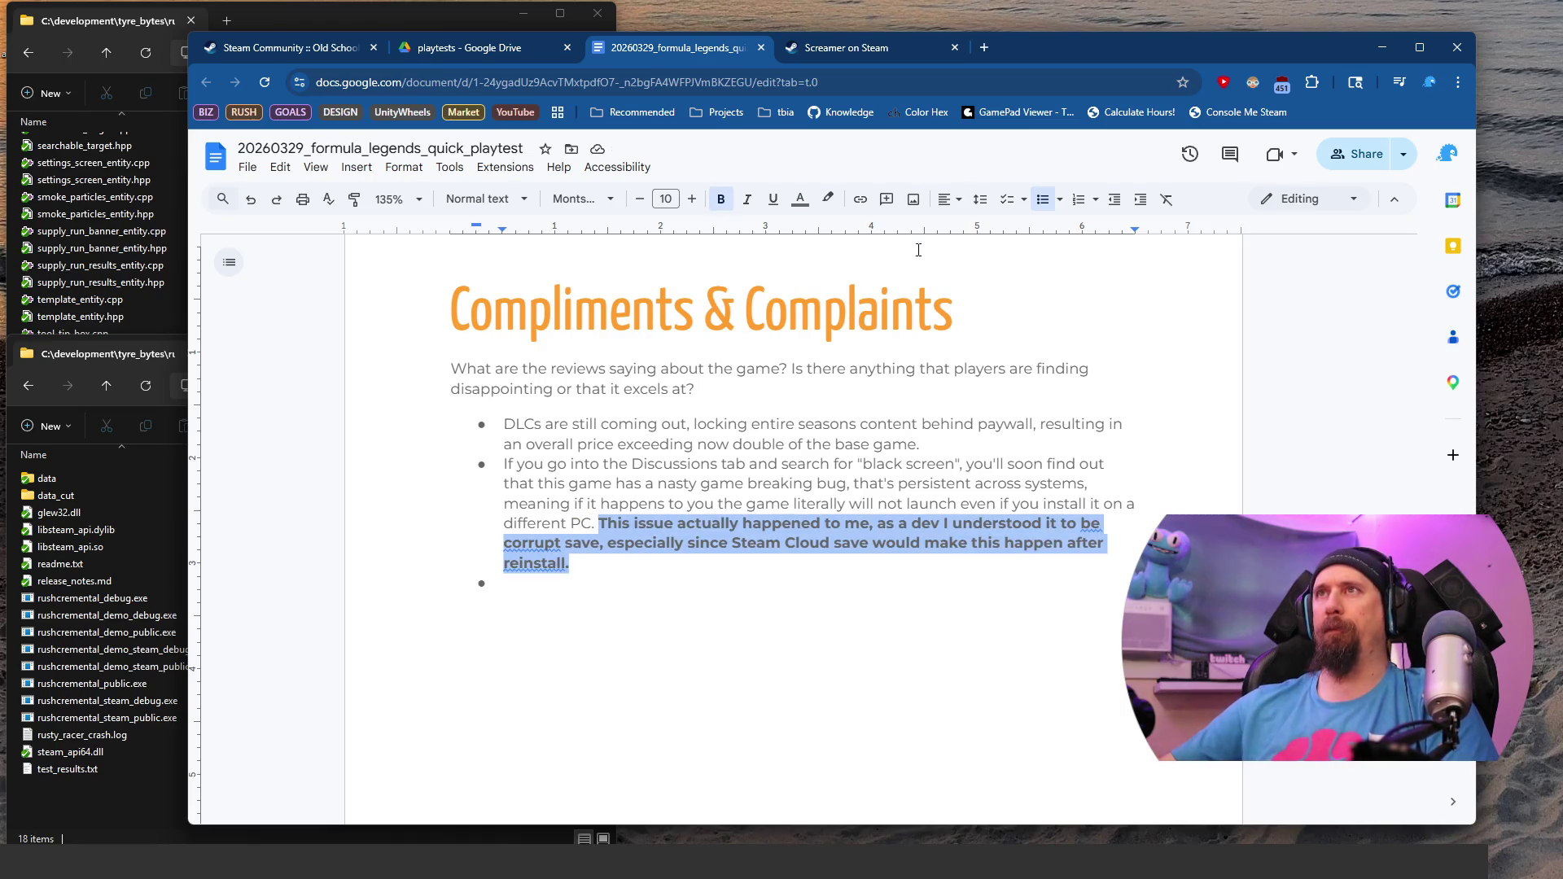
key(ctrl+shift+comma)
click(685, 621)
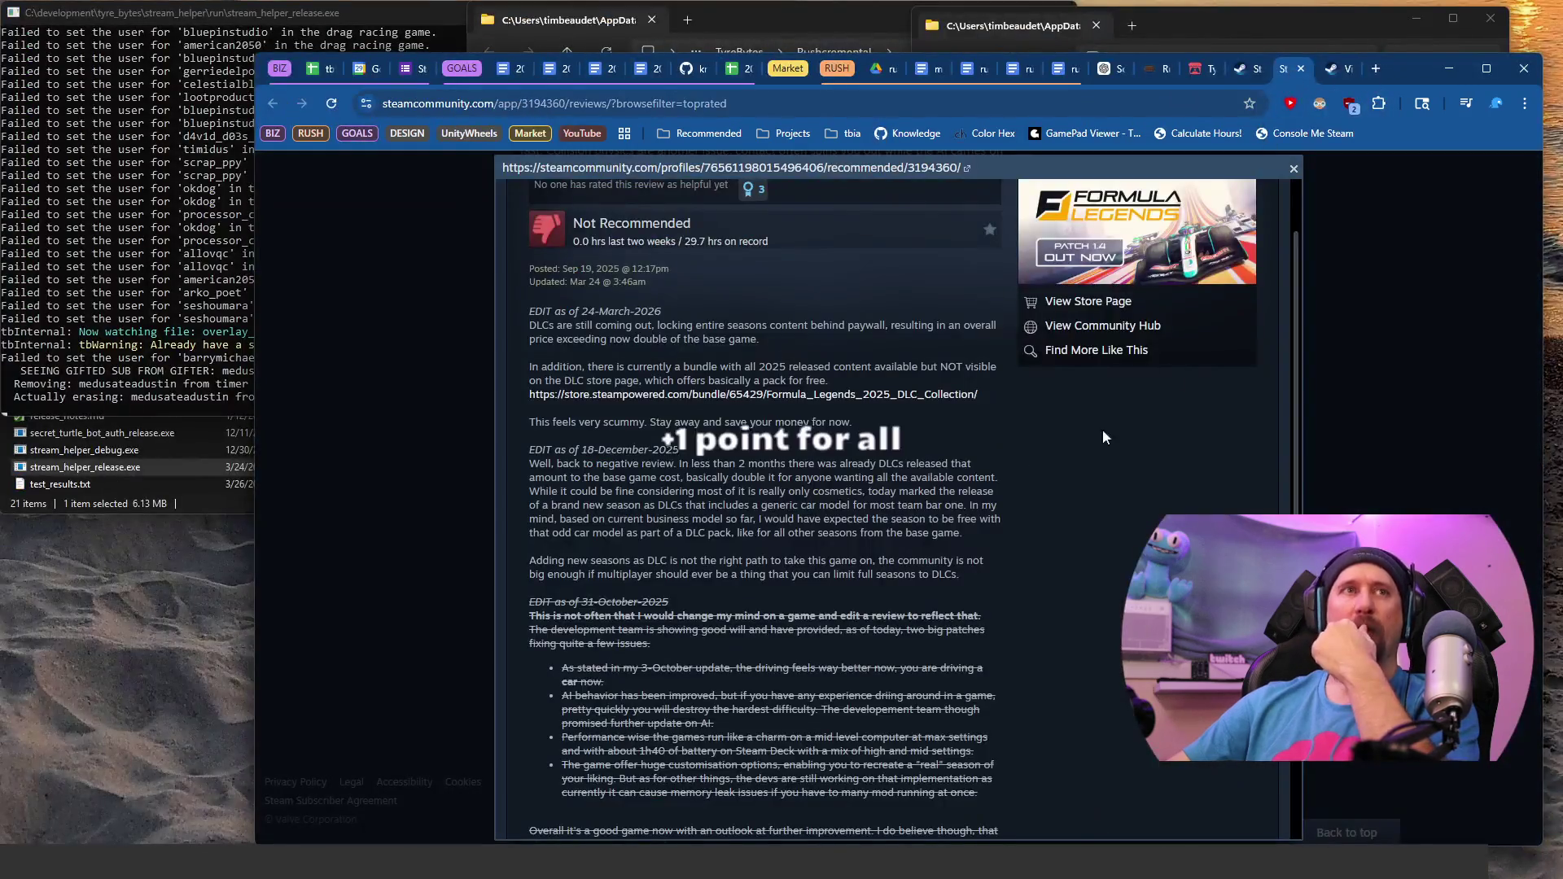
Step: Open the next Recommended Formula Legends review and copy its 'Because the look and feel…' sentence
scroll(1102, 437, up, 2)
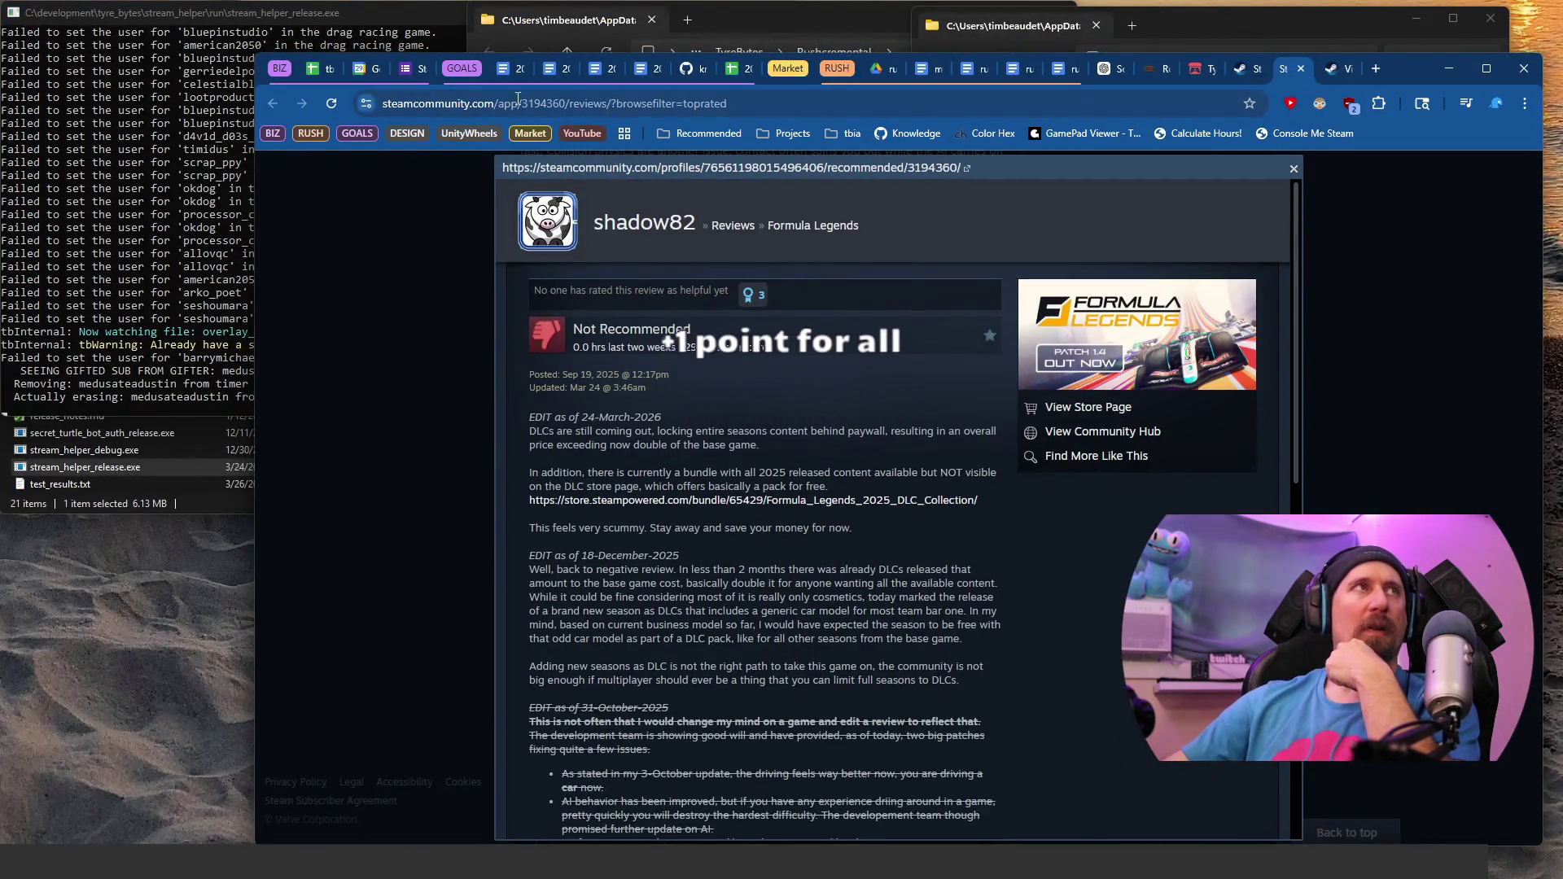
click(1259, 74)
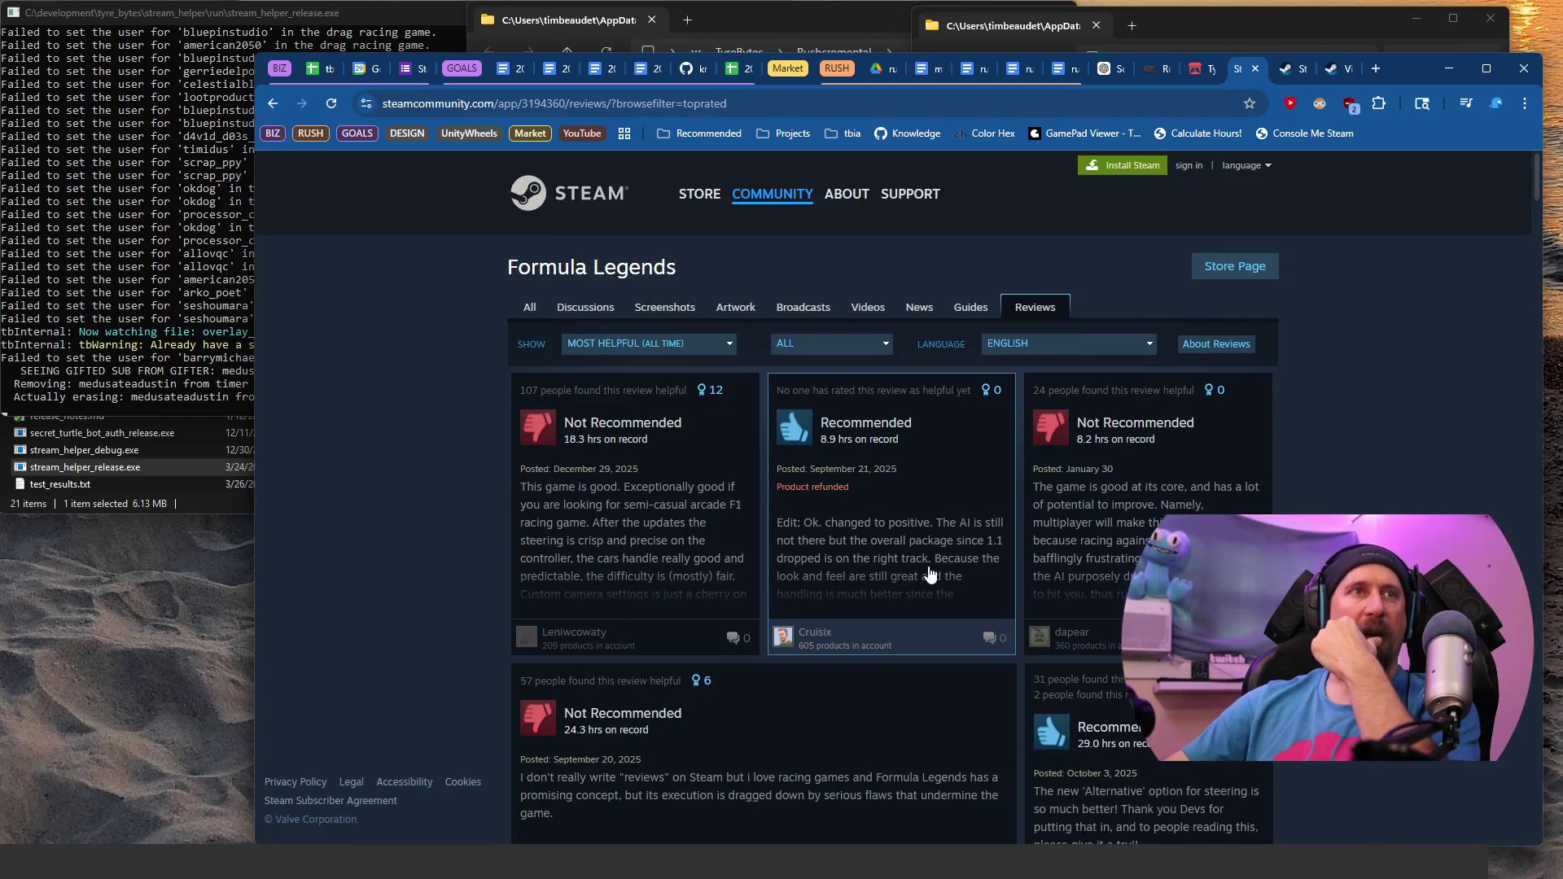
click(910, 550)
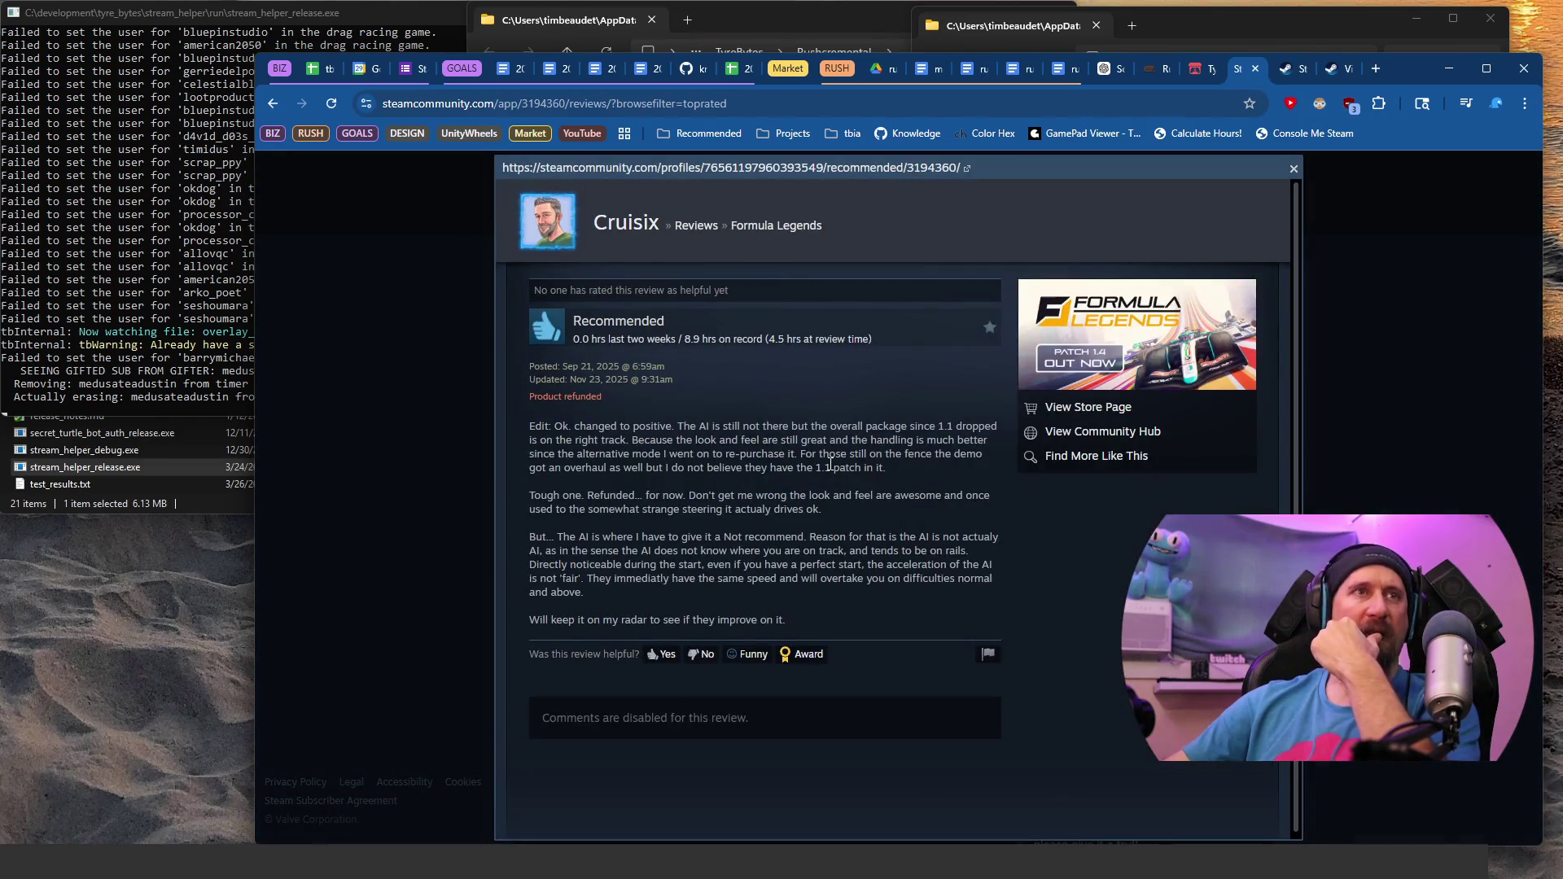
drag(690, 426, 798, 442)
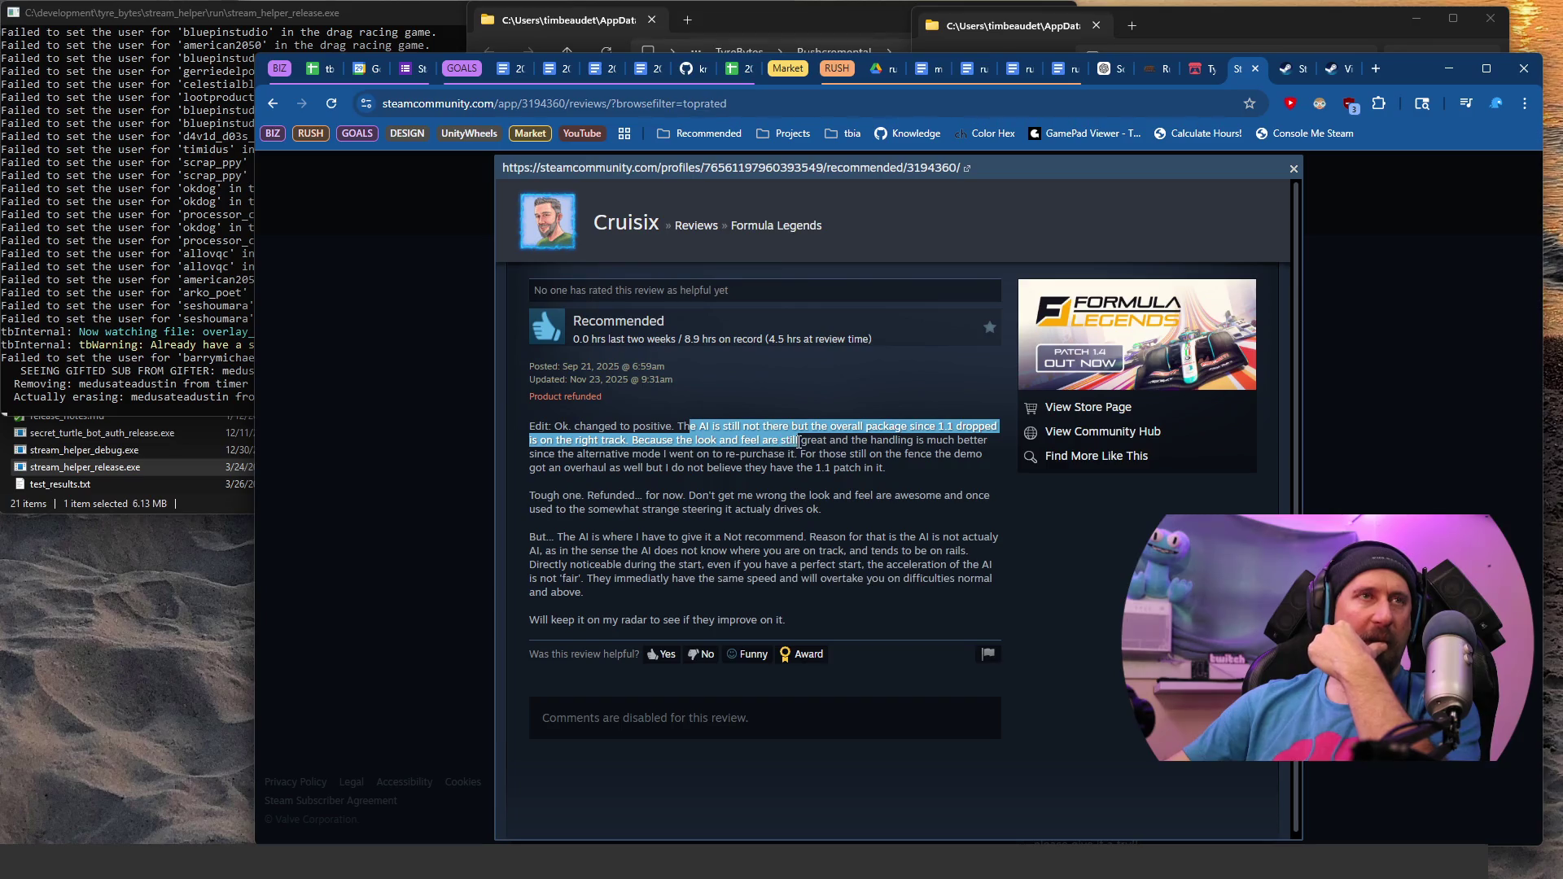
click(685, 456)
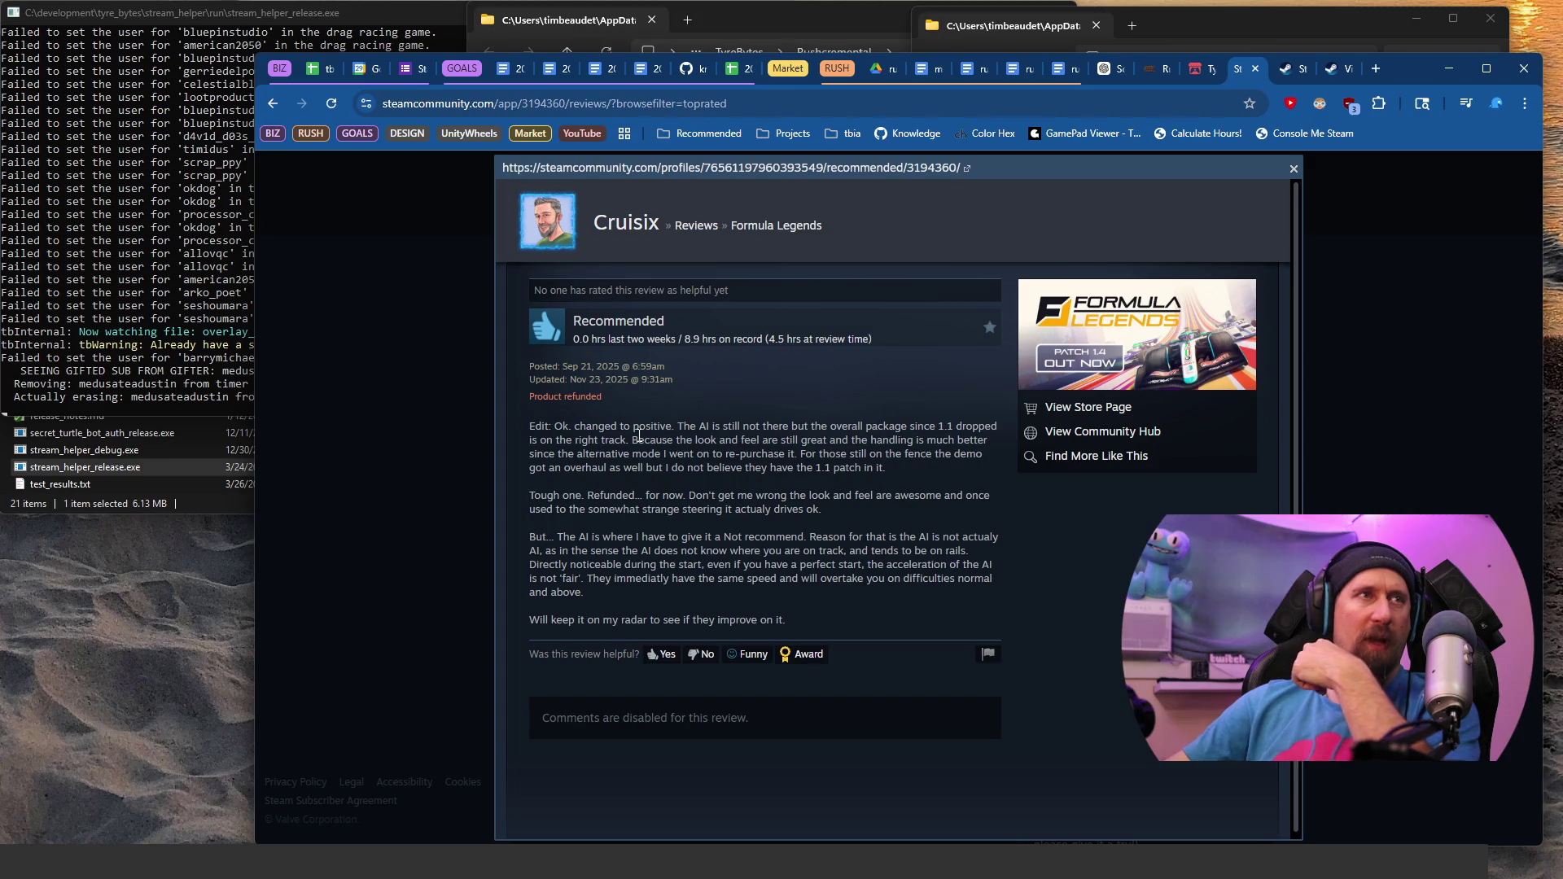
drag(634, 440, 798, 454)
key(ctrl+c)
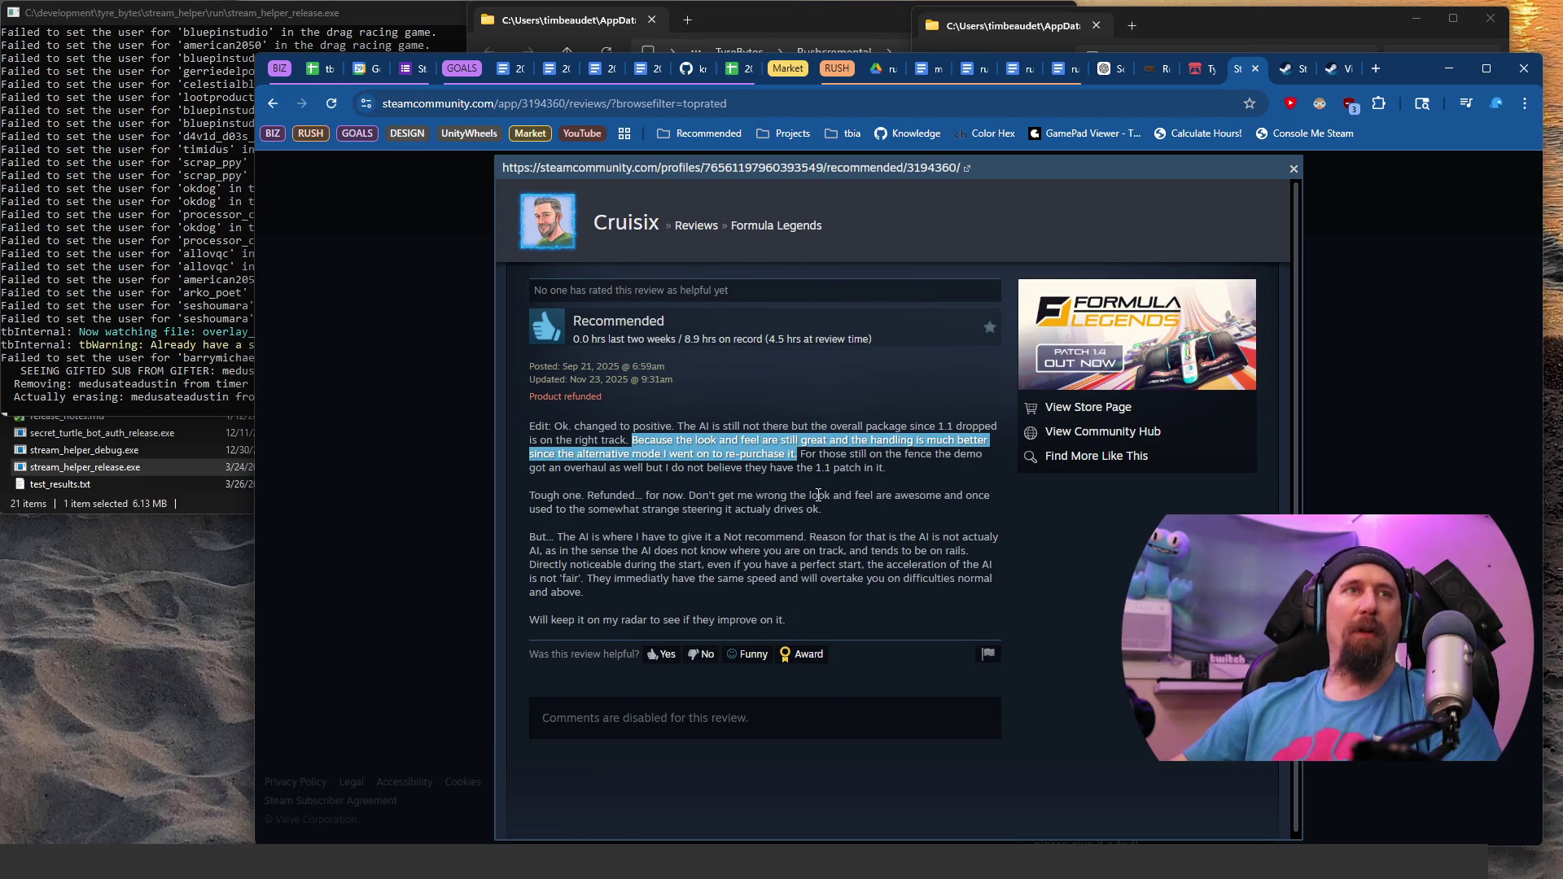
key(alt+Tab)
Step: Paste the look-and-feel sentence as an unbolded third bullet, then go back to the Steam reviews list
key(ctrl+v)
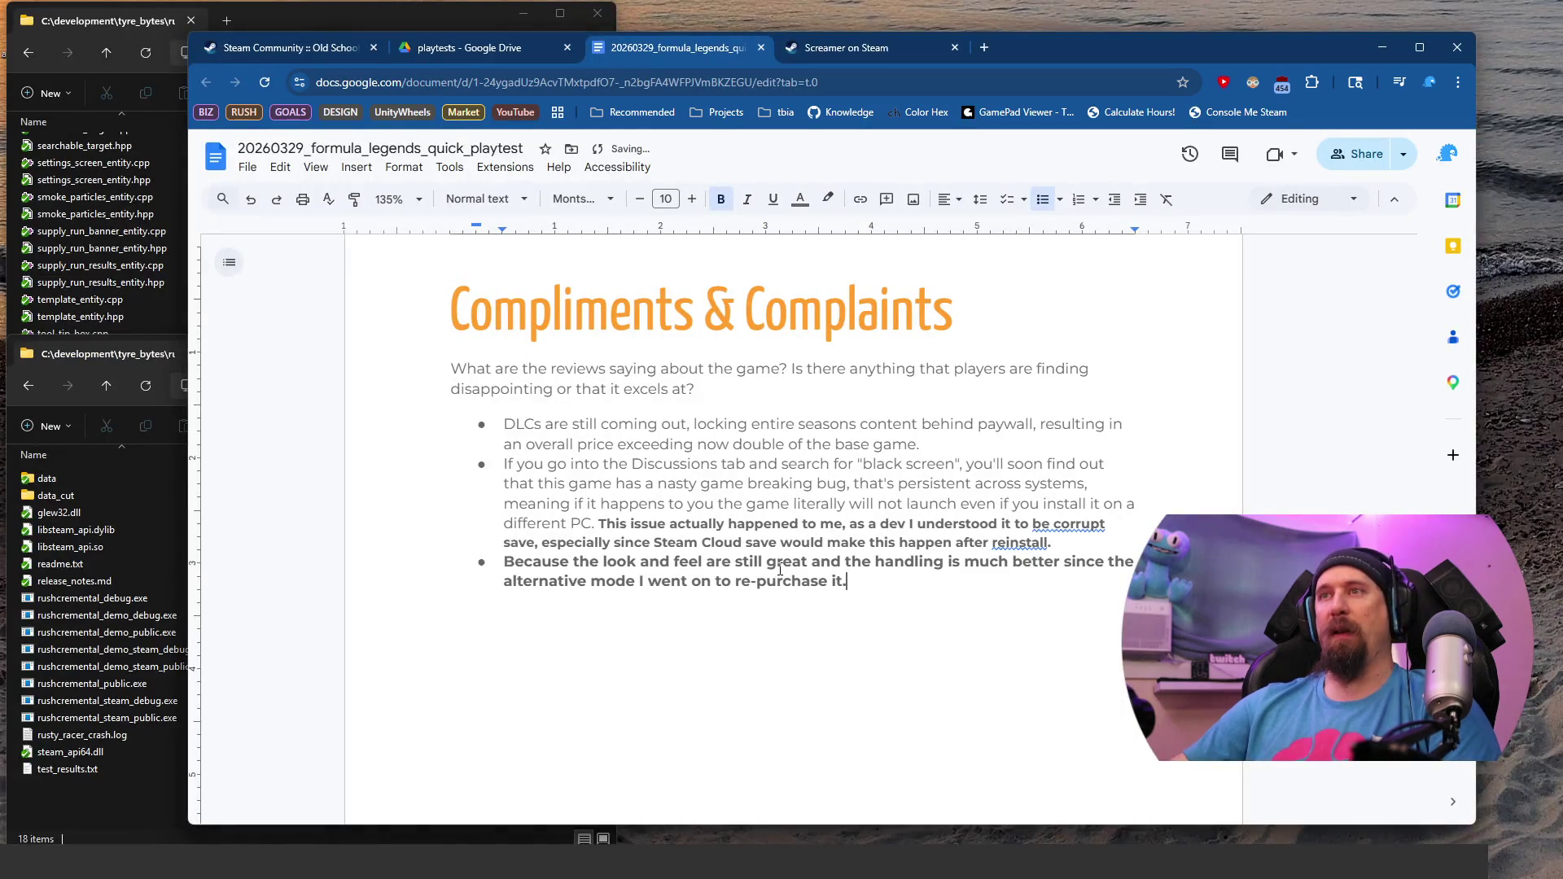
key(shift+Home)
key(shift+Up)
key(ctrl+b)
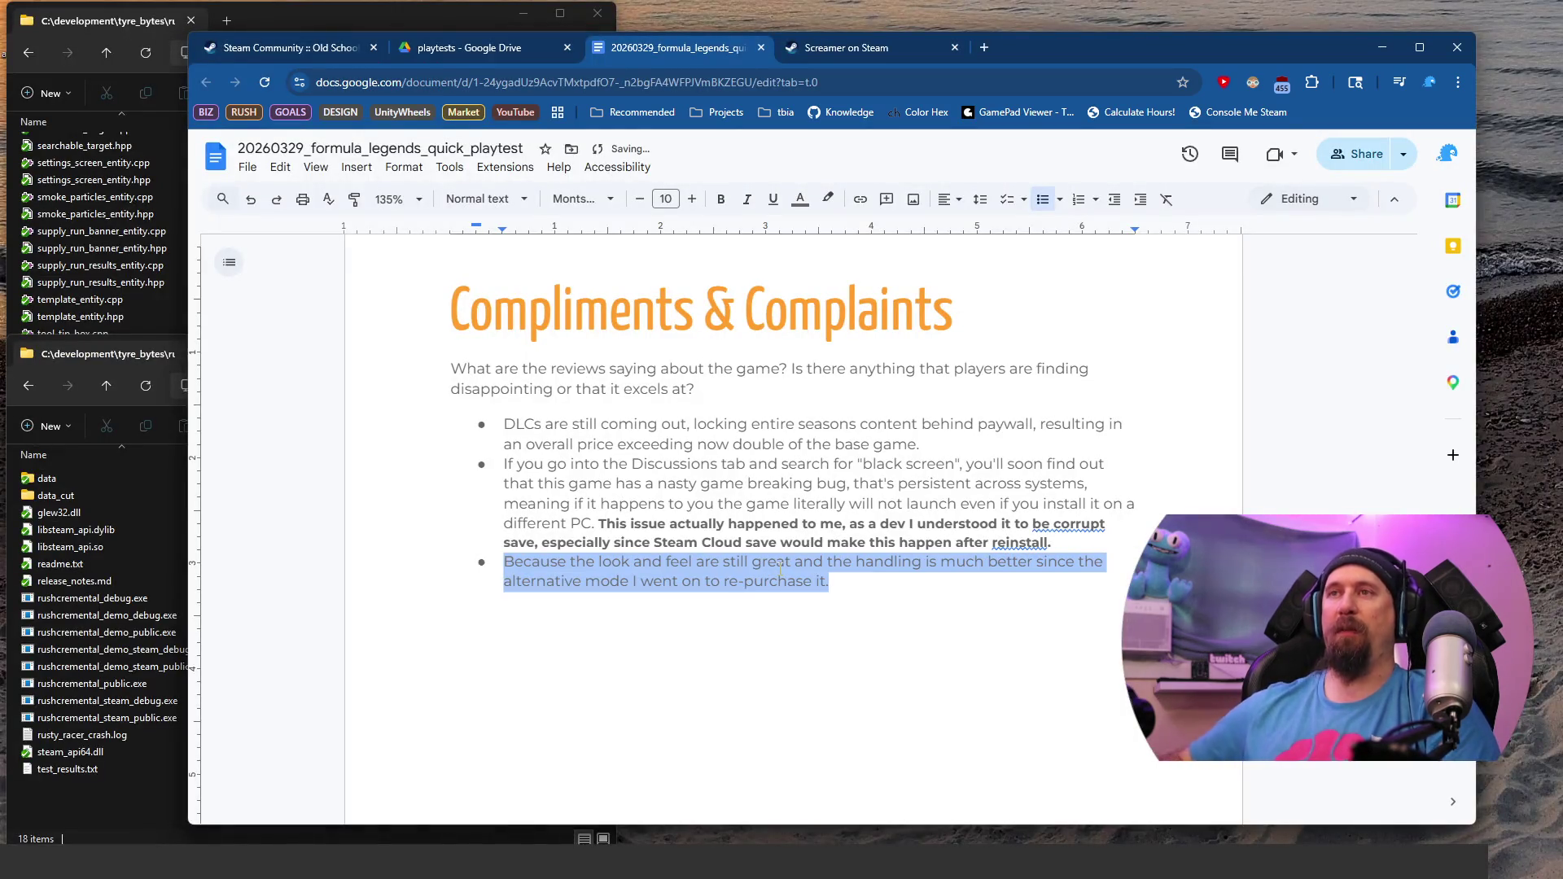
key(alt+Tab)
key(alt+Left)
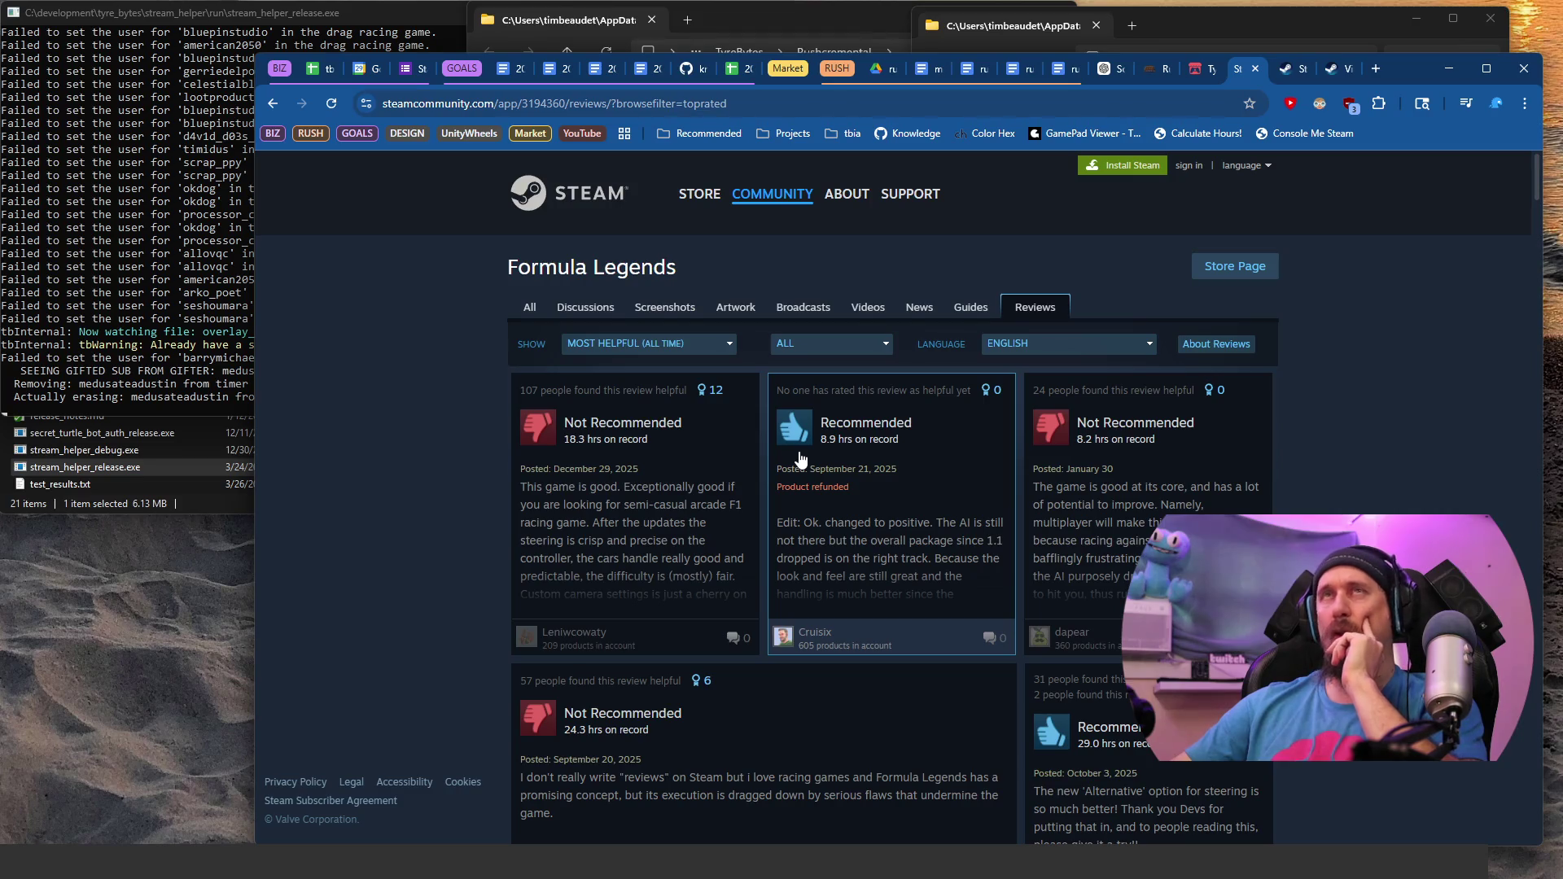
Step: Select the open review's line about never having a pit stop issue, then close it
scroll(800, 460, down, 4)
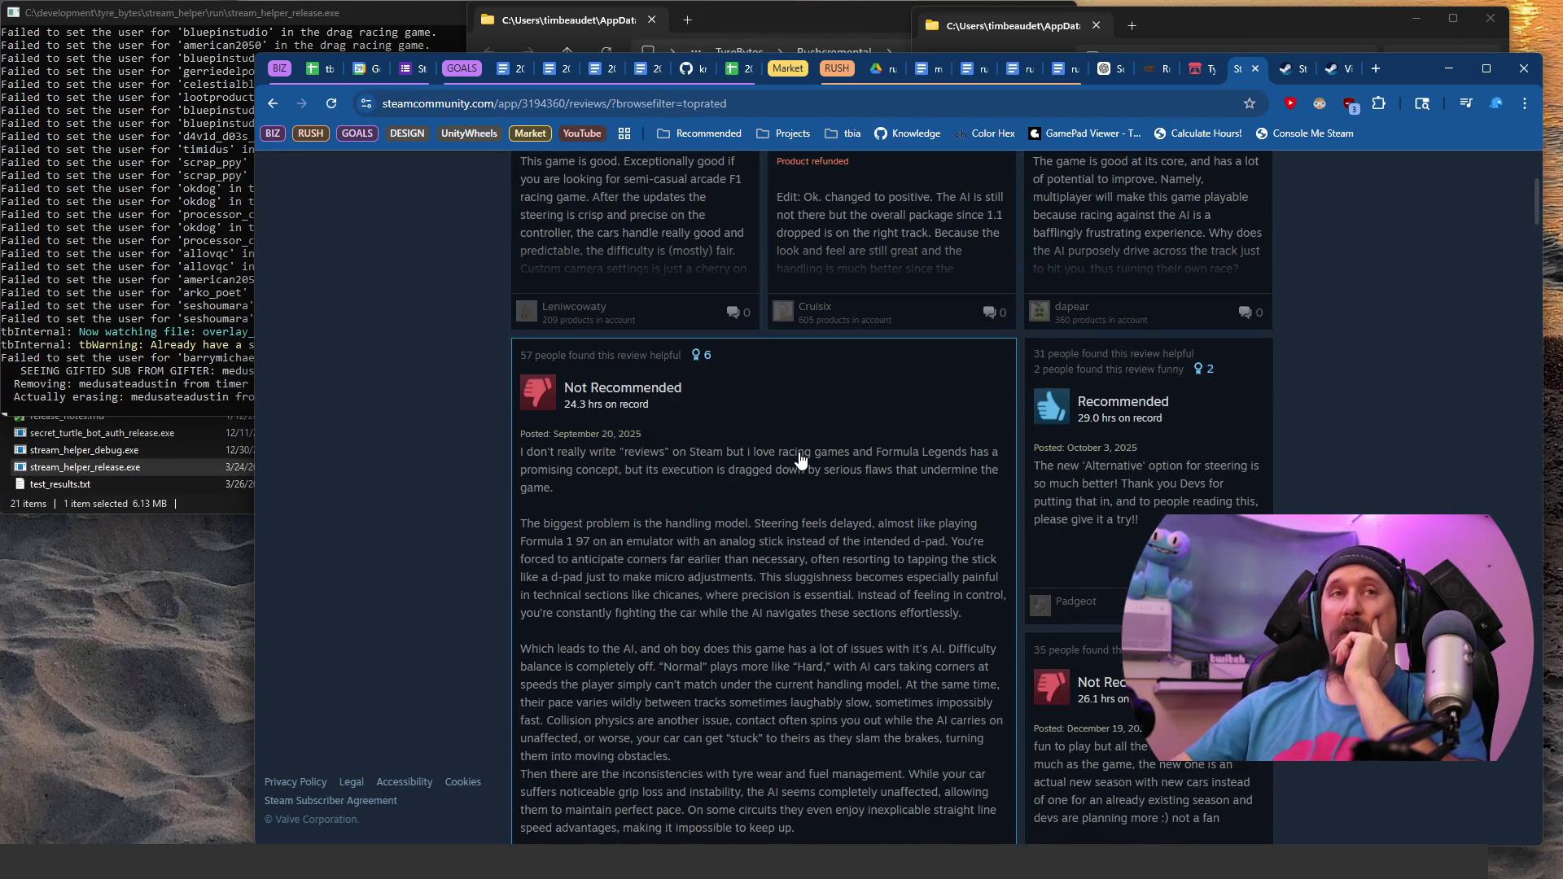
scroll(800, 460, down, 4)
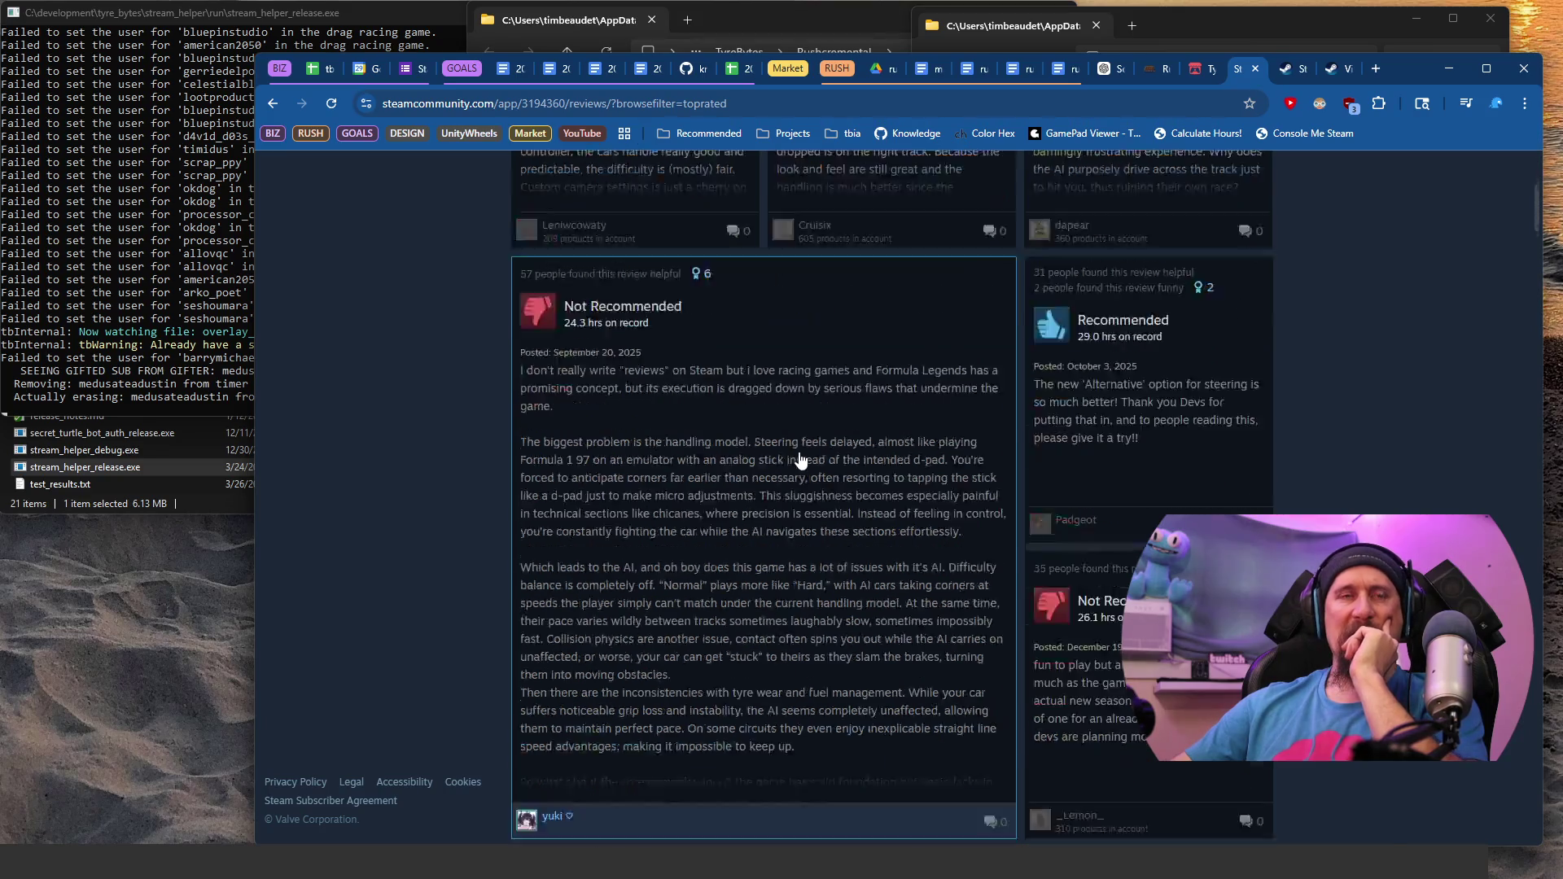
scroll(800, 460, down, 4)
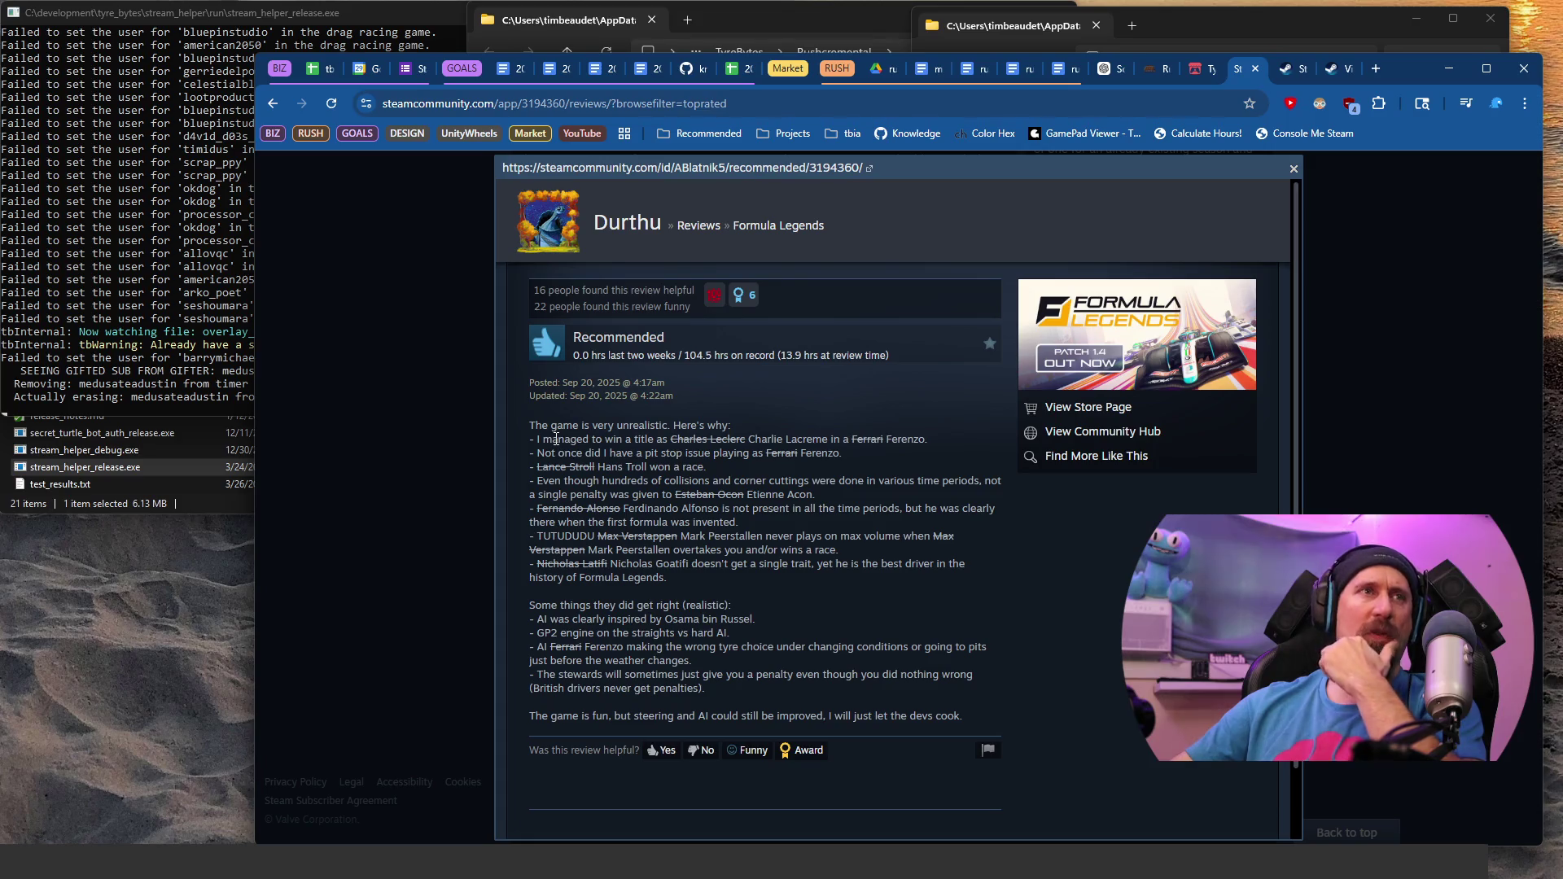
drag(555, 439, 588, 440)
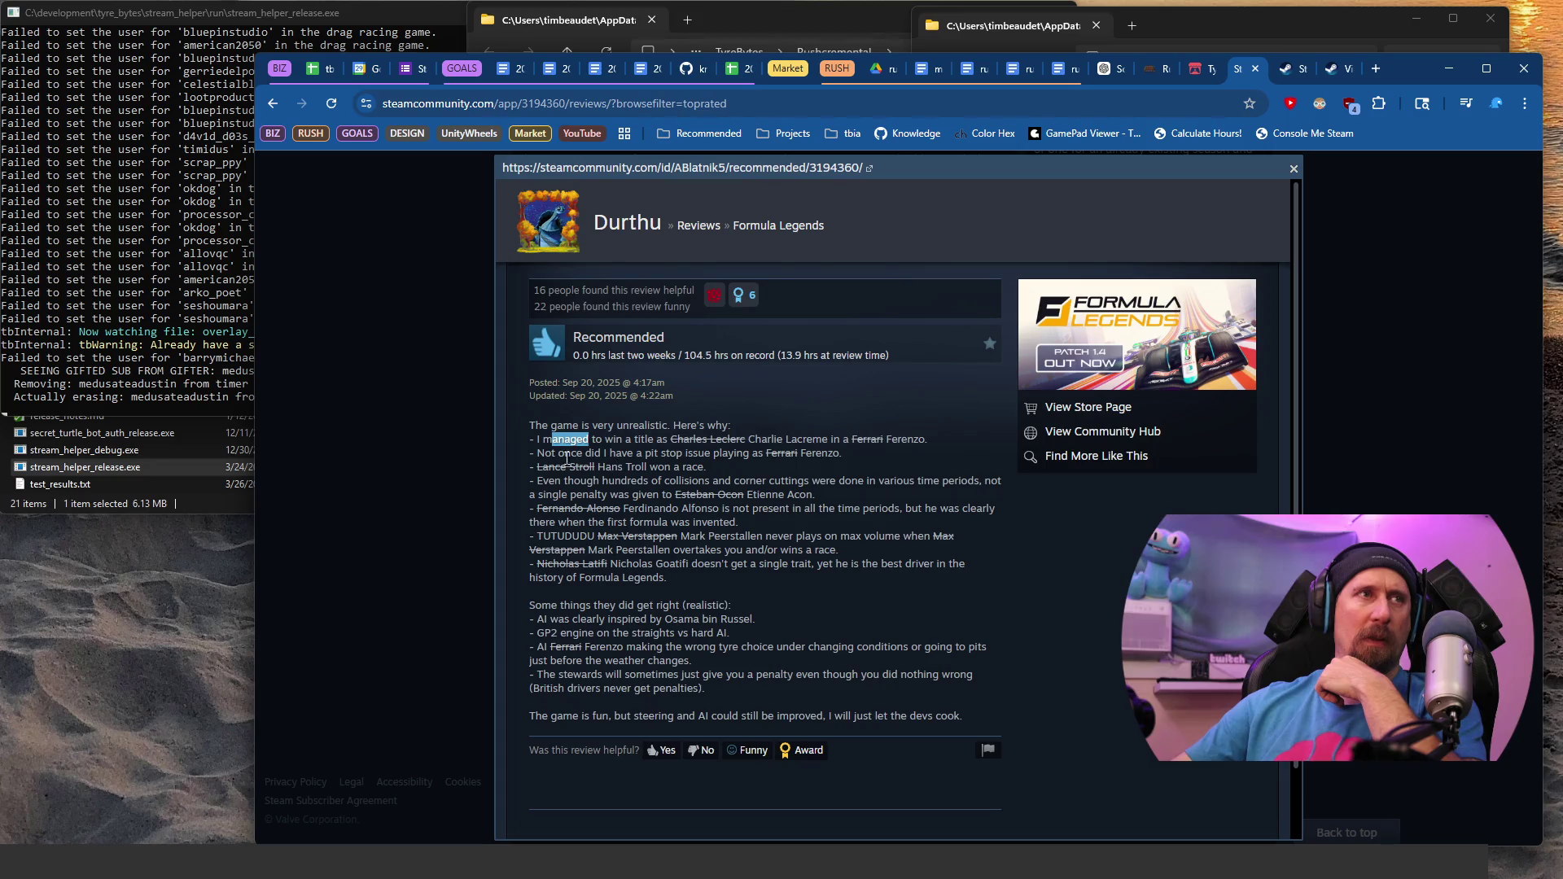
mouse_move(553, 453)
mouse_down()
mouse_move(786, 453)
mouse_move(752, 454)
mouse_move(769, 454)
mouse_up()
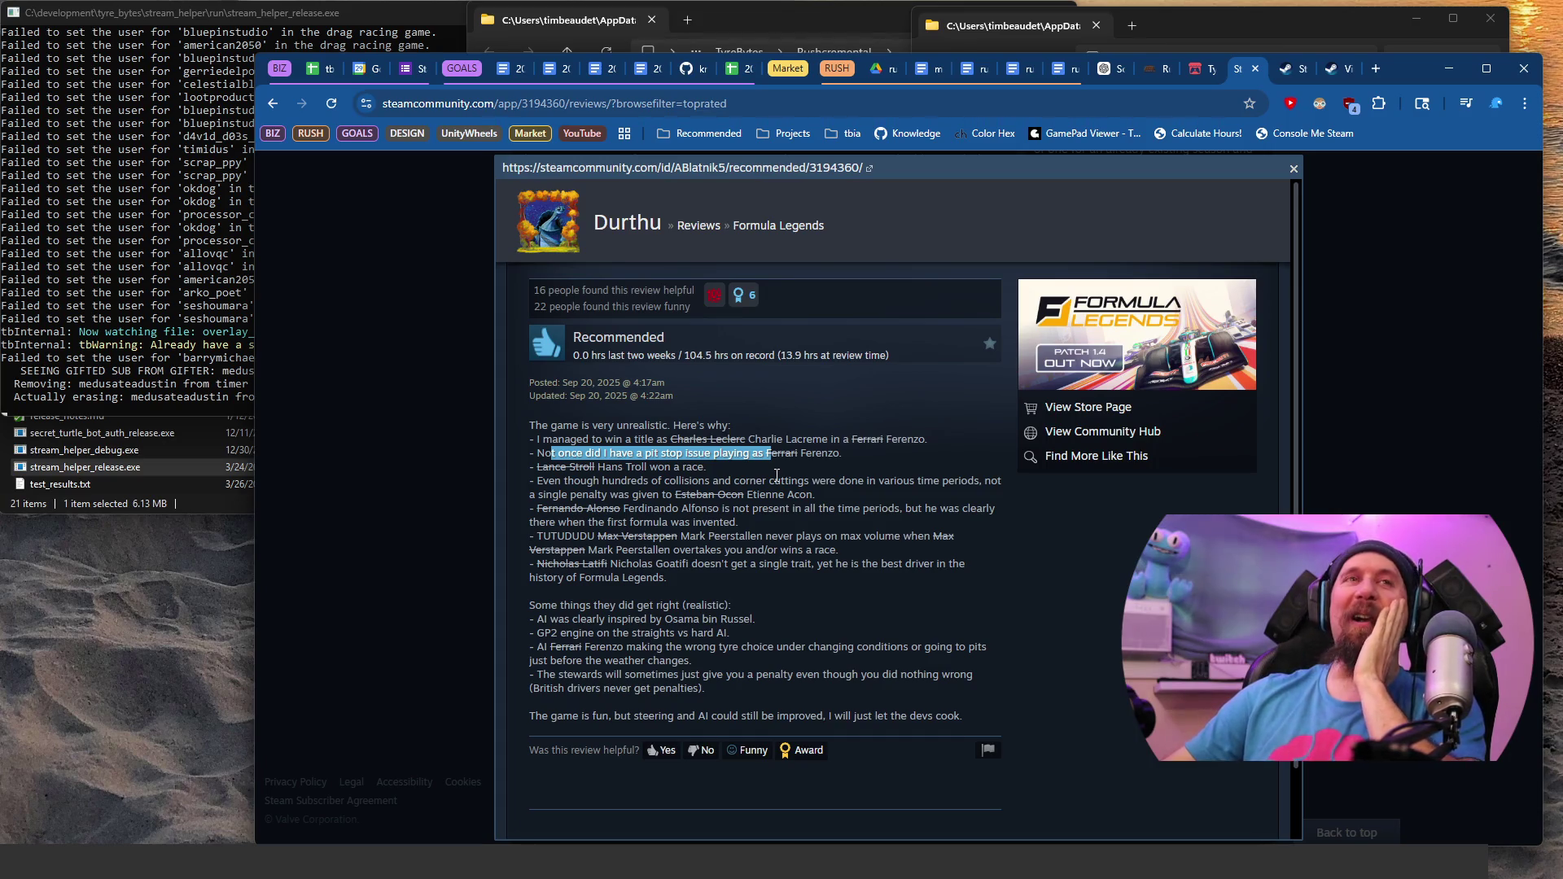
scroll(777, 475, down, 1)
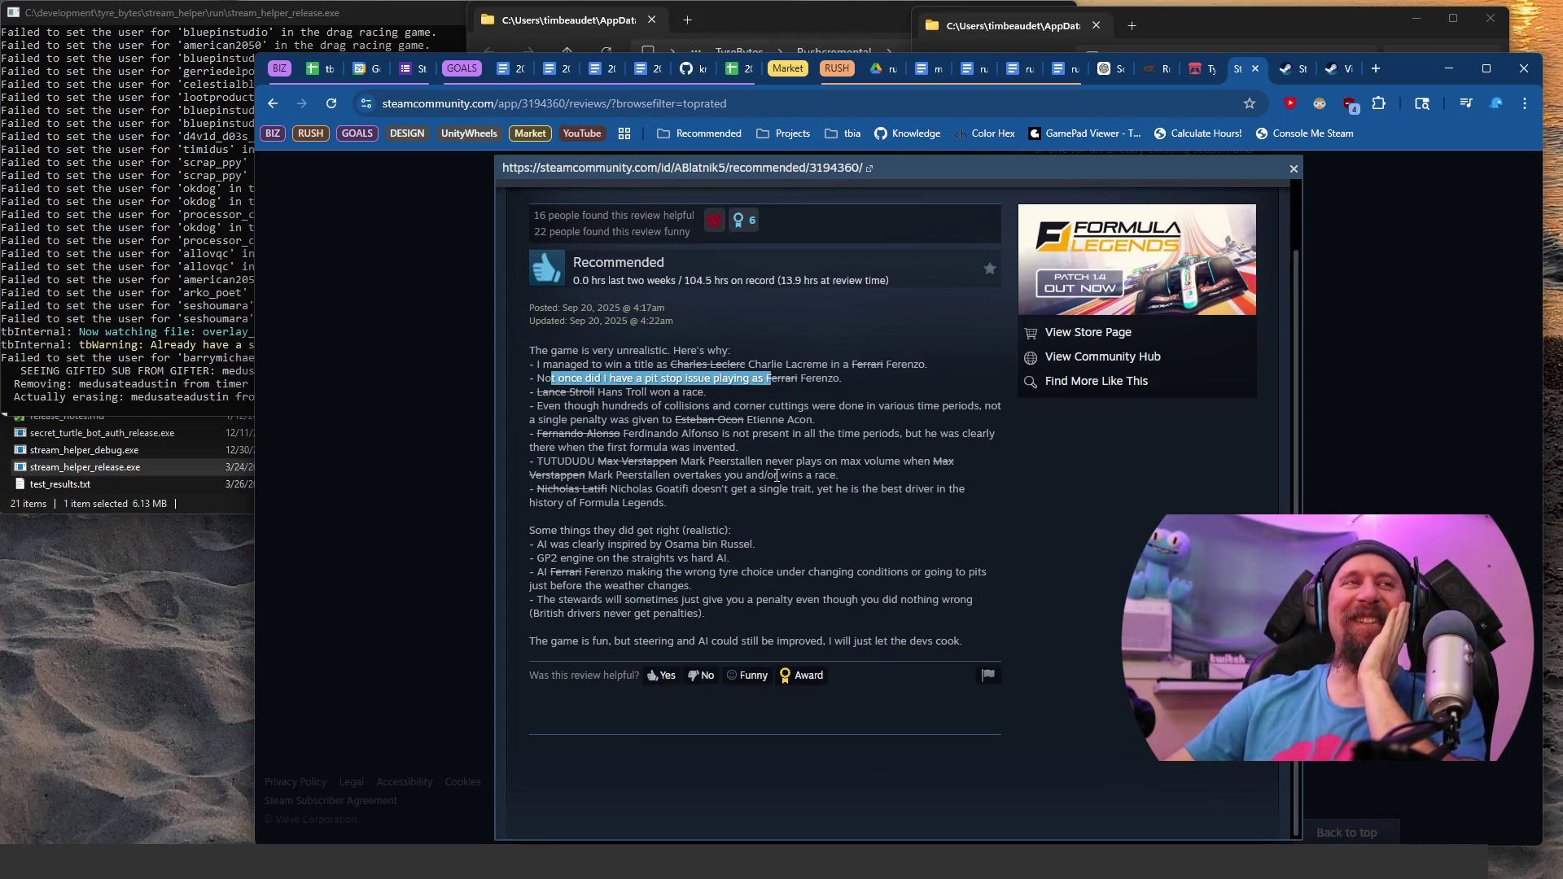
click(456, 443)
Step: Scroll down and open the long 'What to expect & What is required of the player' review
scroll(863, 443, down, 3)
scroll(829, 472, down, 8)
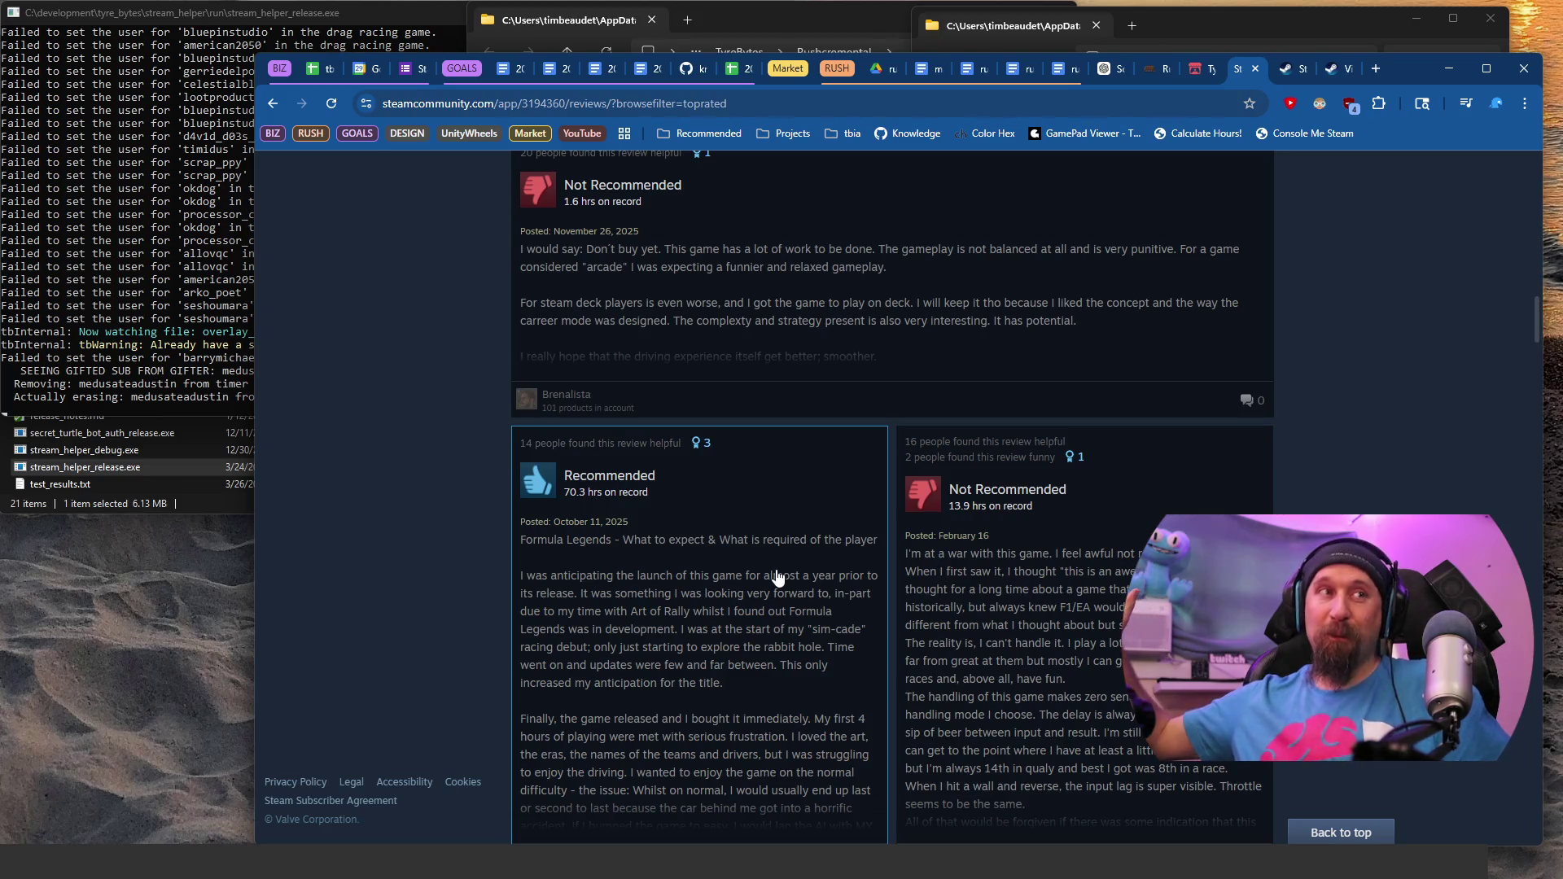
scroll(778, 577, down, 2)
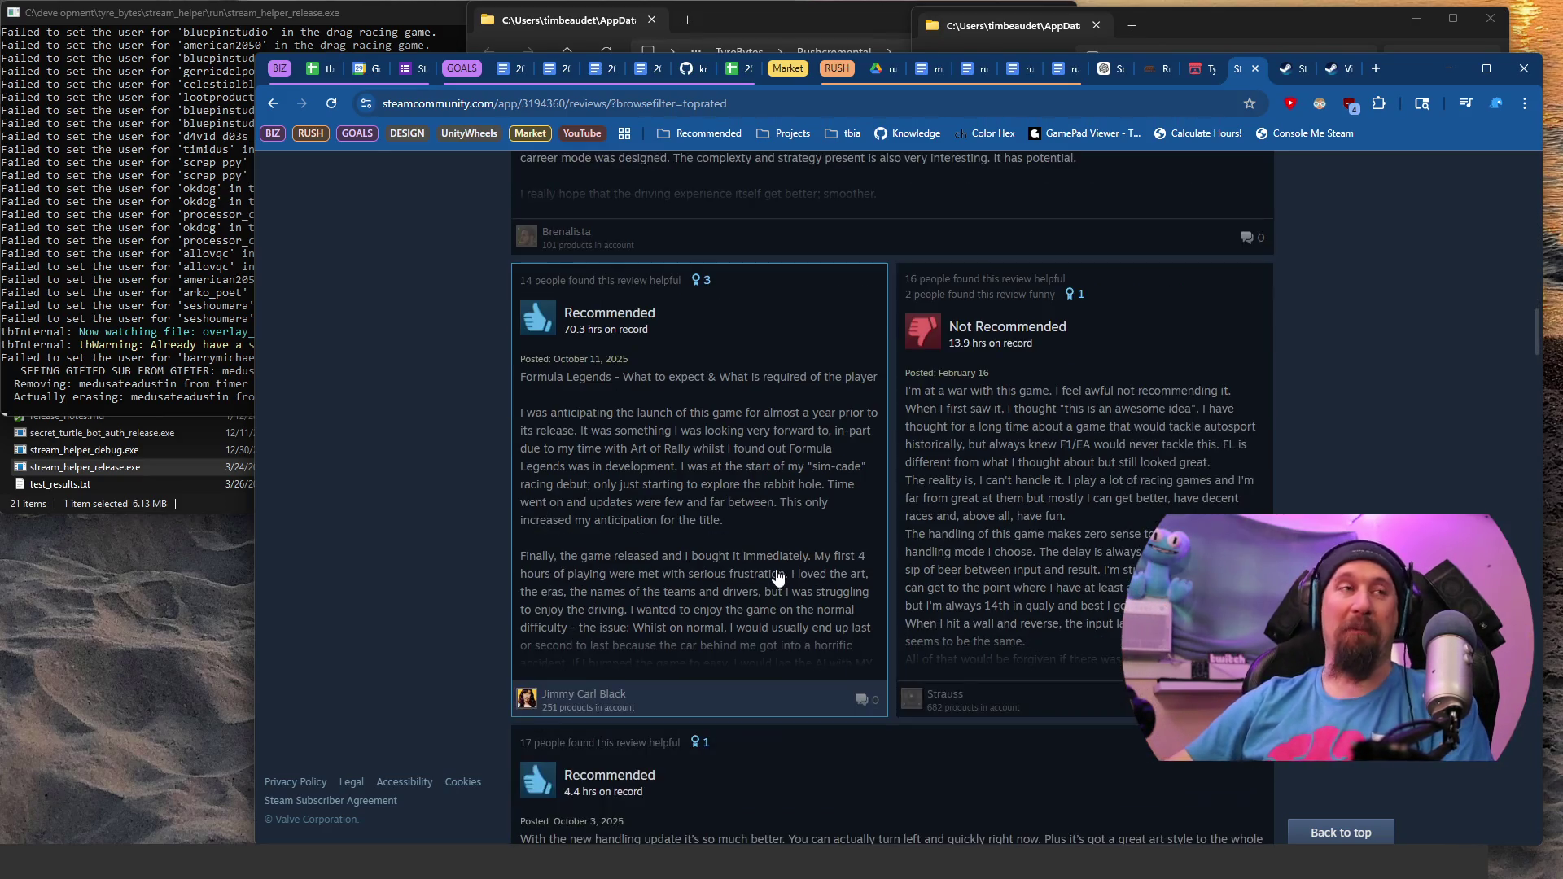
scroll(749, 499, down, 2)
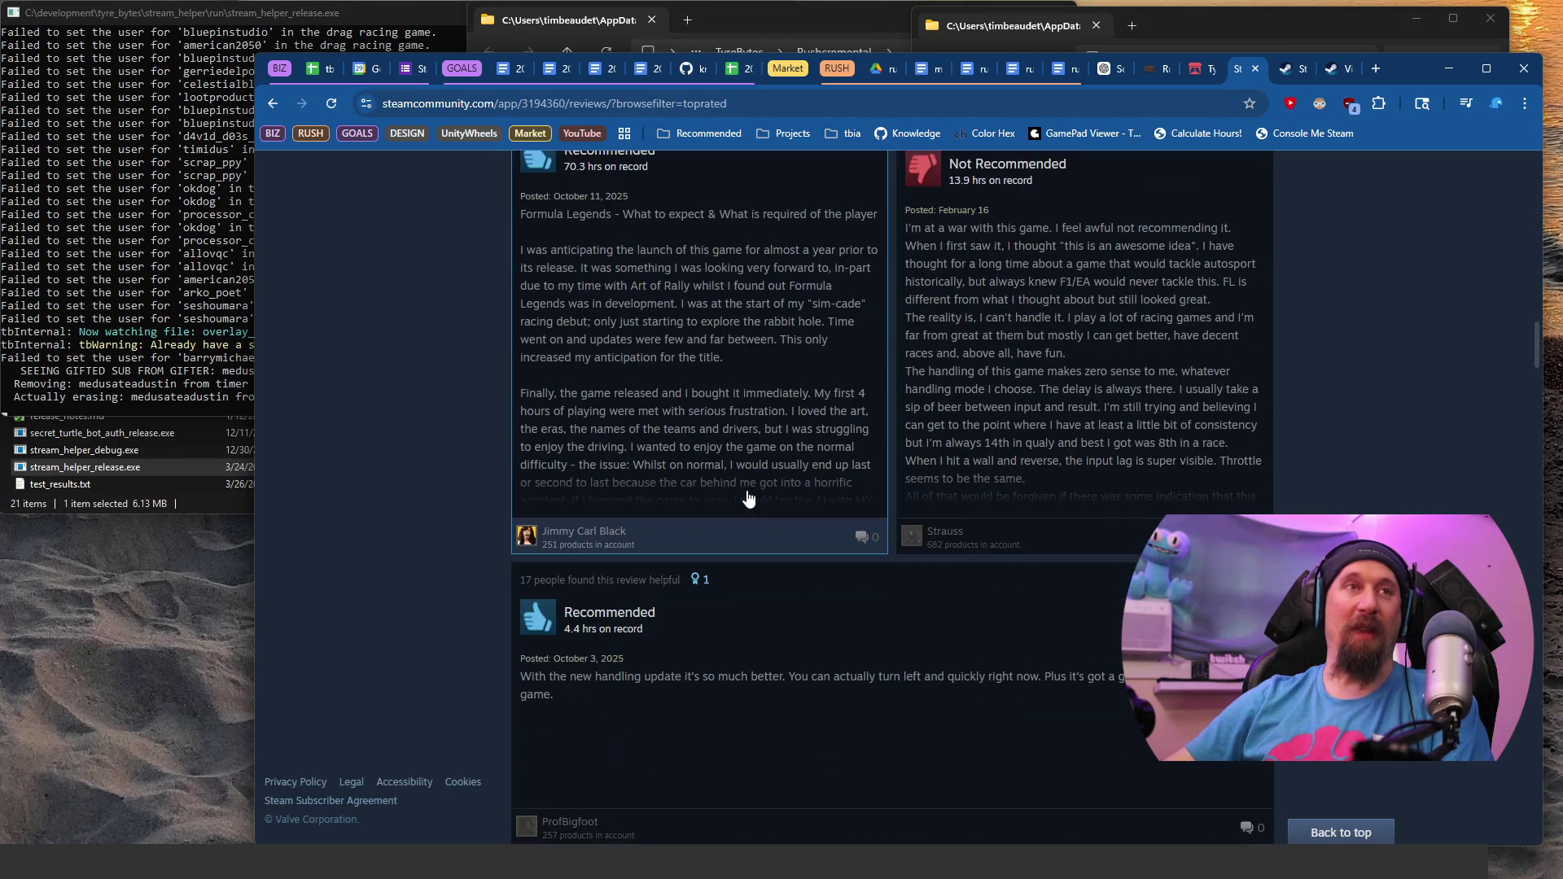
click(684, 398)
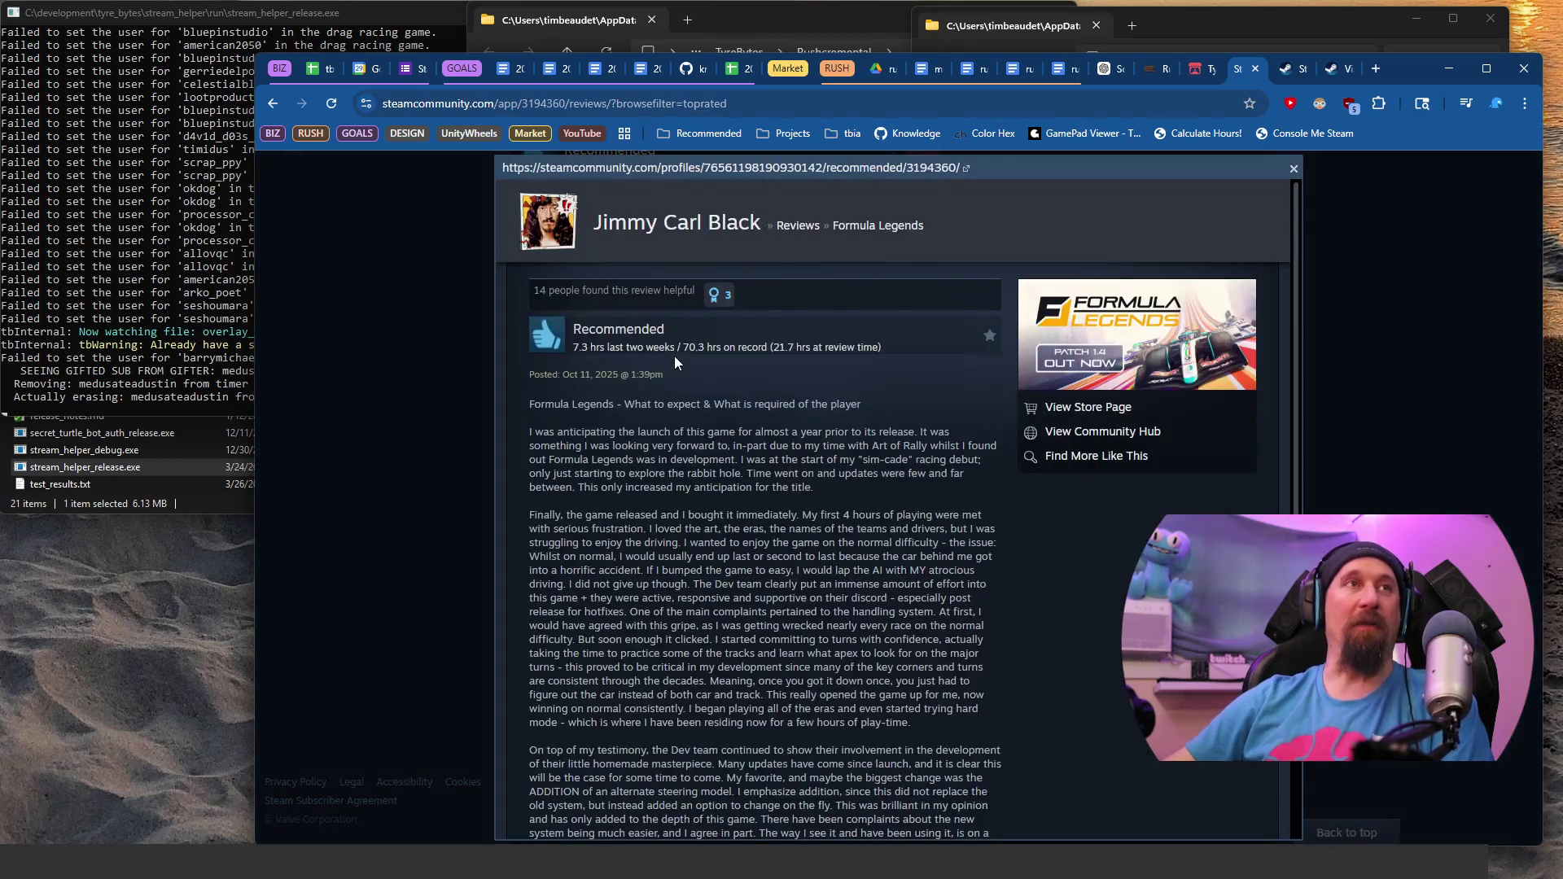
Step: Pick out the long review's opening sentences about anticipation and the sim-cade debut, then close it
scroll(652, 466, down, 1)
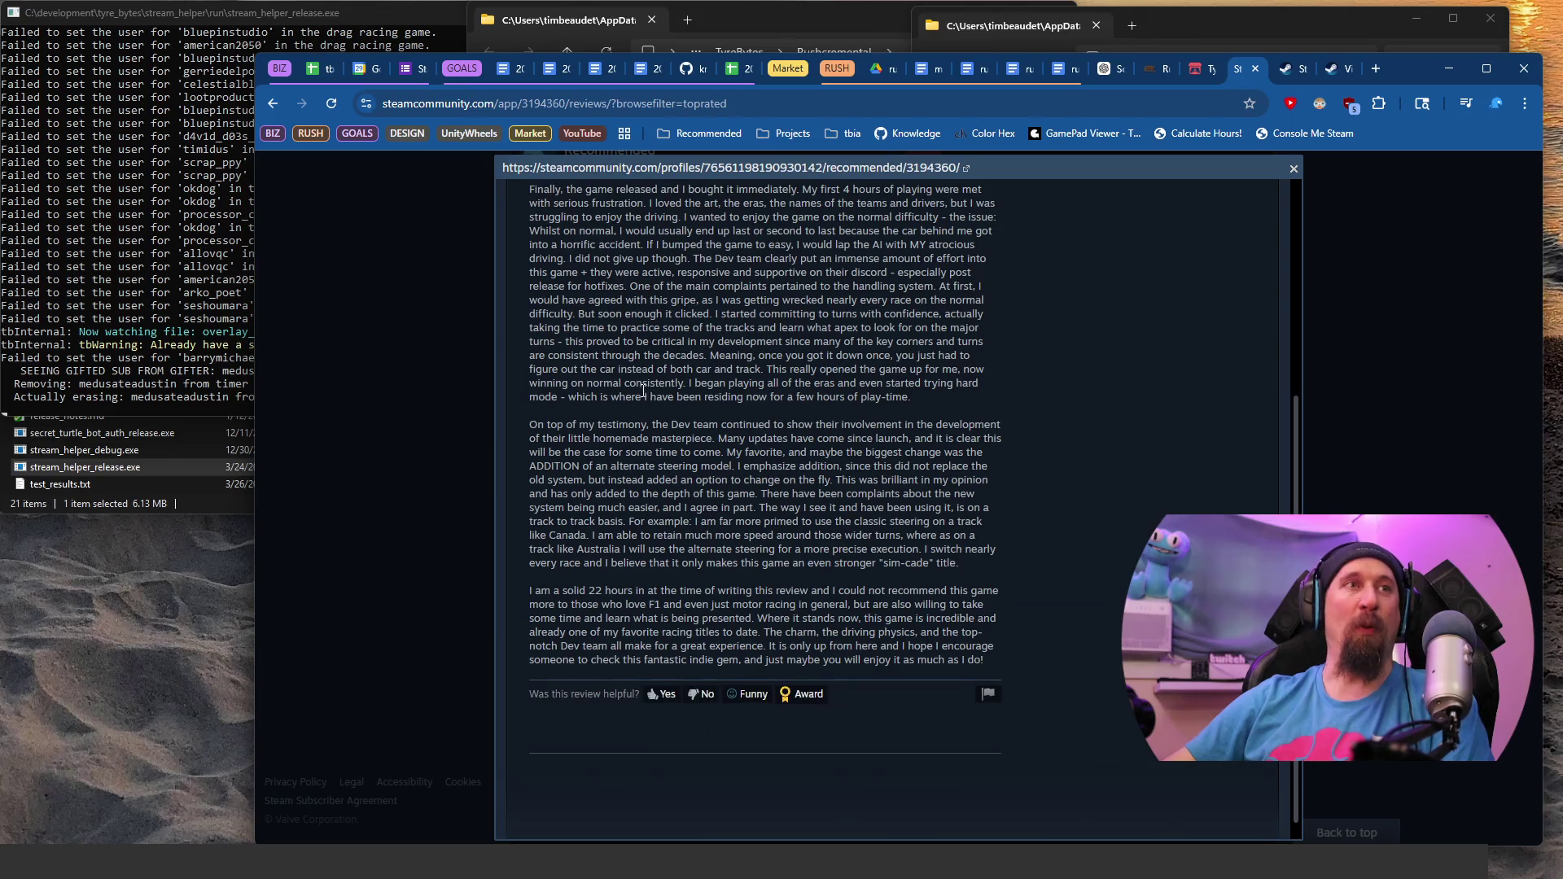
scroll(634, 424, up, 1)
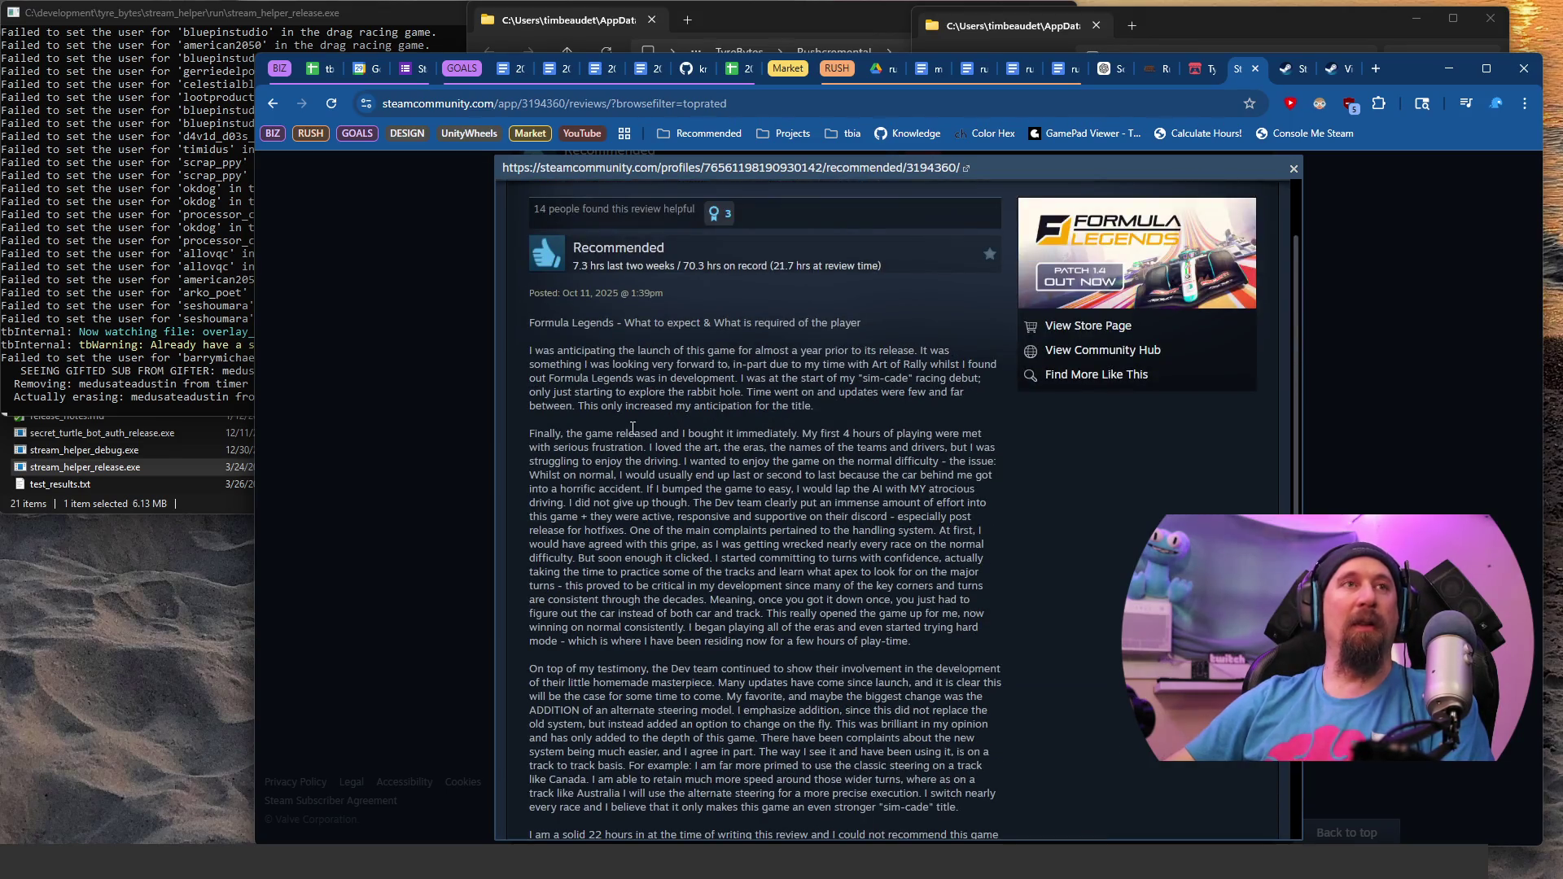
drag(533, 348, 747, 394)
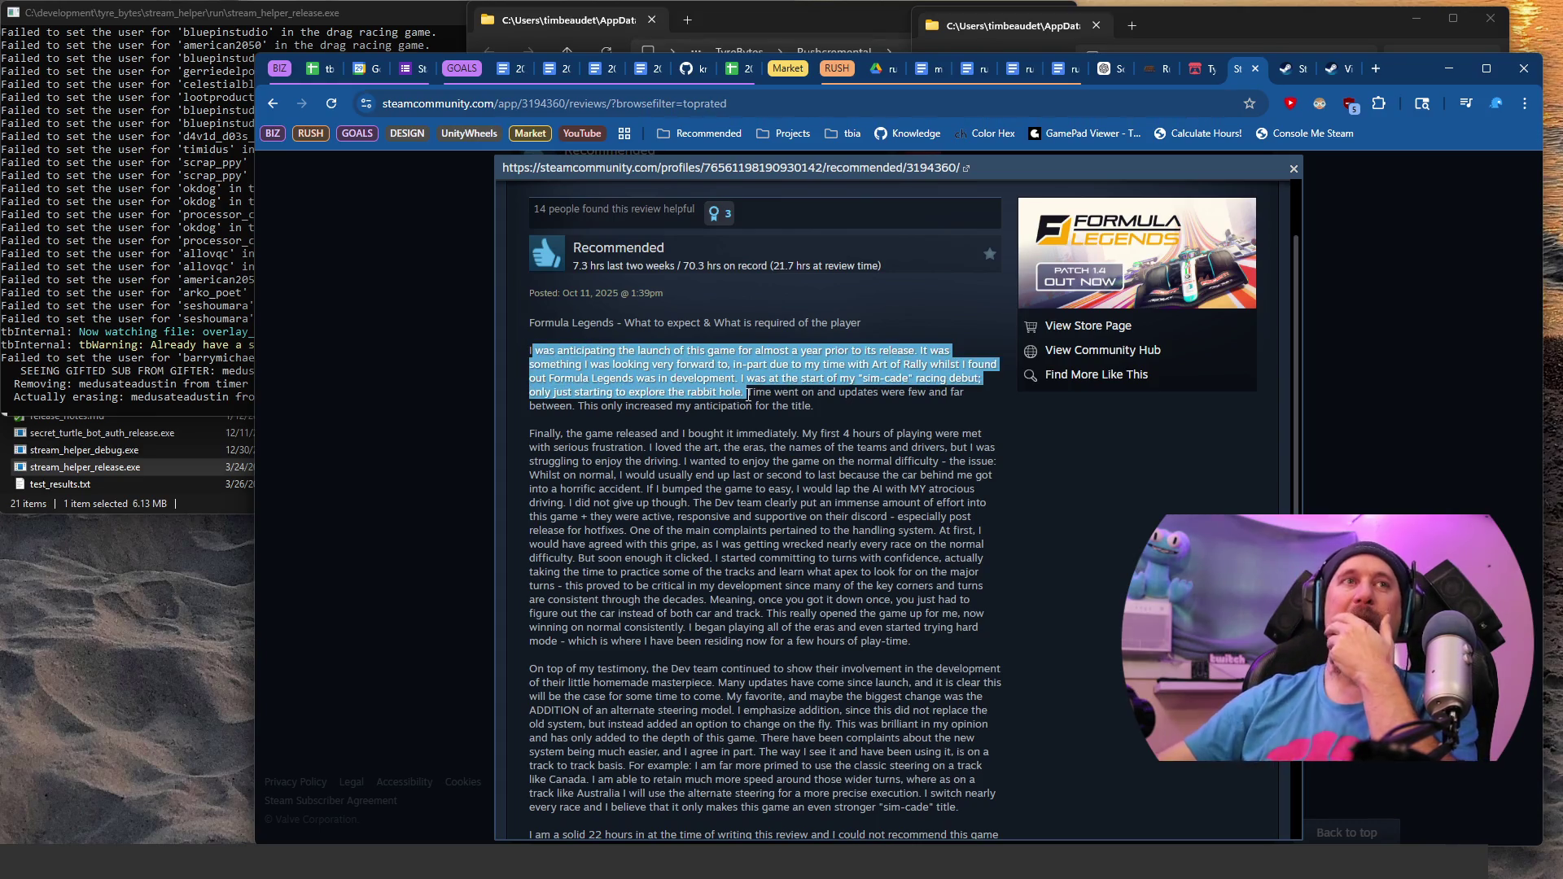
click(855, 405)
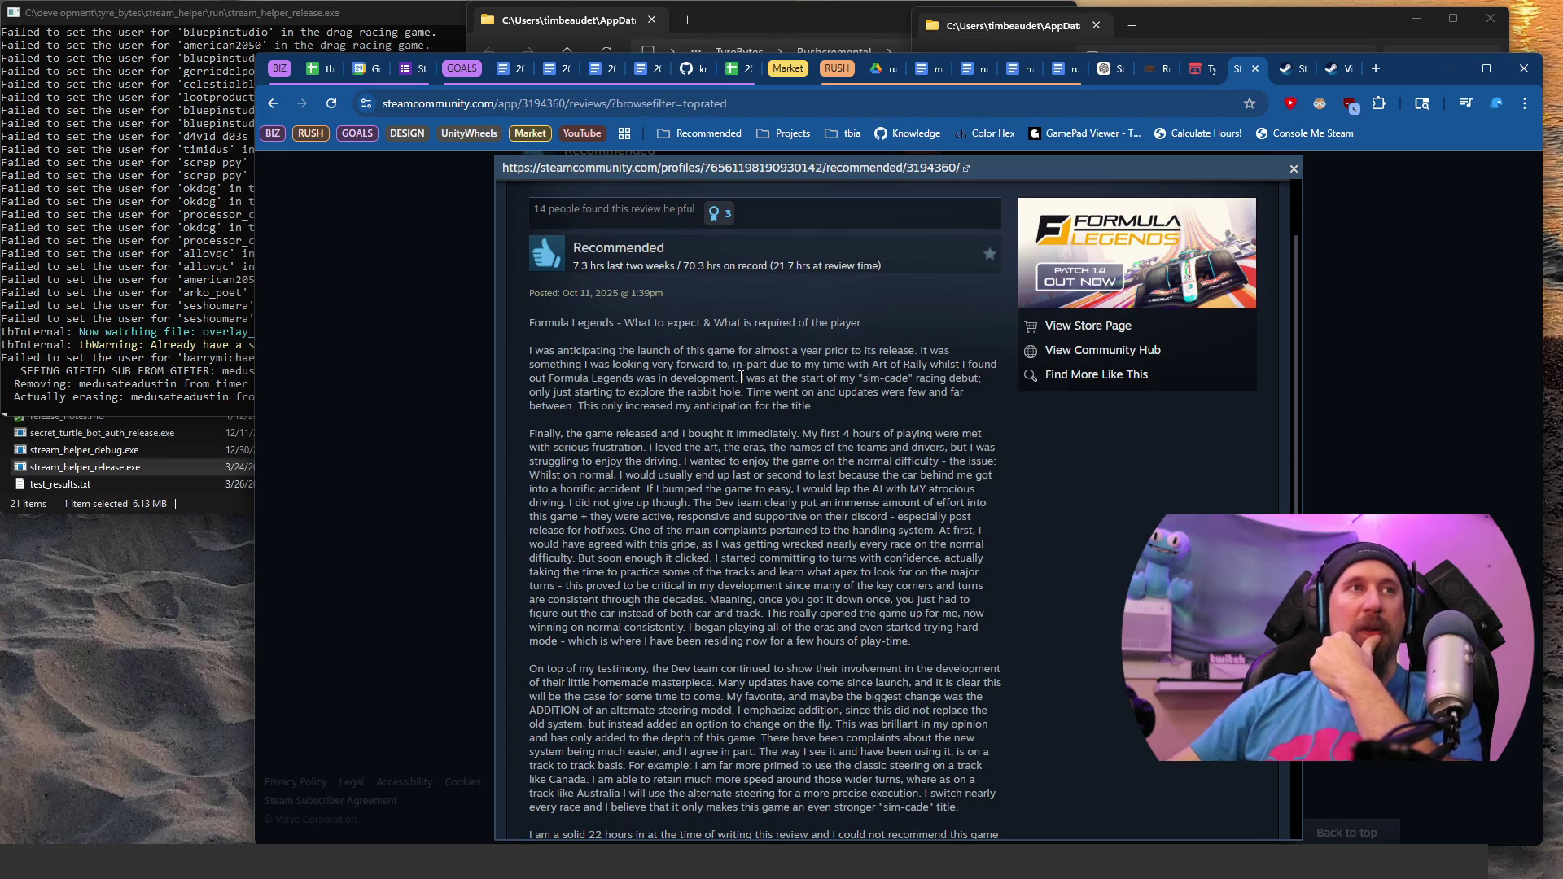
drag(534, 352, 721, 377)
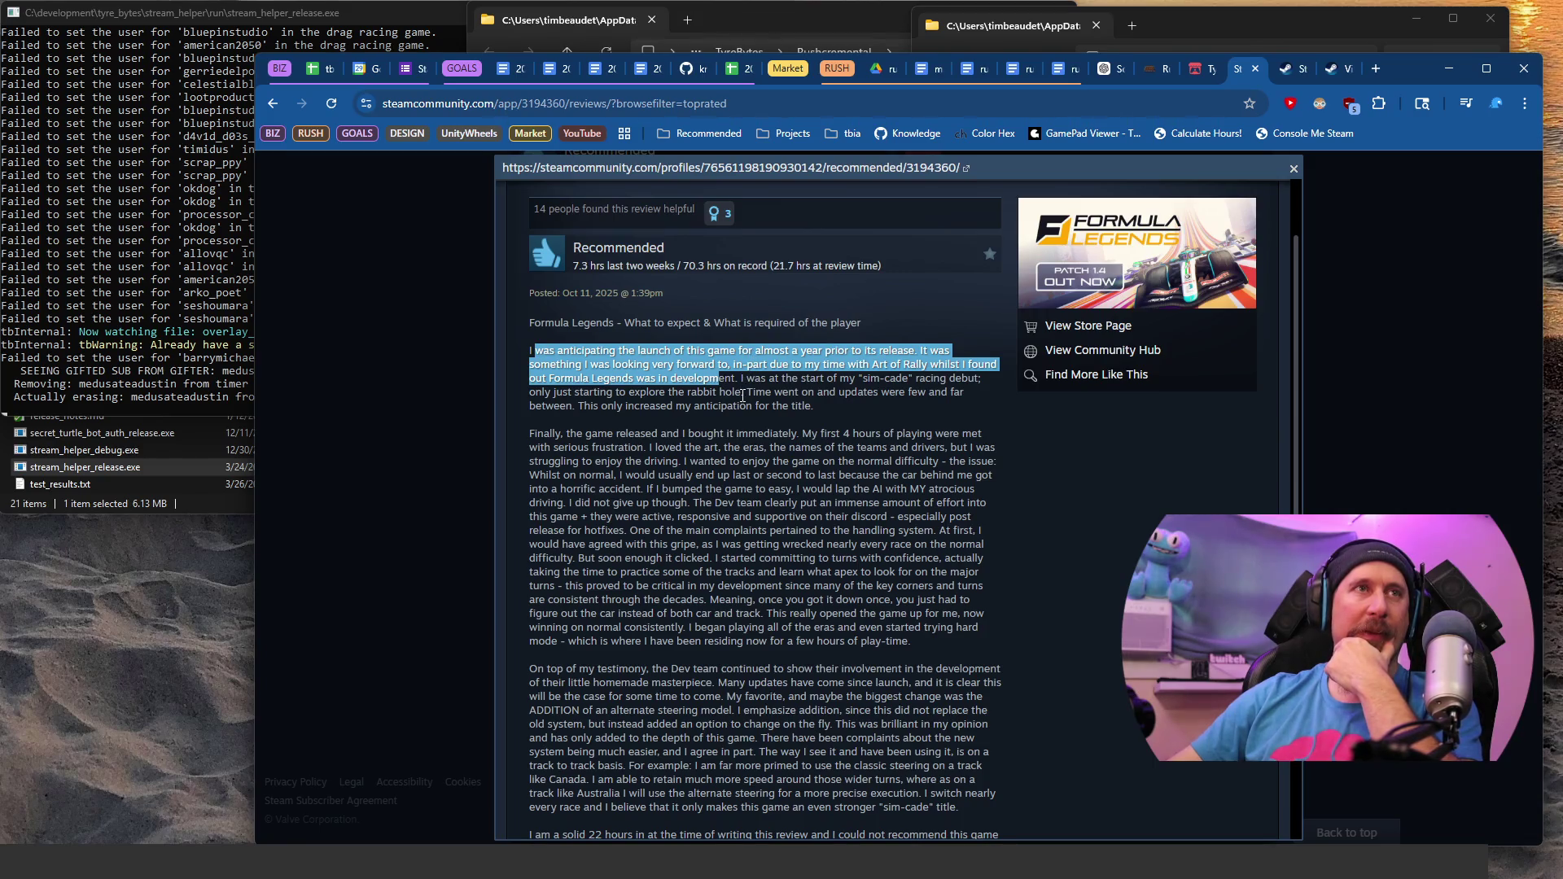
drag(744, 381, 746, 394)
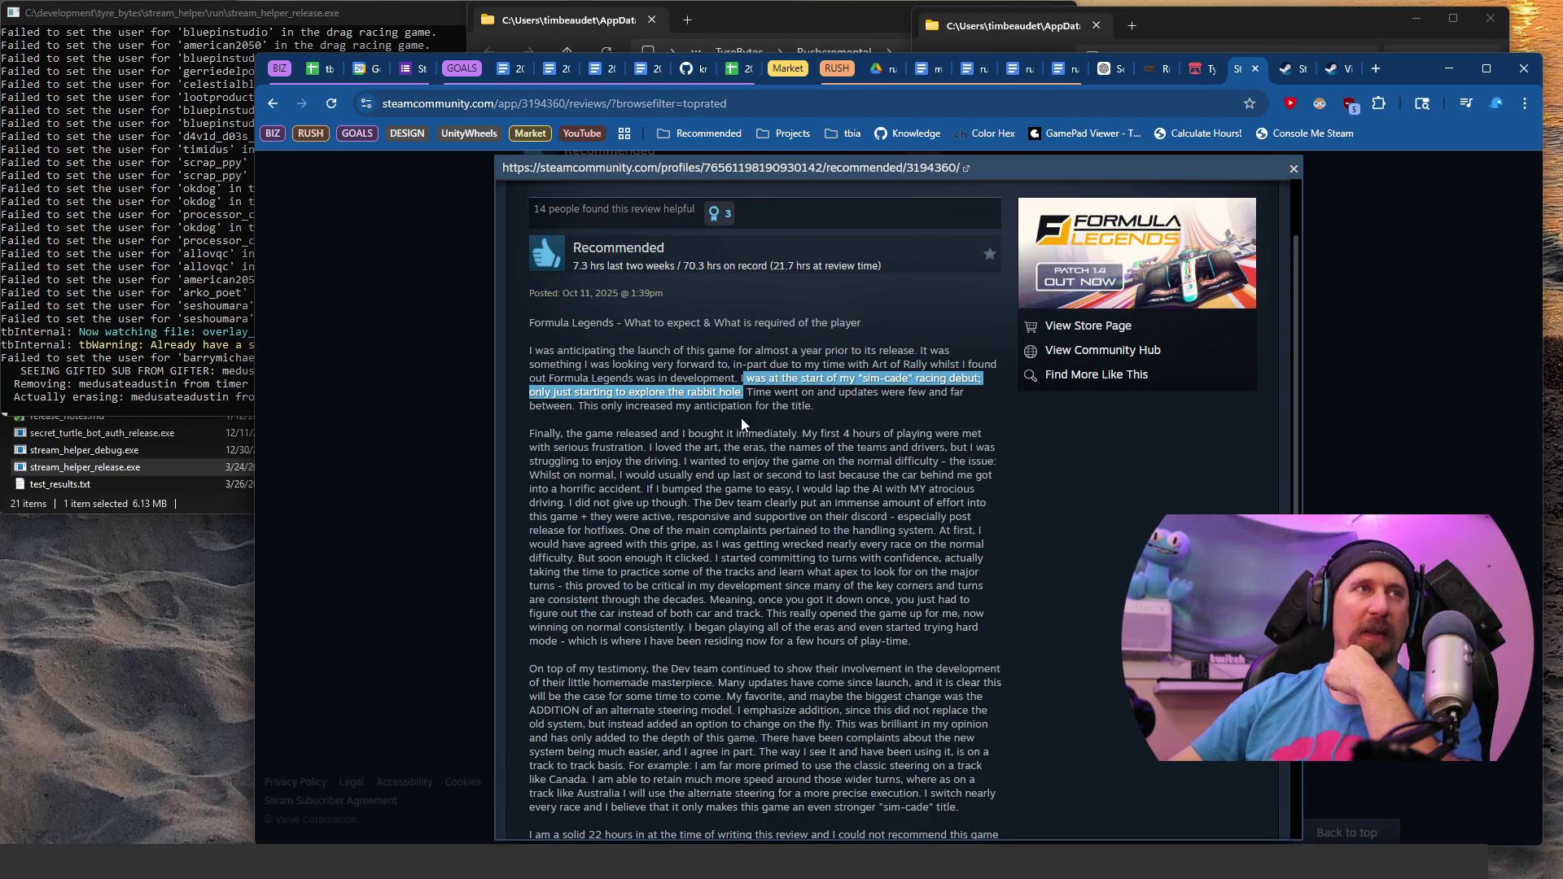
drag(562, 433, 732, 540)
scroll(663, 454, down, 2)
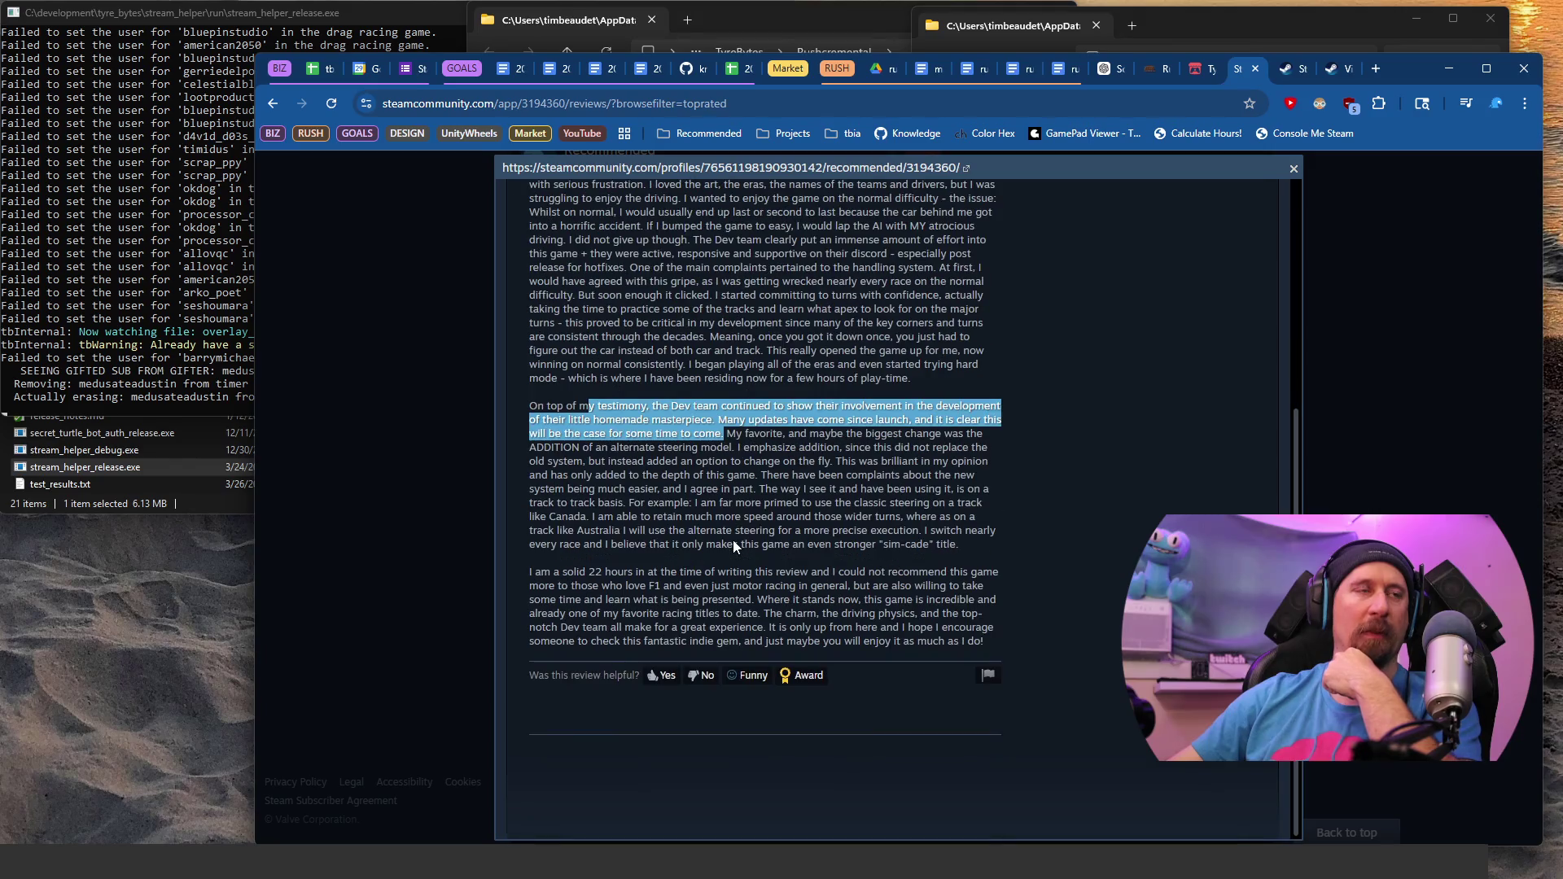
click(374, 373)
Step: Open the Not Recommended handling review and select its sentence praising the concept and style
scroll(1112, 553, down, 4)
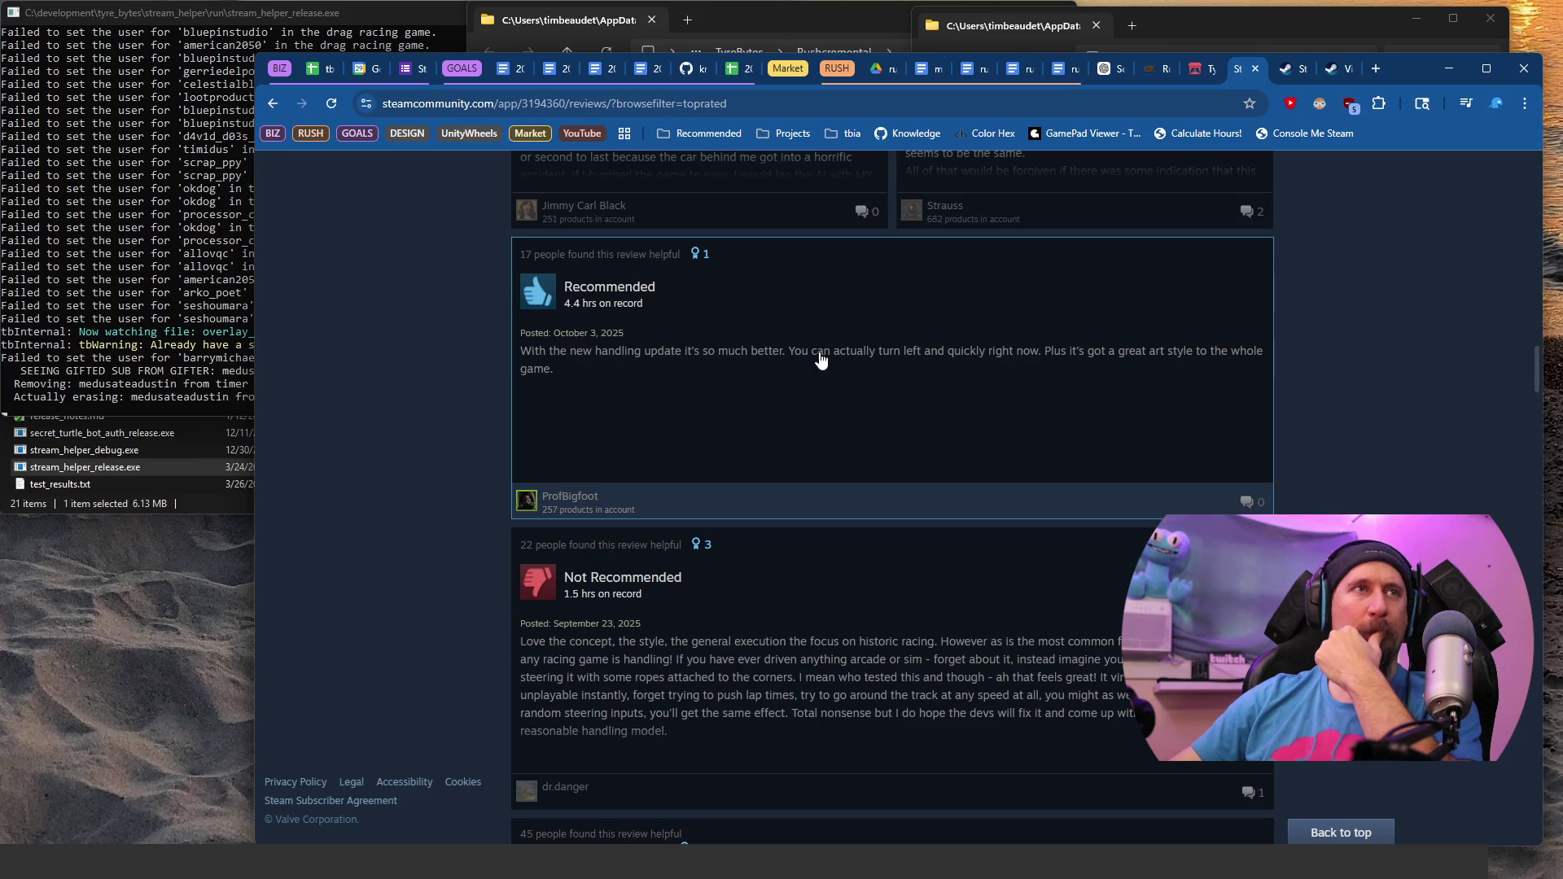
scroll(821, 360, down, 3)
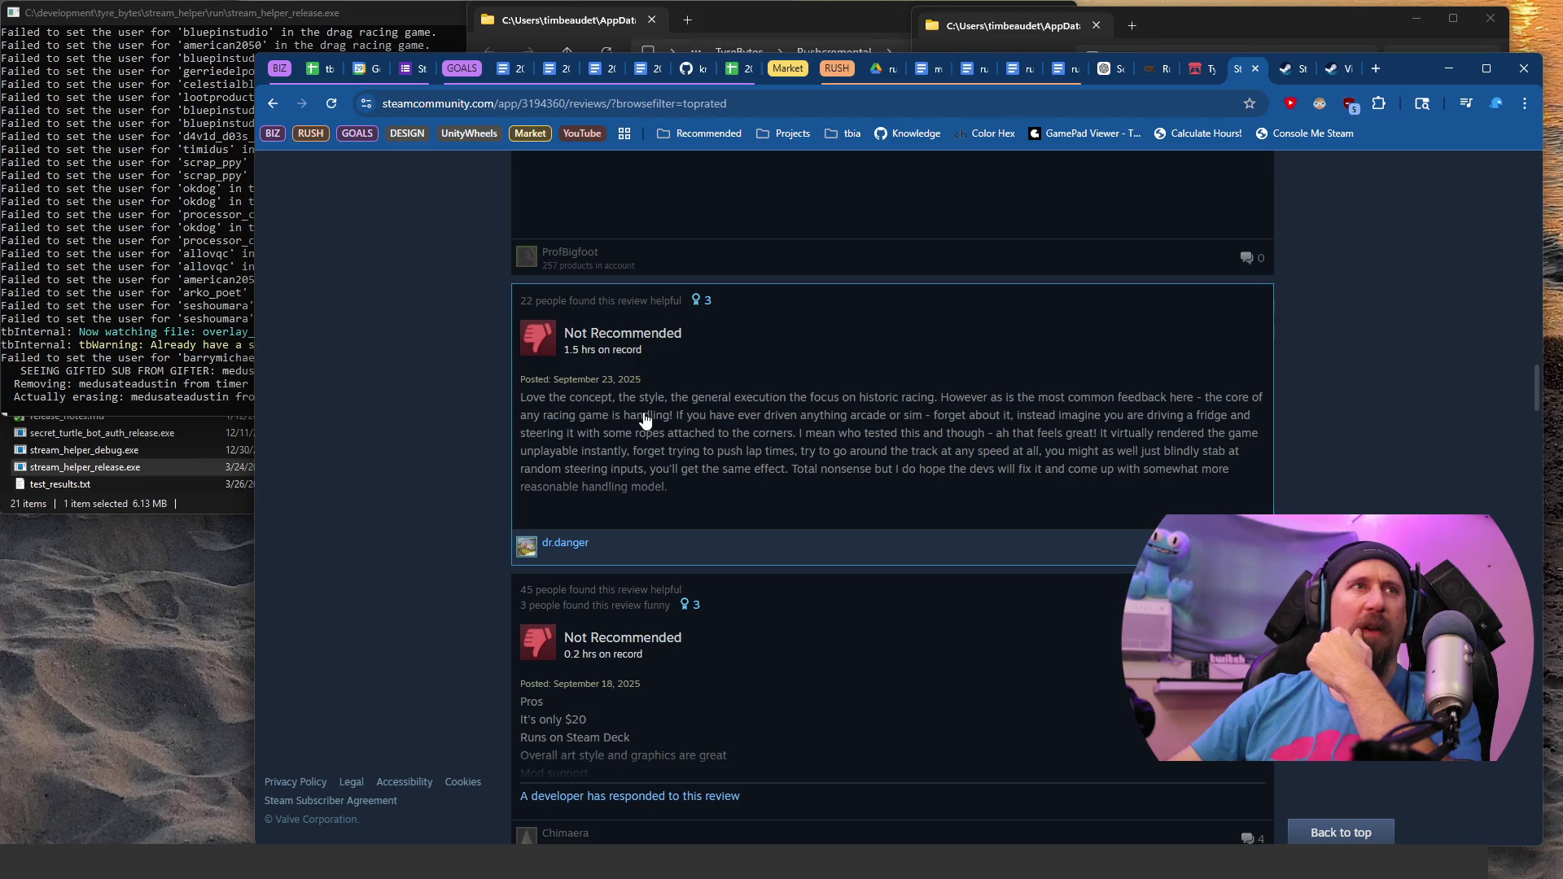
click(679, 421)
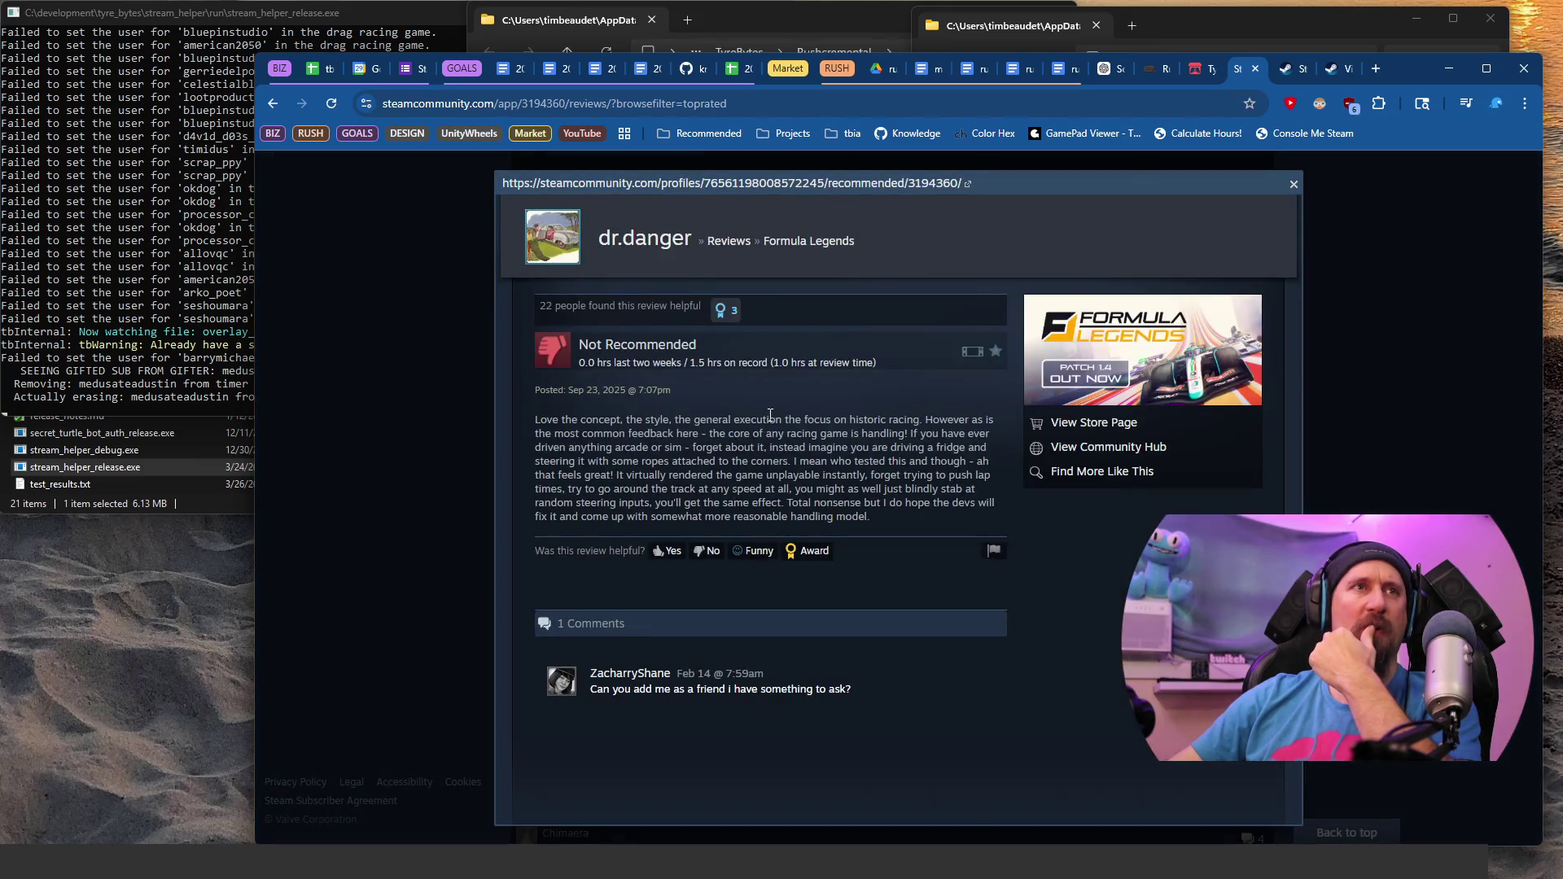
drag(925, 419, 518, 430)
key(ctrl+c)
Step: Paste 'Love the concept, the style, the general execution the focus on historic racing.' as a fourth bullet
key(alt+Tab)
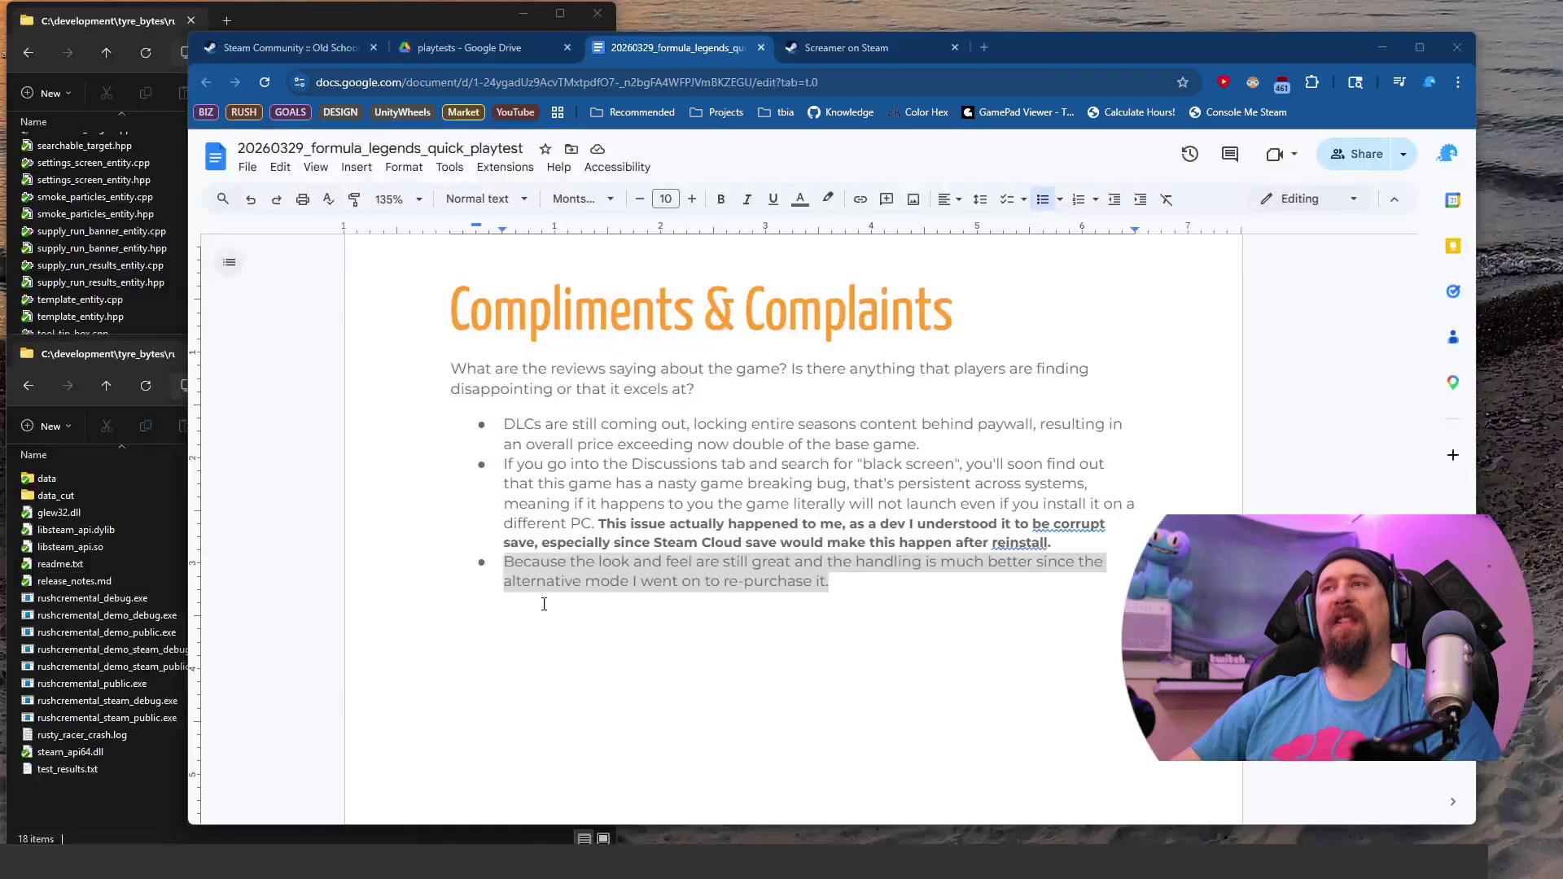
click(846, 575)
key(Return)
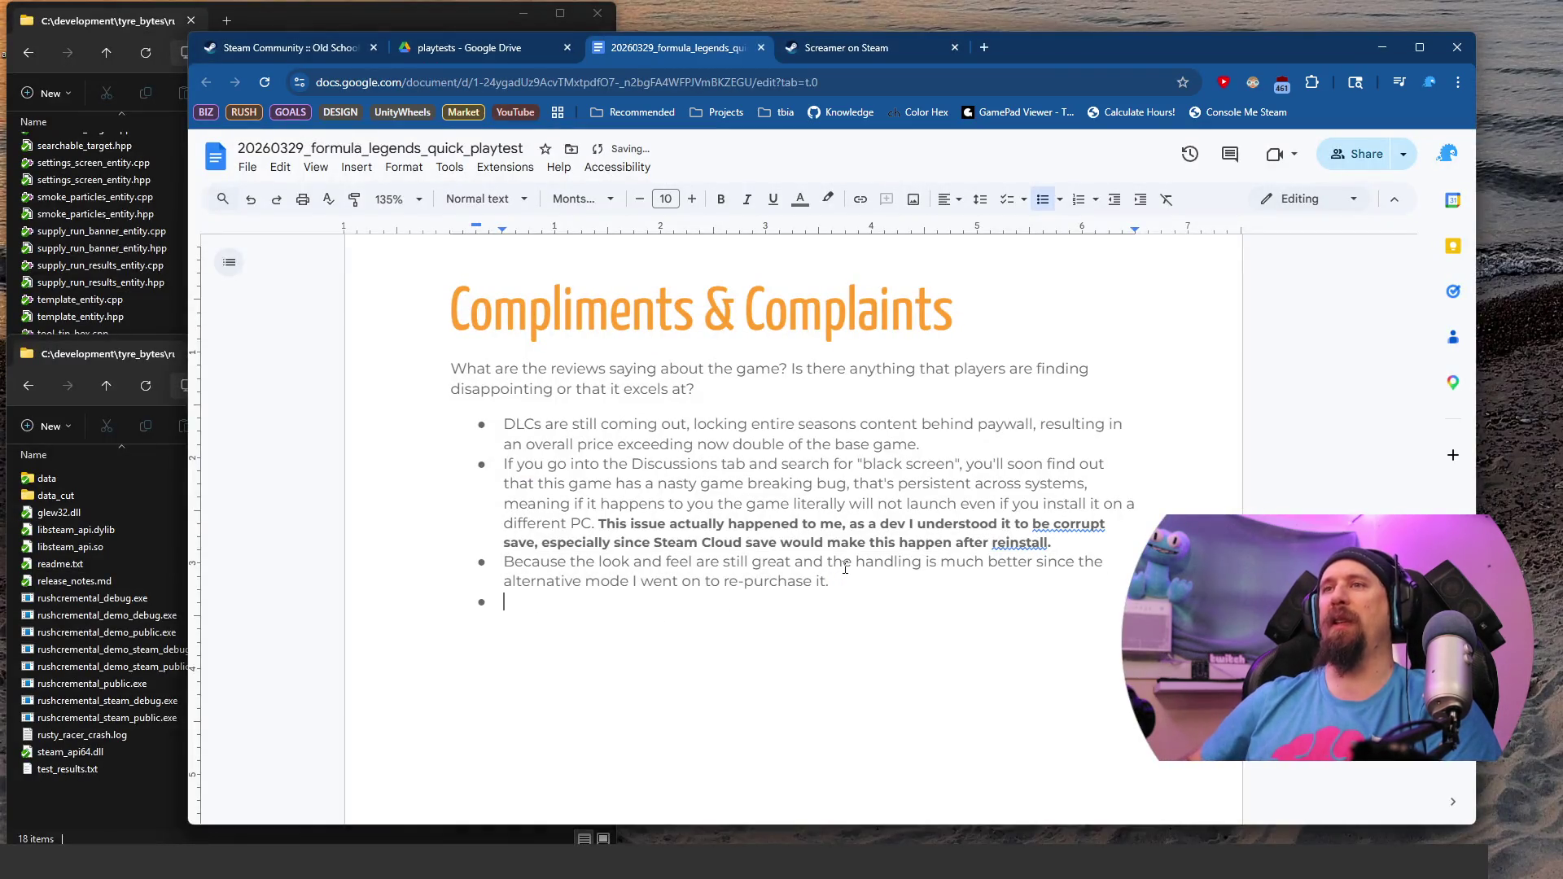
key(ctrl+v)
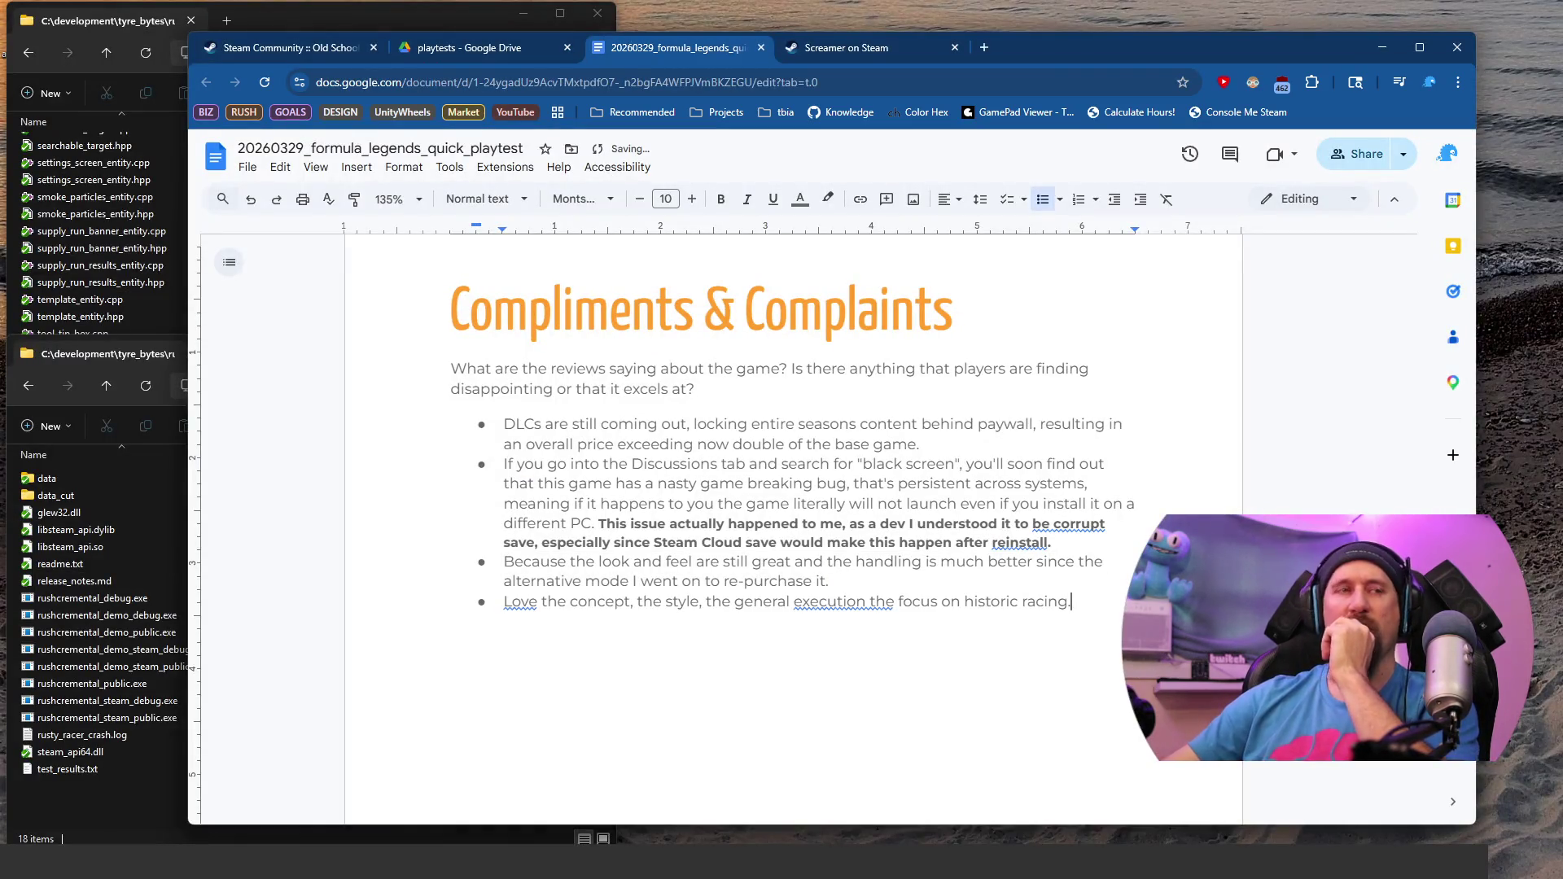
key(alt+Tab)
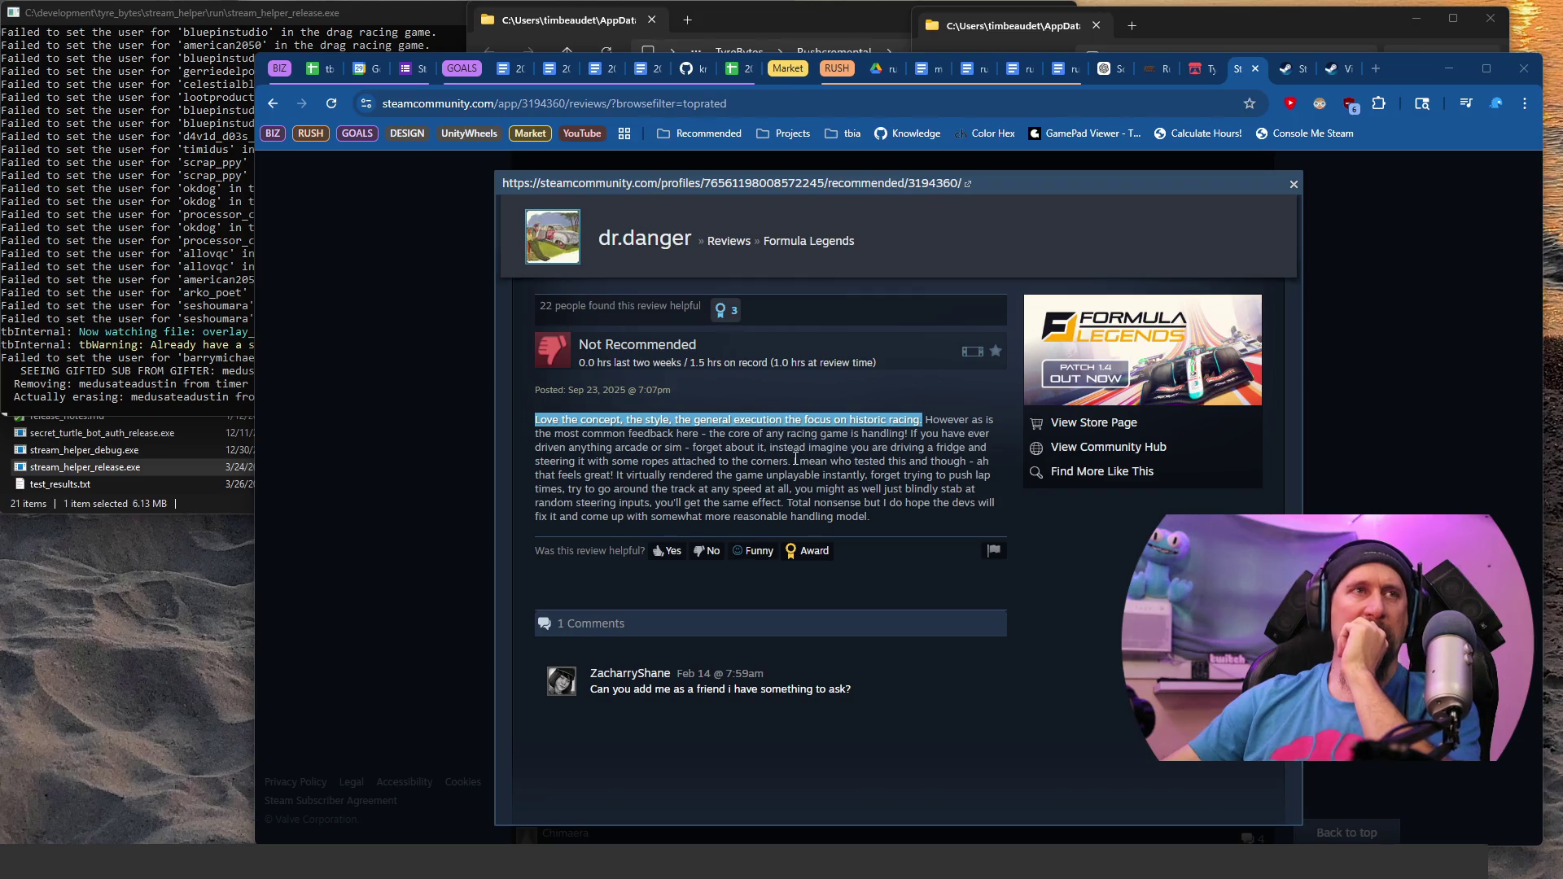
Step: Pick out the review's passages about steering a fridge, being unplayable and 'Total nonsense'
drag(695, 447, 711, 461)
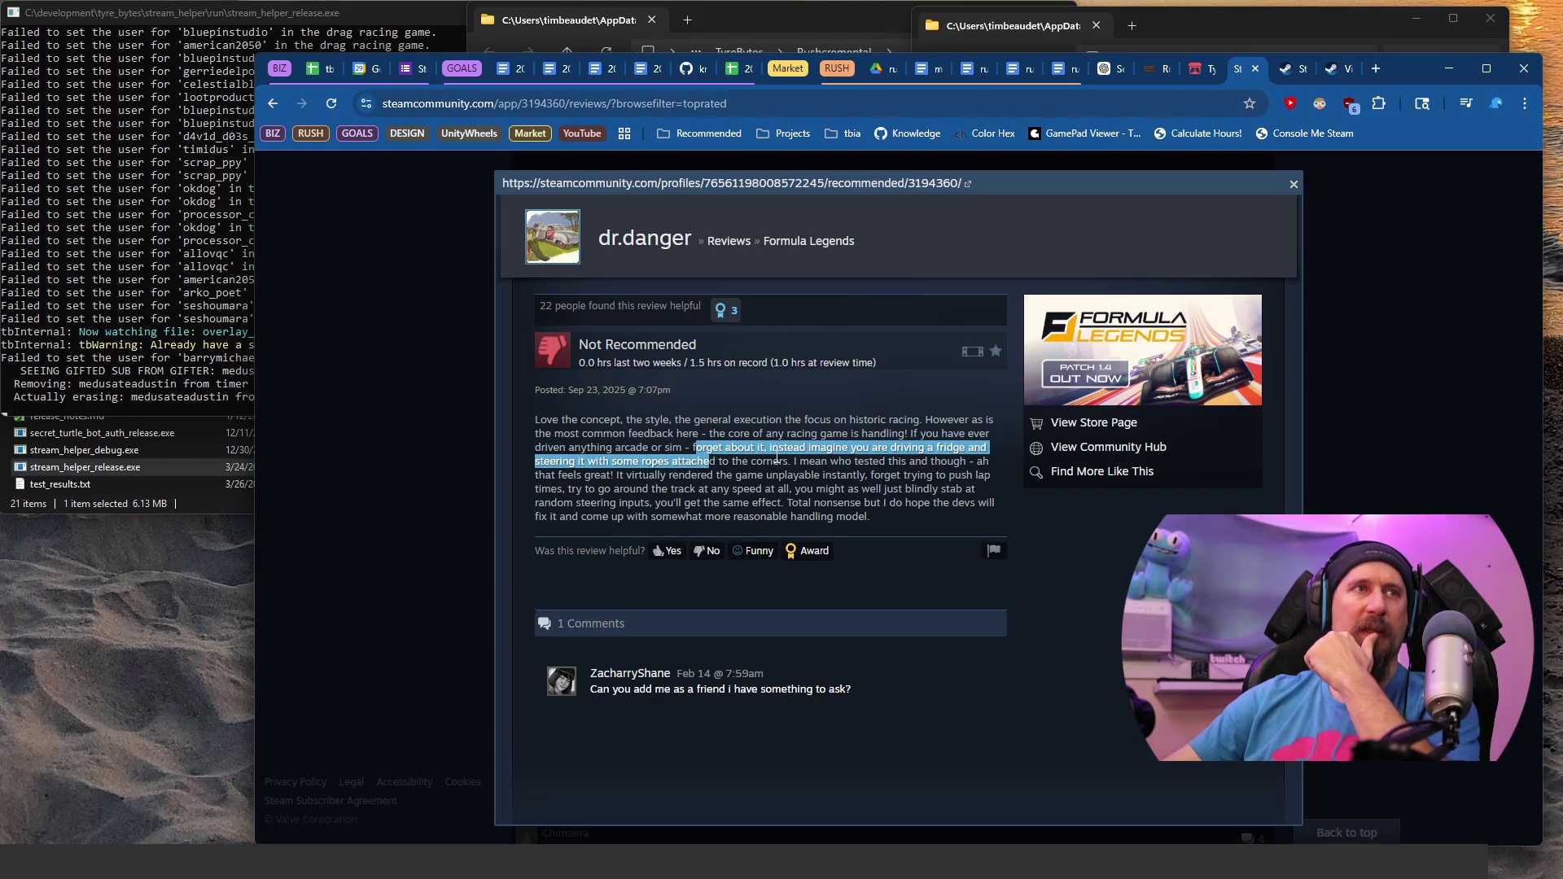
mouse_move(779, 461)
mouse_down()
mouse_move(780, 487)
mouse_move(830, 487)
mouse_up()
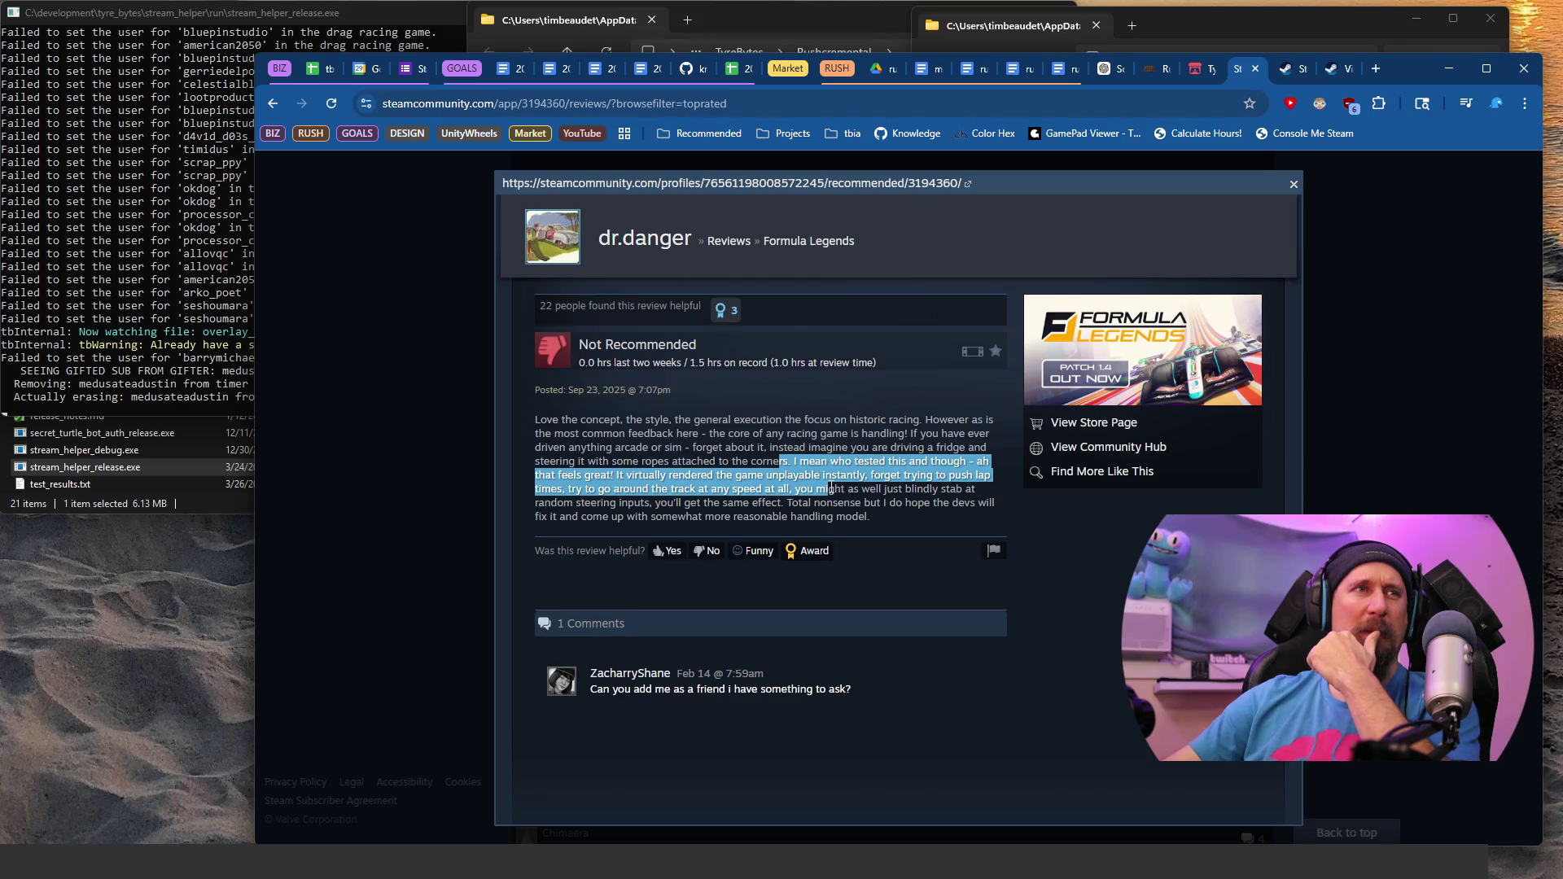
mouse_move(831, 488)
mouse_down()
mouse_move(881, 490)
mouse_move(838, 475)
mouse_move(837, 488)
mouse_move(758, 489)
mouse_up()
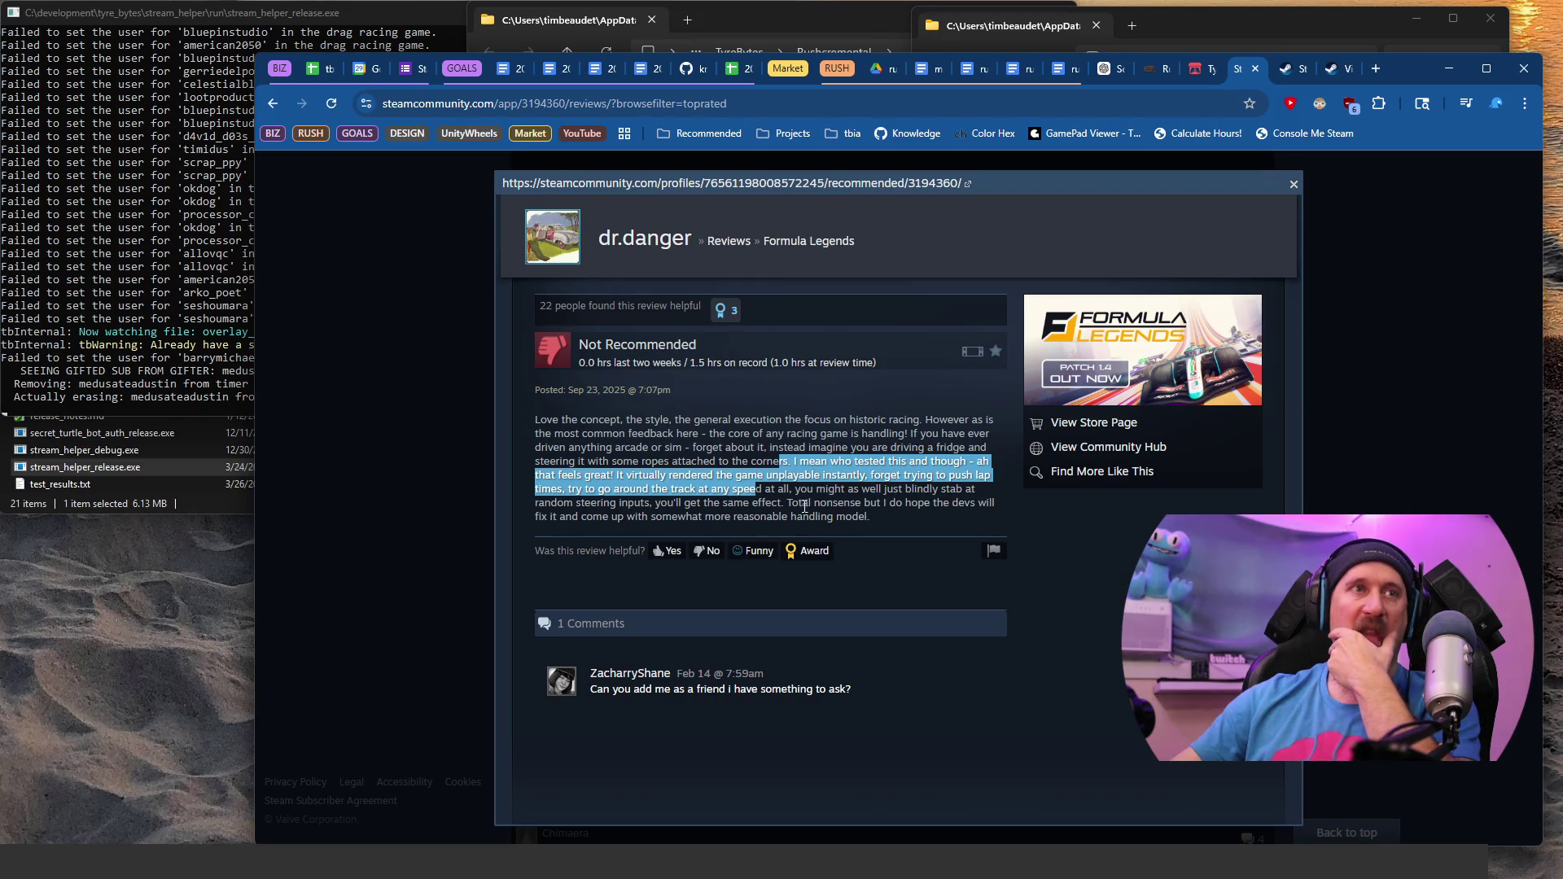
drag(787, 503, 972, 509)
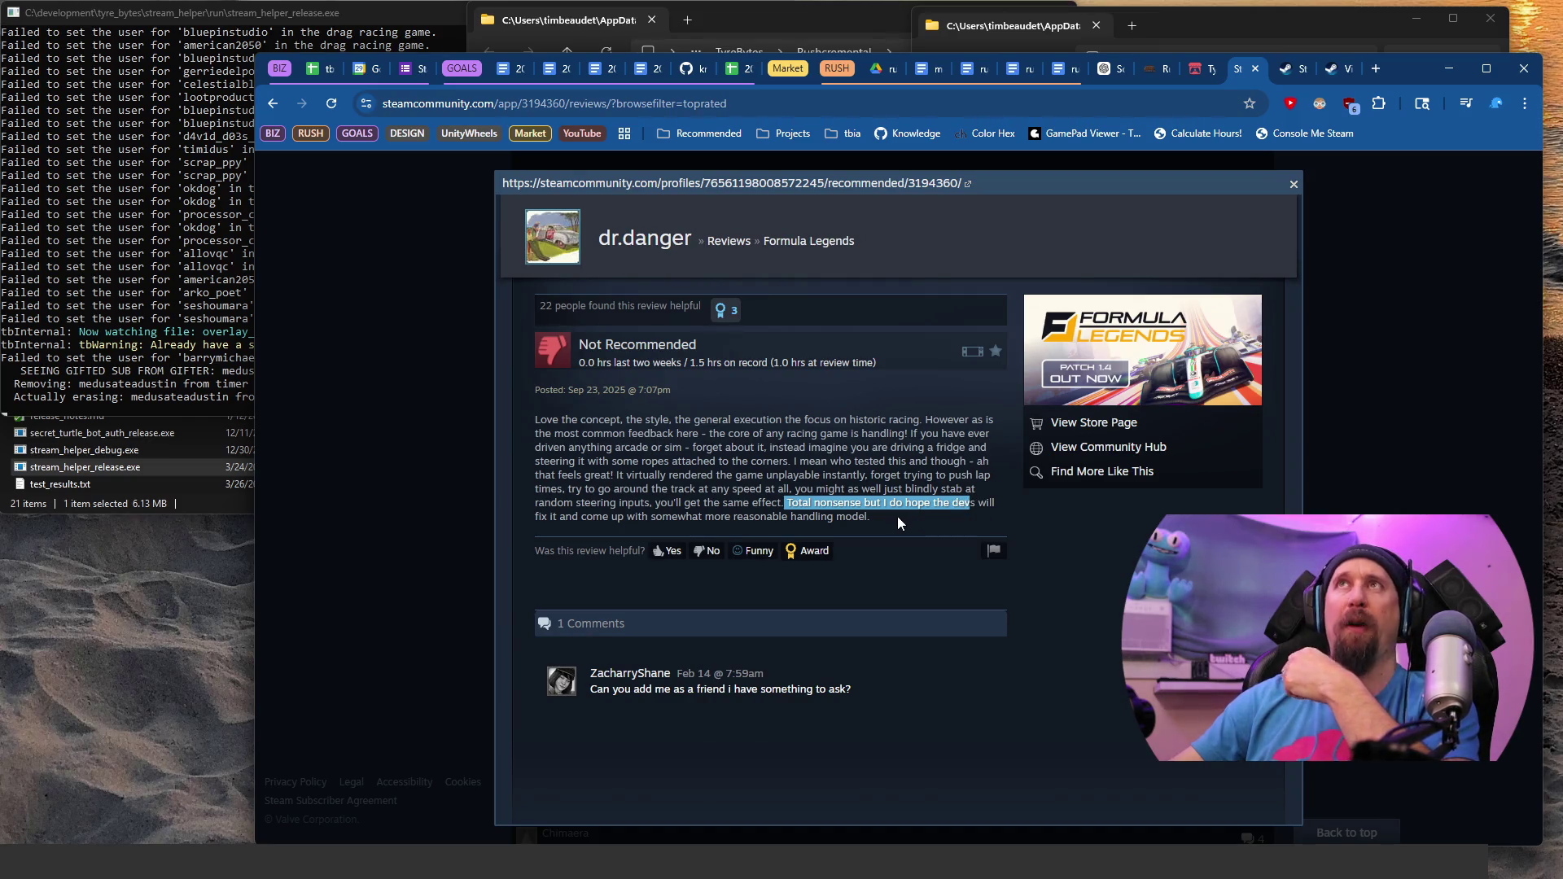
drag(890, 519, 815, 506)
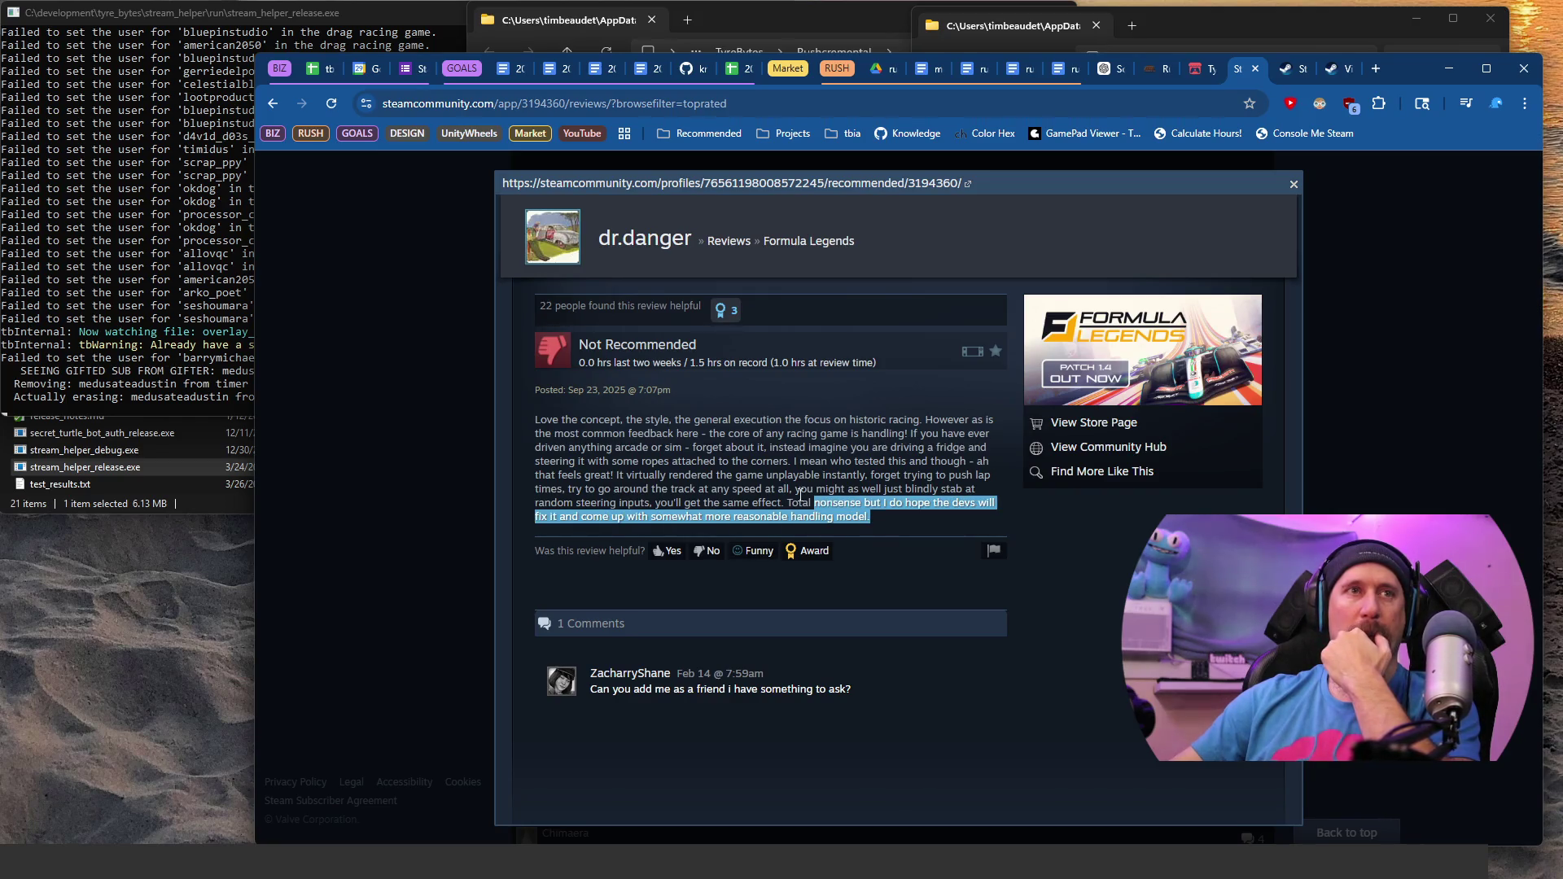
Step: Close the review, scroll further down and open another full review
click(392, 378)
scroll(810, 506, down, 2)
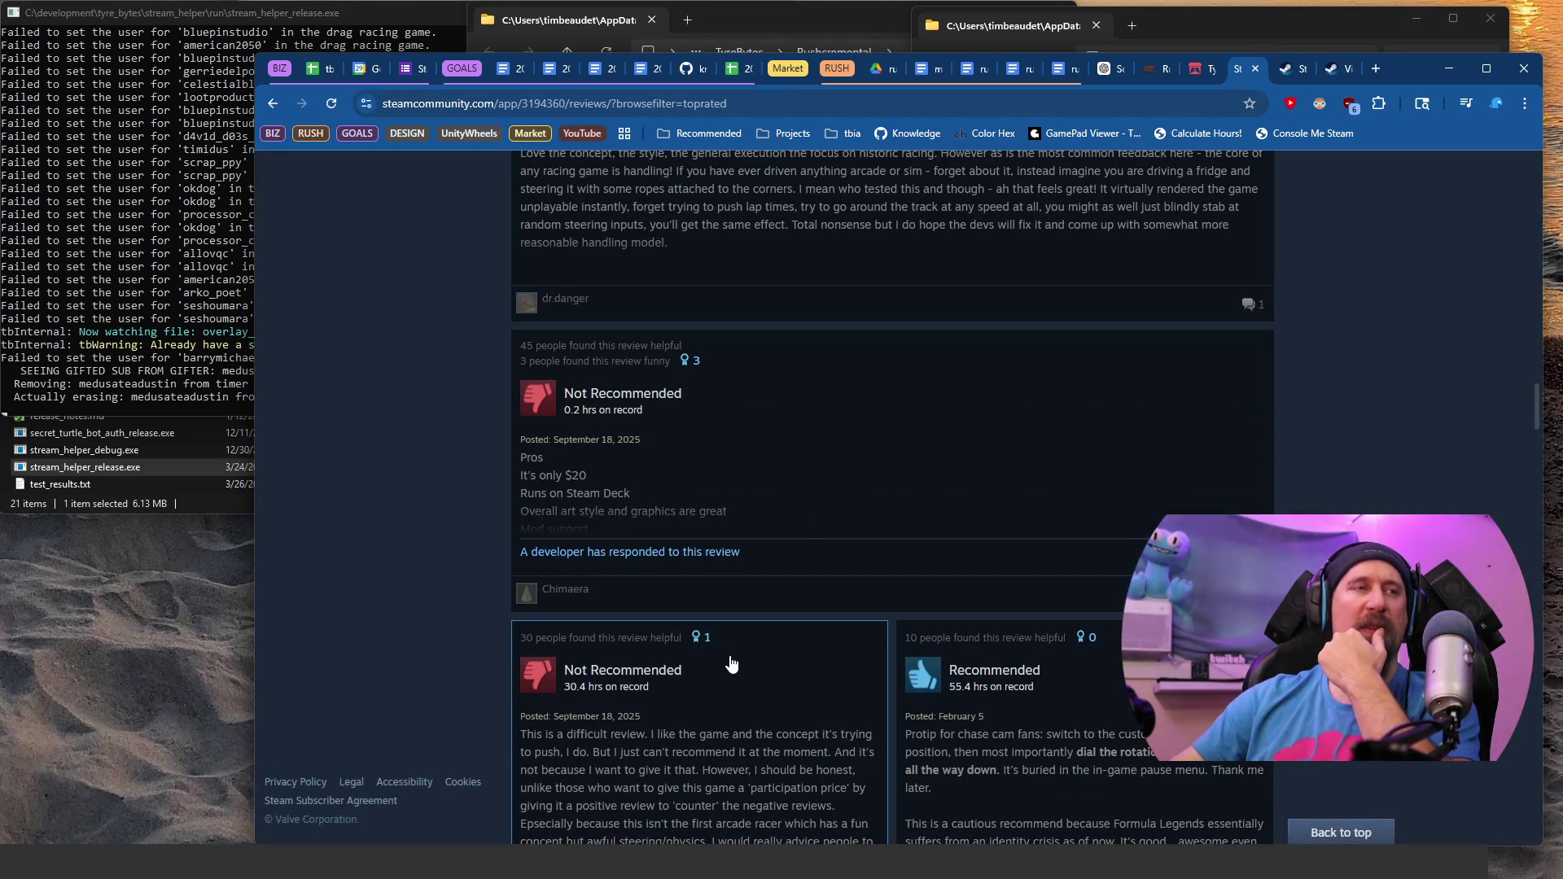
click(697, 497)
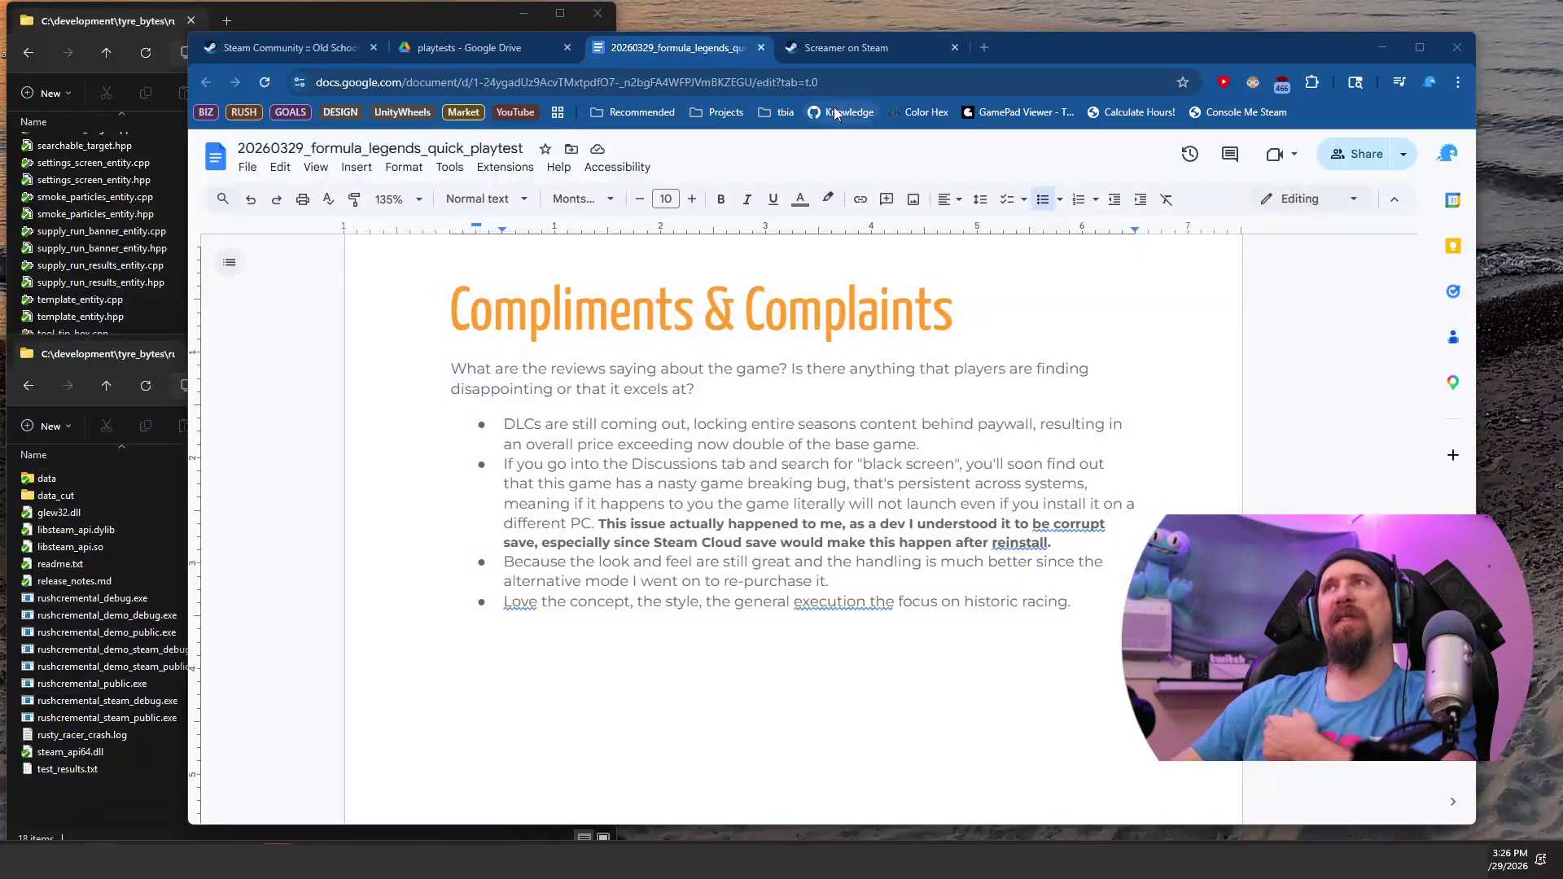
Step: Load the Steam Deck store page from the 'steam dec' address-bar suggestion in a new tab
click(982, 51)
text(steam dec)
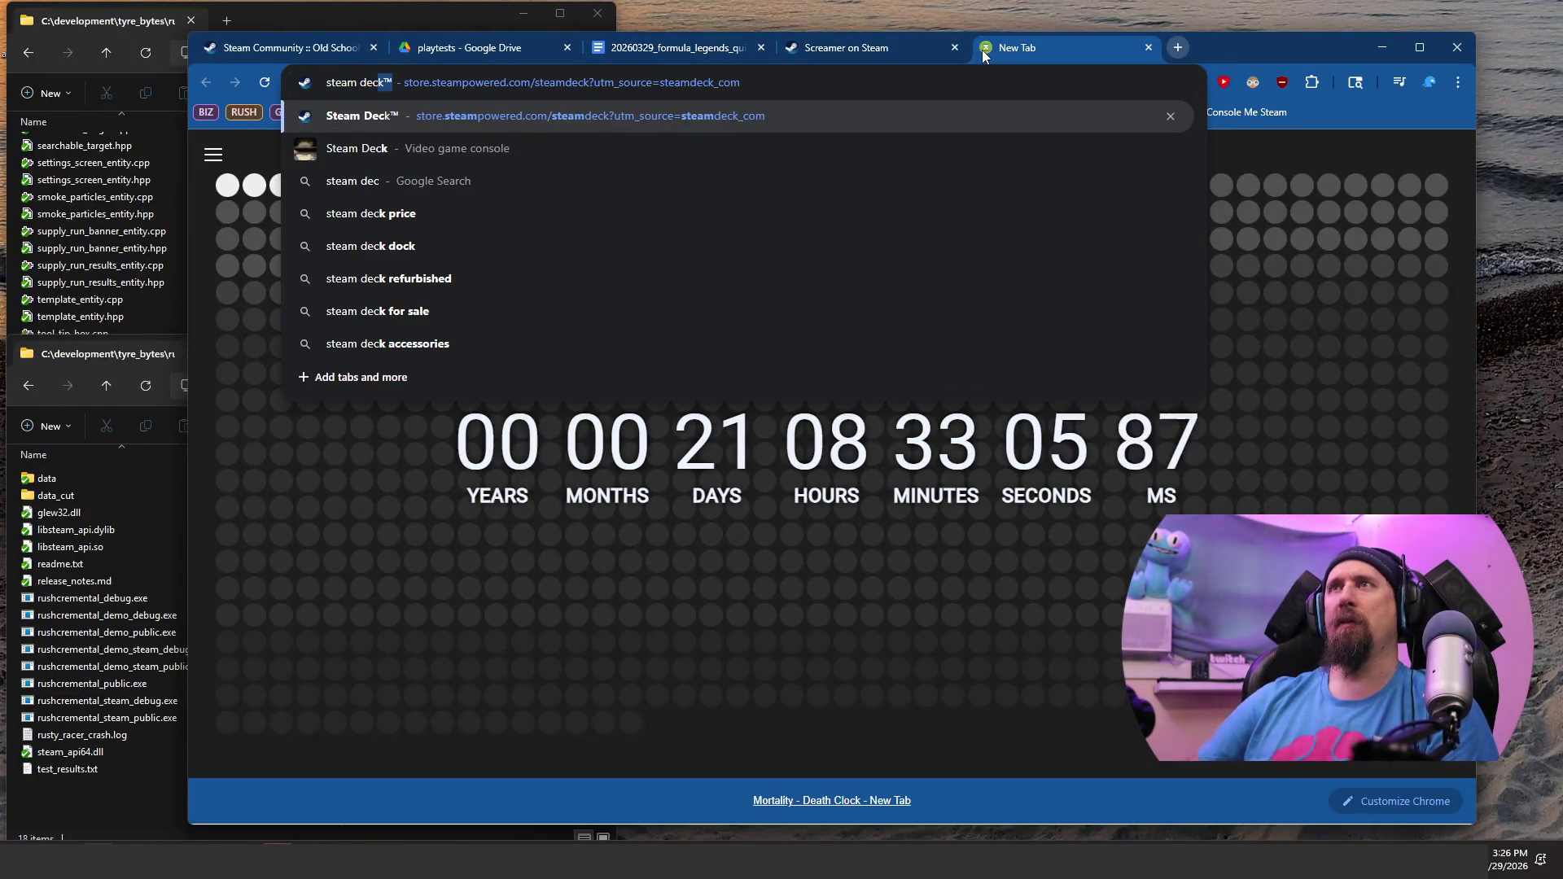
key(Return)
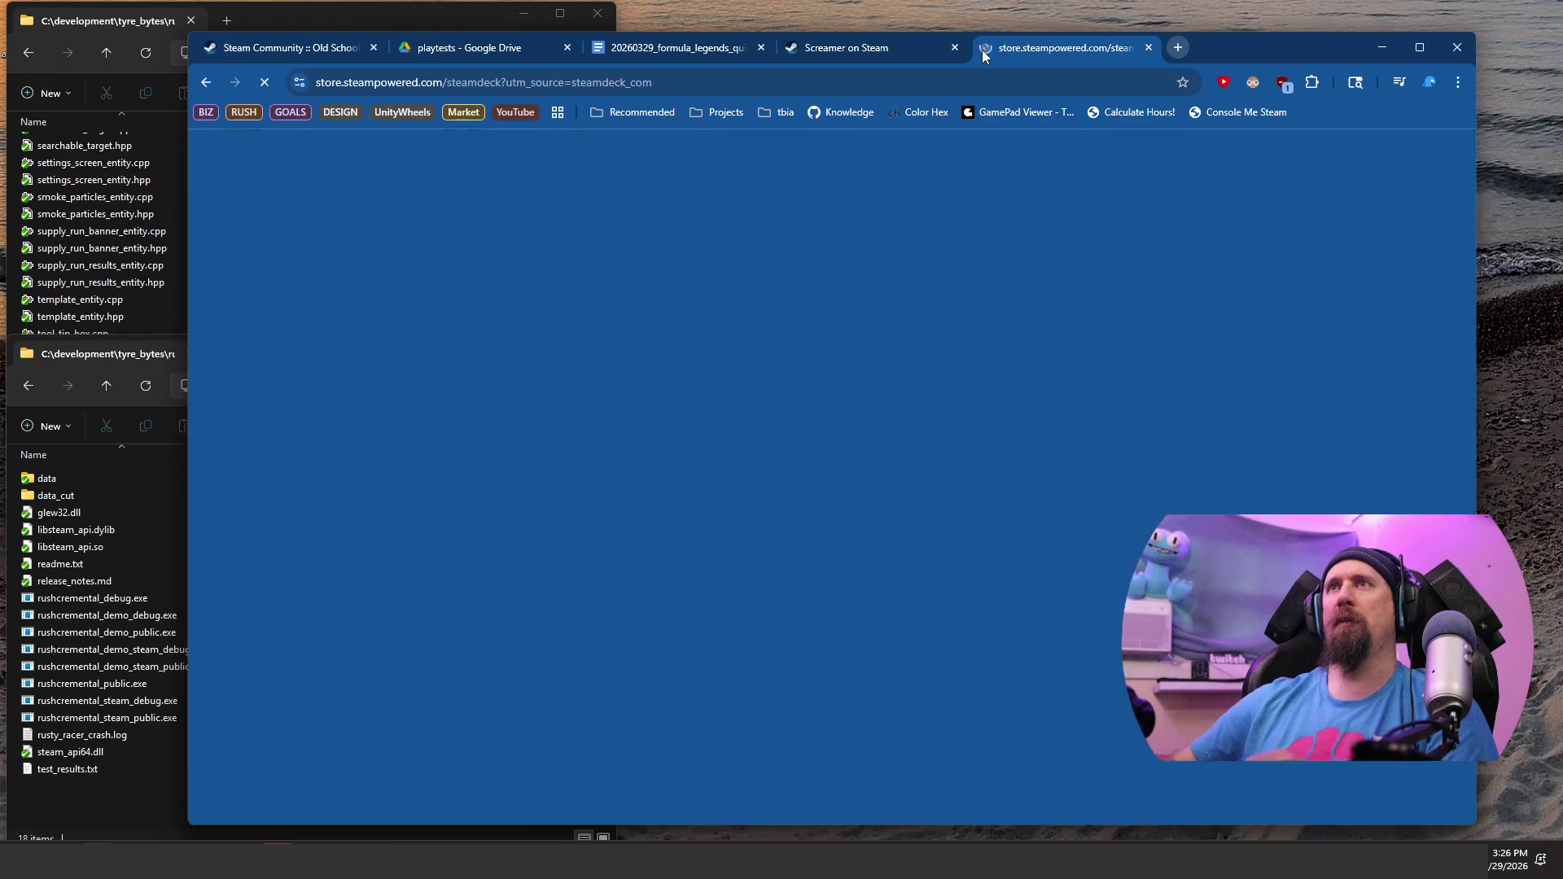
Step: Scroll through the Steam Deck page's regions, refurbished units and Docking Station offers
scroll(779, 468, down, 15)
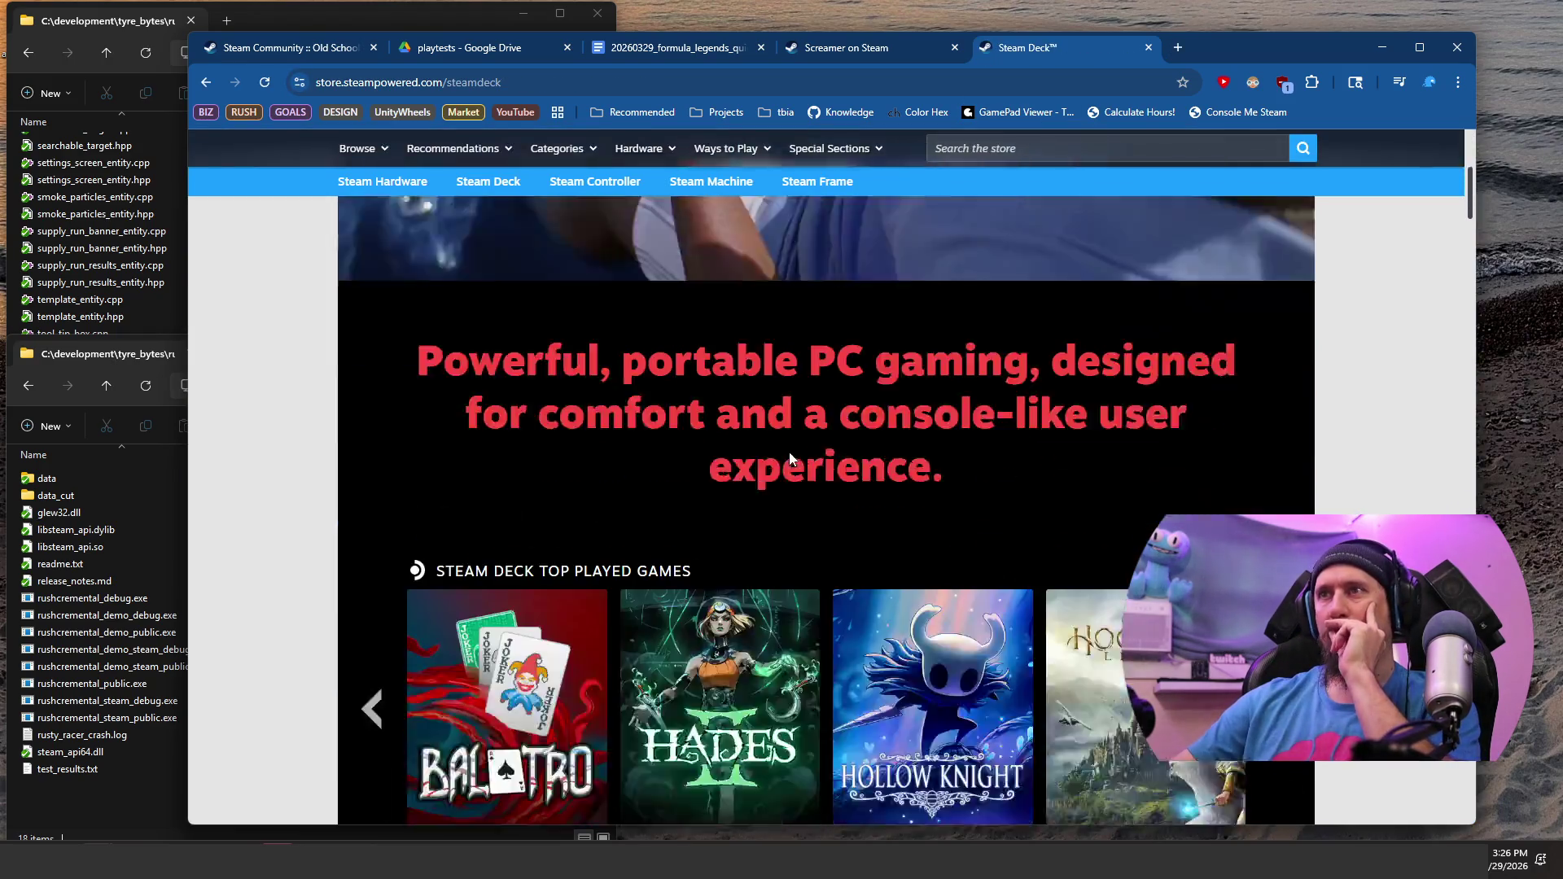
scroll(779, 468, down, 7)
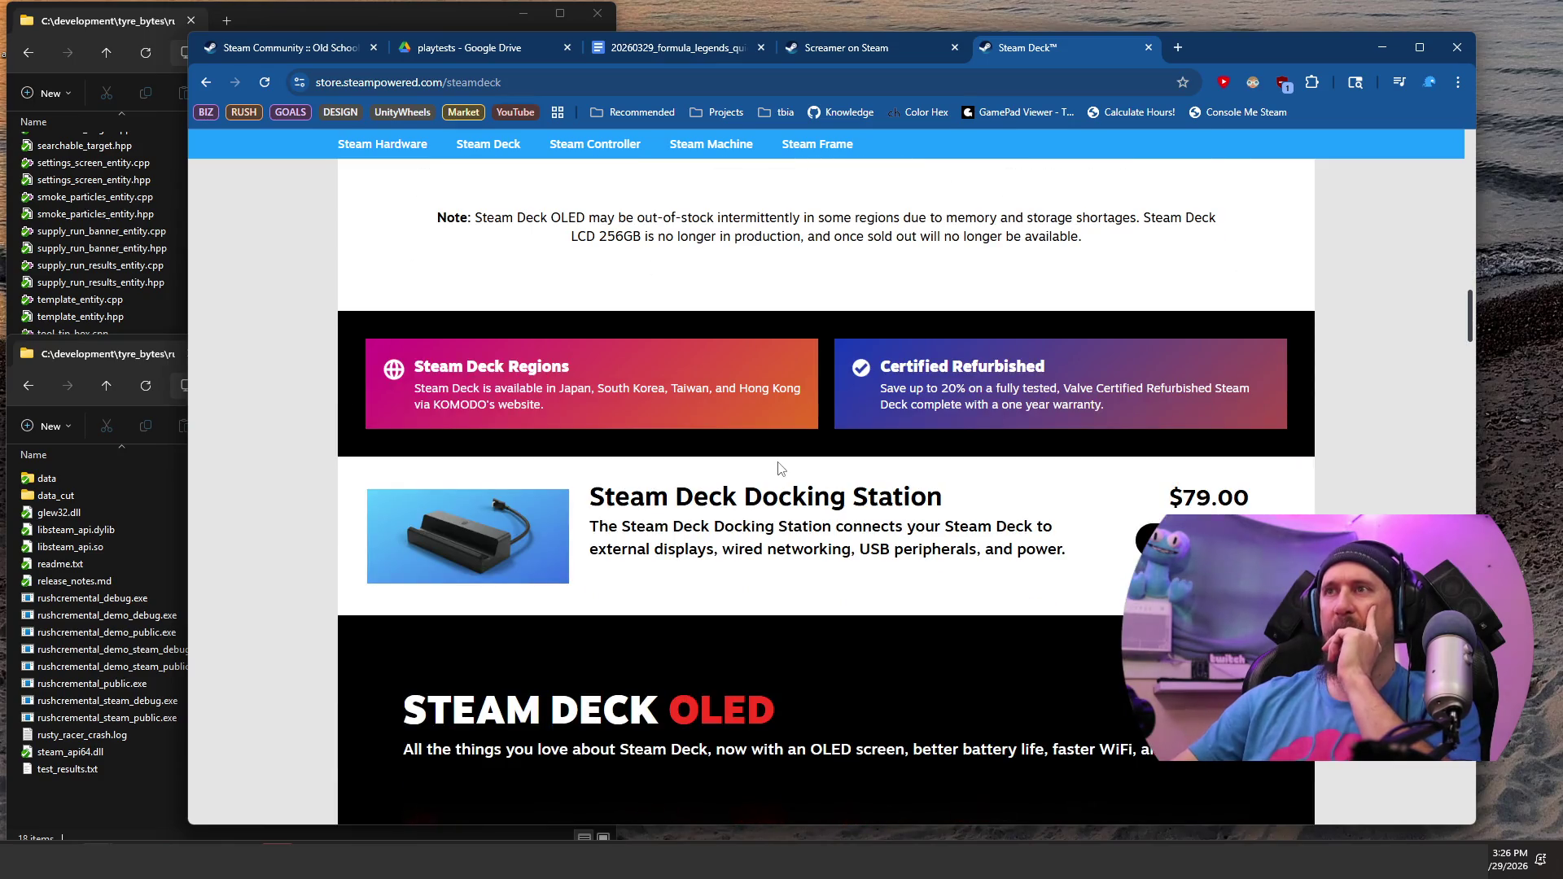
scroll(779, 469, down, 4)
scroll(778, 461, down, 6)
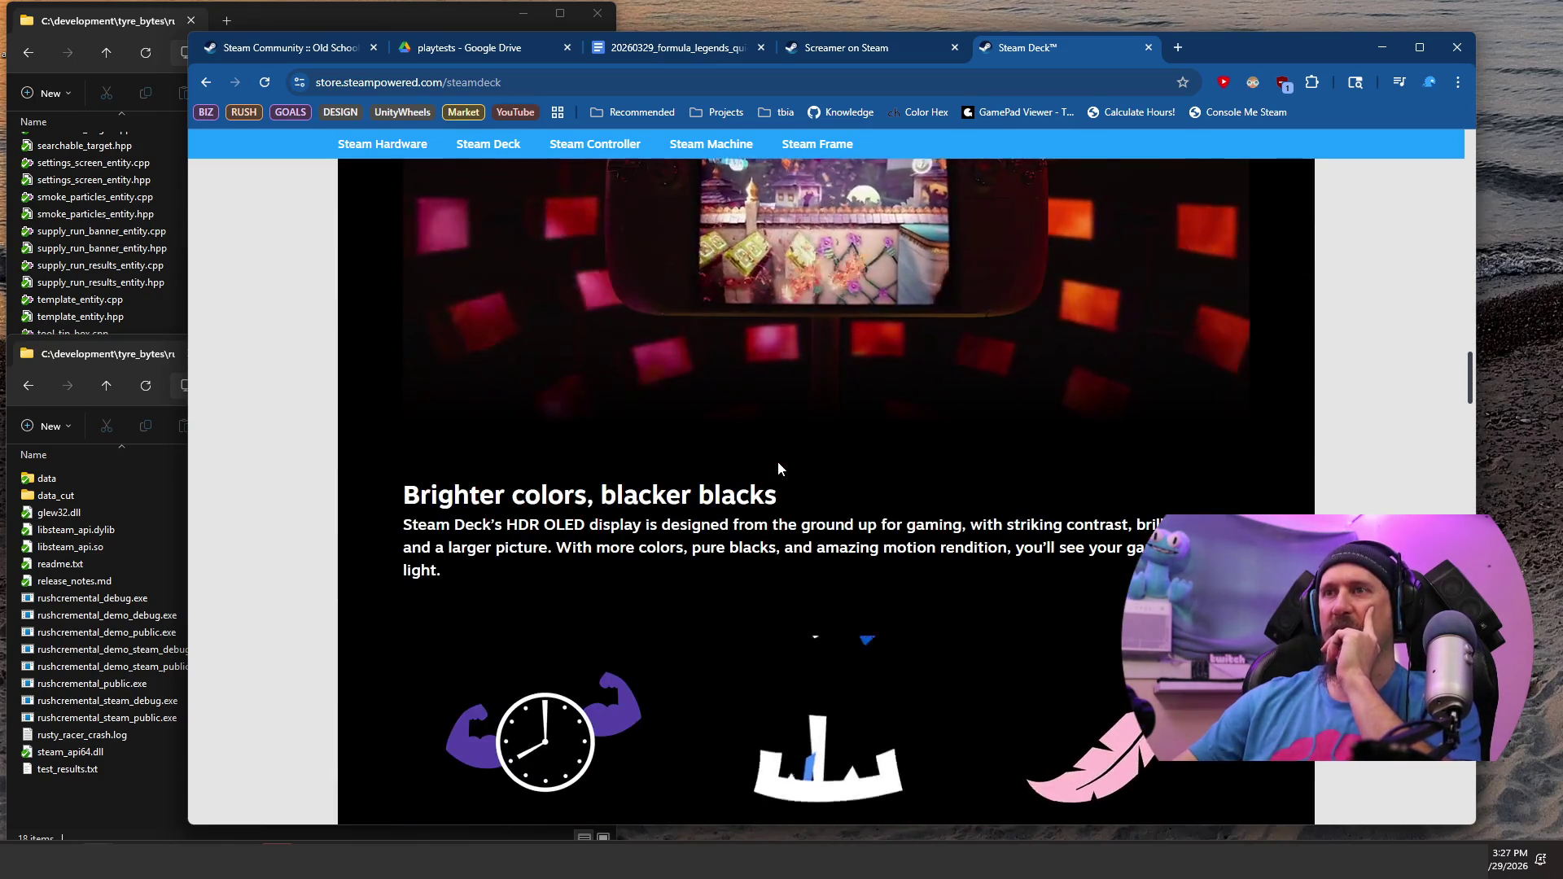
scroll(778, 460, up, 9)
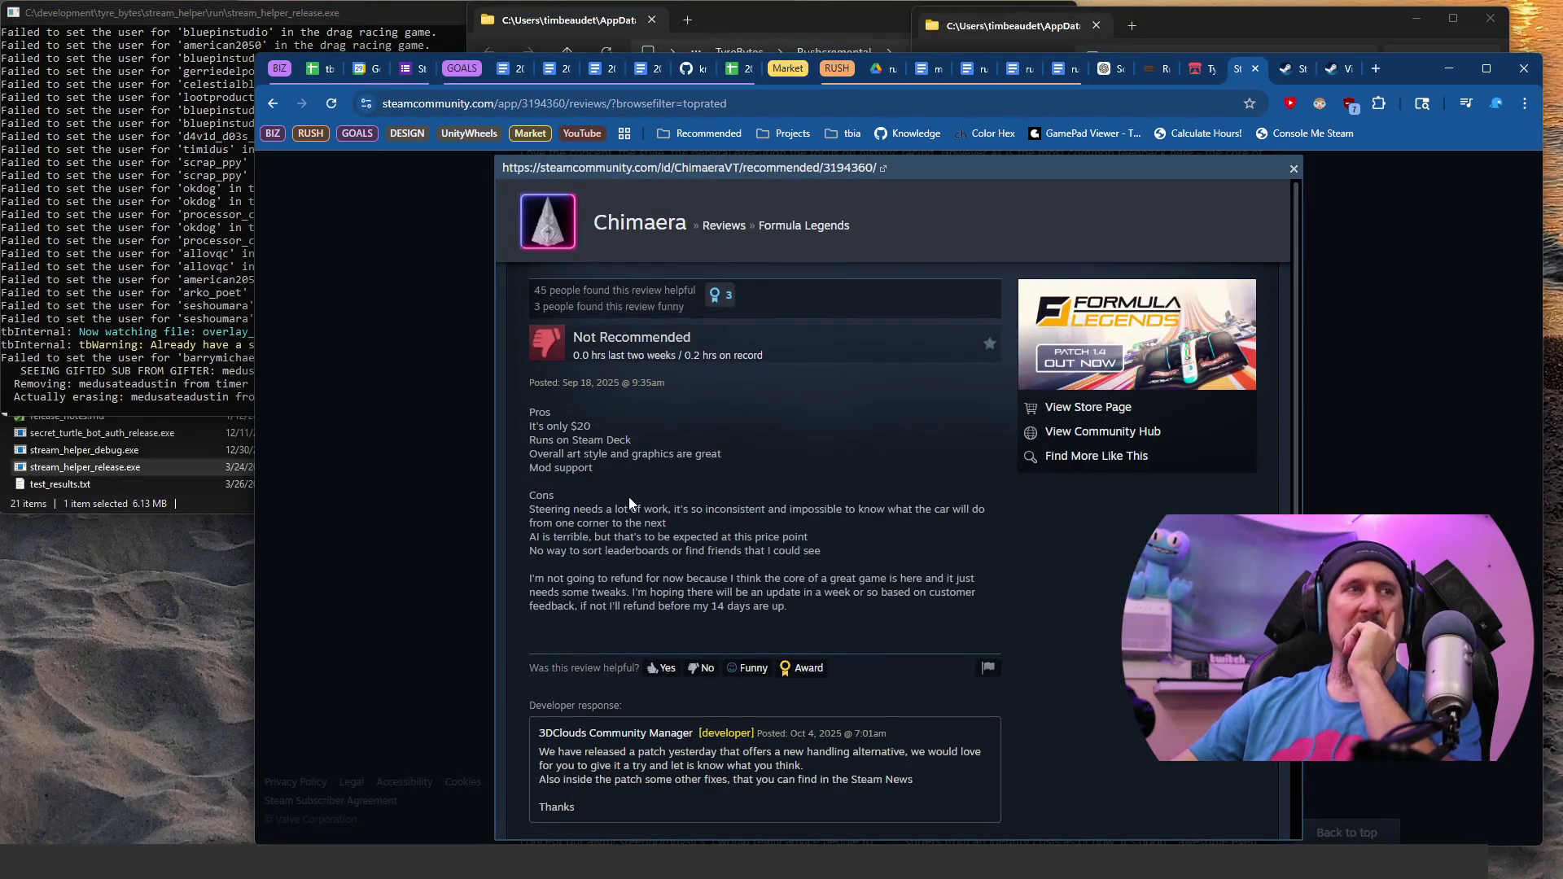
scroll(629, 503, down, 2)
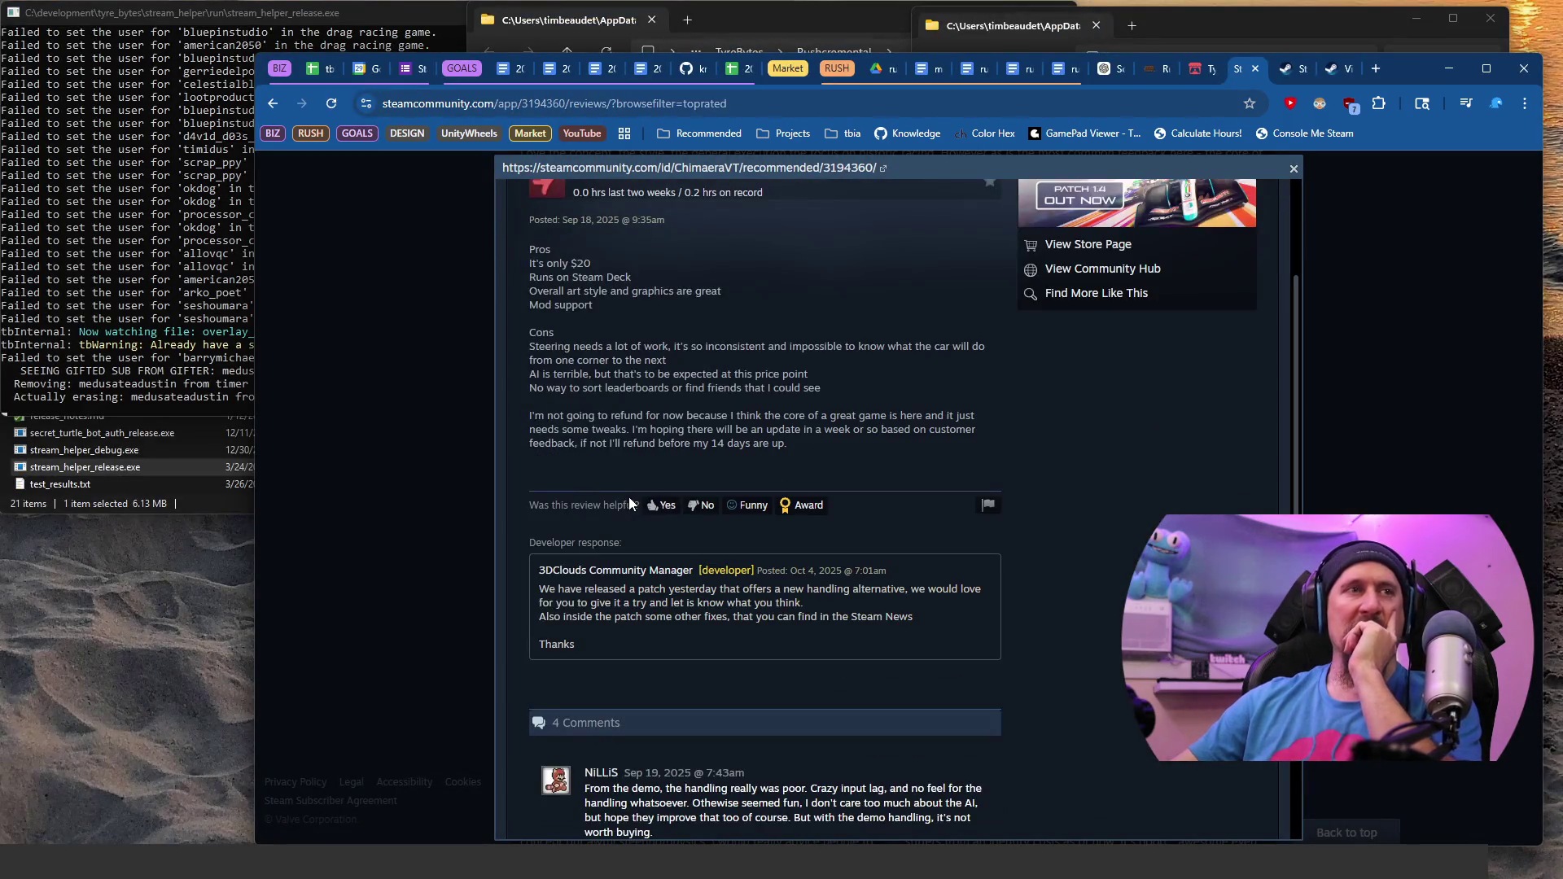
Step: Read the review, highlighting the steering and AI complaints and the closing no-refund paragraph
scroll(529, 606, down, 1)
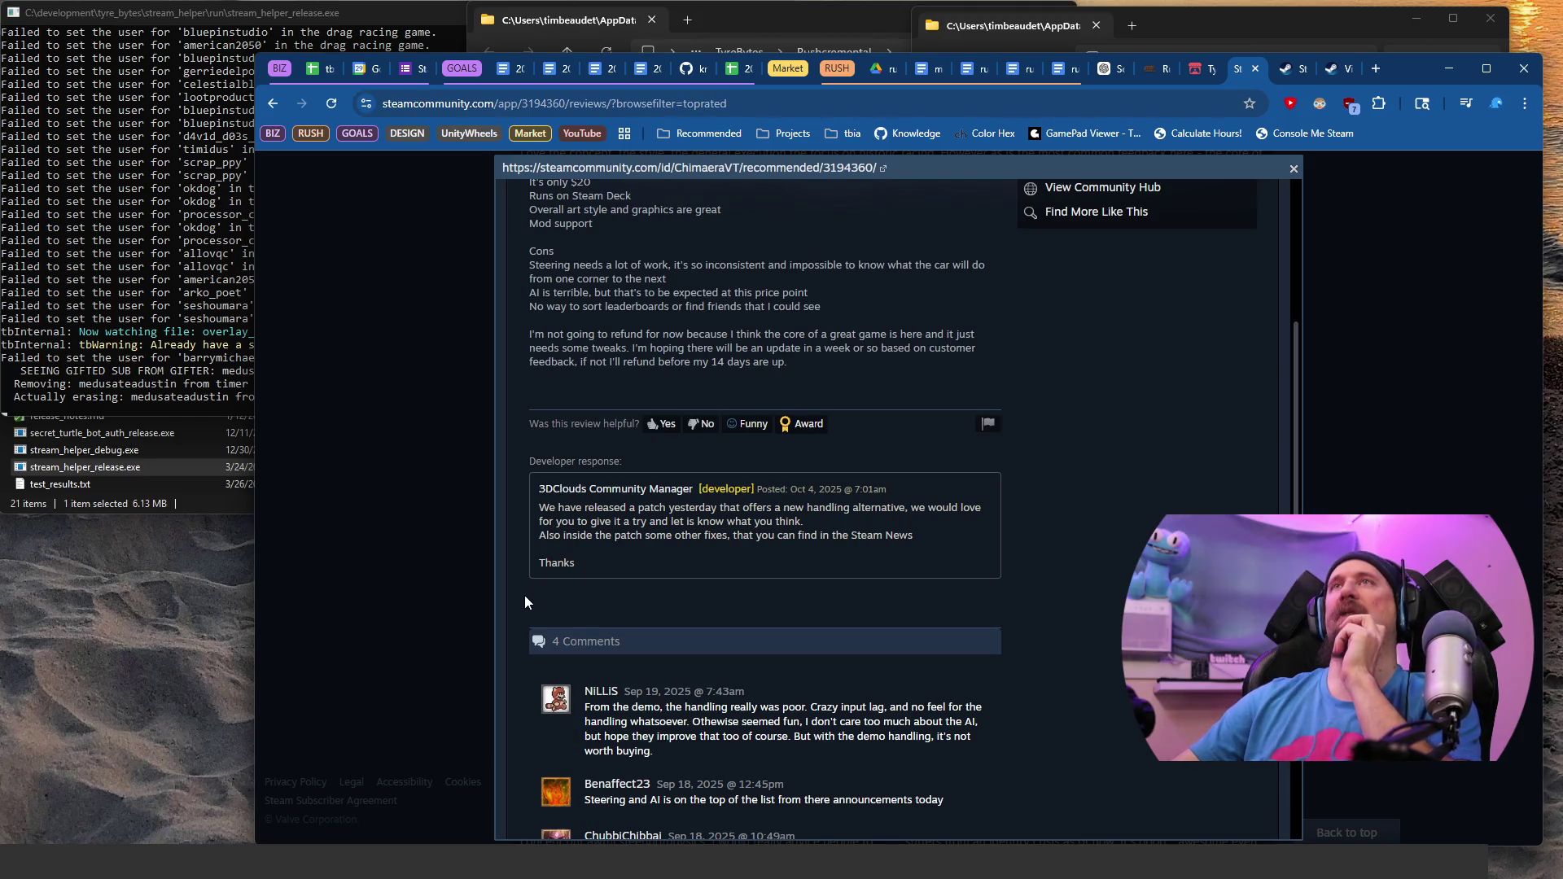
scroll(575, 422, down, 3)
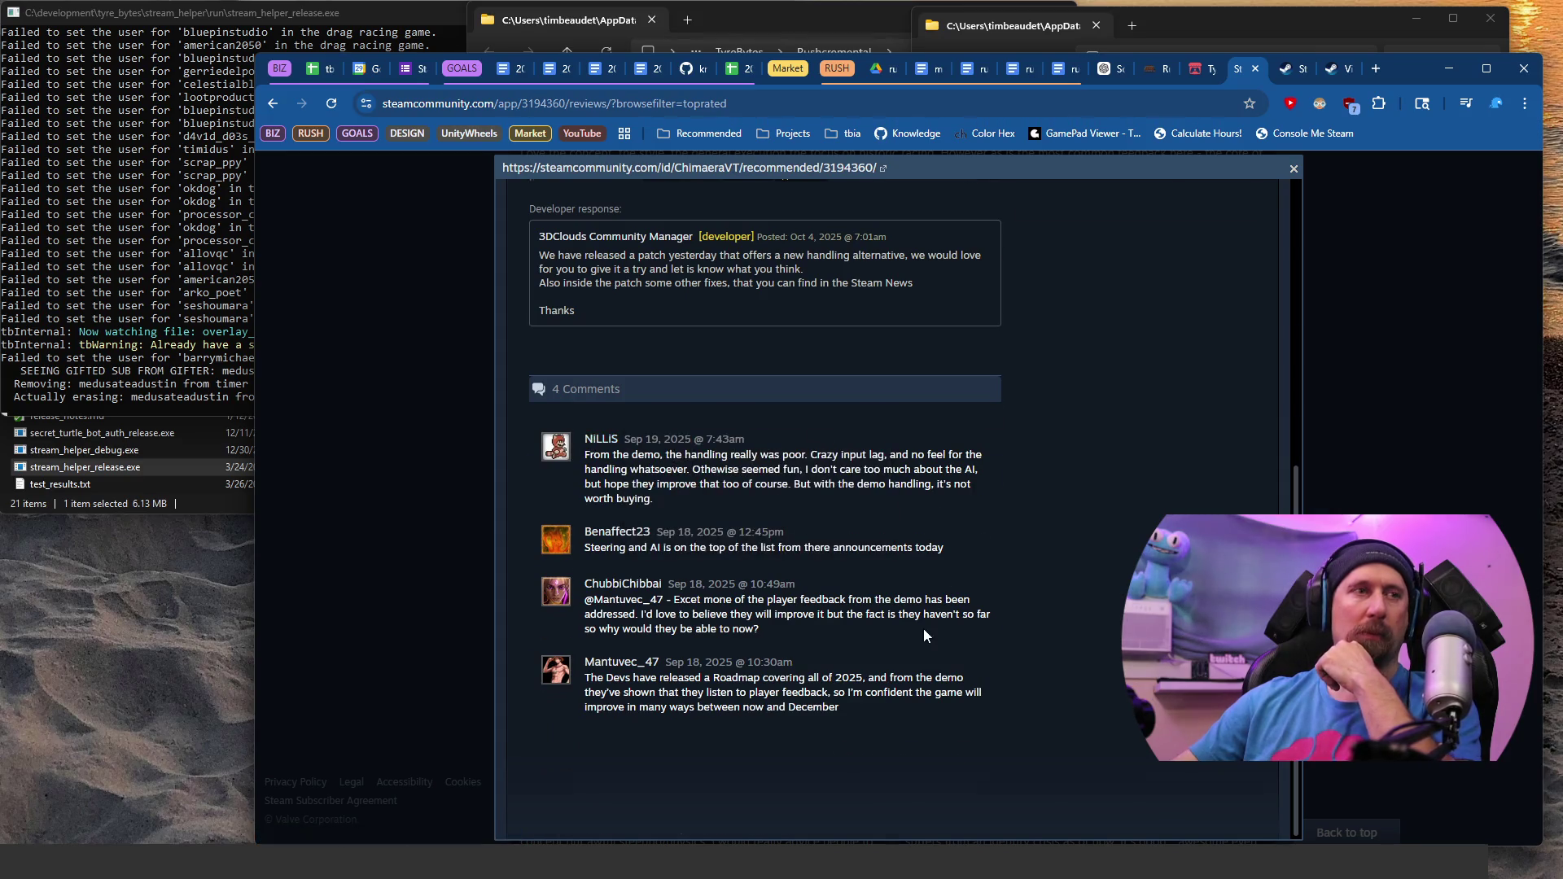
scroll(924, 630, up, 5)
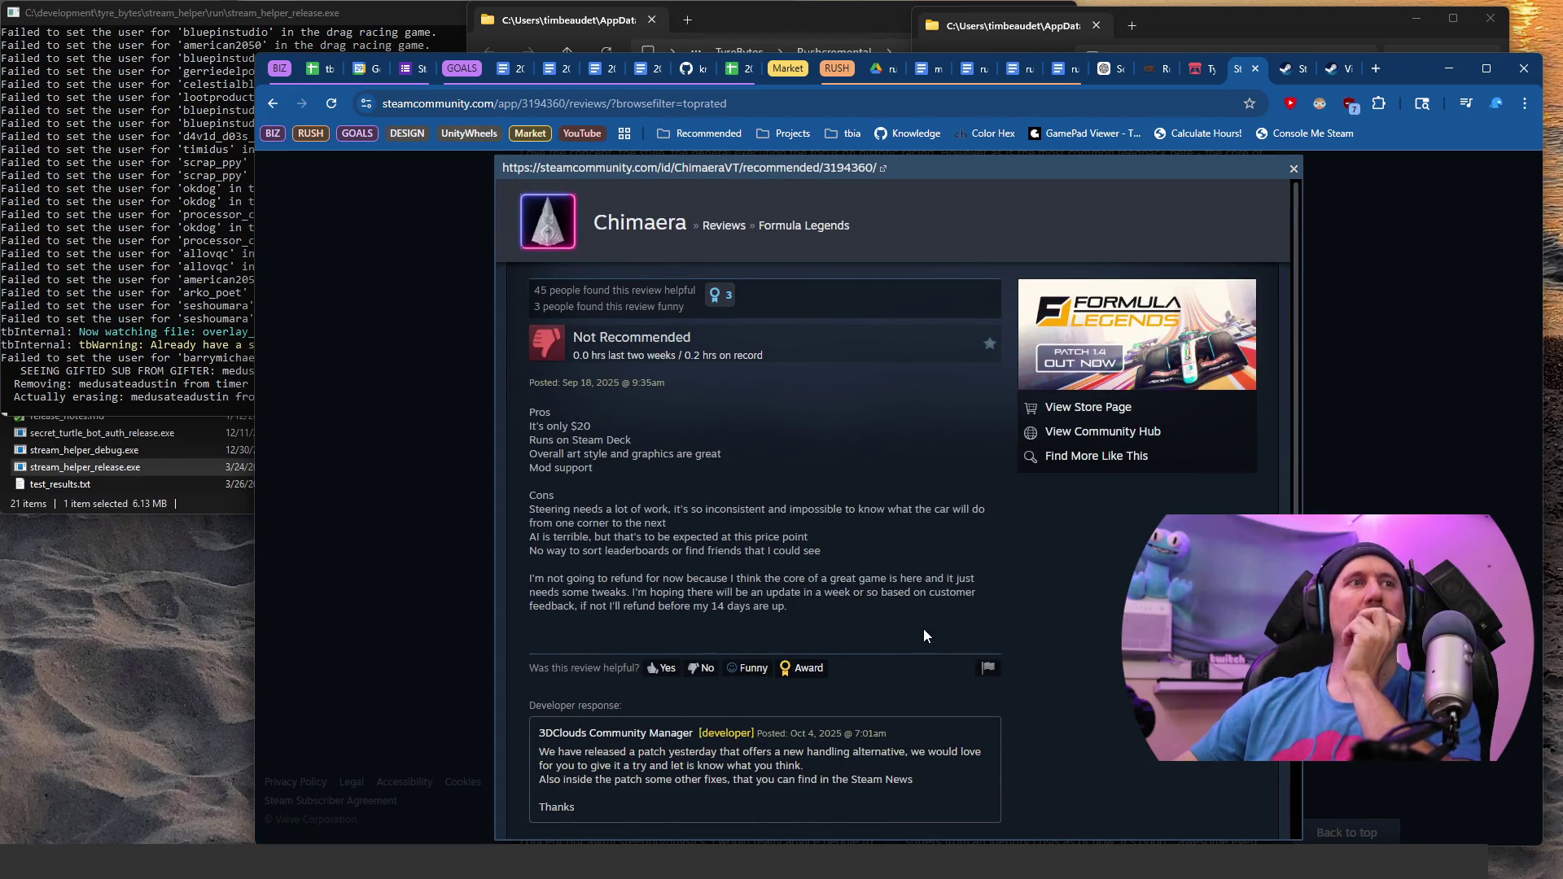
mouse_move(616, 510)
mouse_down()
mouse_move(794, 539)
mouse_move(772, 560)
mouse_up()
drag(568, 579, 785, 606)
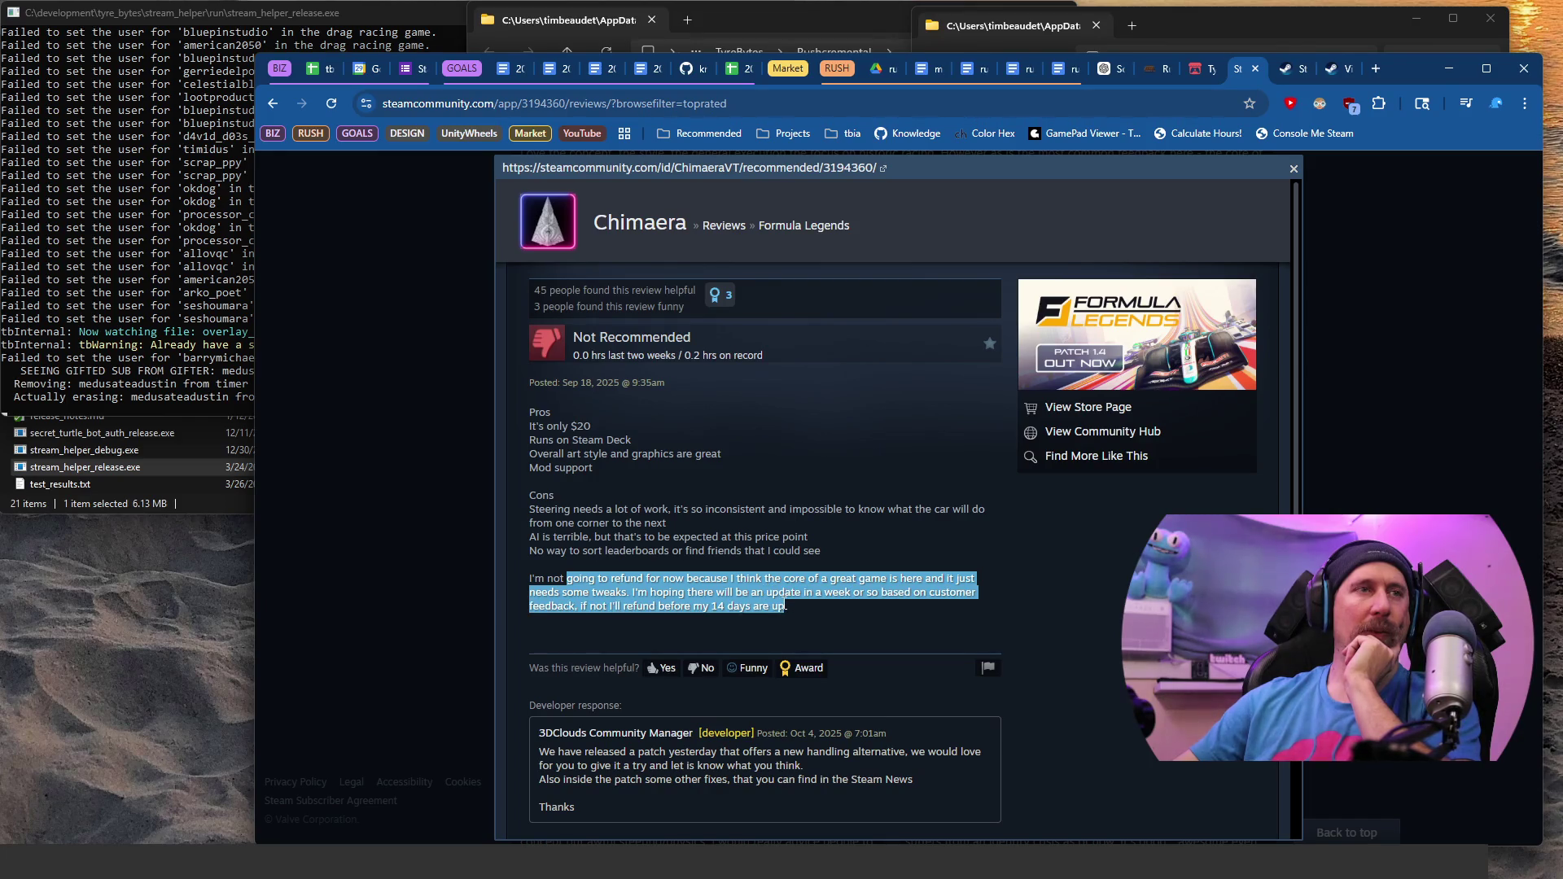
click(659, 530)
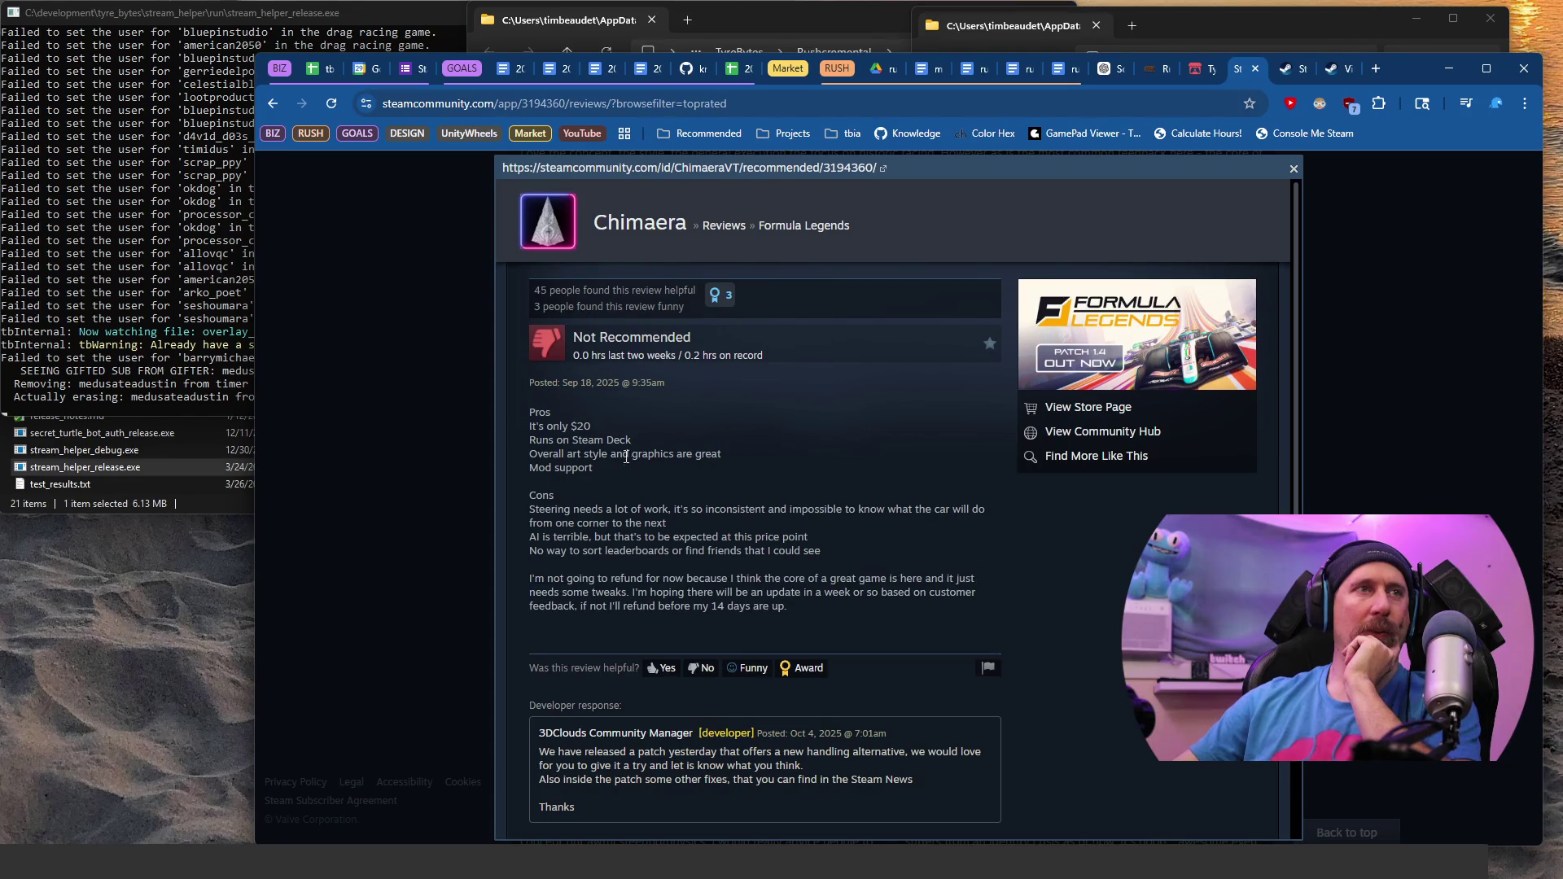
Step: Highlight the Pros lines from Steam Deck to Mod support, then close the review to the grid
drag(617, 462, 612, 434)
click(612, 434)
click(415, 467)
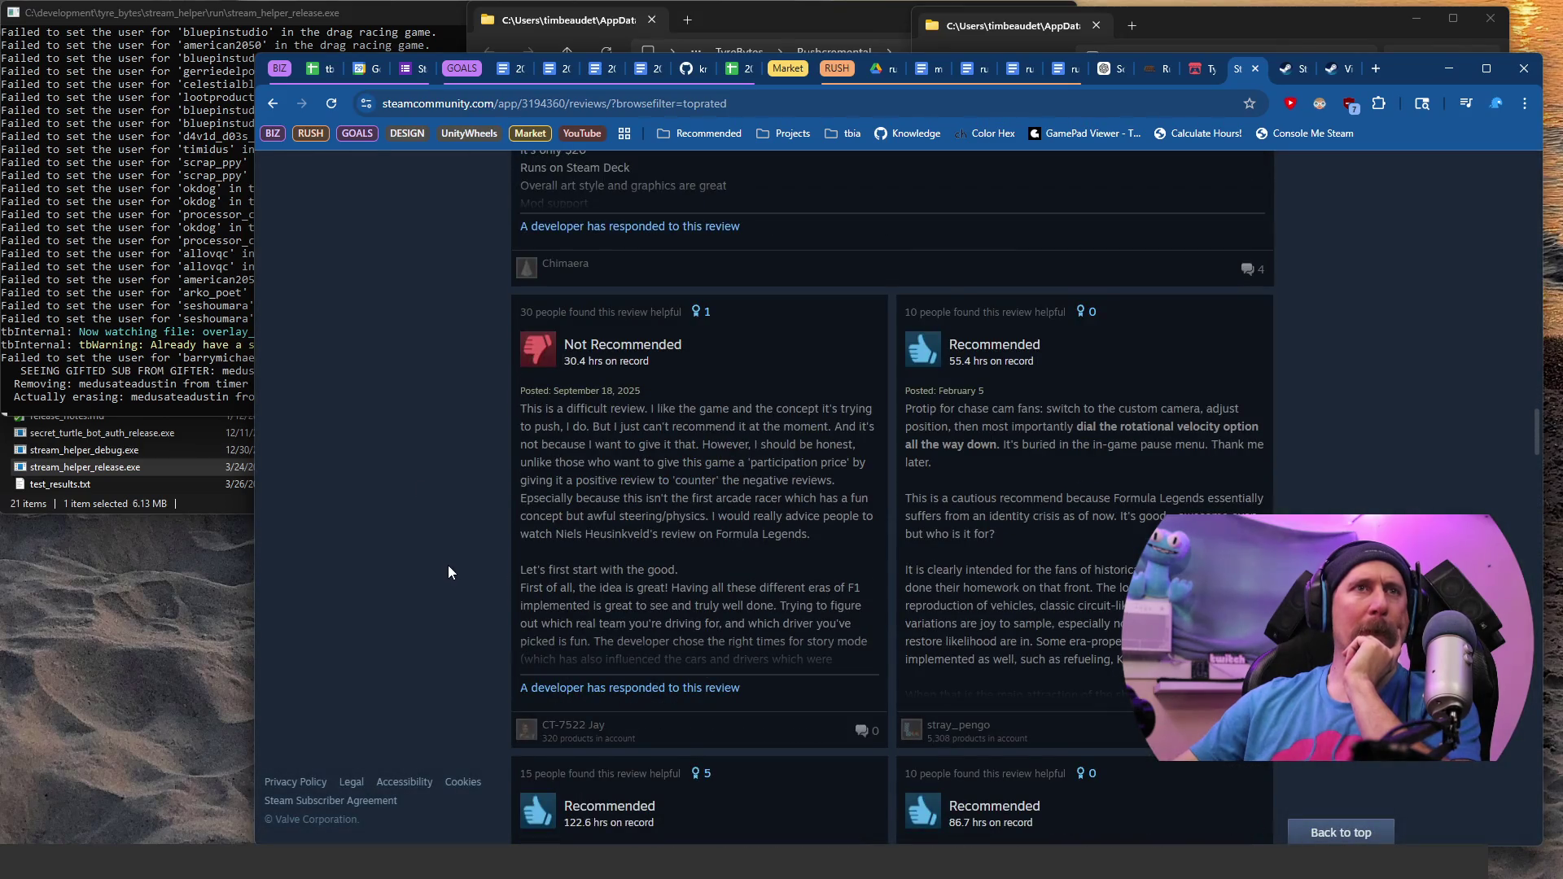
key(alt+Tab)
Step: Look over the Formula Legends playtest notes, then start a blank new tab
click(691, 51)
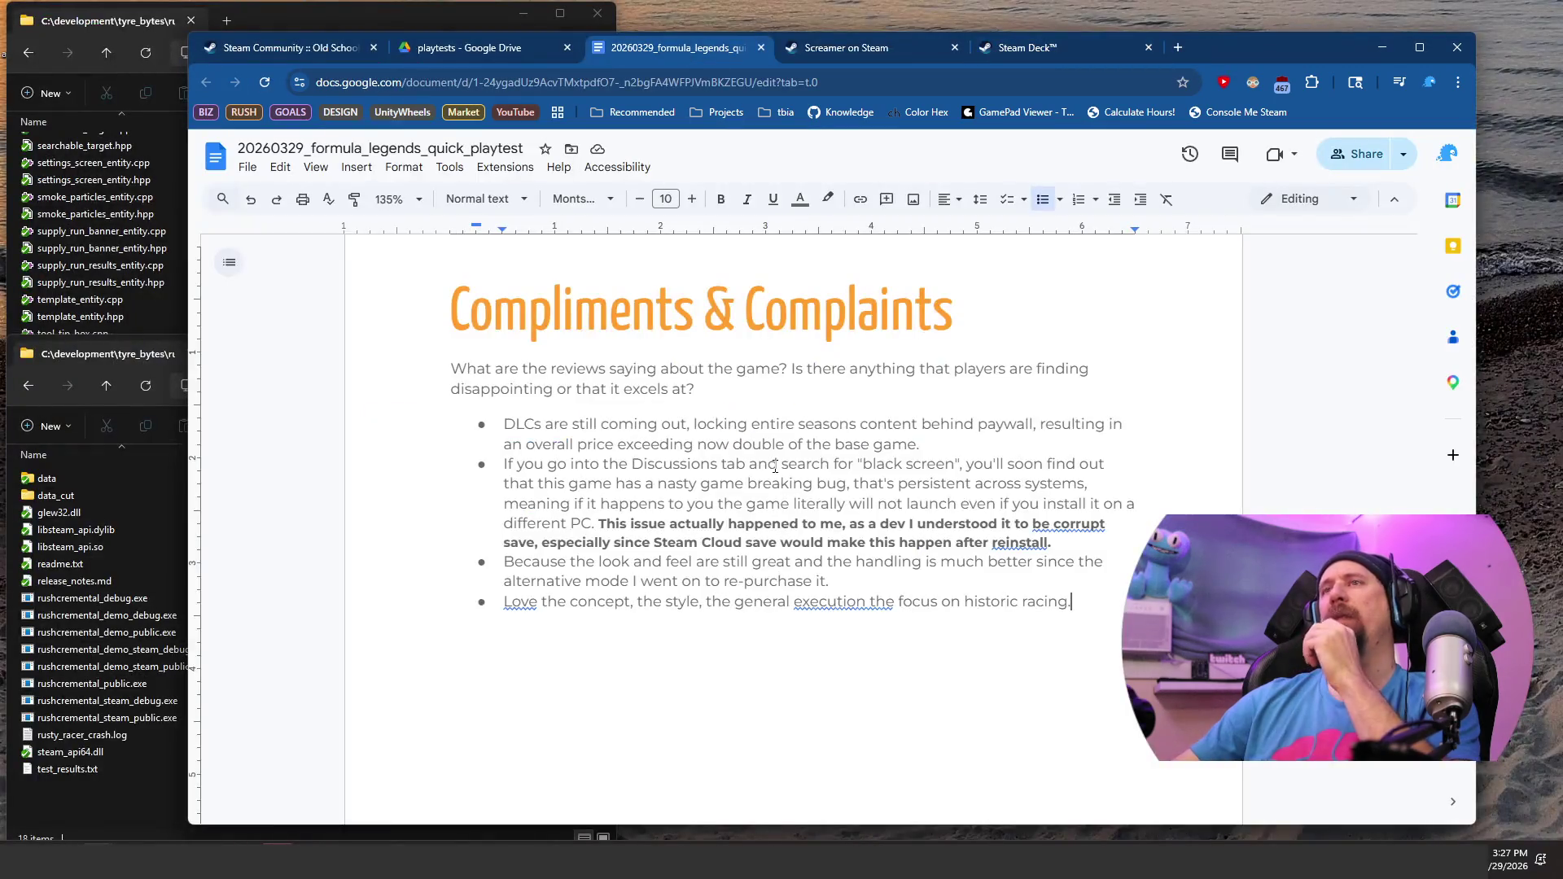
scroll(775, 465, up, 10)
scroll(771, 469, down, 15)
scroll(771, 469, up, 20)
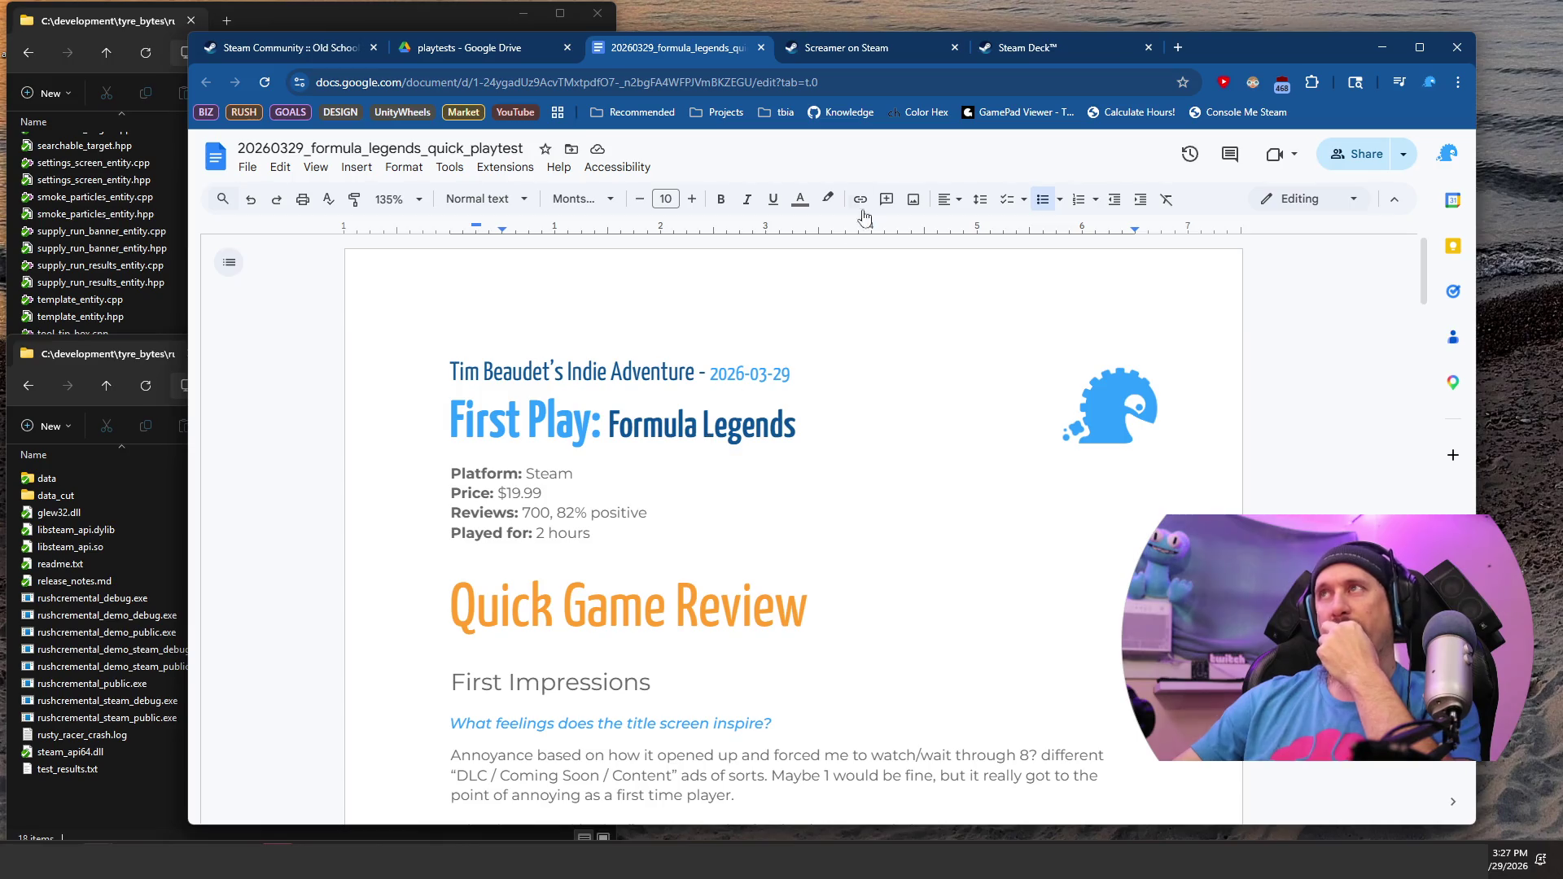
click(1184, 47)
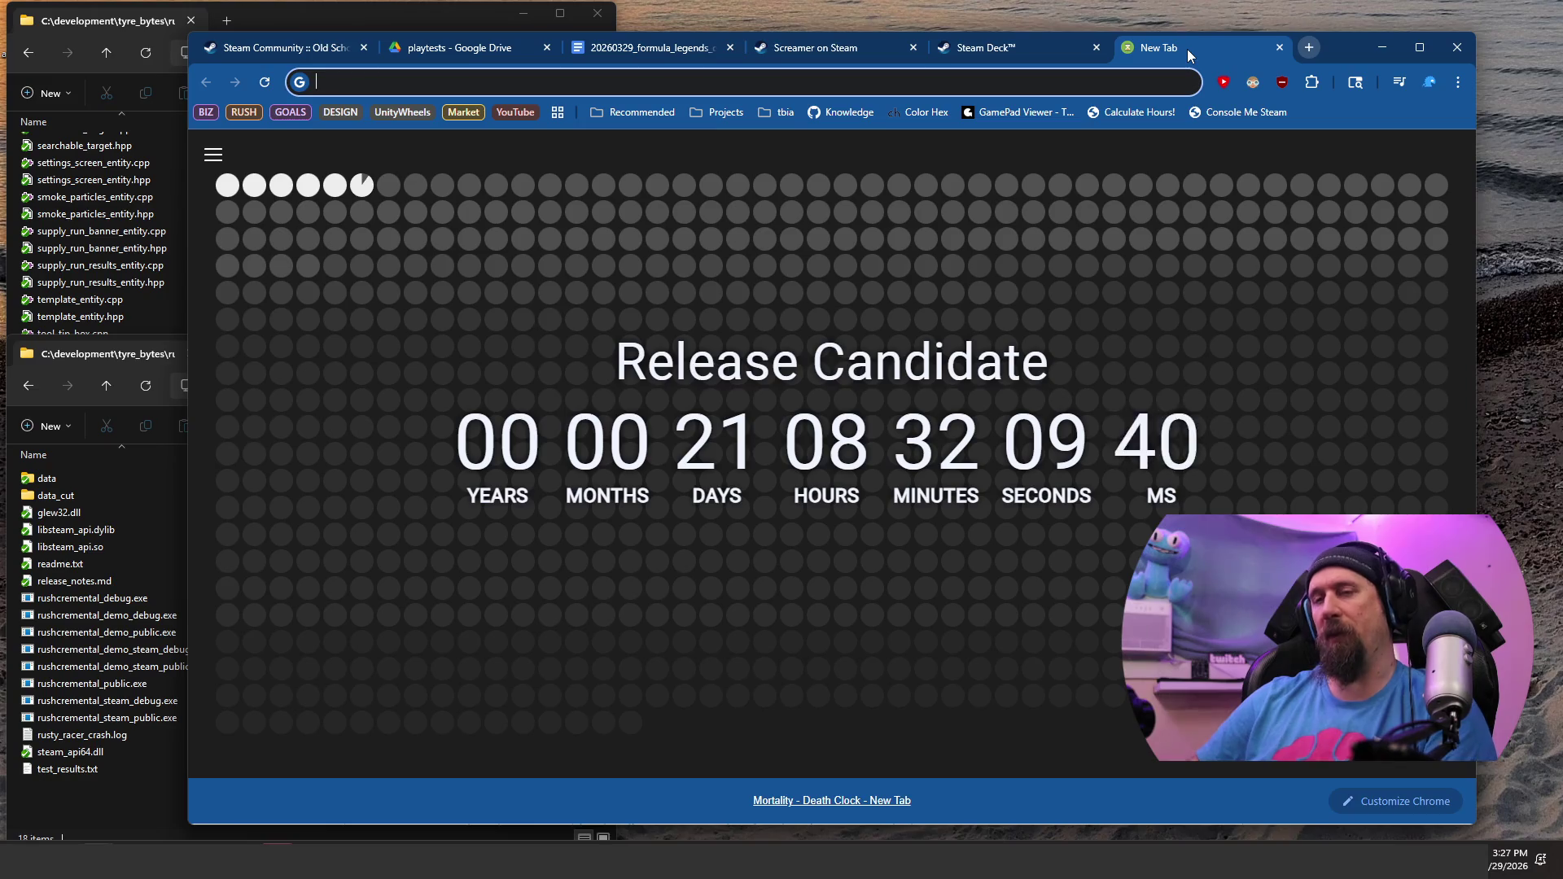
Step: Compute 700 × 30 × 15.99 × 0.7 in the omnibox, correcting the price from 19, giving 235053
text(700 * )
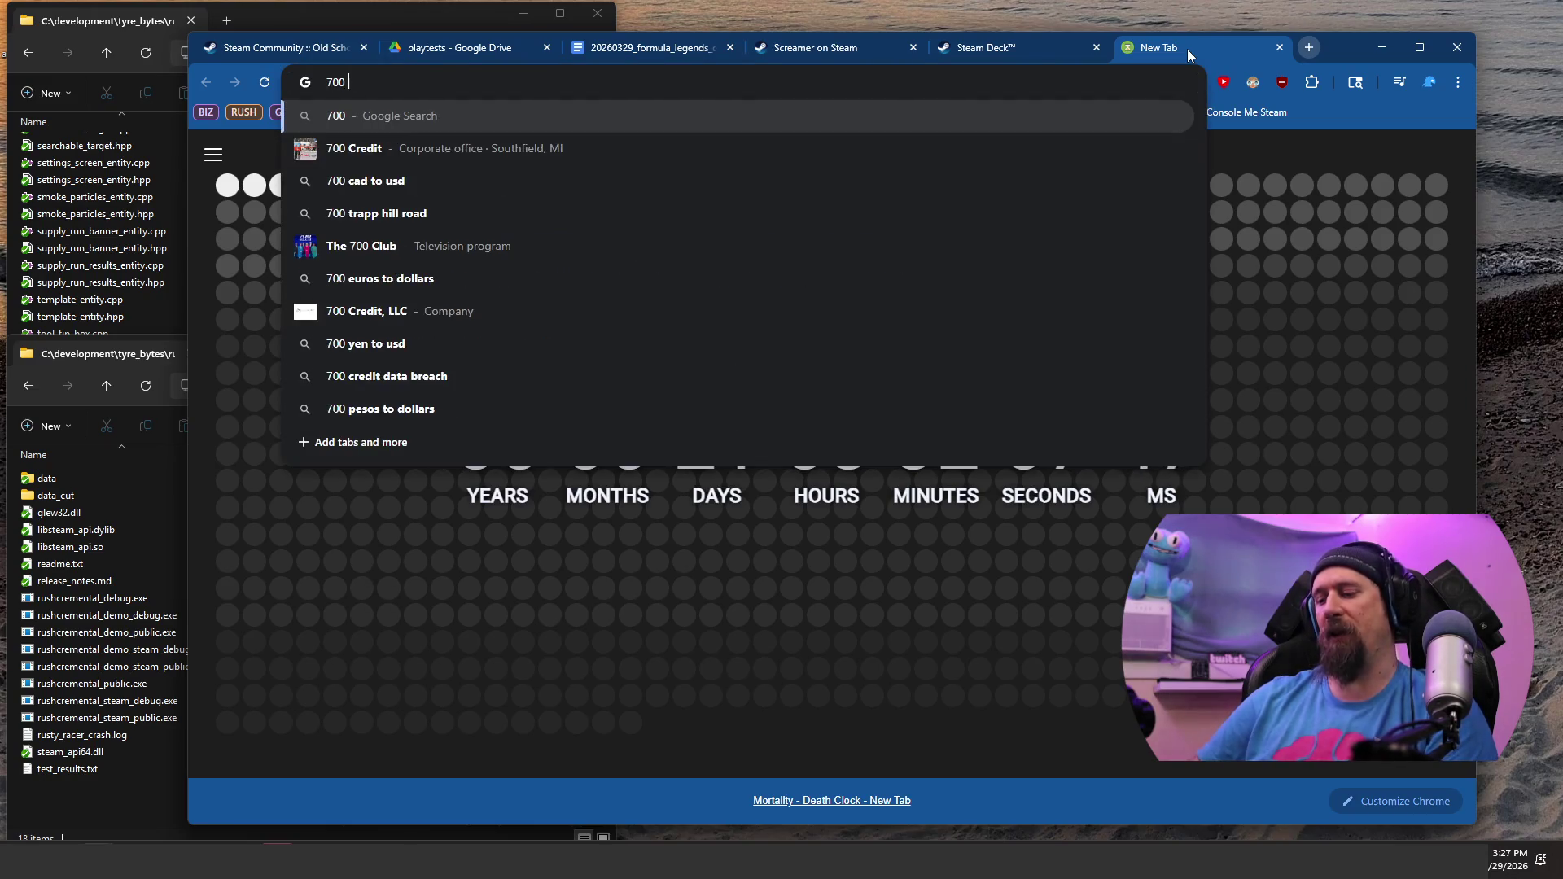
text(30 * )
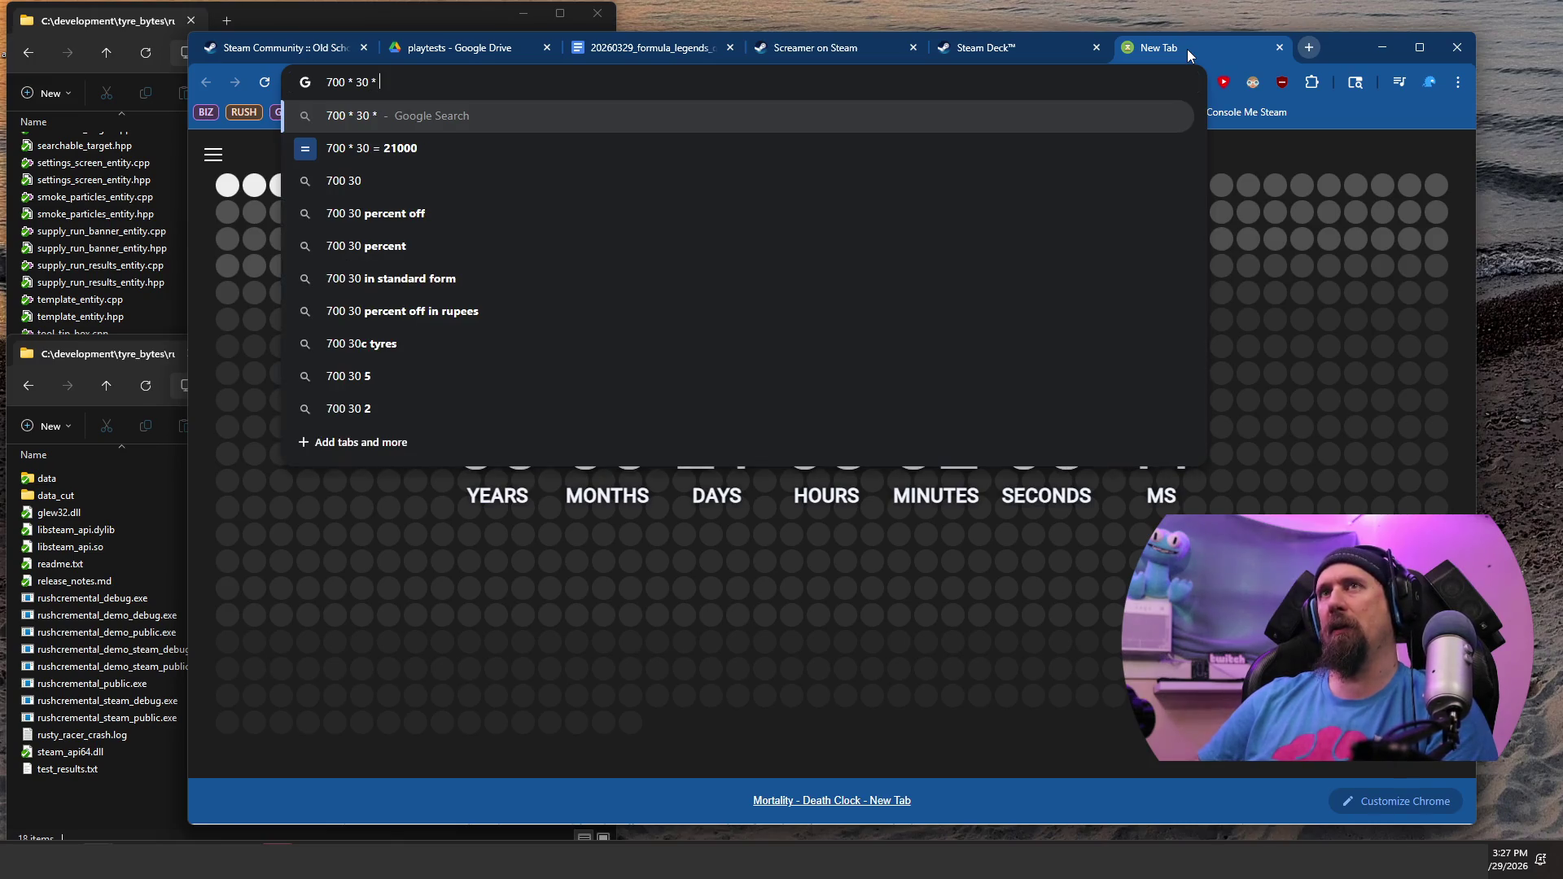
text(19)
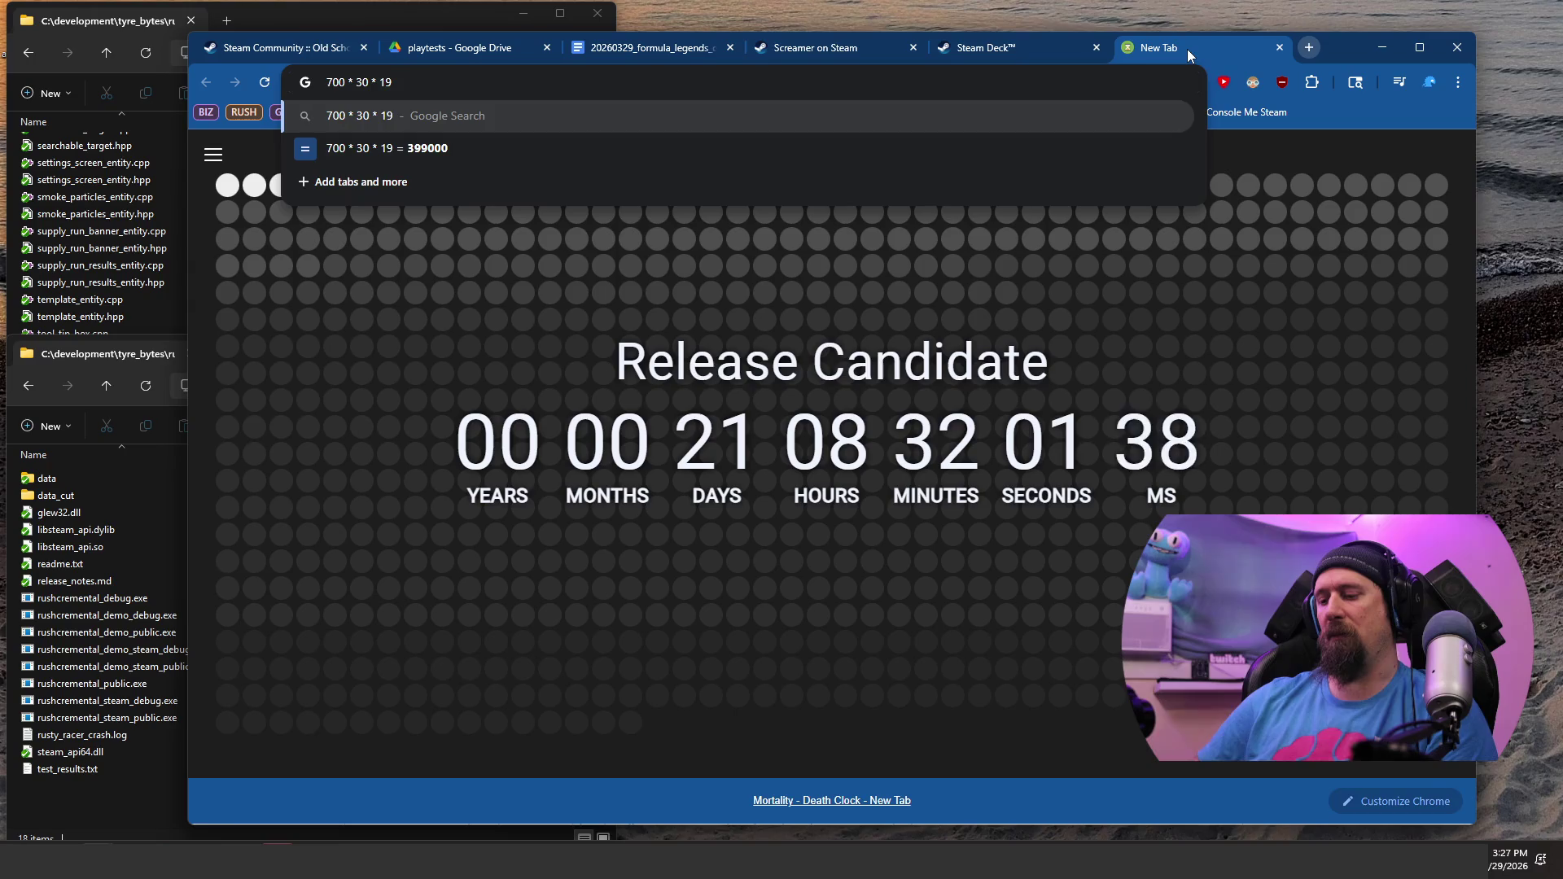
key(BackSpace)
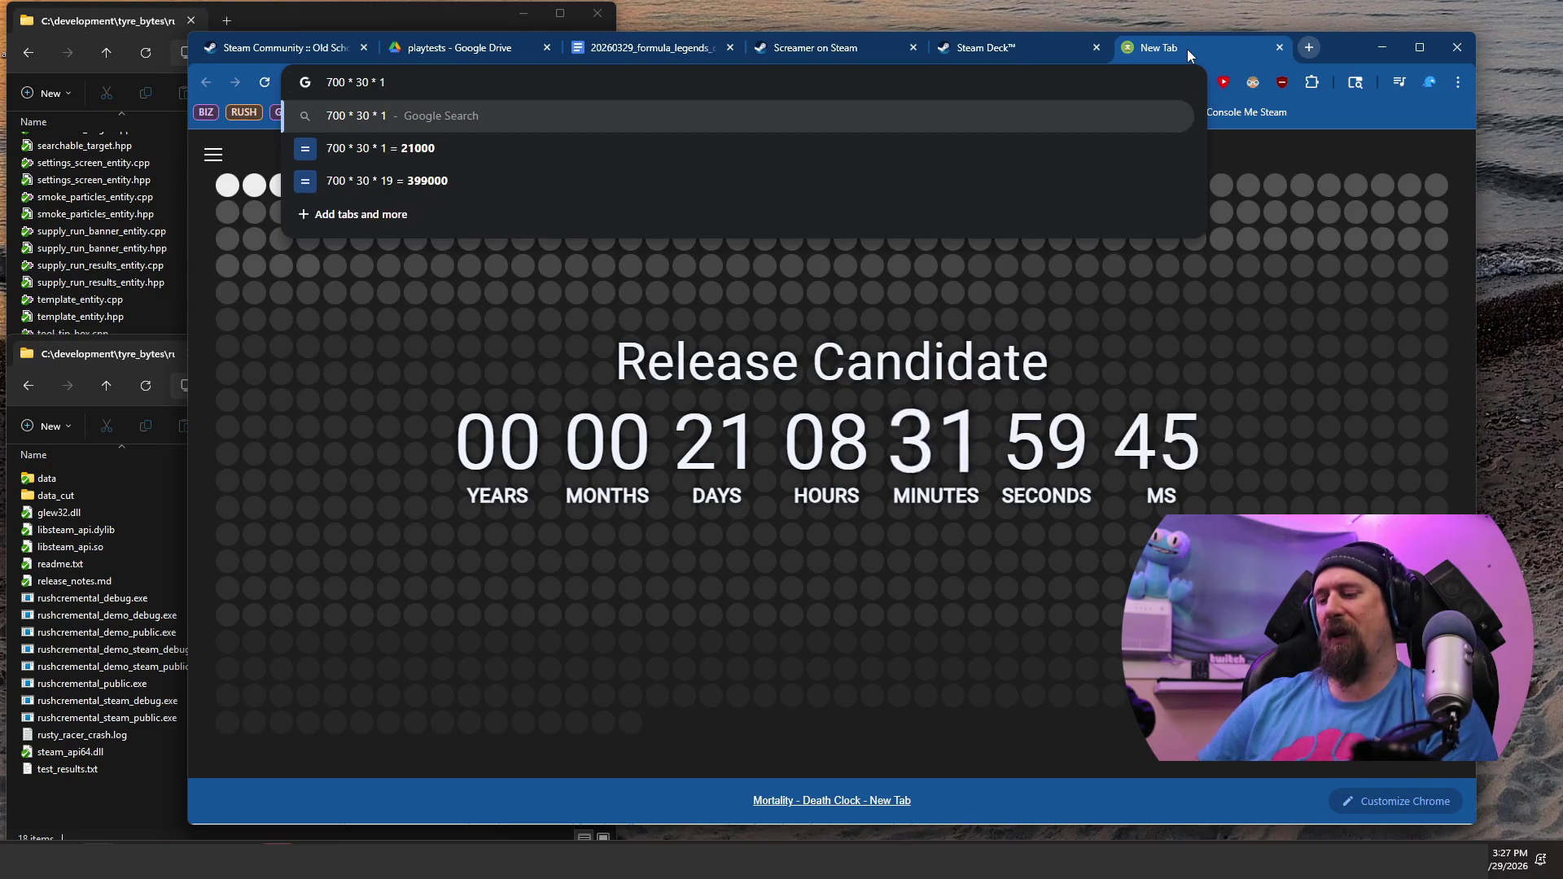
text(5.99)
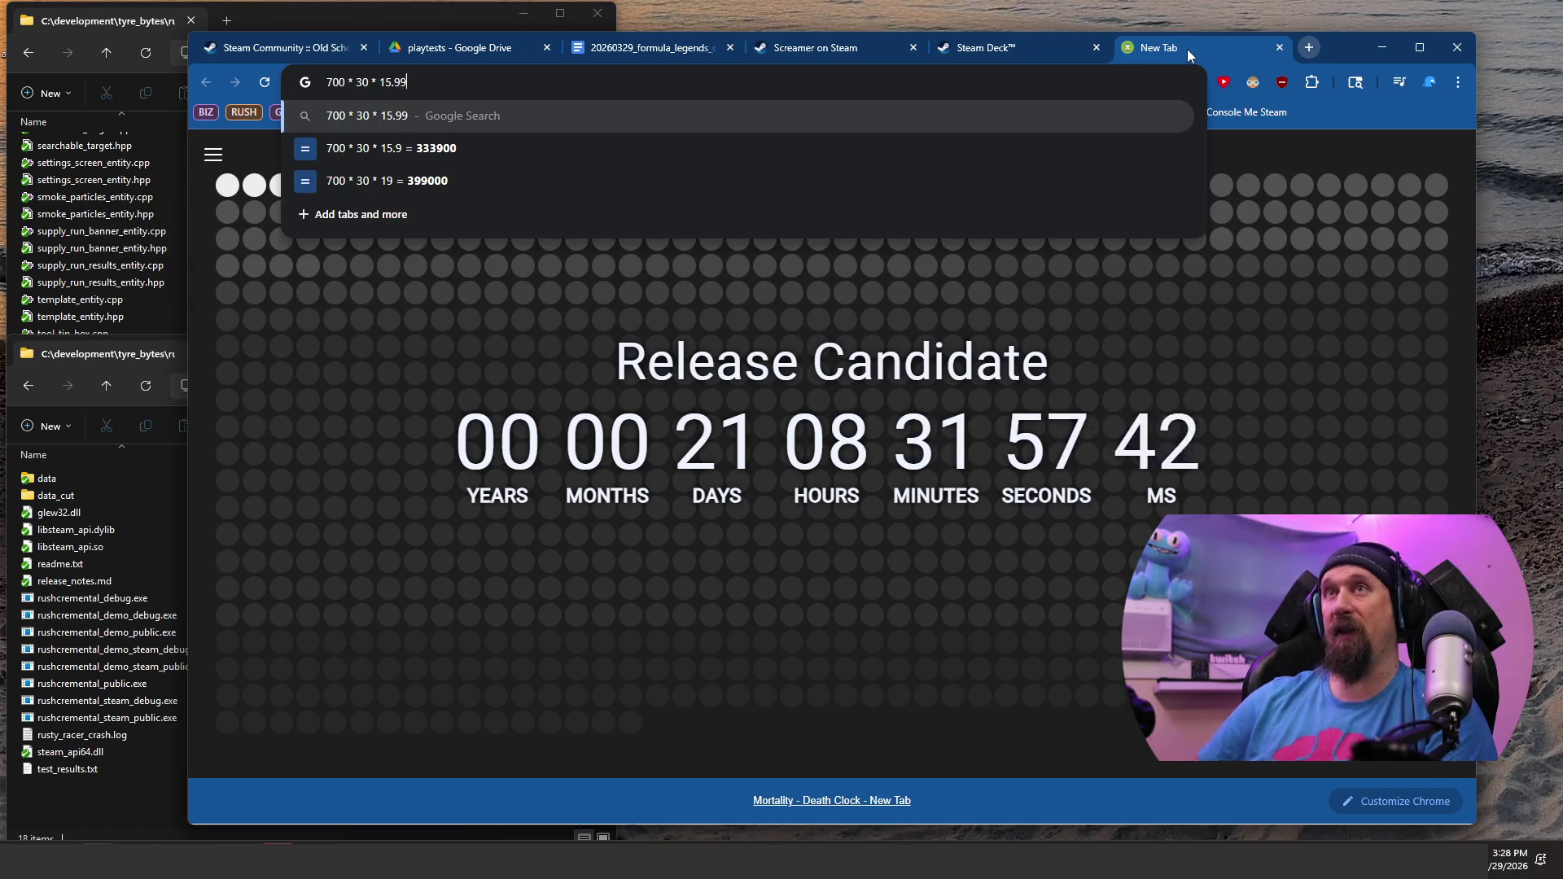
text( *)
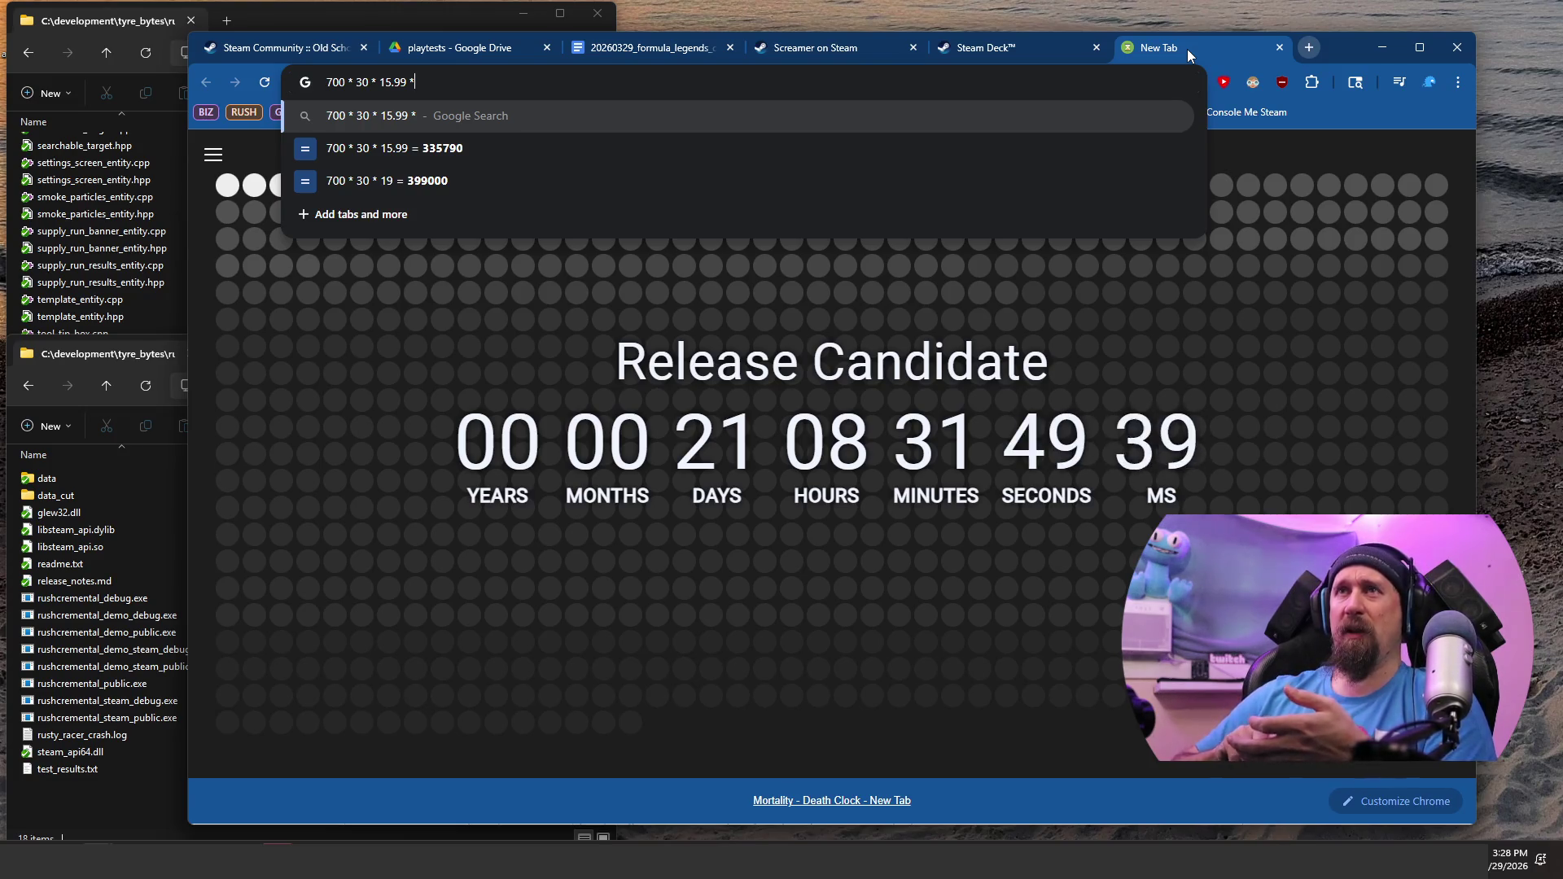
text(0.7)
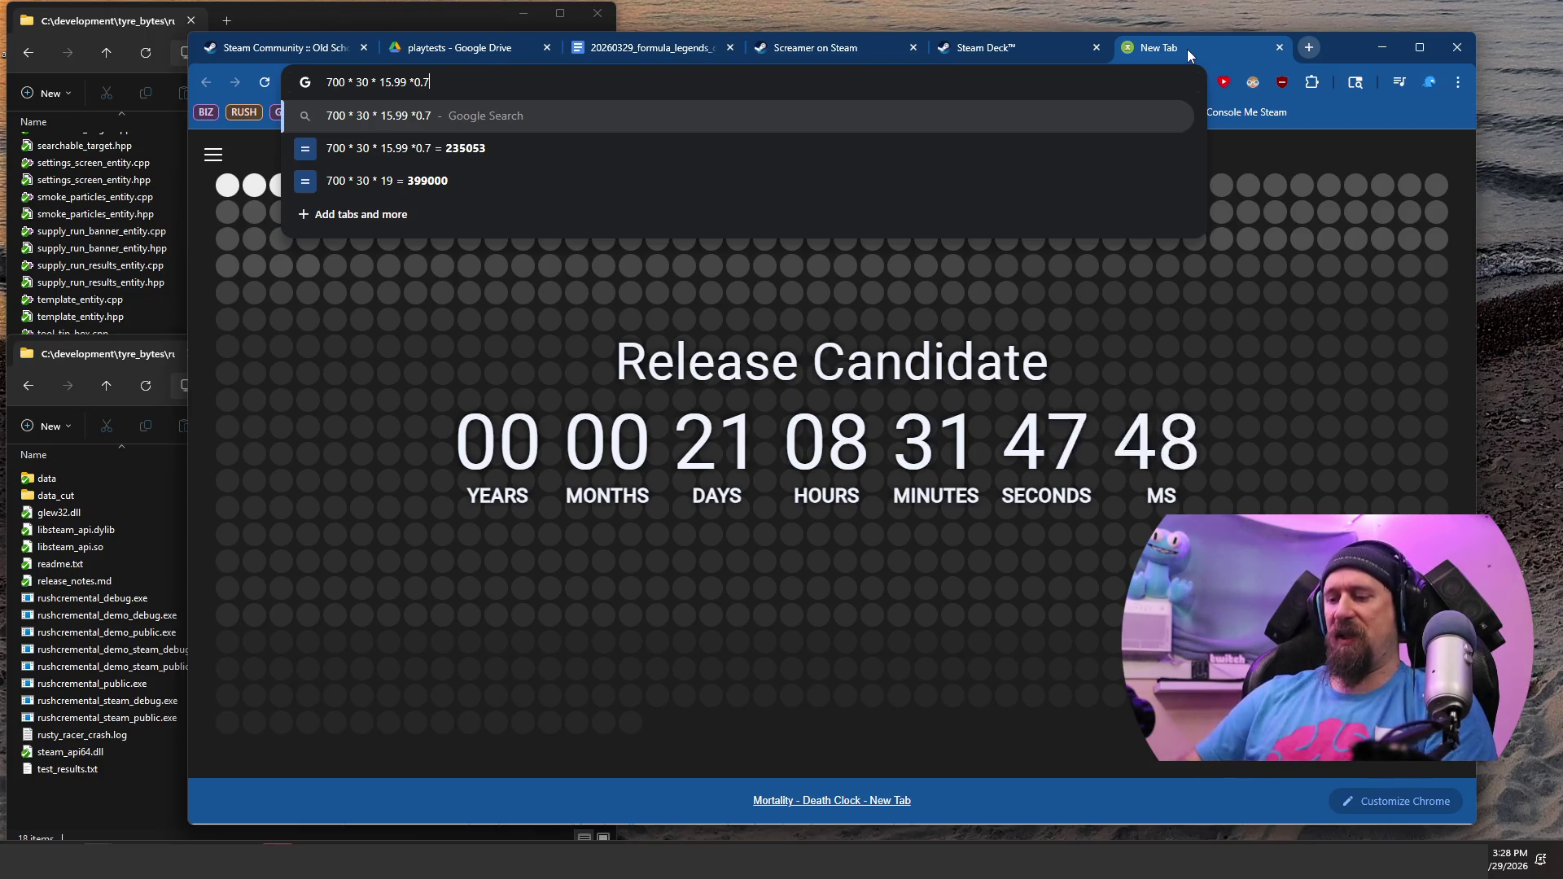